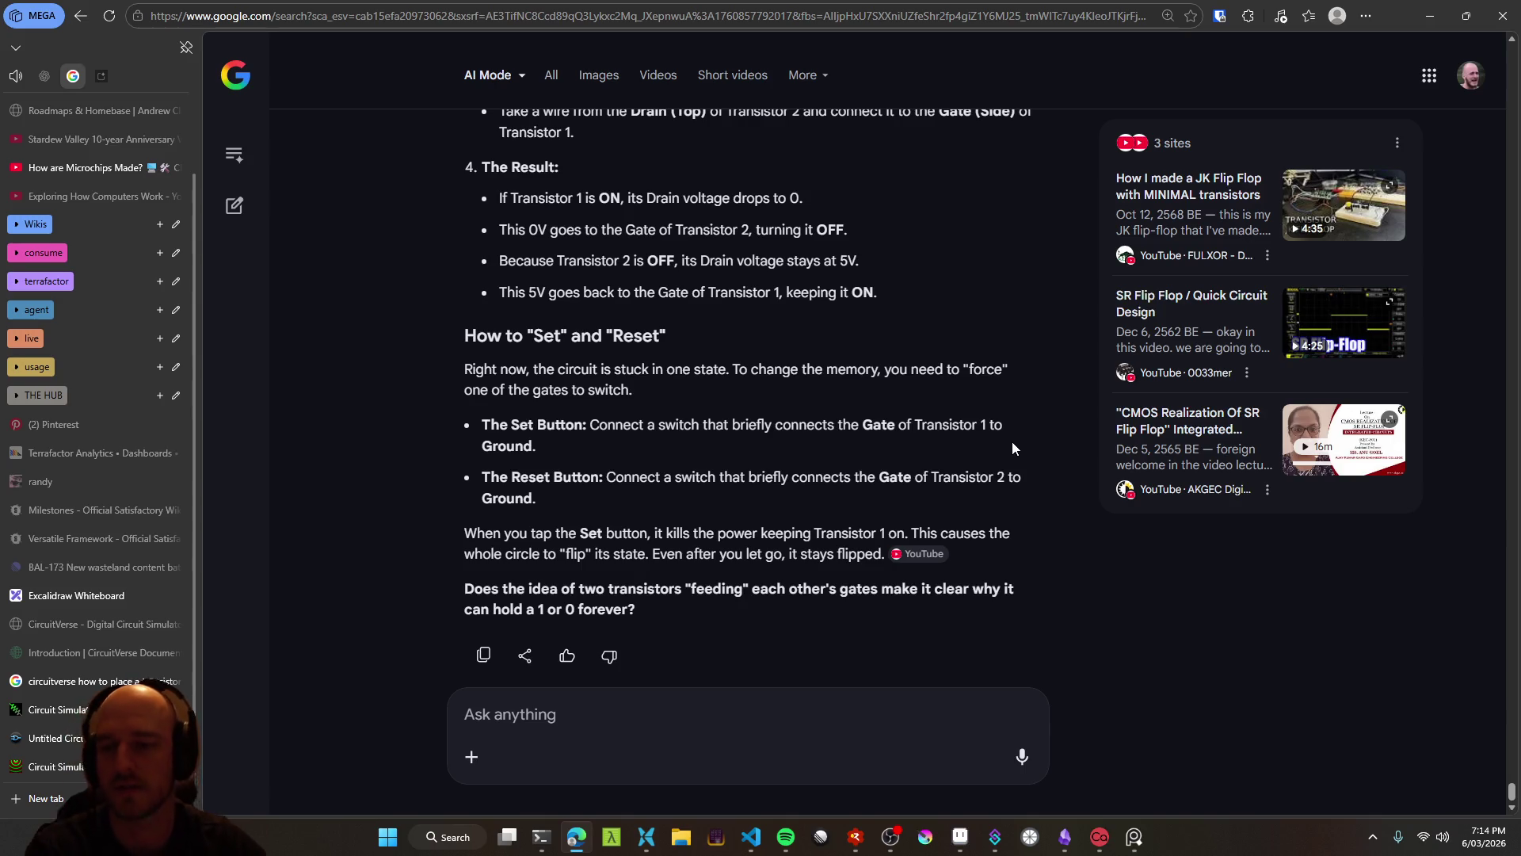
Move from the flip-flop AI answer to the Falstad tab running the single n-MOSFET circuit
left_click(50, 746)
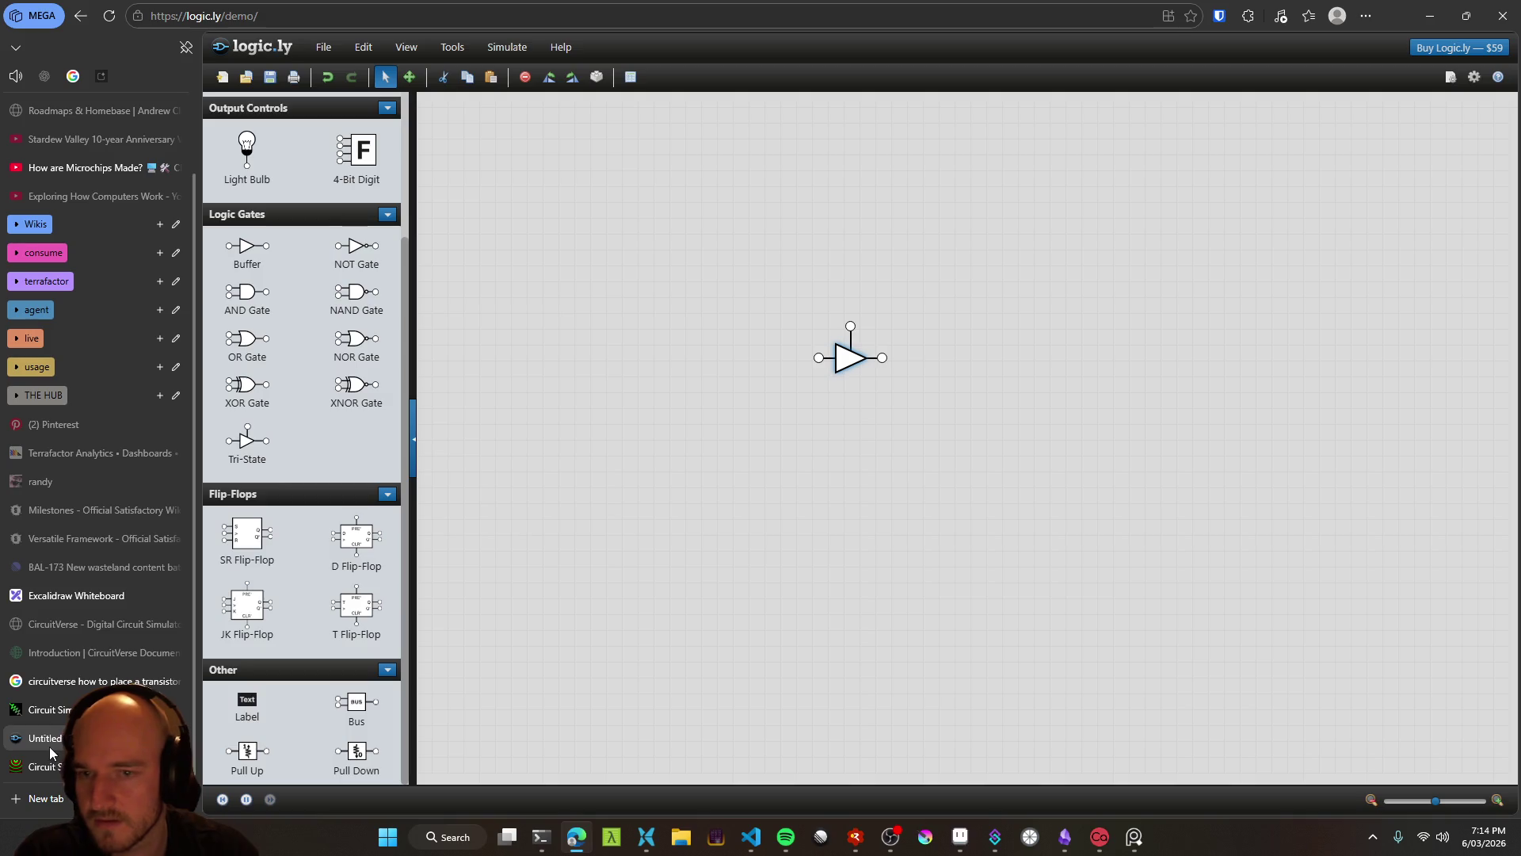
left_click(54, 768)
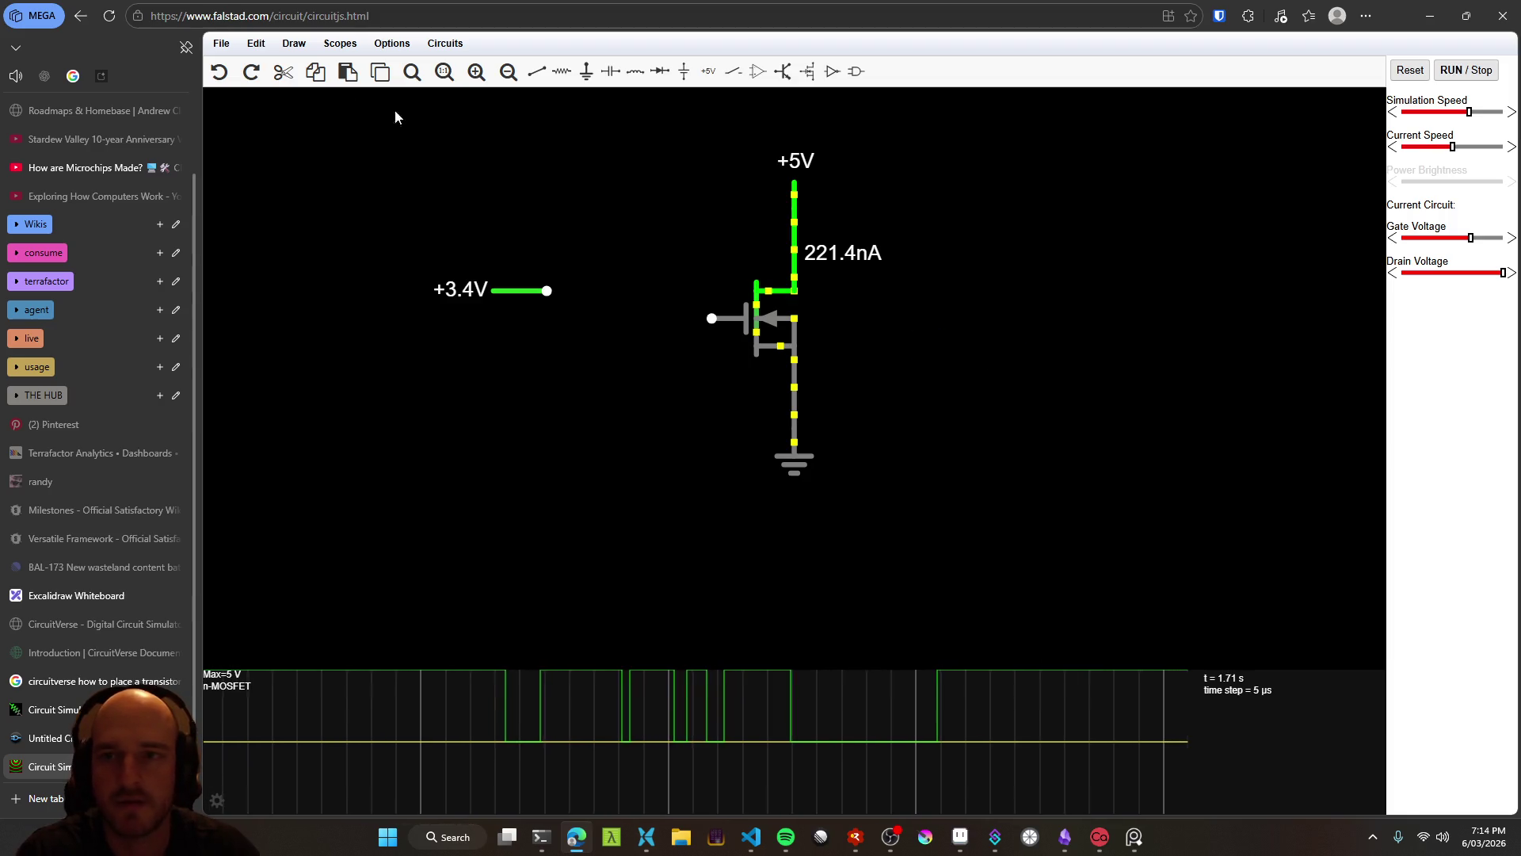
Copy the n-MOSFET with its wires, move the copy up and right, and shorten it
left_click(351, 76)
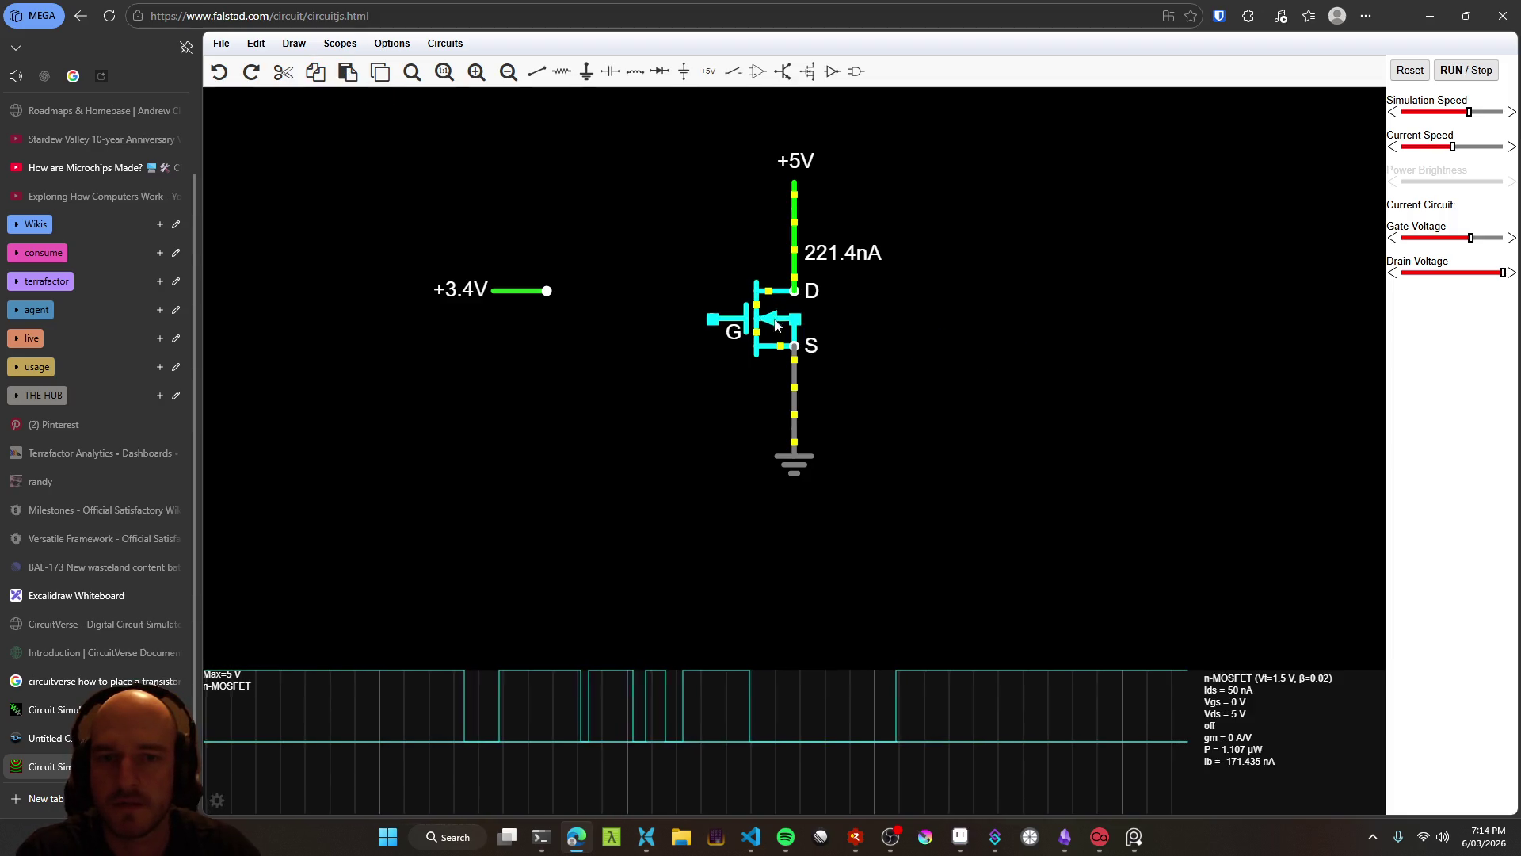
left_click_drag(793, 325, 868, 385)
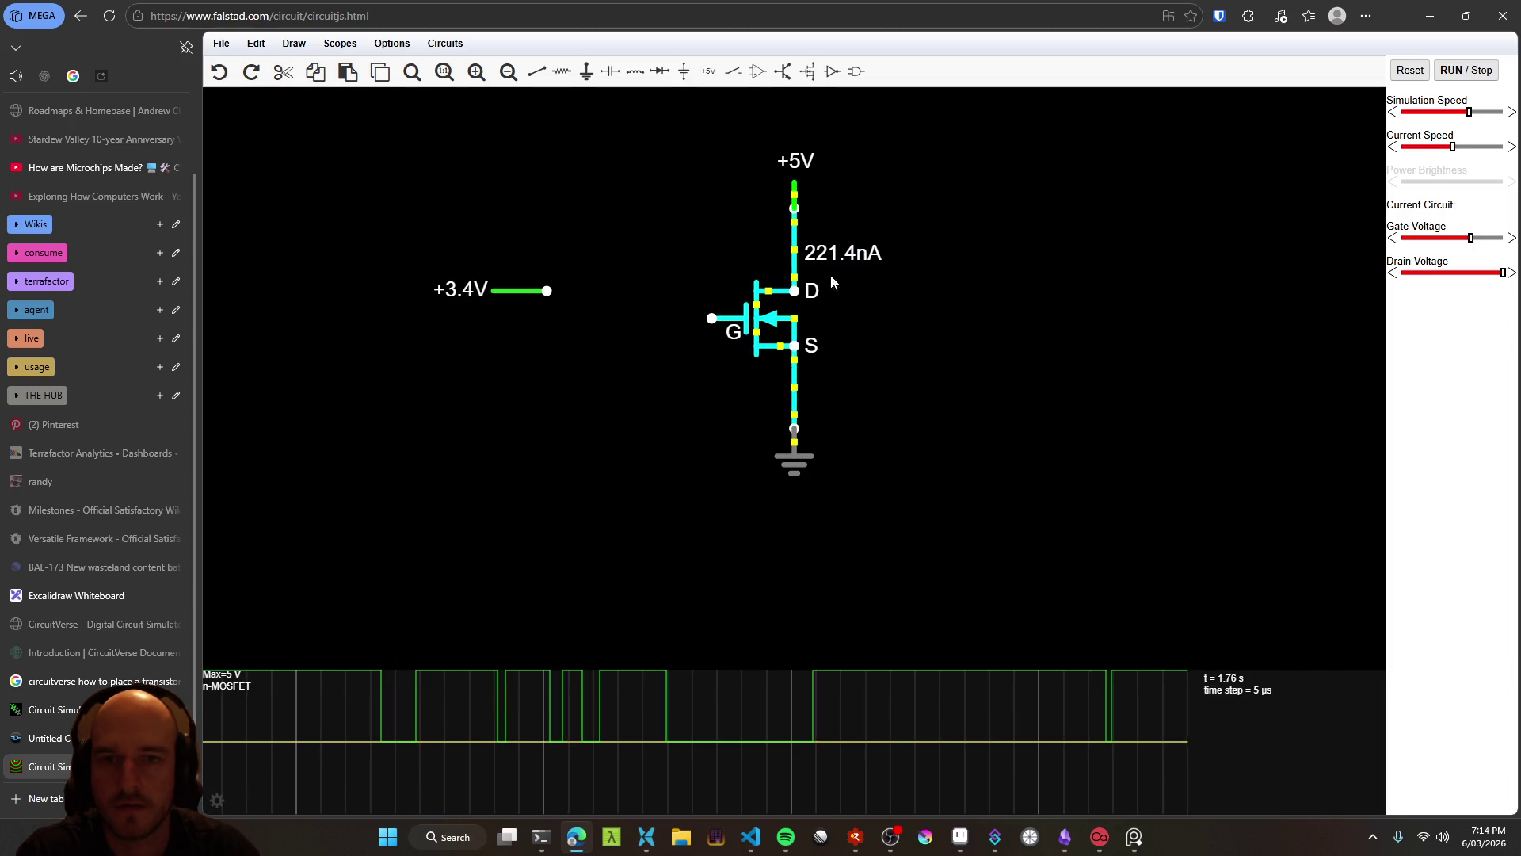
left_click(349, 76)
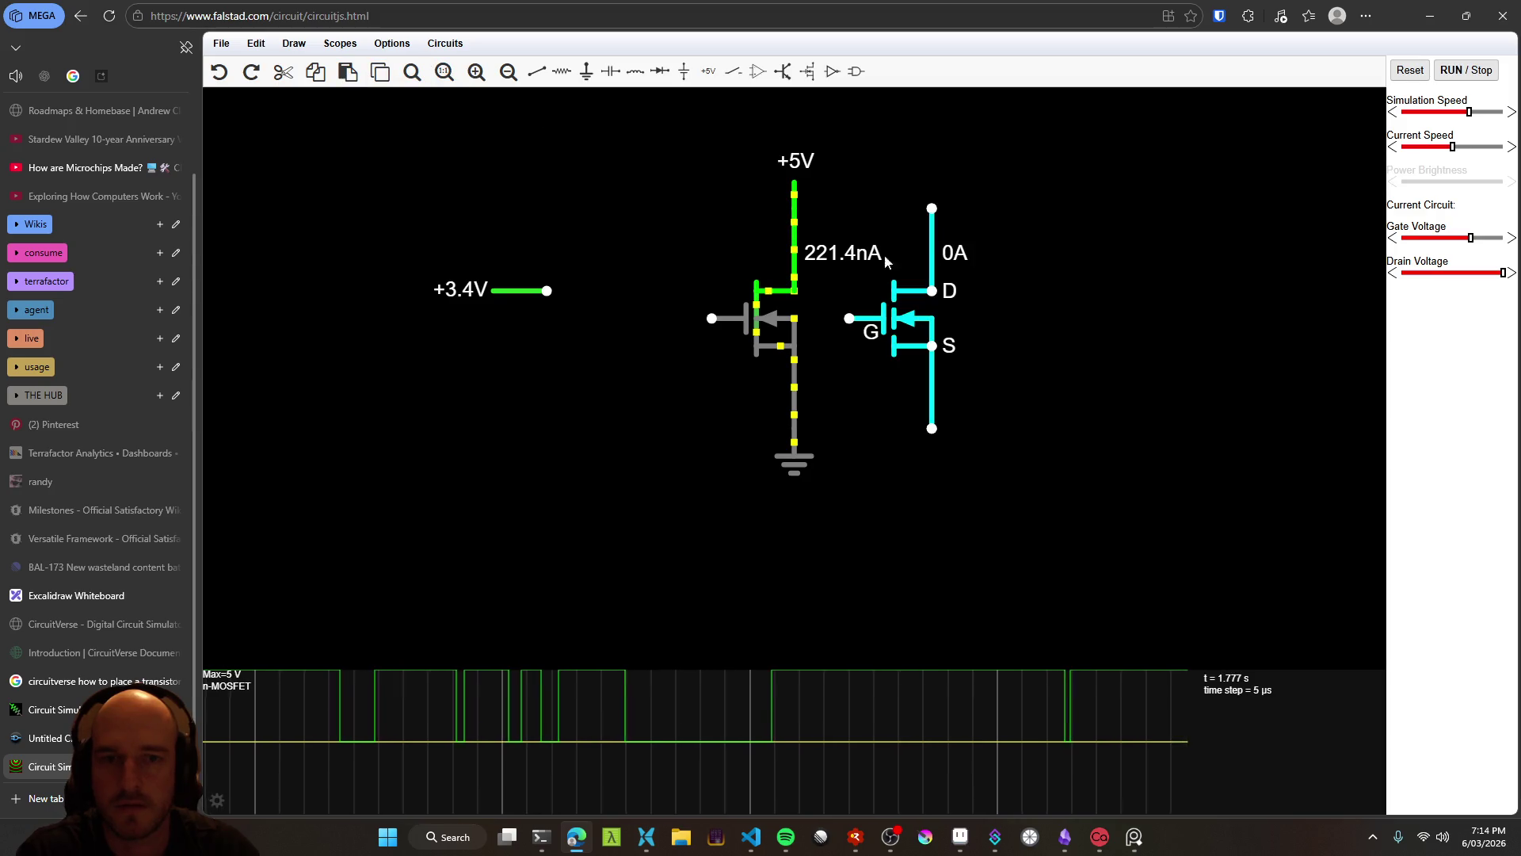
mouse_move(901, 322)
left_mouse_down()
mouse_move(1012, 329)
mouse_move(1023, 352)
left_mouse_up()
double_click(1023, 353)
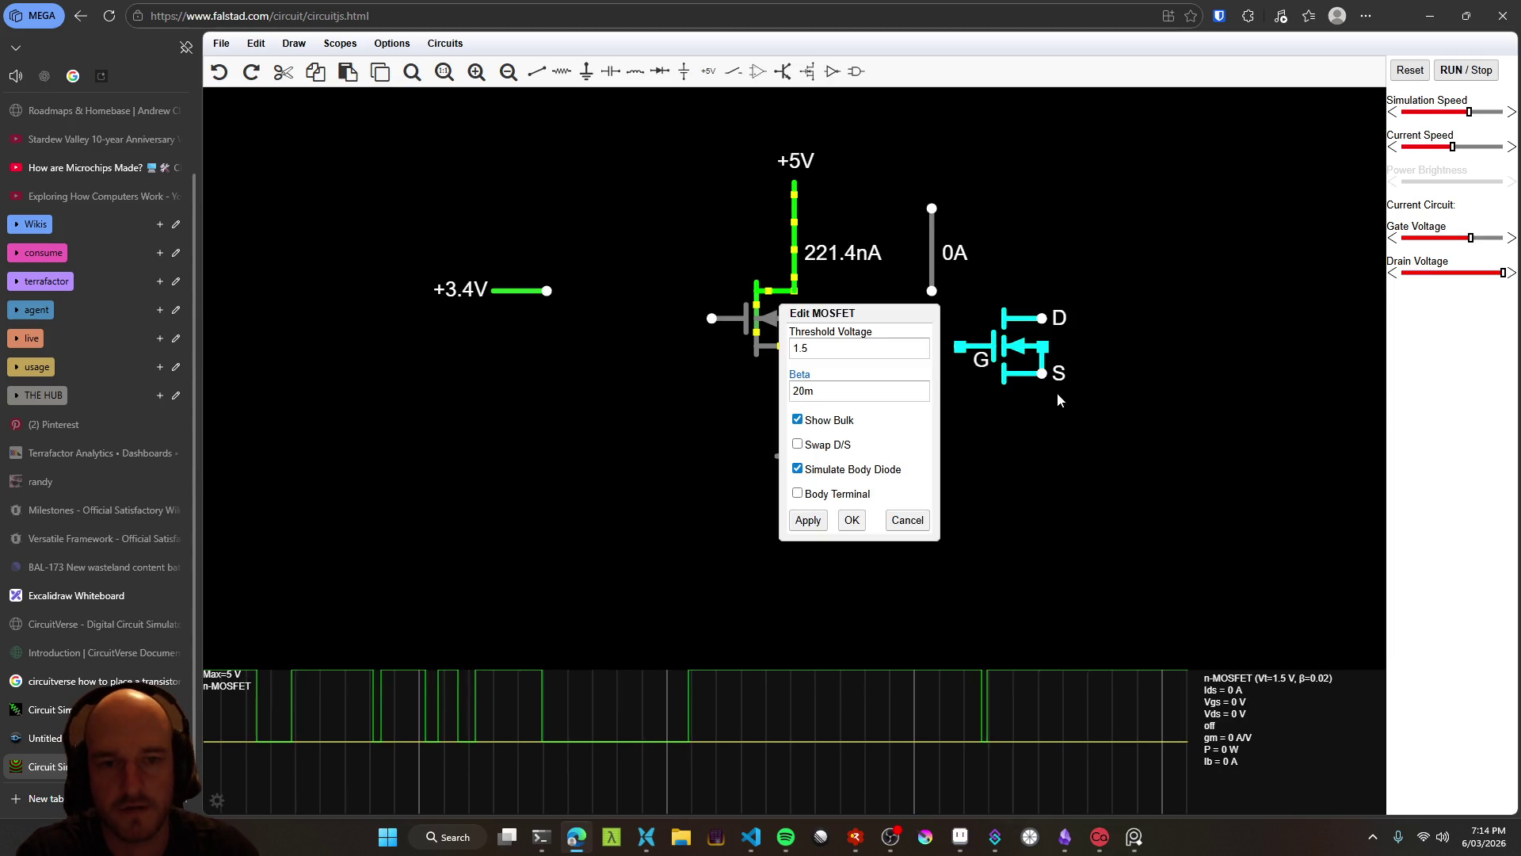
key("Escape")
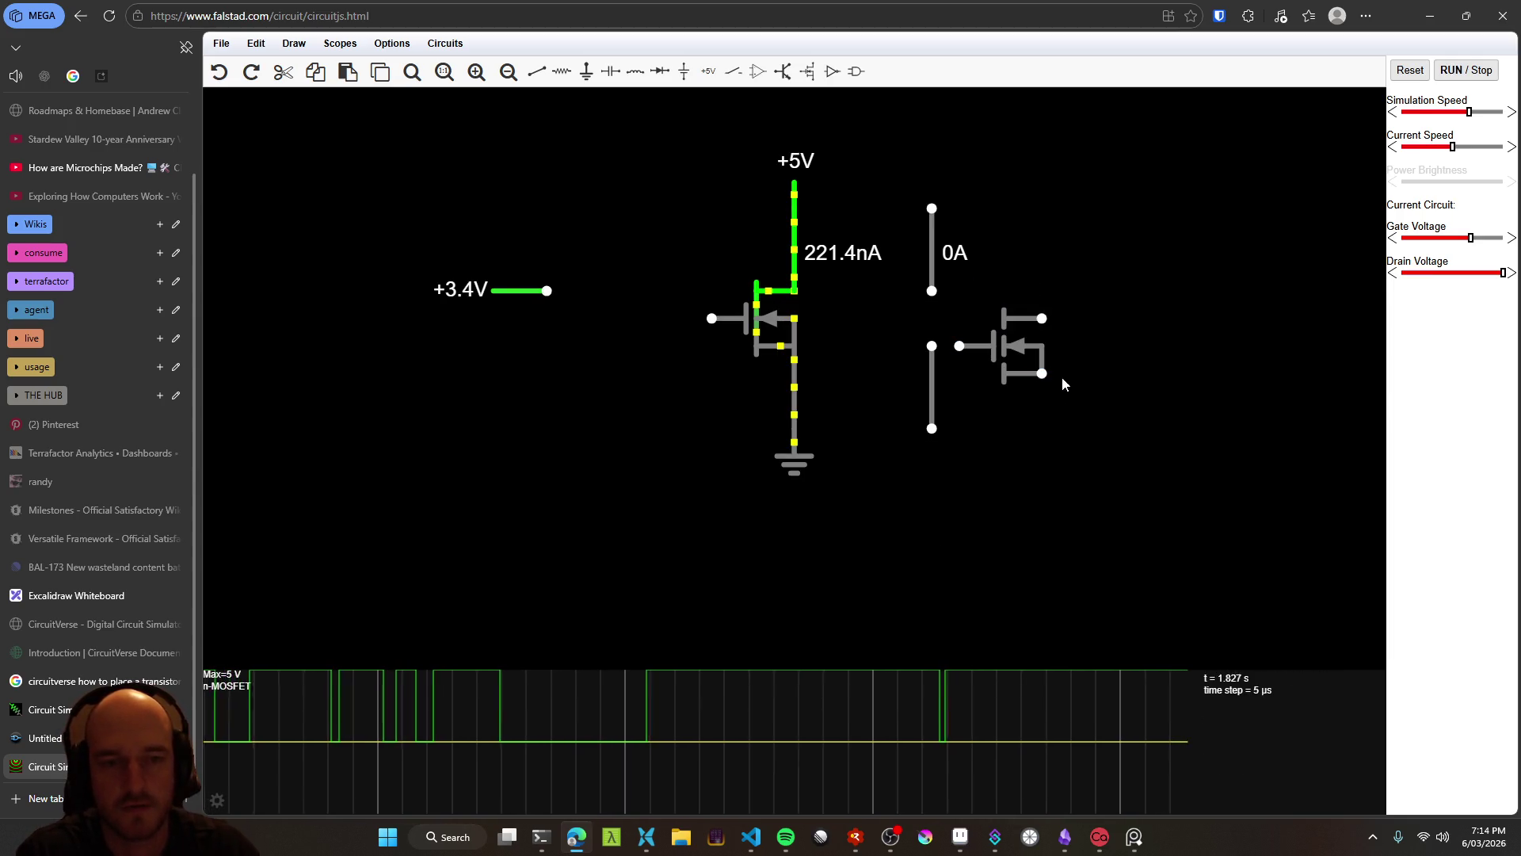
mouse_move(1020, 347)
left_mouse_down()
mouse_move(1099, 238)
mouse_move(1066, 237)
mouse_move(1130, 214)
mouse_move(1049, 234)
mouse_move(1066, 250)
left_mouse_up()
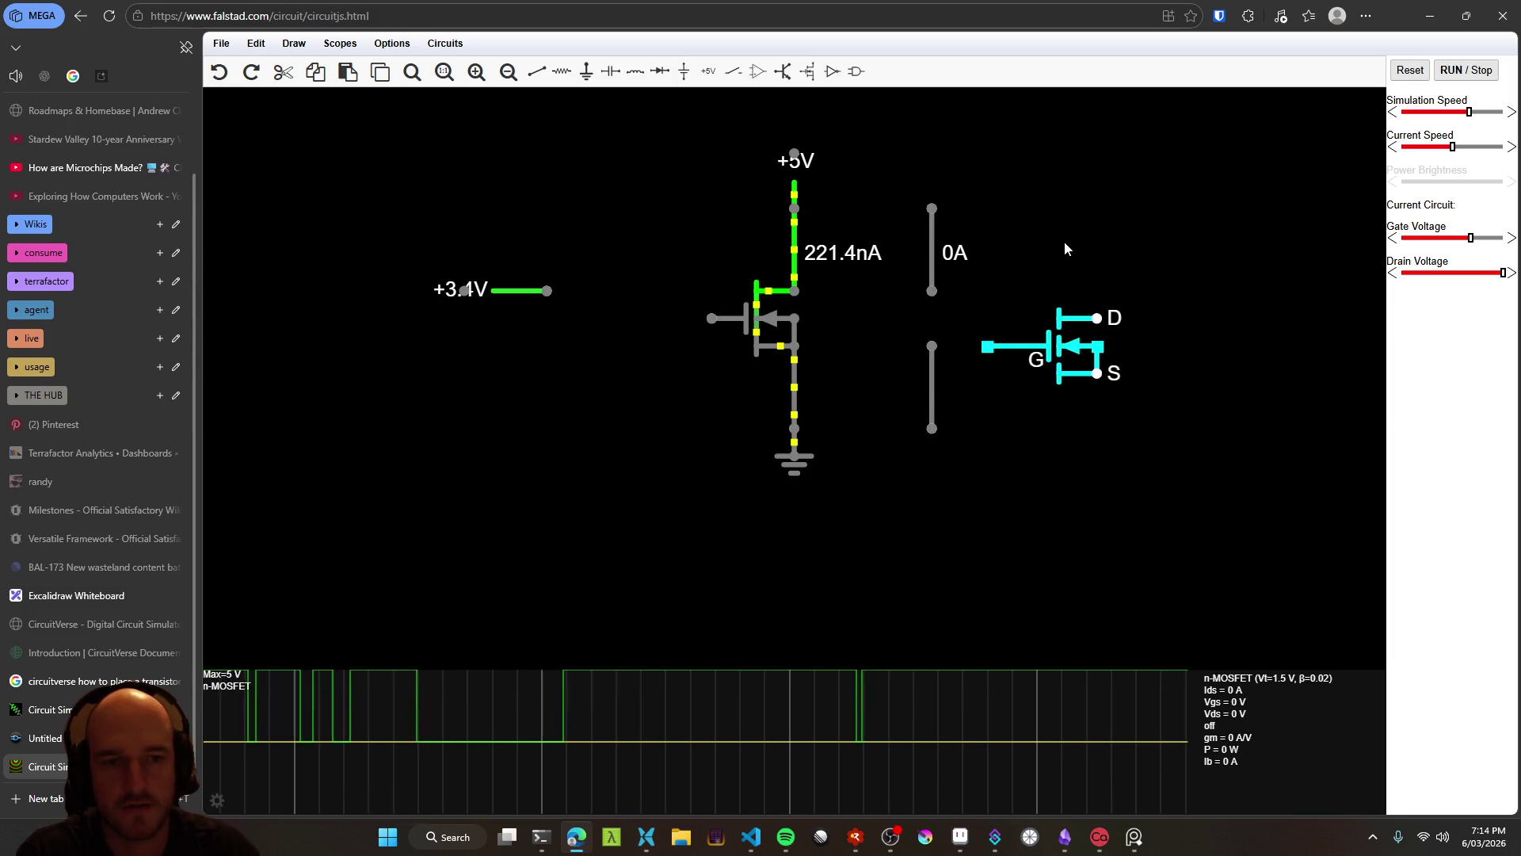
mouse_move(1096, 372)
left_mouse_down()
mouse_move(1068, 371)
mouse_move(1092, 343)
mouse_move(1090, 398)
mouse_move(1046, 359)
left_mouse_up()
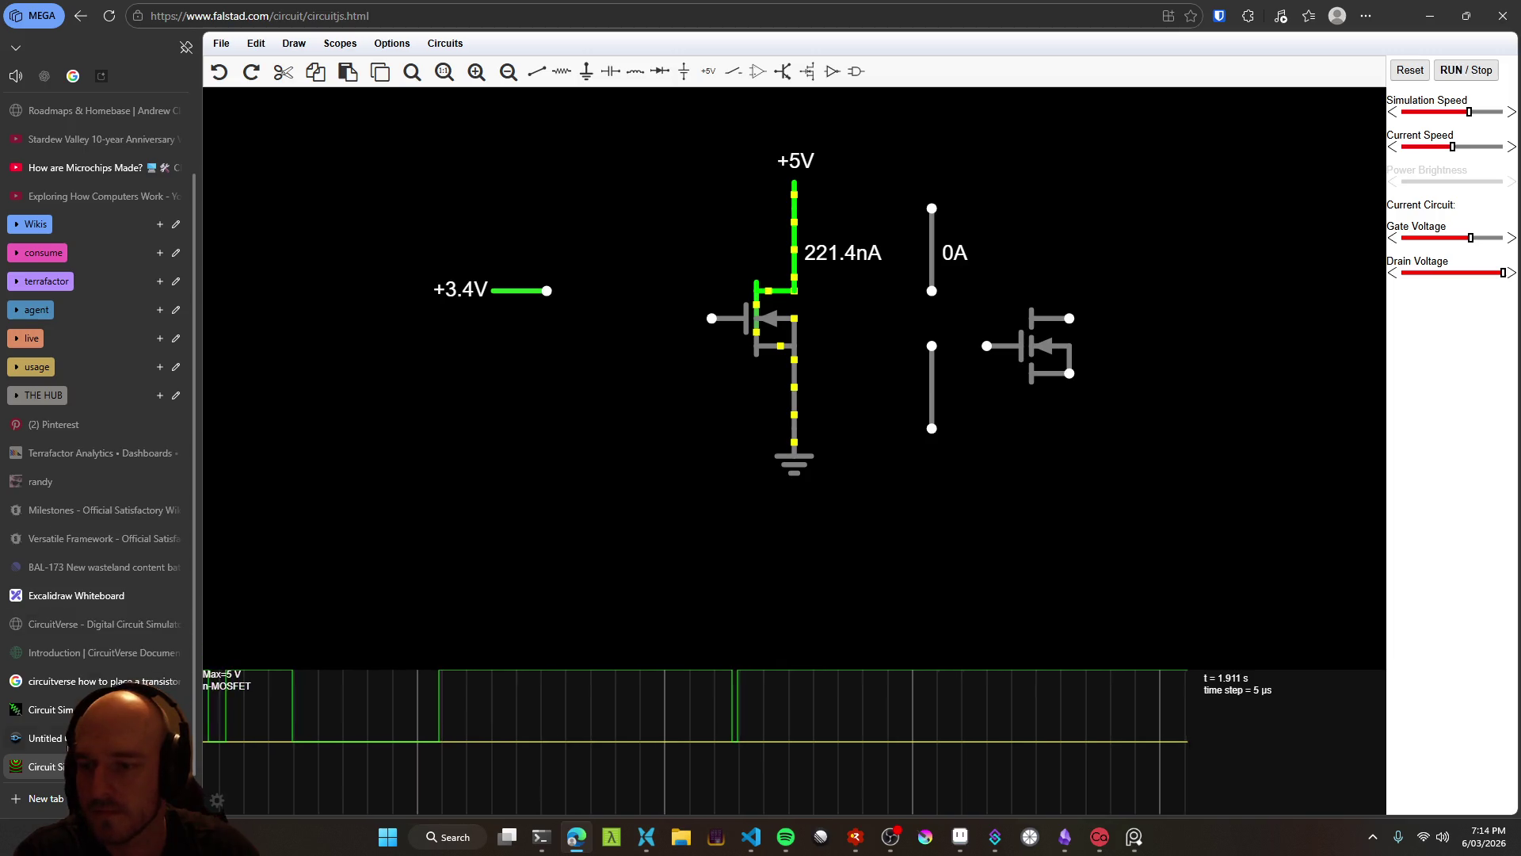
Glance at the LRC circuit tab, undo an accidental inductor move, then return to the Google AI answer
left_click(48, 738)
left_click(69, 715)
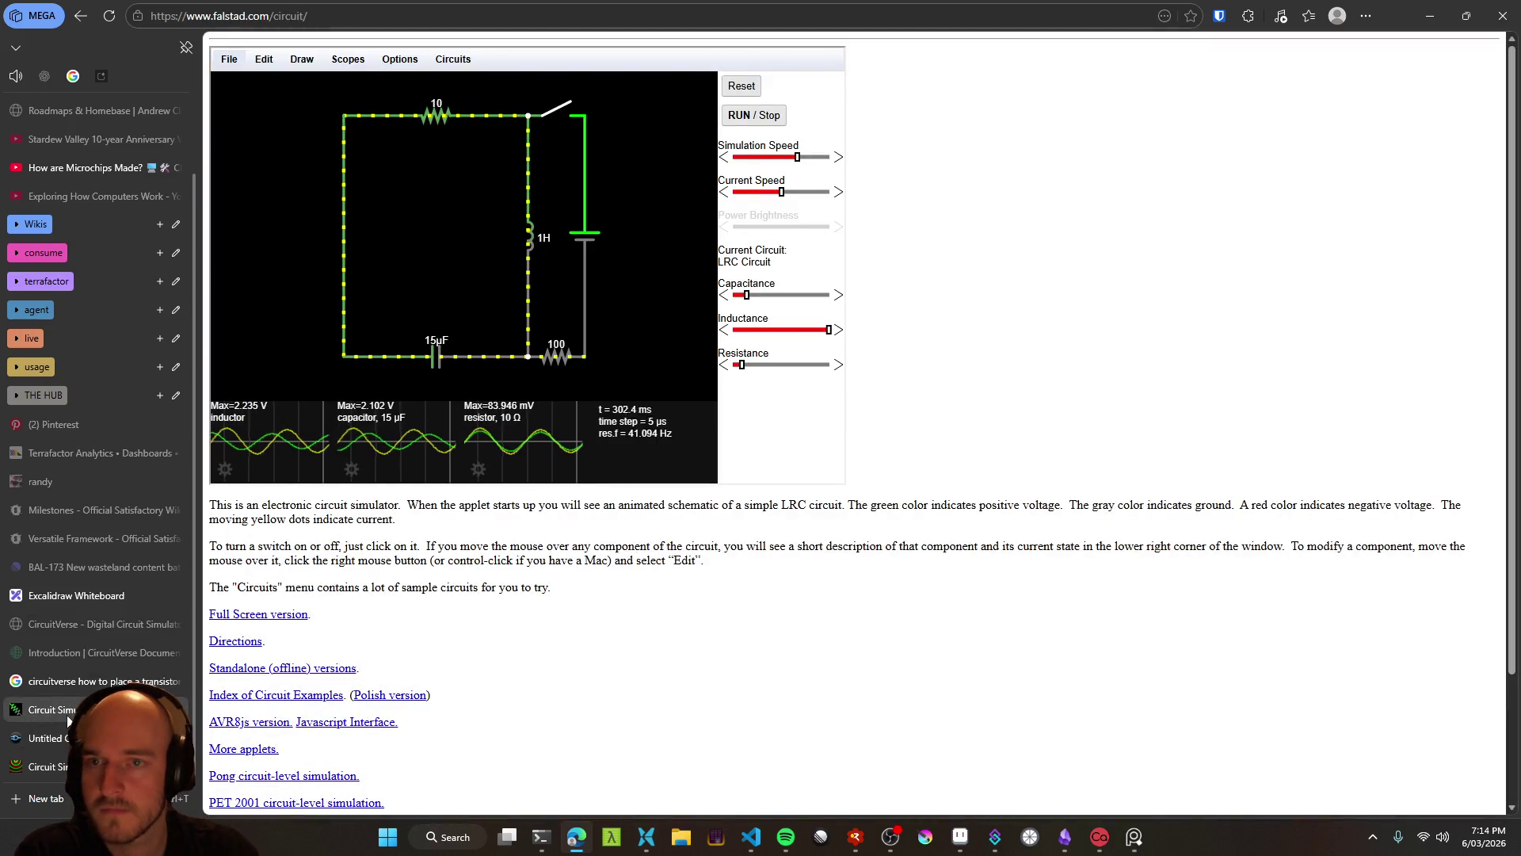
left_click_drag(529, 115, 571, 88)
key("ctrl+z")
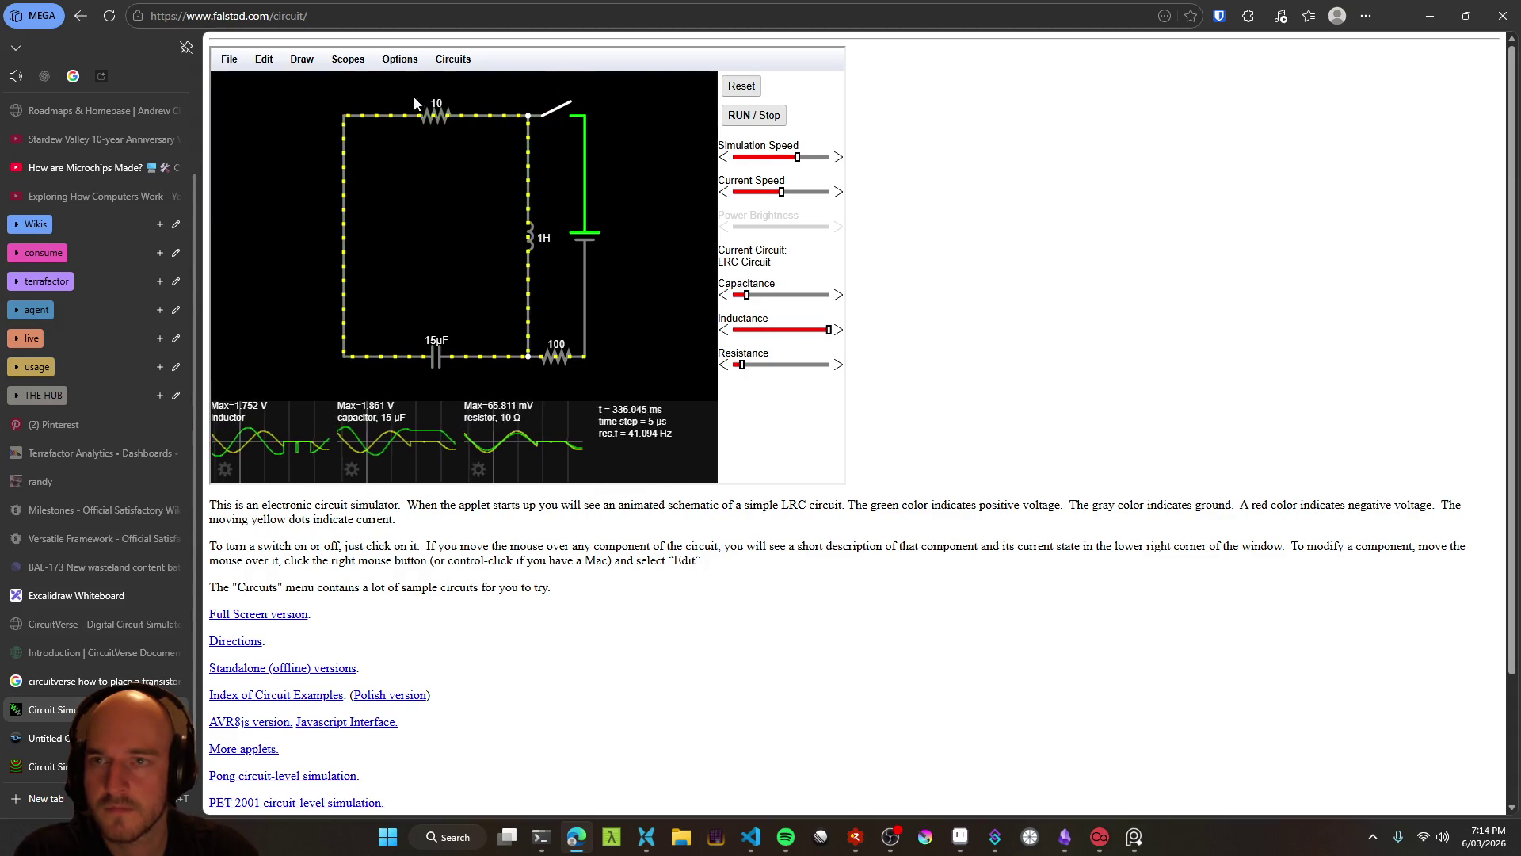
left_click(48, 766)
left_click(48, 738)
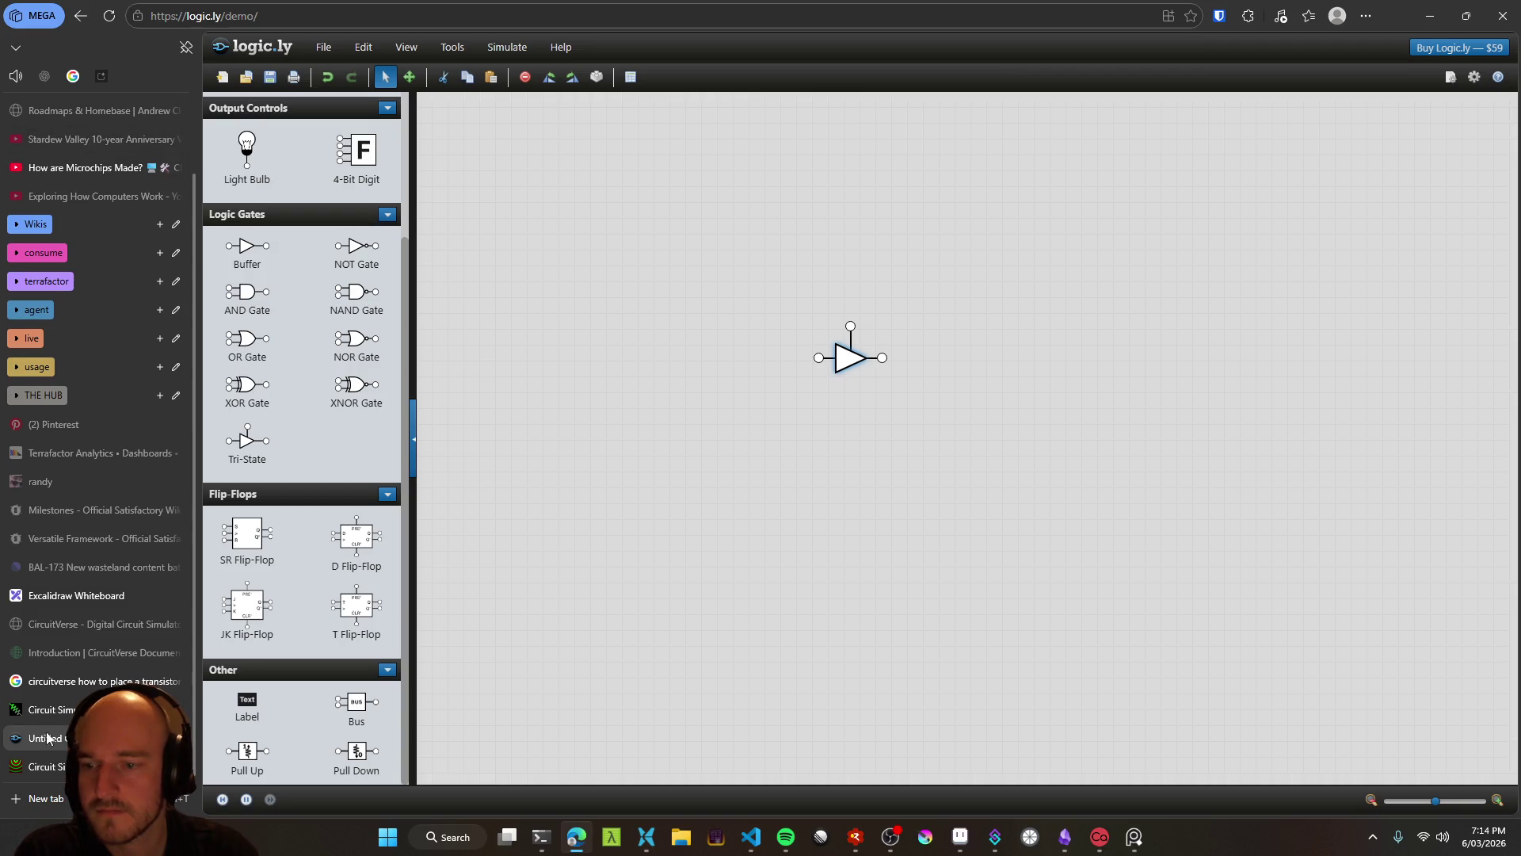
left_click(48, 766)
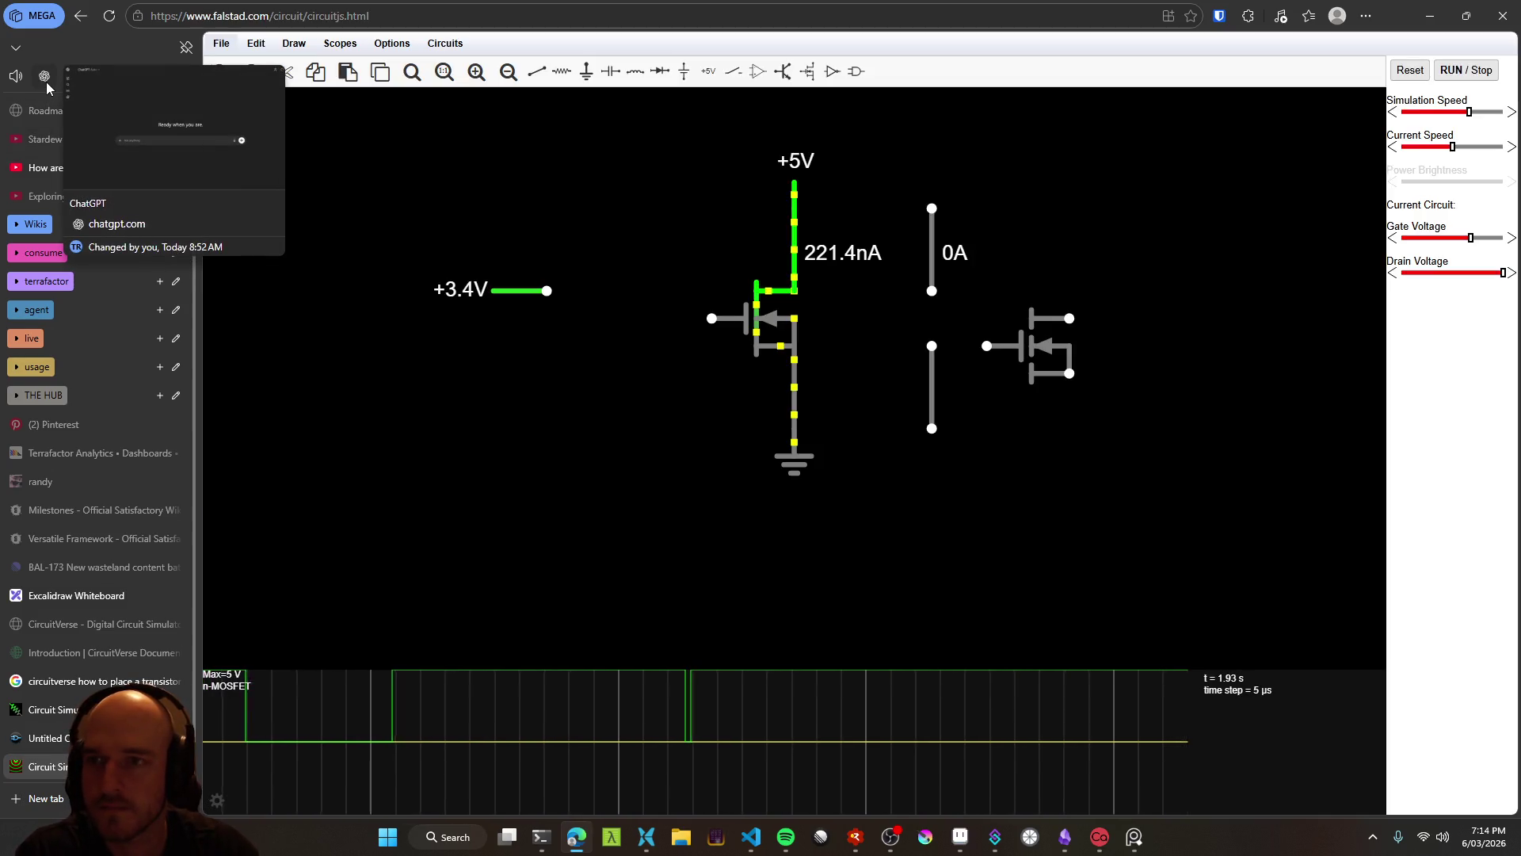
left_click(72, 79)
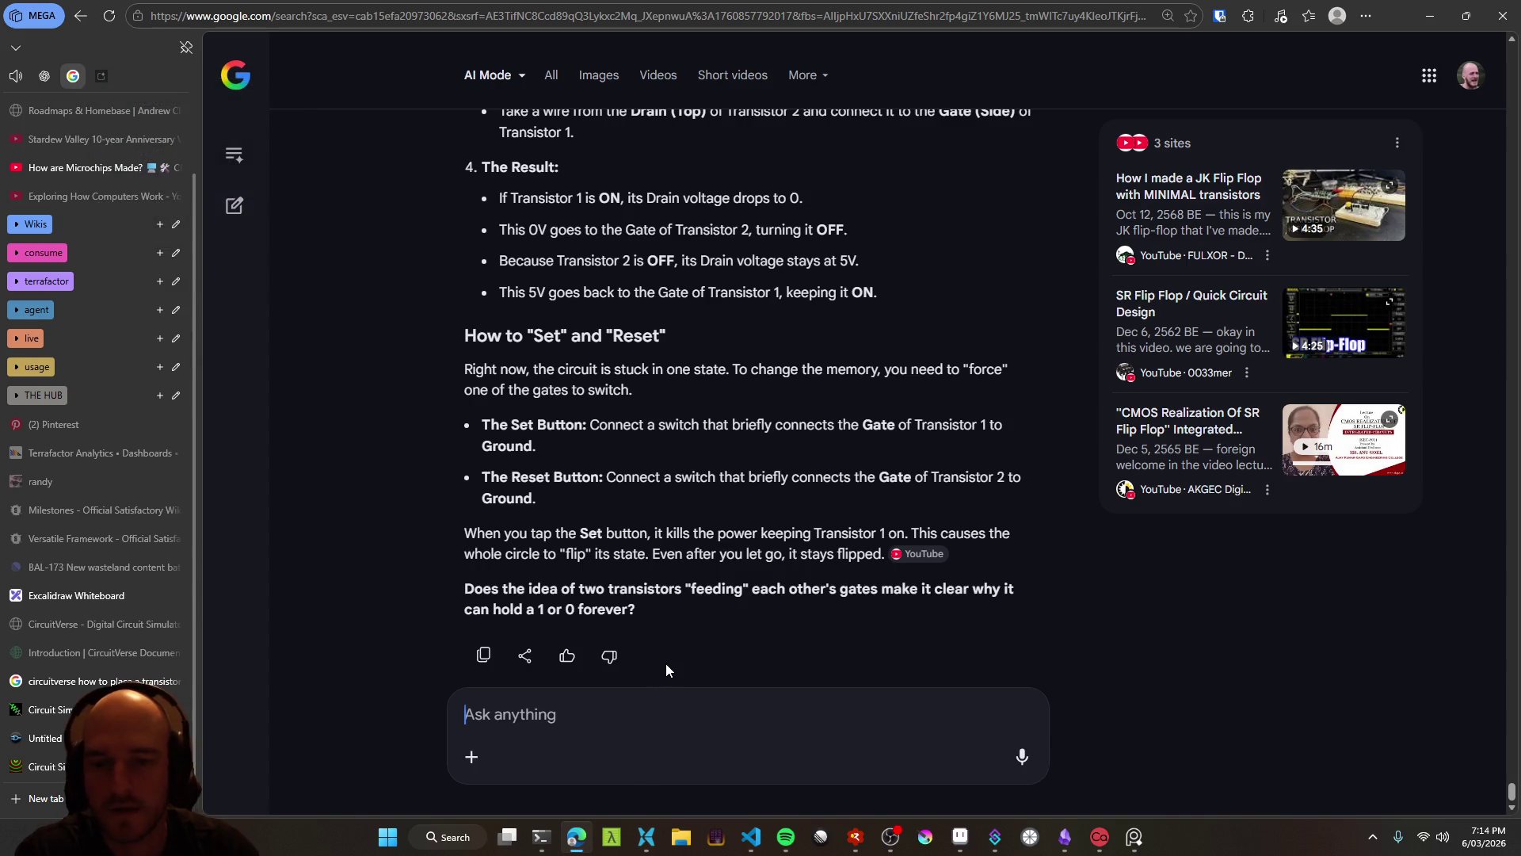
key("ctrl+super")
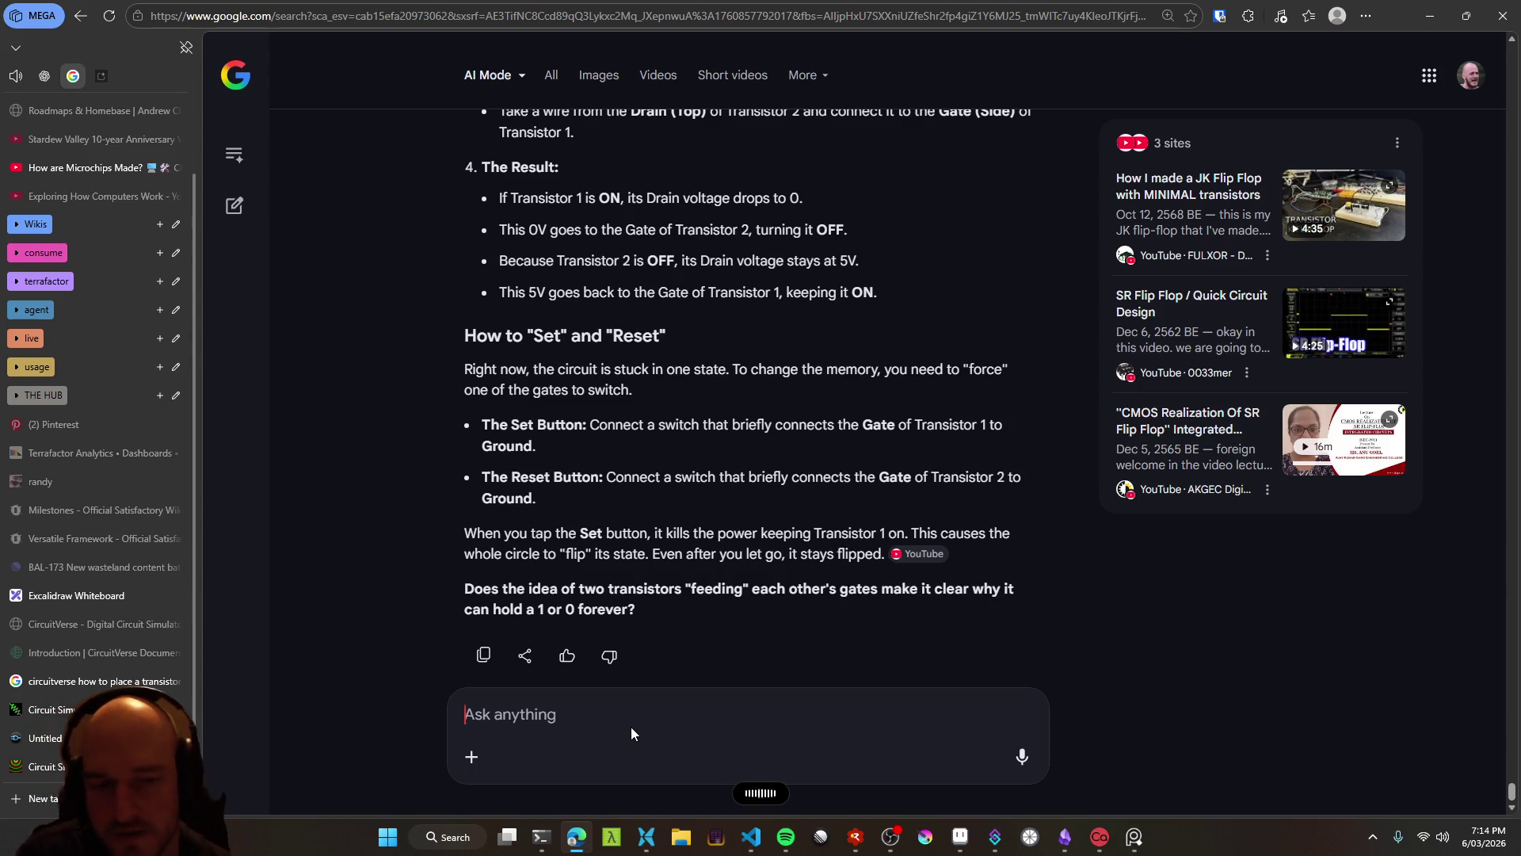
Submit the dictated question about an easier simulator and open the recommended Digital repository
key("Return")
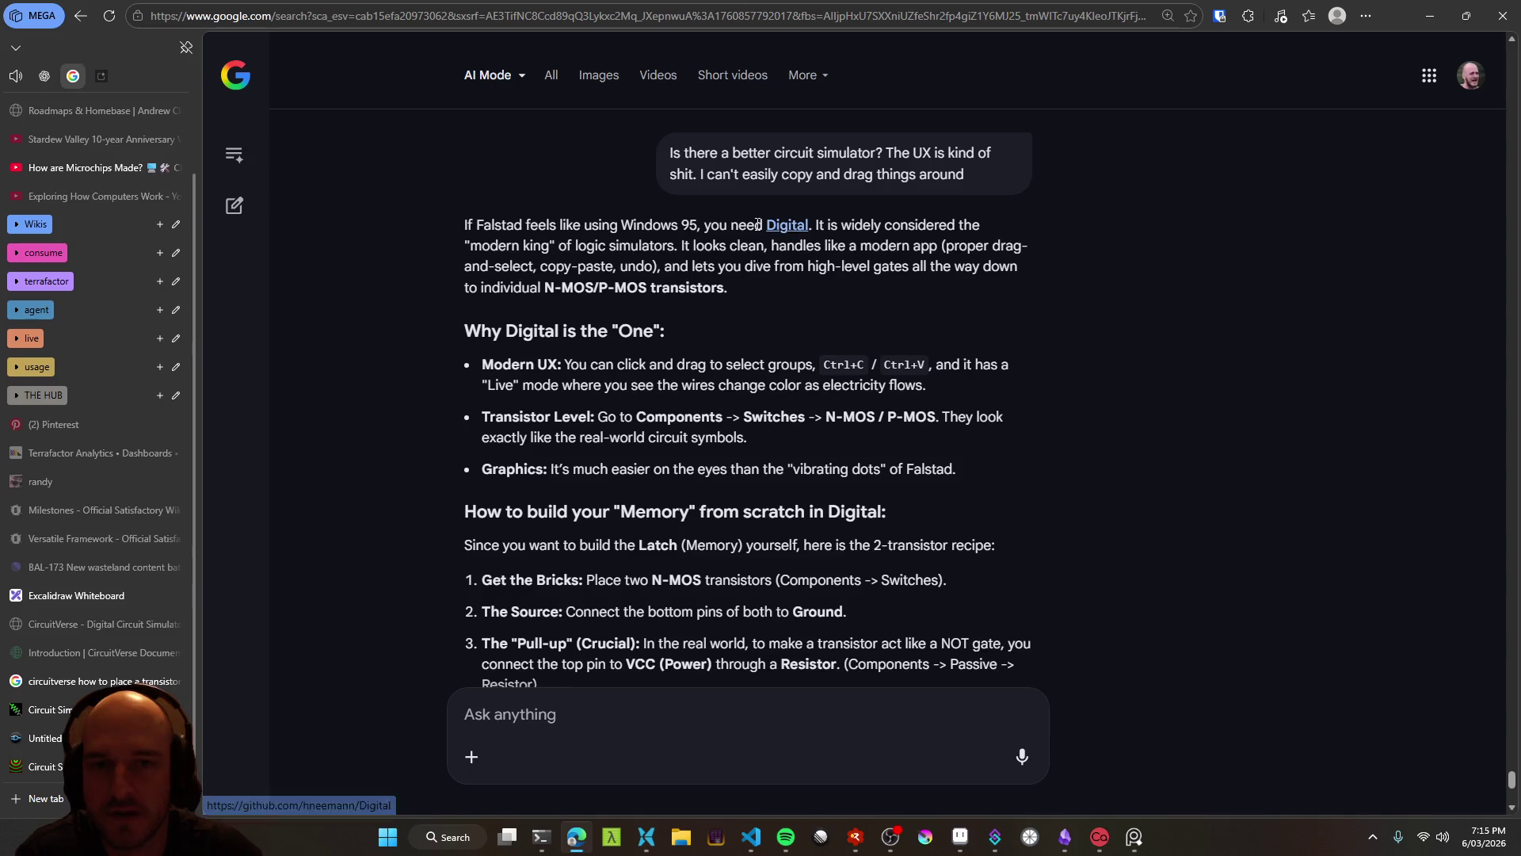
scroll(119, 523, "up", 1)
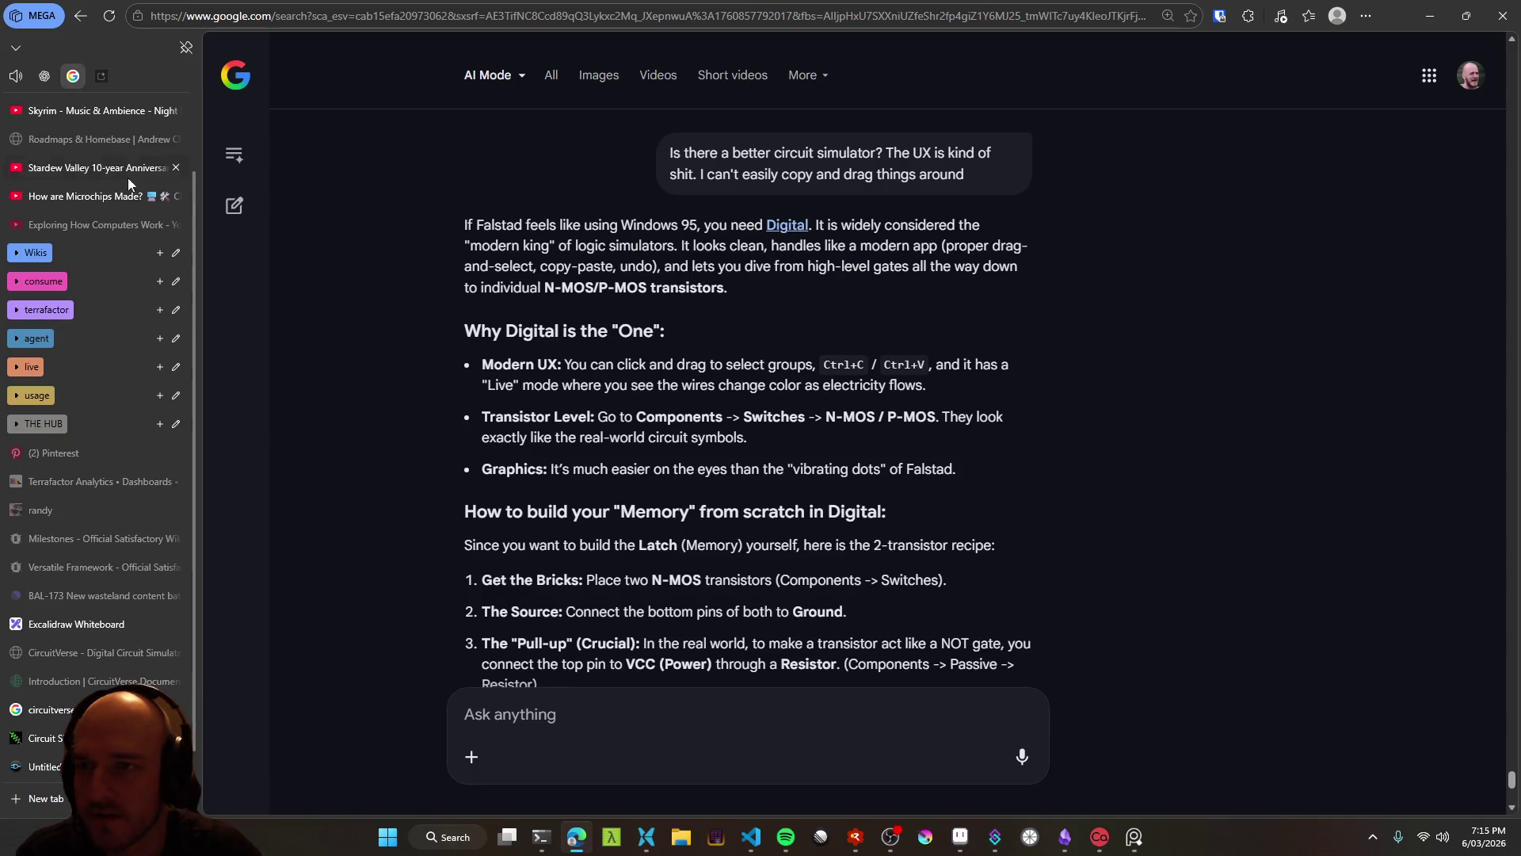
scroll(103, 476, "up", 3)
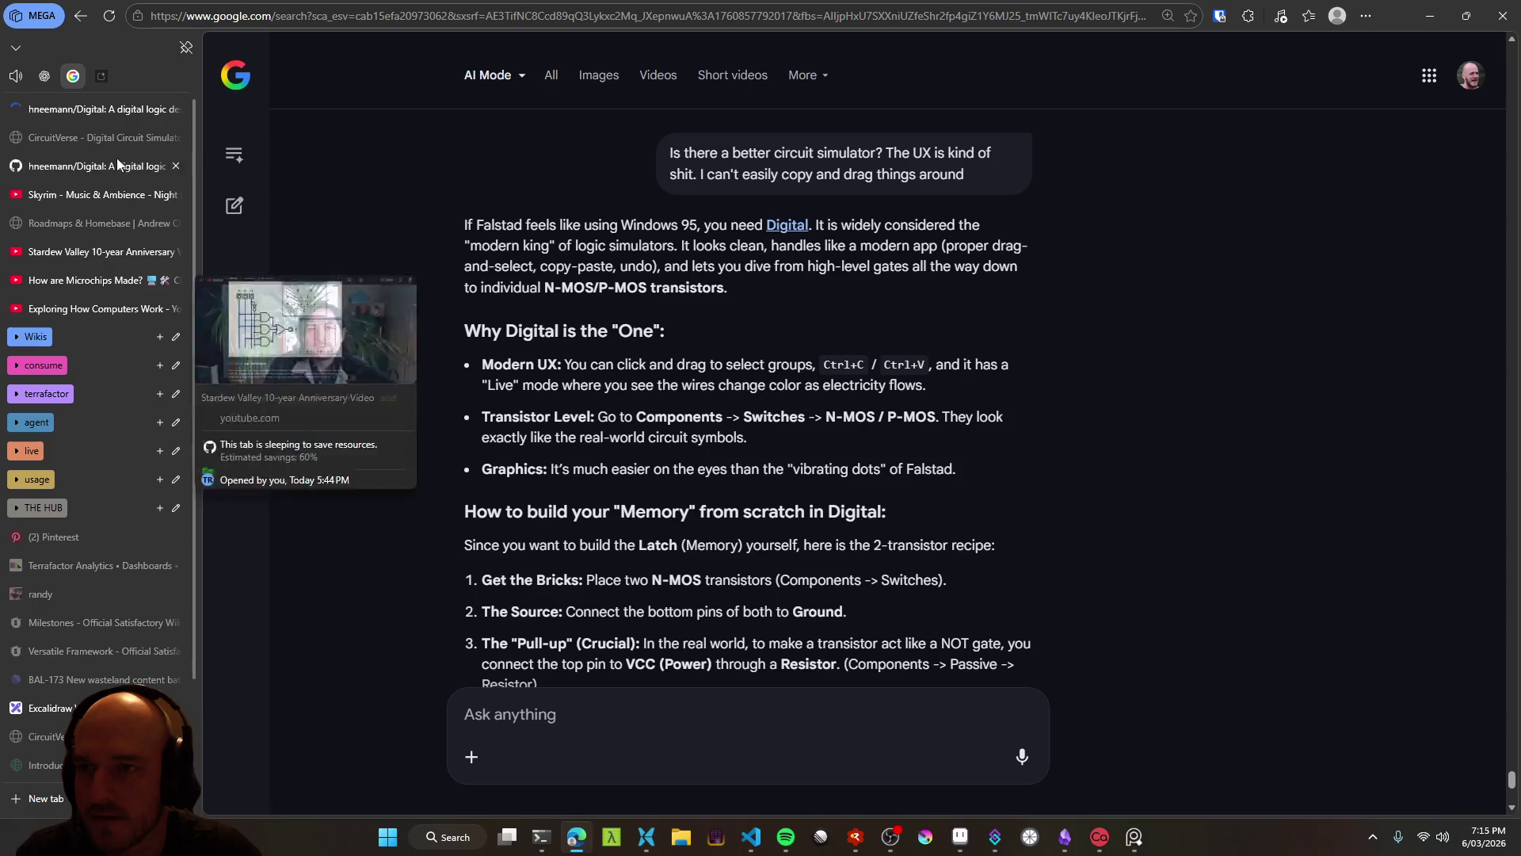
left_click(102, 110)
Read Digital's README down to installation and Features, then go back to the two-transistor latch answer
scroll(332, 695, "down", 7)
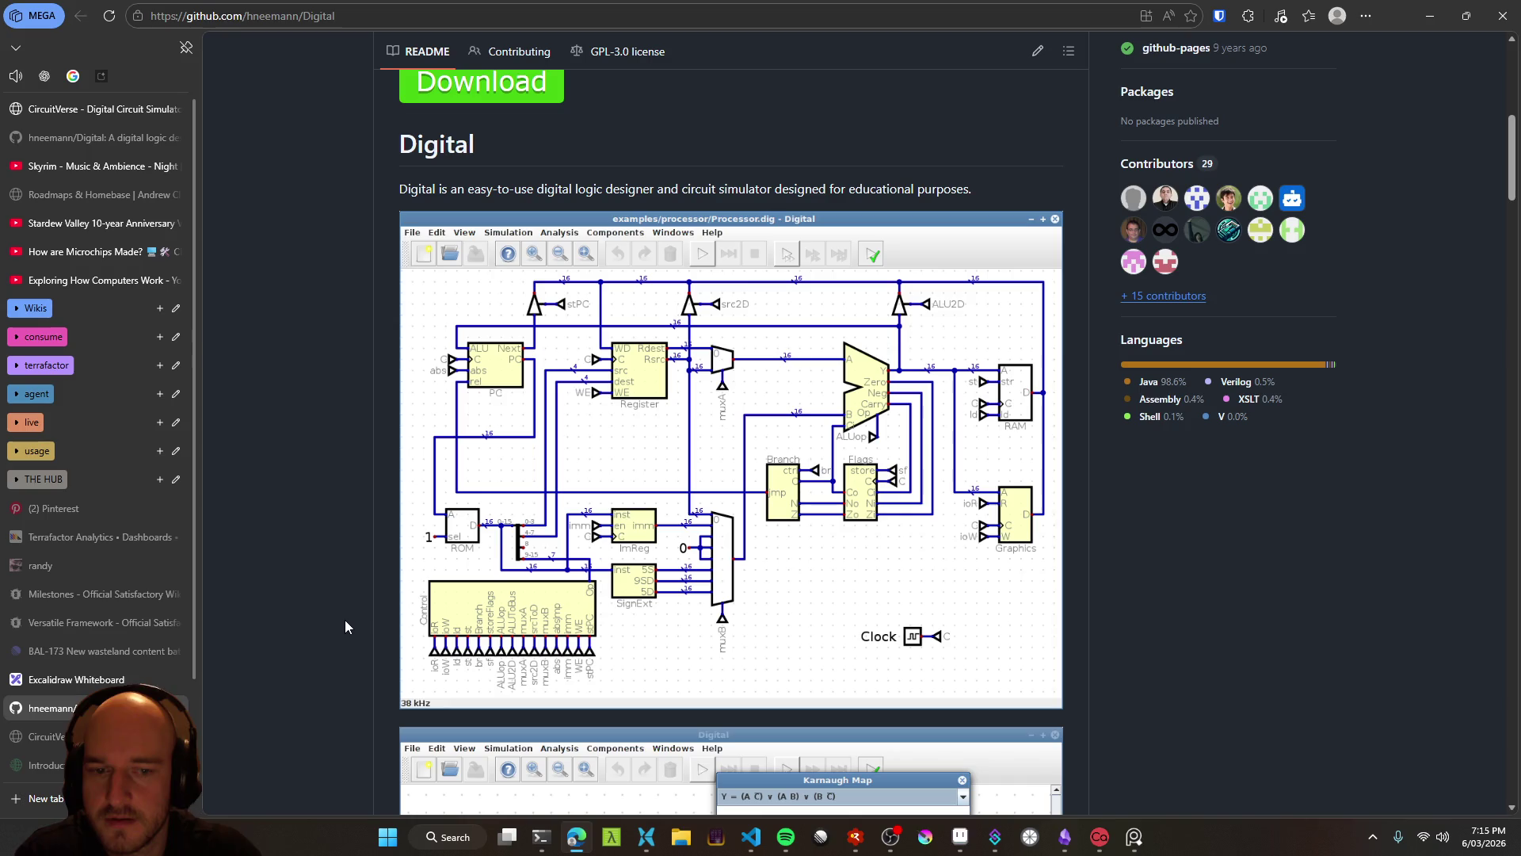
scroll(345, 619, "down", 3)
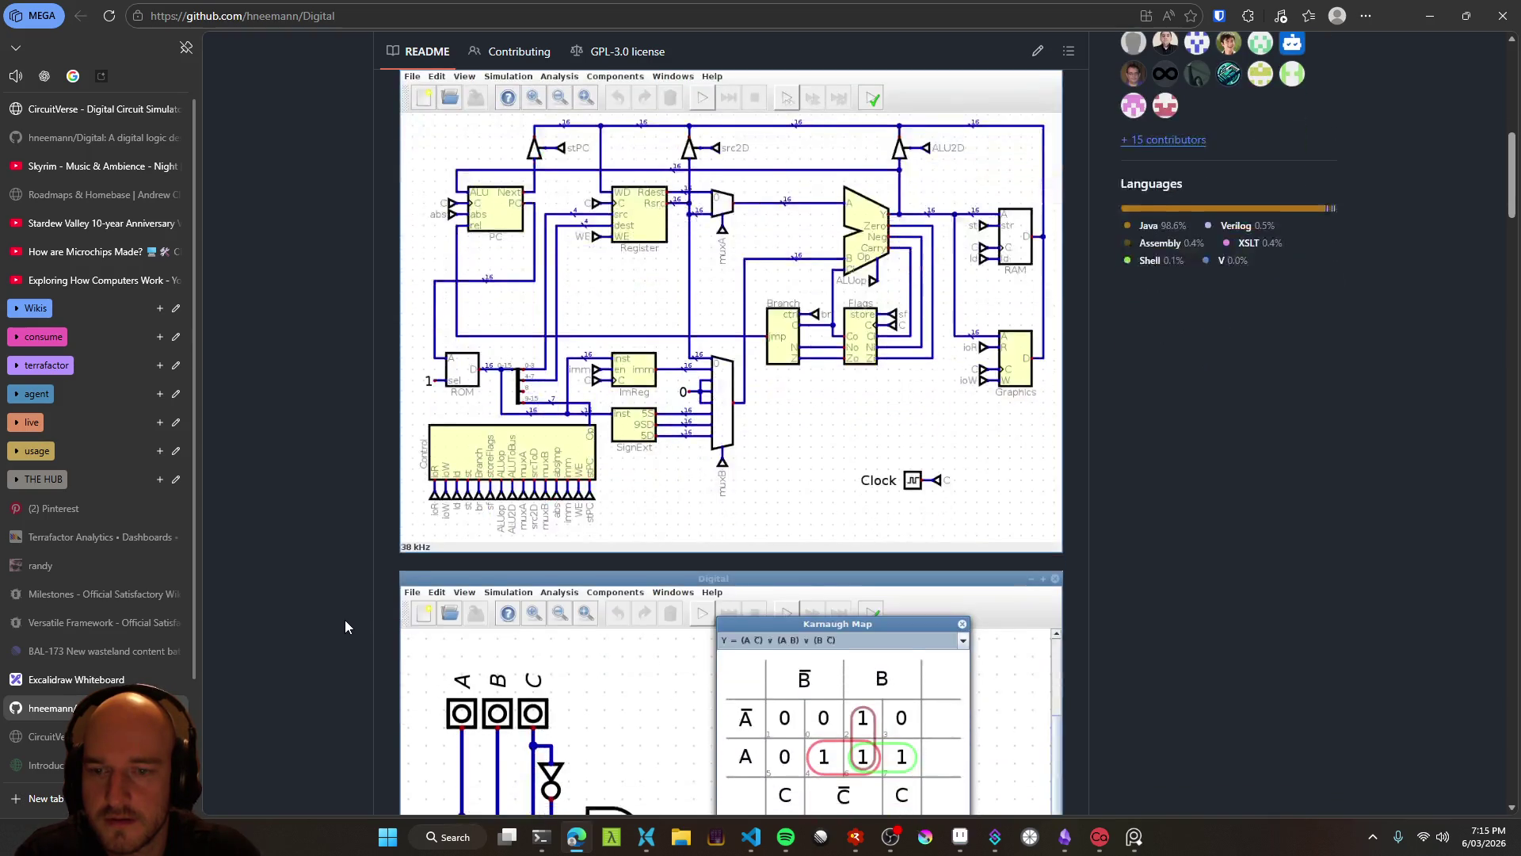
scroll(345, 620, "down", 6)
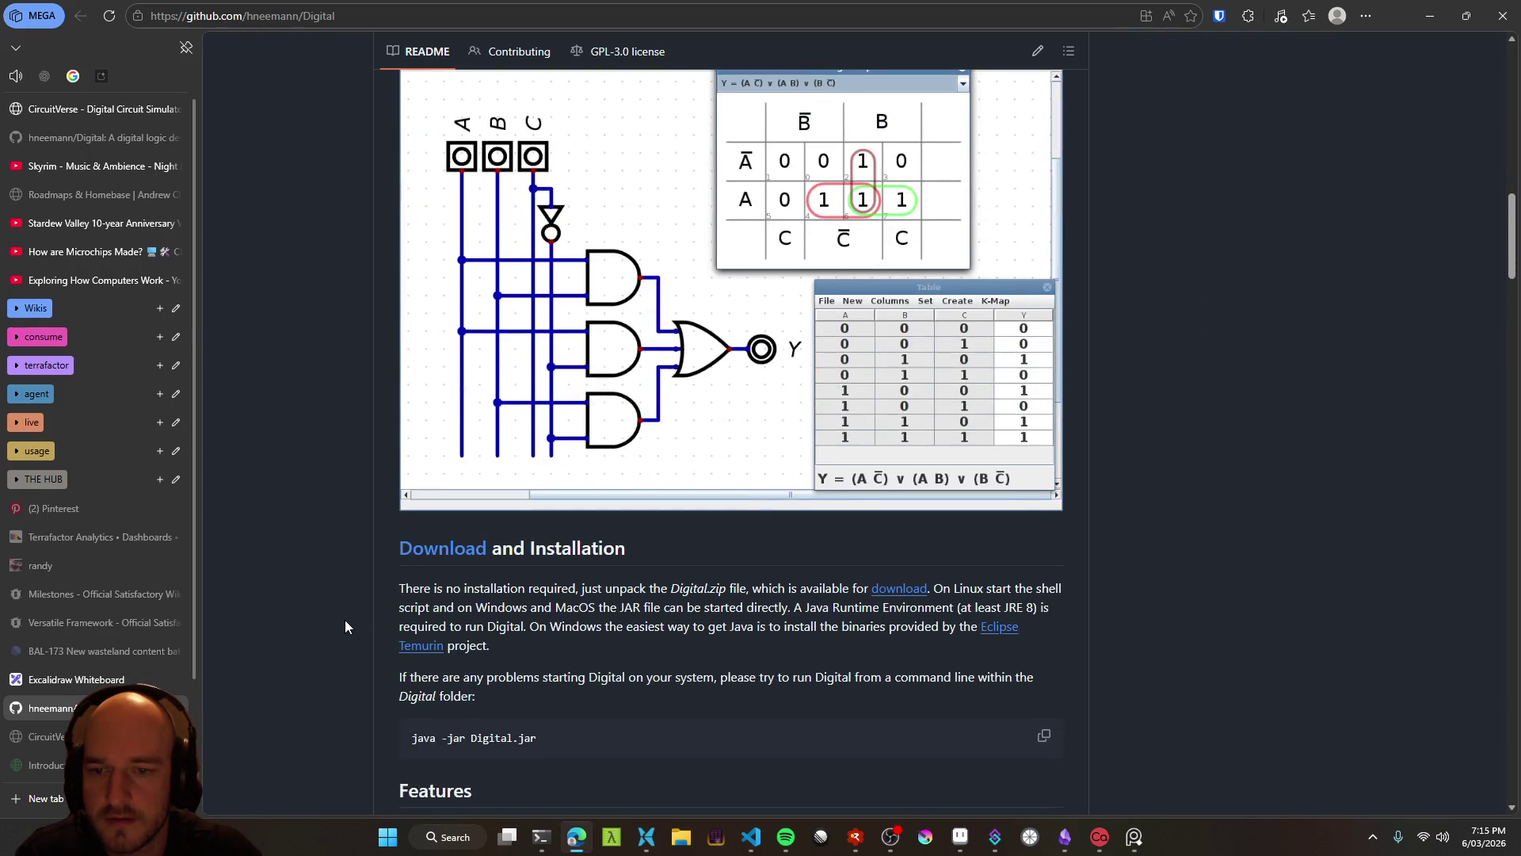
scroll(344, 619, "down", 1)
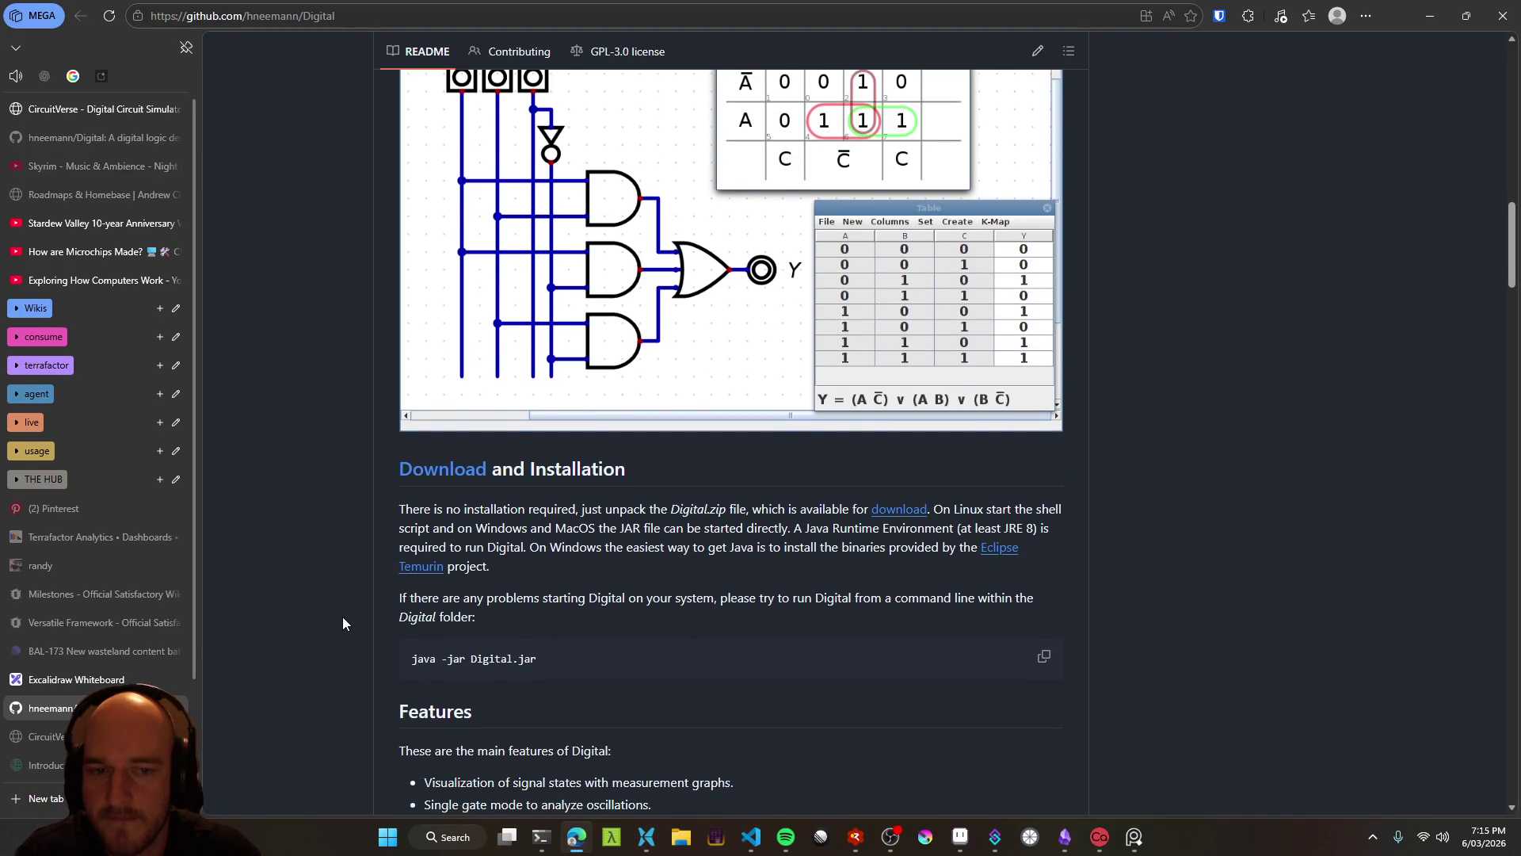
scroll(353, 611, "down", 3)
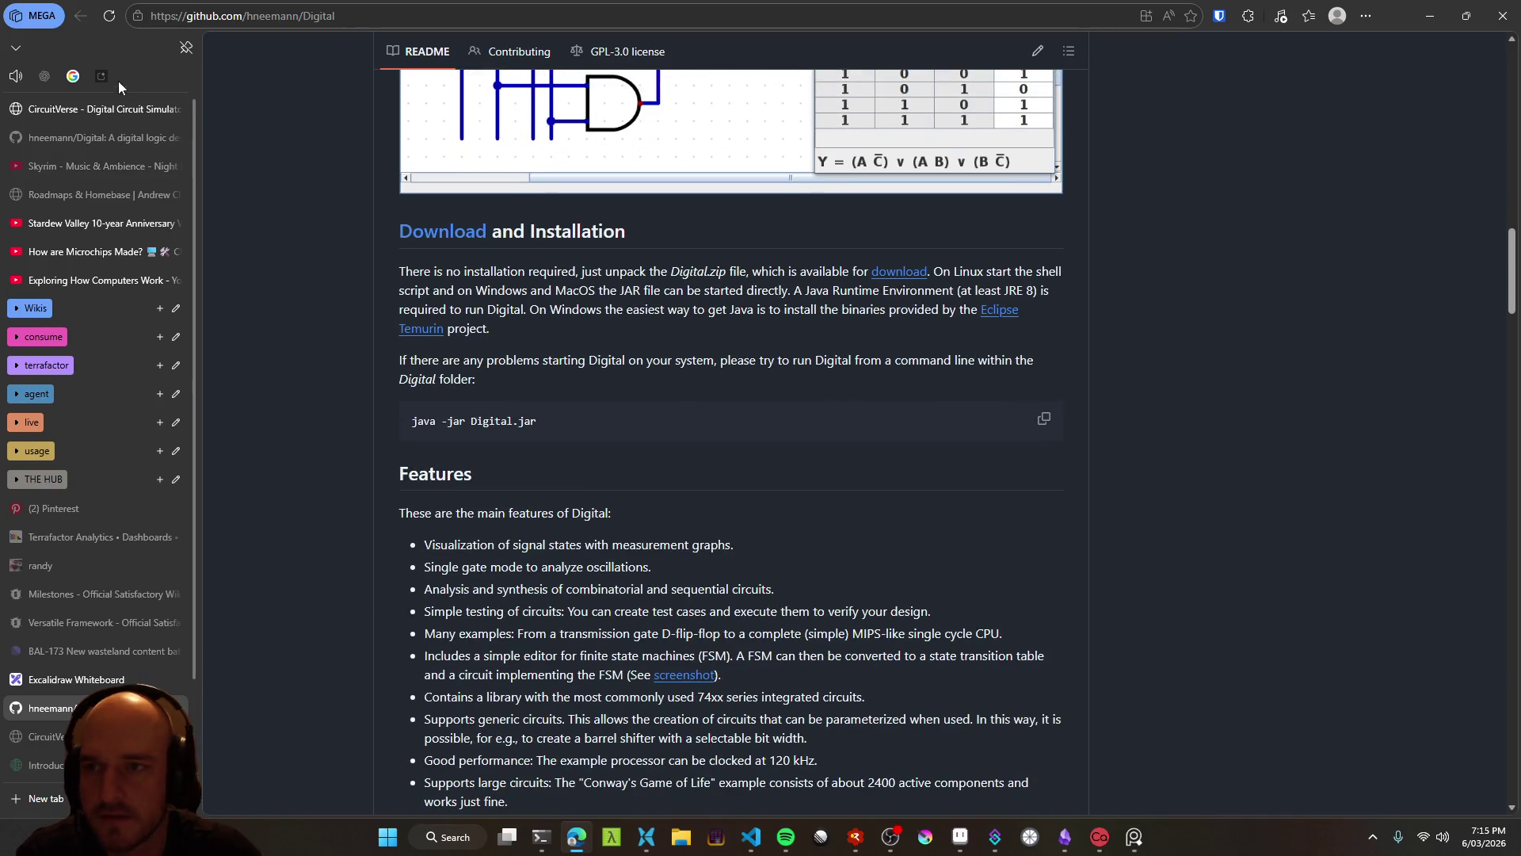
left_click(73, 76)
scroll(624, 678, "down", 1)
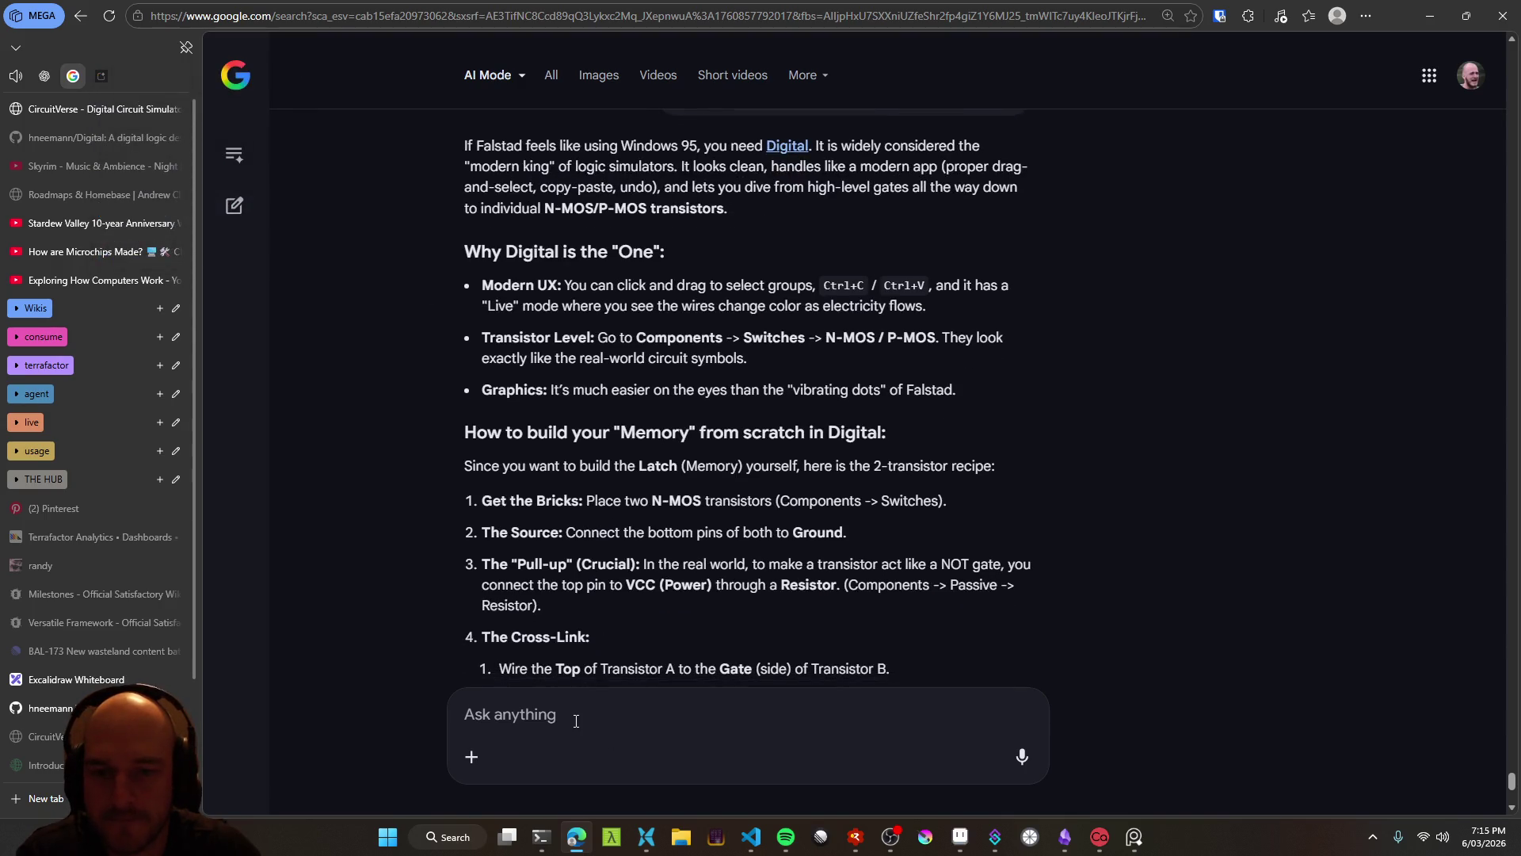
Dictate and submit whether Digital has transistor-level NMOS, correcting the misheard ending to 'transistors?'
key("ctrl+super")
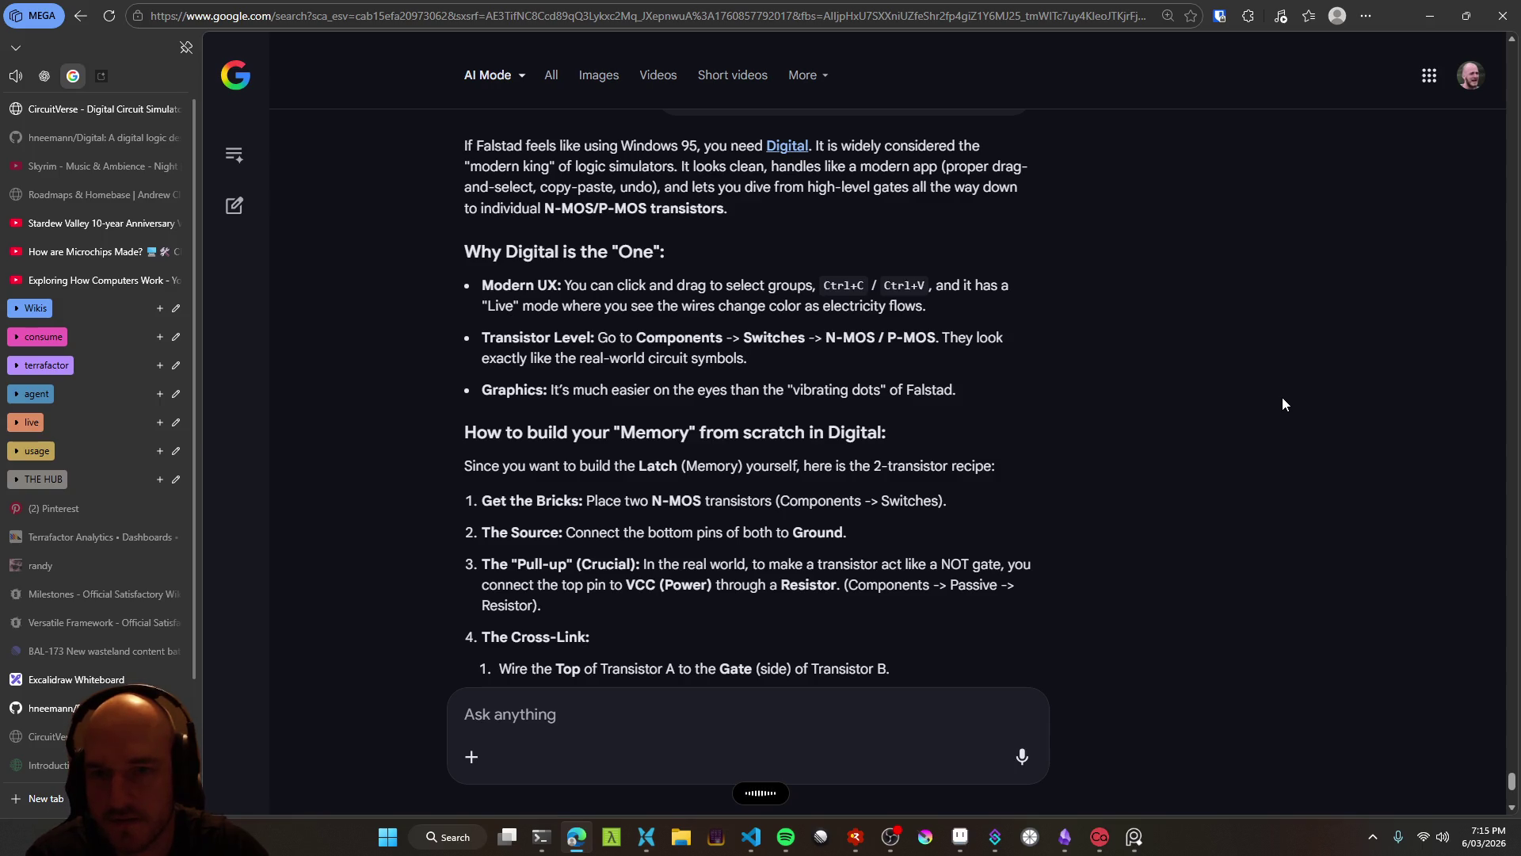
type("Does digital actually have trends, lists, the level and moss?")
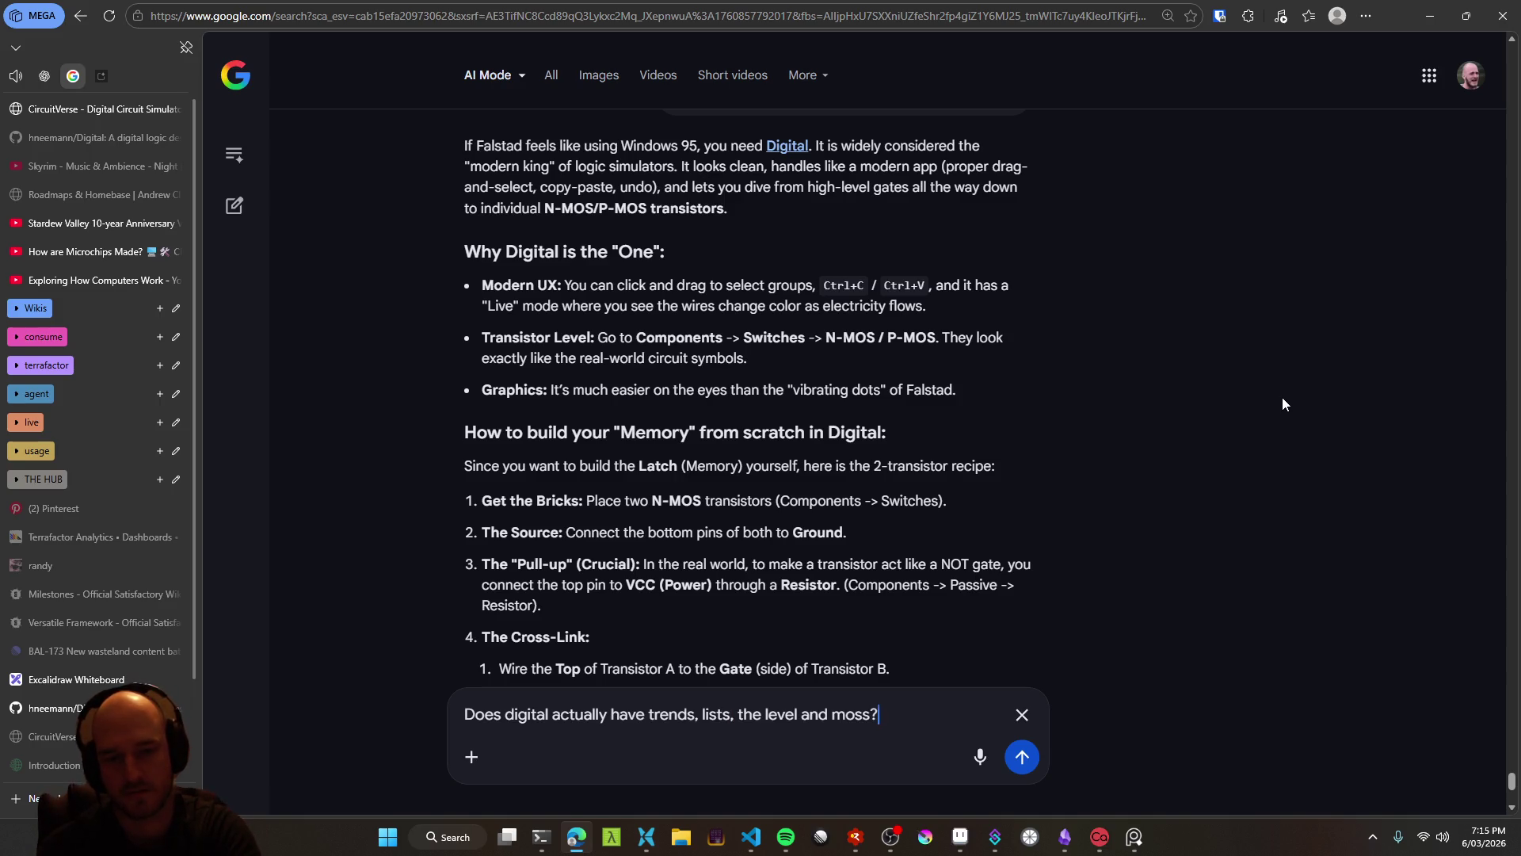
key("ctrl+shift+Left")
key("ctrl+shift+Left")
key("ctrl+shift+Left")
type("transi")
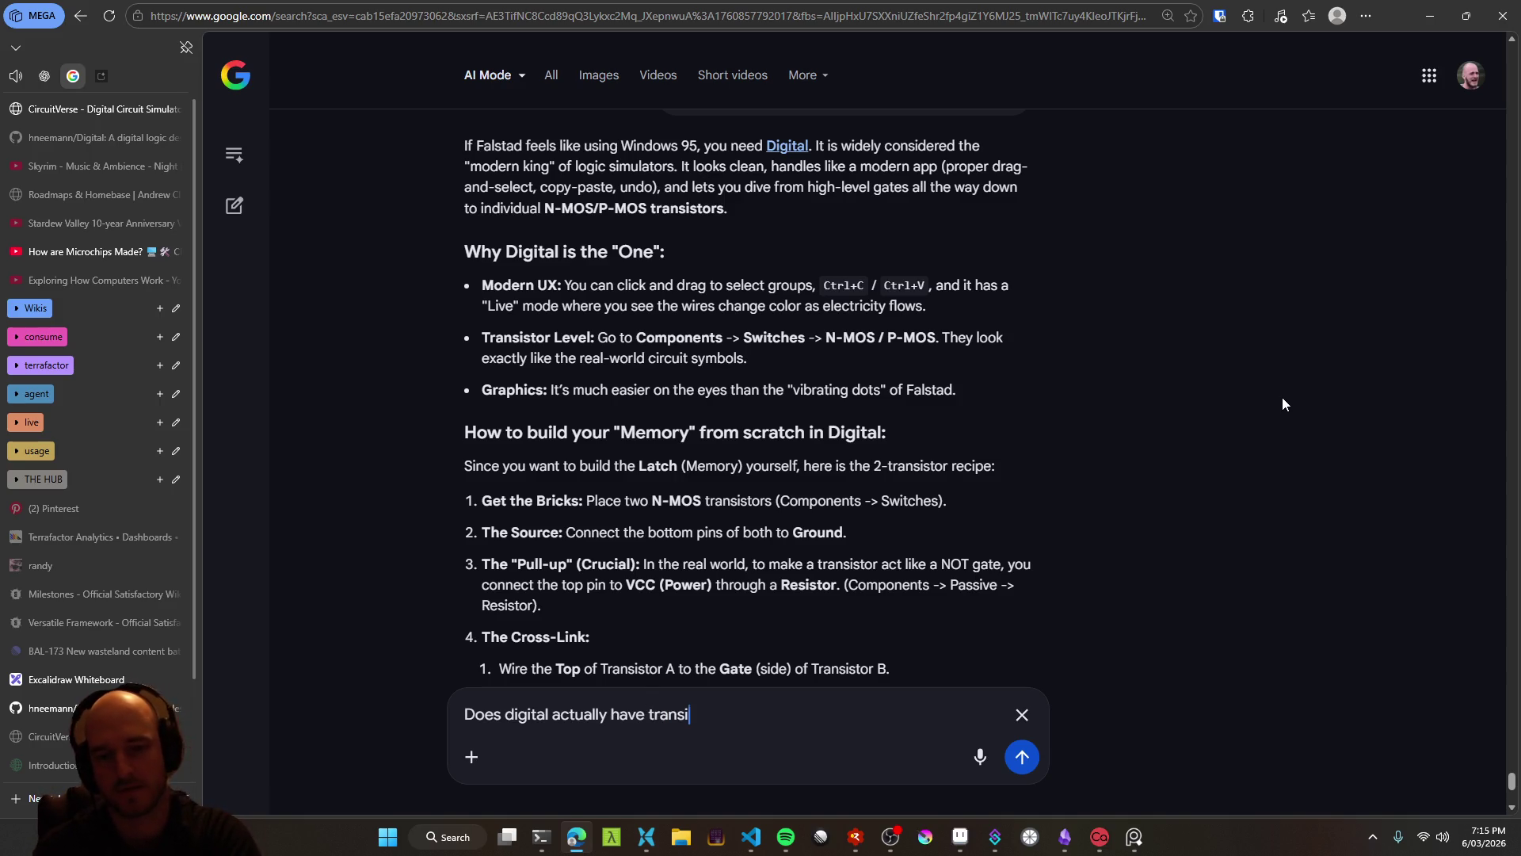
type("stor level")
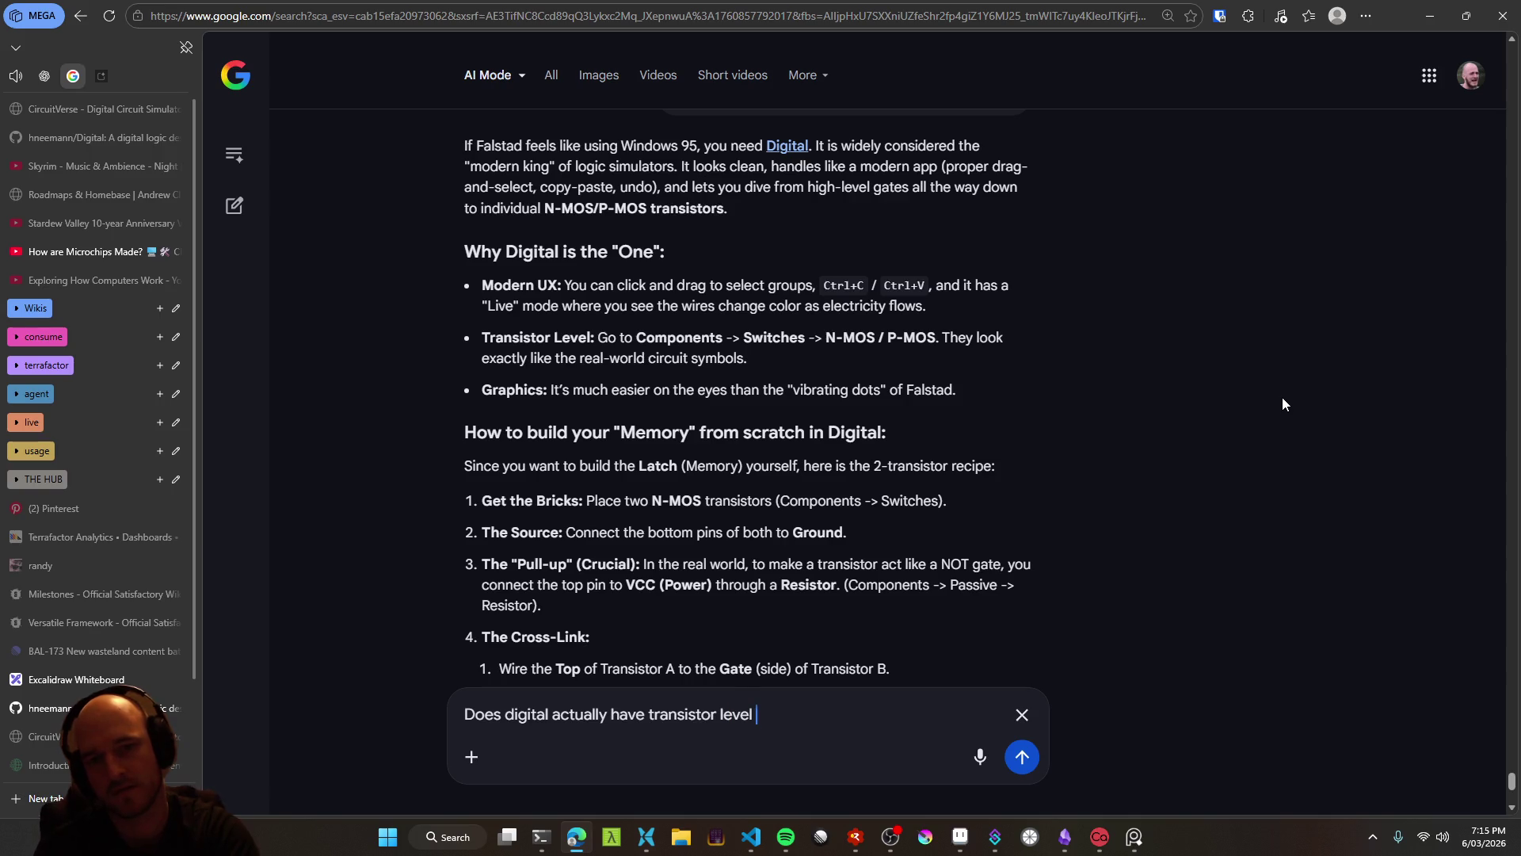
type("S?")
key("Return")
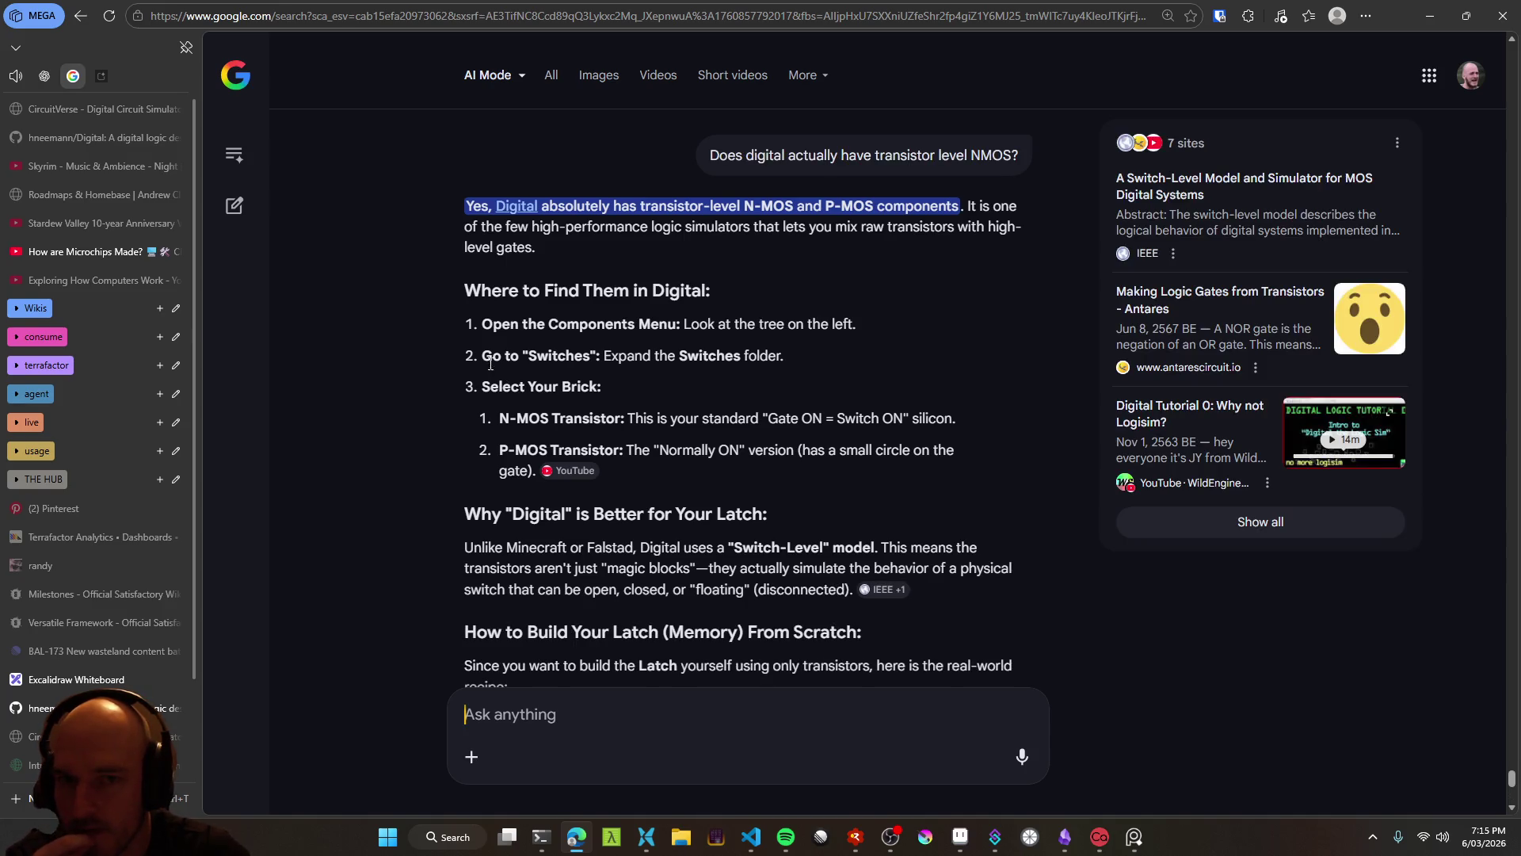
scroll(87, 654, "down", 2)
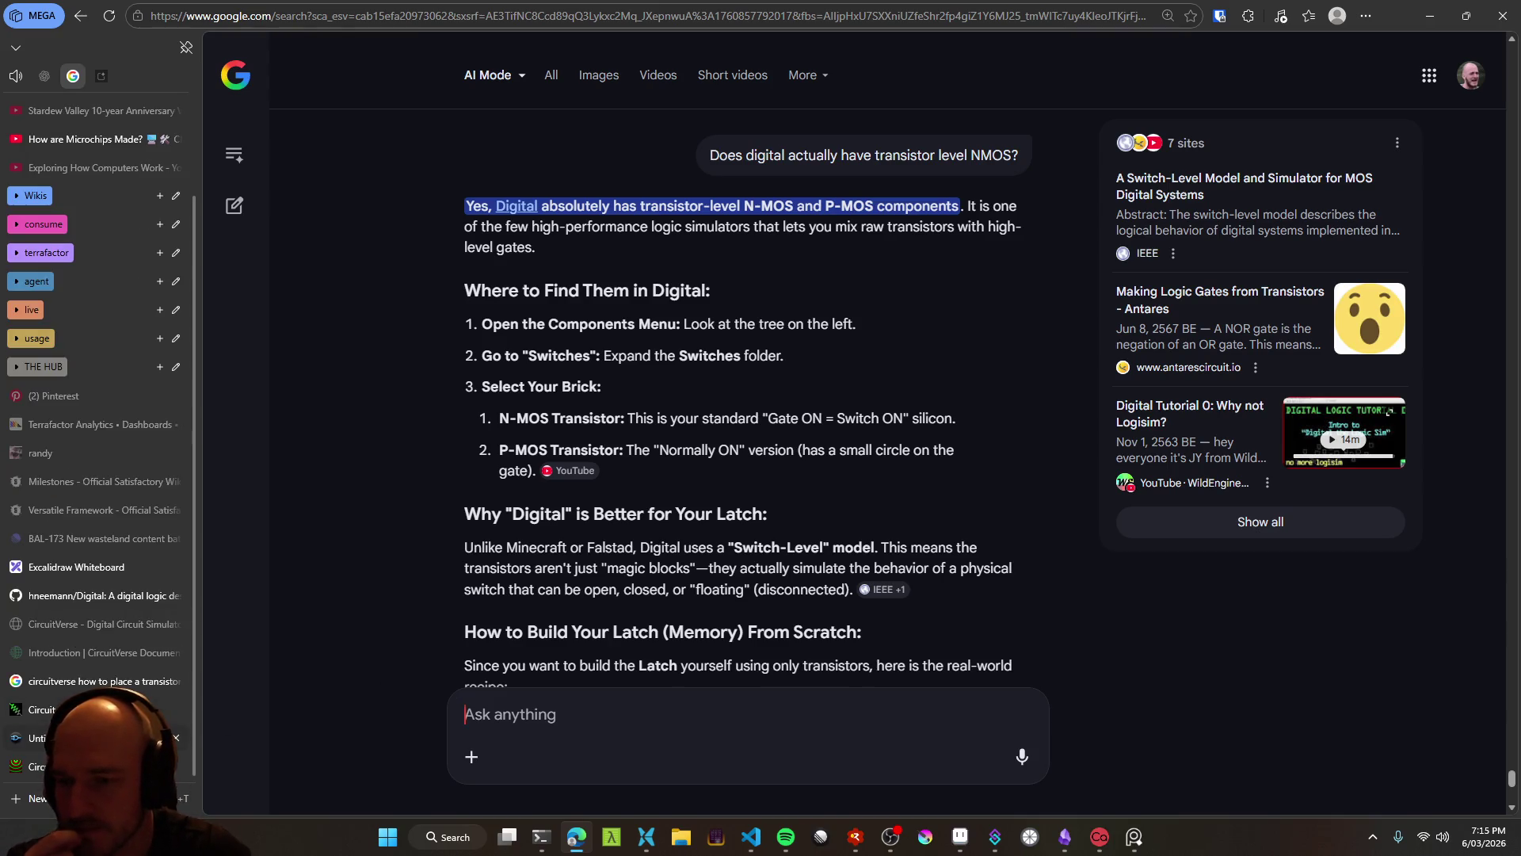
left_click(44, 710)
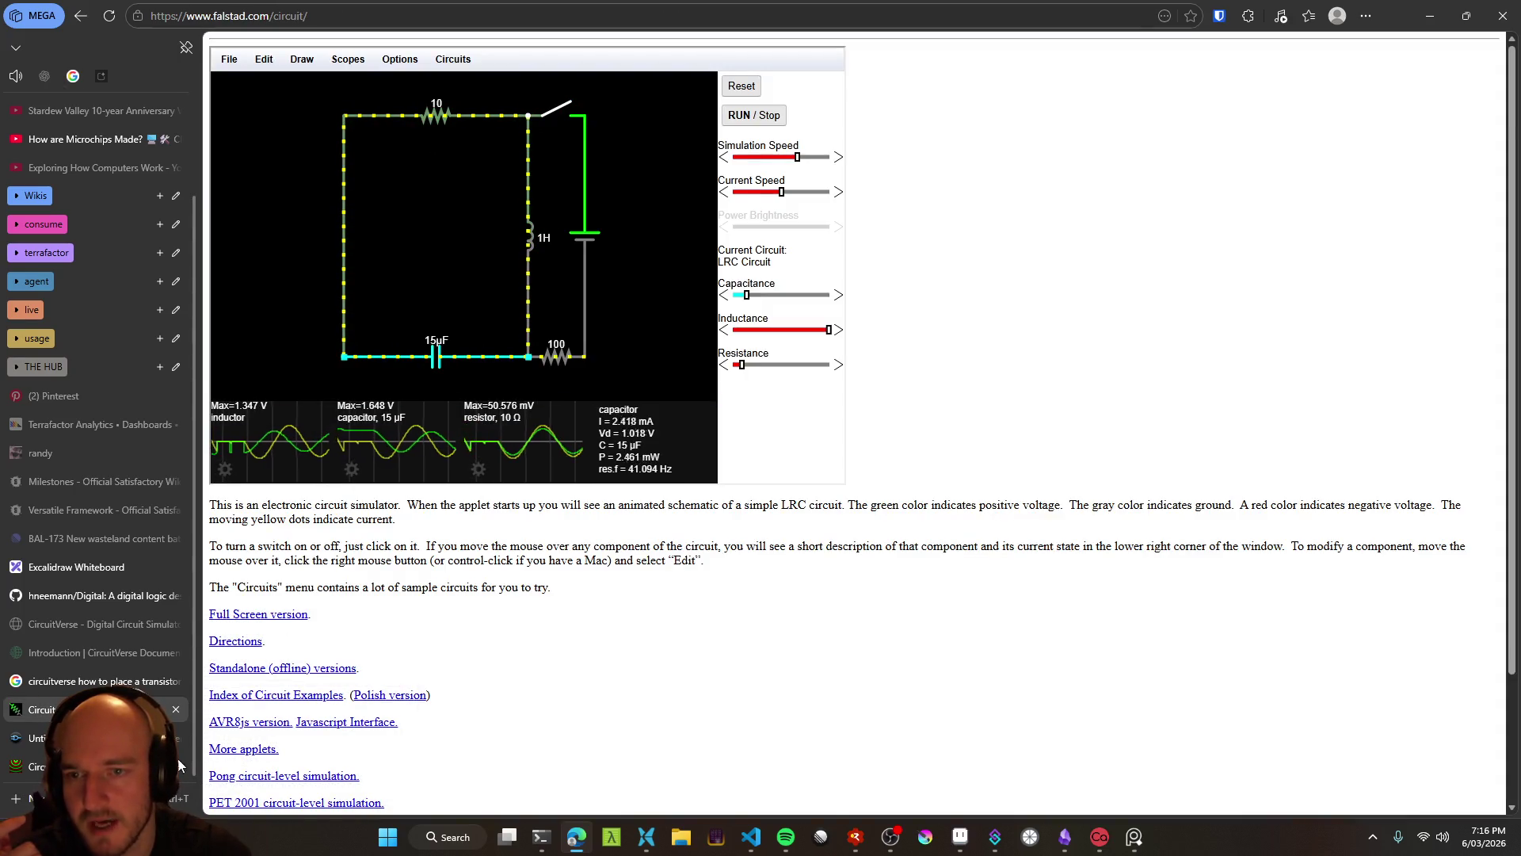
Drag the second MOSFET left beside the 0A wire, then go back to Digital's README
left_click(96, 681)
left_click(36, 766)
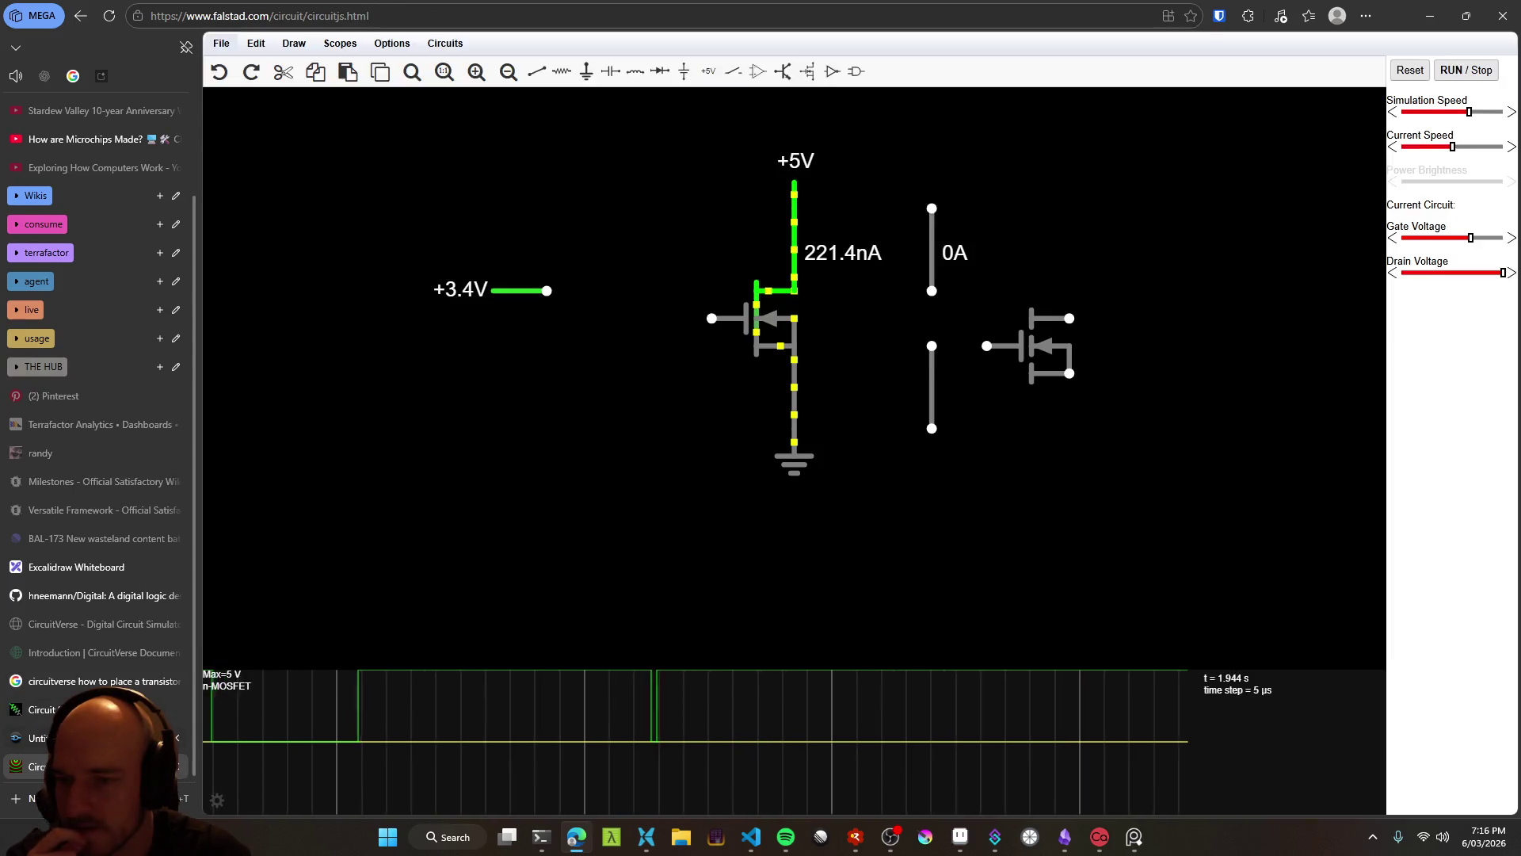
mouse_move(1054, 358)
left_mouse_down()
mouse_move(889, 331)
mouse_move(1014, 262)
mouse_move(932, 291)
mouse_move(1012, 321)
mouse_move(985, 321)
left_mouse_up()
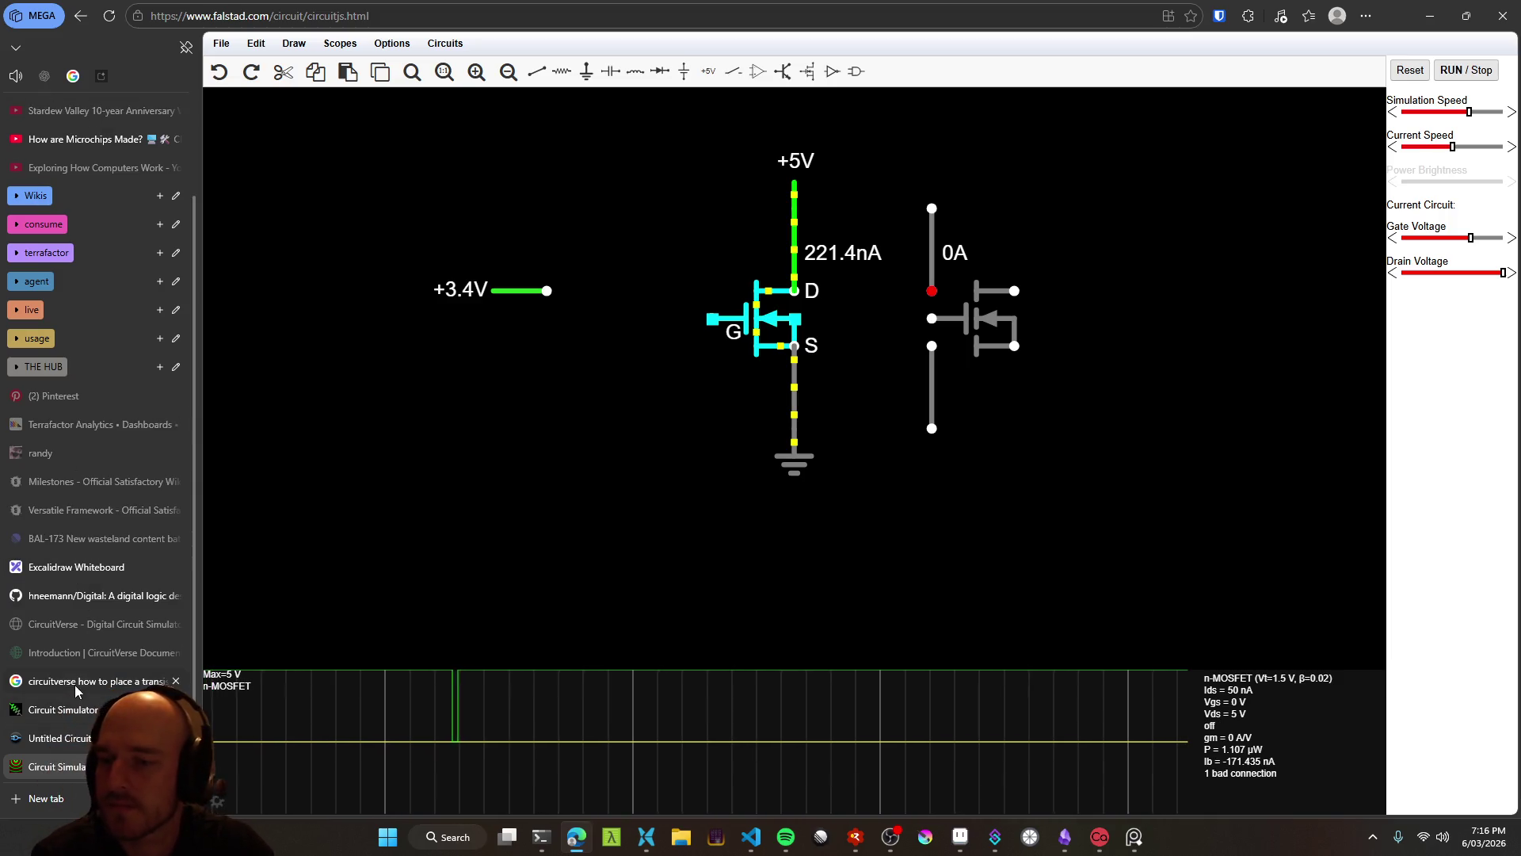
left_click(78, 601)
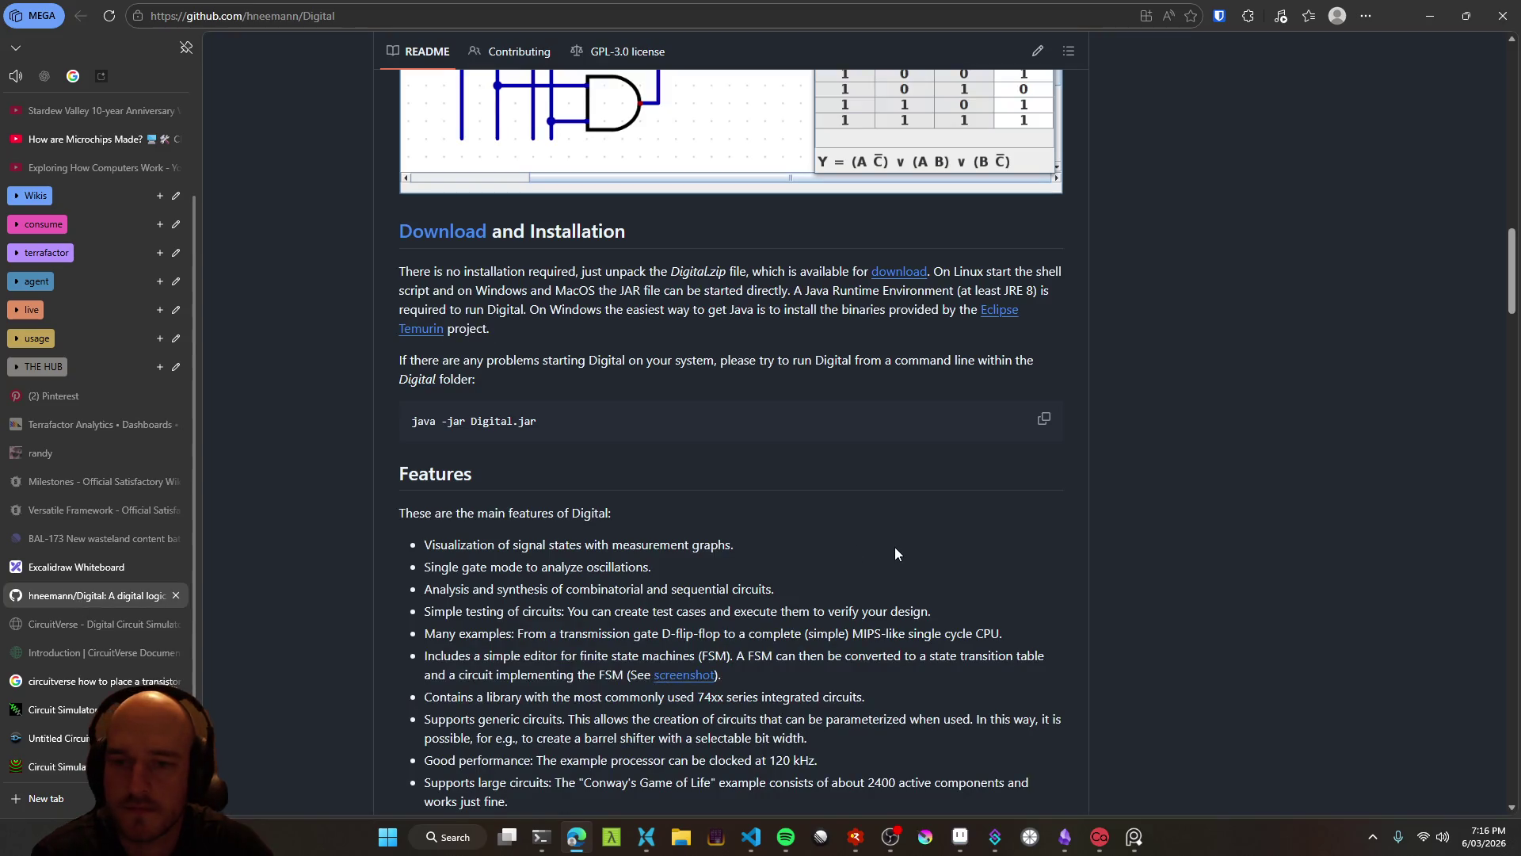
Check the stream chat window briefly, then bring the Digital README back to the front
scroll(901, 547, "down", 1)
scroll(900, 553, "down", 2)
scroll(1108, 553, "up", 5)
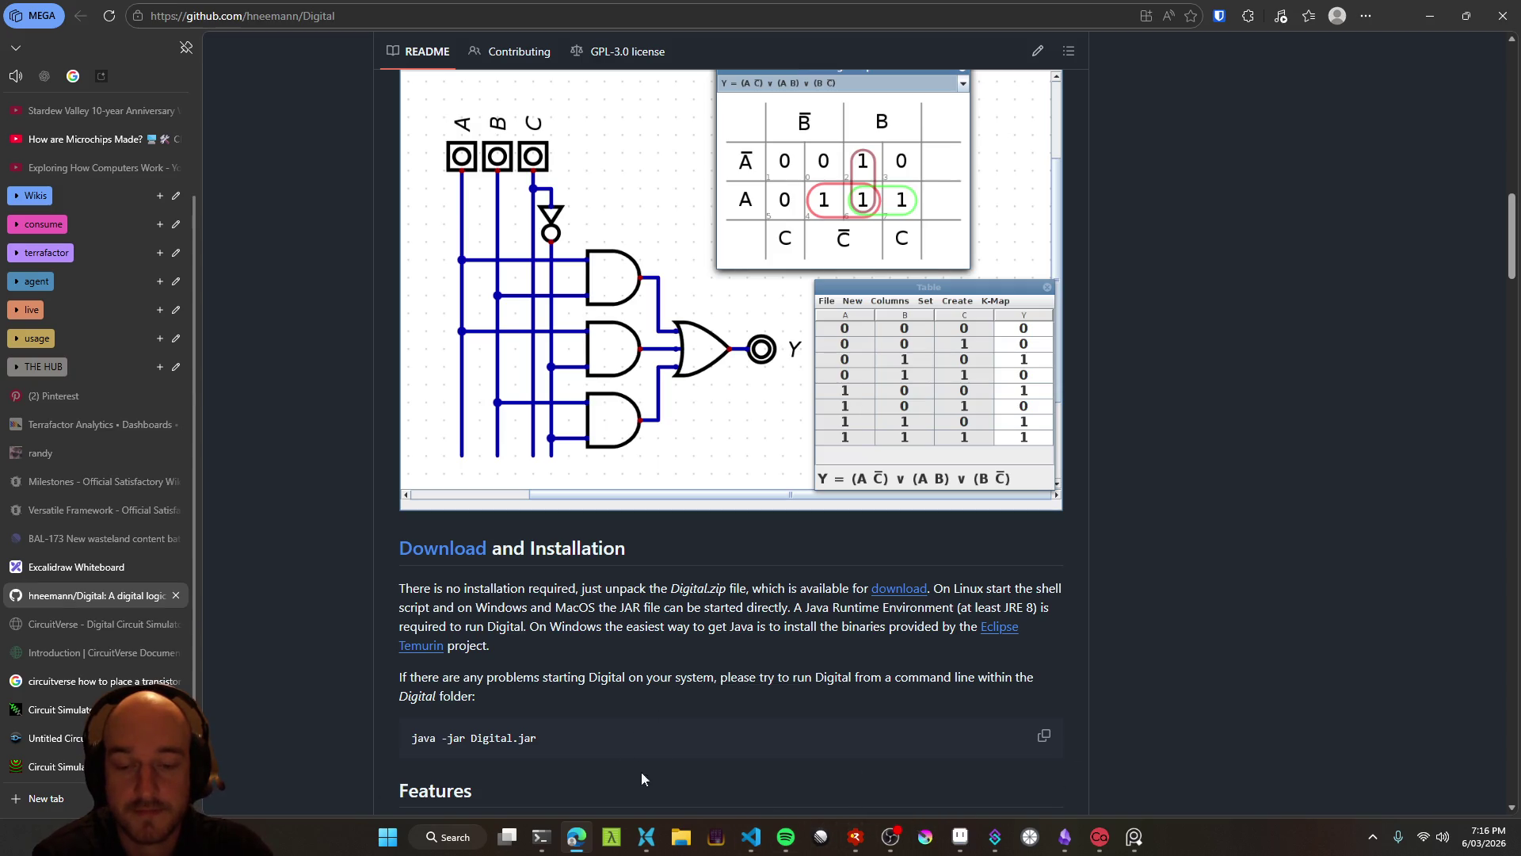
left_click(995, 837)
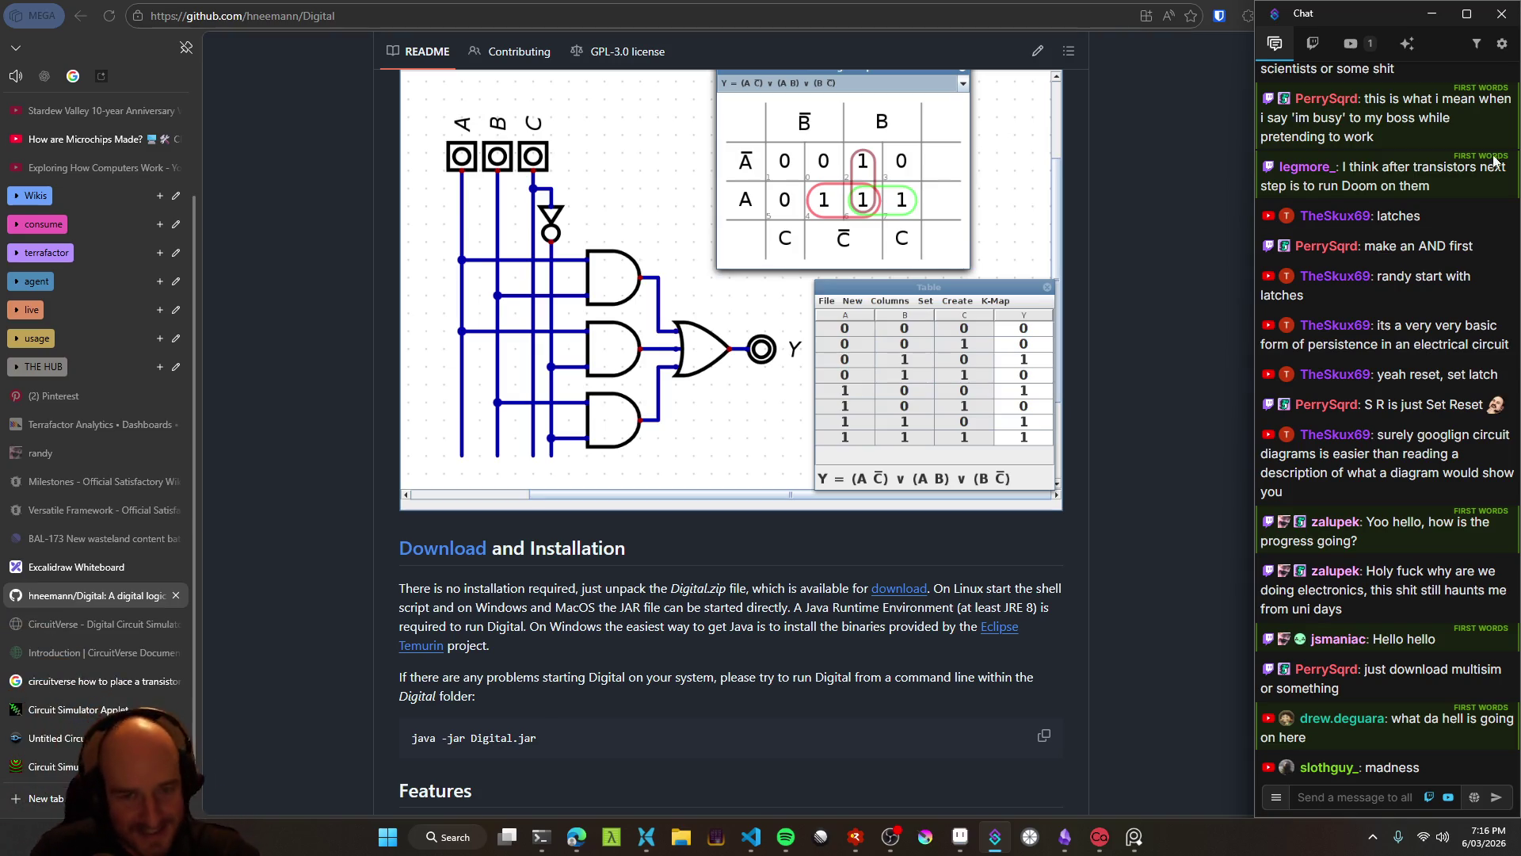
left_click(1190, 298)
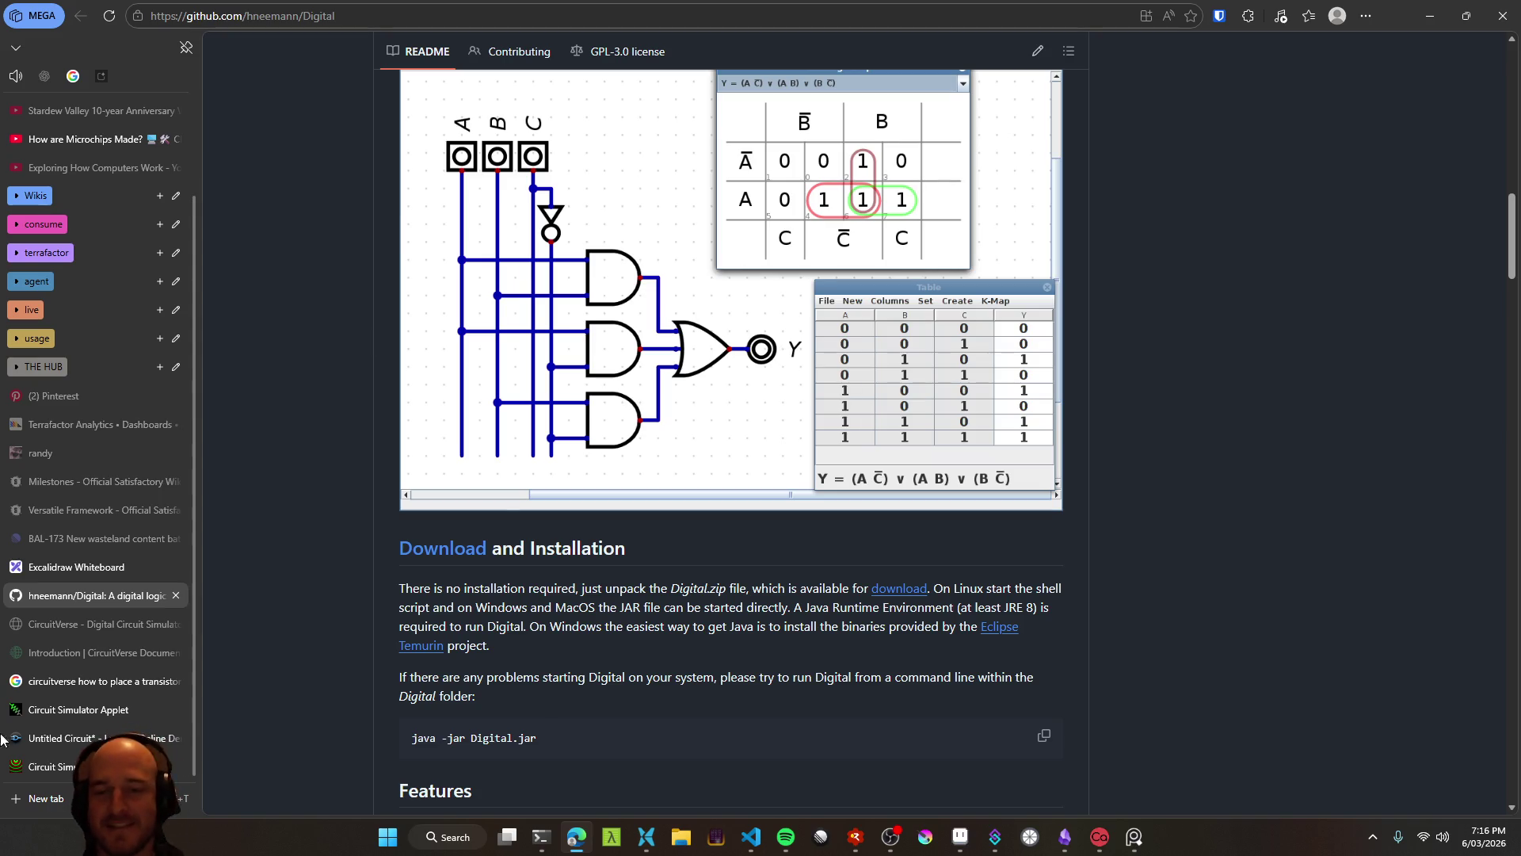
Scroll the README and open Logisim's home page in a background tab to look at it
scroll(314, 600, "down", 8)
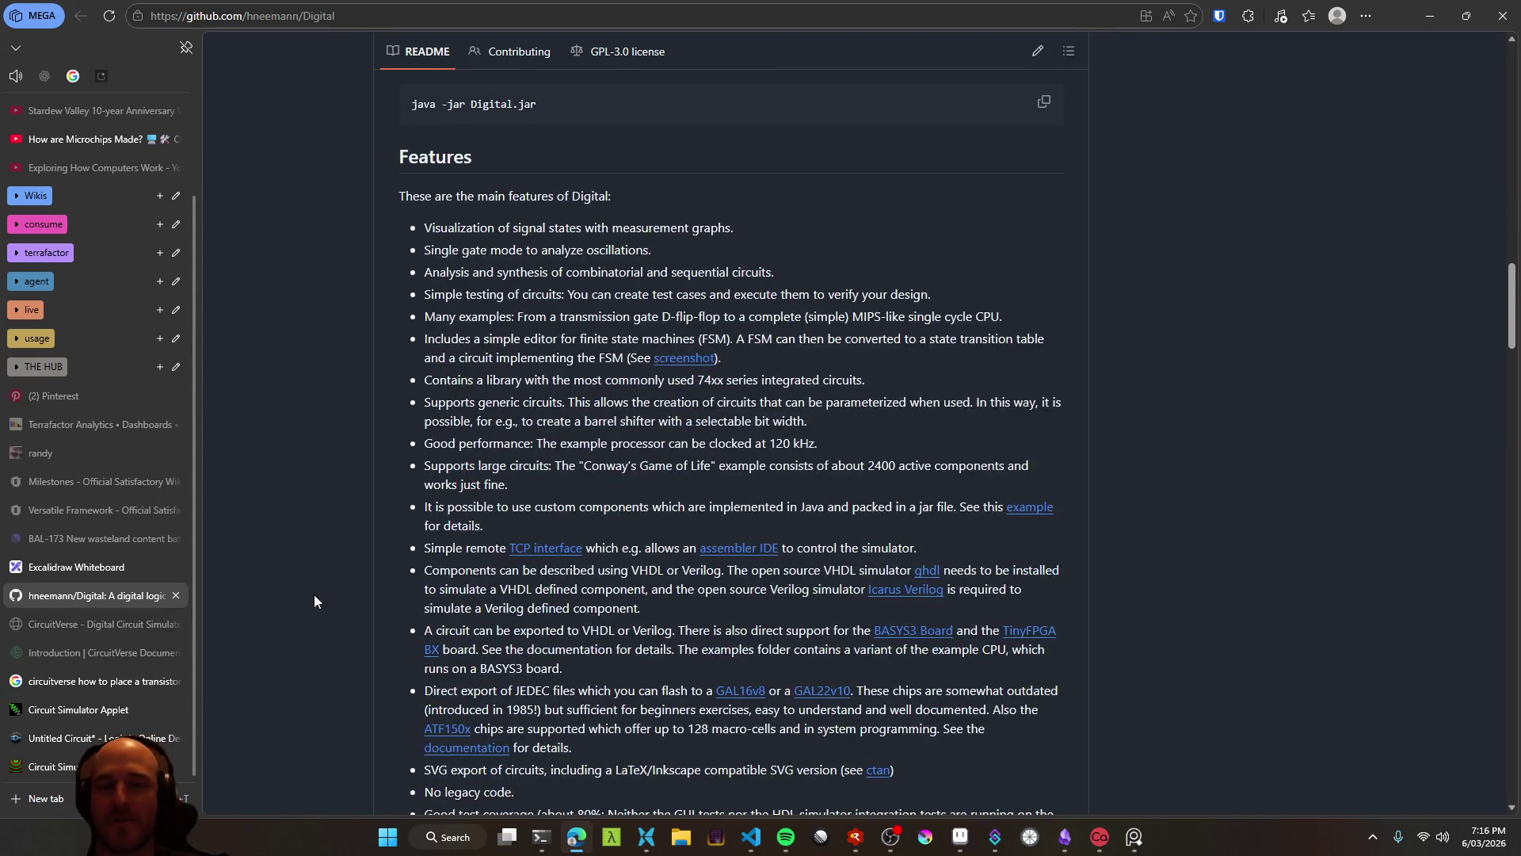
scroll(415, 506, "down", 1)
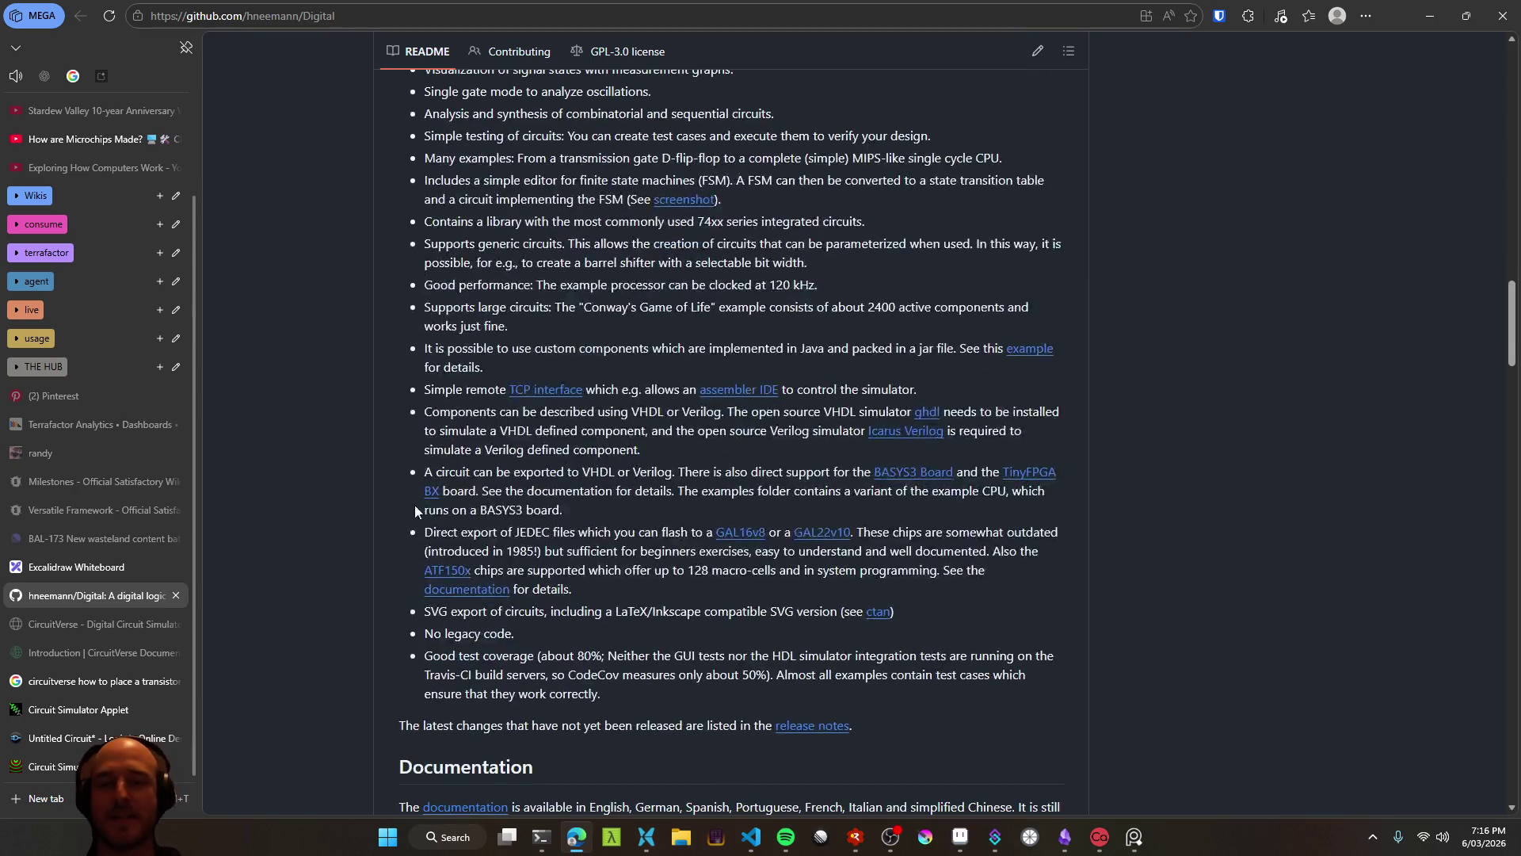
scroll(415, 506, "down", 5)
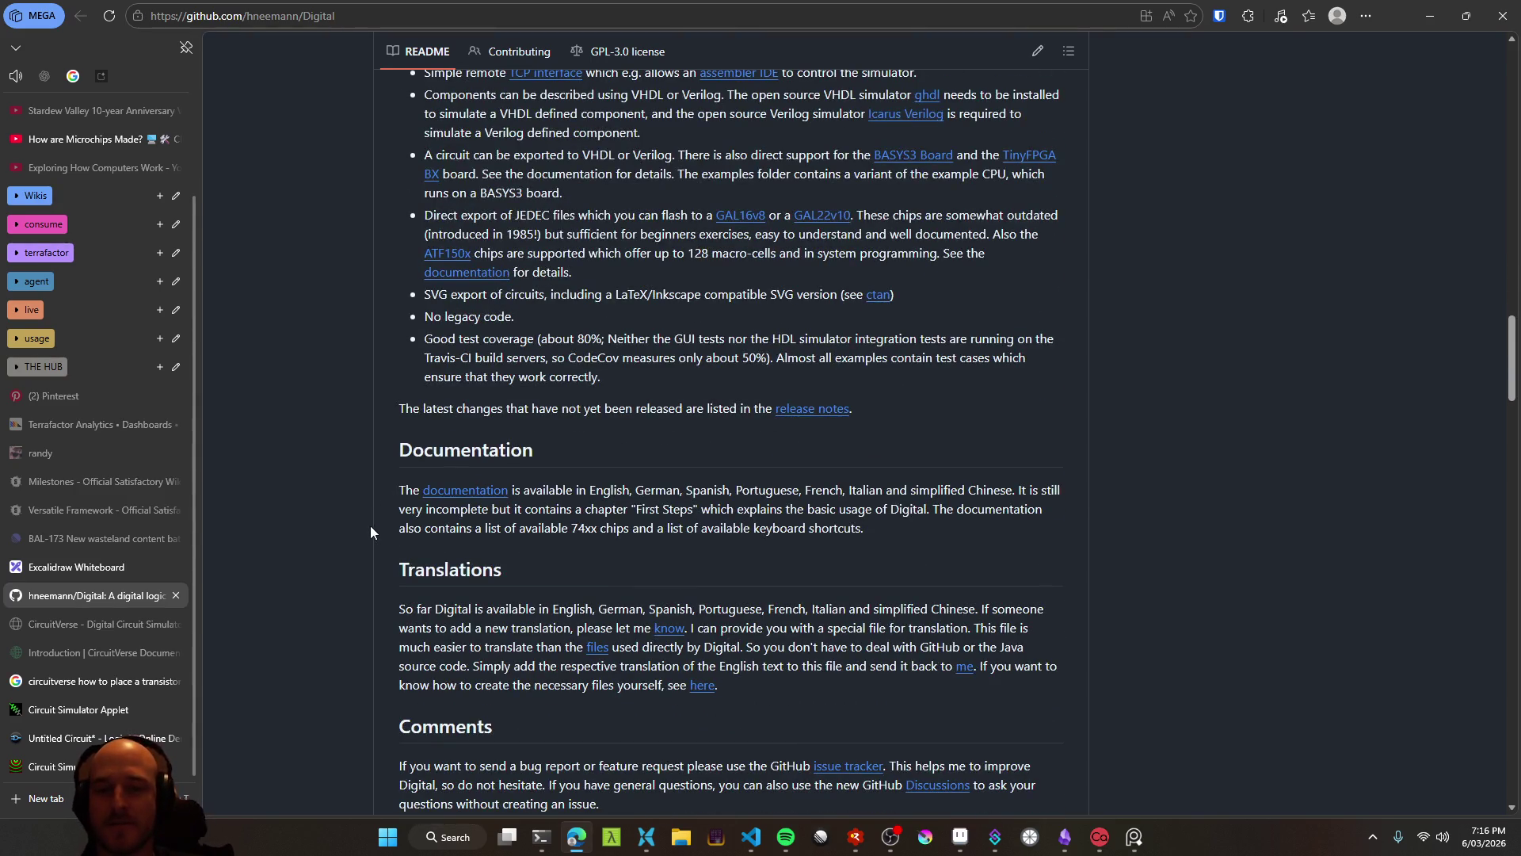
scroll(373, 539, "down", 2)
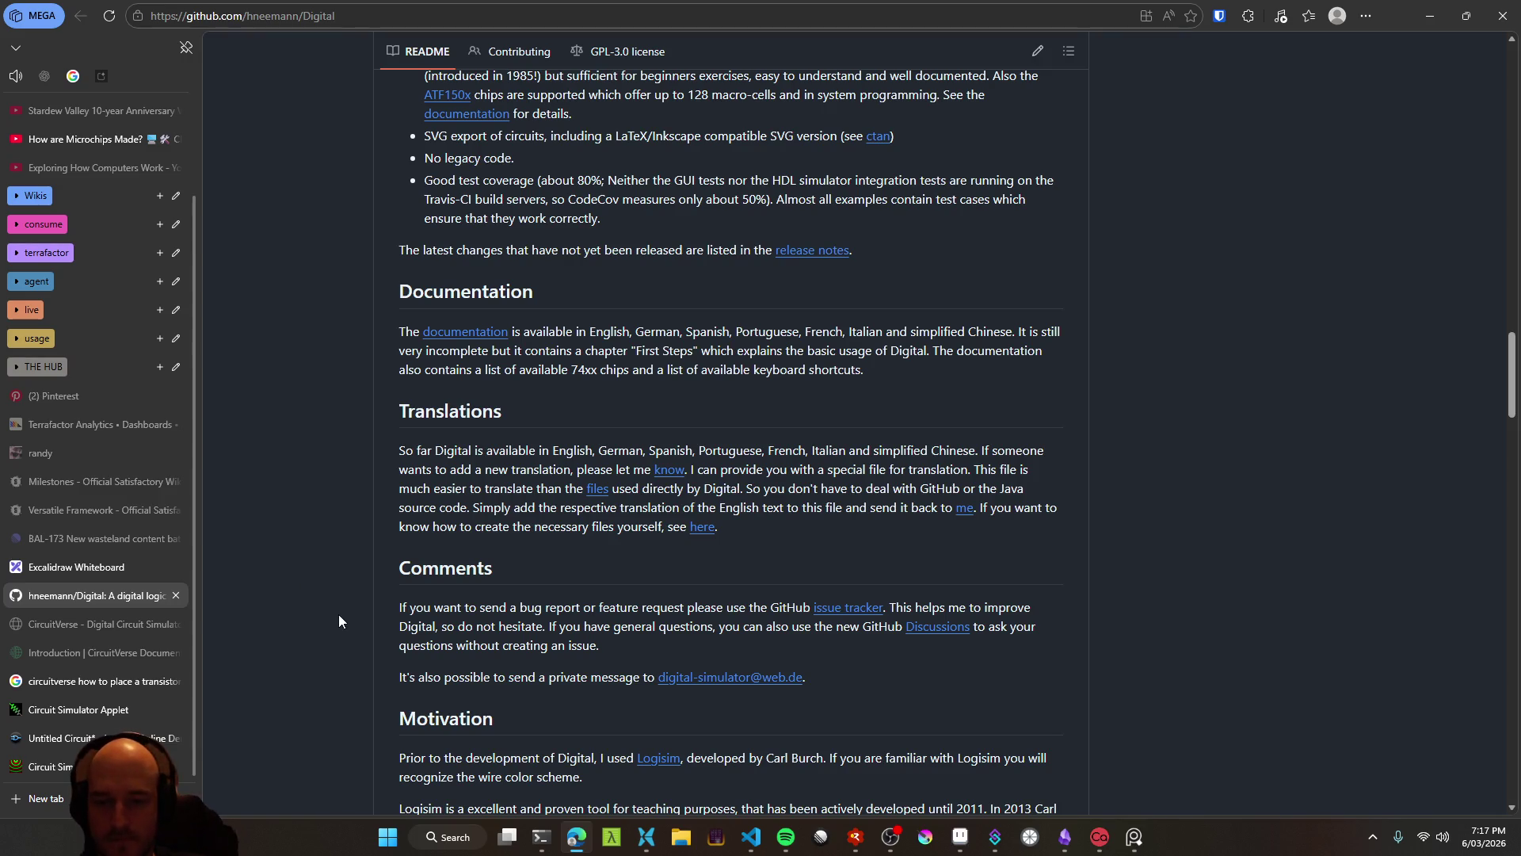
scroll(339, 612, "down", 2)
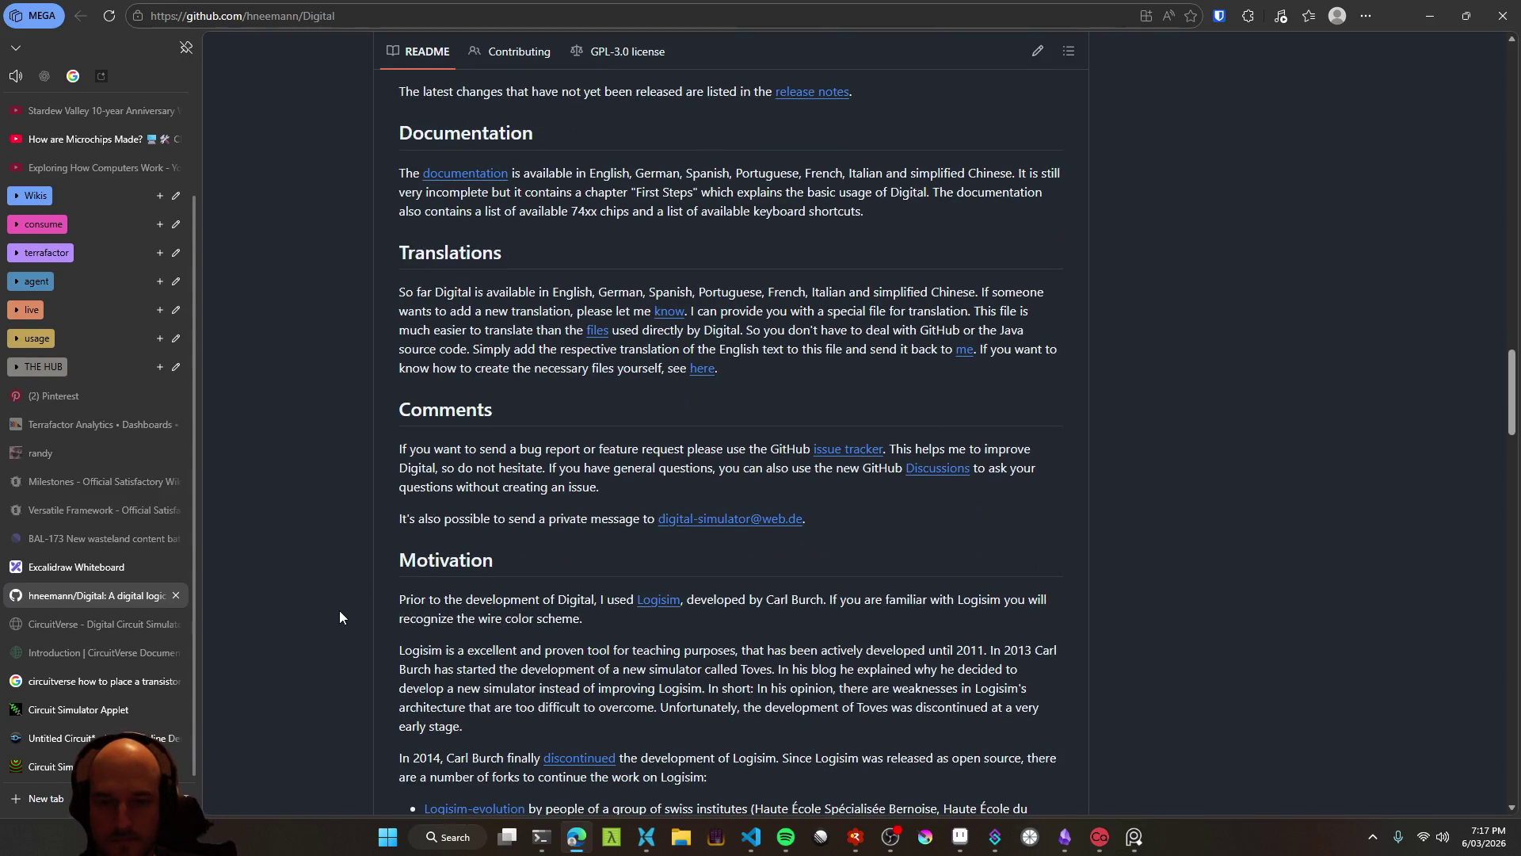
middle_click(651, 600)
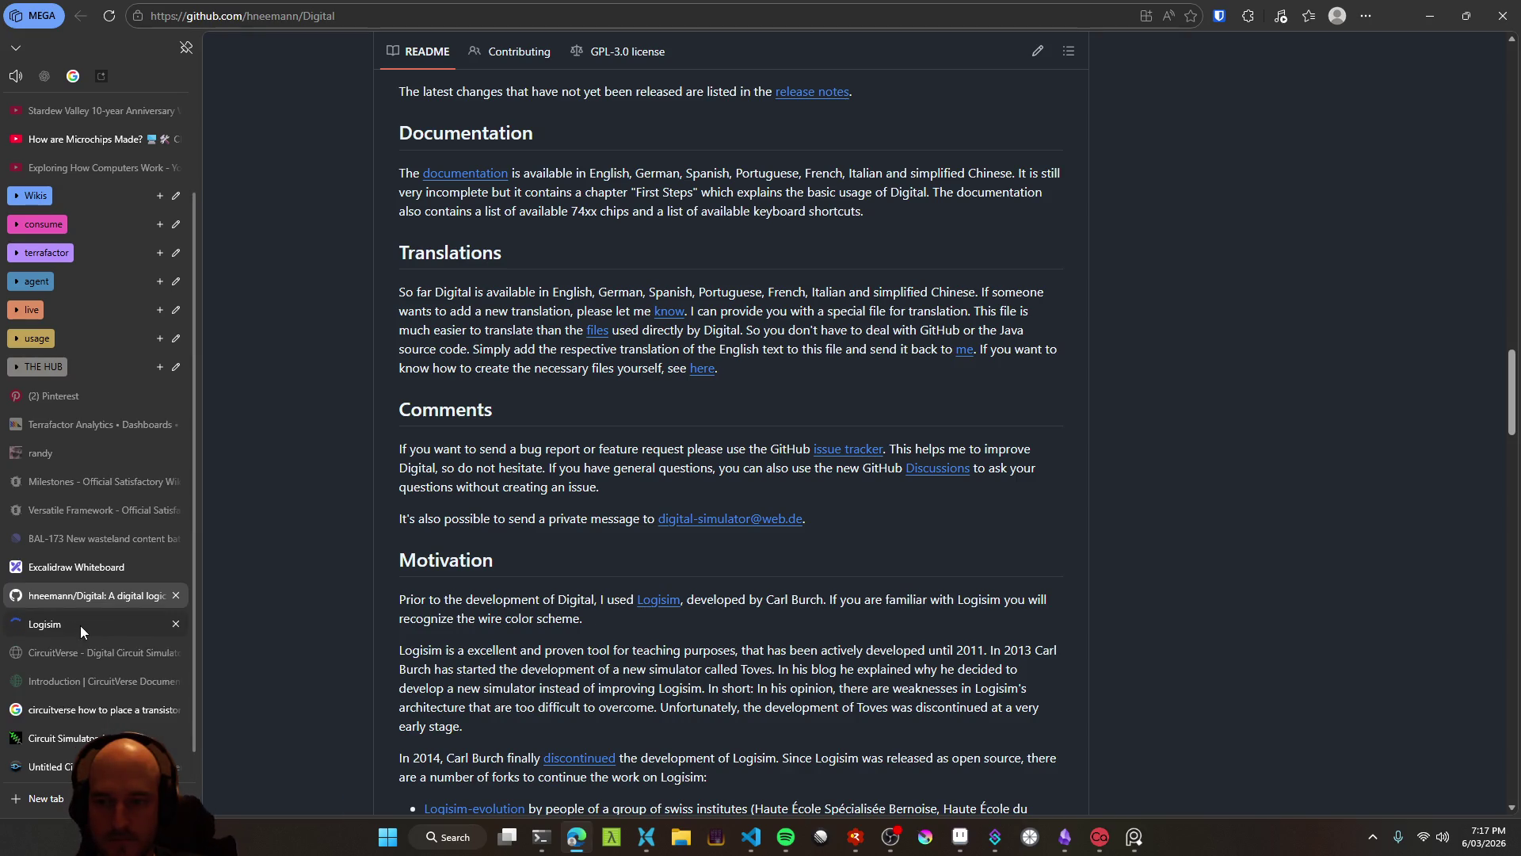
left_click(81, 625)
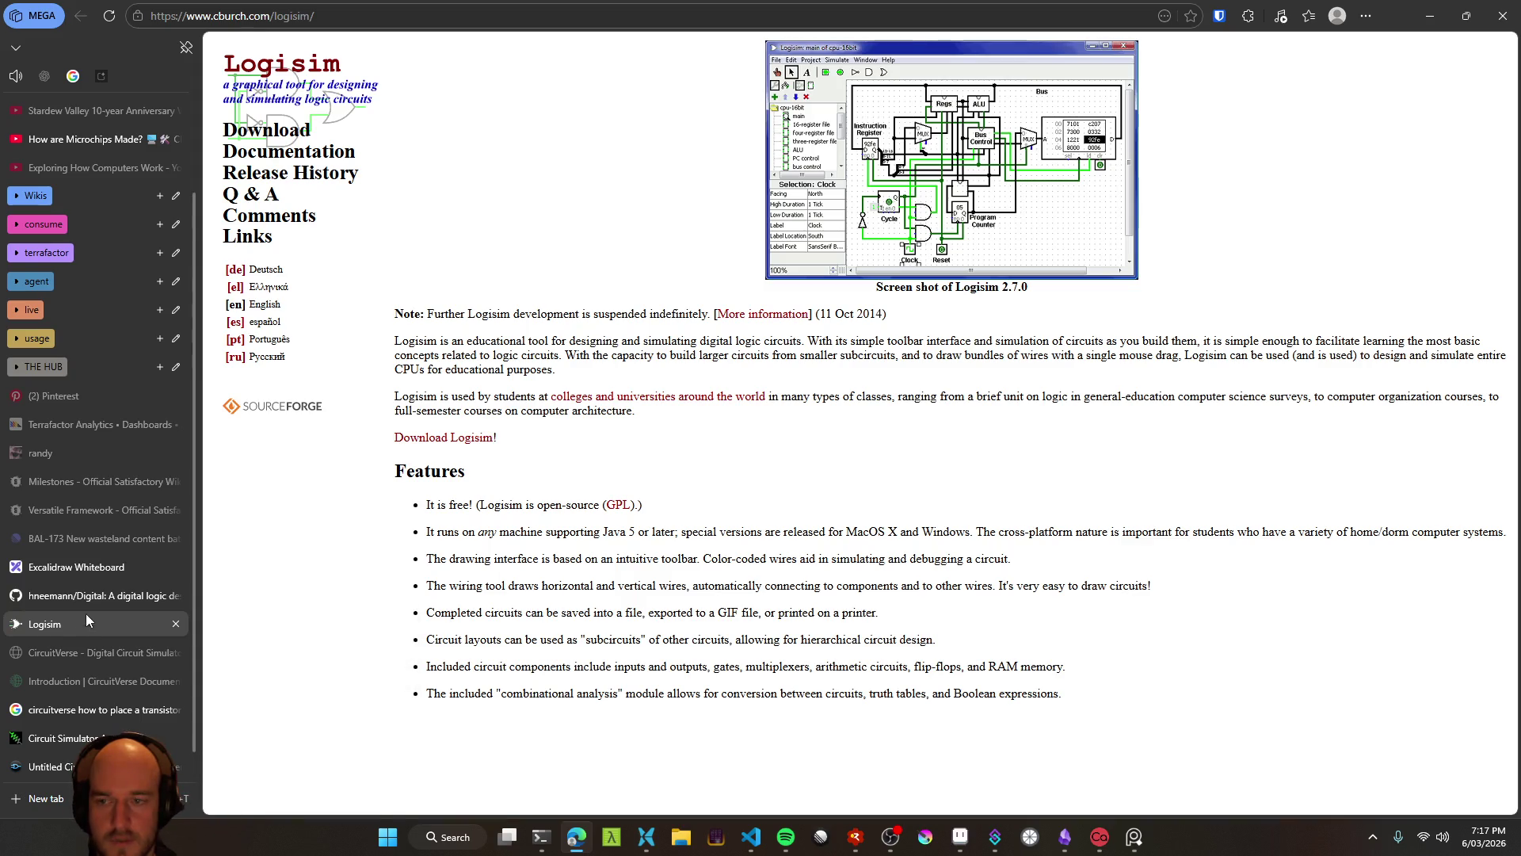
mouse_move(92, 600)
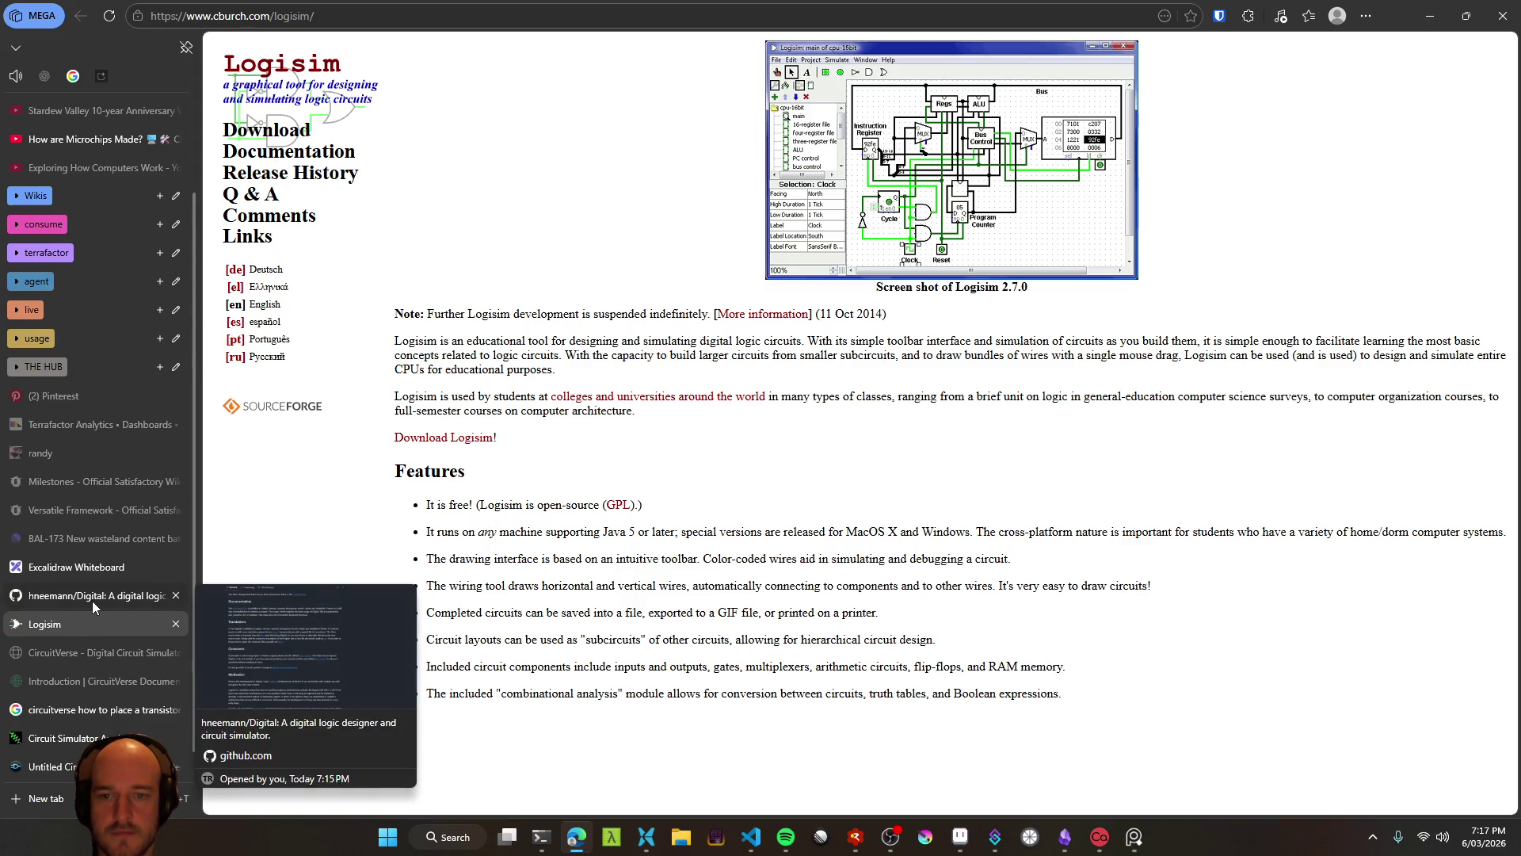
left_click(91, 600)
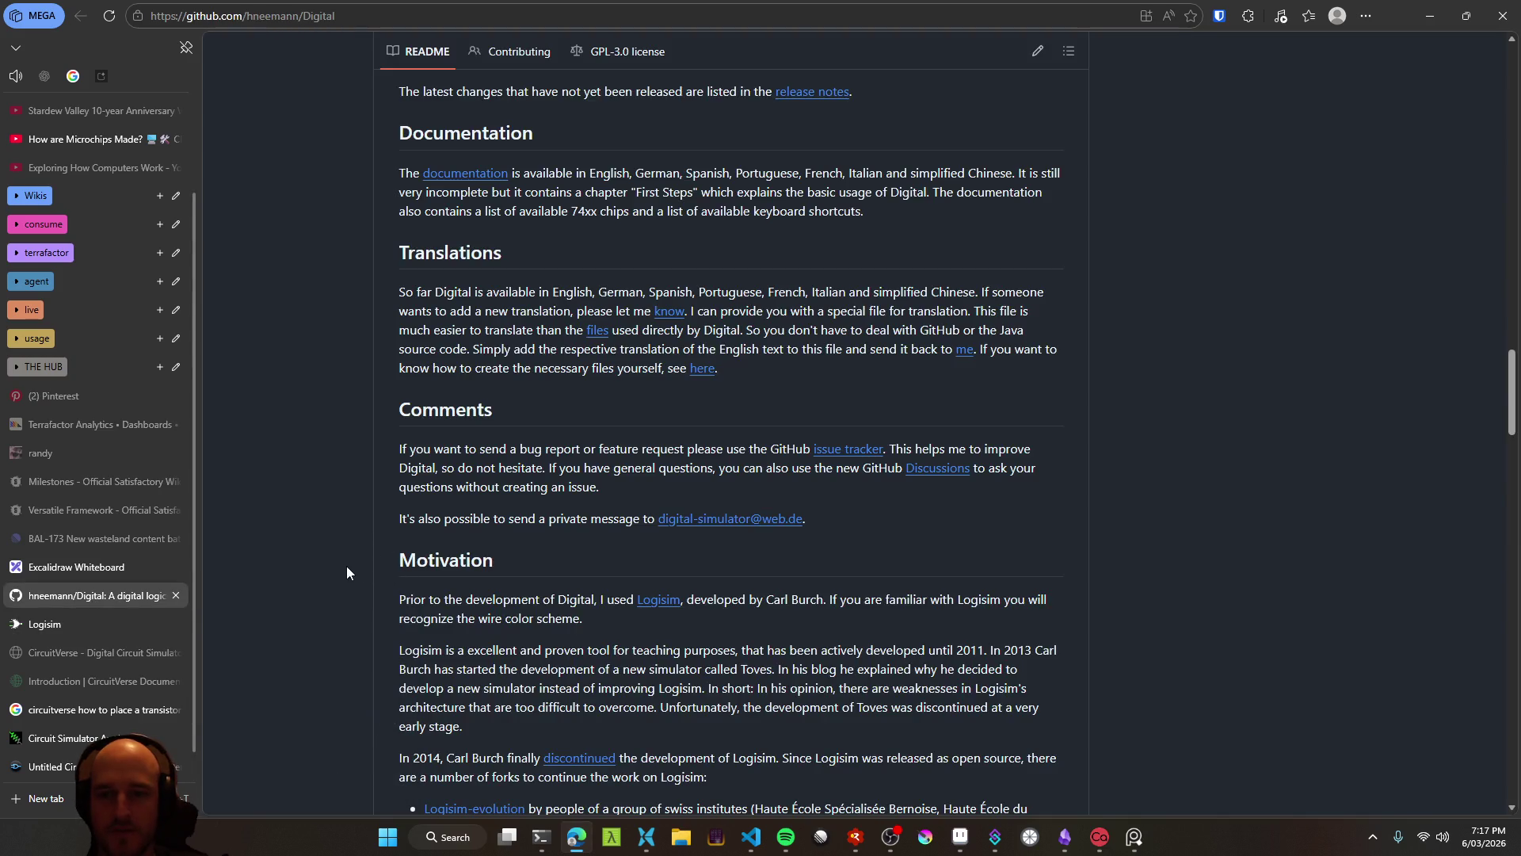
Read further down the README and open another link in a background tab
scroll(346, 558, "down", 3)
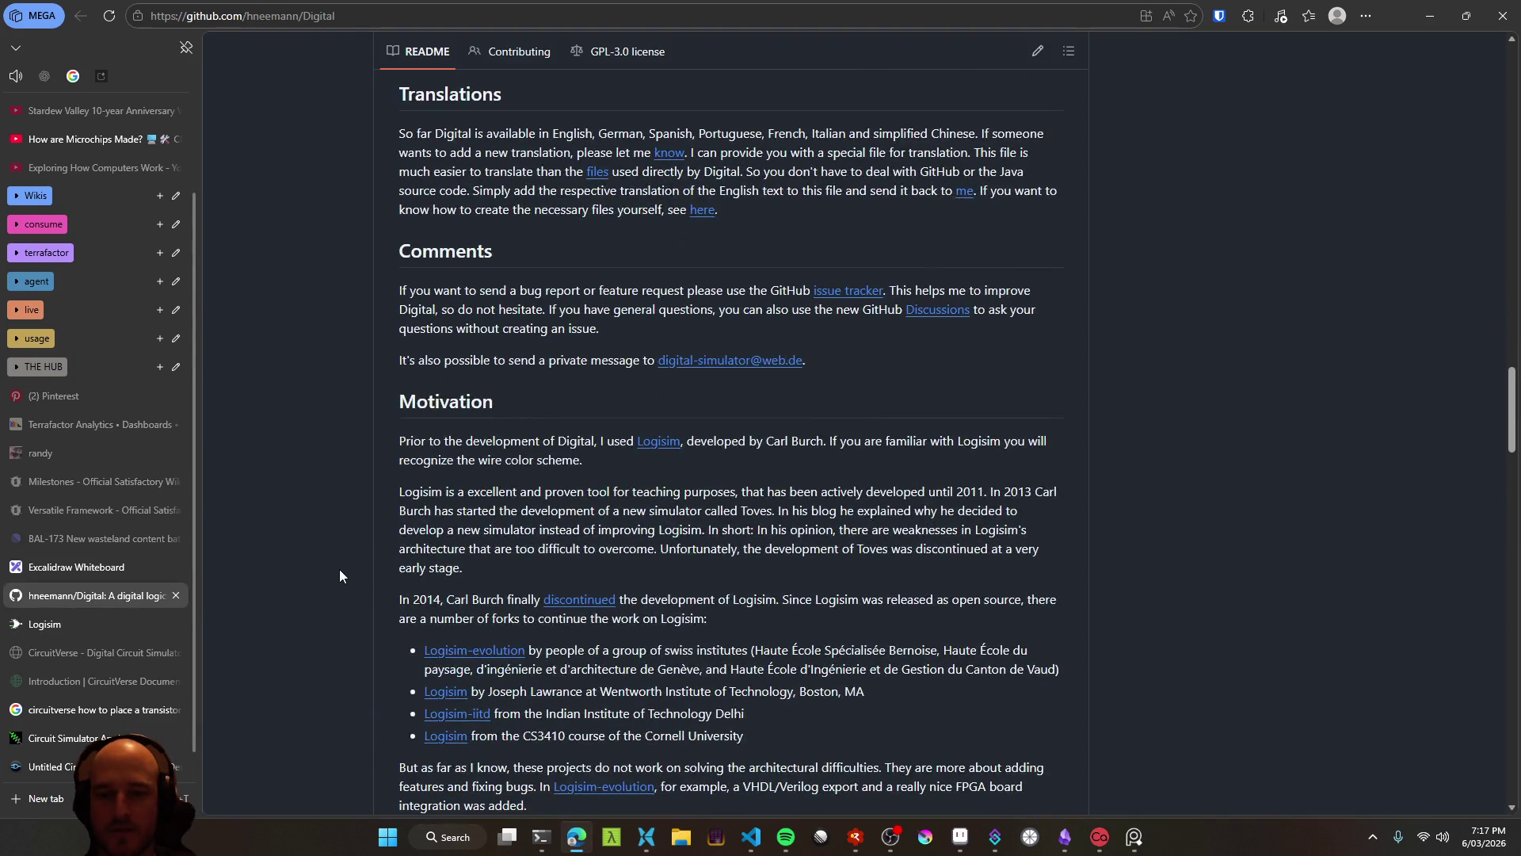
scroll(340, 562, "down", 1)
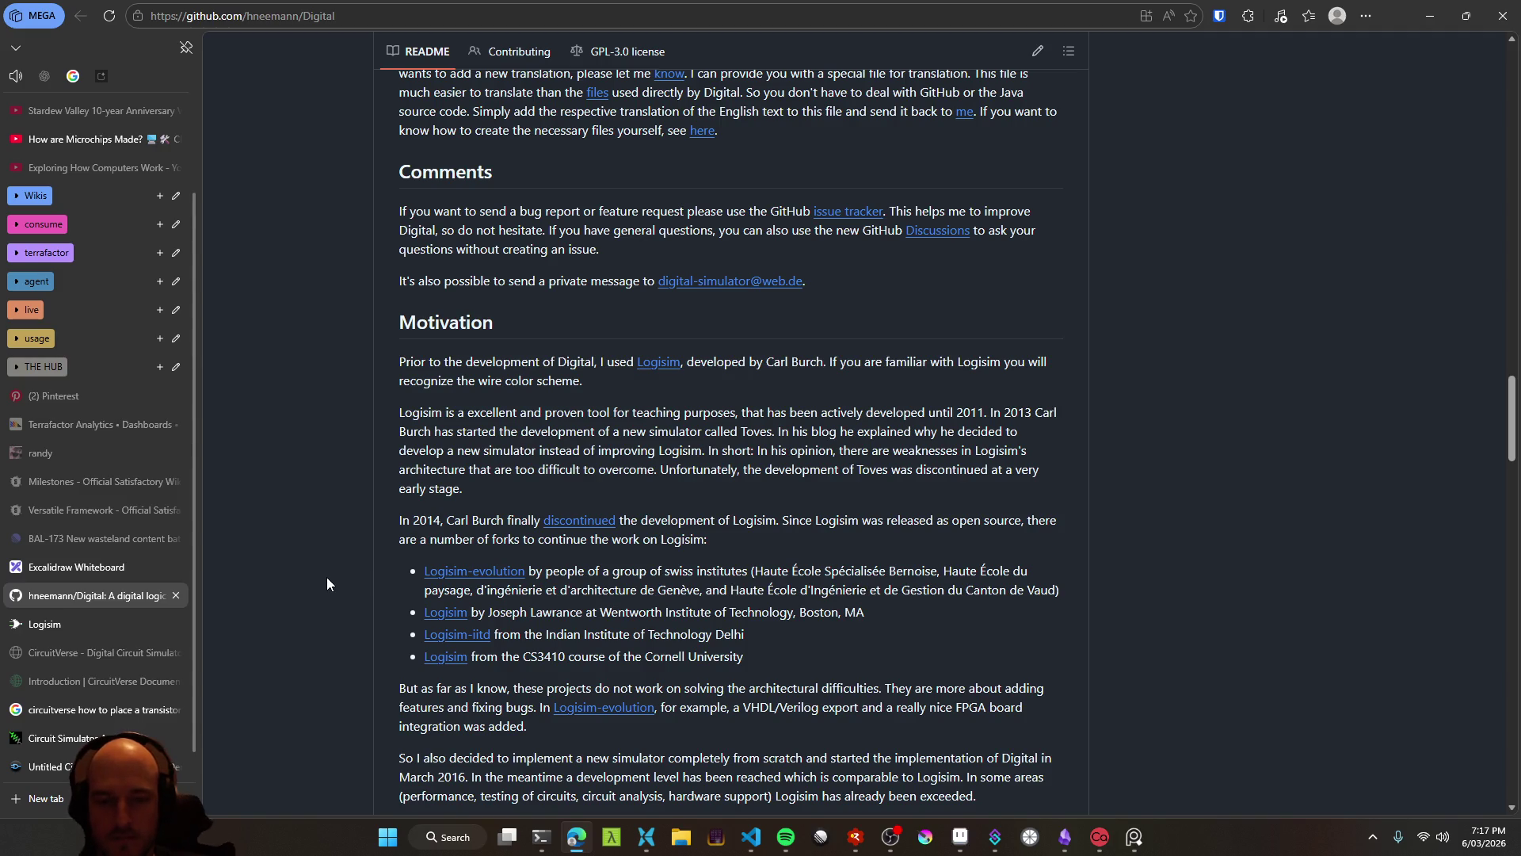
scroll(328, 577, "down", 1)
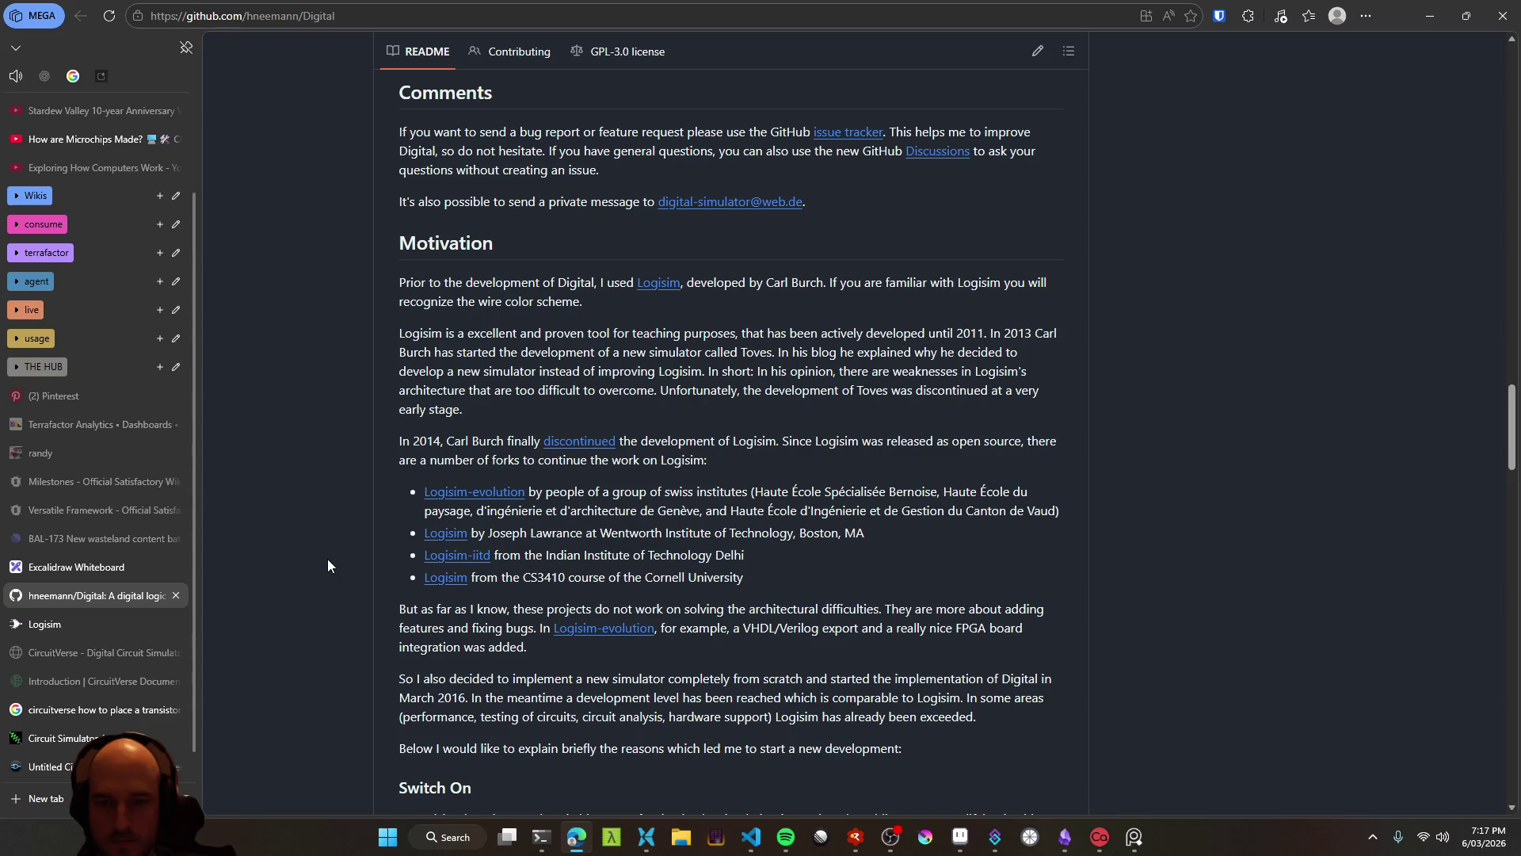
scroll(327, 565, "down", 2)
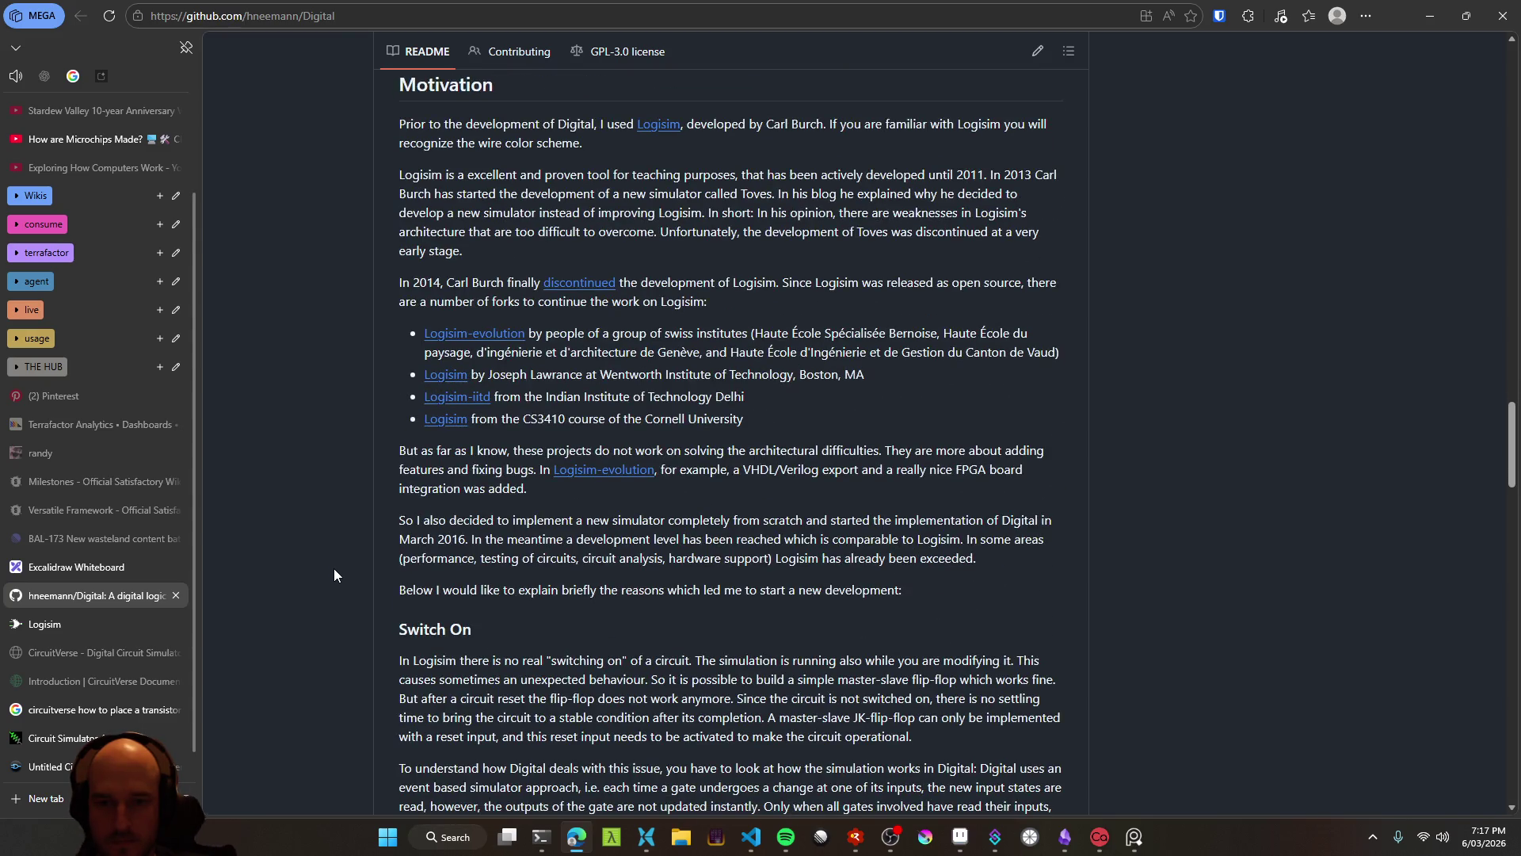
scroll(335, 570, "down", 1)
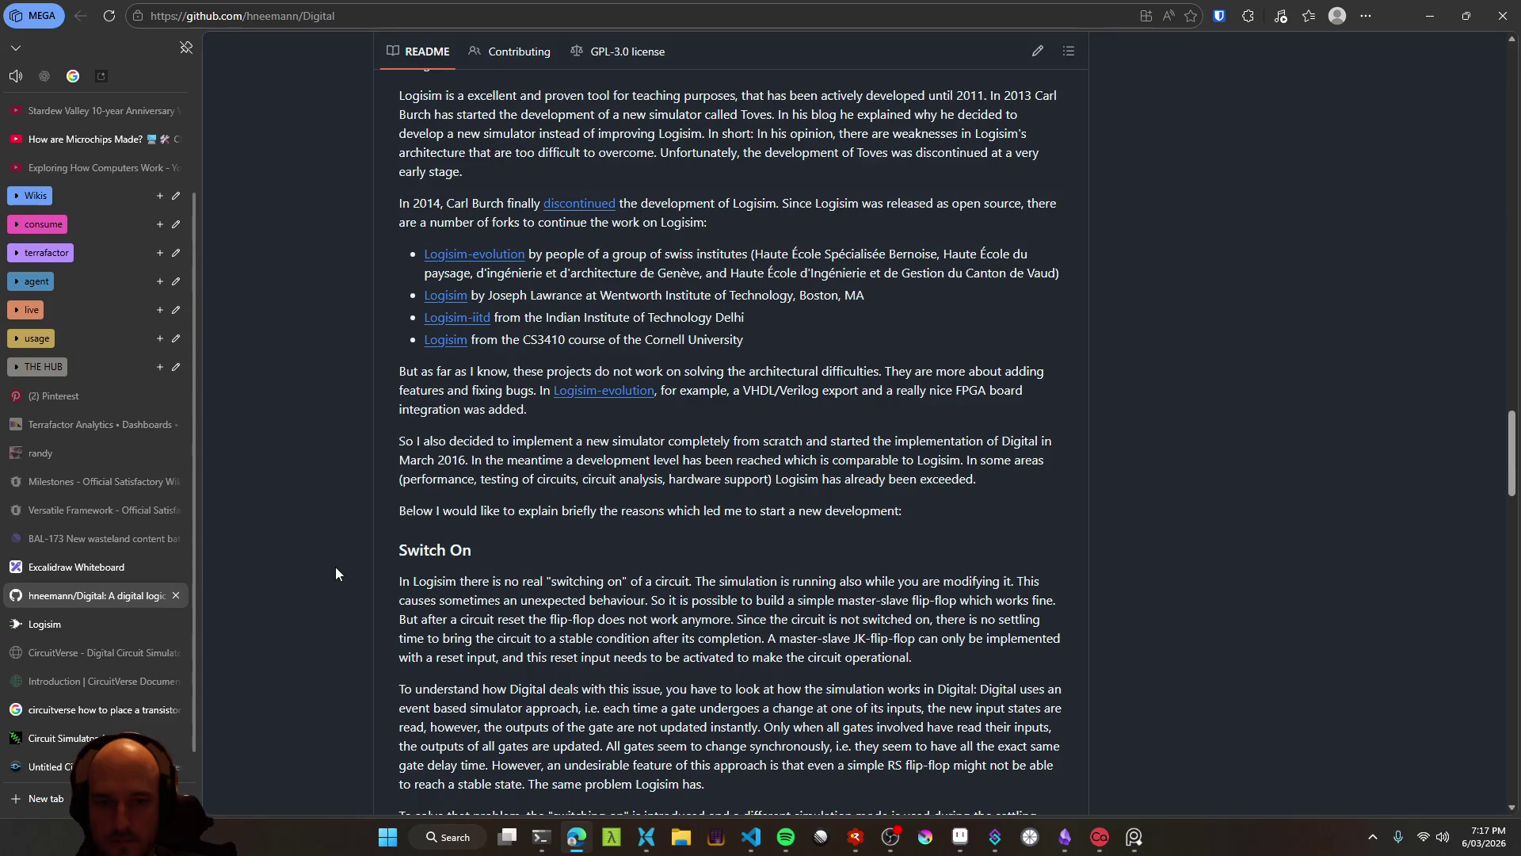
middle_click(342, 583)
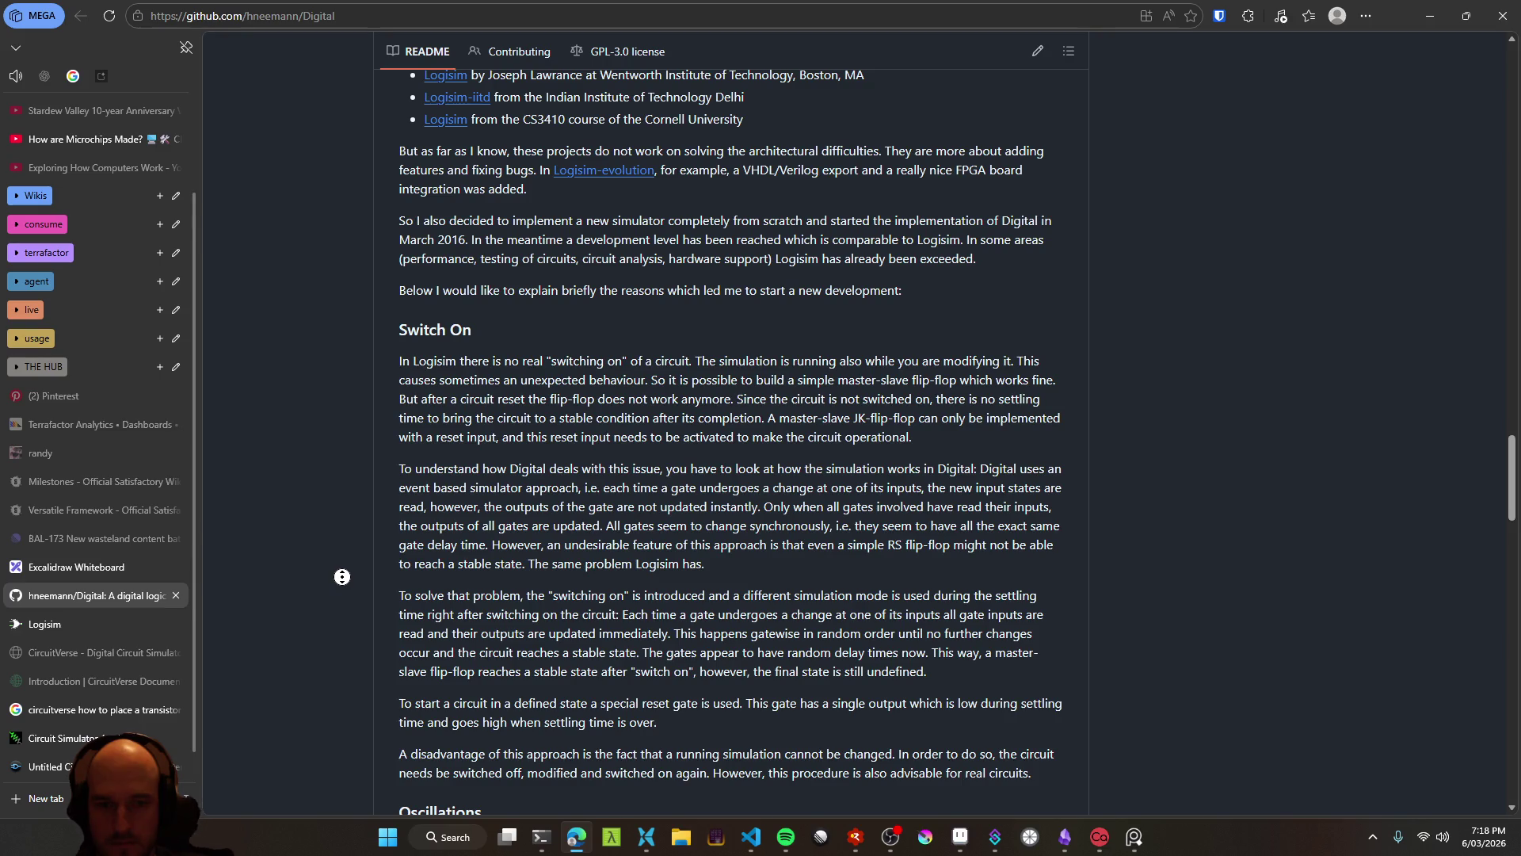
Scroll back up to the README's Download link for the latest Digital.zip
scroll(341, 574, "up", 1)
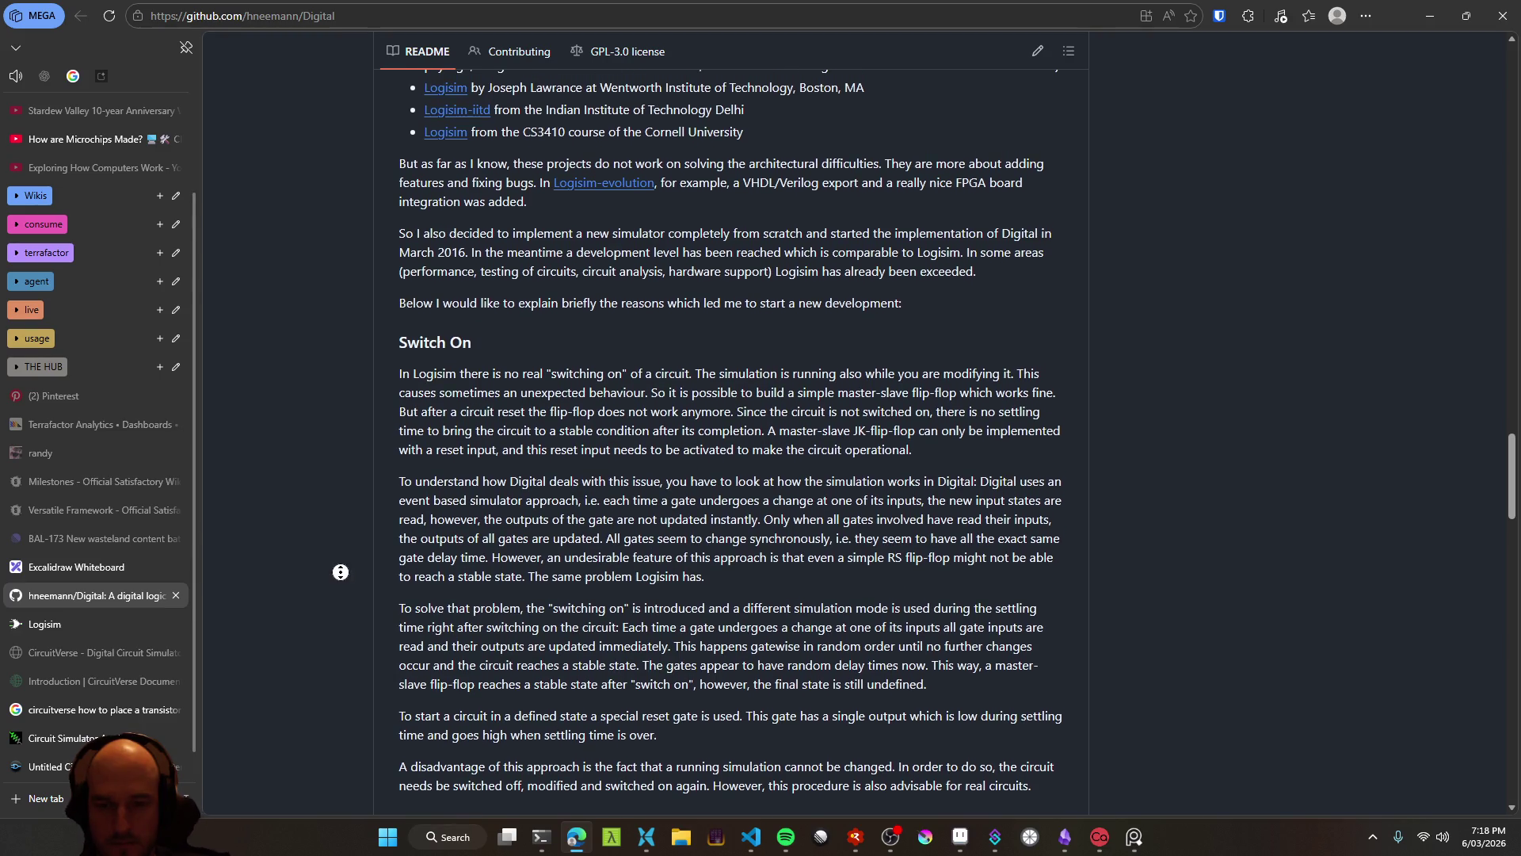
scroll(341, 576, "up", 1)
scroll(340, 577, "down", 1)
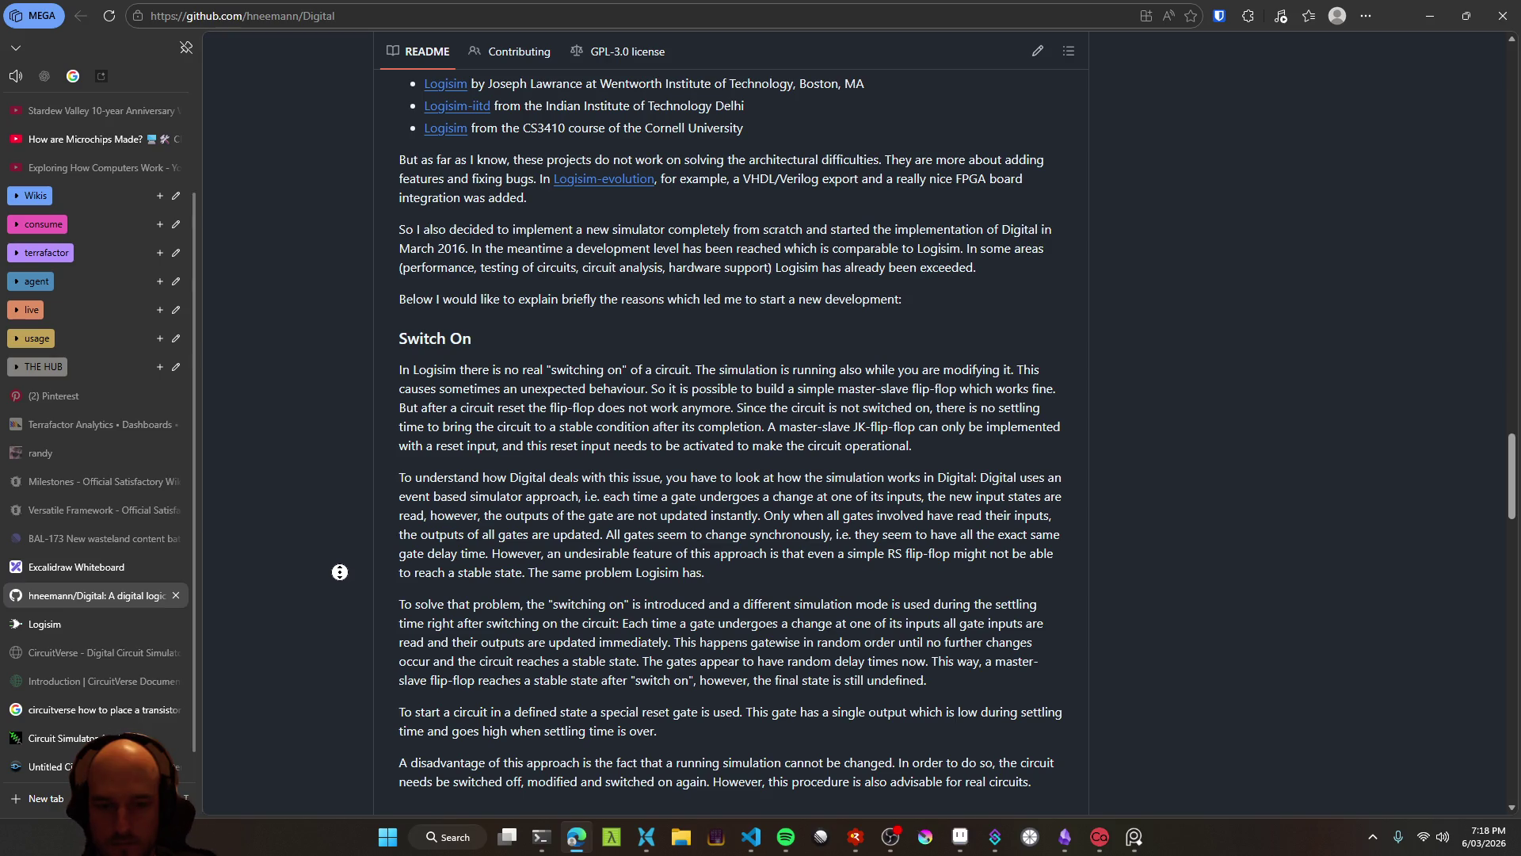
scroll(340, 573, "up", 15)
scroll(290, 520, "up", 15)
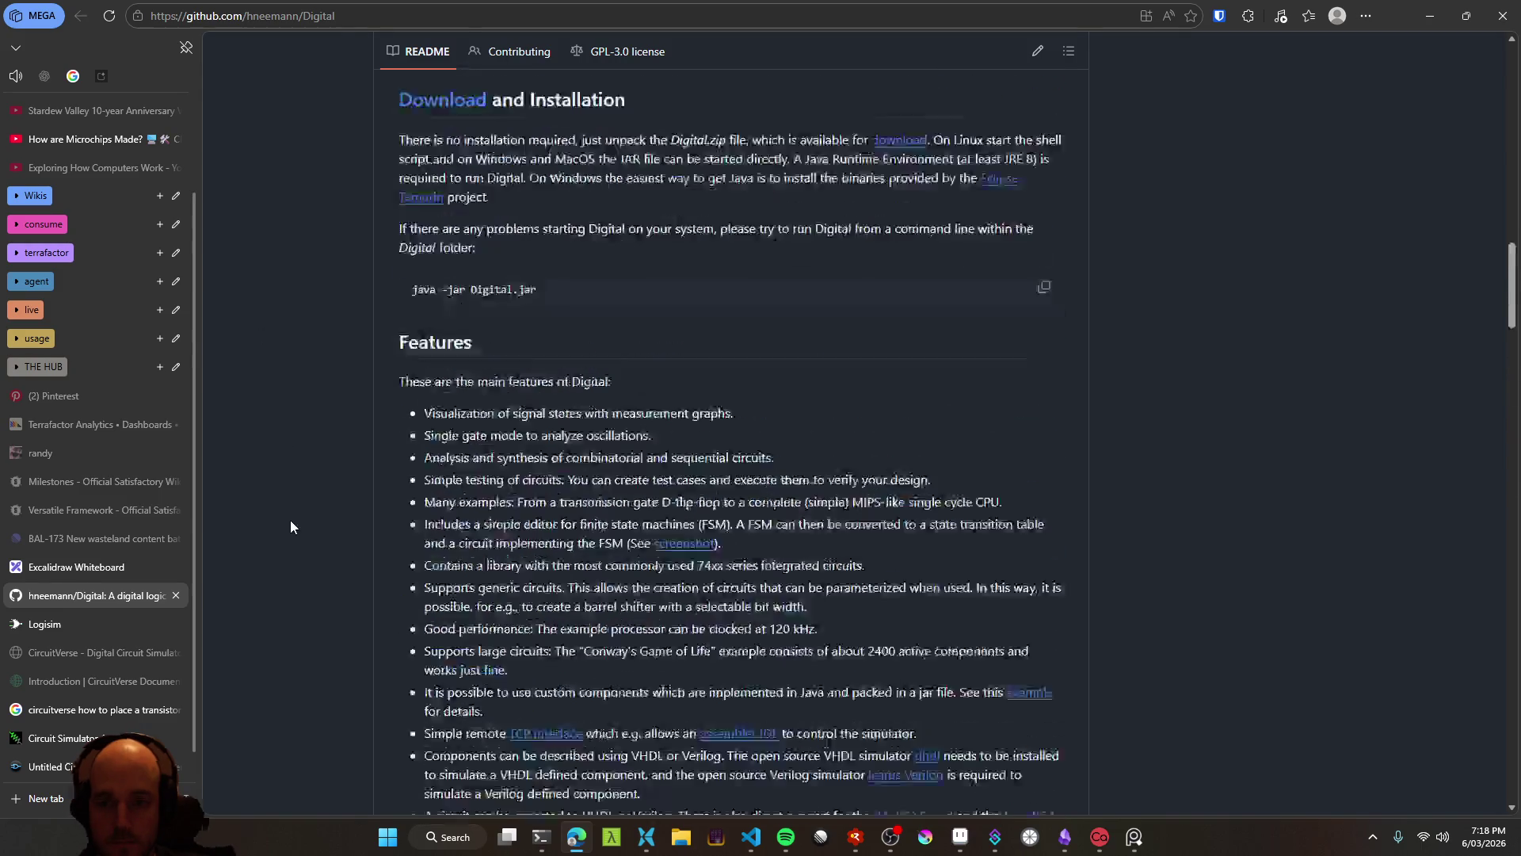
scroll(391, 527, "up", 10)
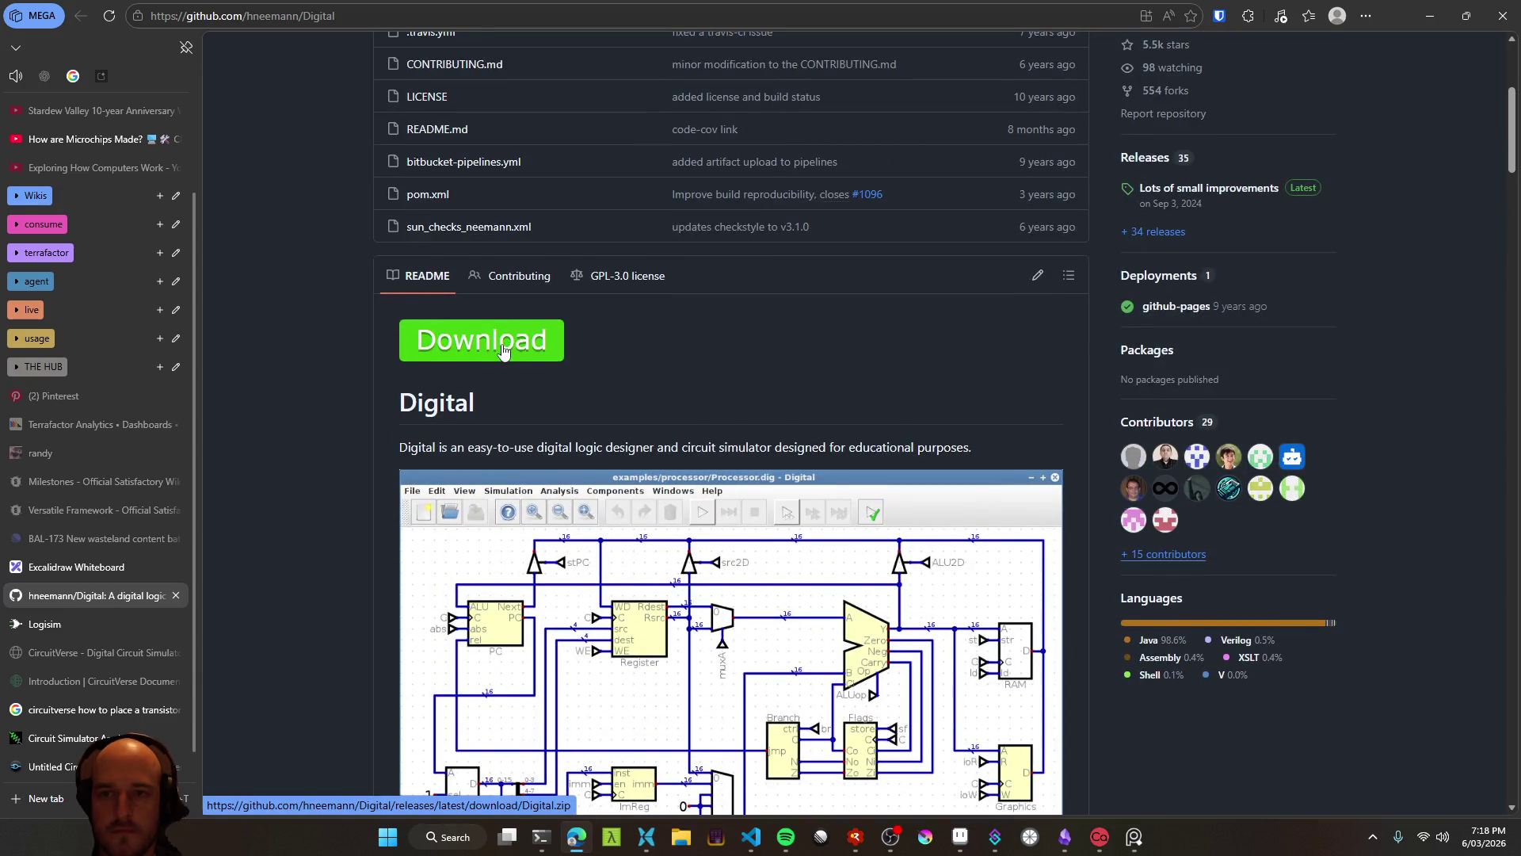
Download the Digital.zip archive and open the repository's Releases page
left_click(503, 351)
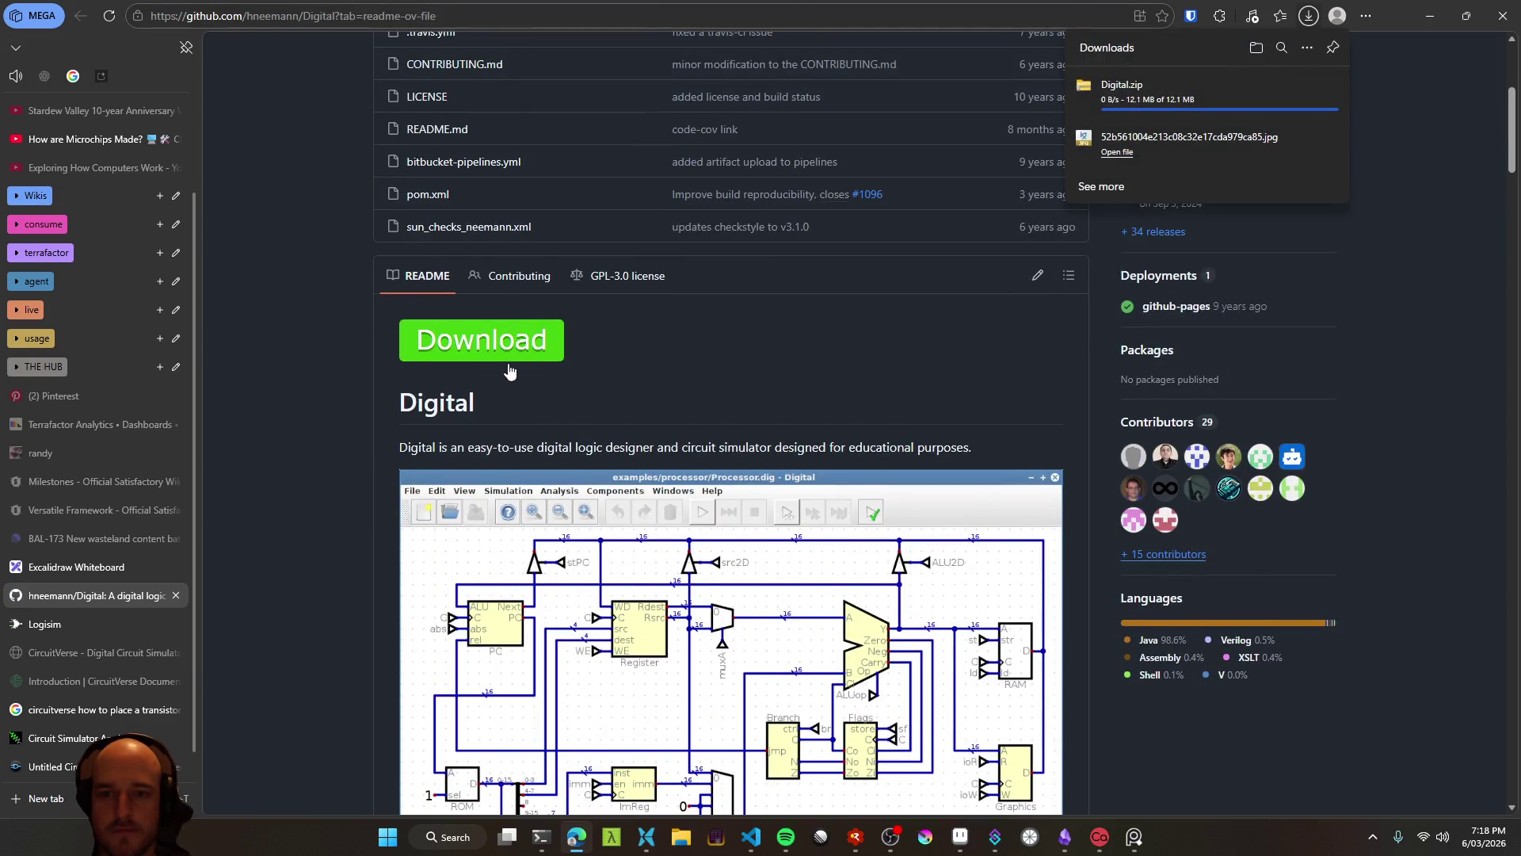
scroll(871, 351, "up", 5)
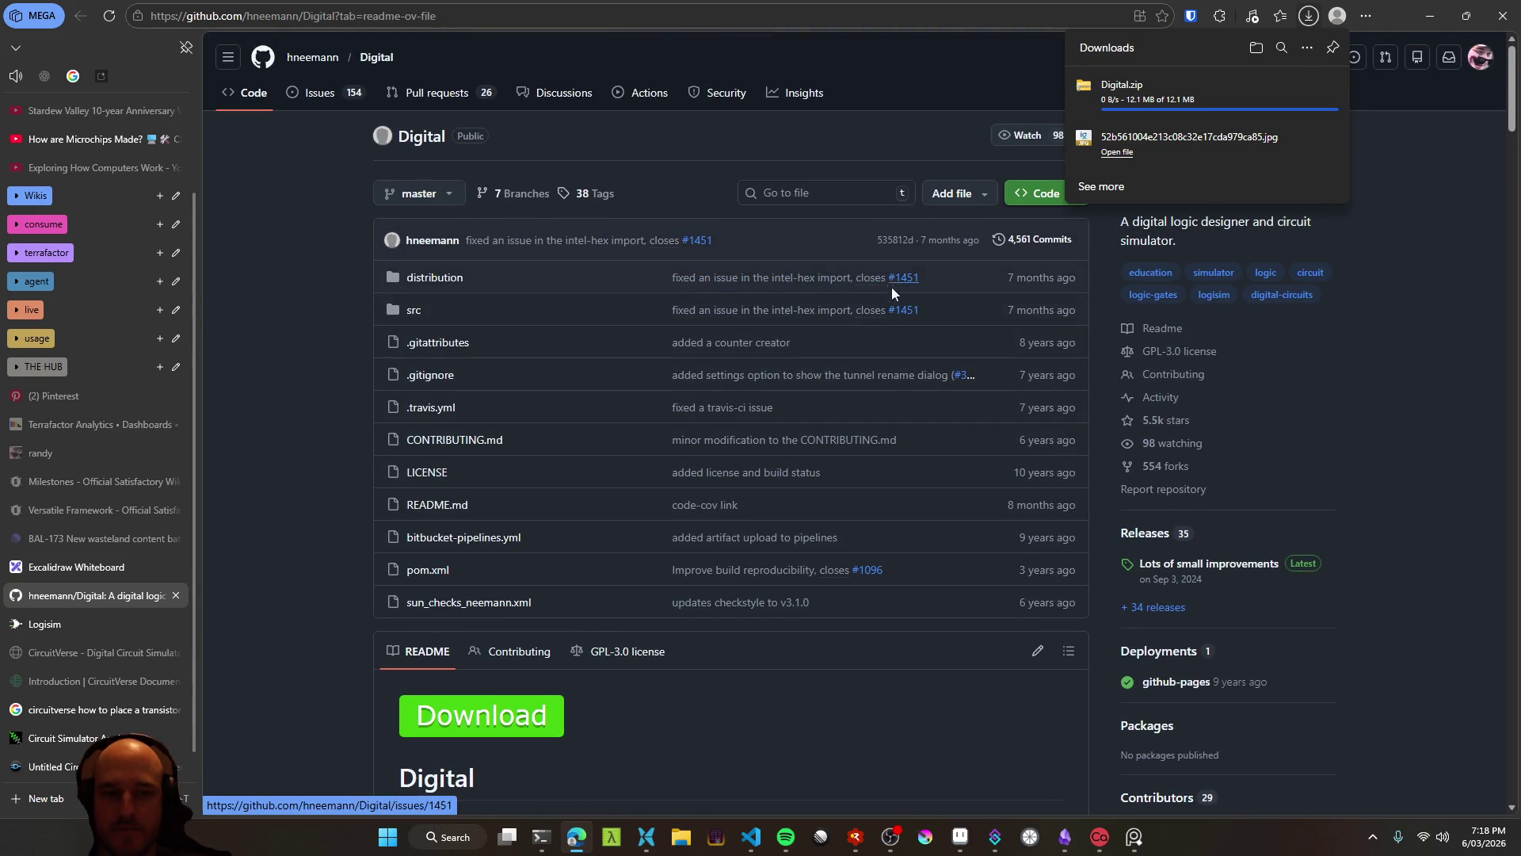
left_click(1141, 534)
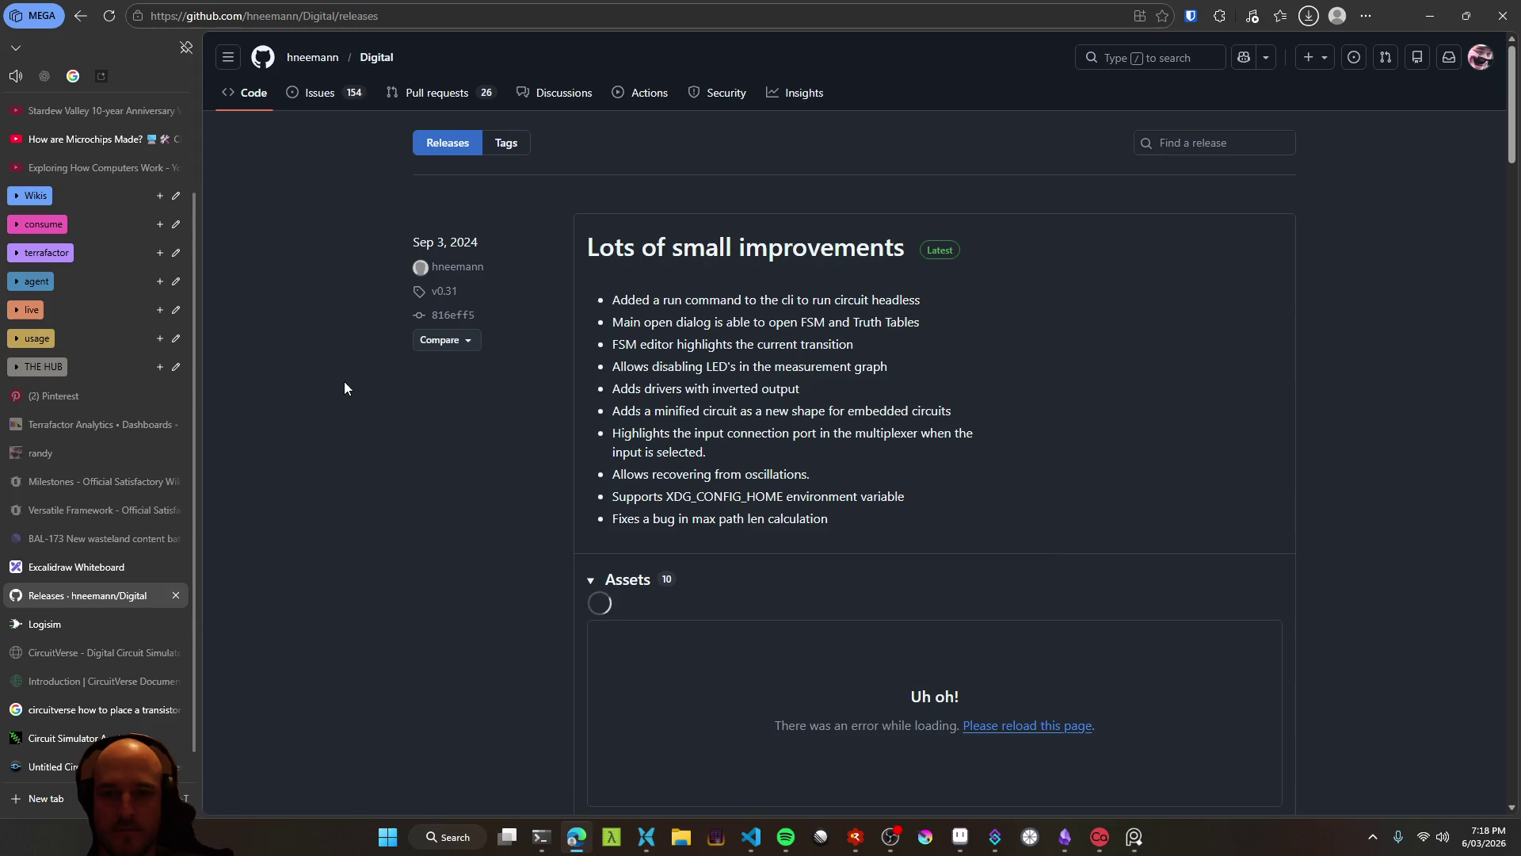
Look over the v0.31 release notes, then return to the repository main page
scroll(344, 388, "down", 1)
scroll(344, 387, "down", 3)
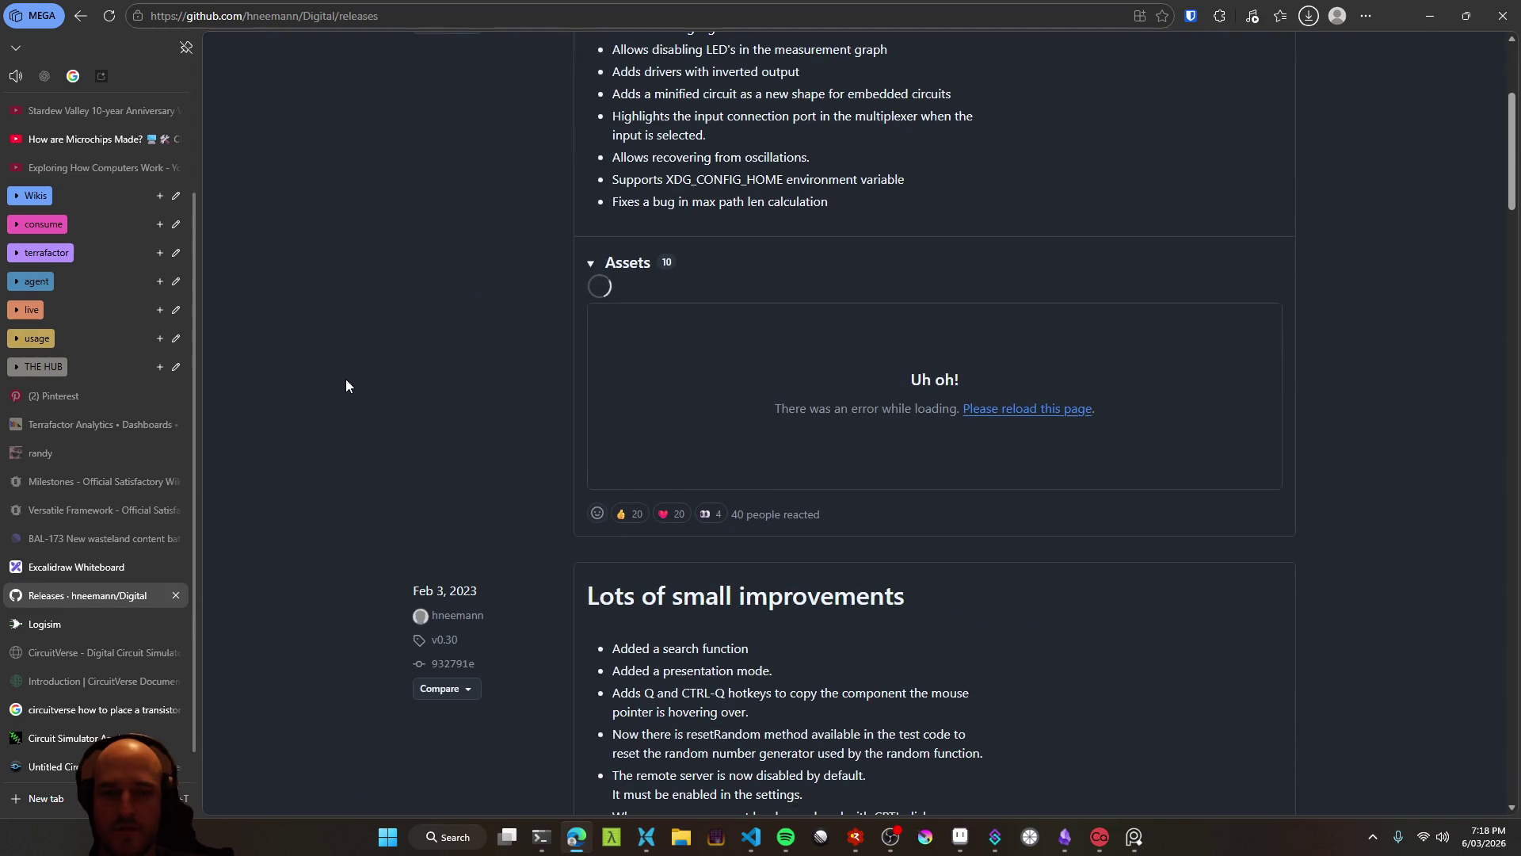
scroll(468, 404, "down", 2)
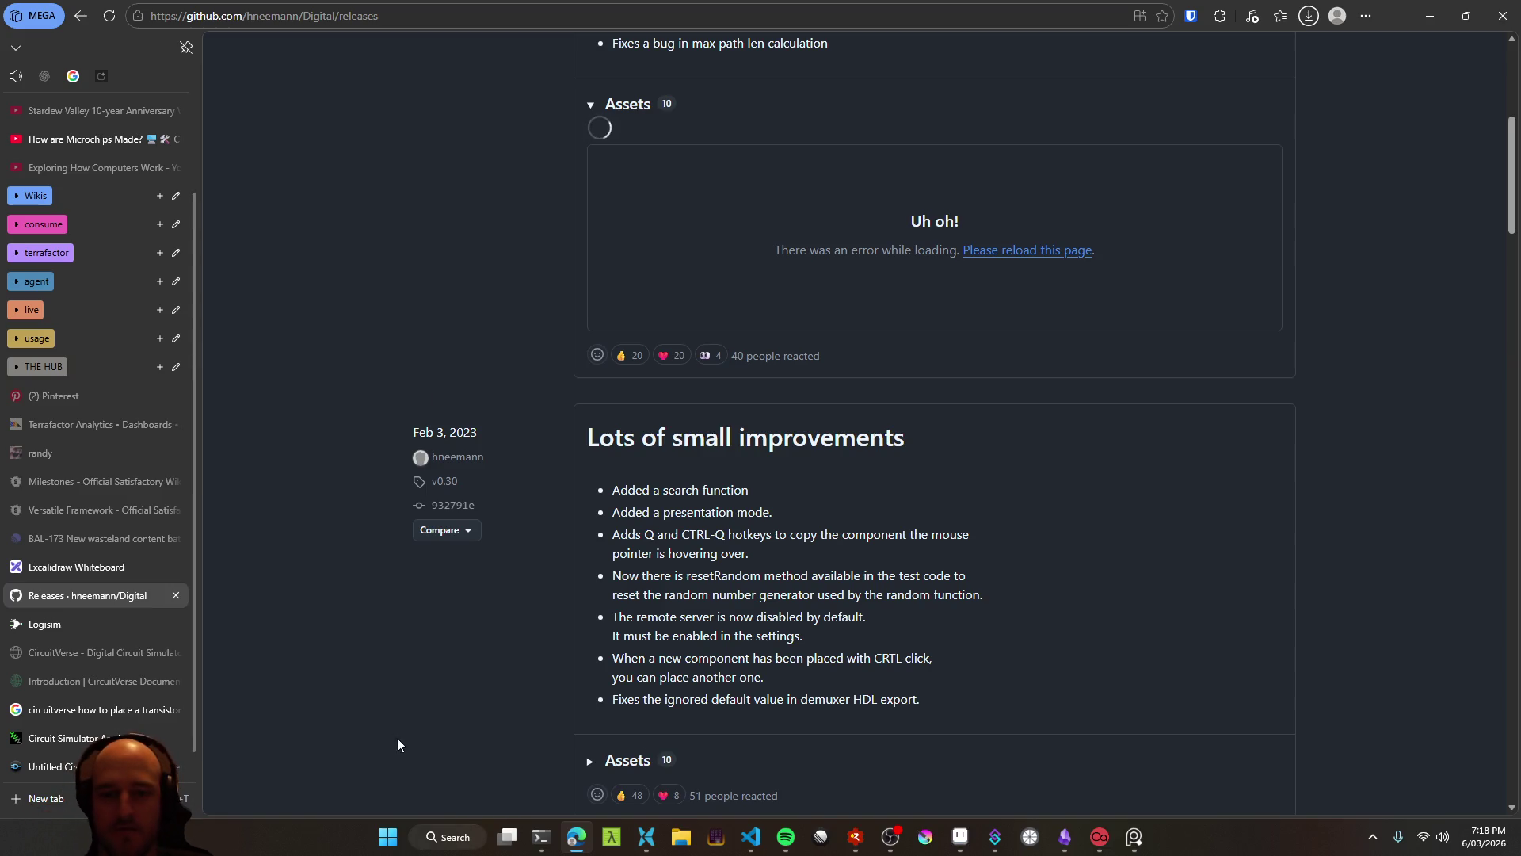
scroll(370, 690, "up", 4)
scroll(383, 465, "up", 2)
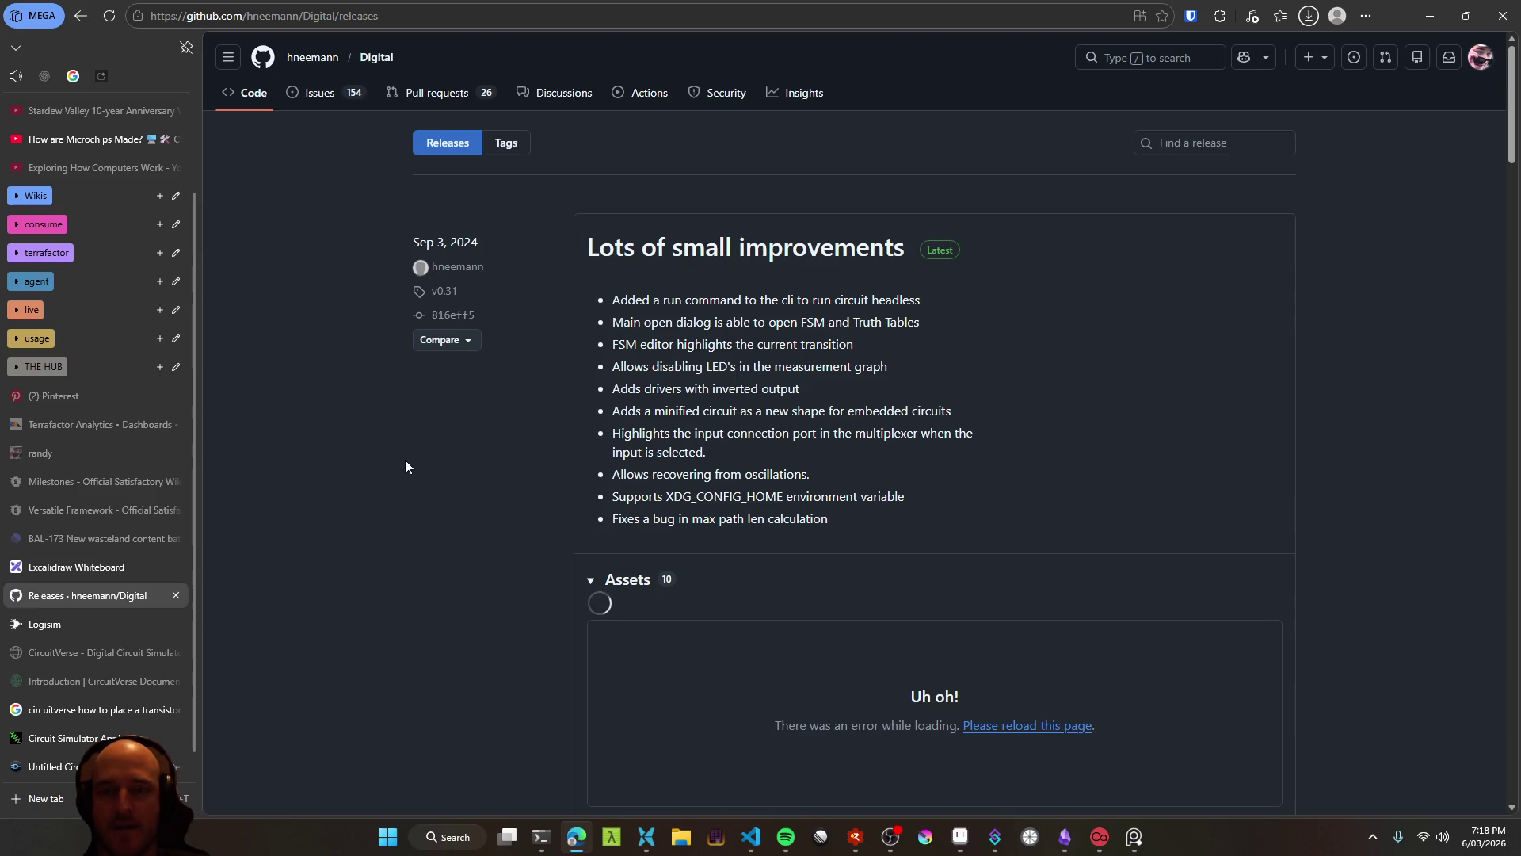
key("alt+Left")
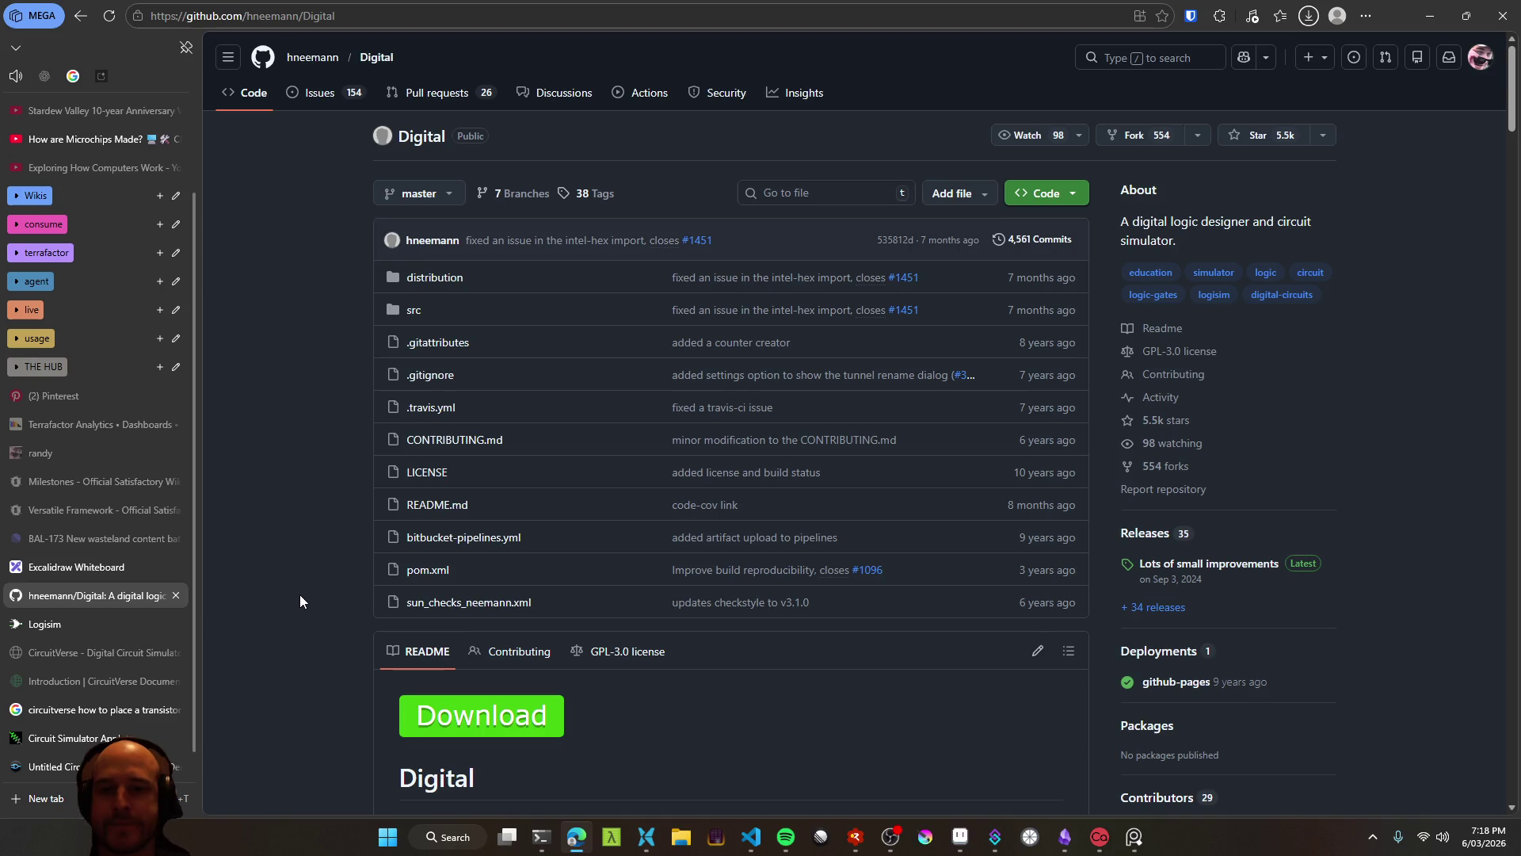
Skim the README's opening sections, clearing an accidental selection near the Download image
scroll(385, 530, "down", 3)
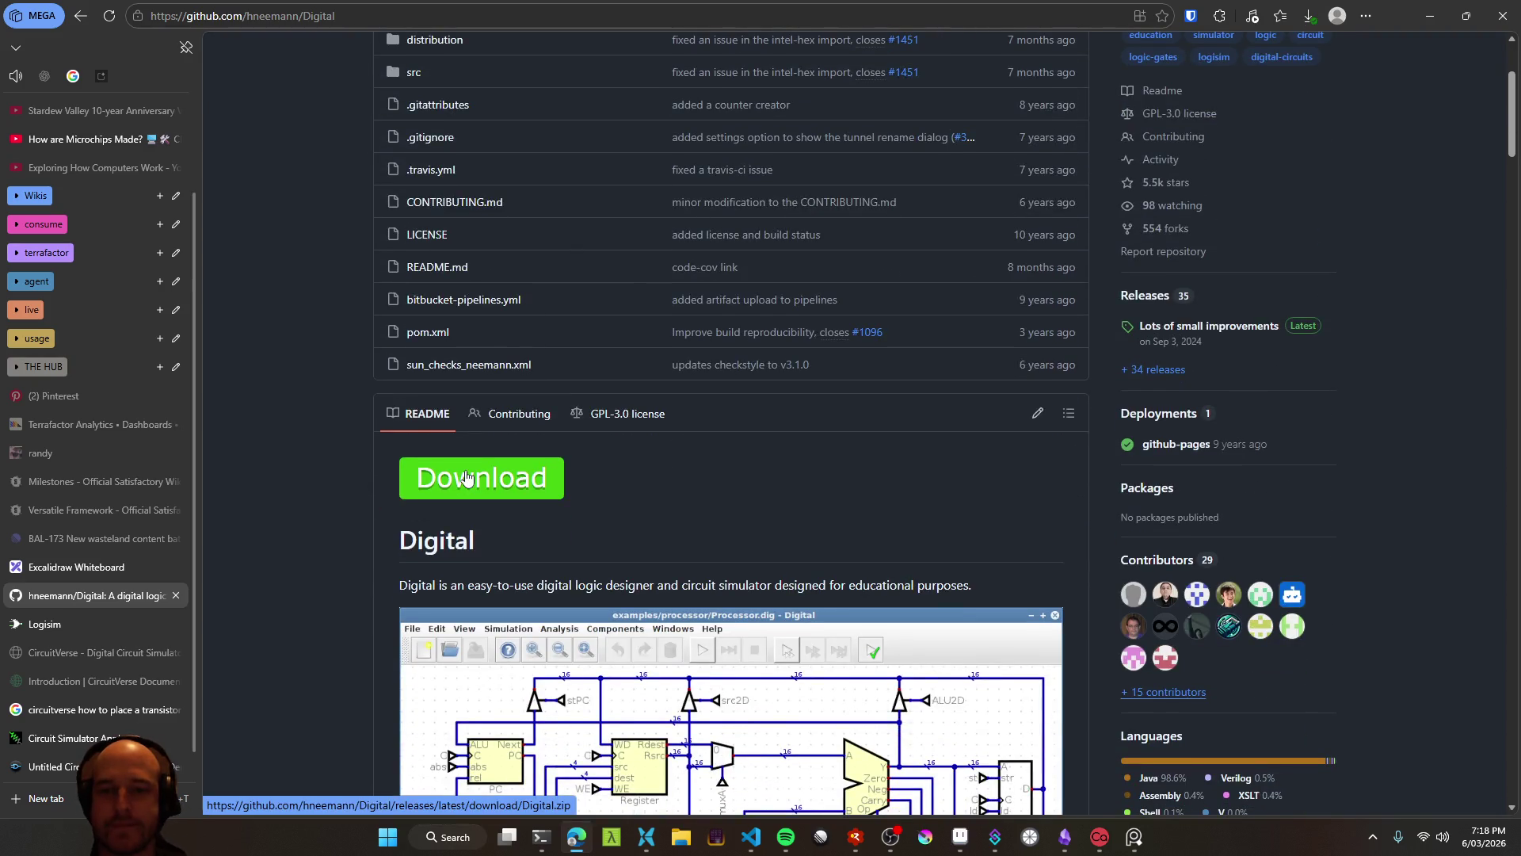
mouse_move(507, 479)
left_mouse_down()
mouse_move(402, 475)
mouse_move(653, 491)
left_mouse_up()
left_click(369, 492)
left_click(377, 533)
scroll(366, 539, "down", 3)
scroll(367, 539, "up", 6)
scroll(372, 531, "down", 20)
scroll(373, 582, "down", 15)
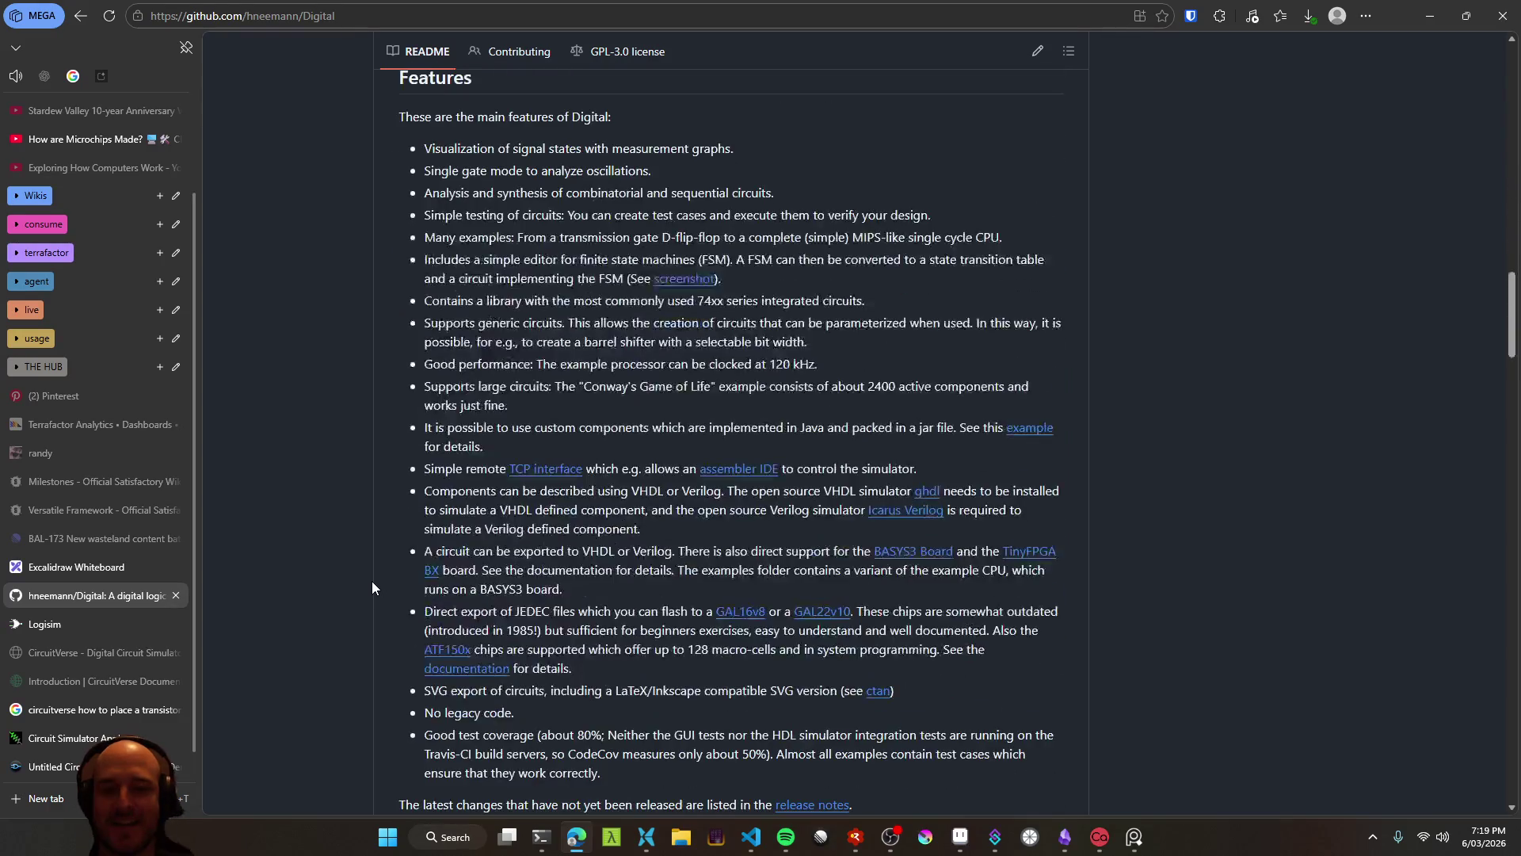
scroll(372, 582, "up", 15)
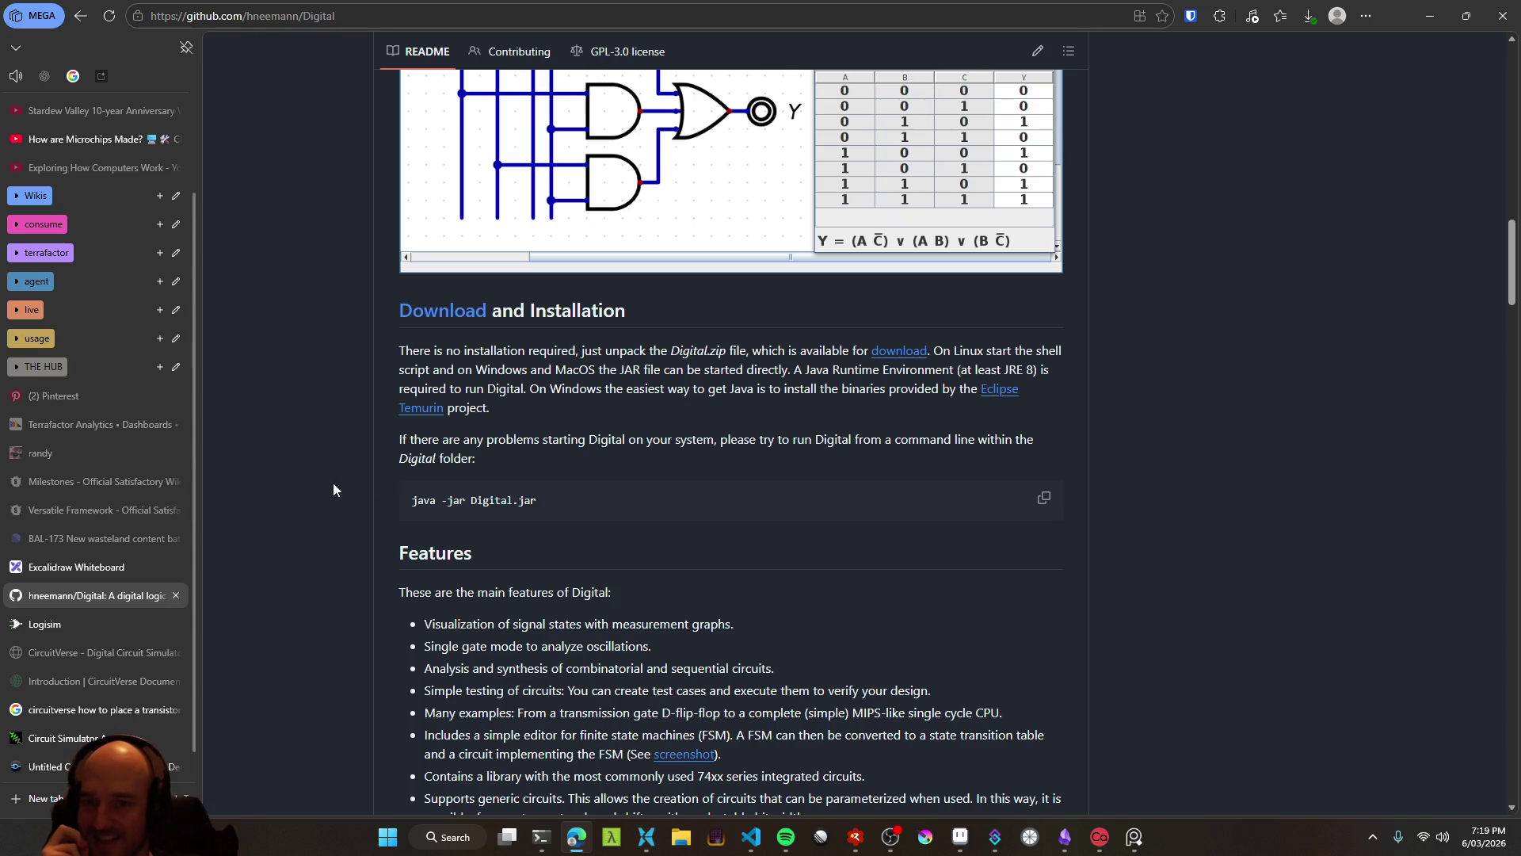
Scroll through the features and documentation, back to the top, and open a new tab
scroll(322, 491, "down", 3)
scroll(341, 578, "down", 10)
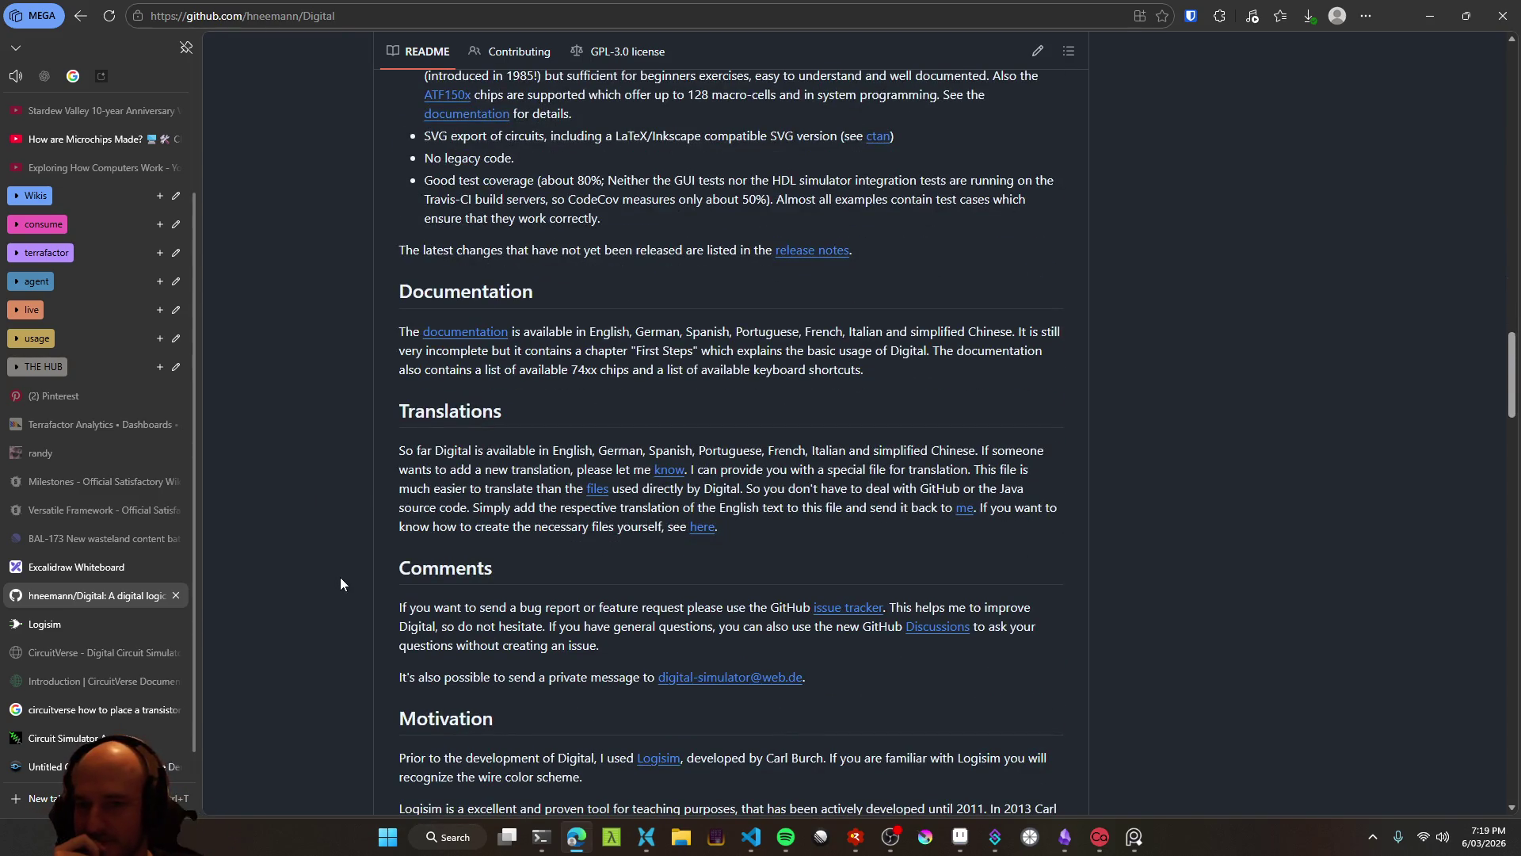
scroll(339, 587, "down", 2)
scroll(337, 588, "up", 15)
scroll(341, 588, "up", 10)
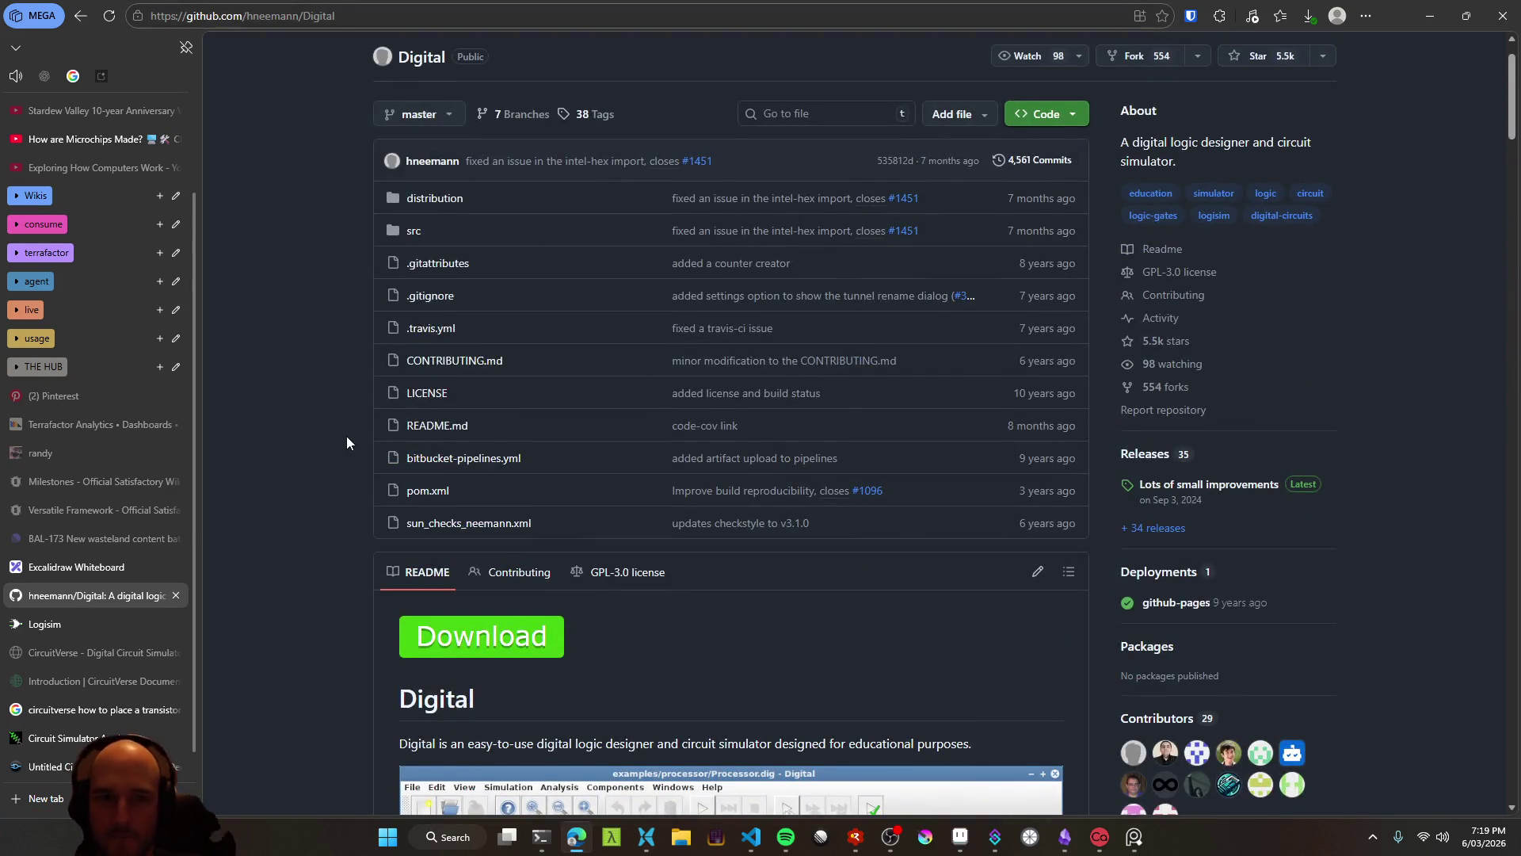
scroll(346, 436, "up", 1)
double_click(319, 16)
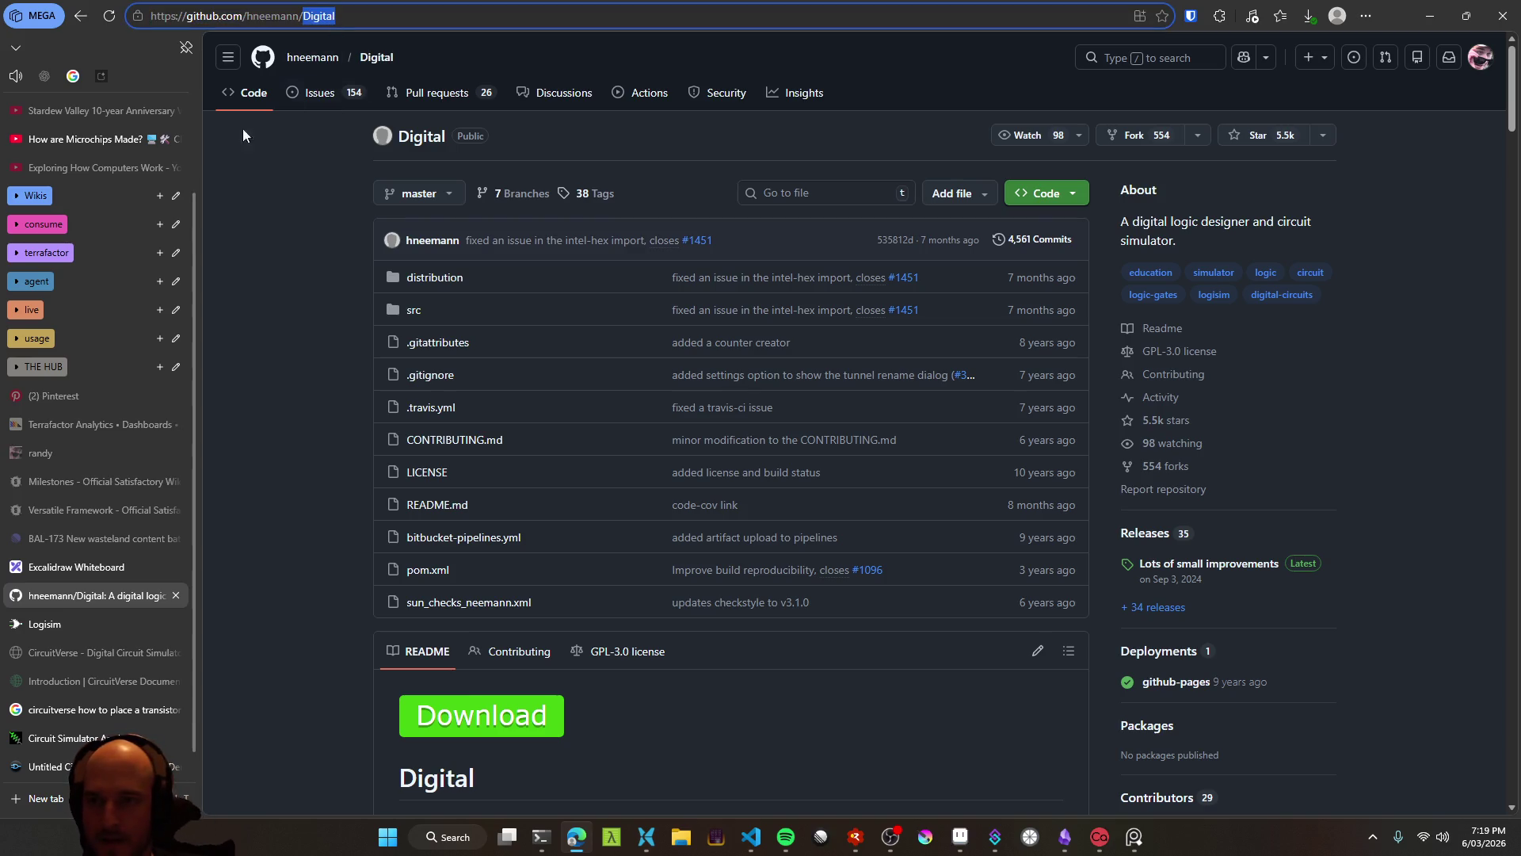
left_click(119, 798)
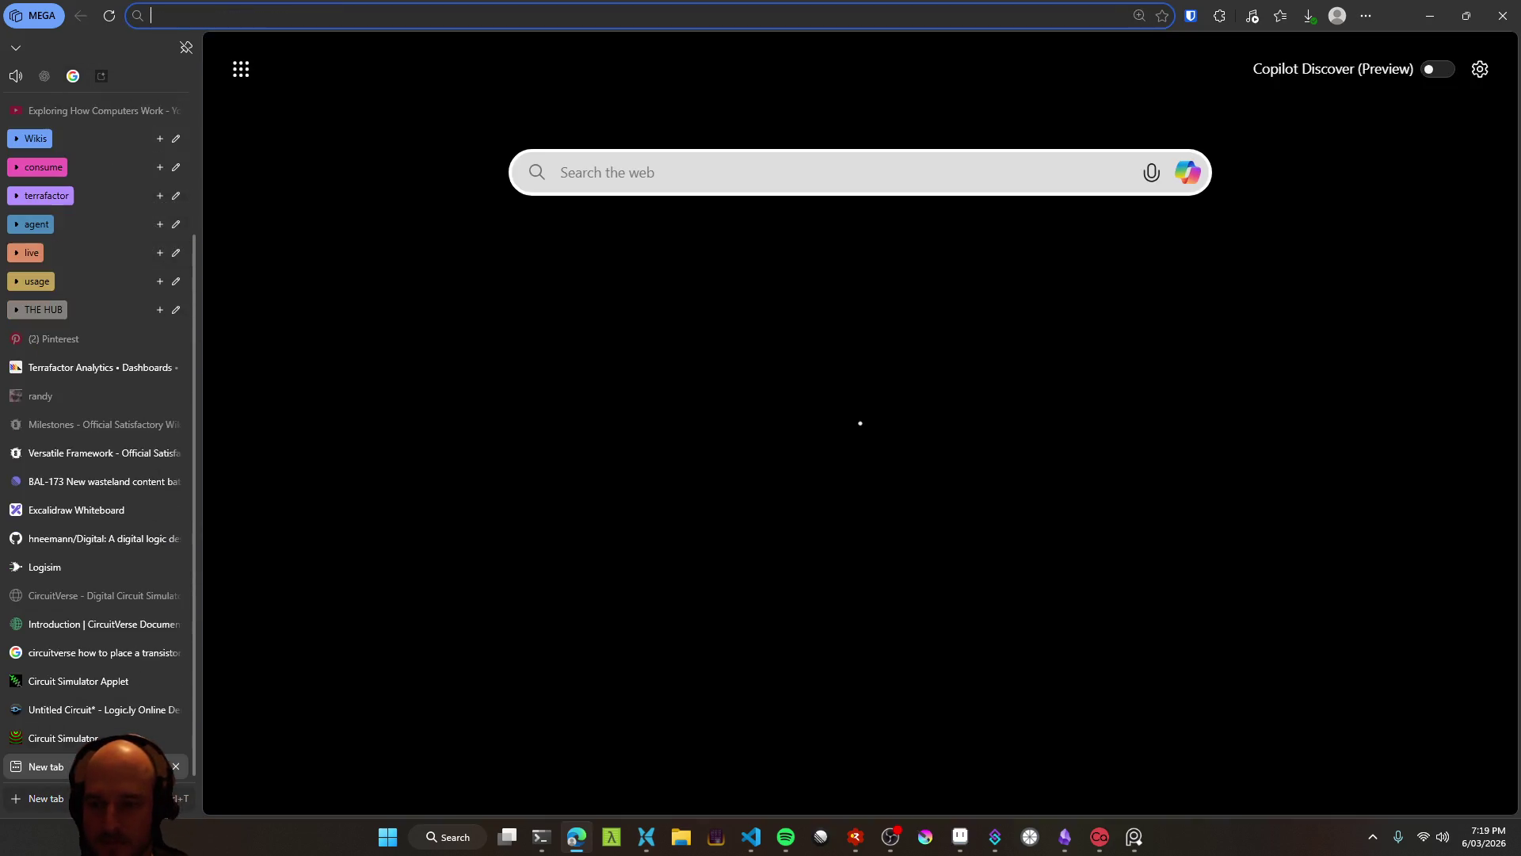
Search Google for 'more modern alternative to Digital circuit sim thing'
type("alt")
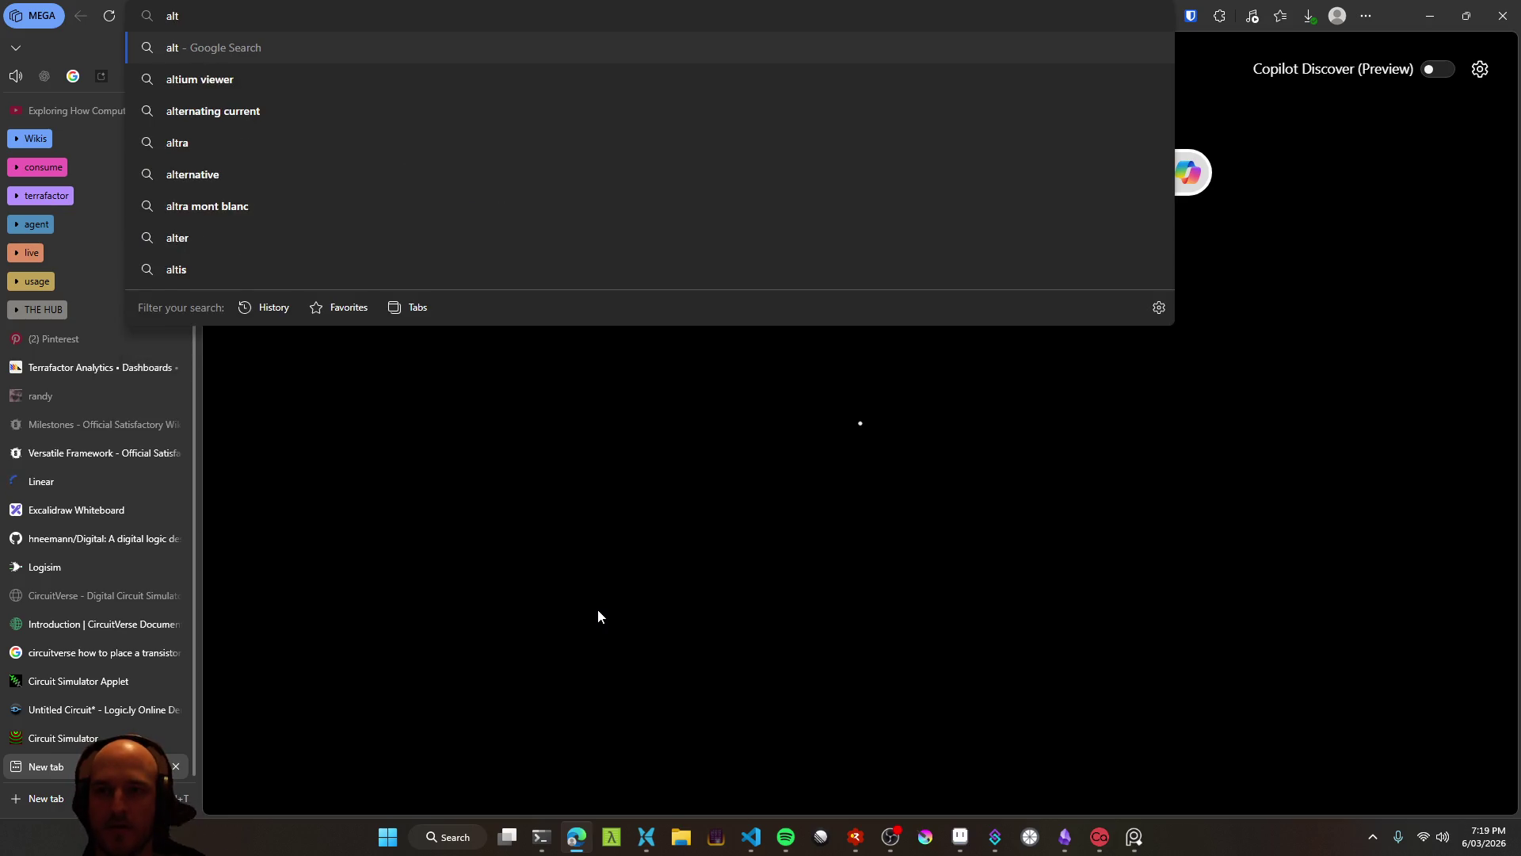
key("BackSpace")
key("BackSpace")
type("more modern altern")
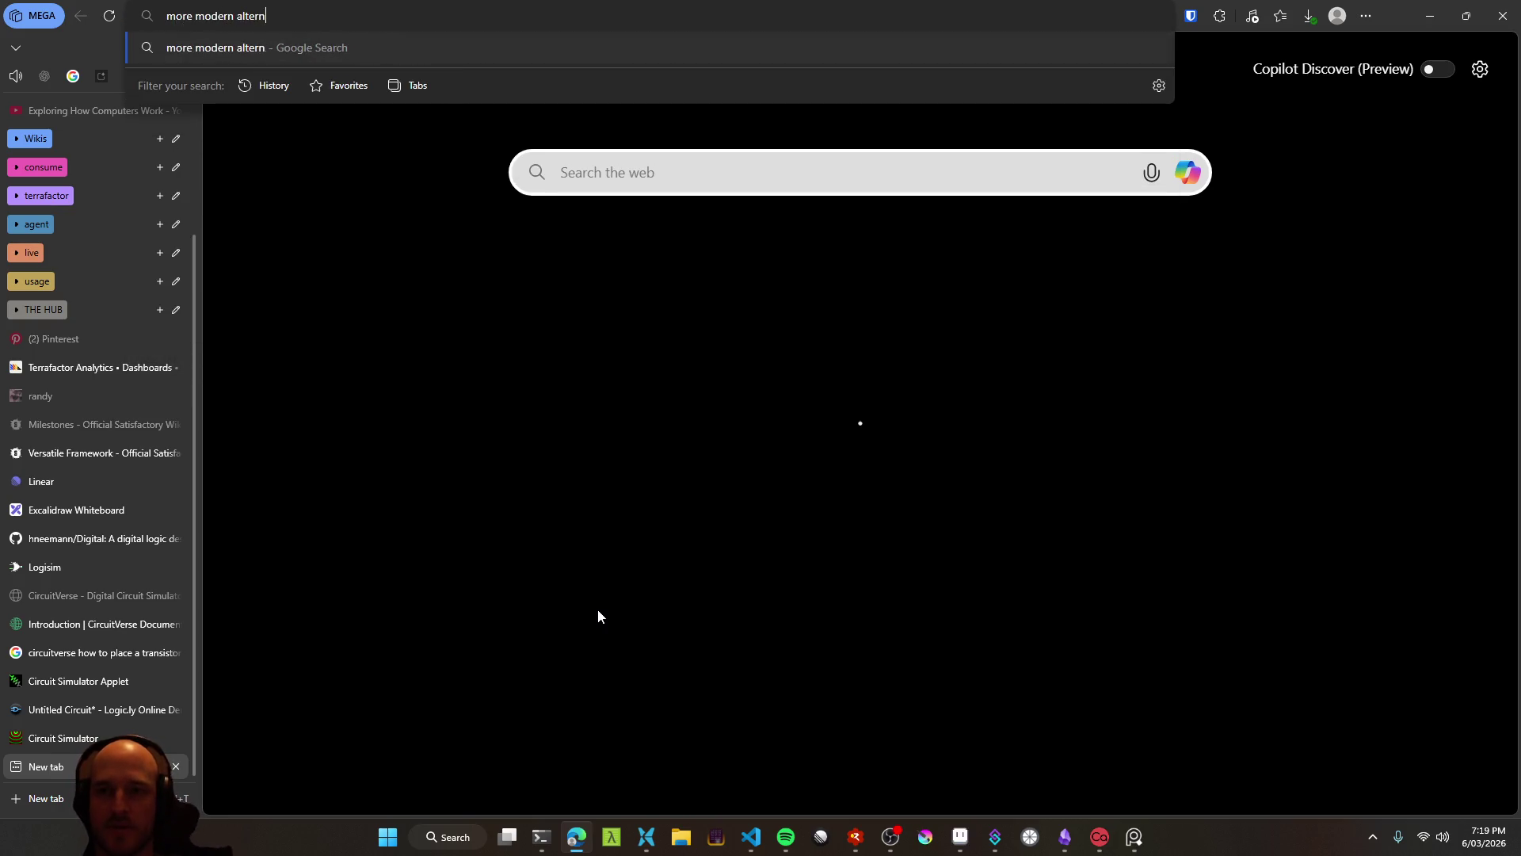
type("ative to Digital ")
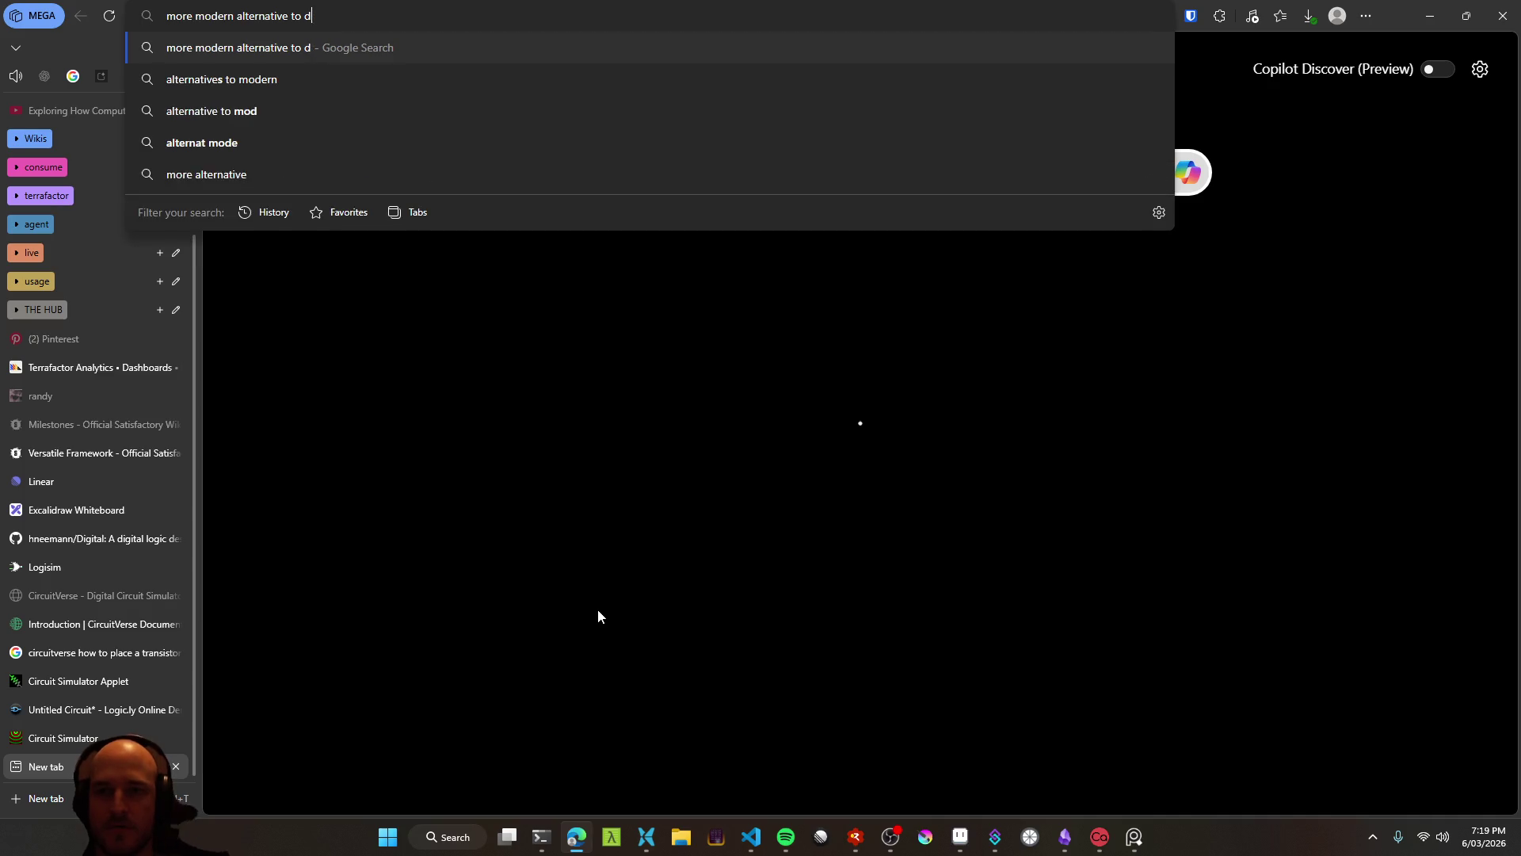
type("circuit")
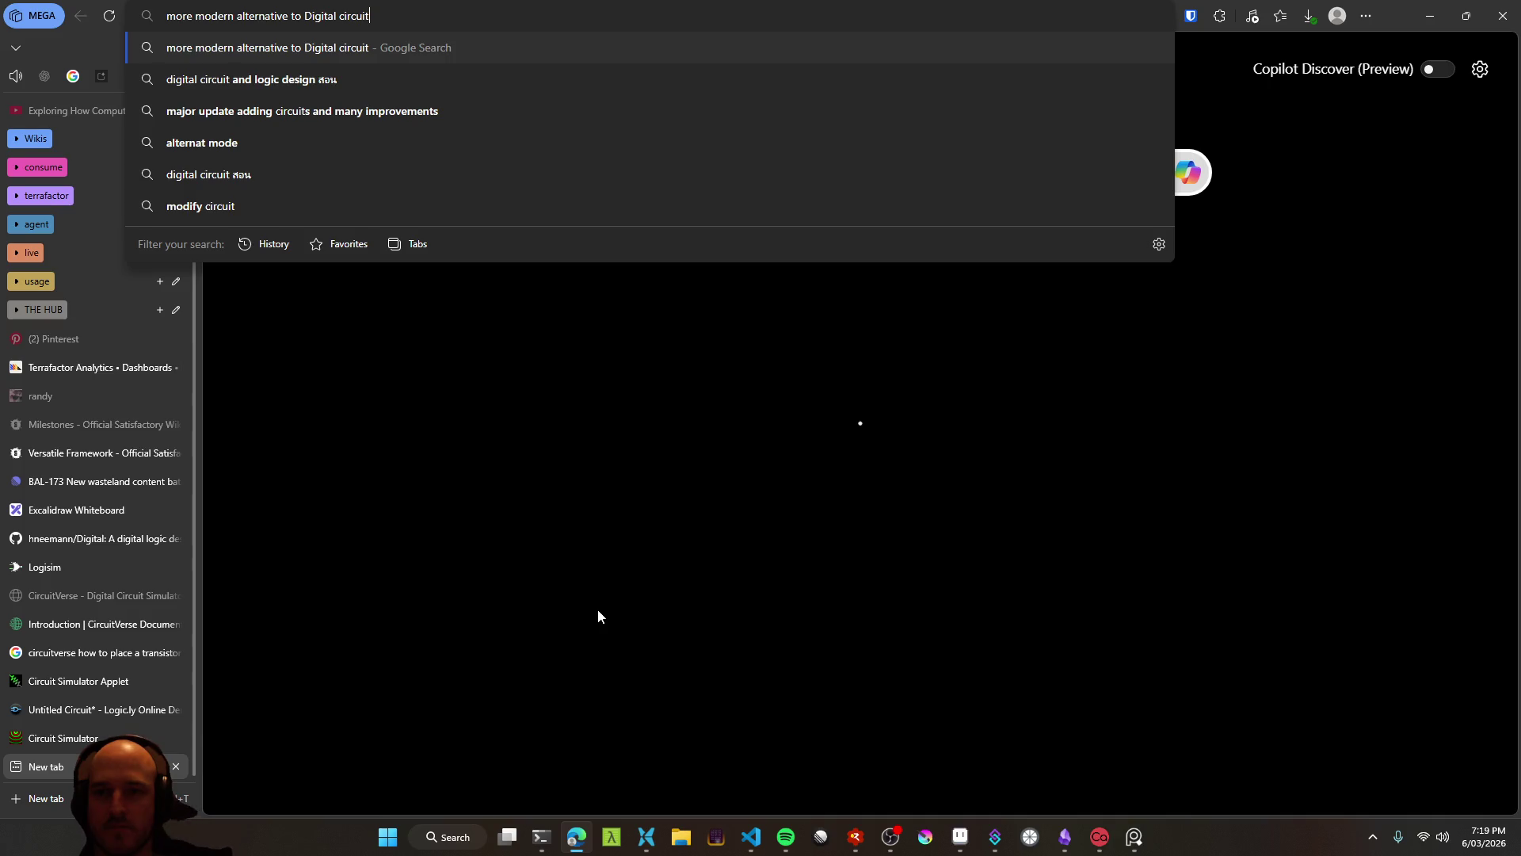
type(" sim thing")
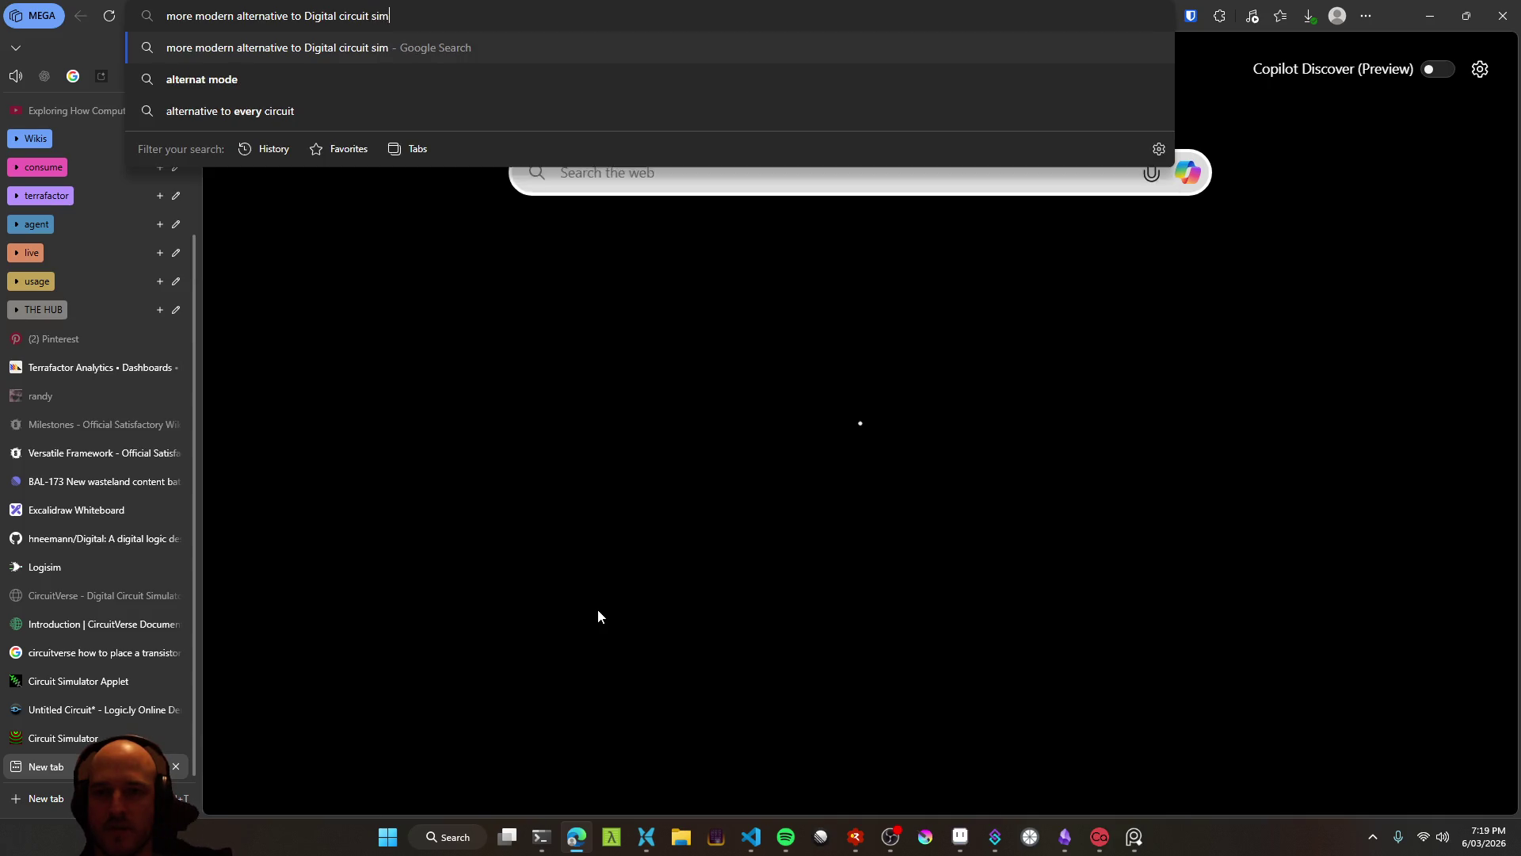
key("Return")
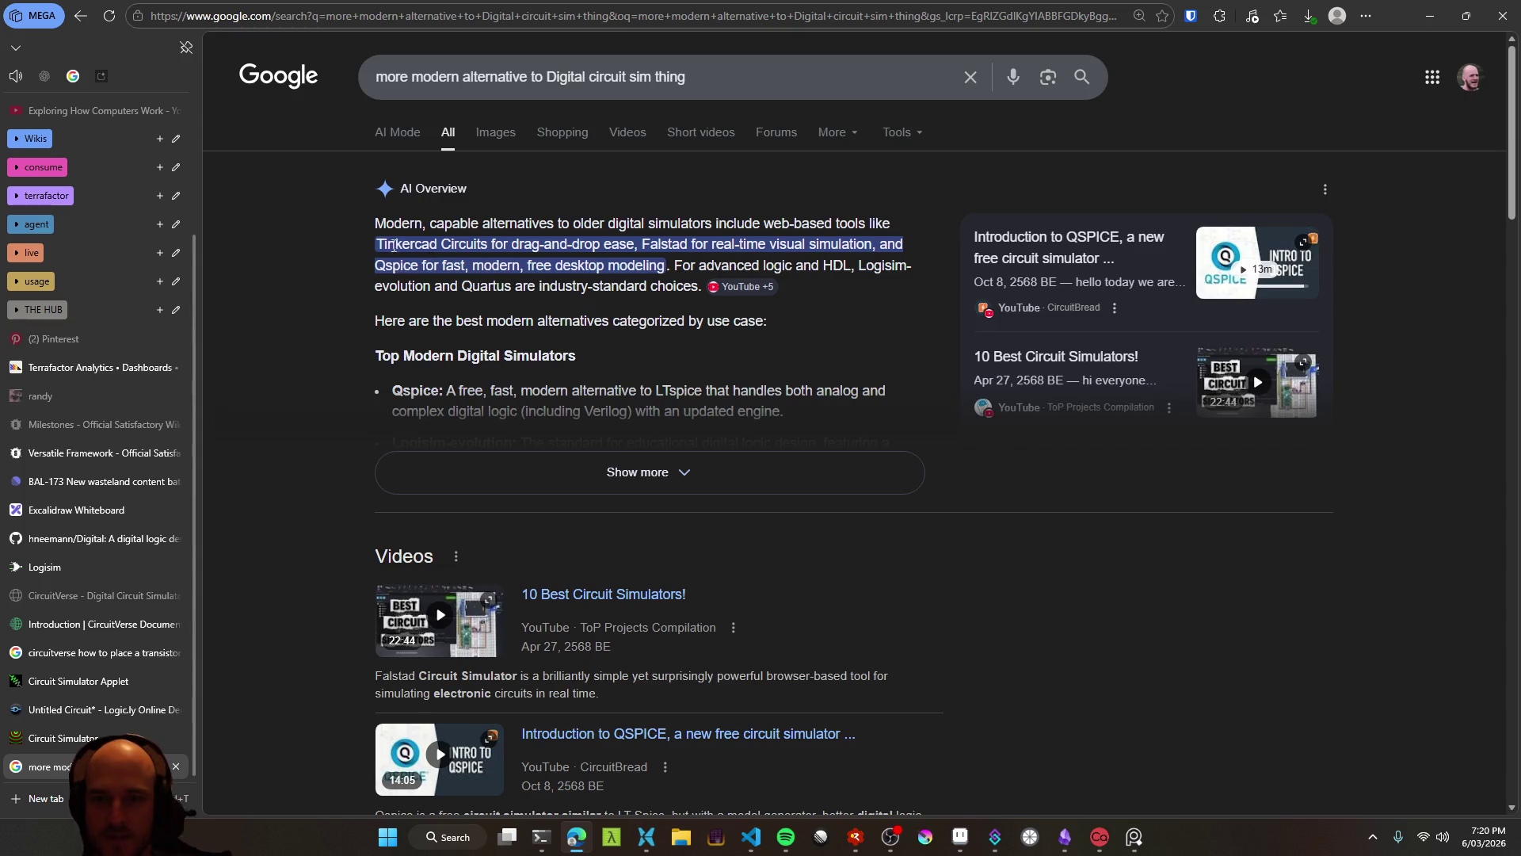
Copy 'Tinkercad Circuits' from the AI Overview and search it in a new tab
left_click_drag(390, 244, 450, 247)
key("ctrl+c")
key("ctrl+t")
key("ctrl+v")
key("Return")
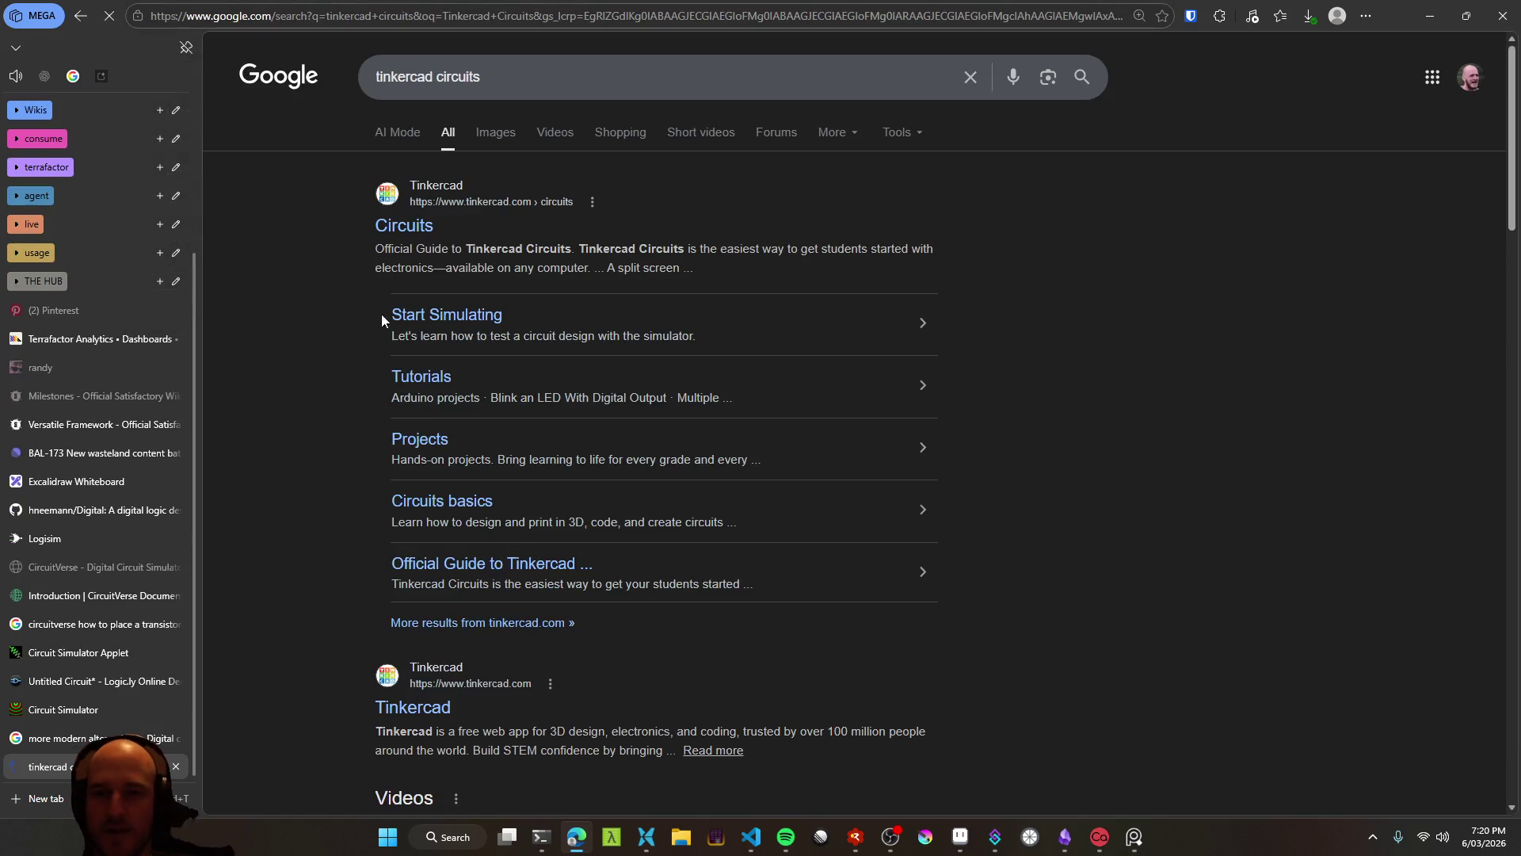
Open the Tinkercad Circuits site and check its Start Tinkering account options
left_click(405, 228)
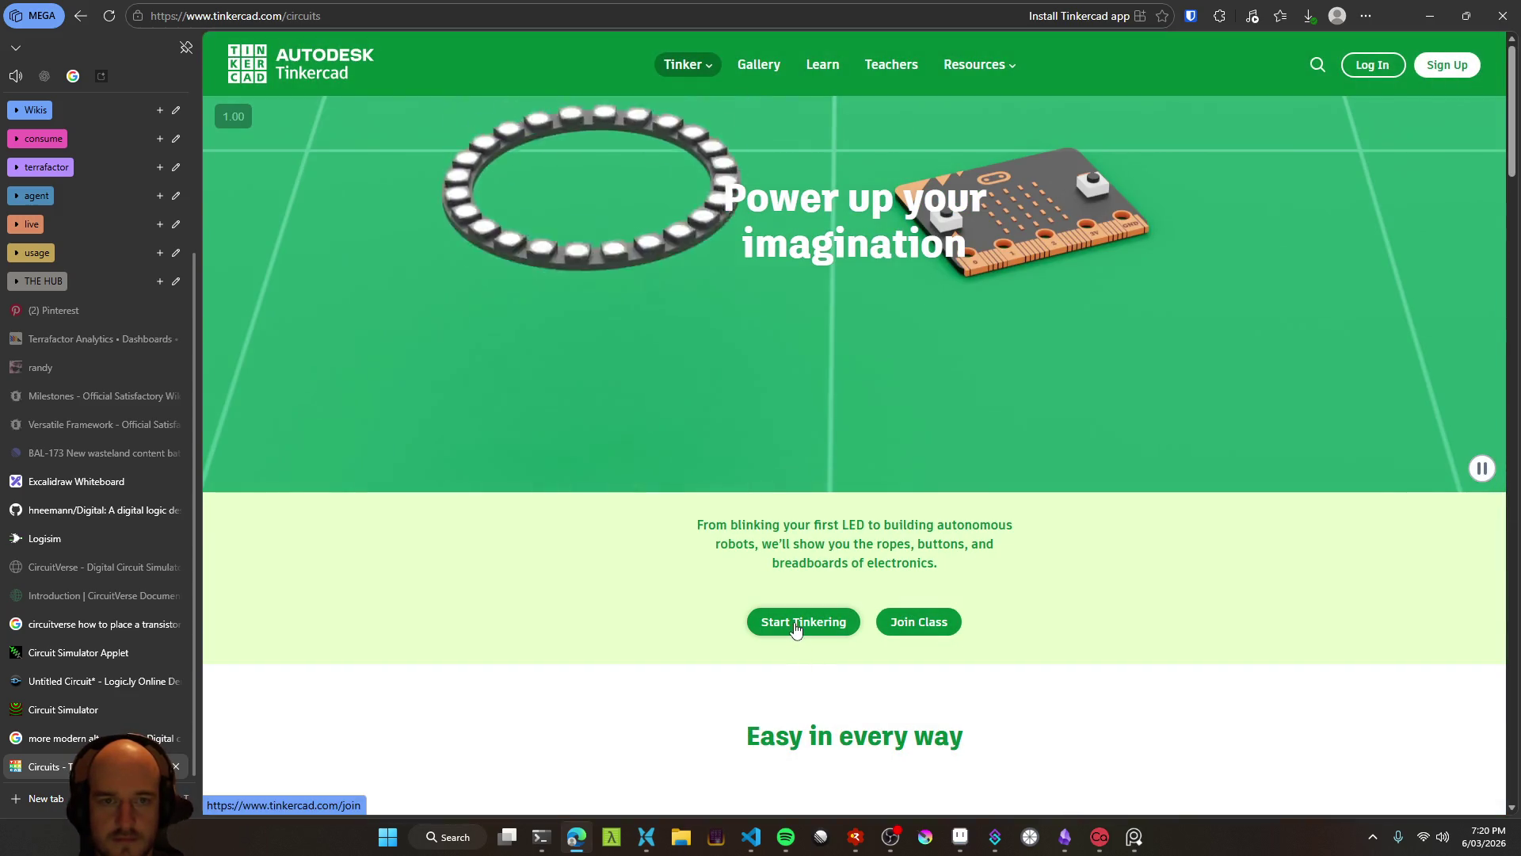
left_click(796, 630)
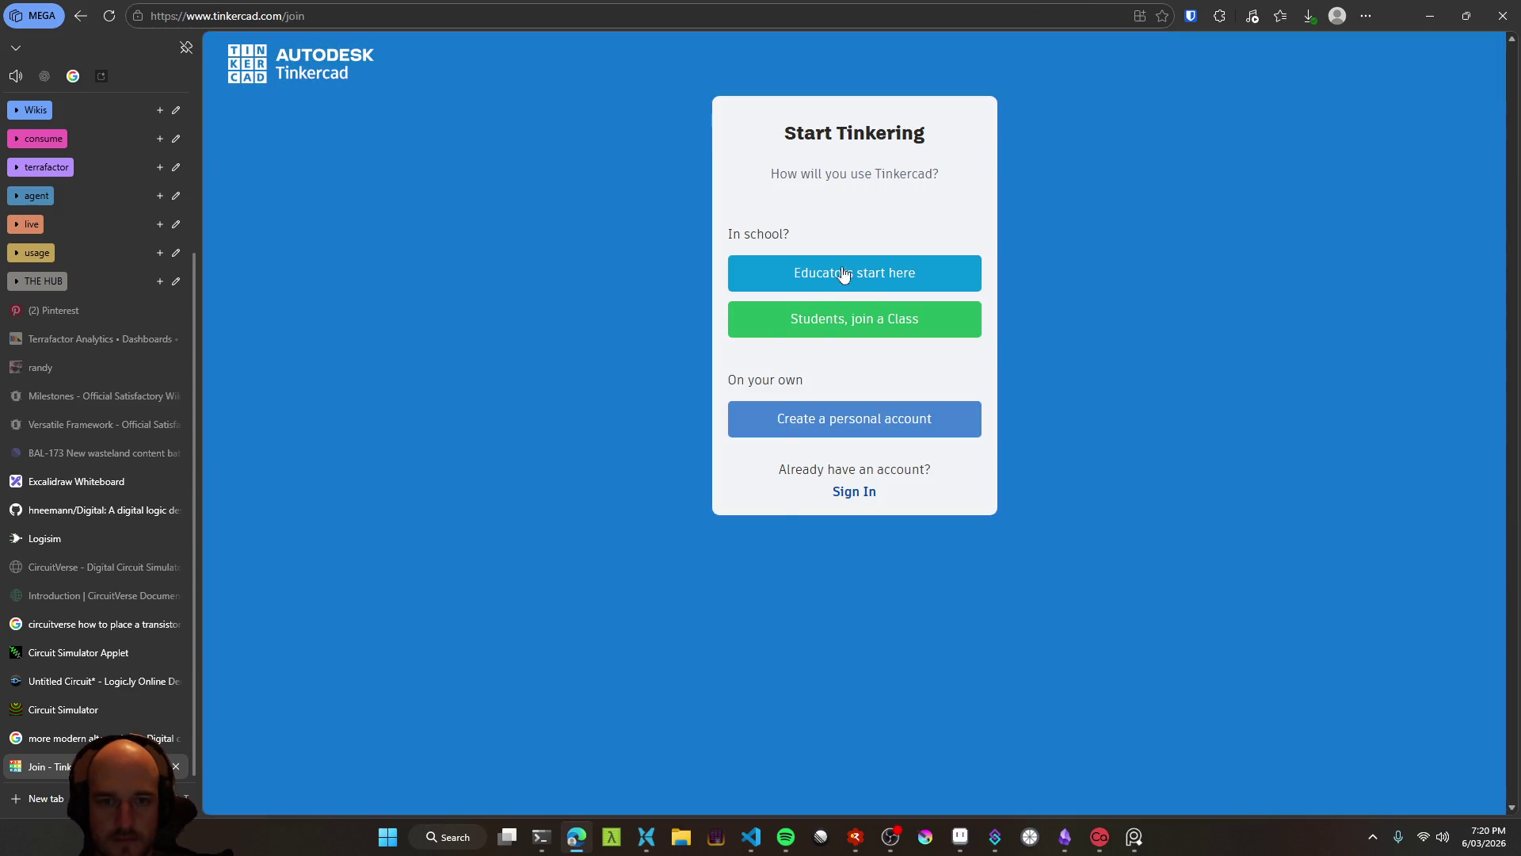
key("alt+Left")
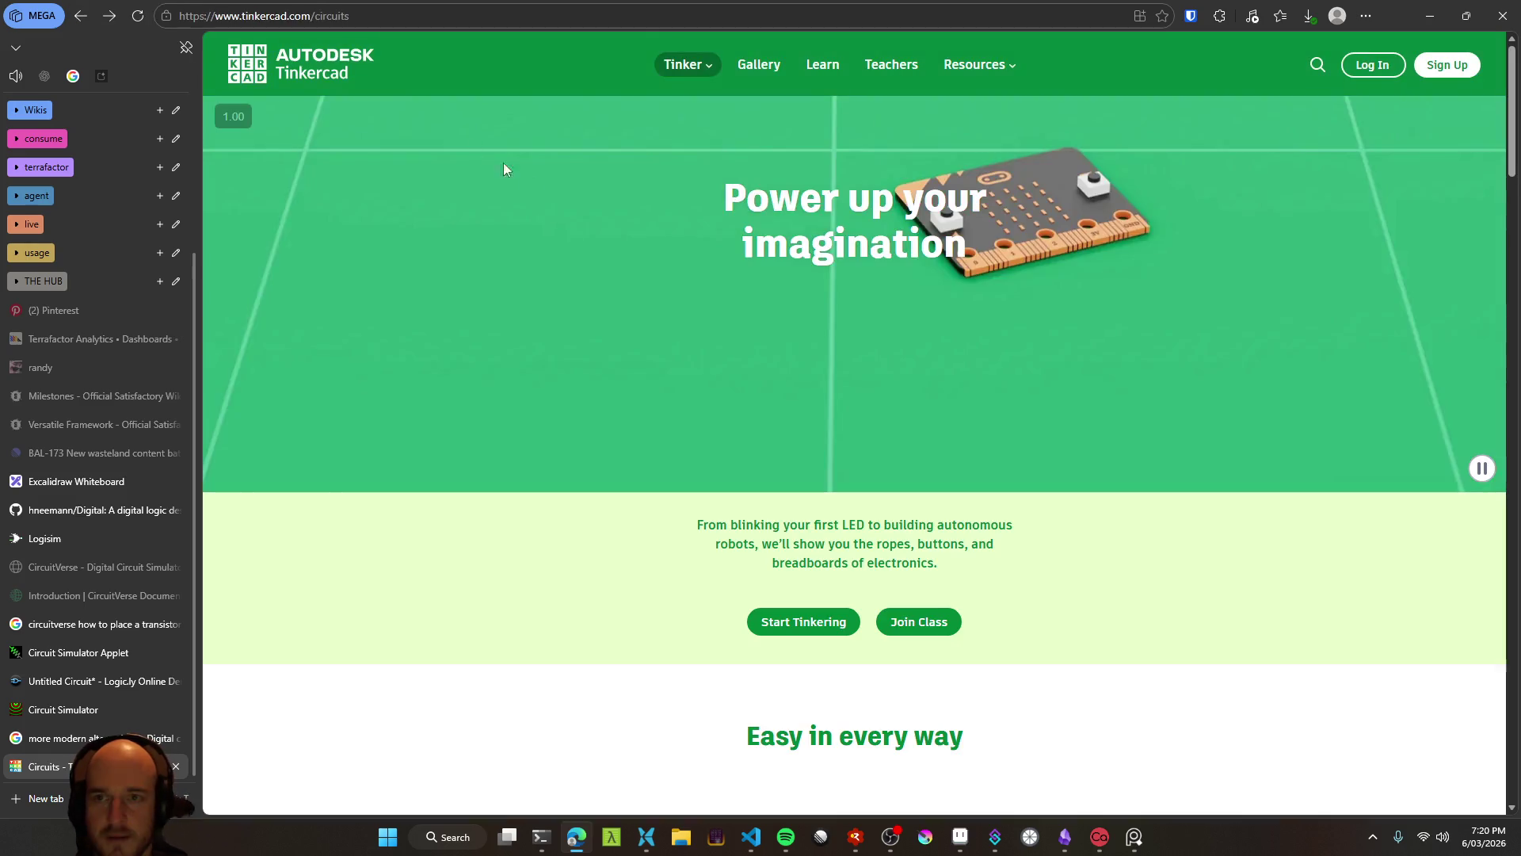
Browse Tinkercad's Resources menu and scroll the landing page, then close the Tinkercad tab
left_click(993, 76)
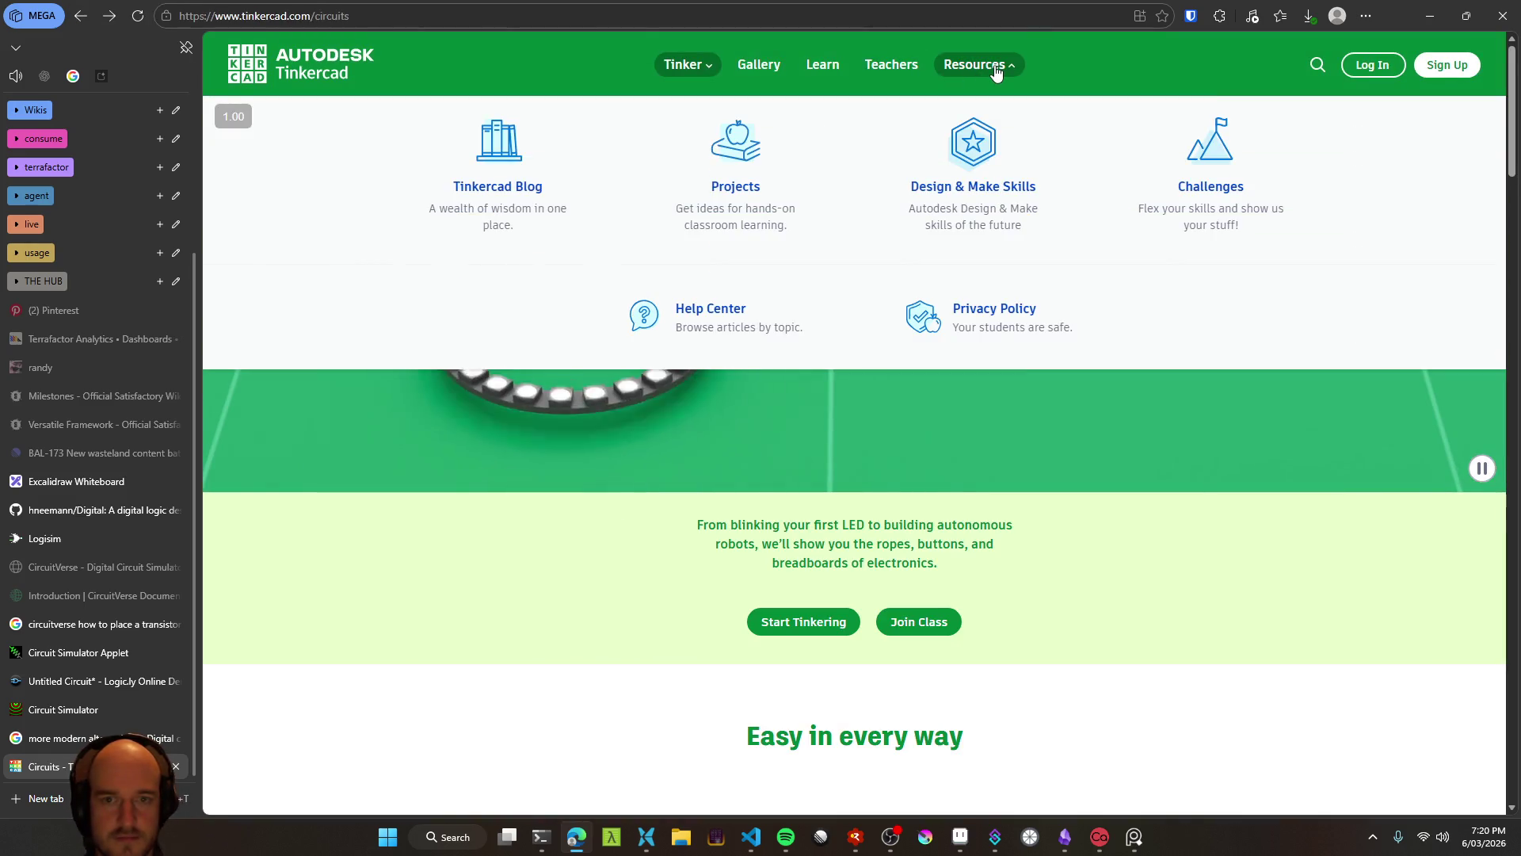
left_click(988, 80)
scroll(585, 428, "down", 8)
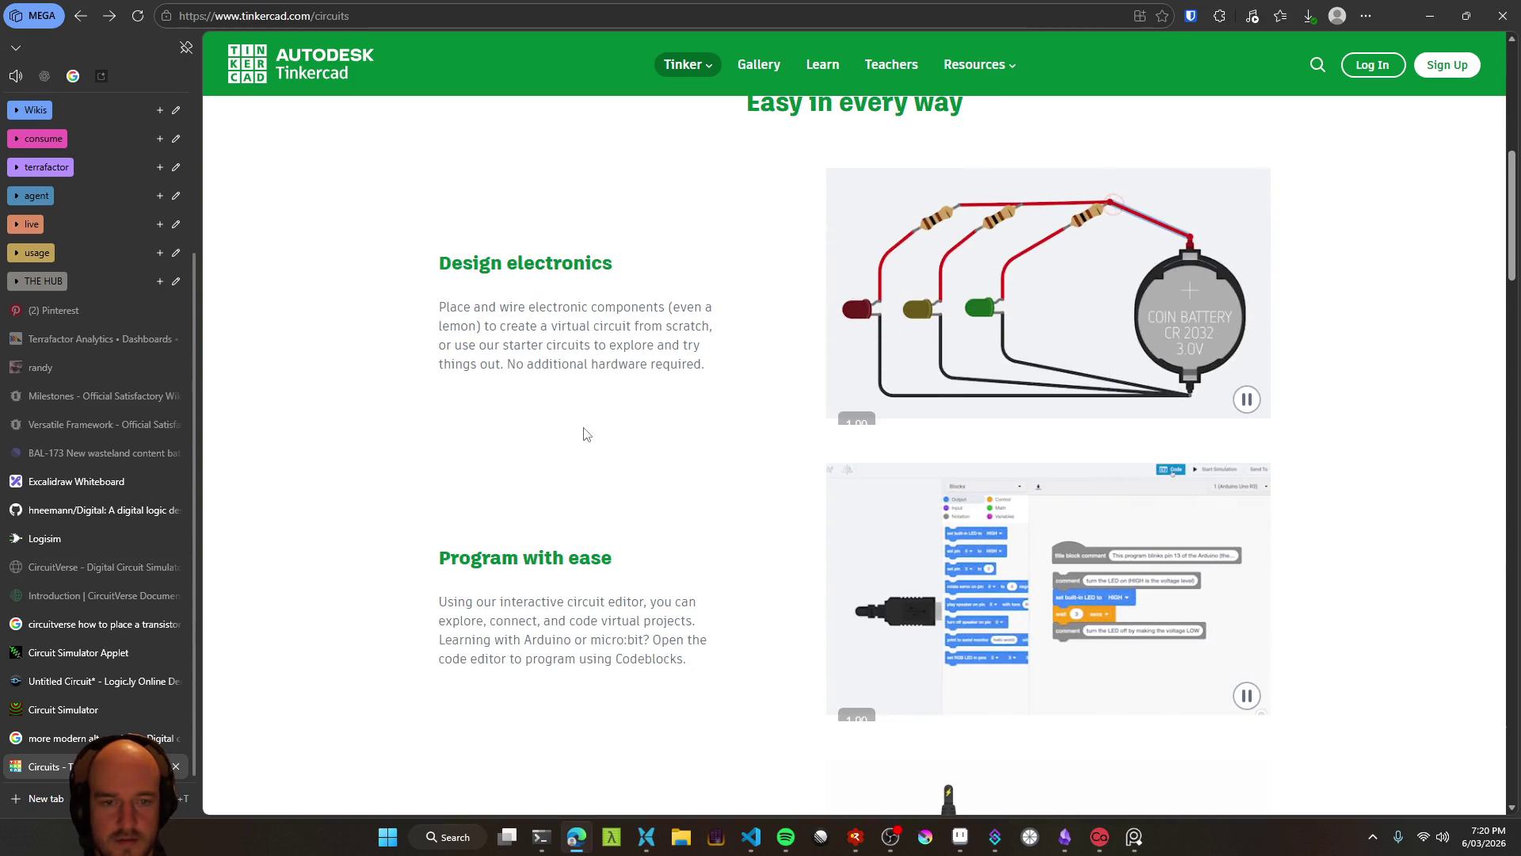
scroll(585, 432, "down", 4)
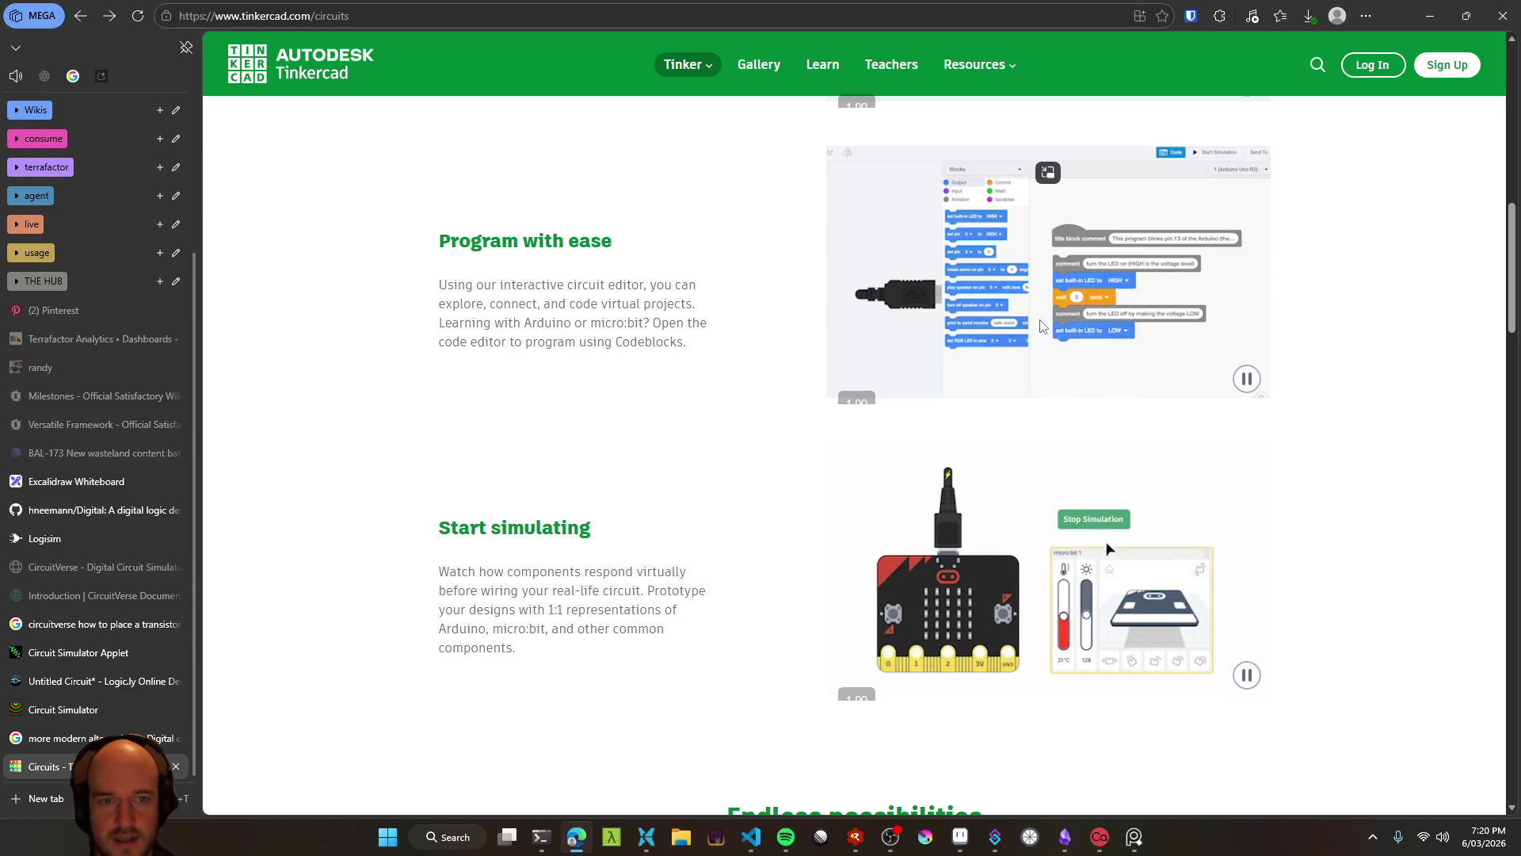
scroll(1043, 198, "down", 5)
scroll(893, 364, "down", 4)
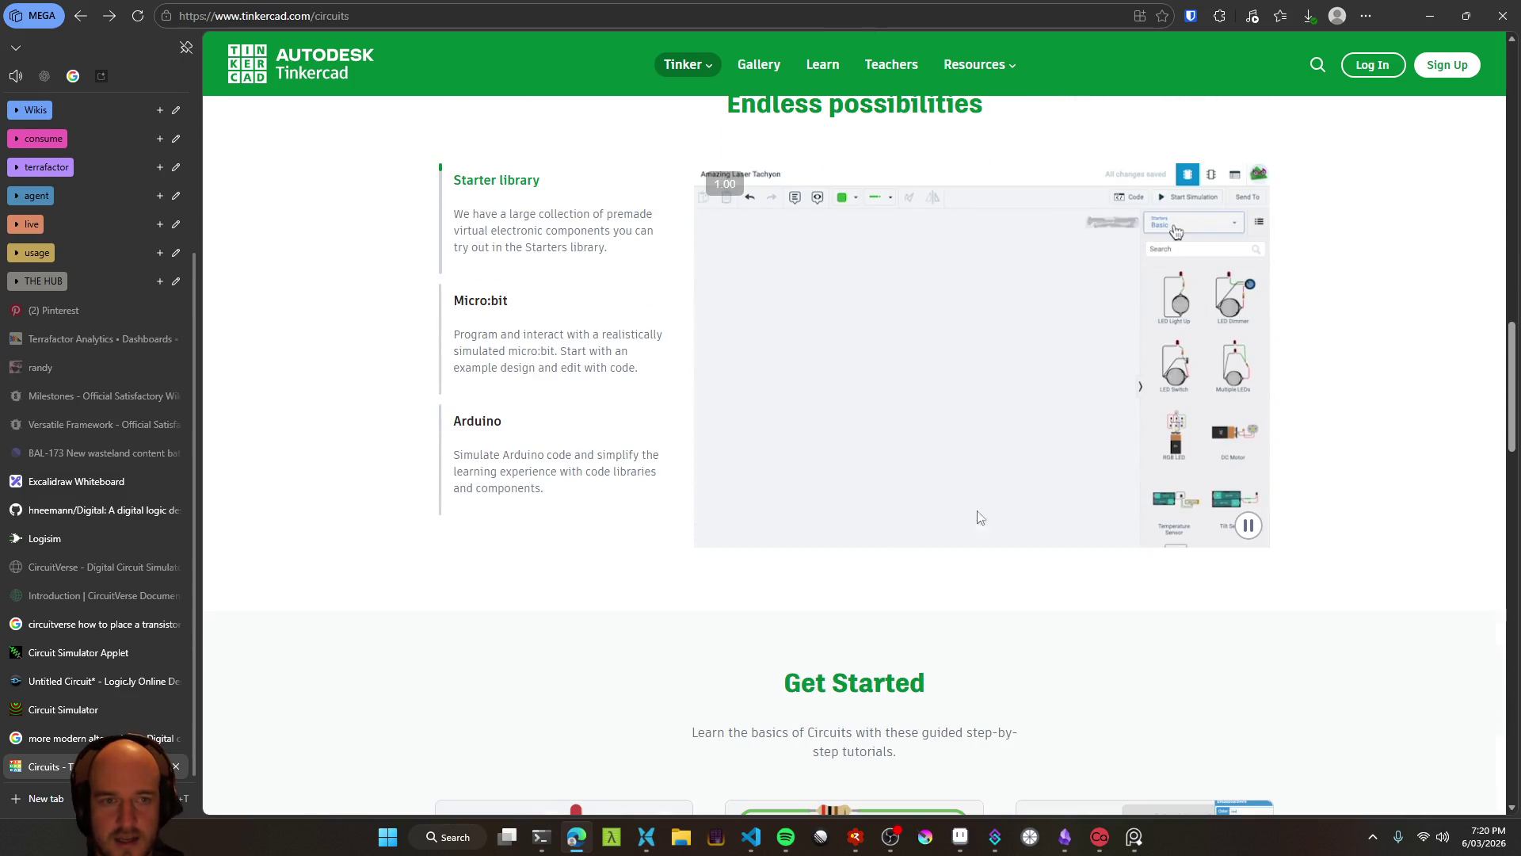
scroll(501, 491, "down", 7)
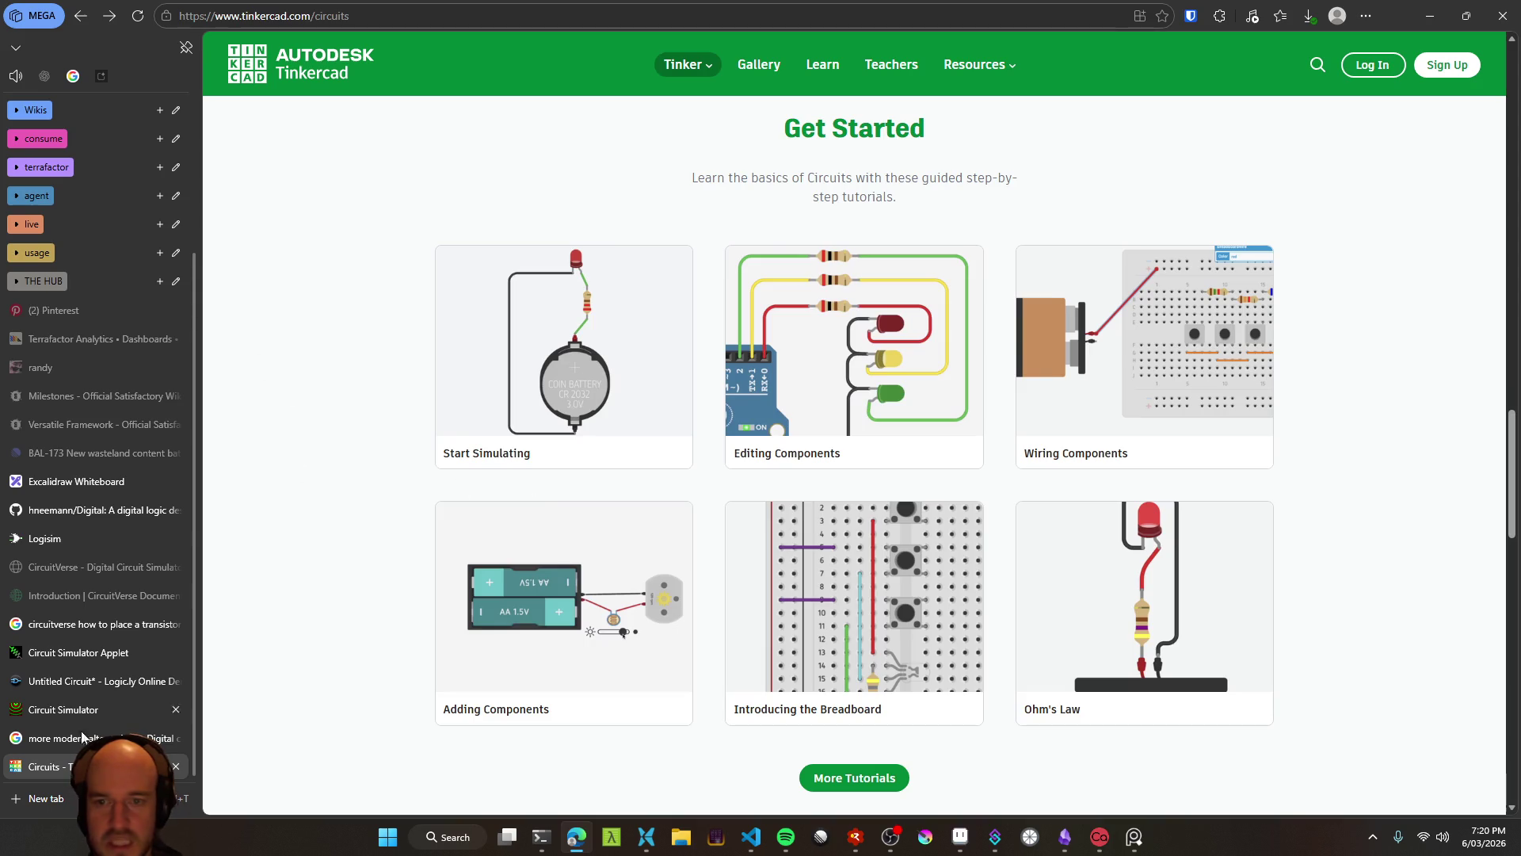
middle_click(66, 764)
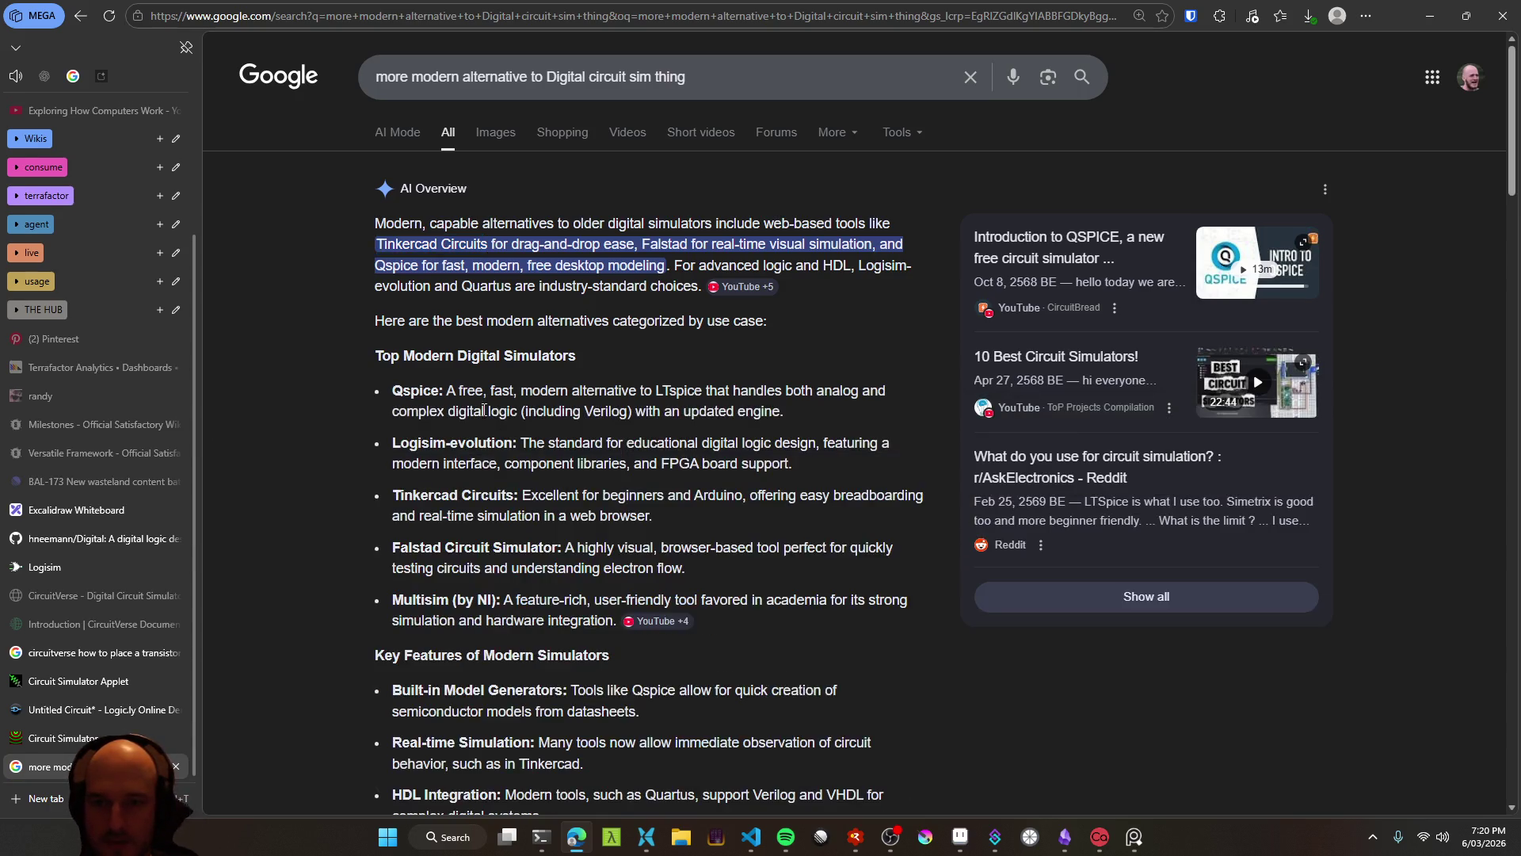
Search for 'Logisim-evolution', taking the name from the AI Overview
double_click(428, 447)
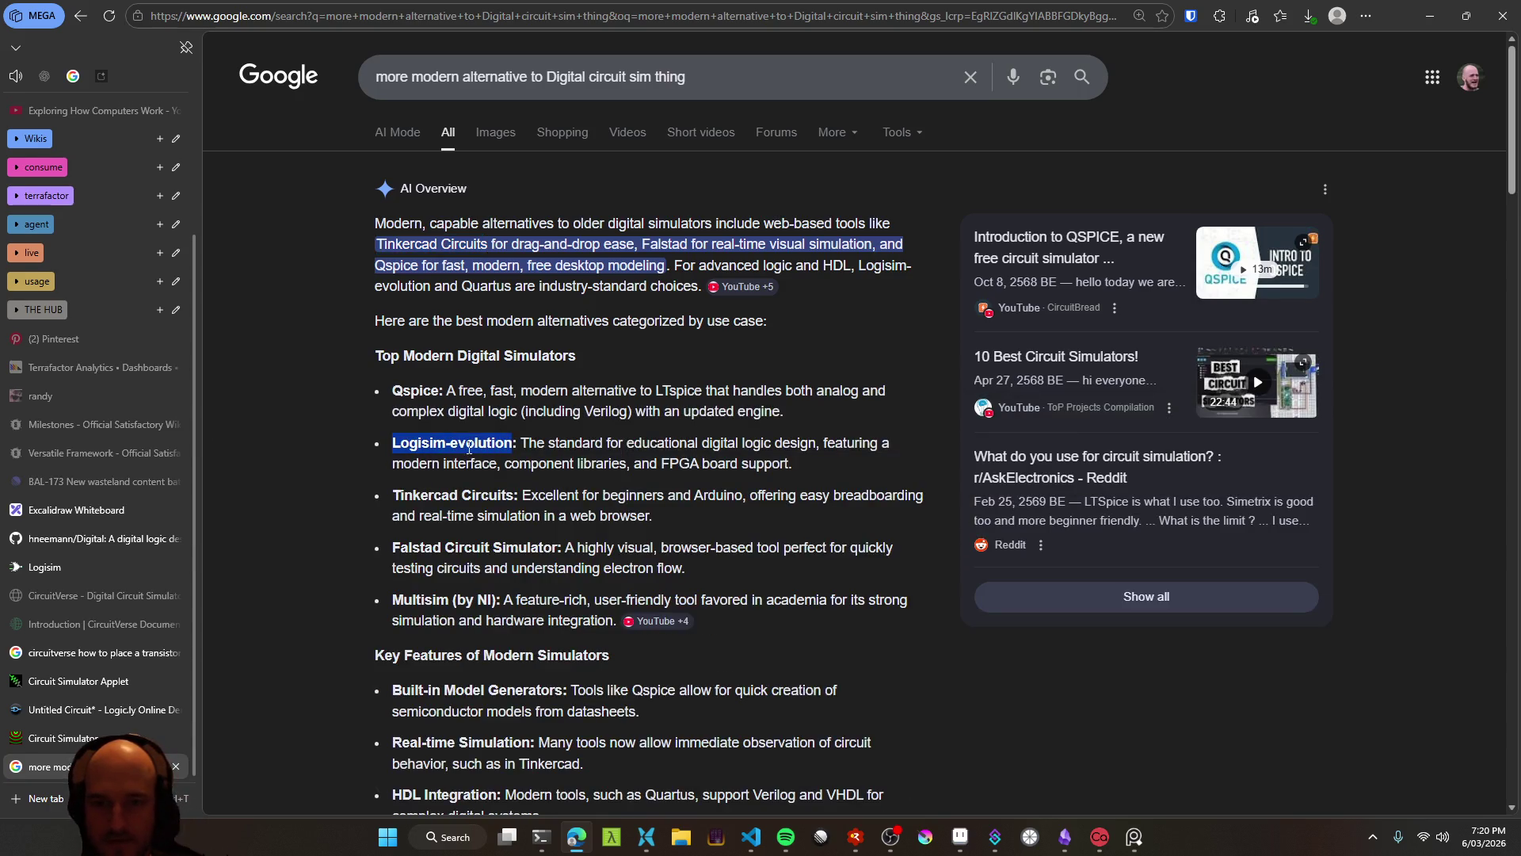
type("Logisim-evolution")
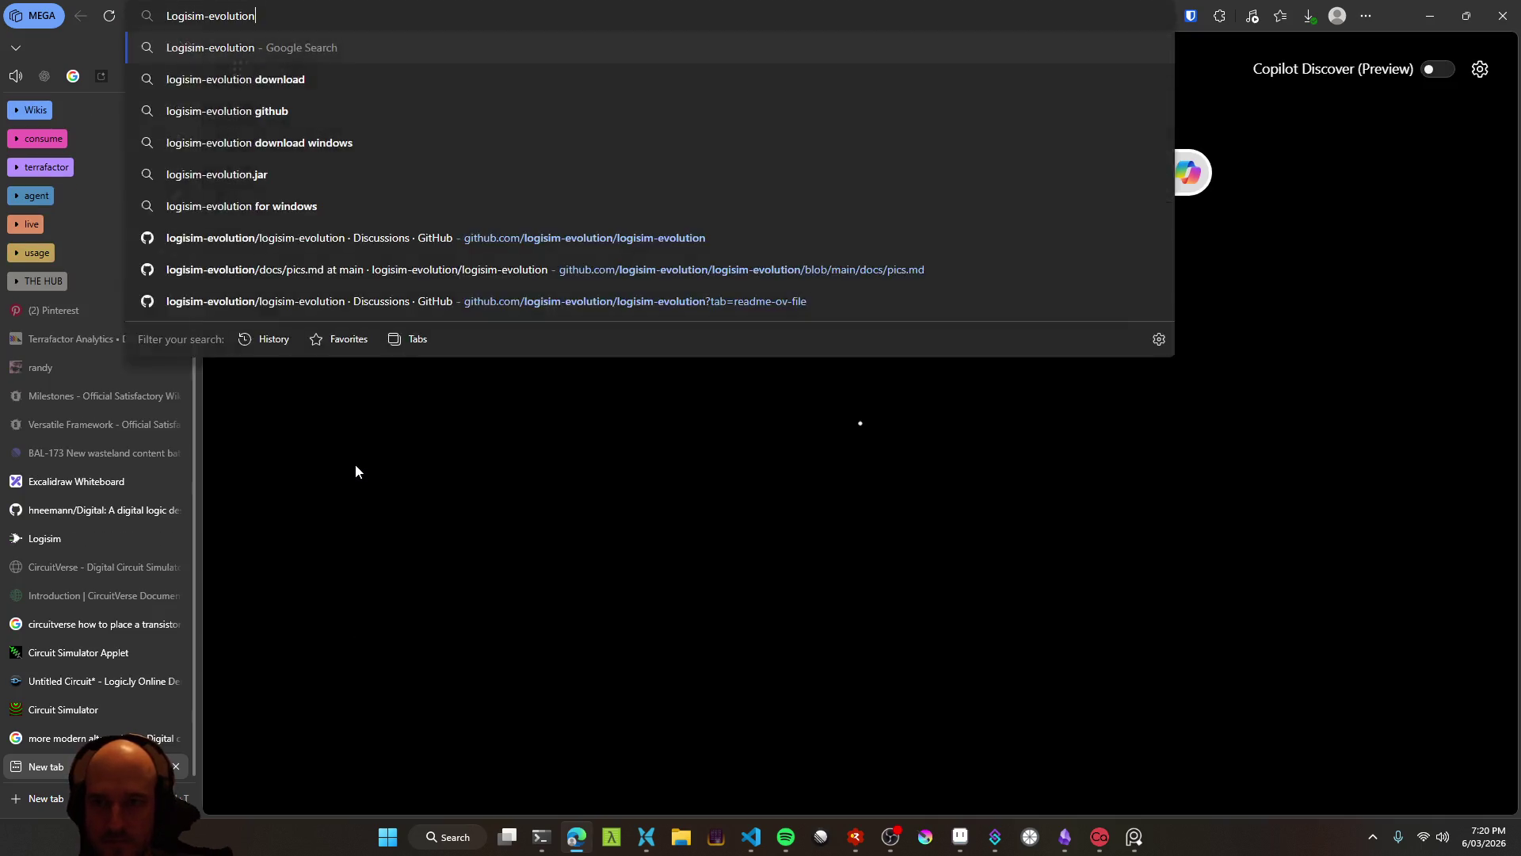
key("Return")
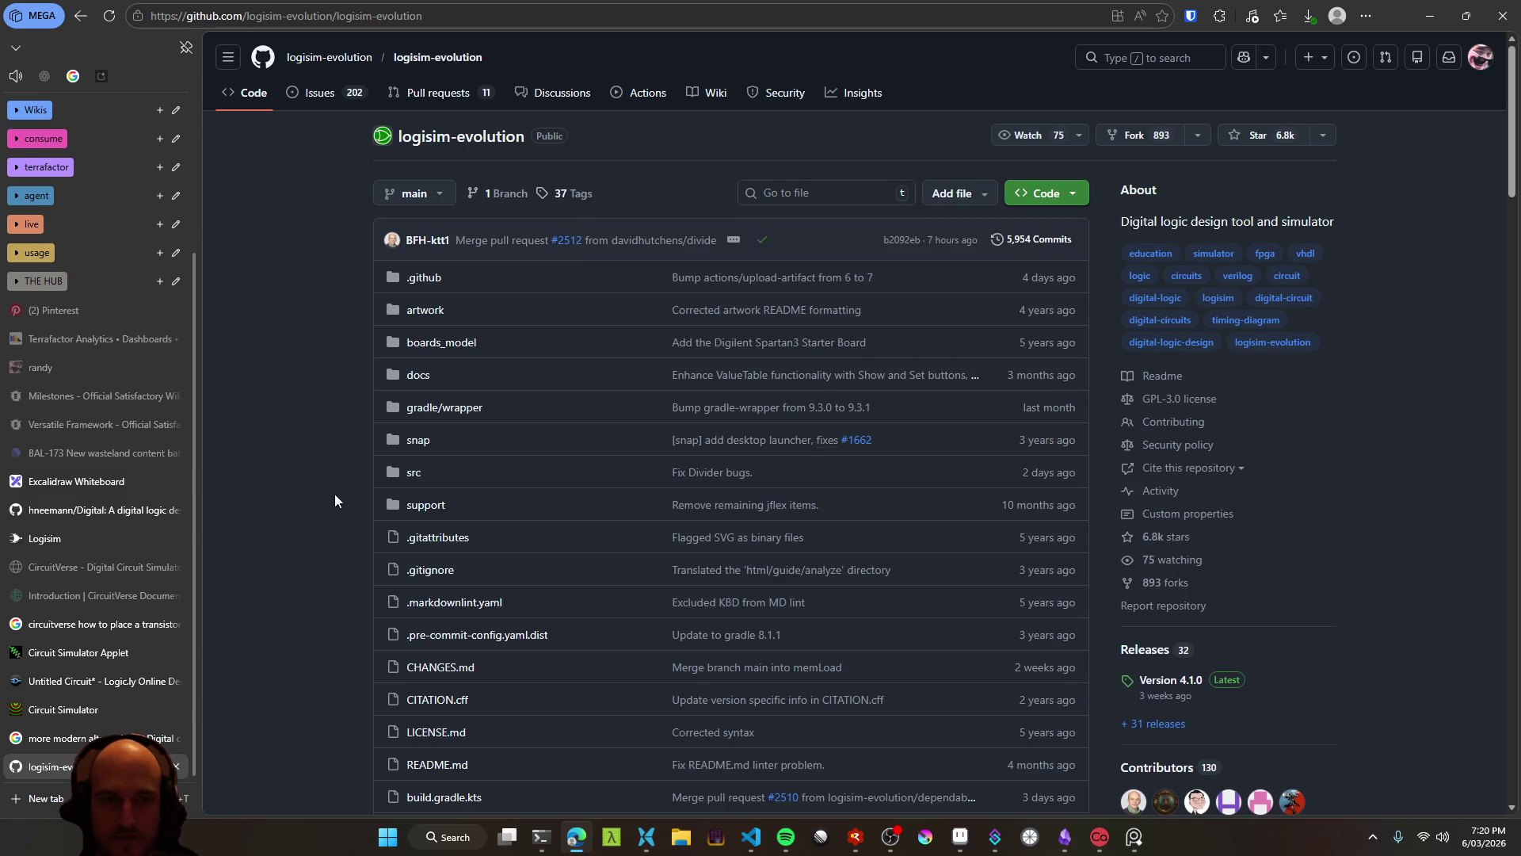
Scroll the logisim-evolution README and jump to its Download section
scroll(325, 492, "down", 1)
scroll(996, 515, "down", 12)
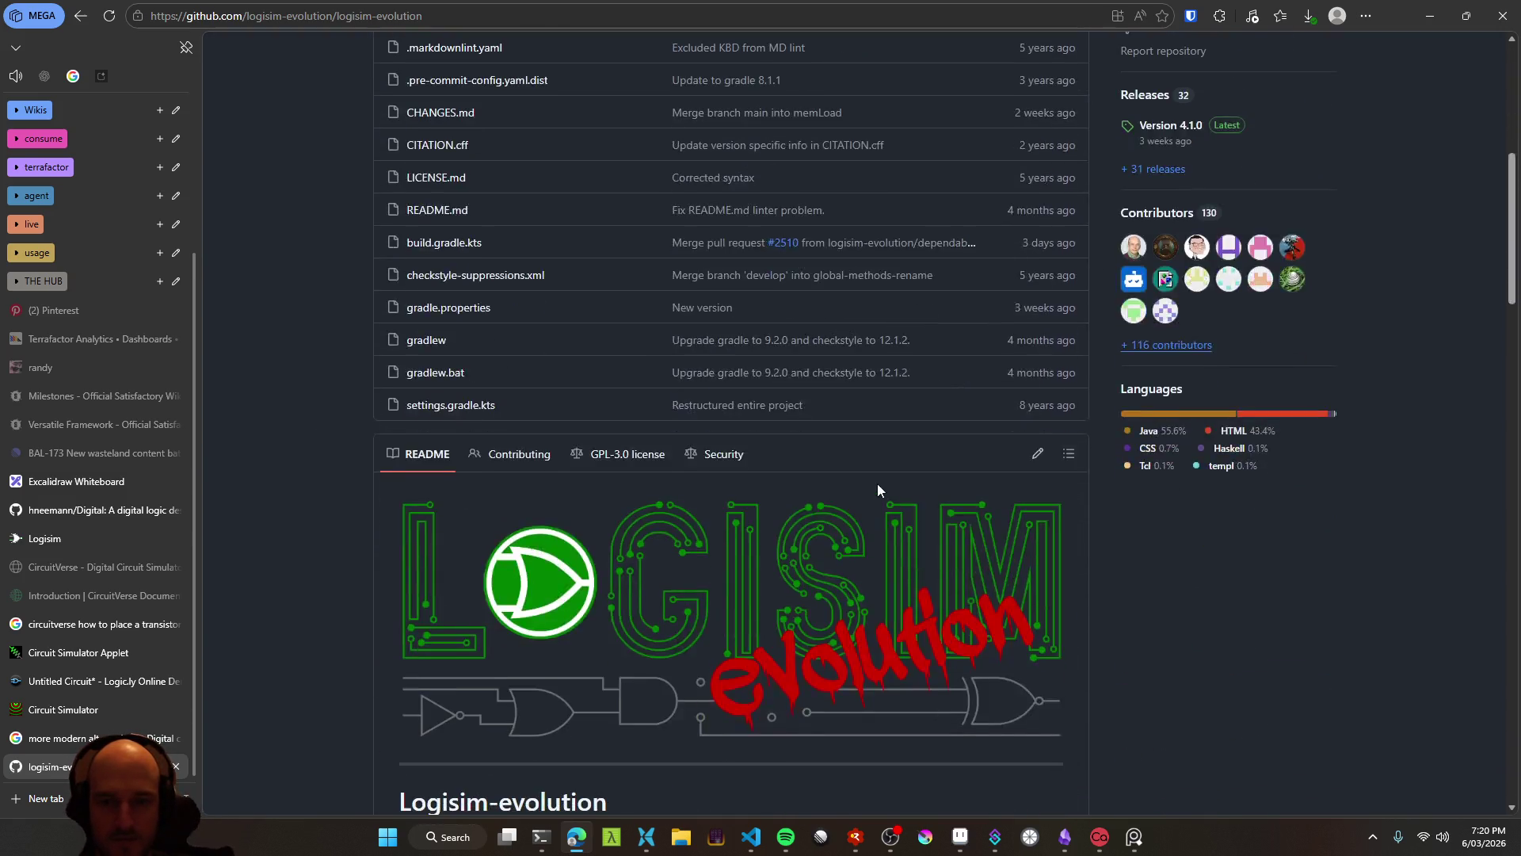
scroll(366, 524, "down", 3)
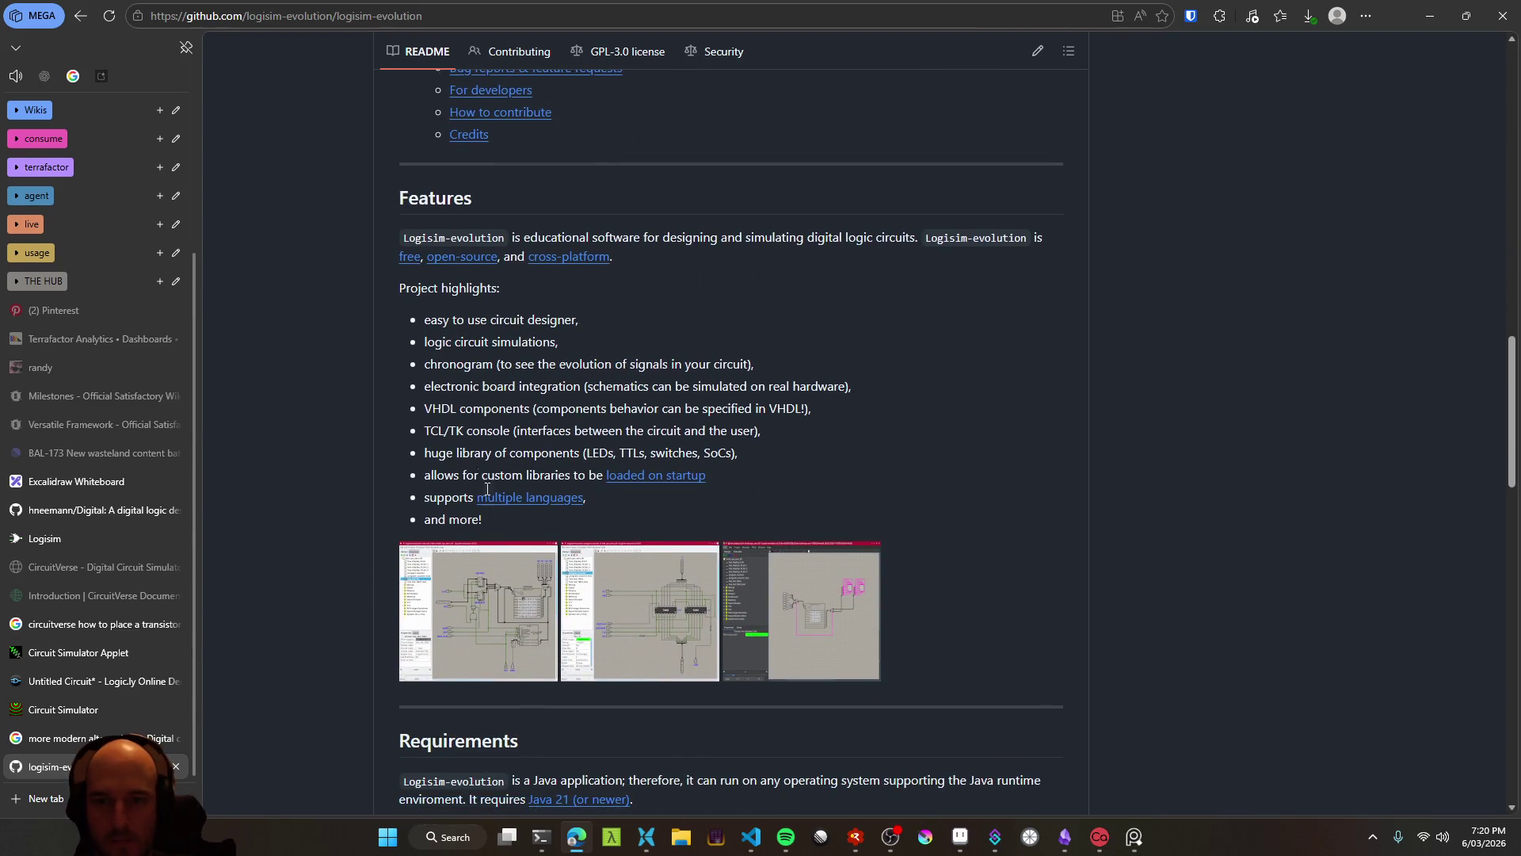
scroll(371, 545, "up", 4)
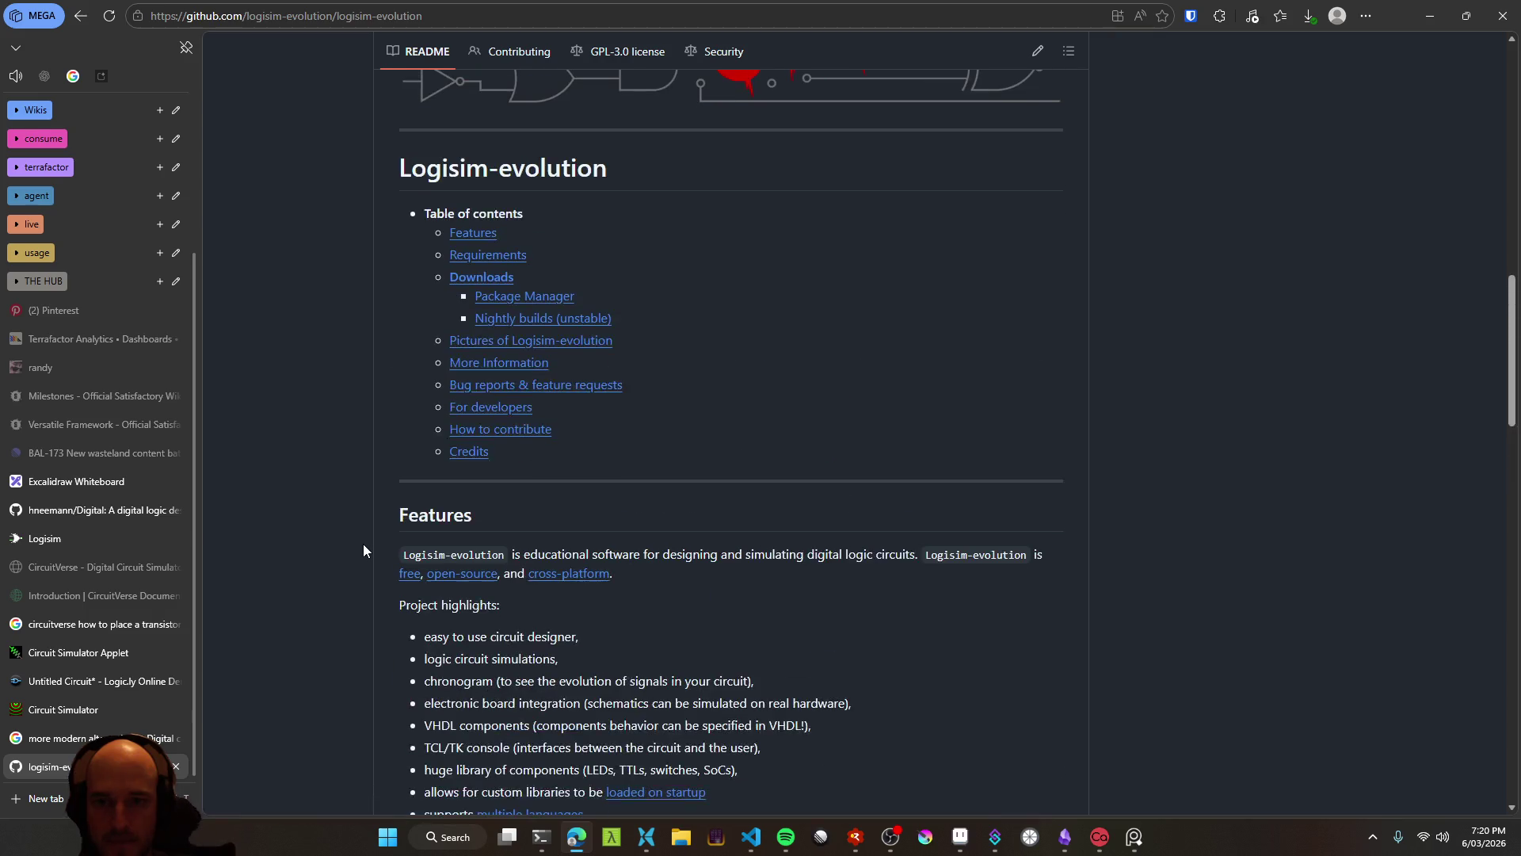
left_click(495, 285)
scroll(313, 443, "up", 2)
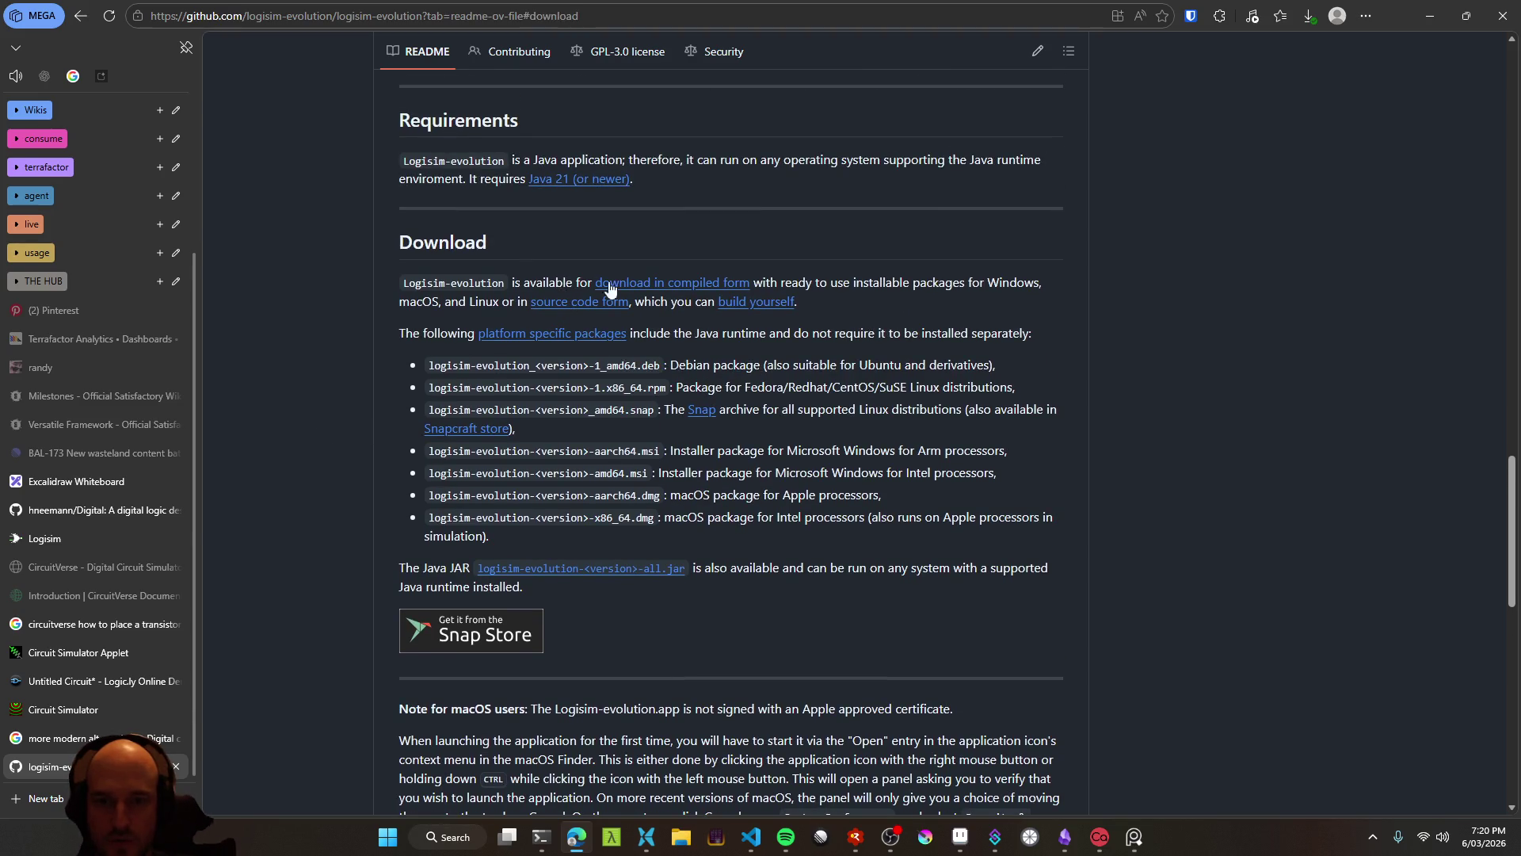
Open the compiled release downloads and expand the 4.0.0 release's Assets list
left_click_drag(754, 282, 1038, 284)
left_click(729, 304)
left_click(671, 287)
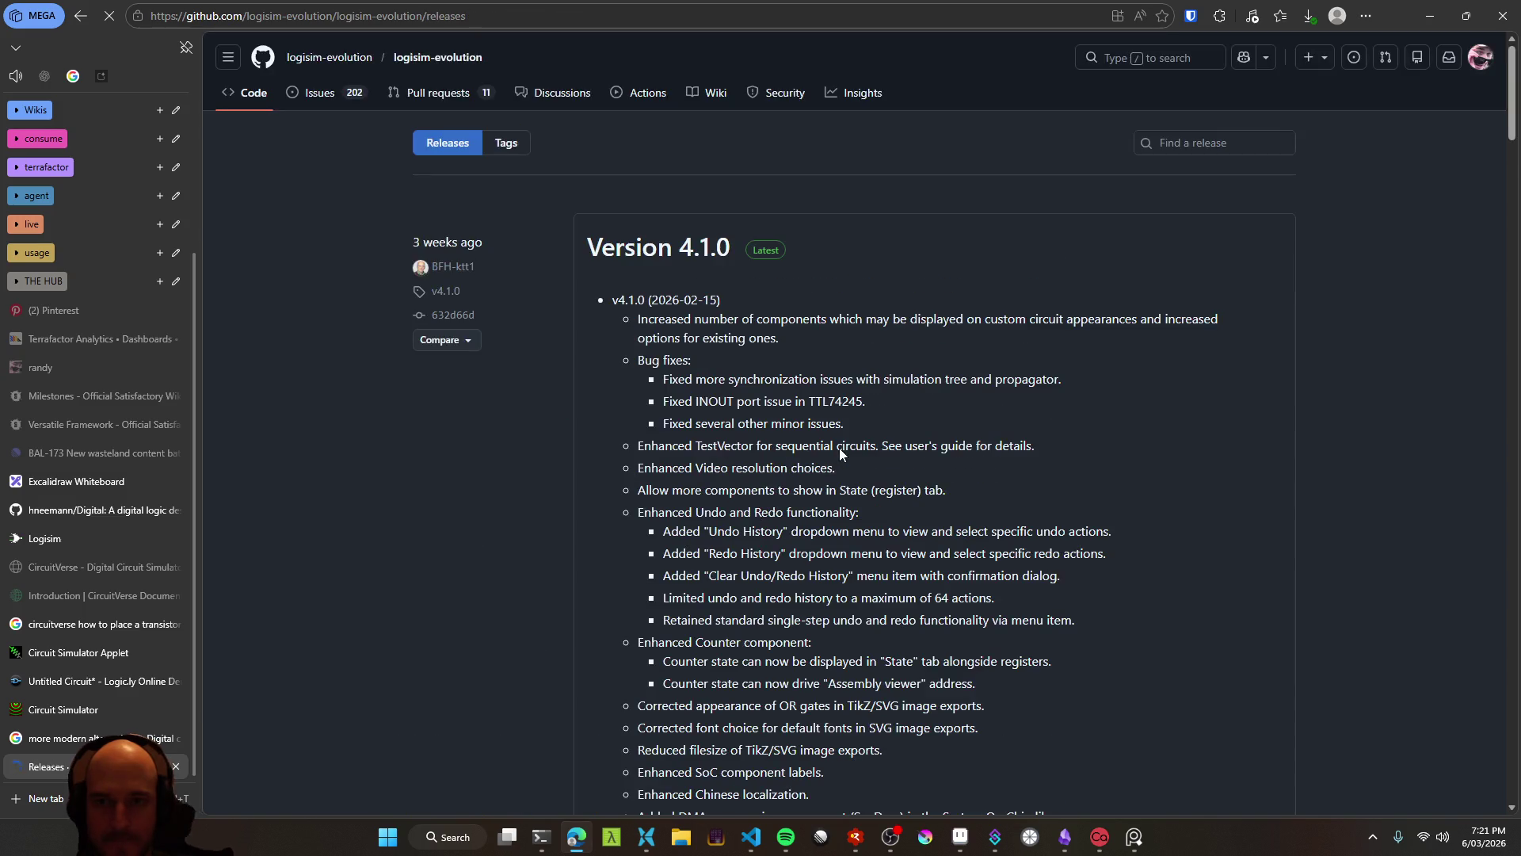
scroll(640, 243, "down", 6)
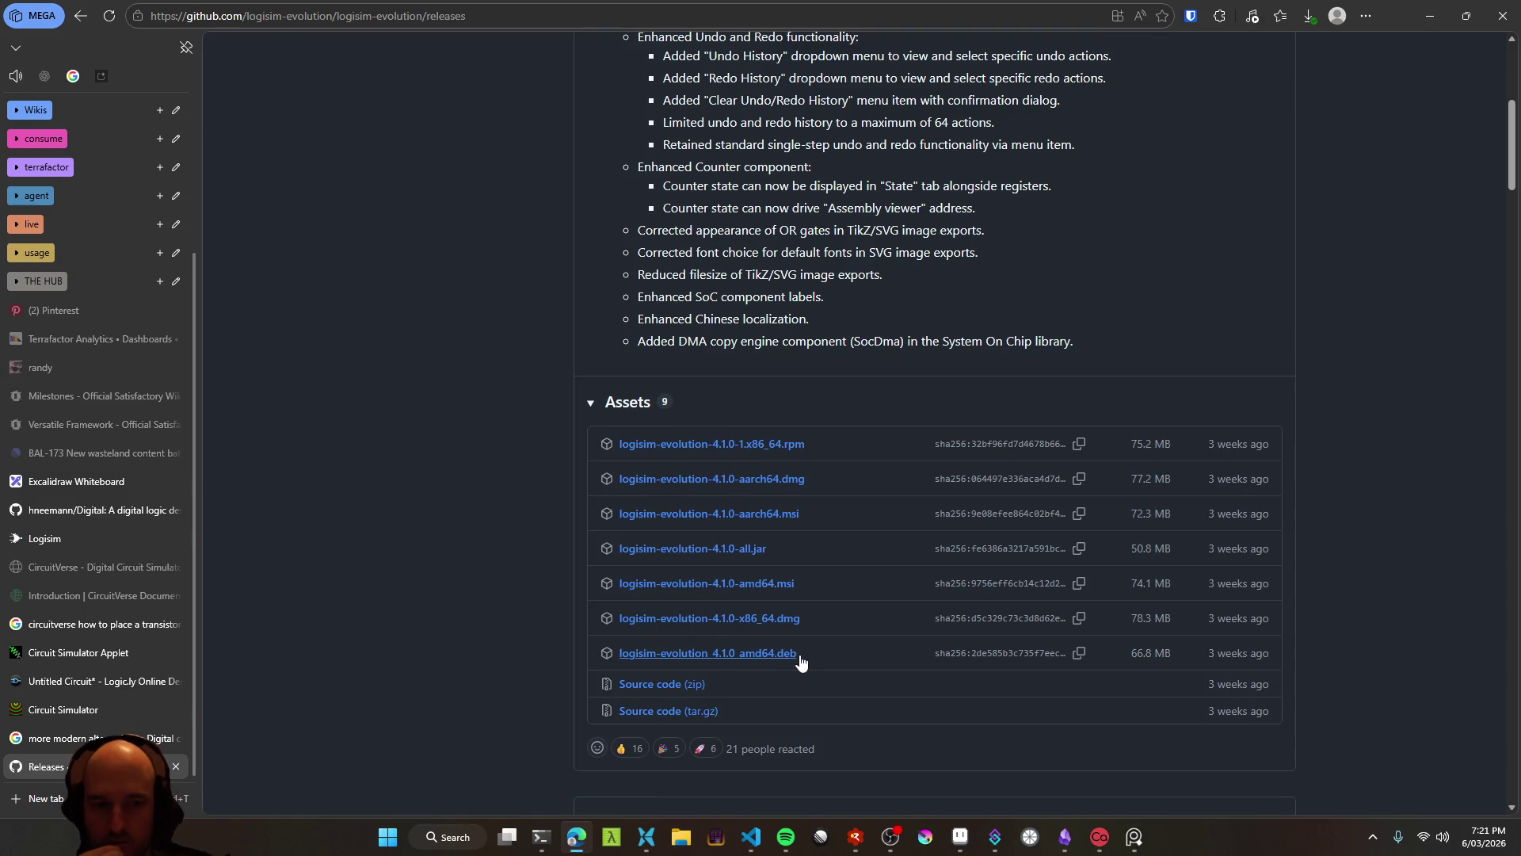
scroll(811, 649, "down", 1)
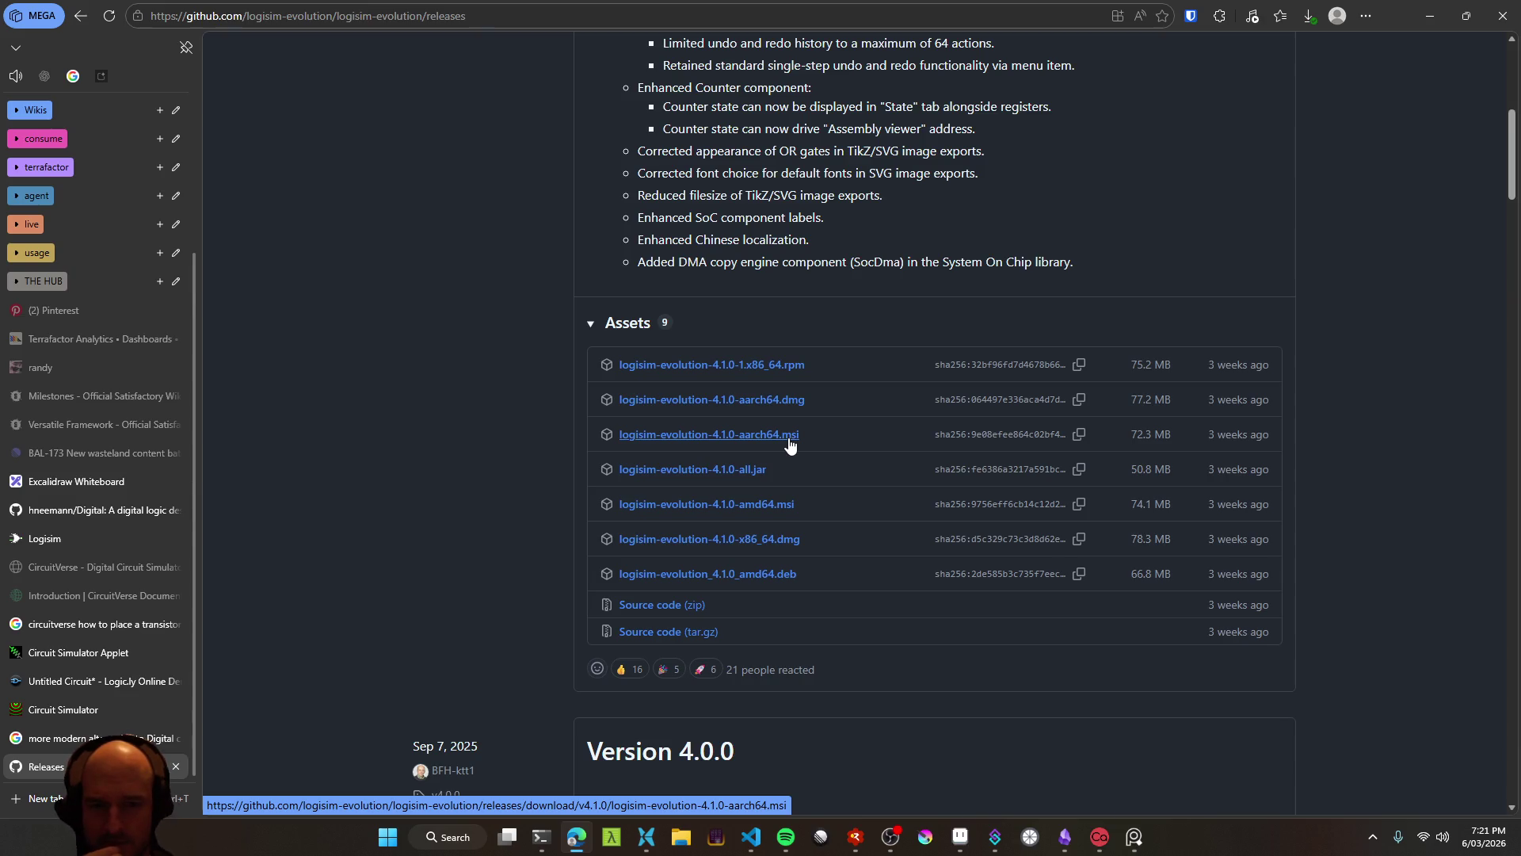
scroll(789, 445, "down", 8)
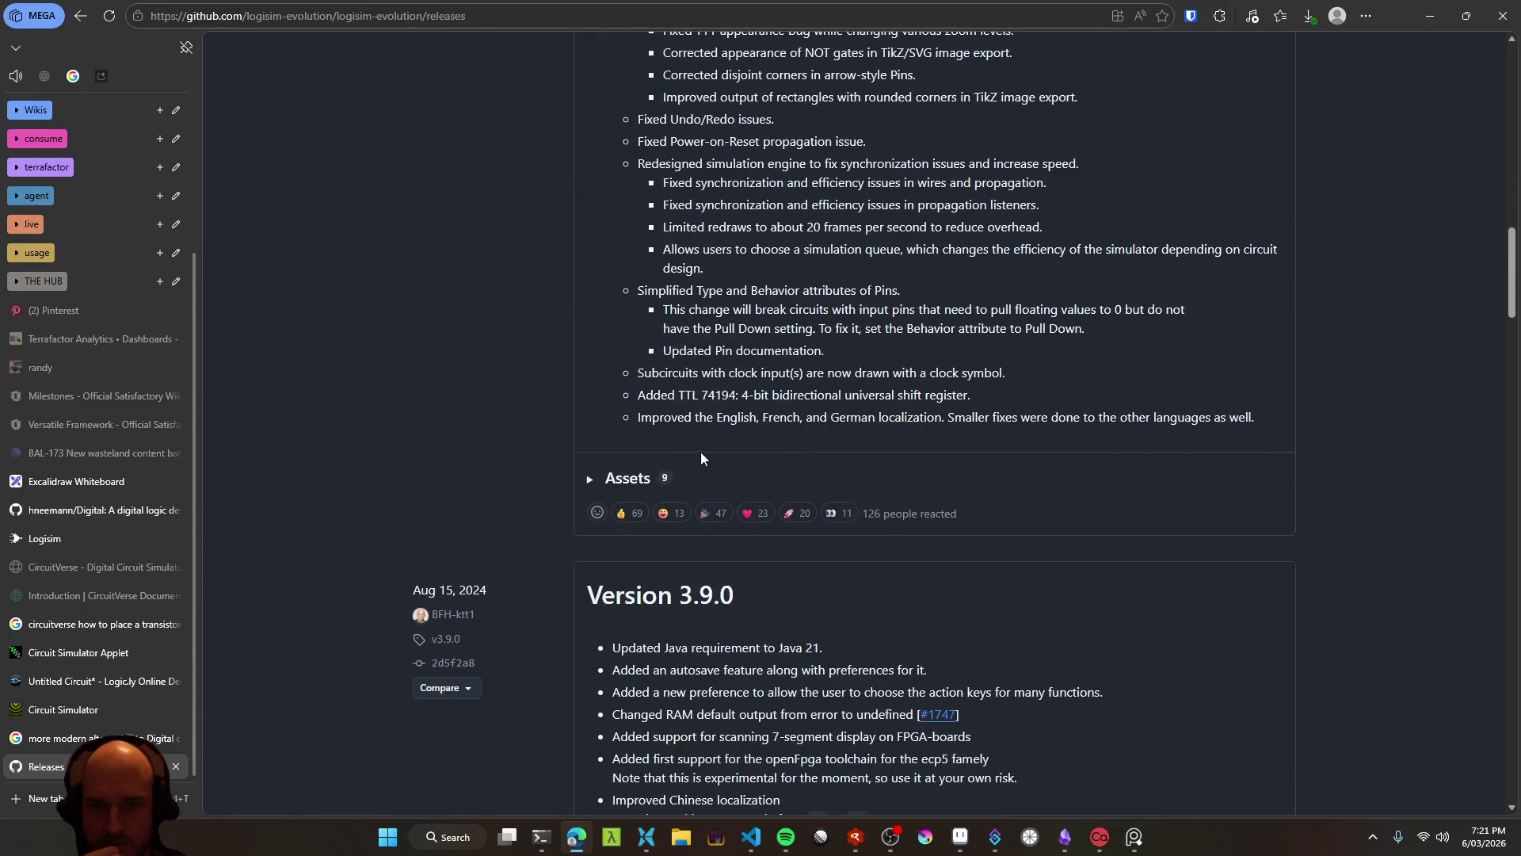
left_click(607, 479)
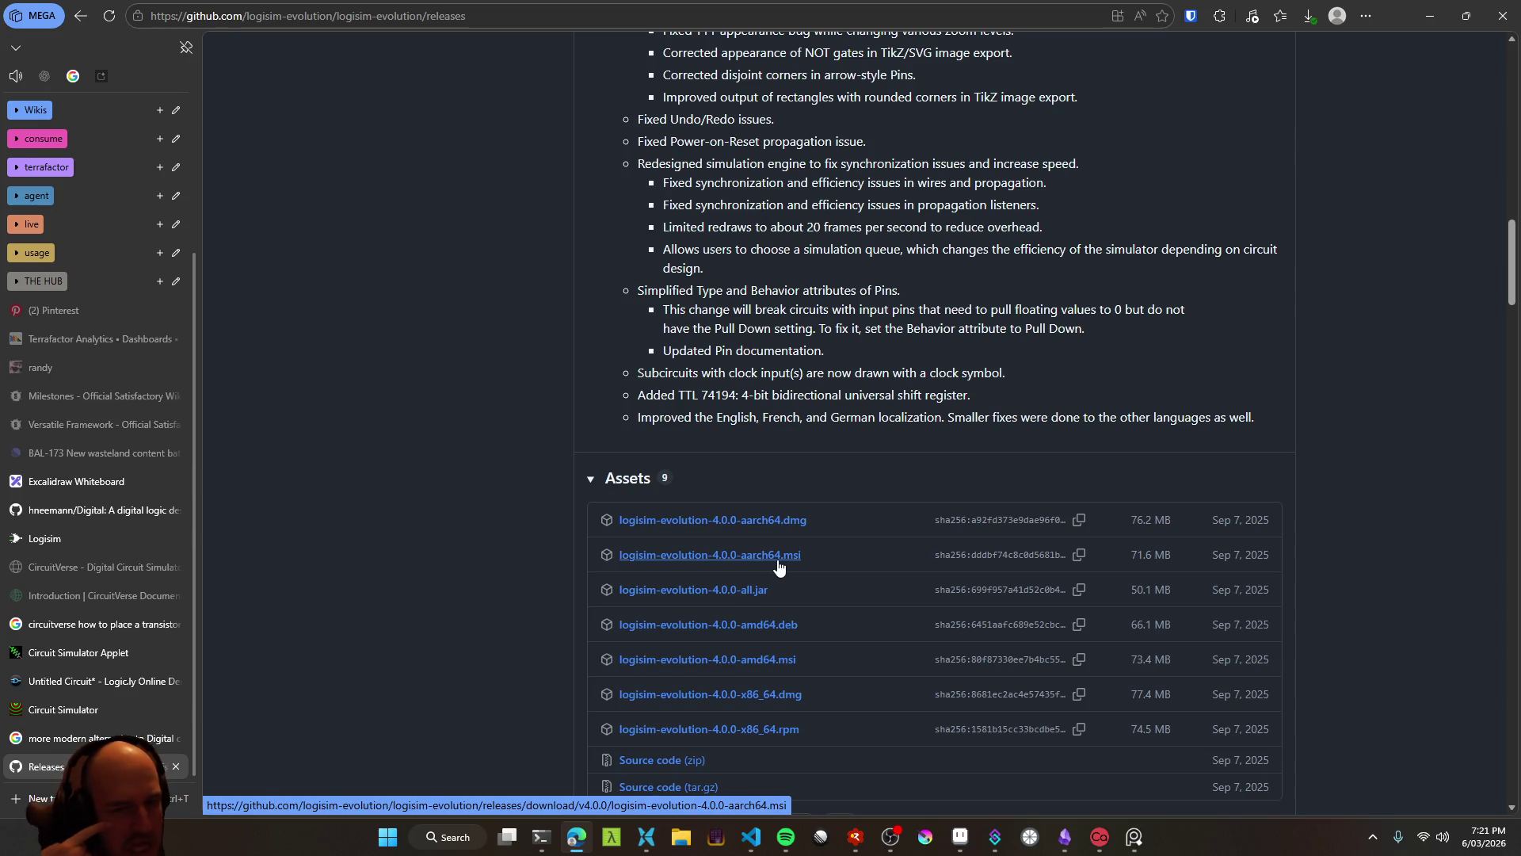
Select the file names in the 4.1.0 Assets list
scroll(778, 563, "up", 20)
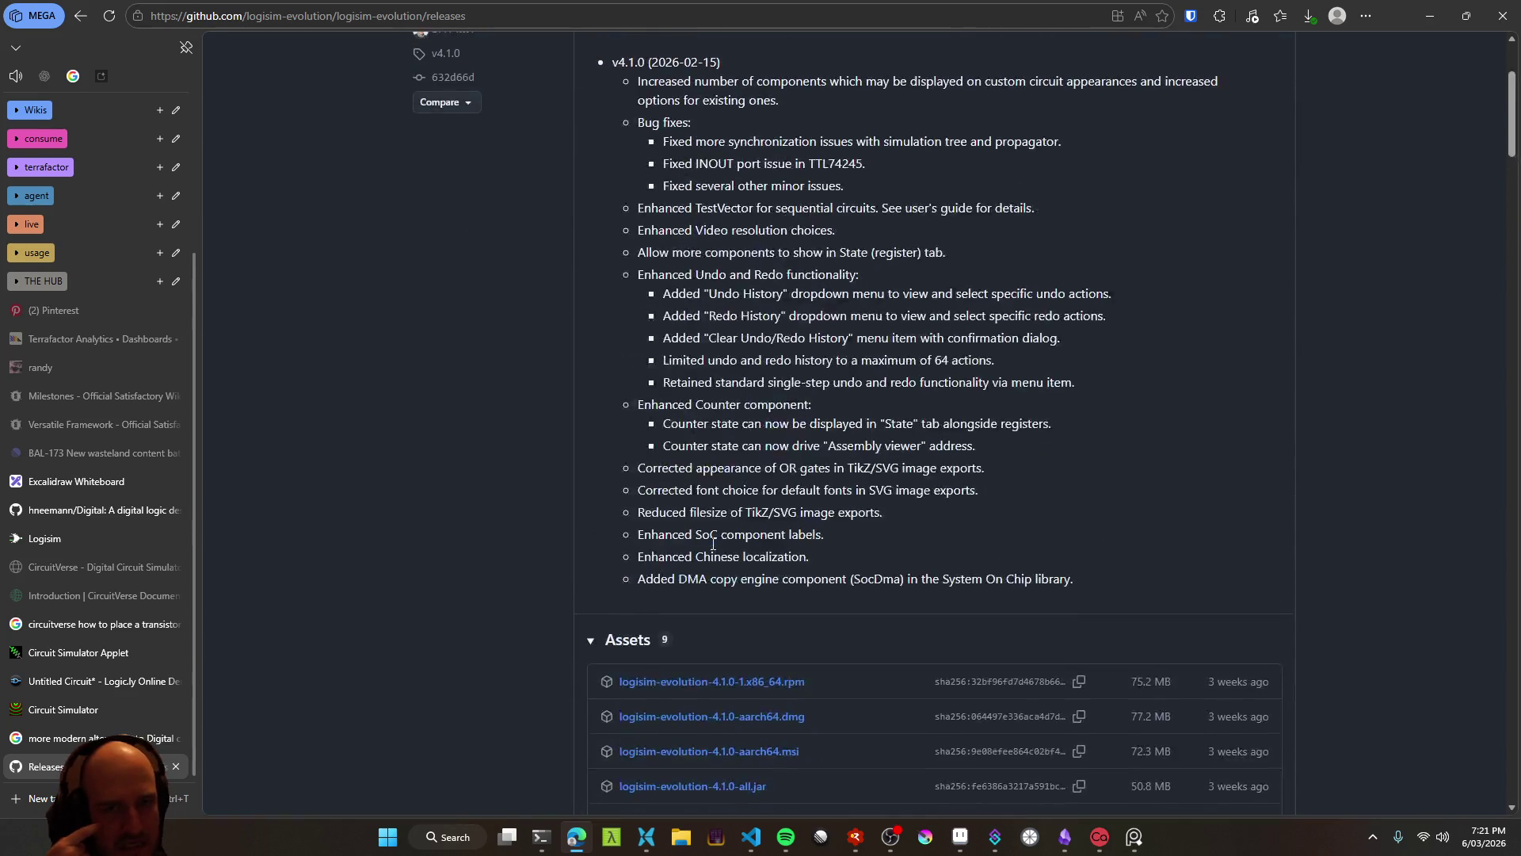
scroll(713, 543, "down", 5)
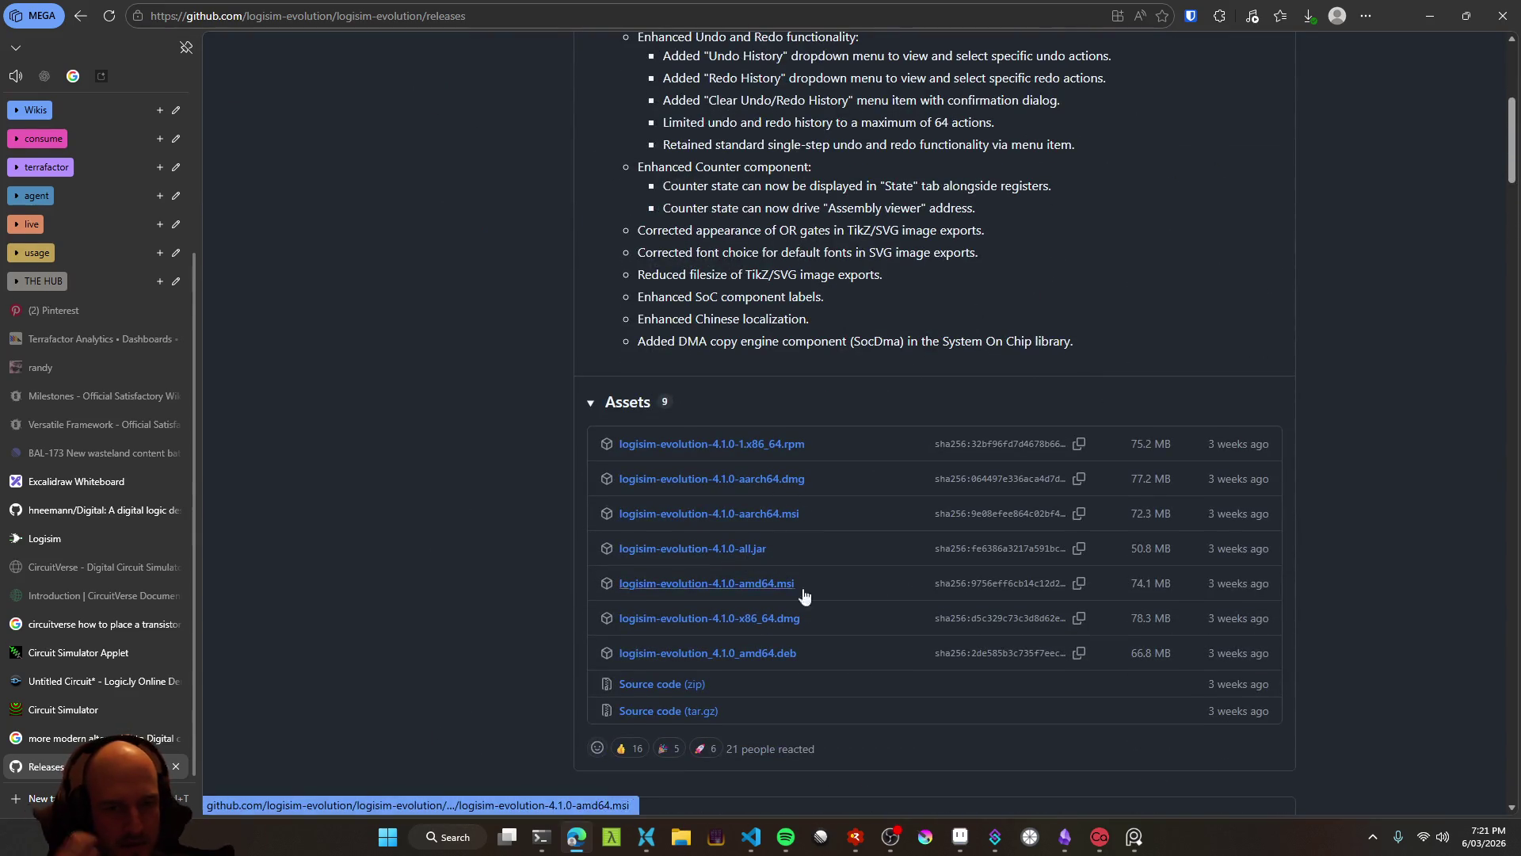
mouse_move(817, 654)
left_mouse_down()
mouse_move(617, 497)
mouse_move(606, 456)
left_mouse_up()
left_click(423, 487)
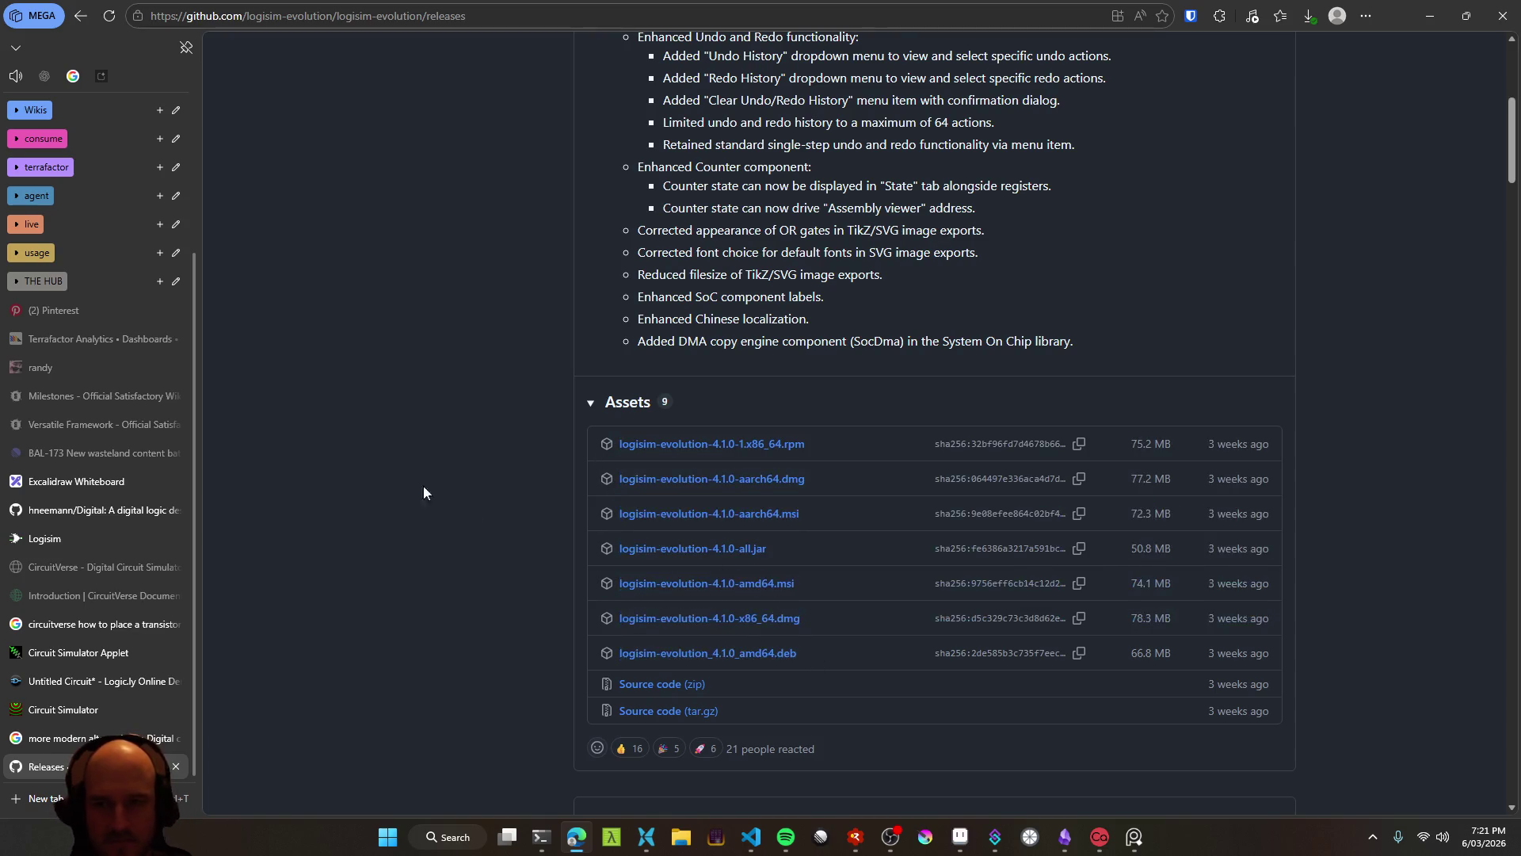
left_click(71, 78)
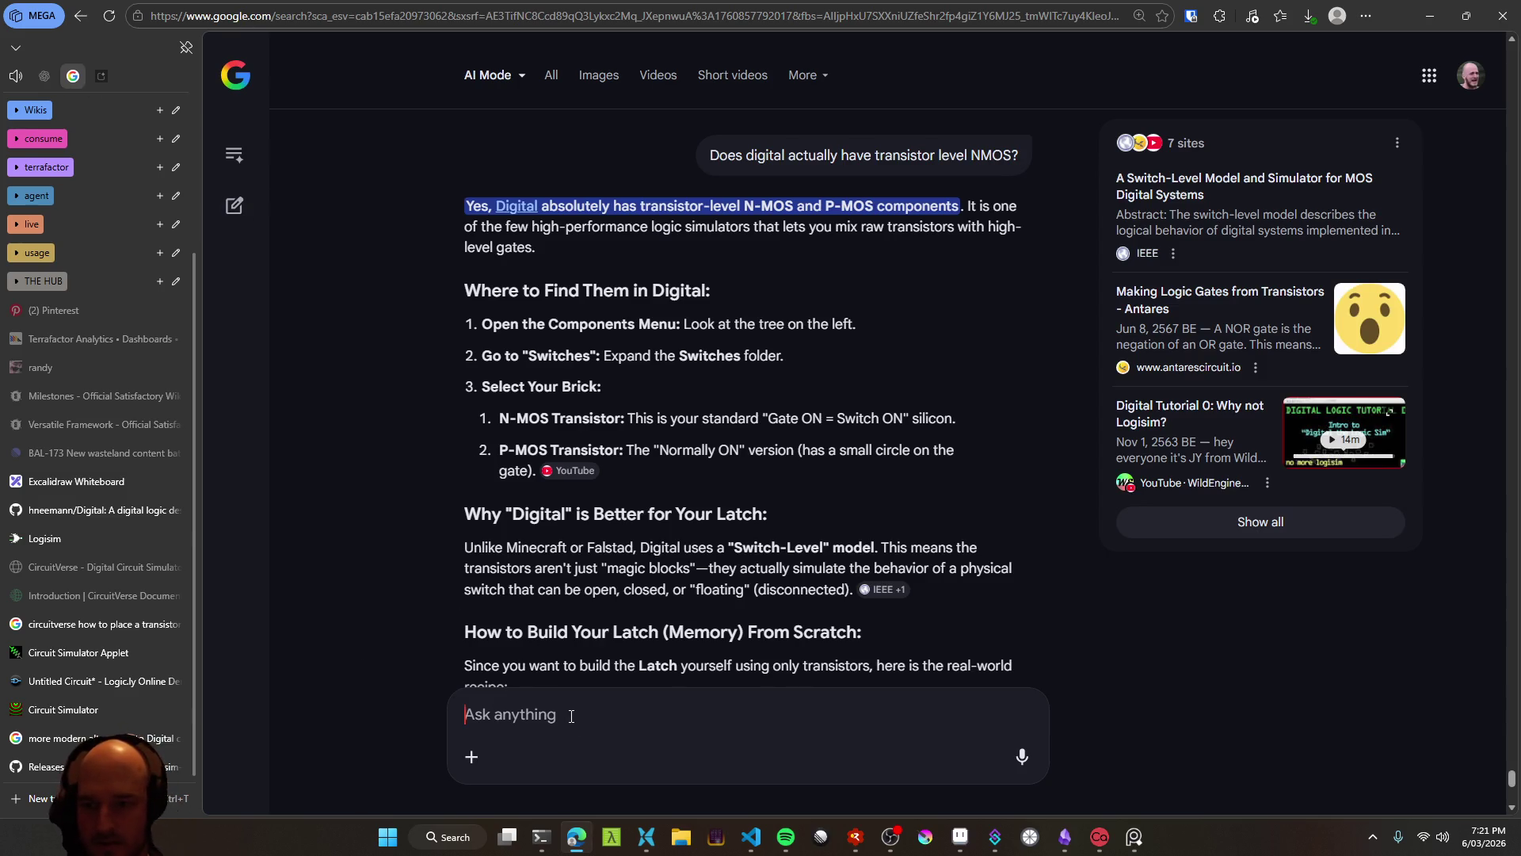
Ask AI Mode which Logisim-evolution download to get on Windows, pasting in the asset names
type("am gonna try logism eveolution, am on windows, which one do i get:")
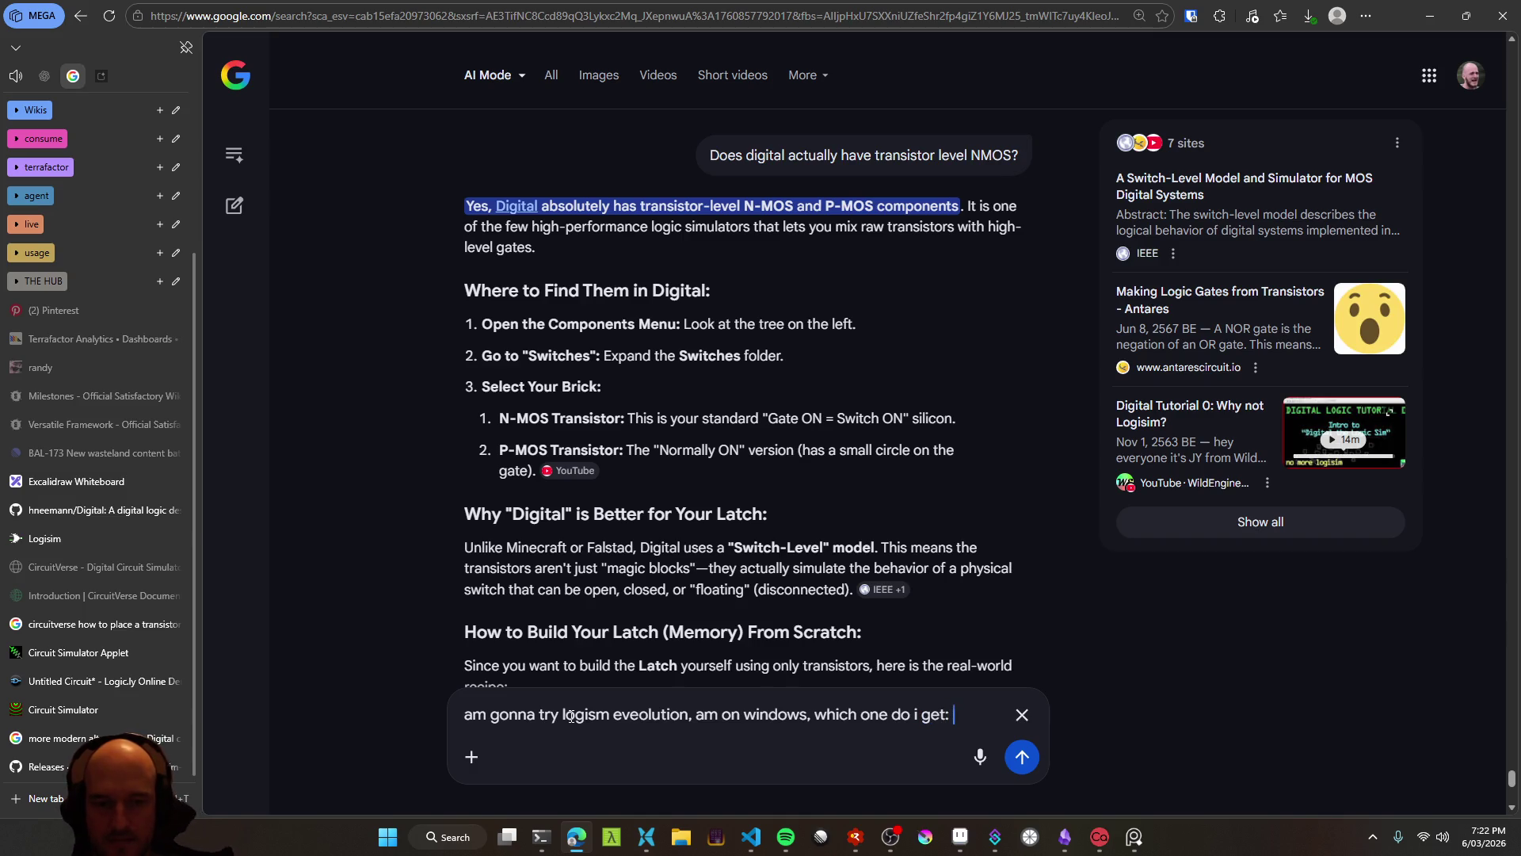
key("ctrl+v")
key("Return")
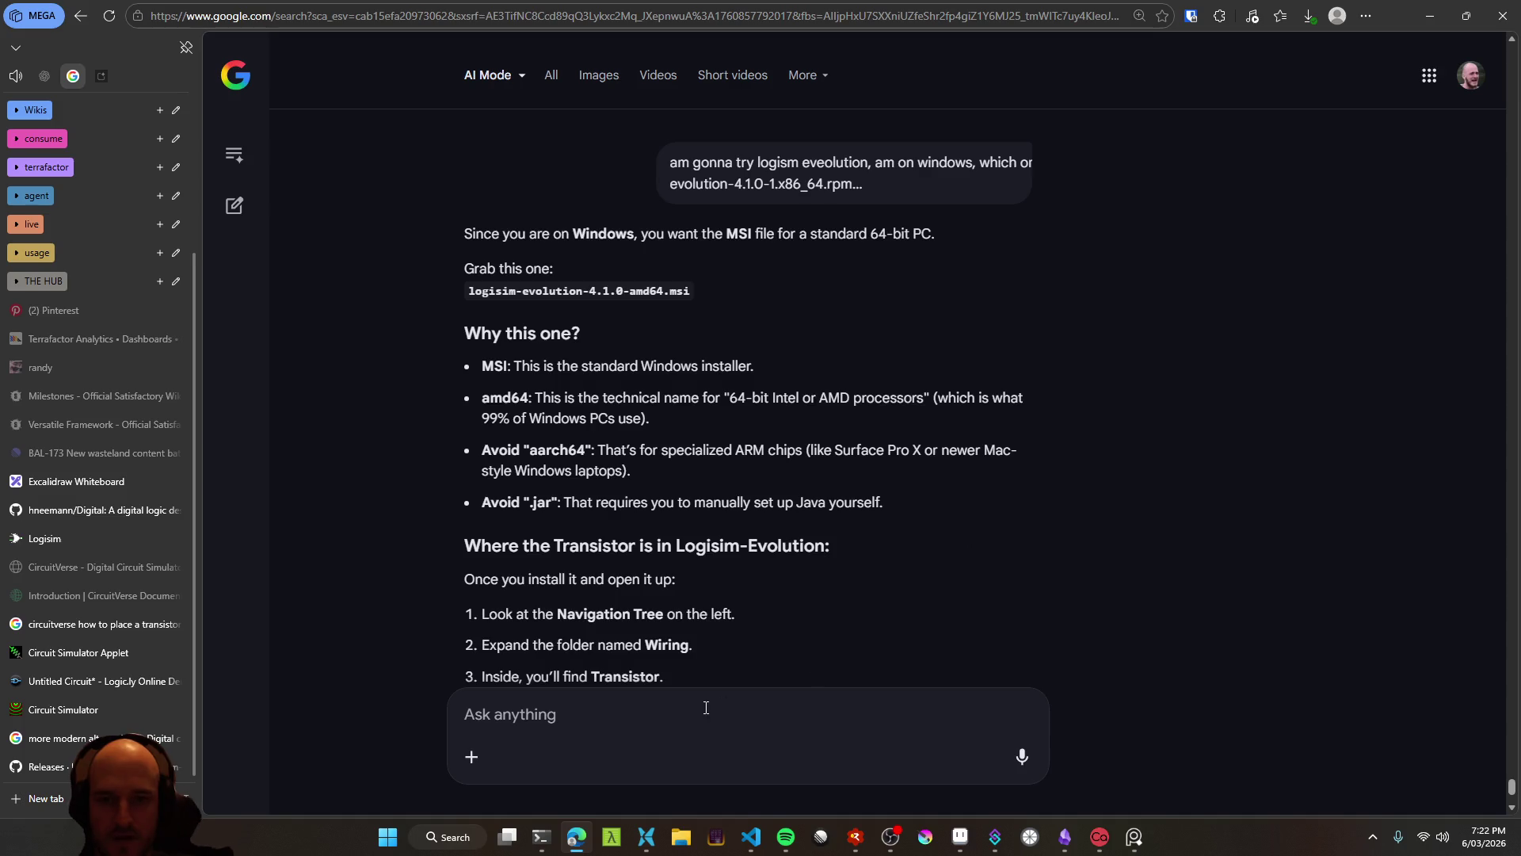
Dictate the follow-up 'That's for arm chips?', delete it, and restart dictation
key("ctrl+super")
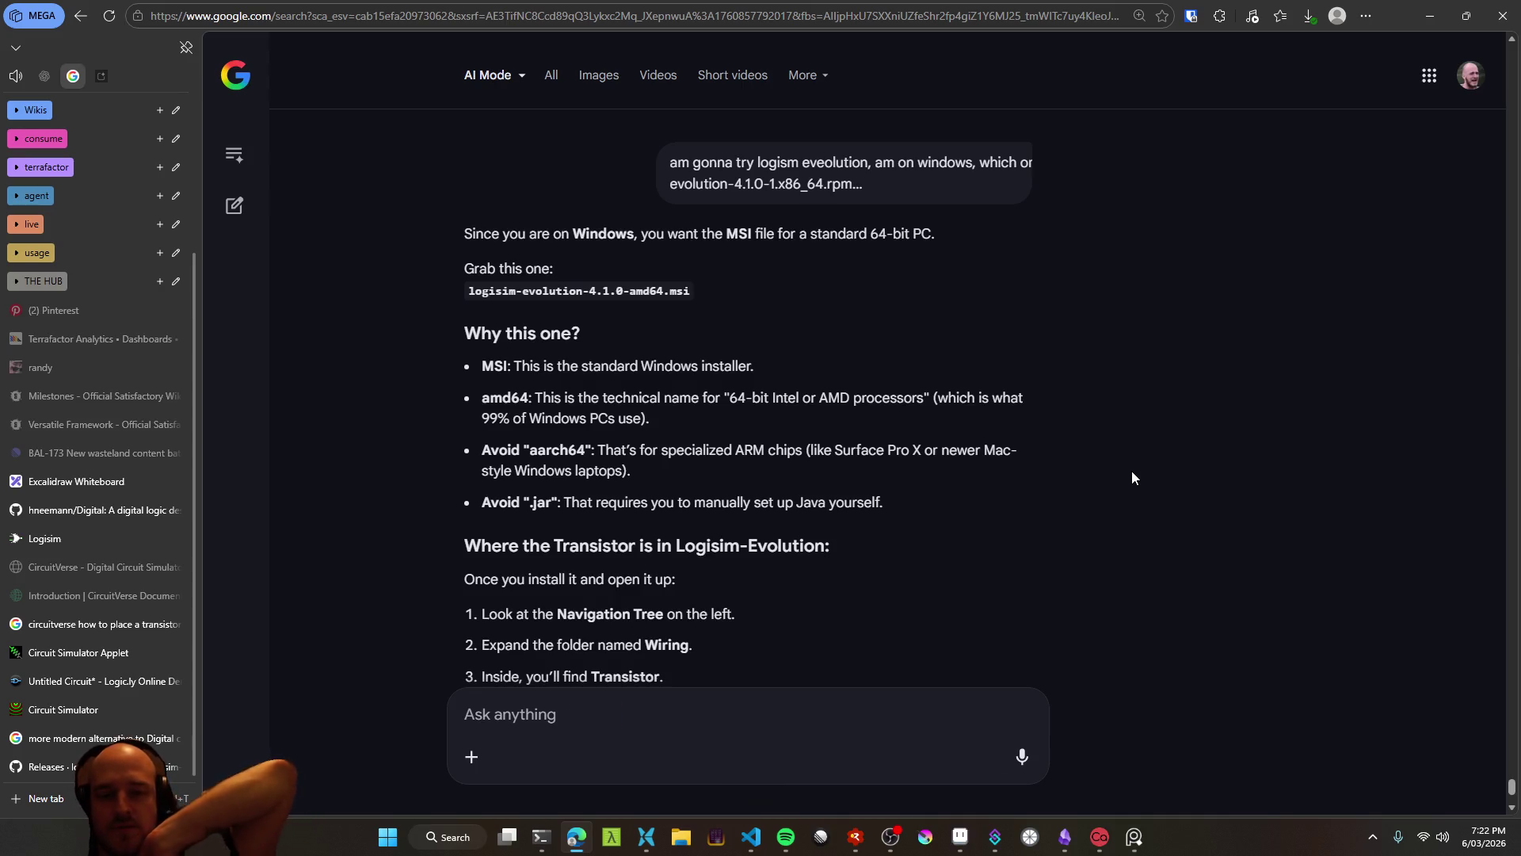
type("That's for arm chips?")
key("ctrl+a")
key("BackSpace")
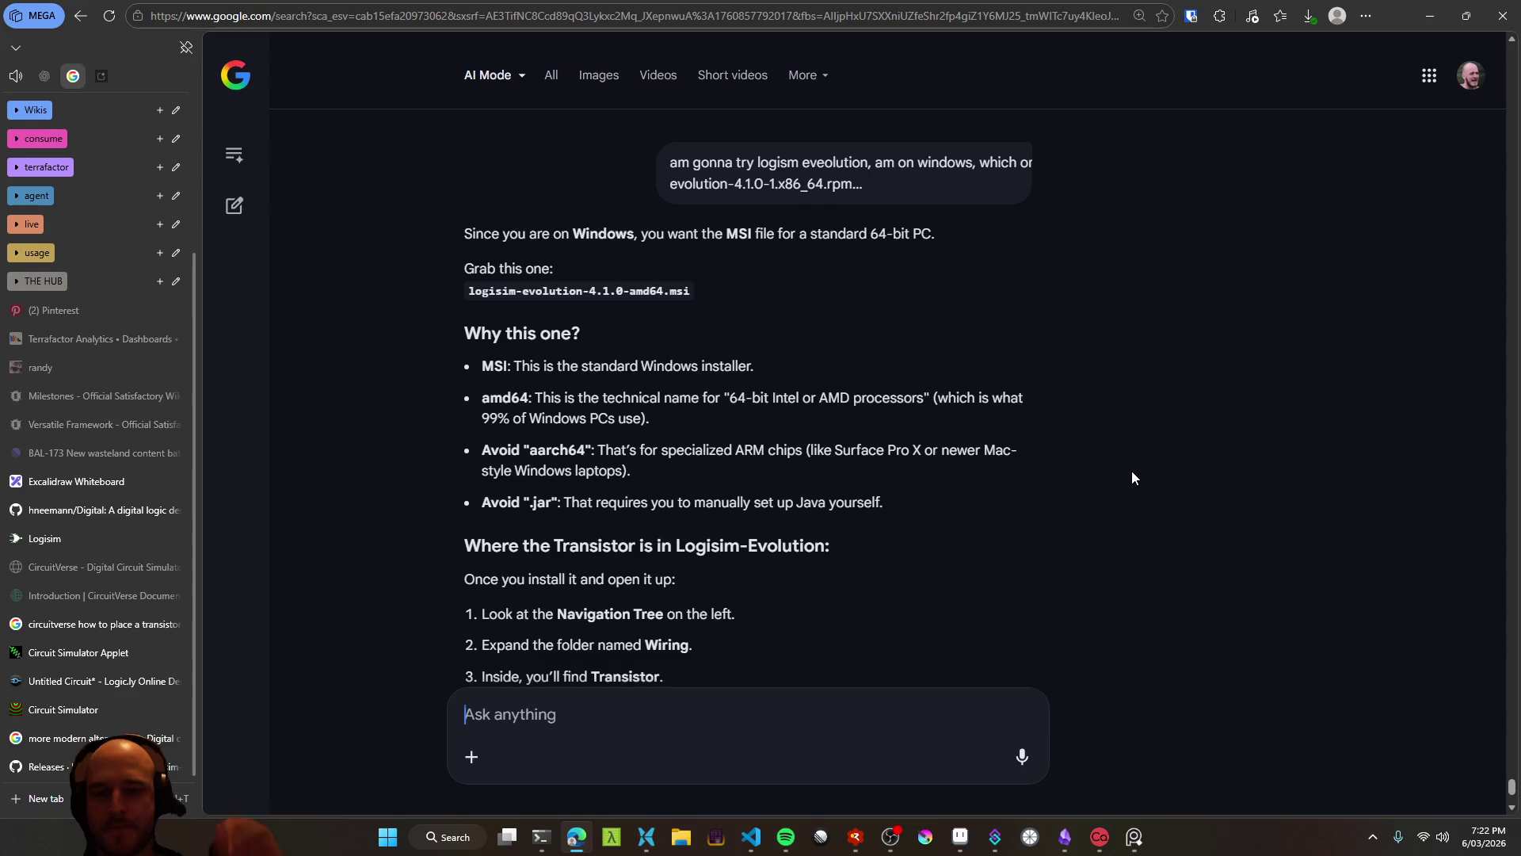
key("ctrl+super")
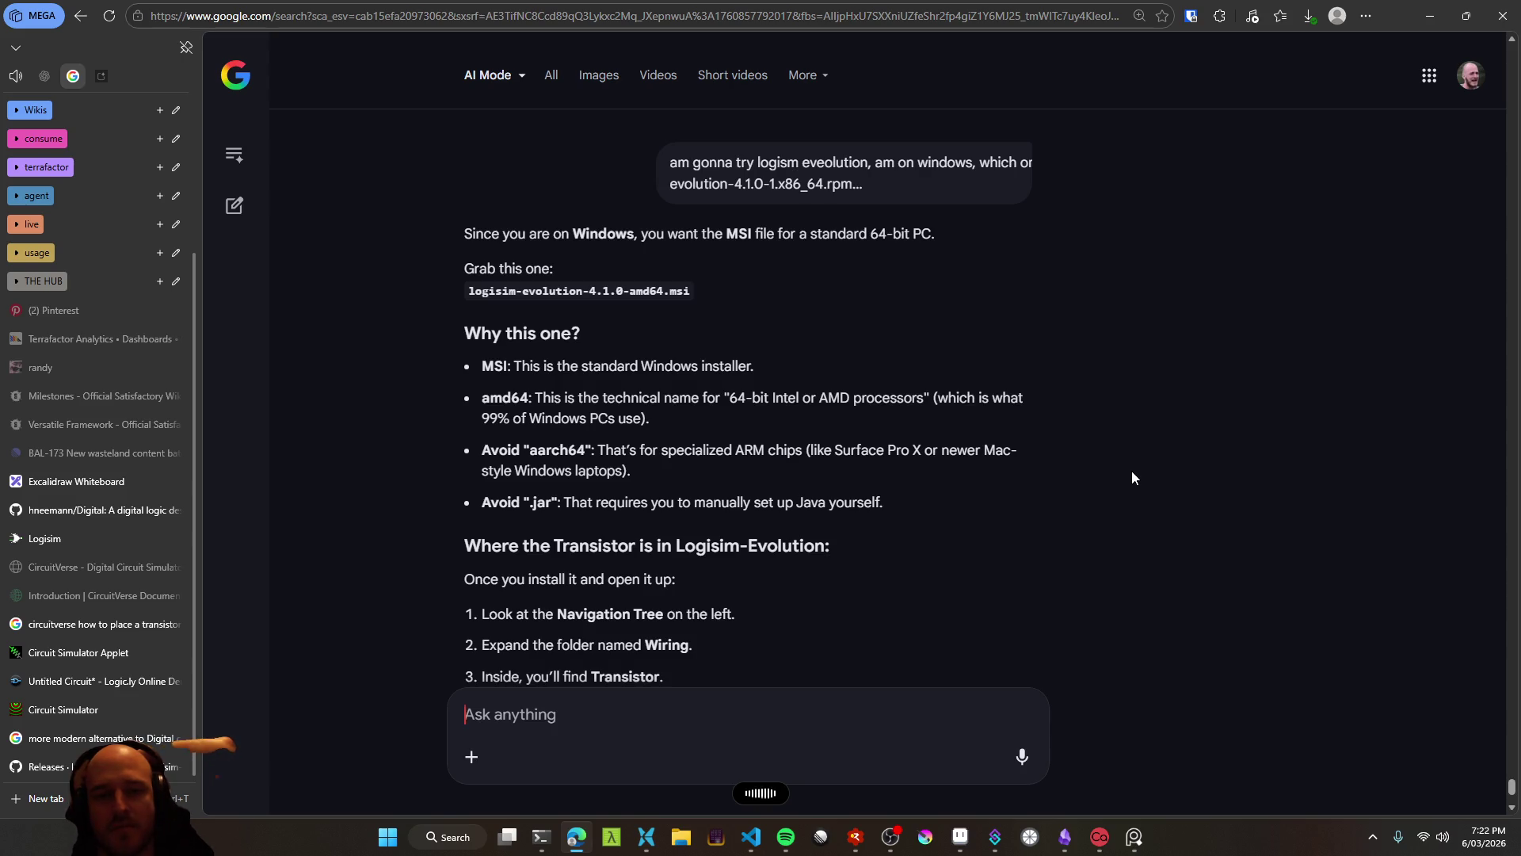
Ask why the Windows installer is called AMD 64, and read the x64 explanation
type("I'm confused why it's called AMD 64; that makes me think it's an AMD processor")
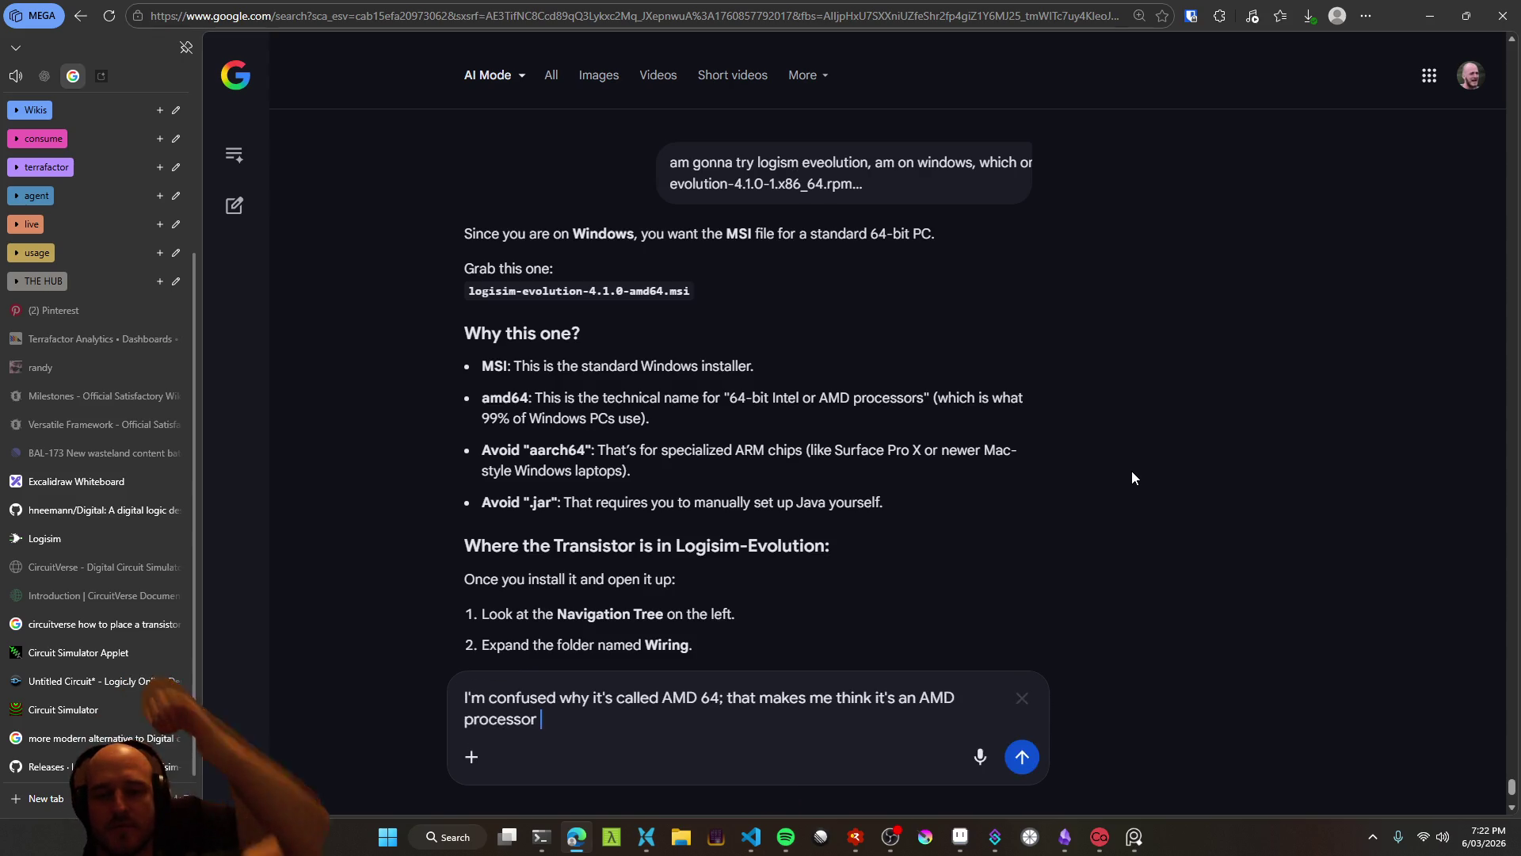
type(", waht's")
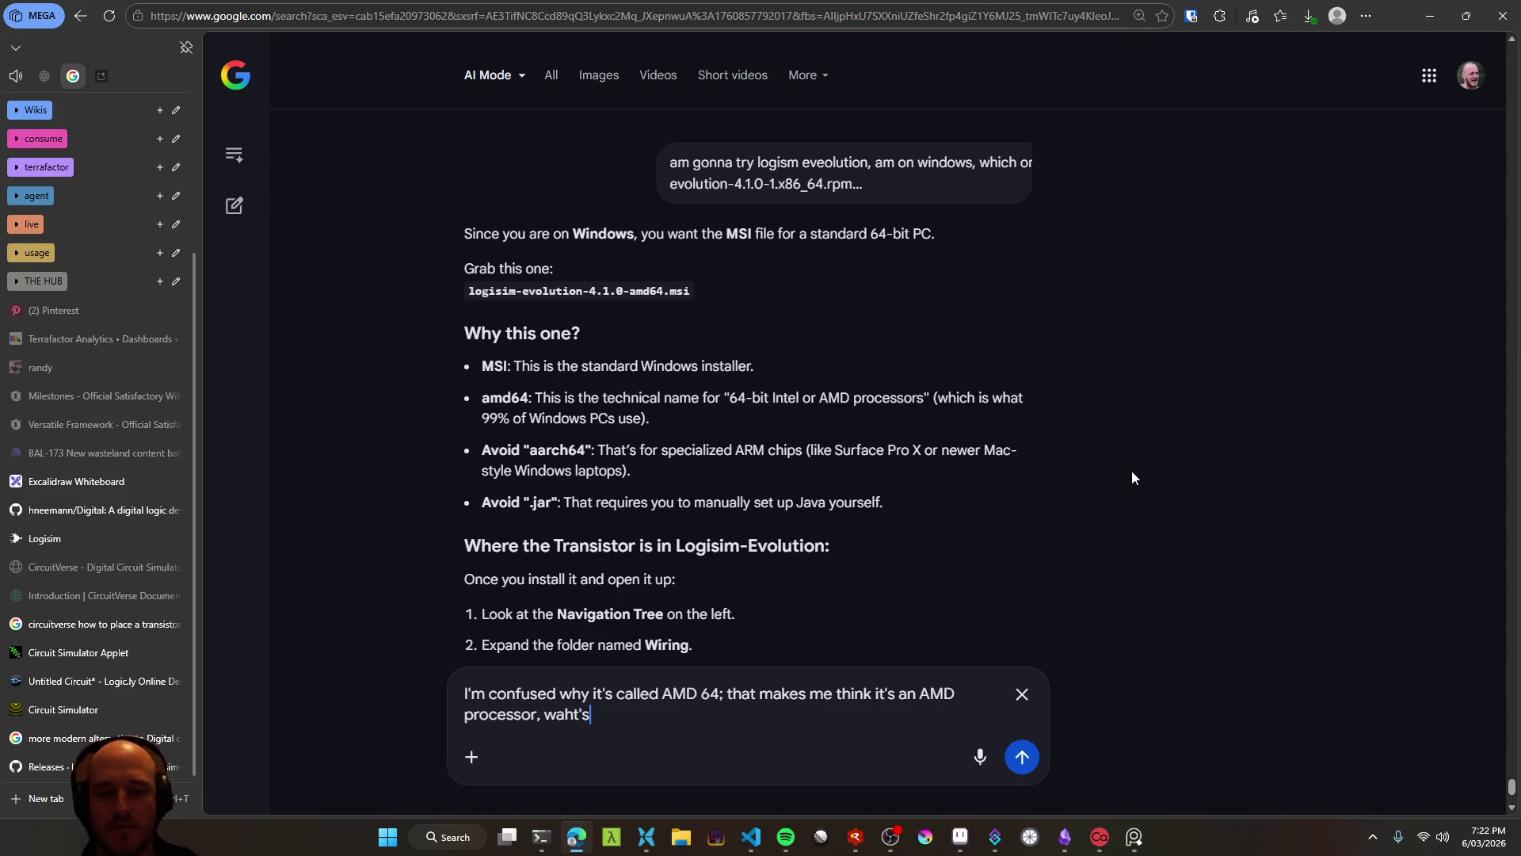
type(" up with that")
key("Return")
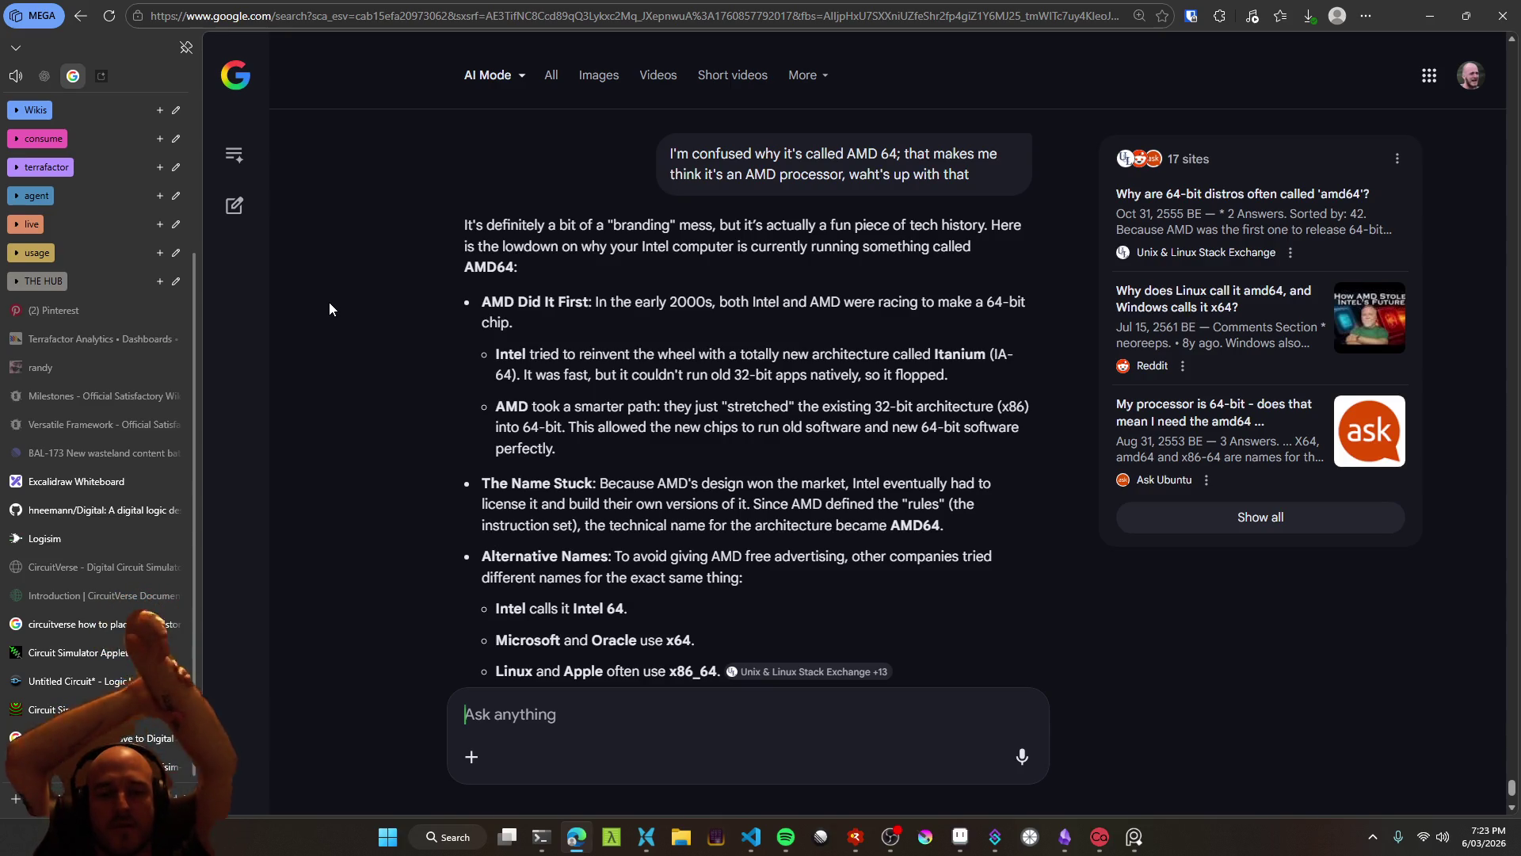
scroll(365, 363, "down", 2)
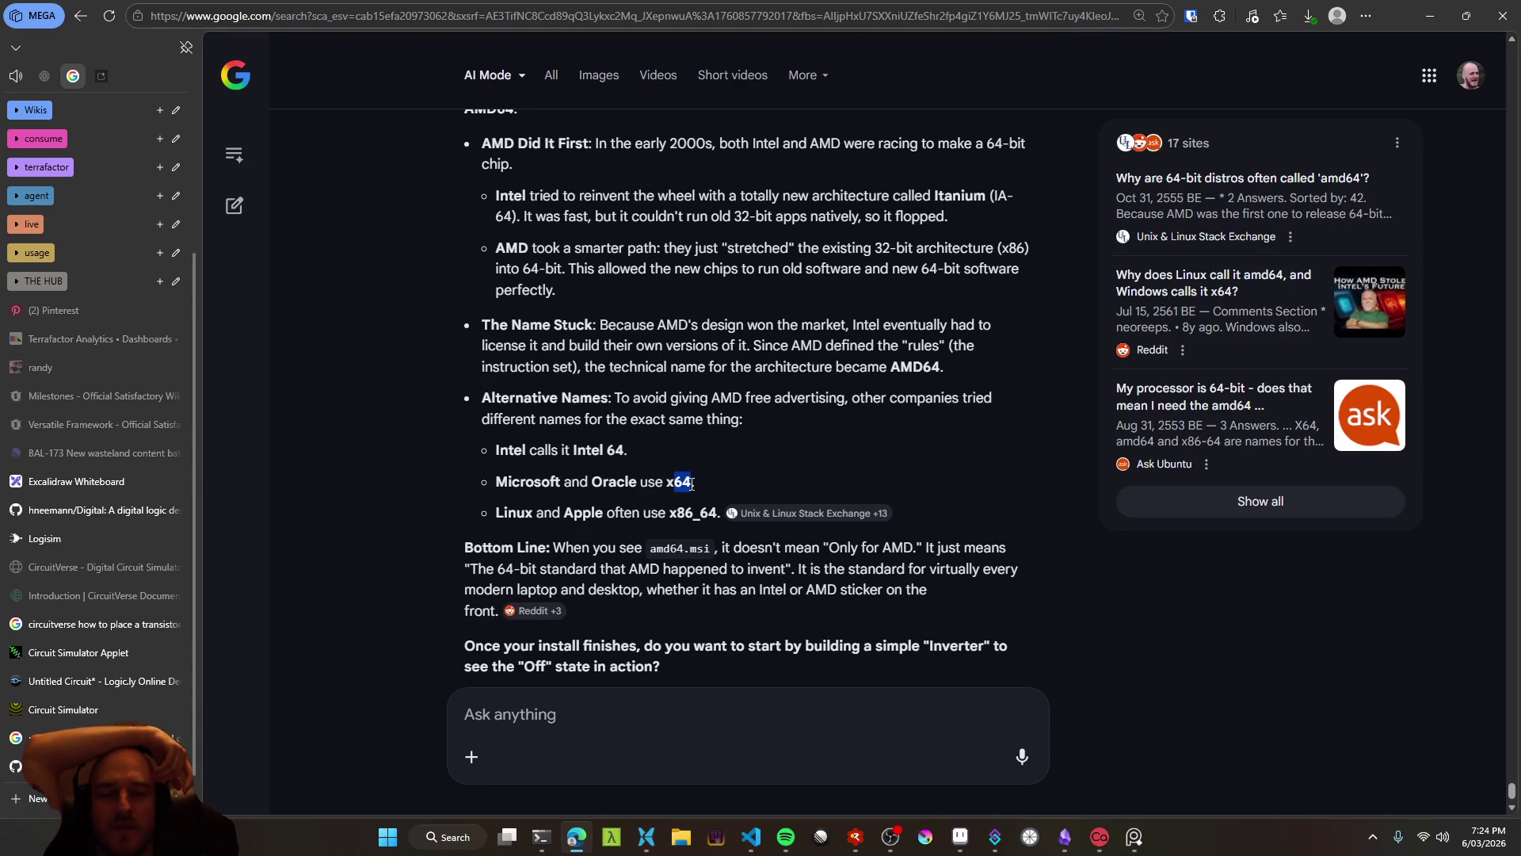
left_click_drag(689, 479, 670, 483)
scroll(382, 529, "down", 1)
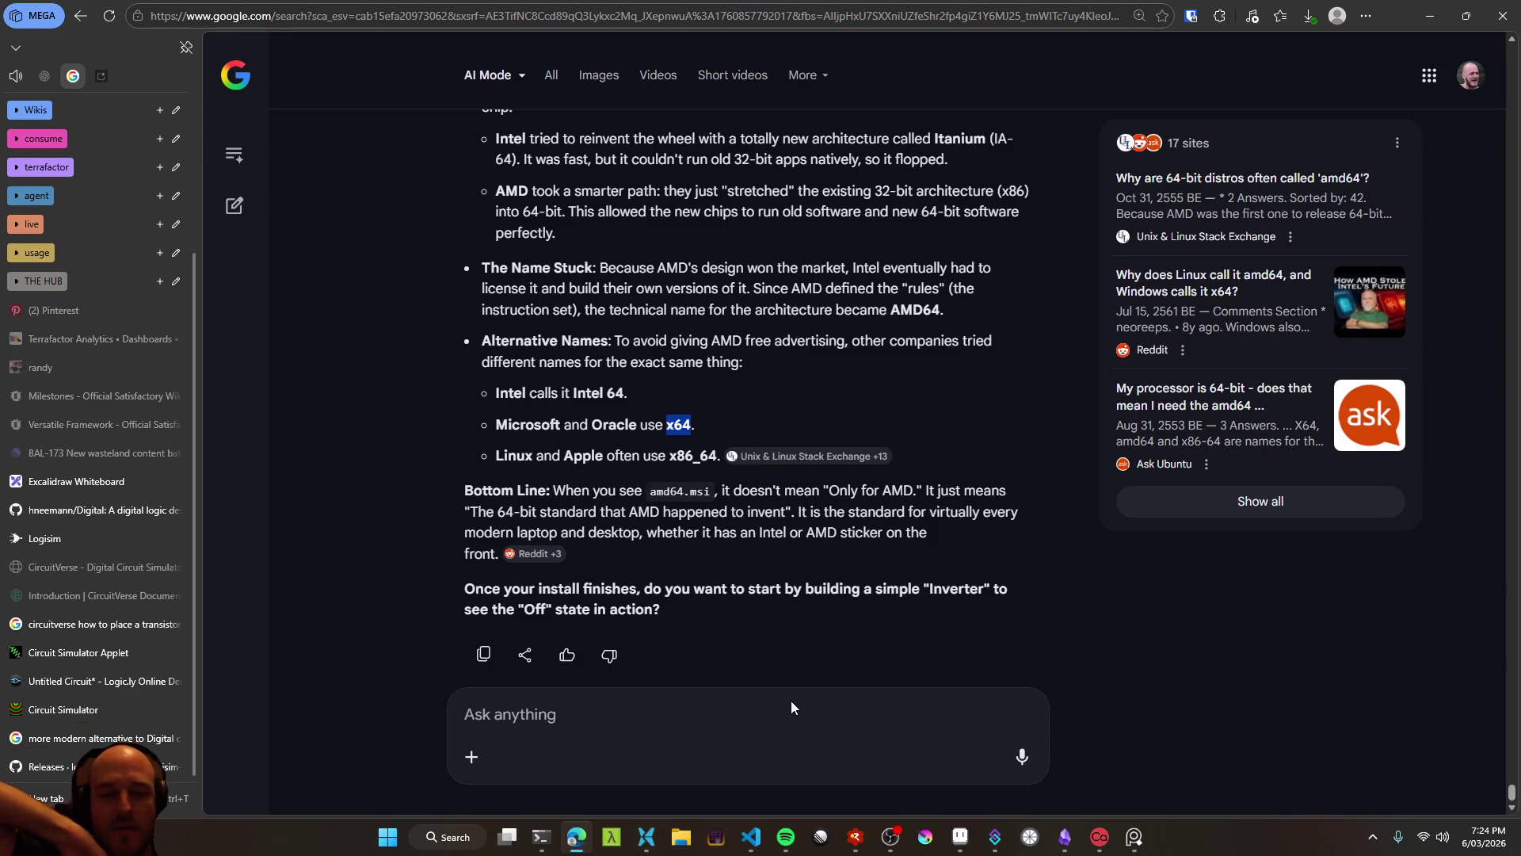
left_click(19, 767)
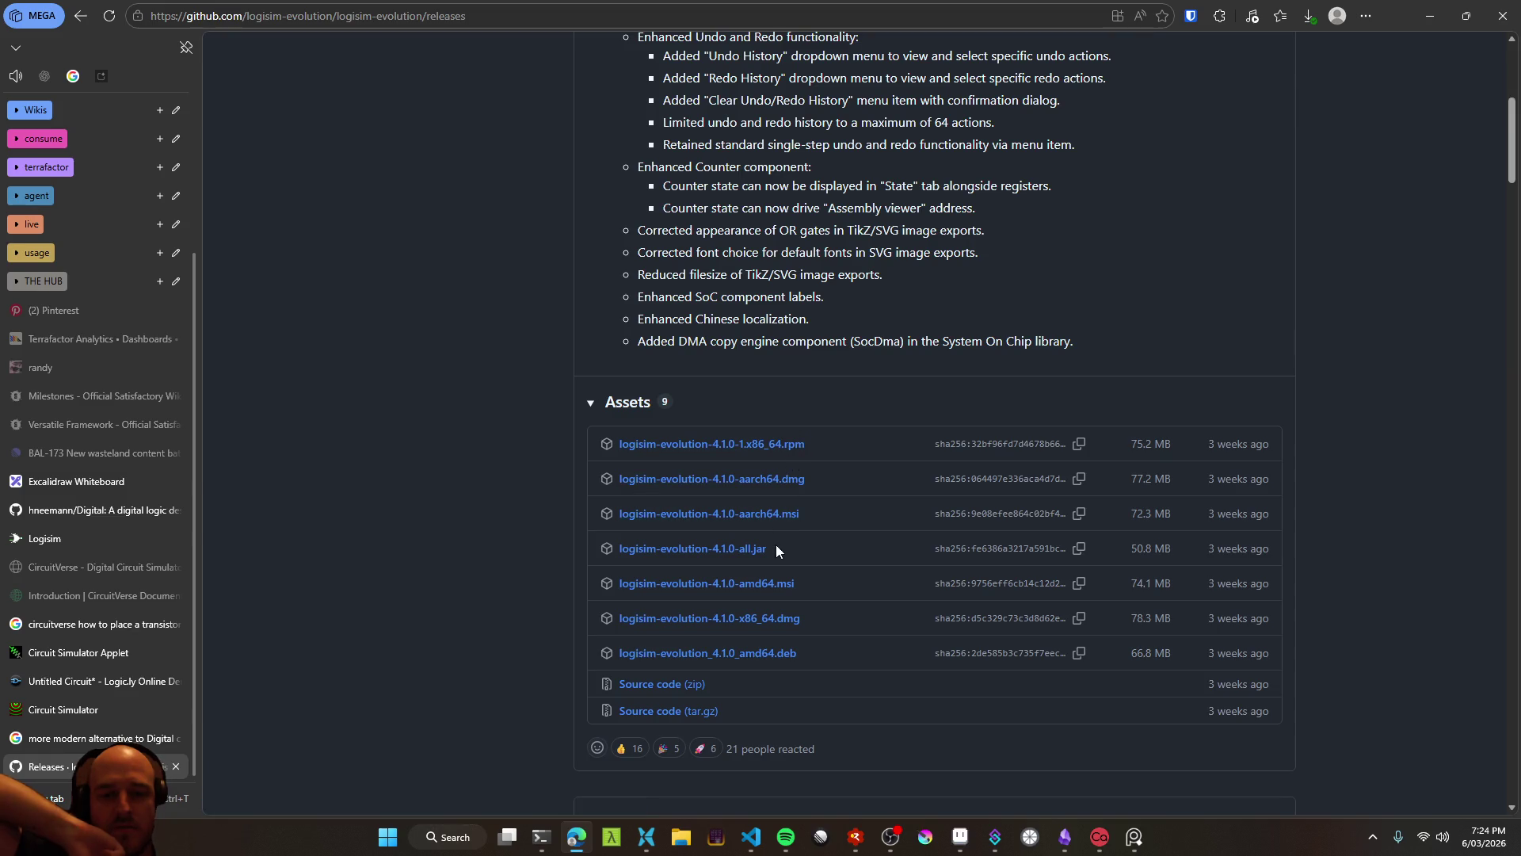
Download logisim-evolution-4.1.0-amd64.msi (74.1 MB) from the 4.1.0 Assets list
left_click(760, 587)
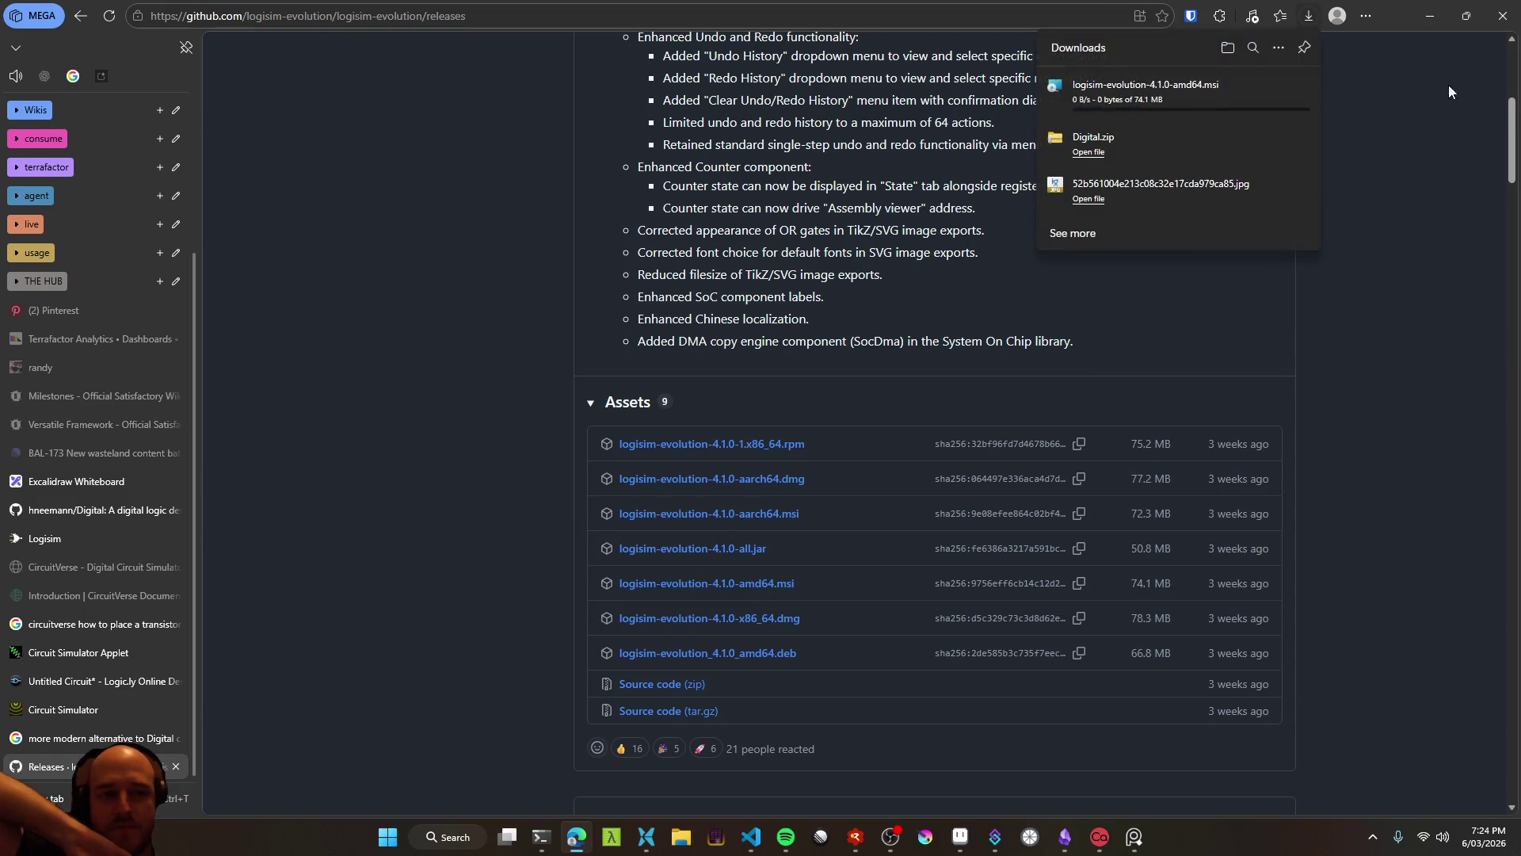
left_click(995, 837)
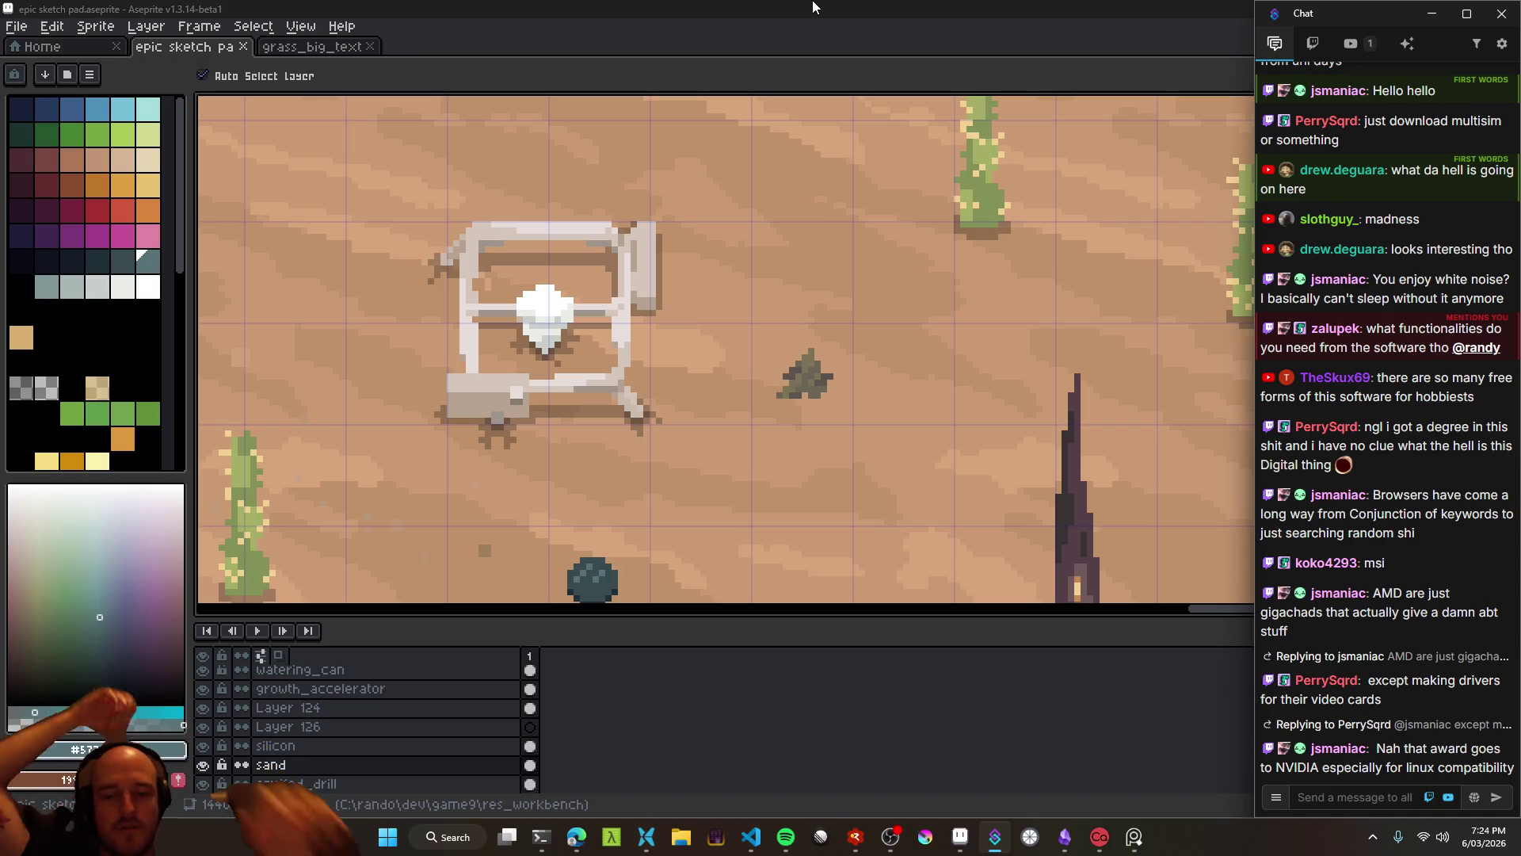
left_click(578, 840)
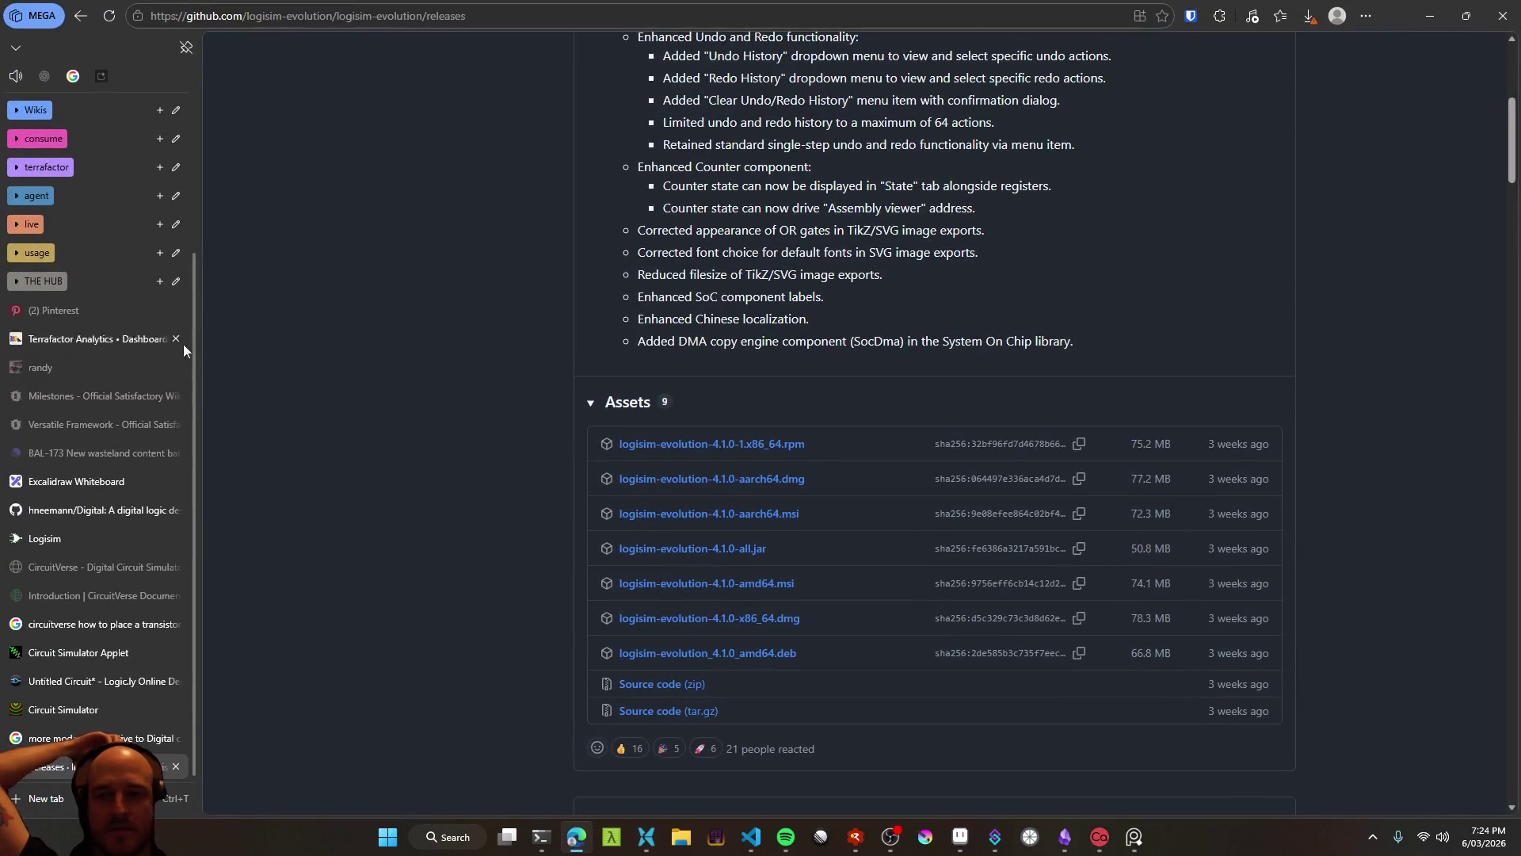
Reread the AI Mode installer and amd64 answers, then minimize the browser
left_click(70, 81)
scroll(449, 502, "up", 5)
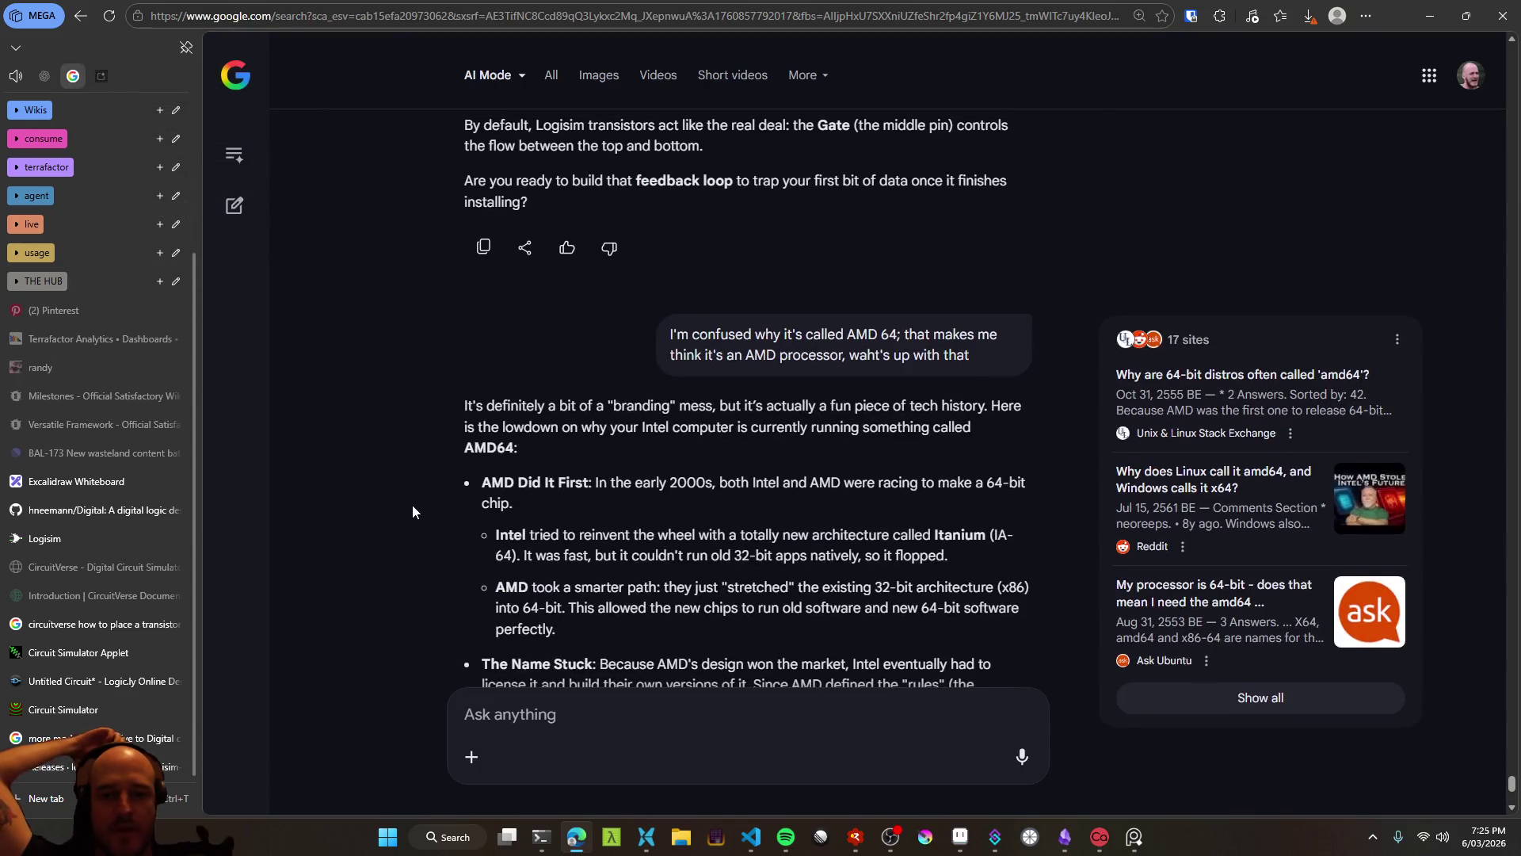
scroll(417, 513, "up", 3)
scroll(417, 513, "down", 4)
scroll(418, 514, "down", 4)
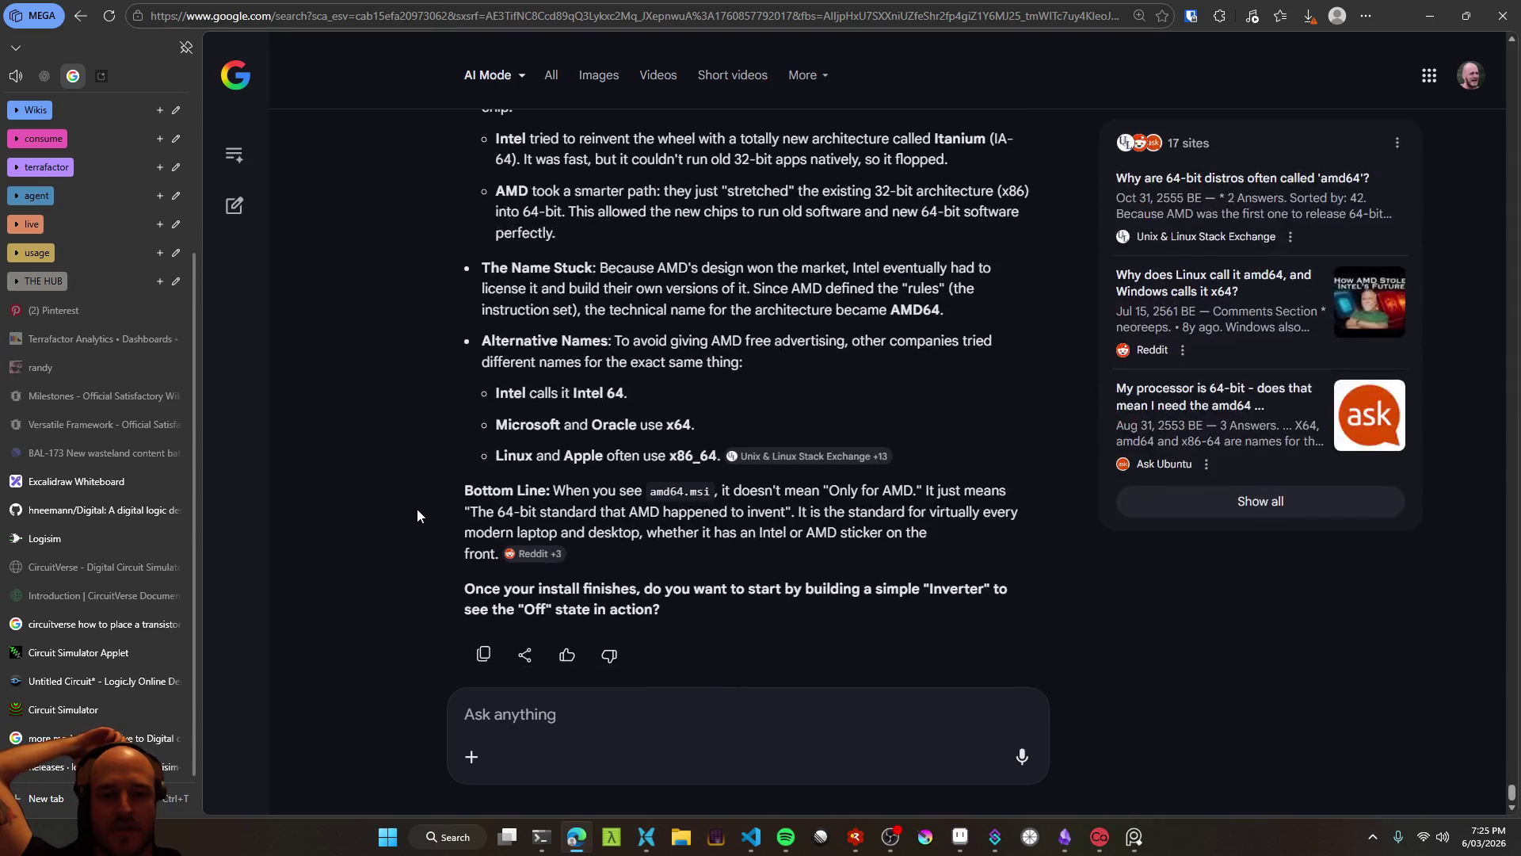
scroll(416, 514, "up", 4)
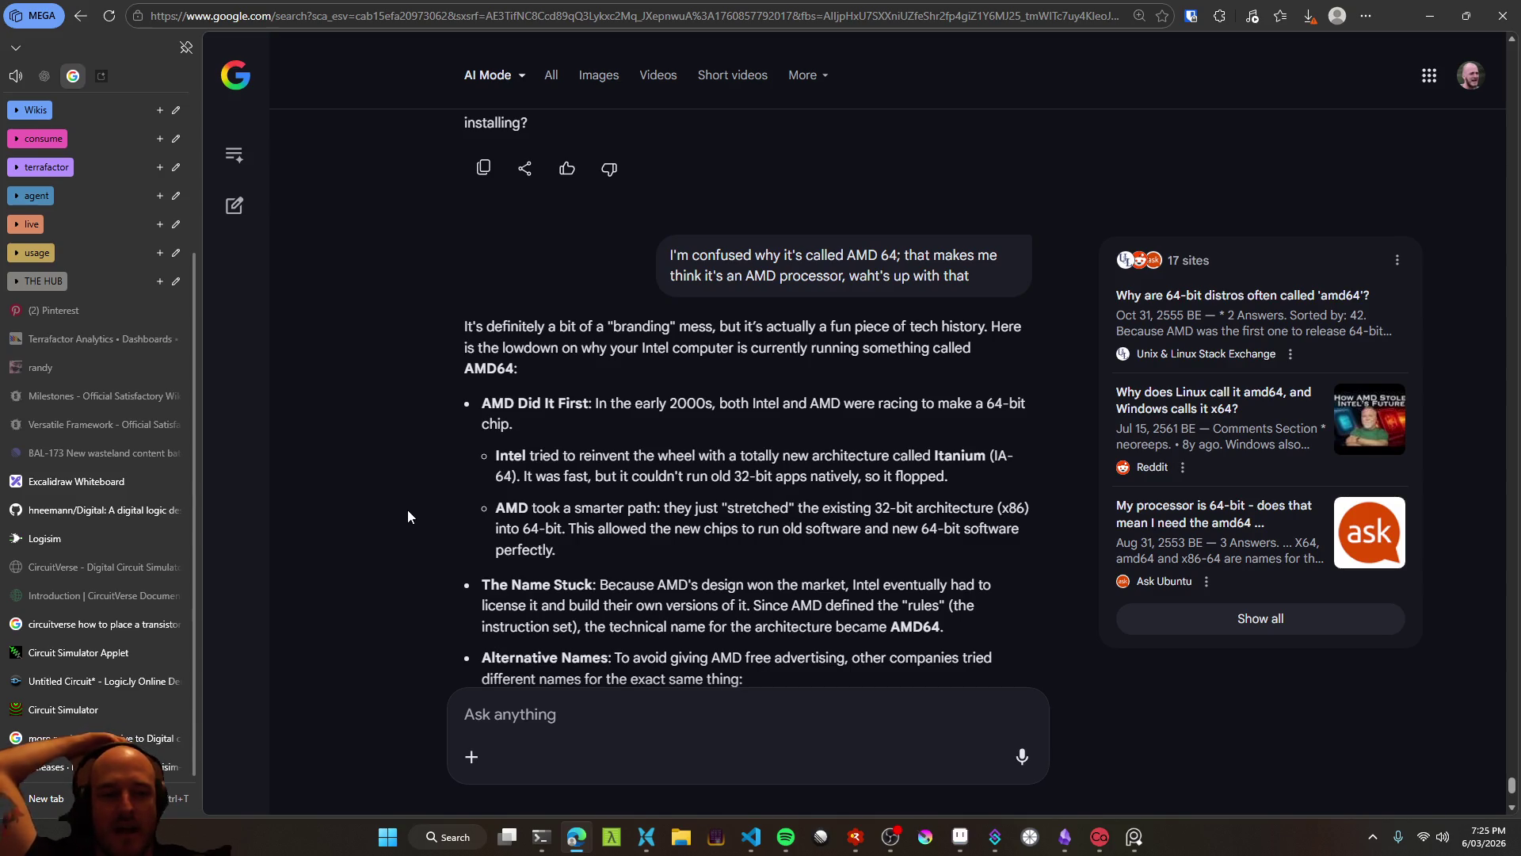
scroll(407, 507, "down", 3)
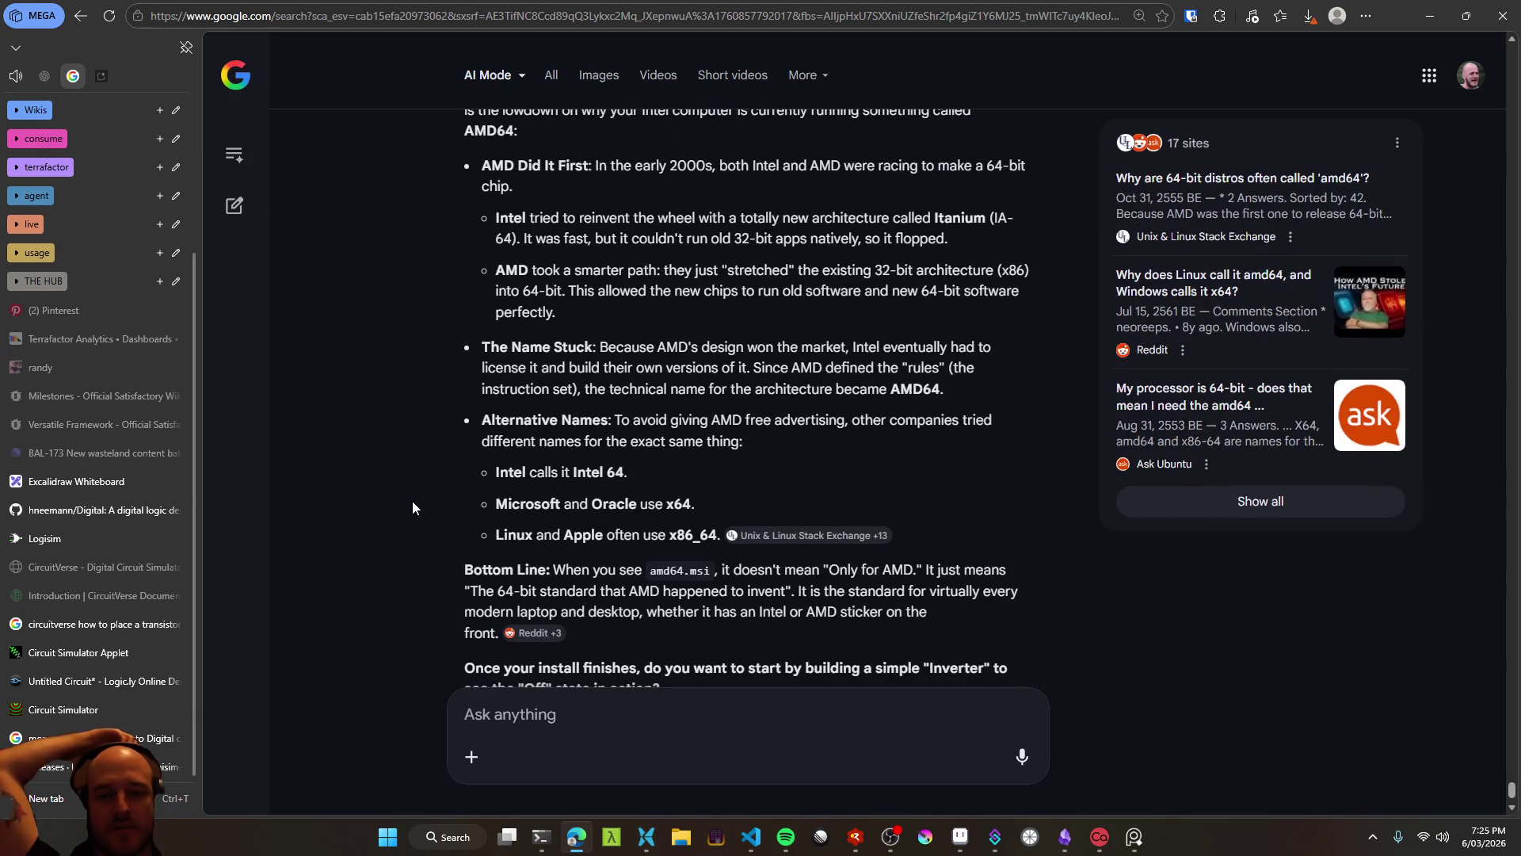
scroll(417, 508, "down", 1)
scroll(420, 508, "up", 8)
scroll(420, 508, "up", 6)
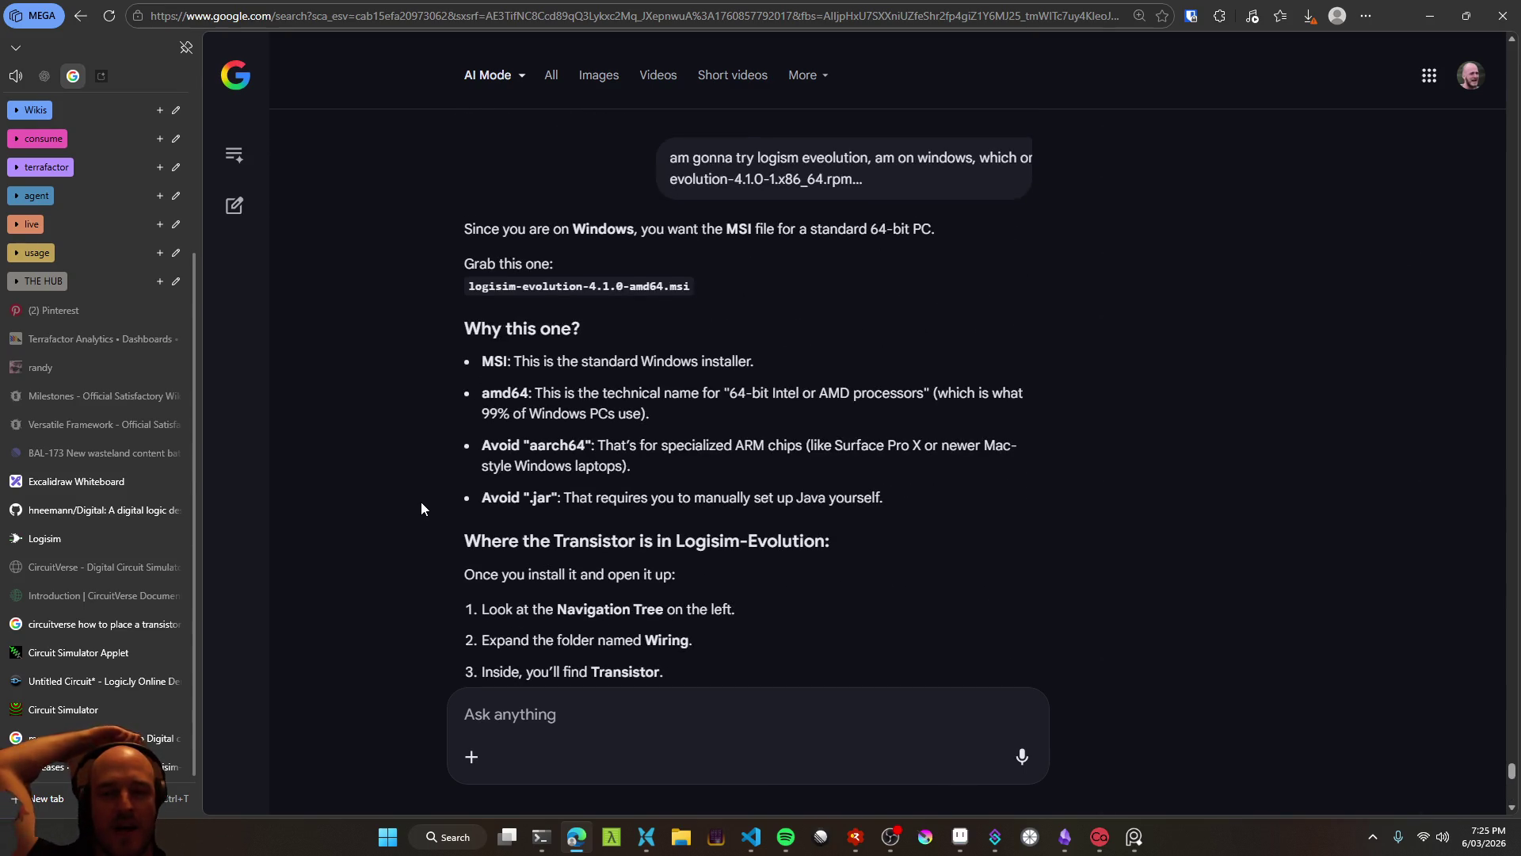
scroll(421, 506, "up", 3)
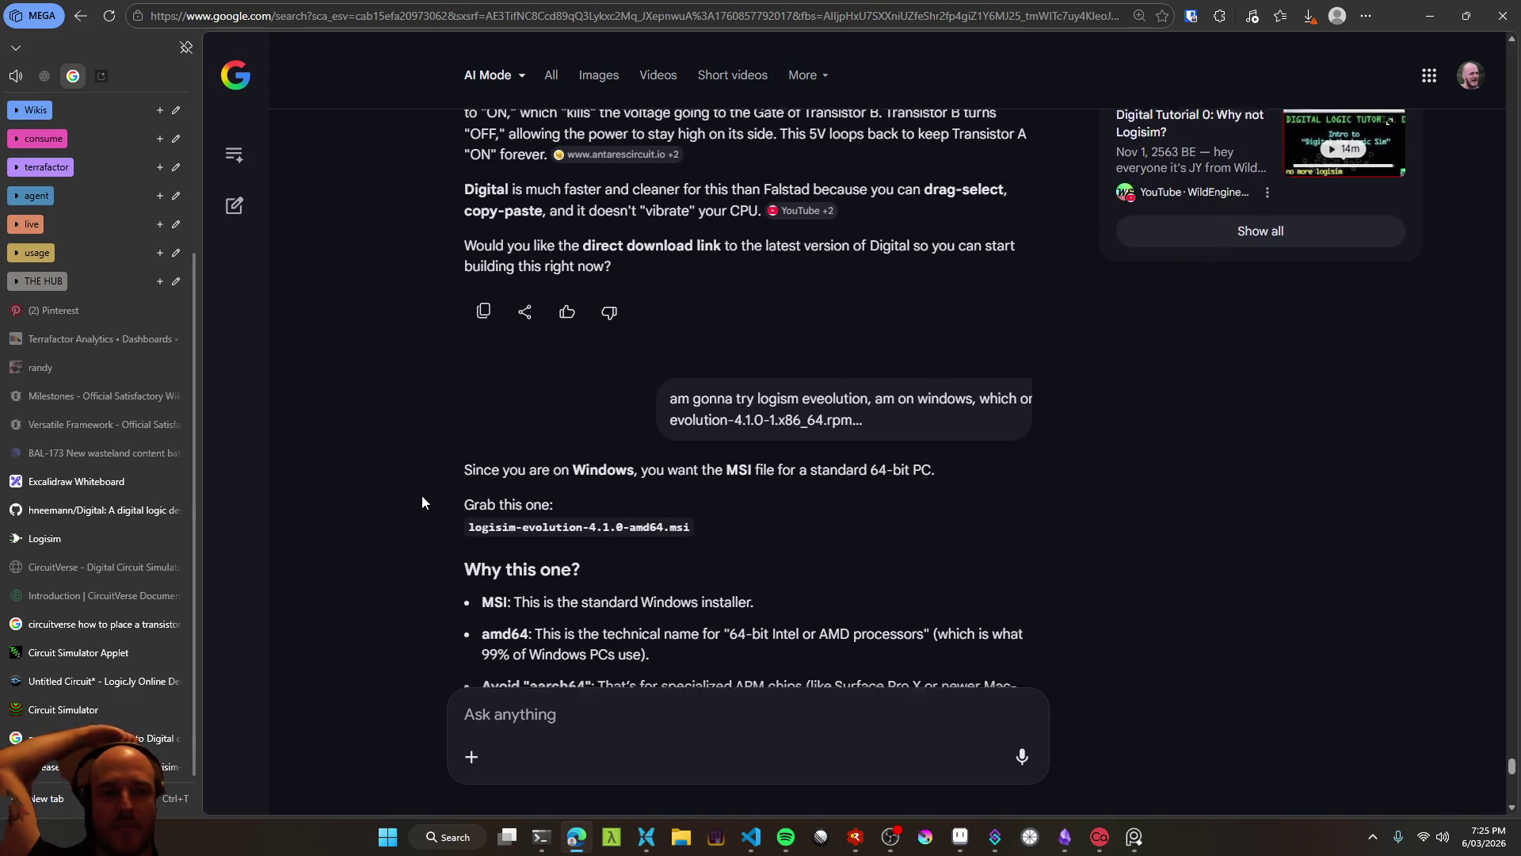
scroll(422, 496, "up", 6)
scroll(421, 497, "down", 6)
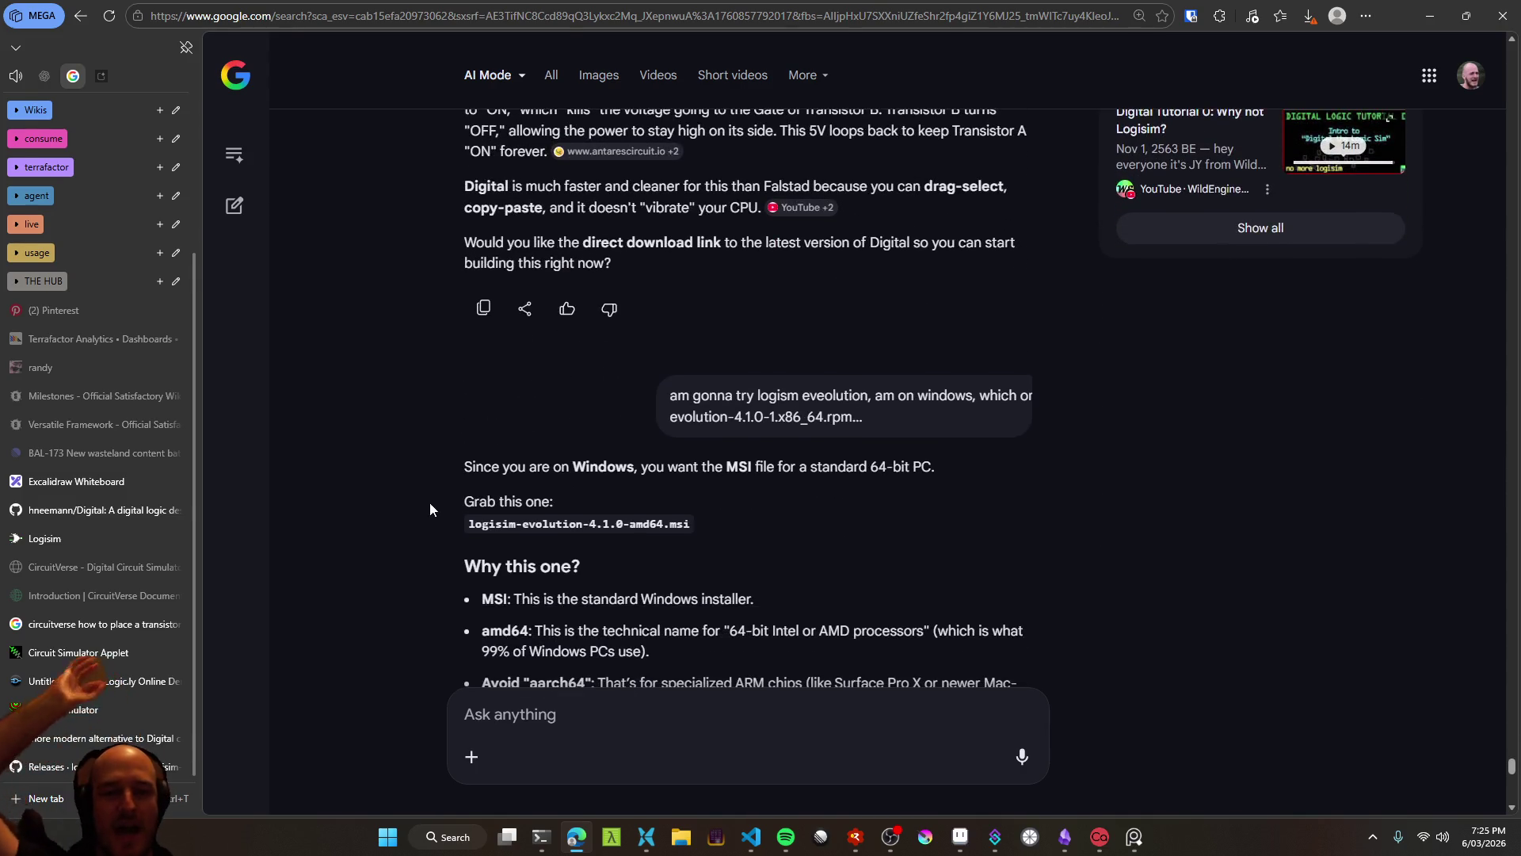
scroll(425, 491, "down", 10)
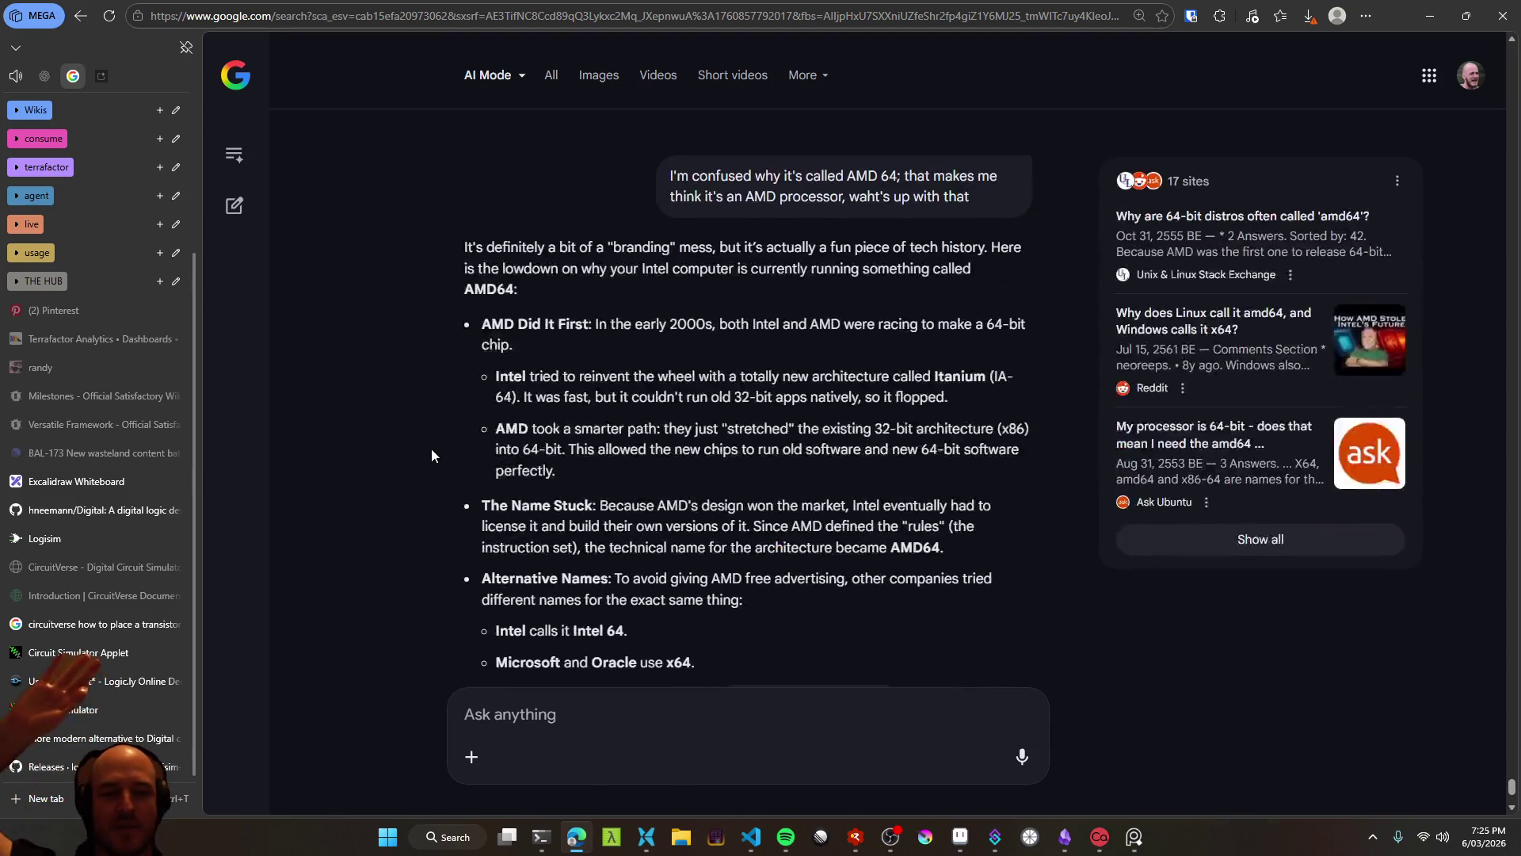
scroll(431, 455, "down", 3)
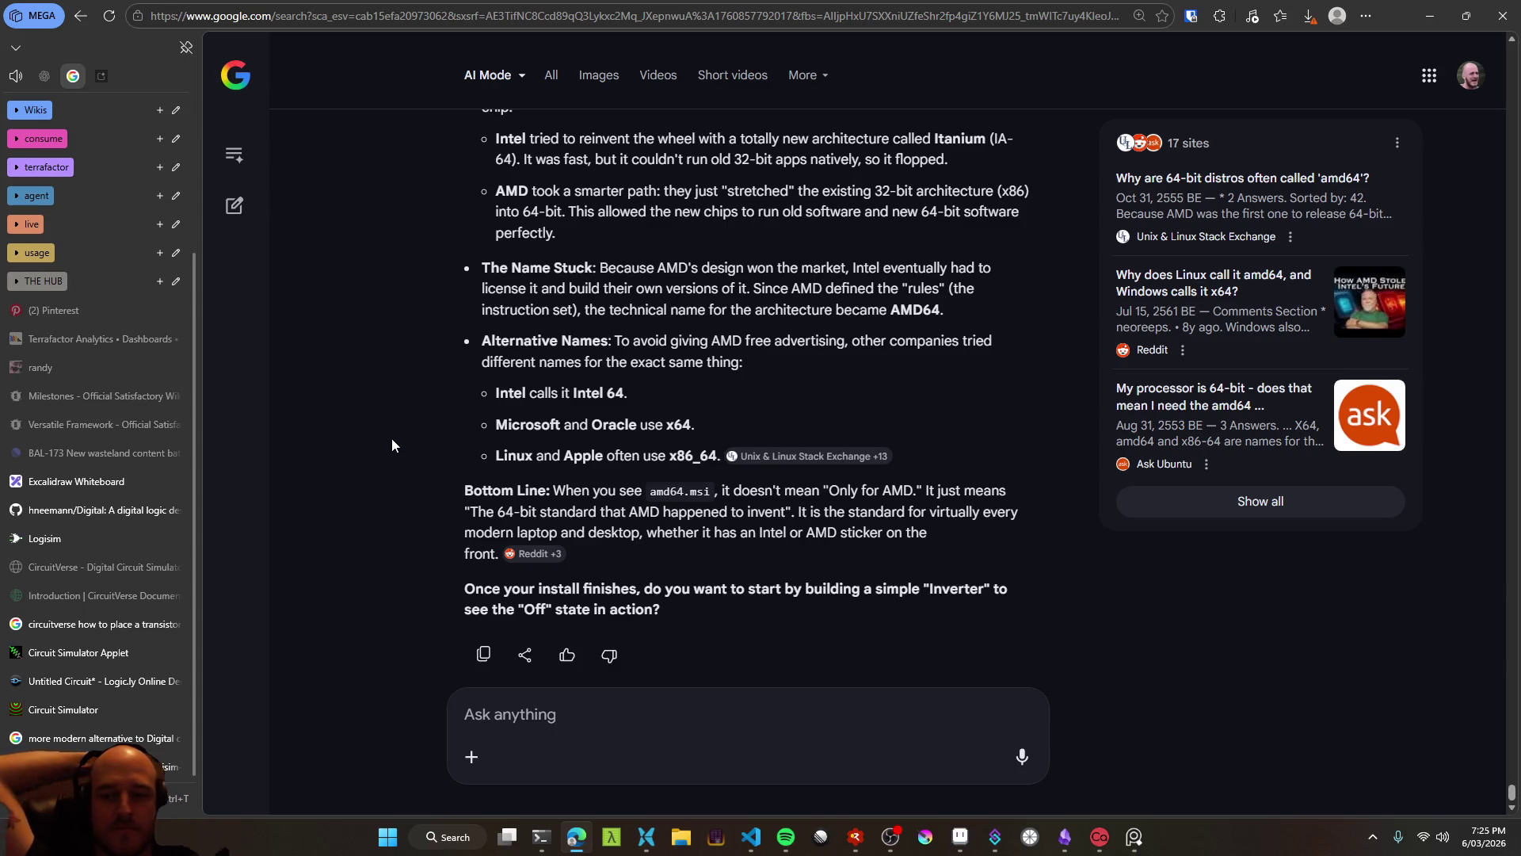
left_click(1424, 11)
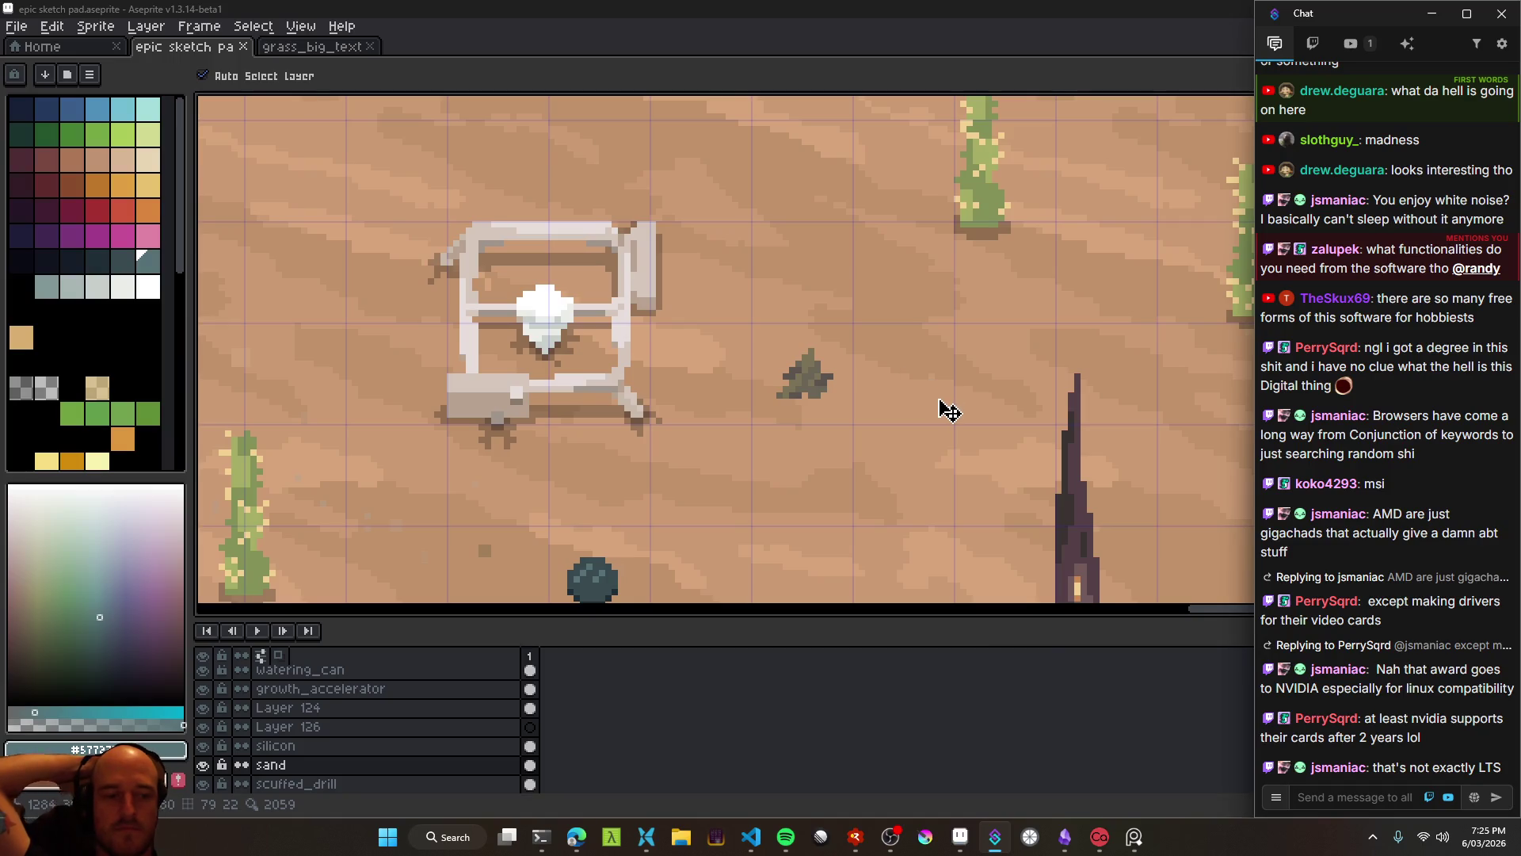
Open the Downloads folder in File Explorer and sort it by Date Modified
left_click(647, 838)
left_click(398, 208)
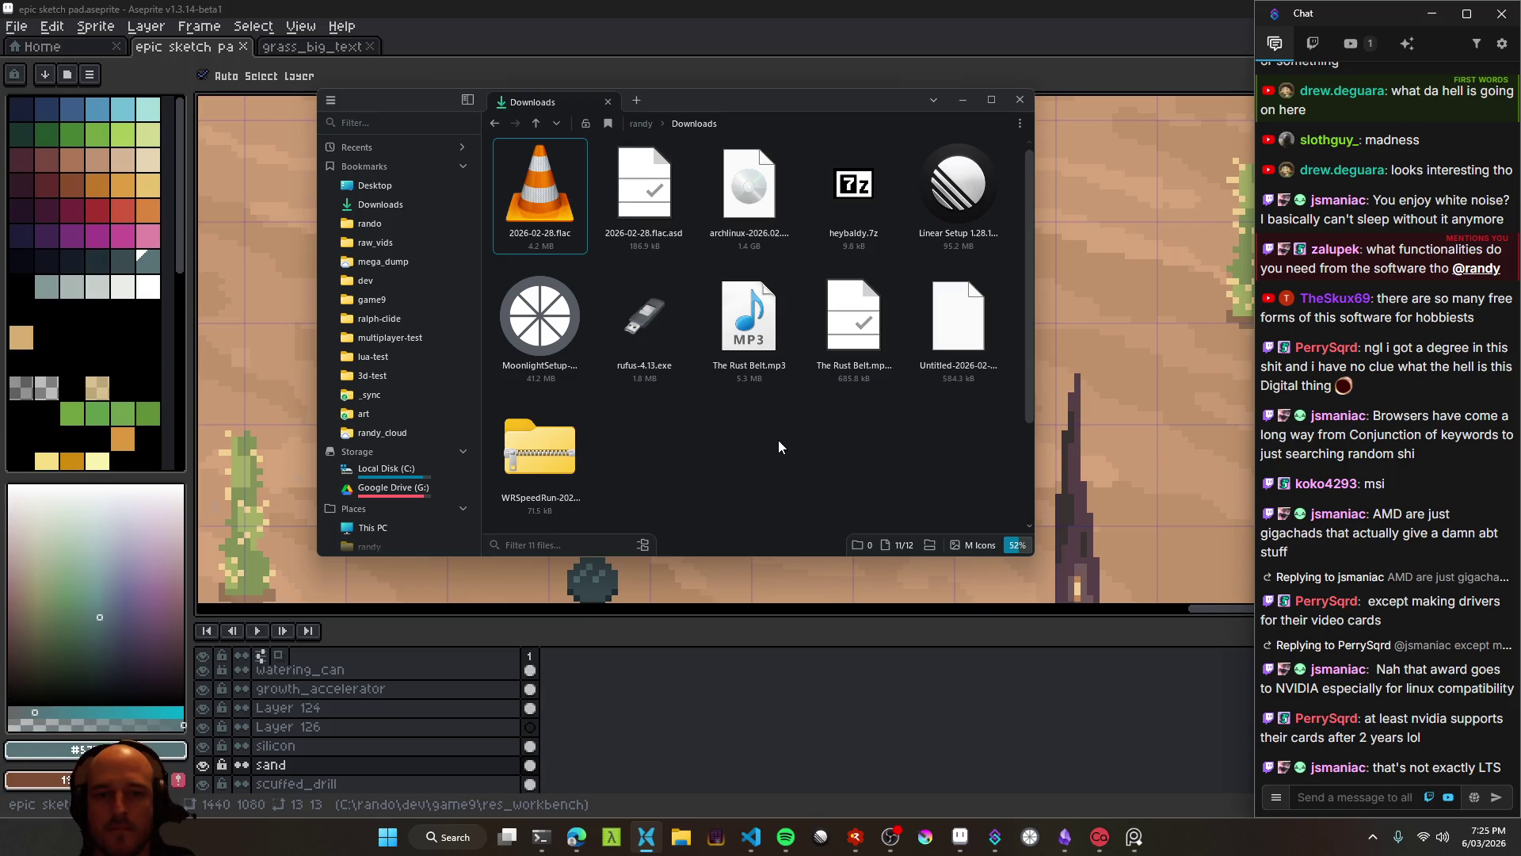
scroll(778, 439, "down", 5, "ctrl")
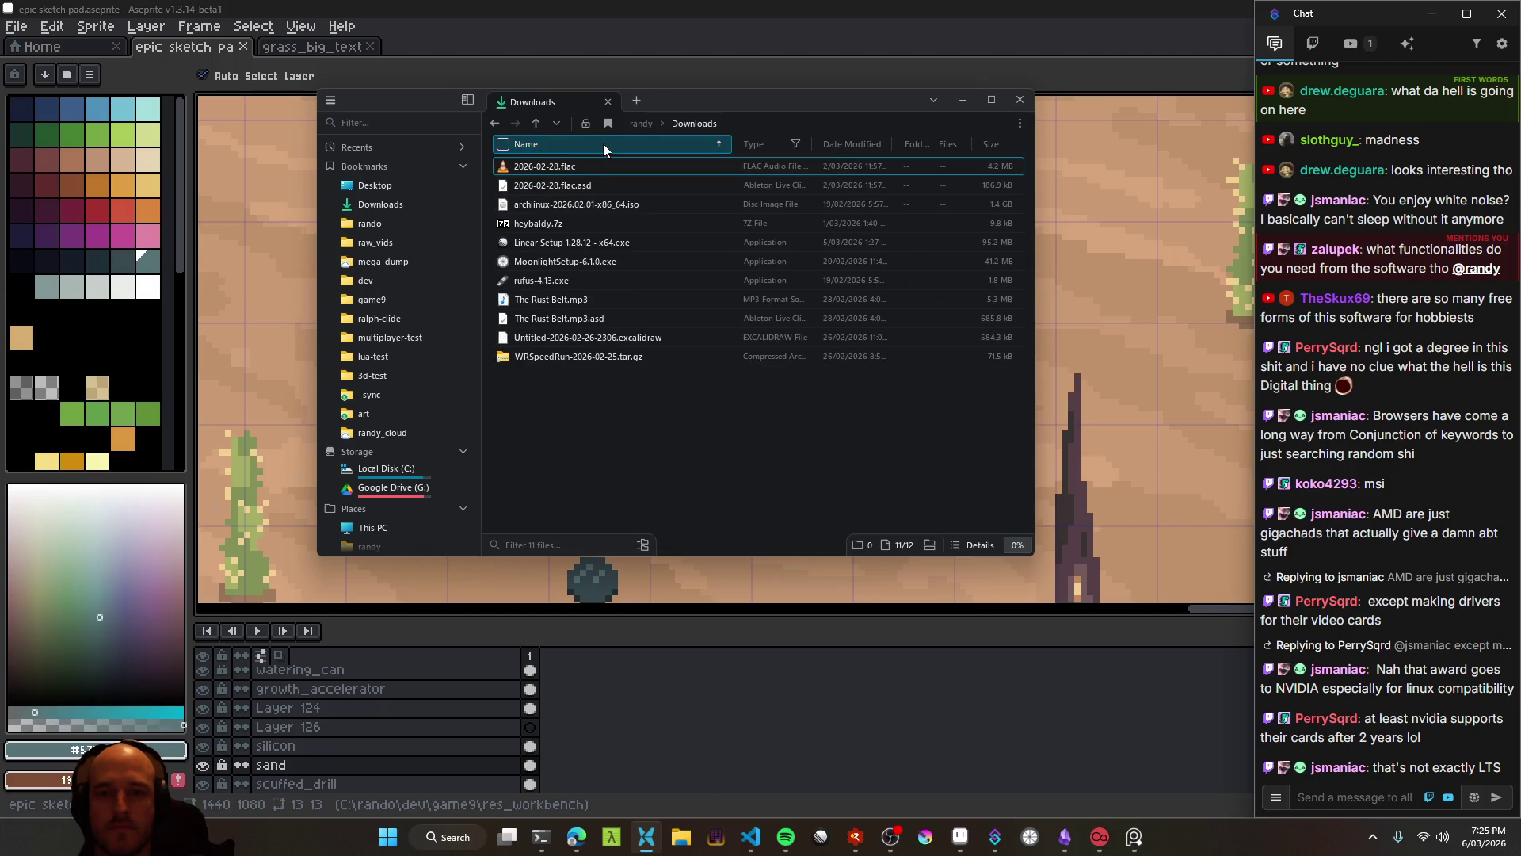
left_click(853, 147)
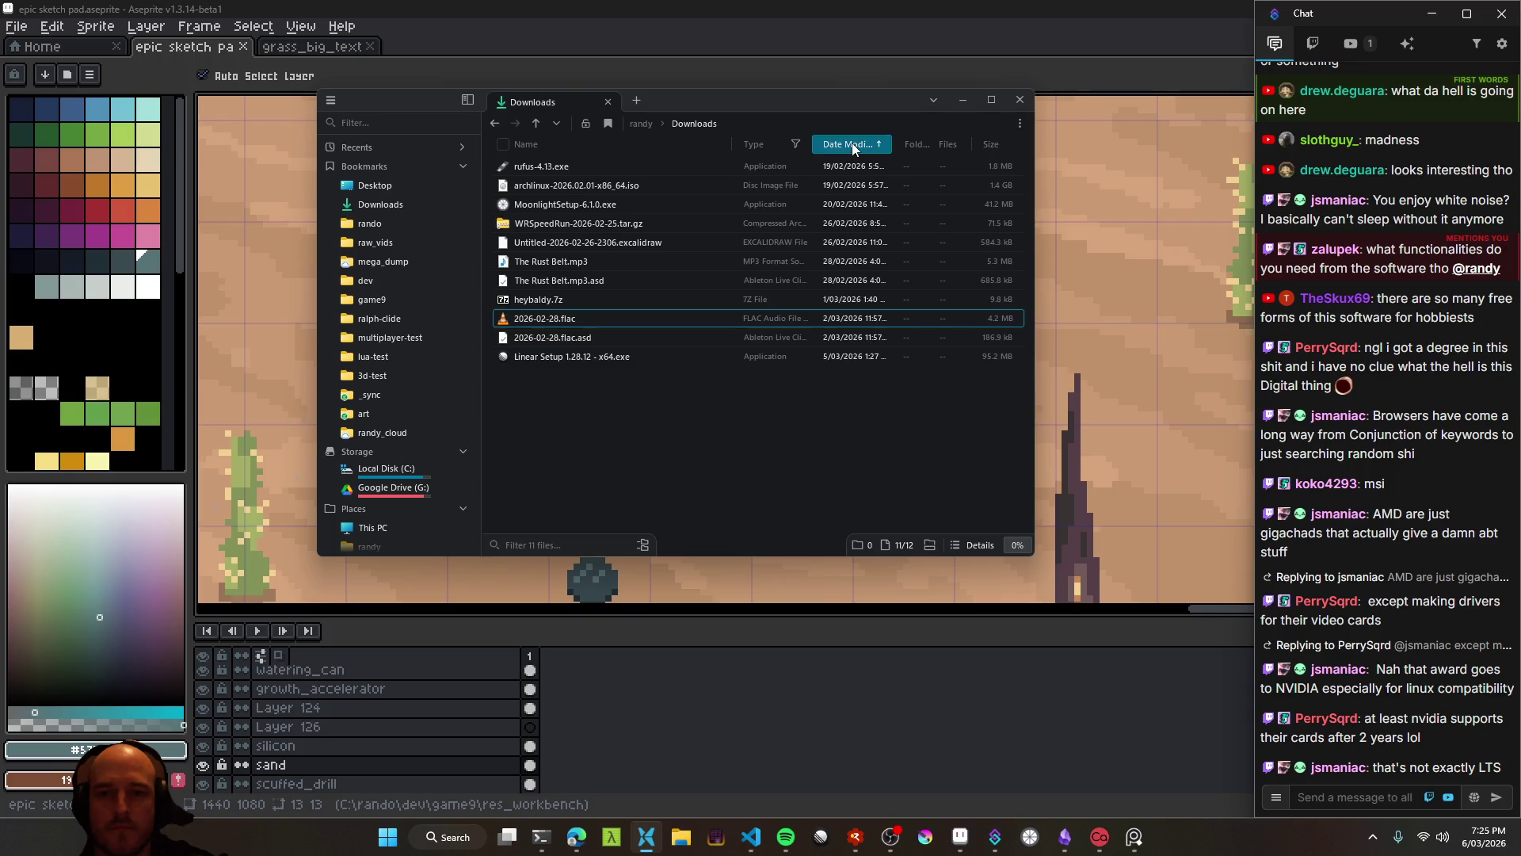
Keep the flagged logisim-evolution-4.1.0-amd64.msi download anyway in the browser's Downloads panel
left_click(576, 836)
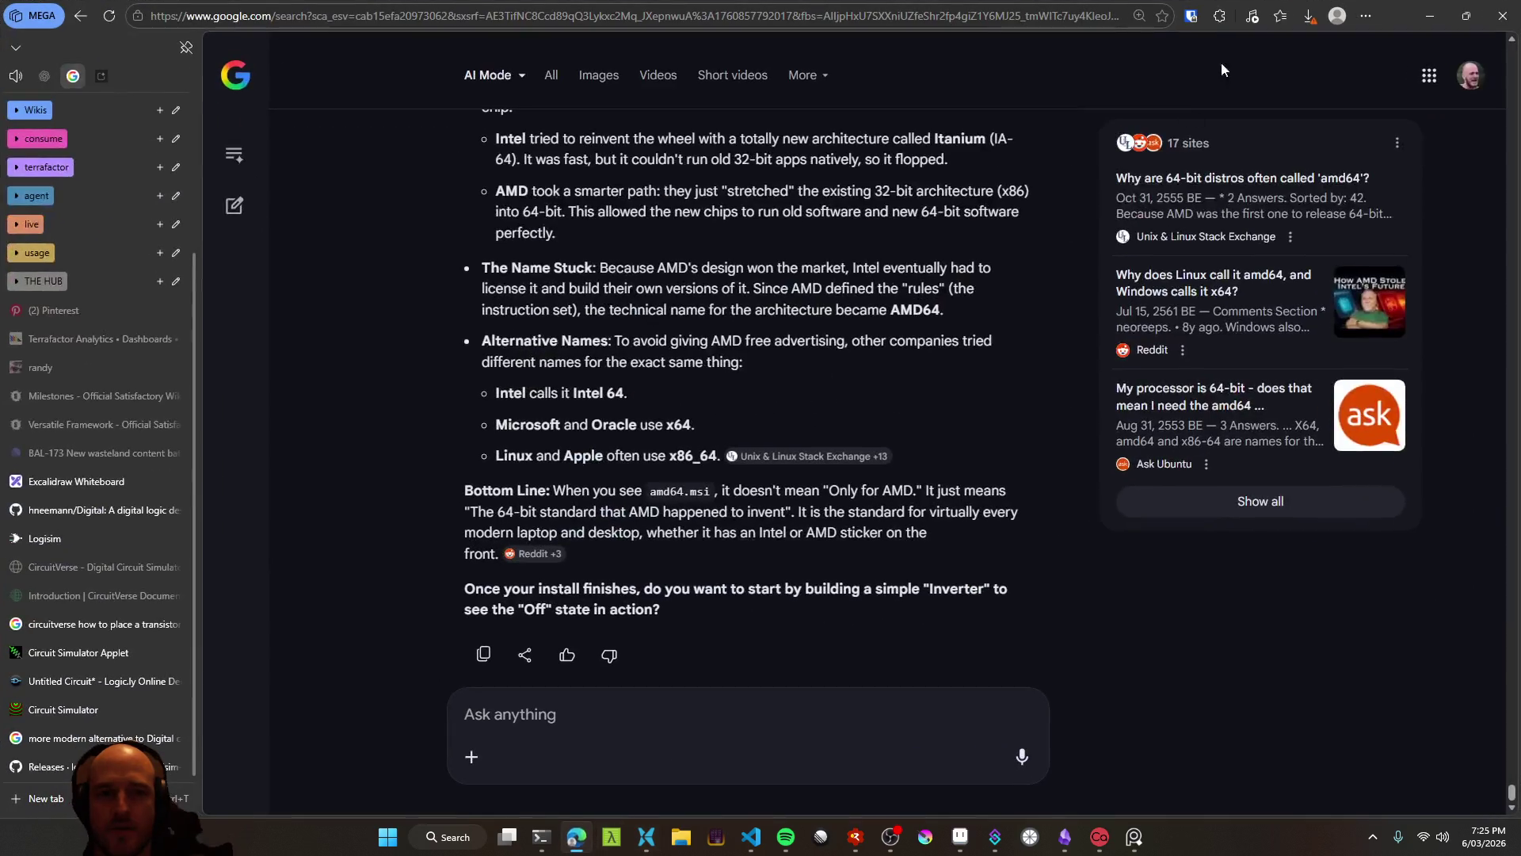
left_click(1309, 15)
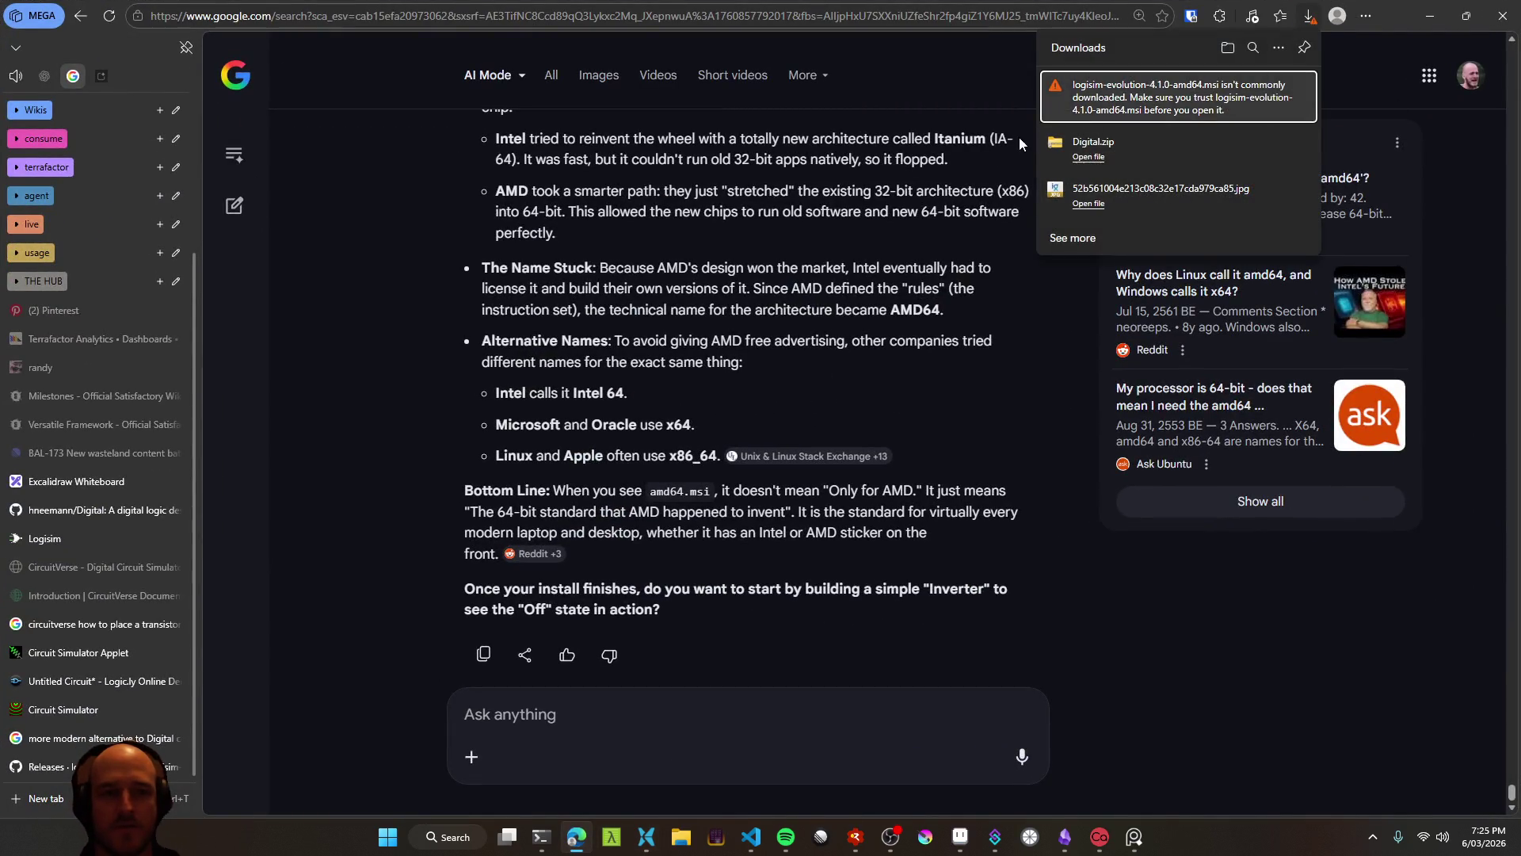
left_click(1304, 84)
left_click(1228, 139)
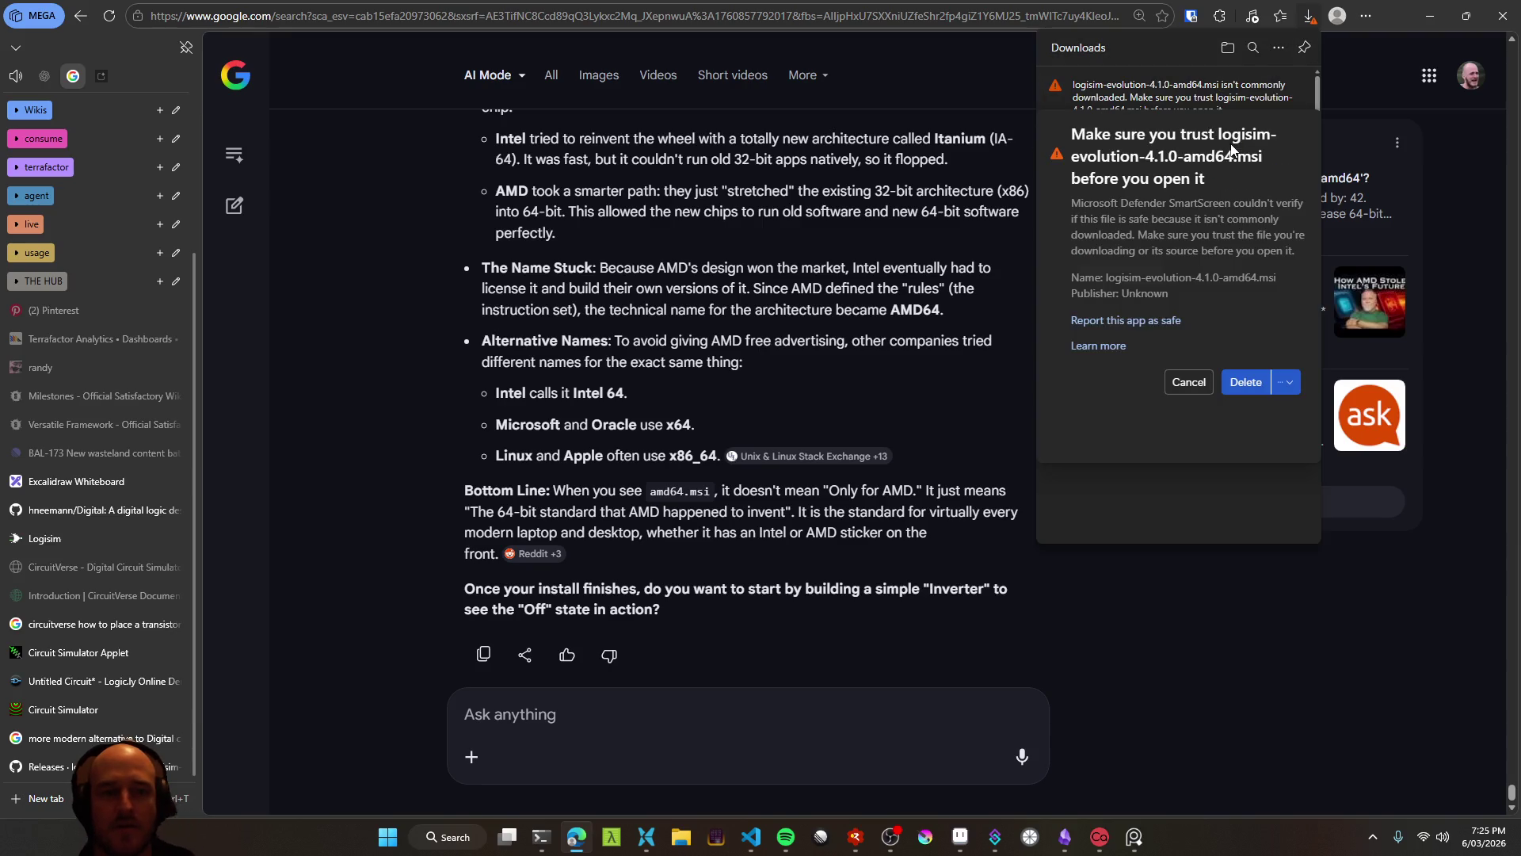
left_click(1289, 382)
left_click(1261, 417)
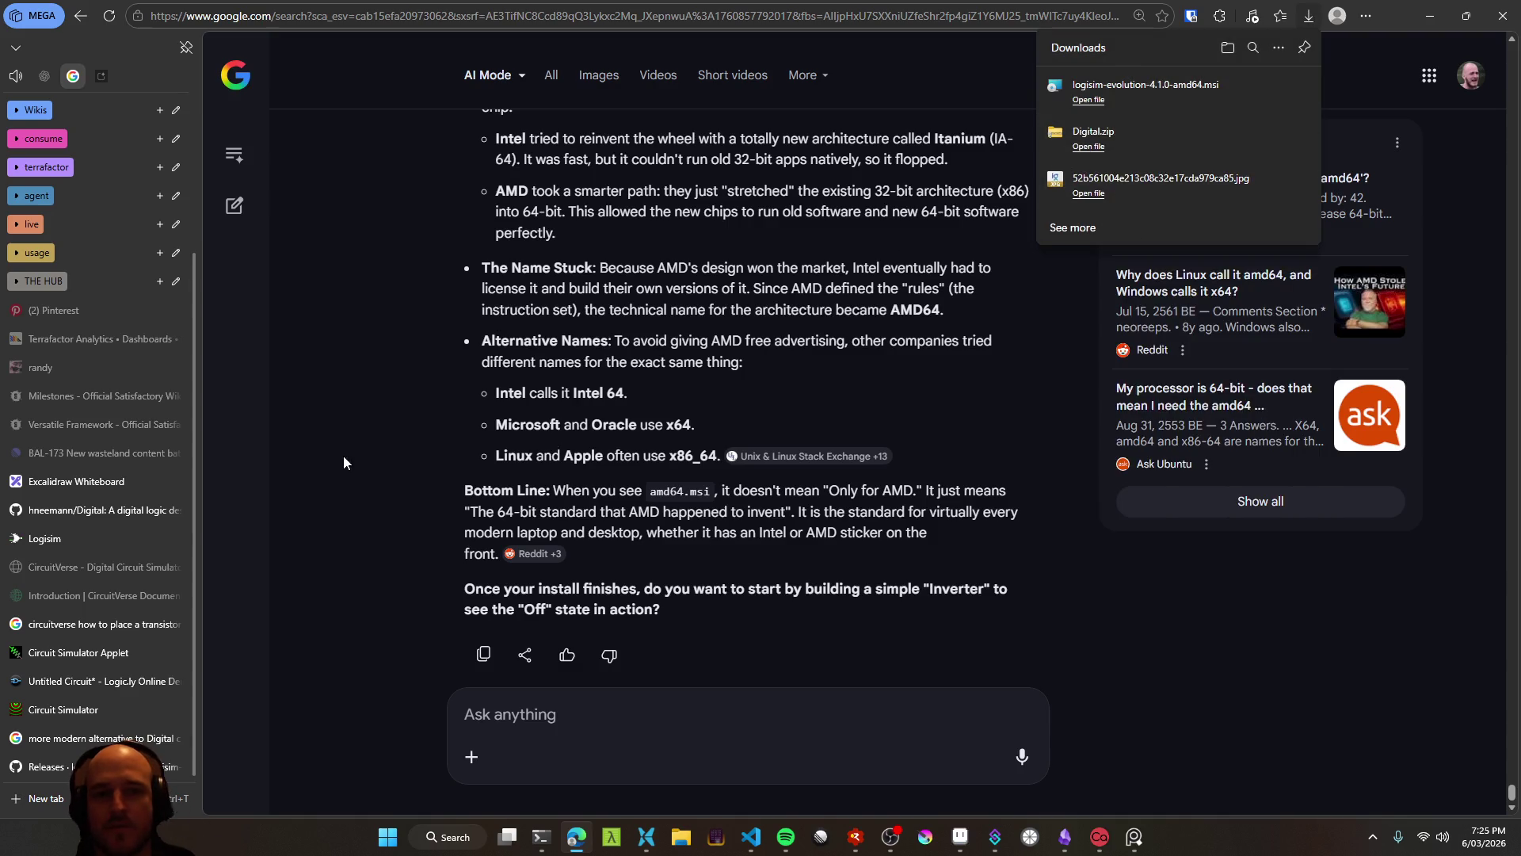
Look over the logisim-evolution releases and repository pages, then minimize the browser
key("ctrl+Tab")
scroll(380, 658, "down", 3)
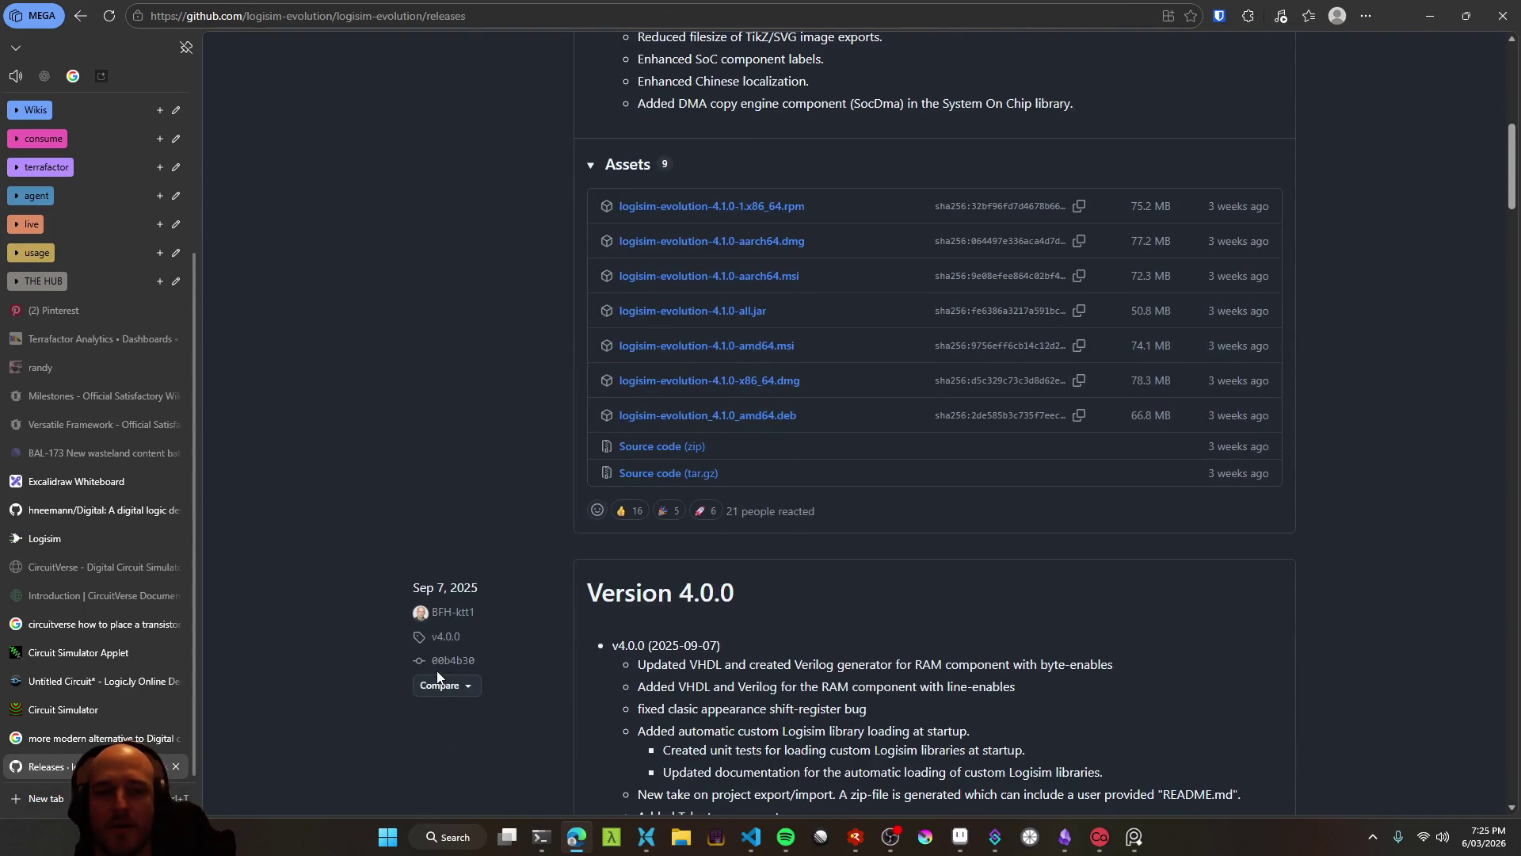
scroll(442, 673, "up", 6)
scroll(436, 662, "down", 4)
scroll(424, 656, "up", 7)
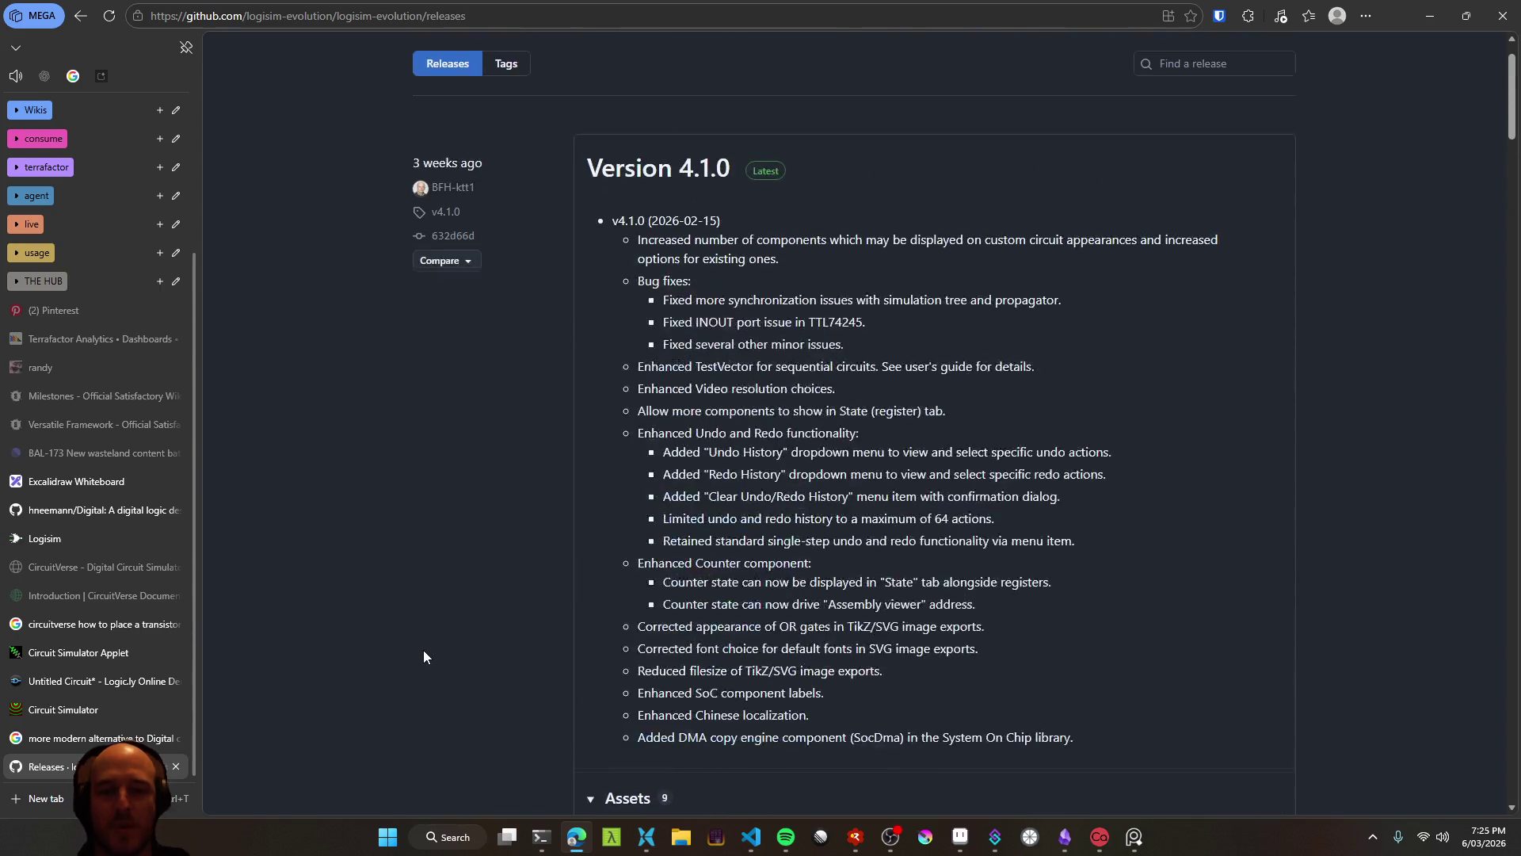
key("alt+Left")
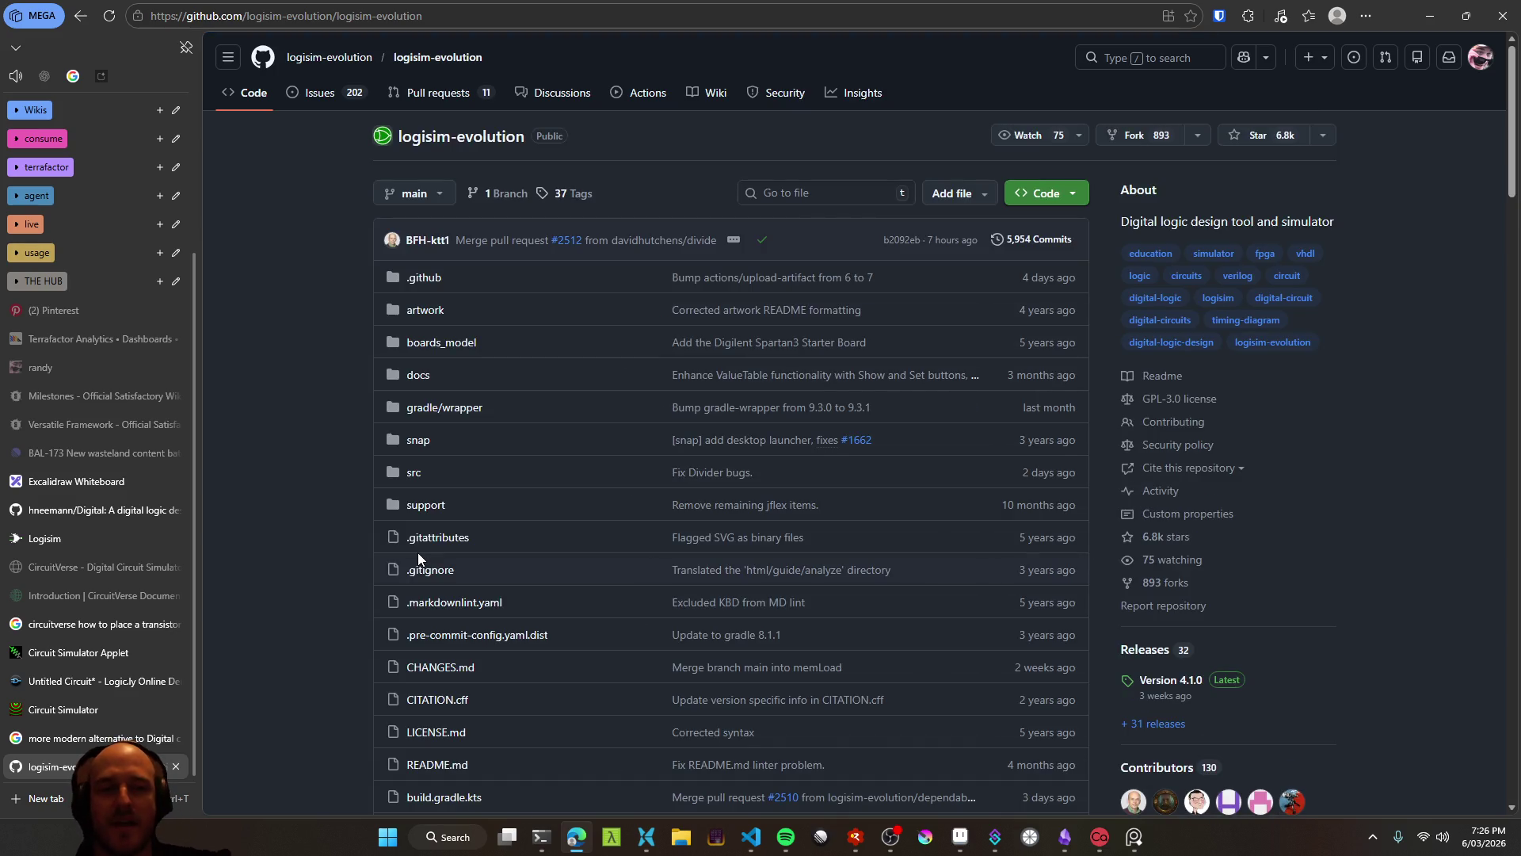
scroll(349, 644, "down", 4)
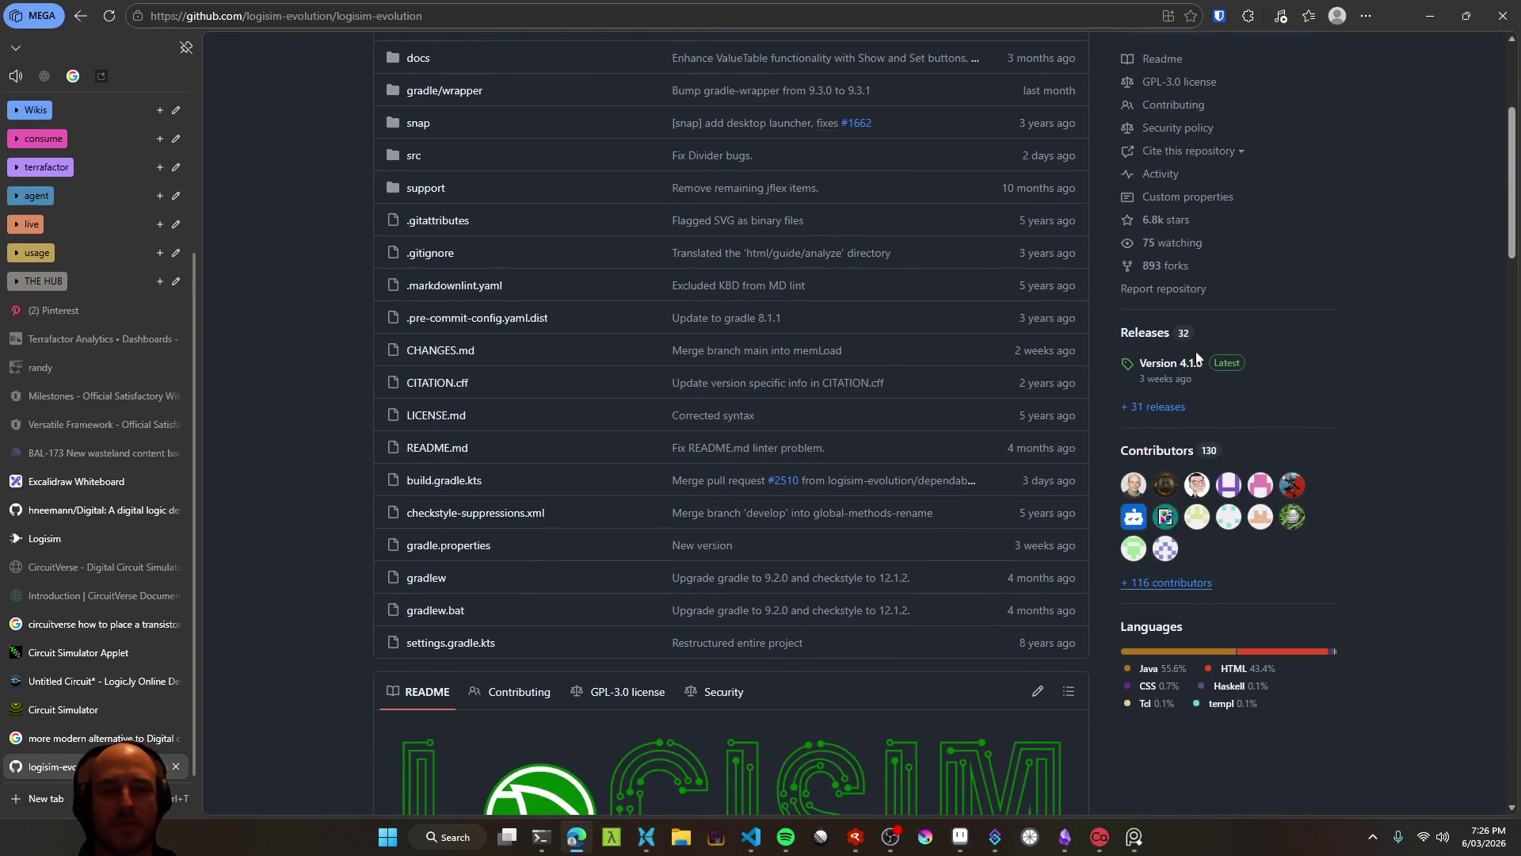
scroll(1100, 505, "down", 5)
scroll(1057, 631, "up", 10)
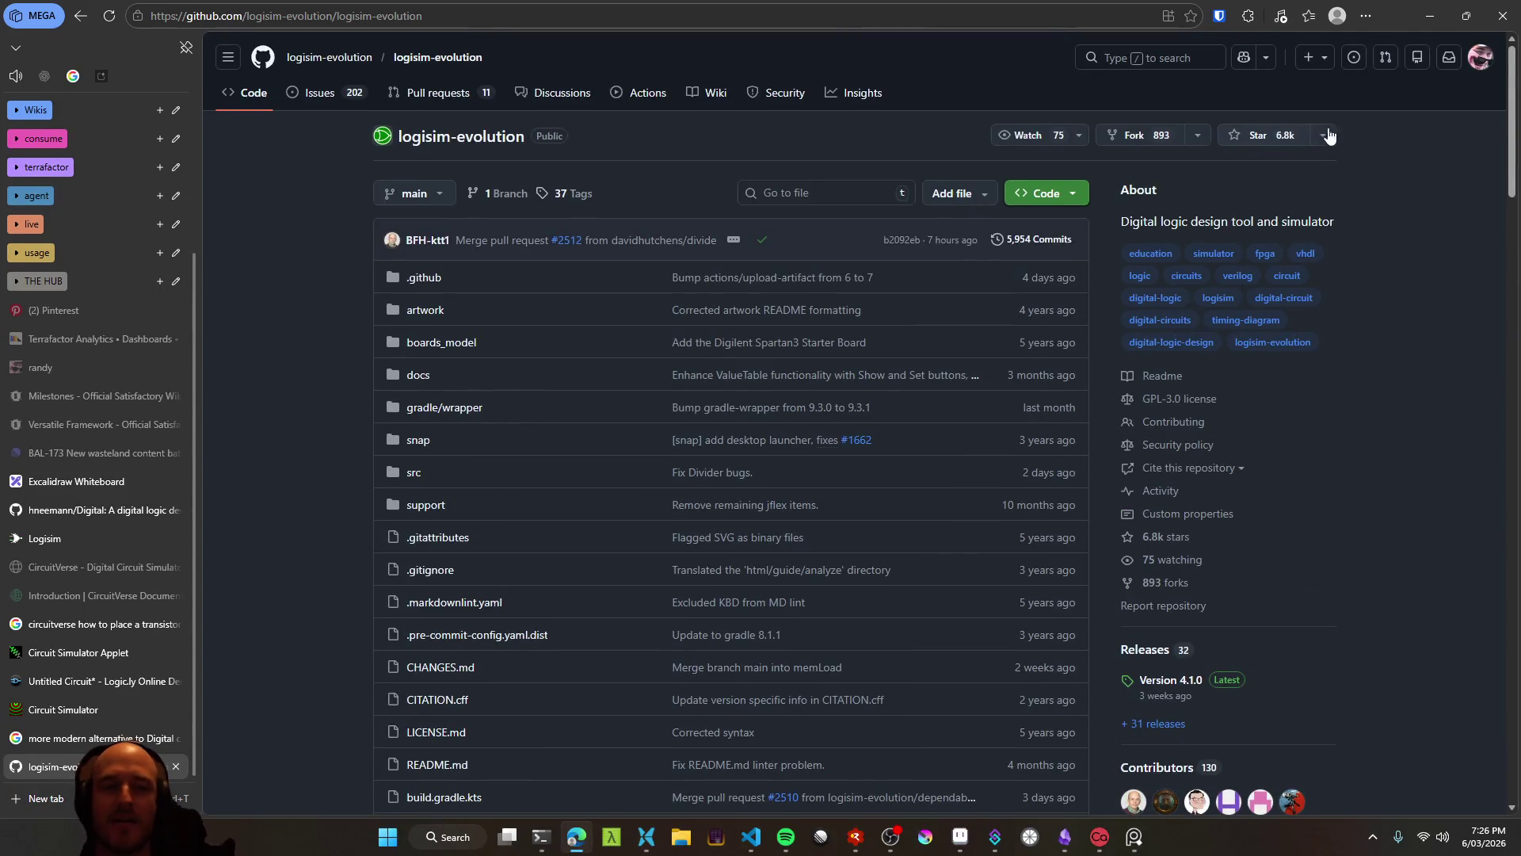
left_click(1444, 7)
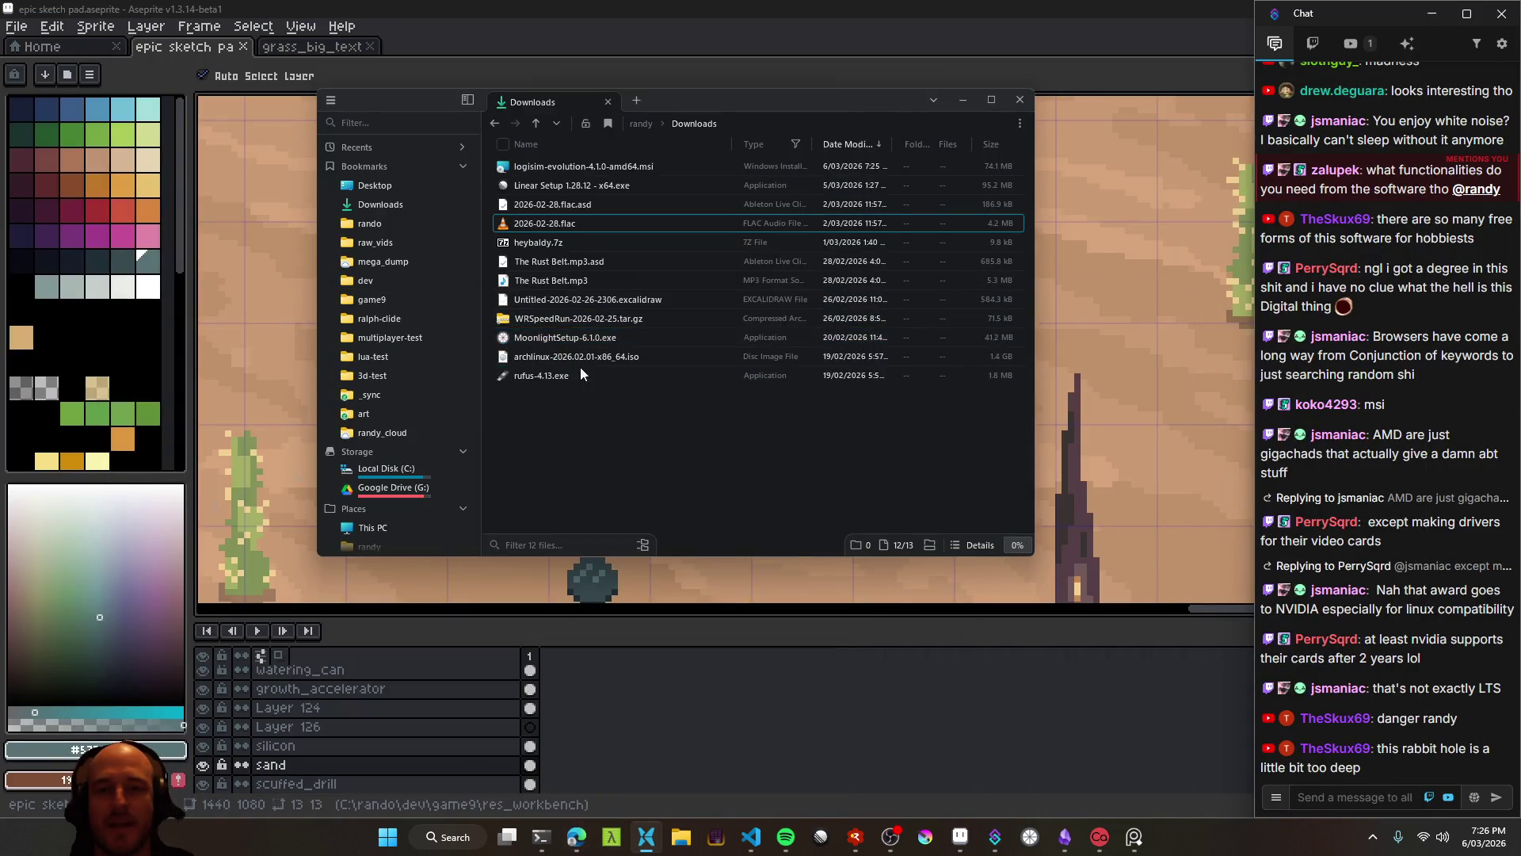
Run logisim-evolution-4.1.0-amd64.msi and install it into the default Program Files folder
double_click(606, 166)
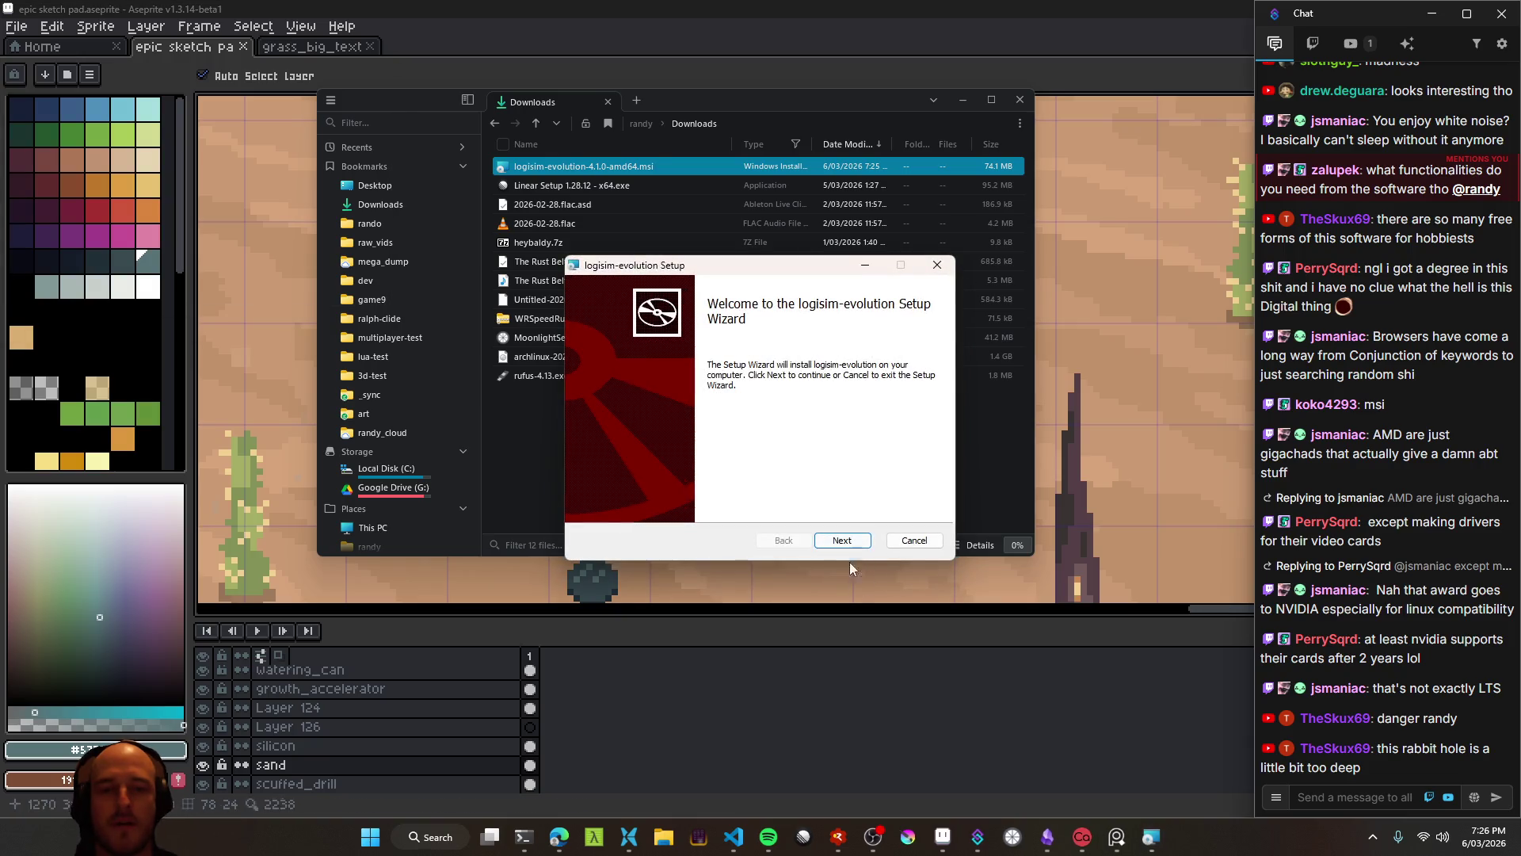
left_click(848, 541)
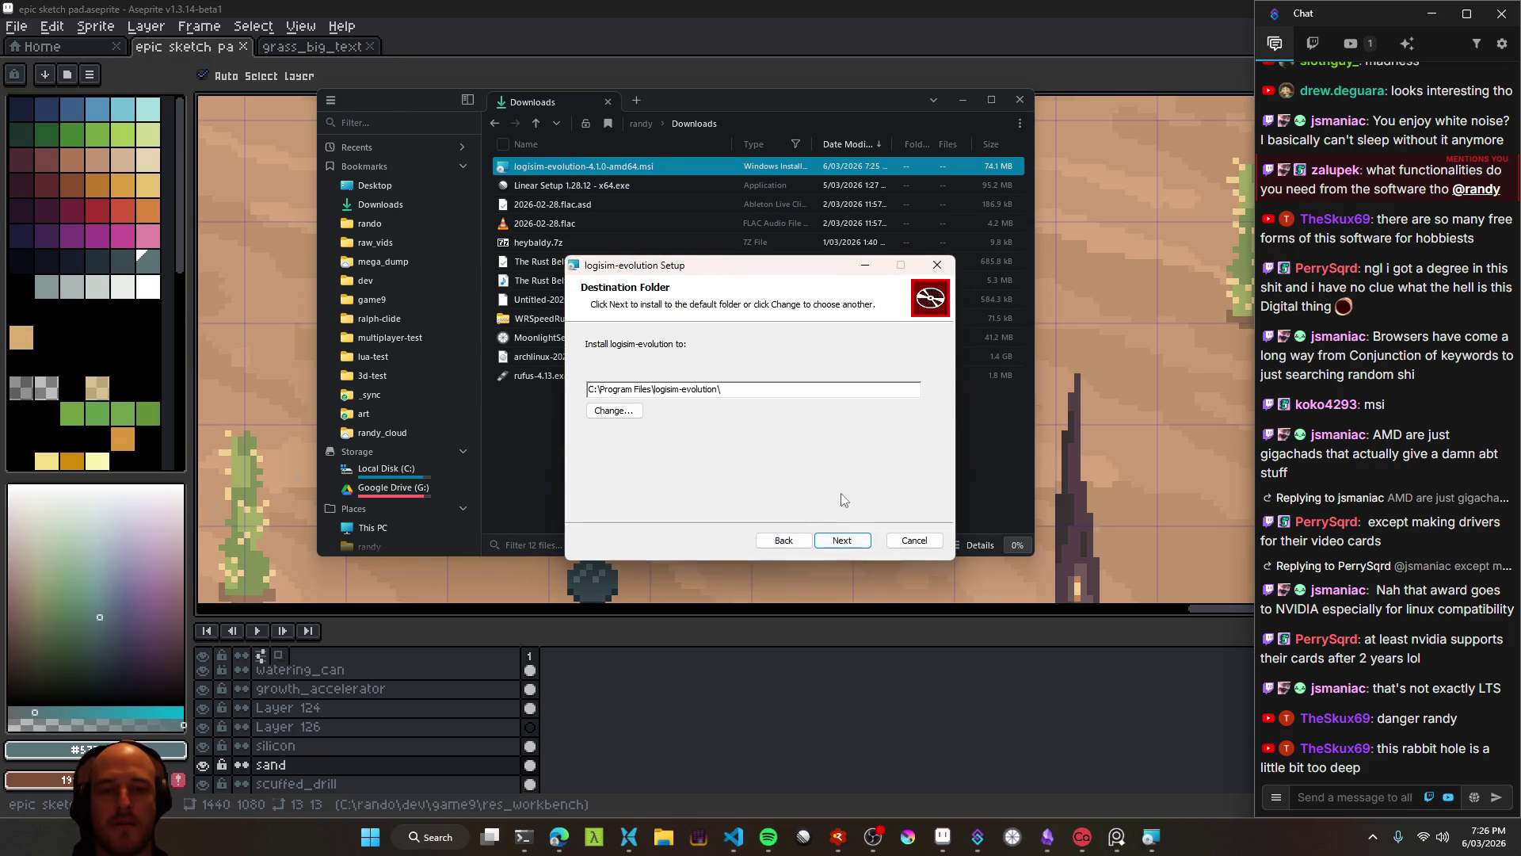
left_click(845, 540)
left_click(846, 542)
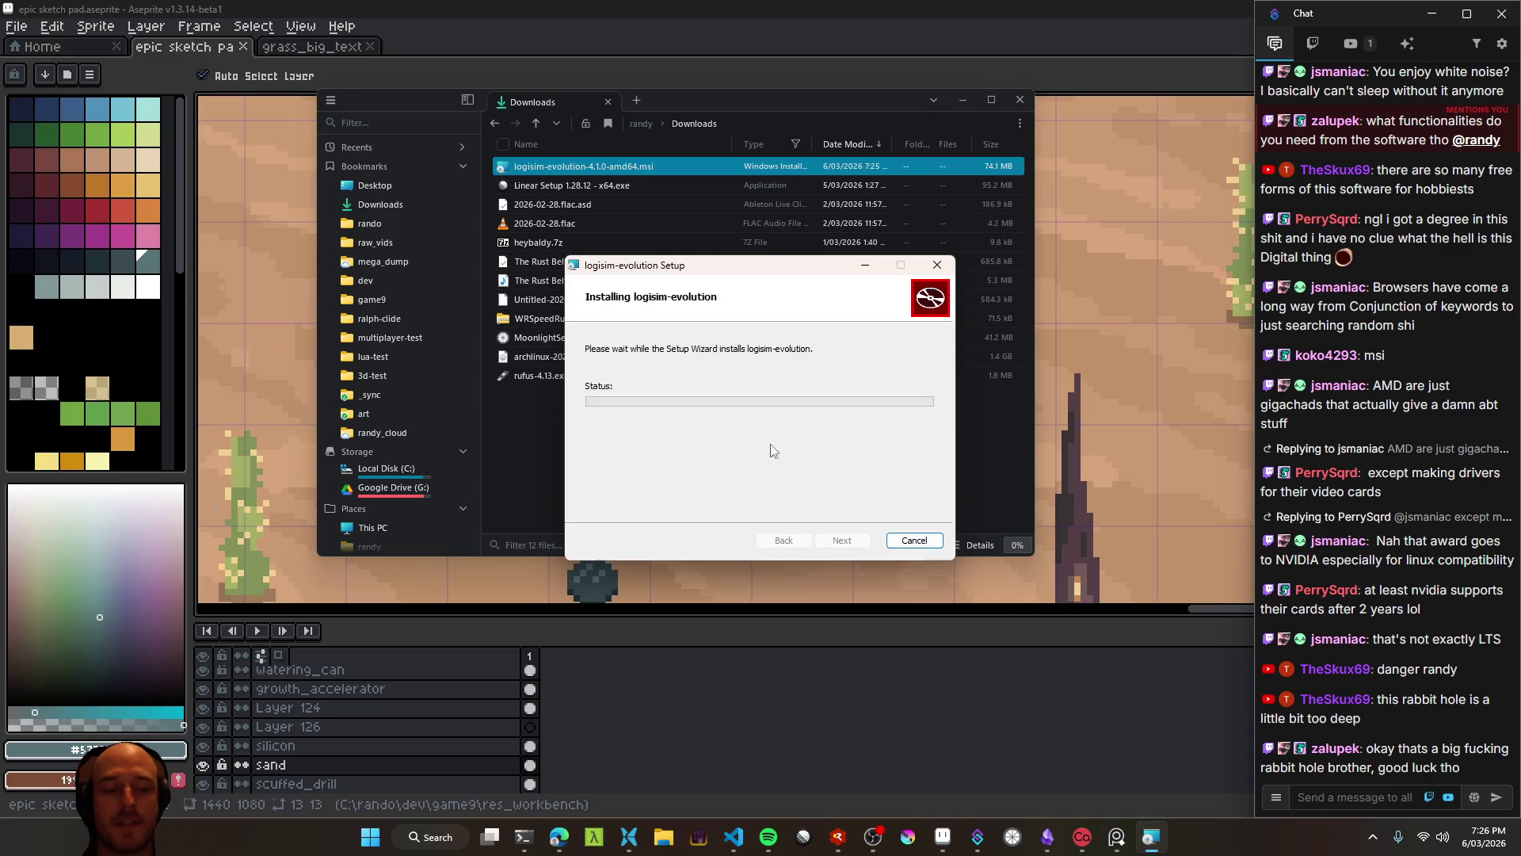
mouse_move(748, 274)
left_mouse_down()
mouse_move(861, 273)
mouse_move(895, 207)
mouse_move(781, 225)
left_mouse_up()
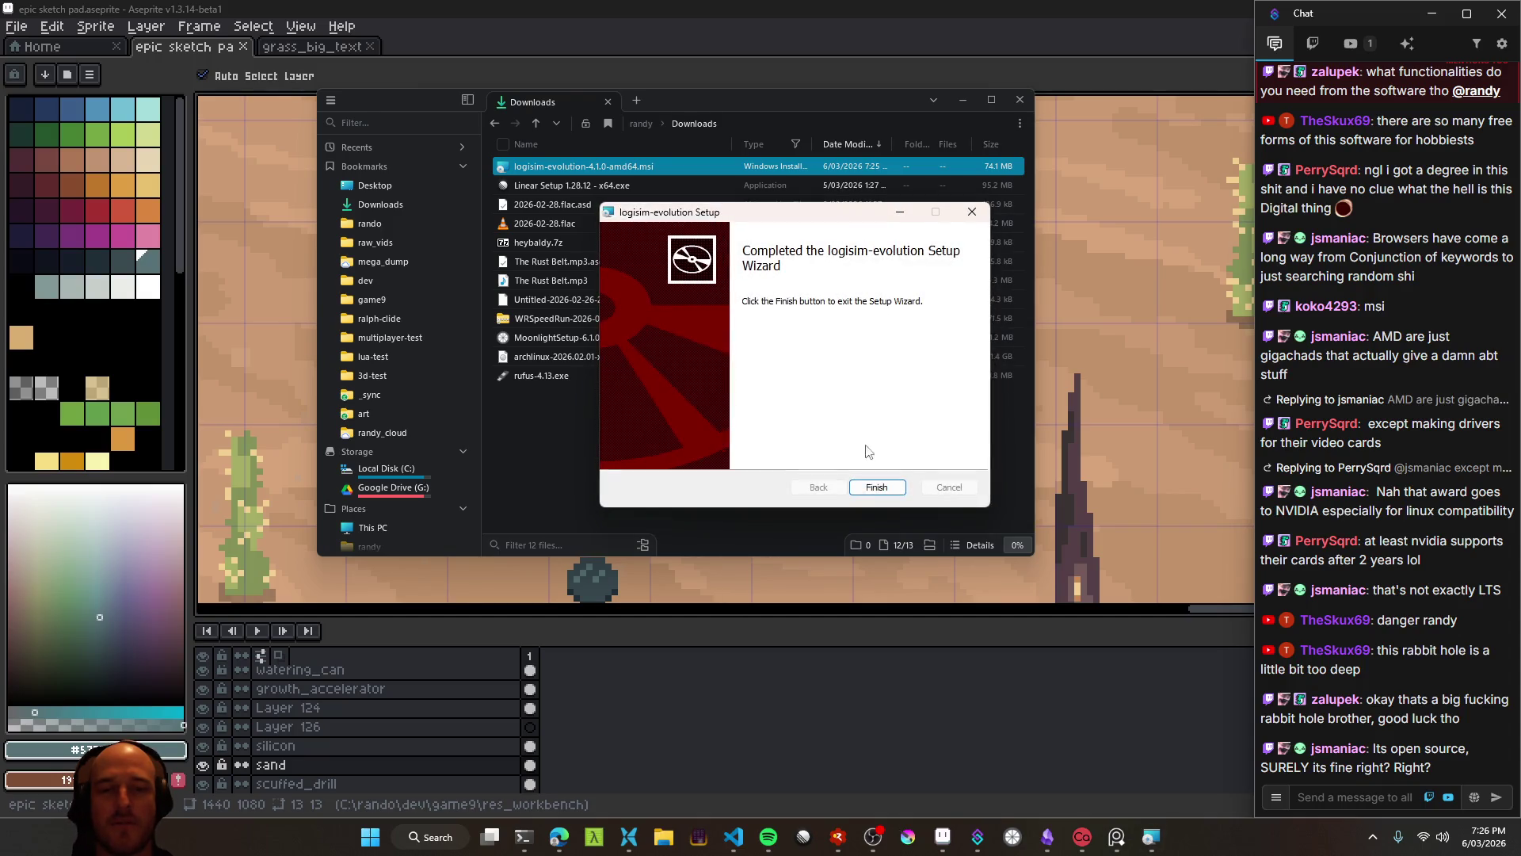
left_click(873, 487)
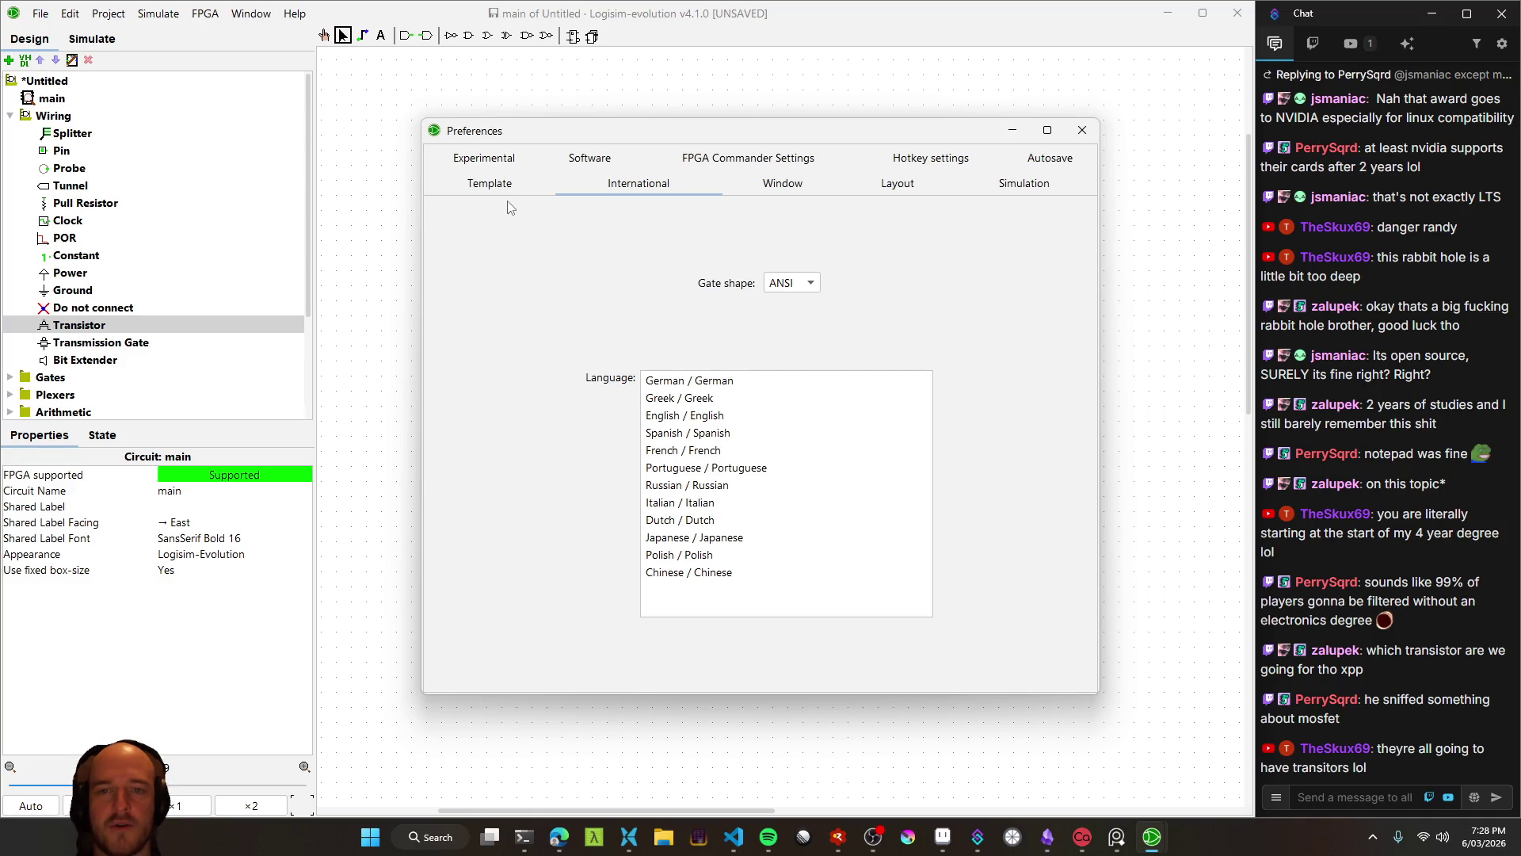
Set the grid background color to black in the Window preferences
left_click(797, 187)
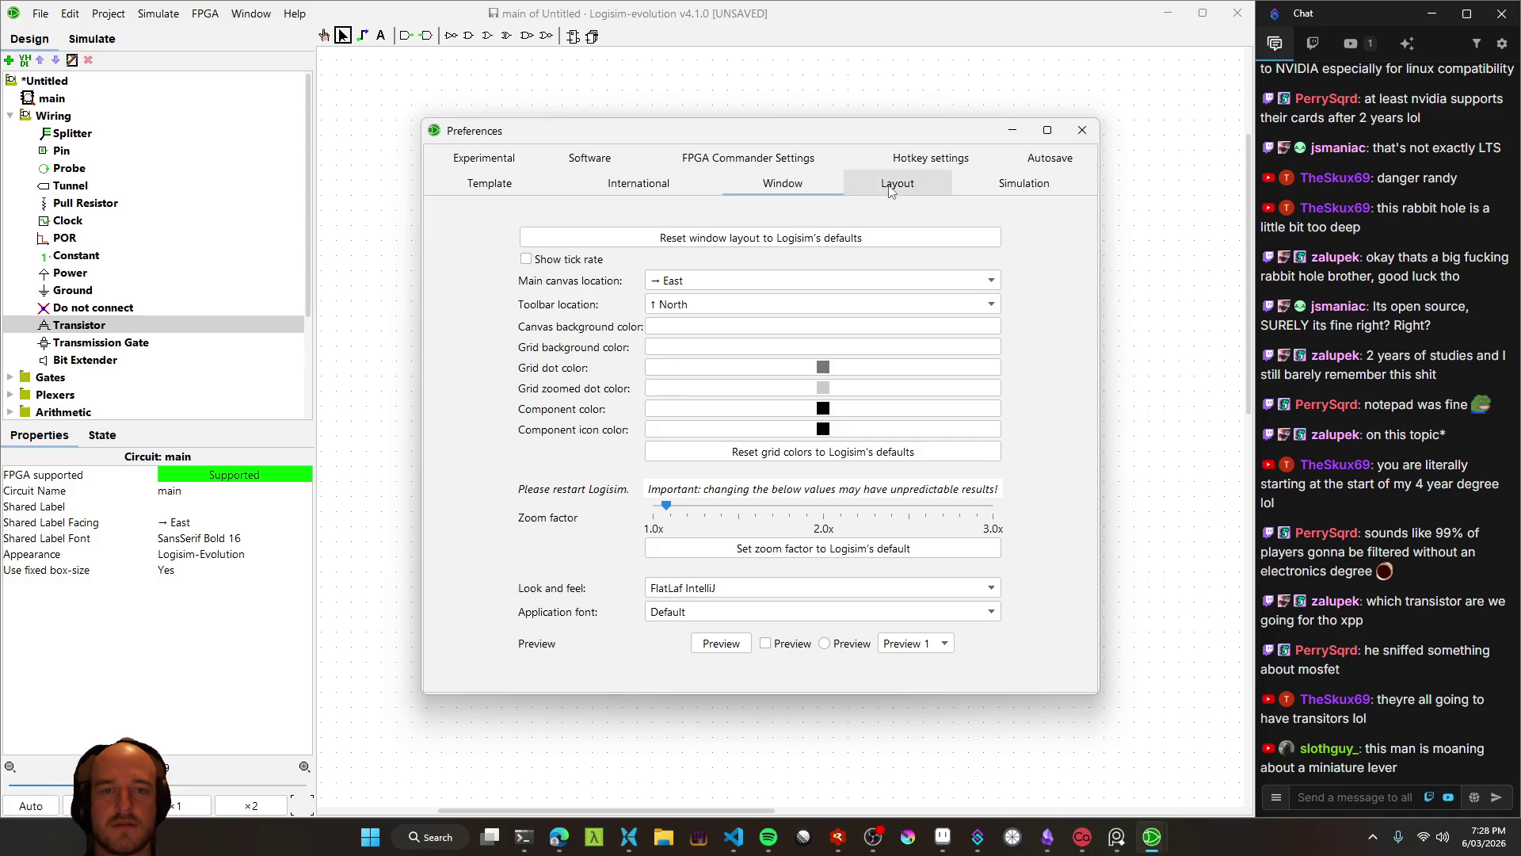
left_click(863, 186)
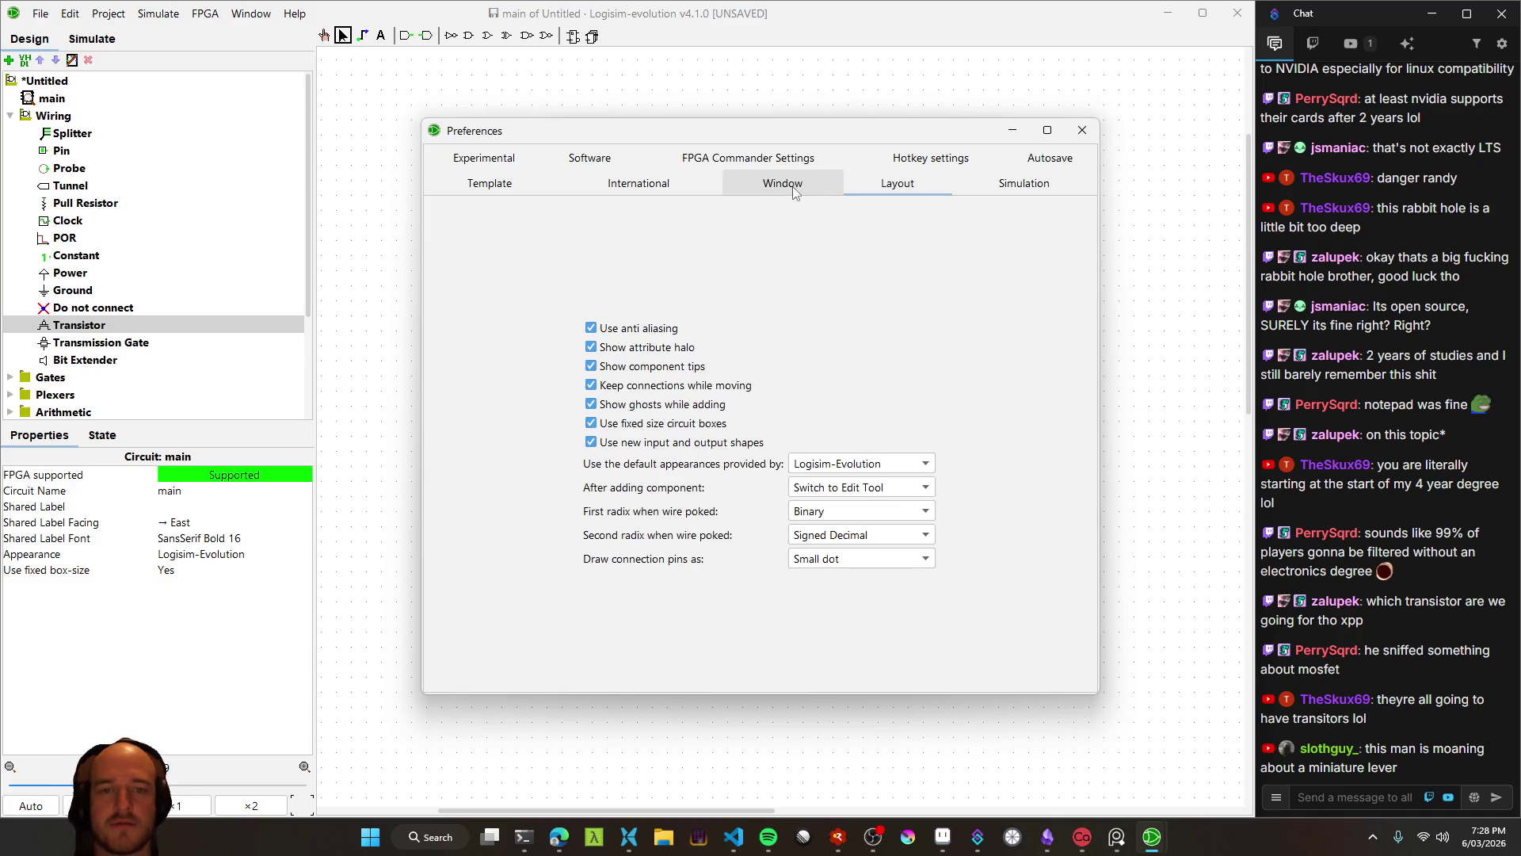
left_click(795, 193)
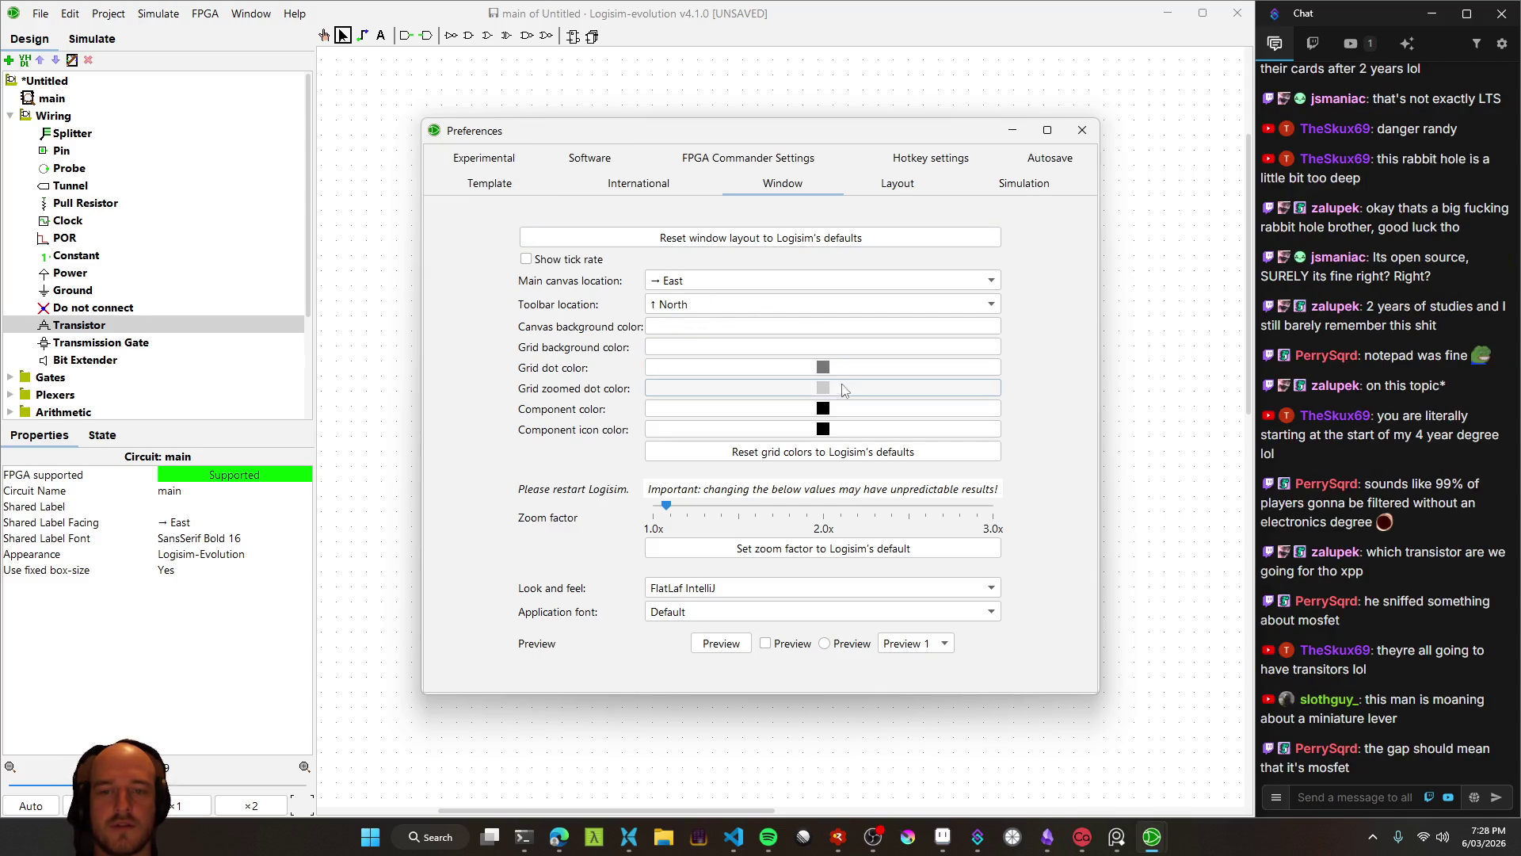
left_click(805, 350)
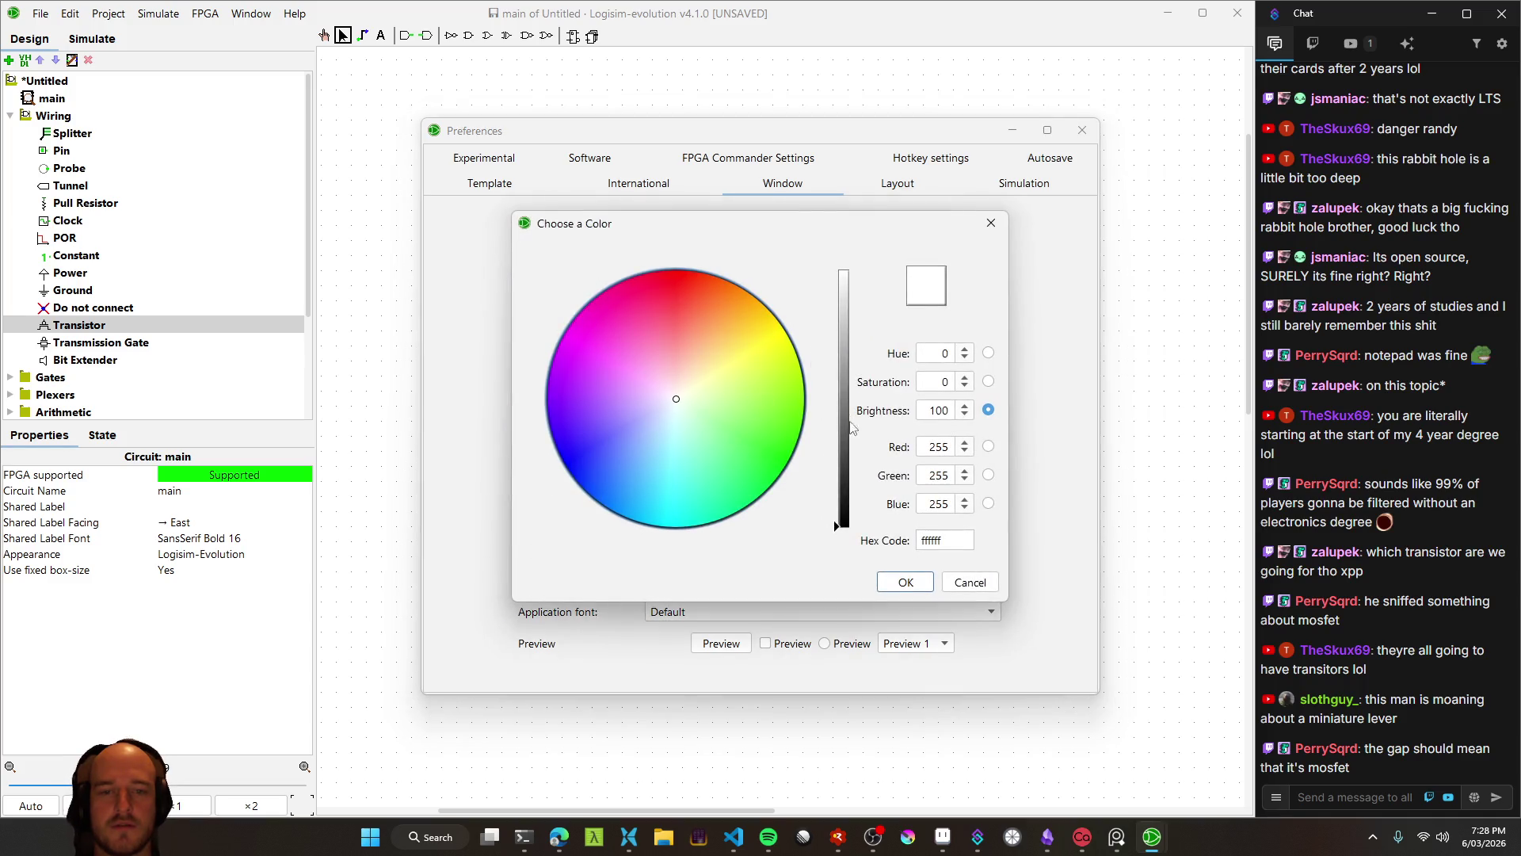
left_click(842, 523)
left_click(906, 582)
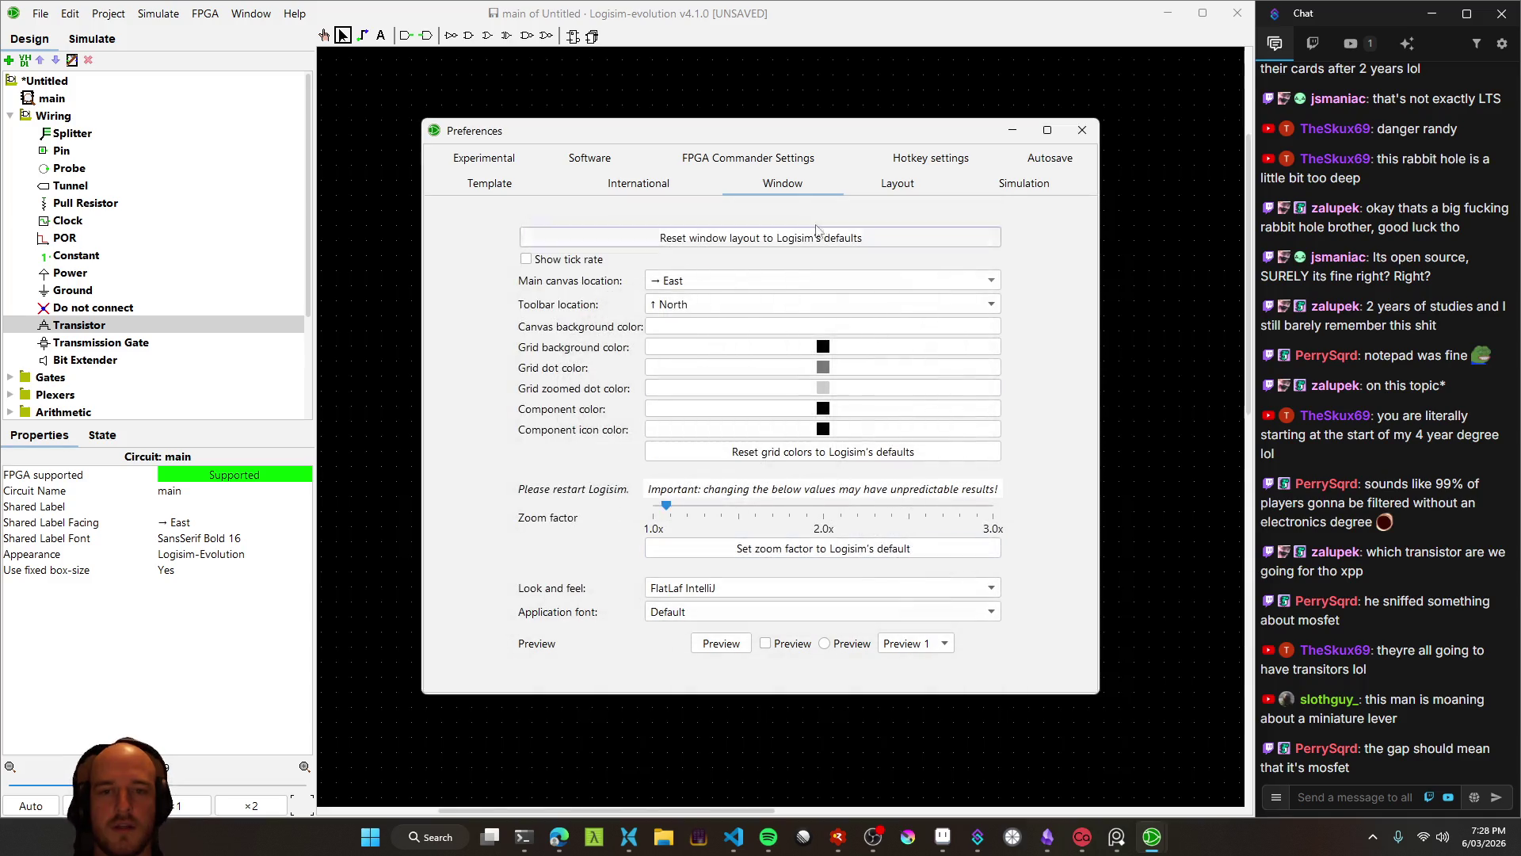
mouse_move(766, 133)
left_mouse_down()
mouse_move(854, 646)
mouse_move(828, 711)
mouse_move(795, 113)
mouse_move(784, 129)
left_mouse_up()
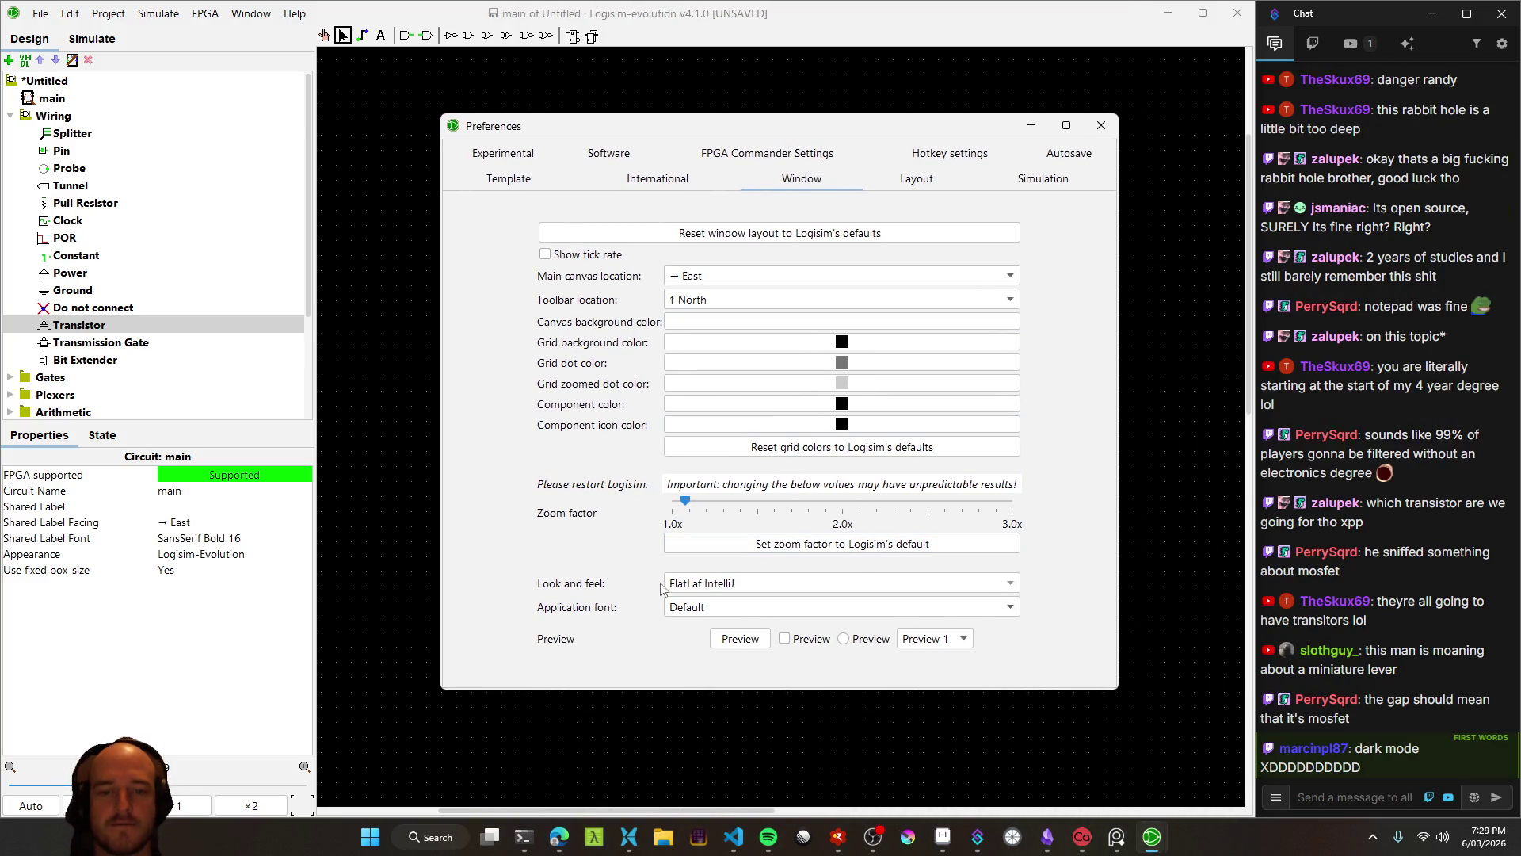
Choose FlatLaf Dark as the look and feel, then close Preferences
left_click(711, 586)
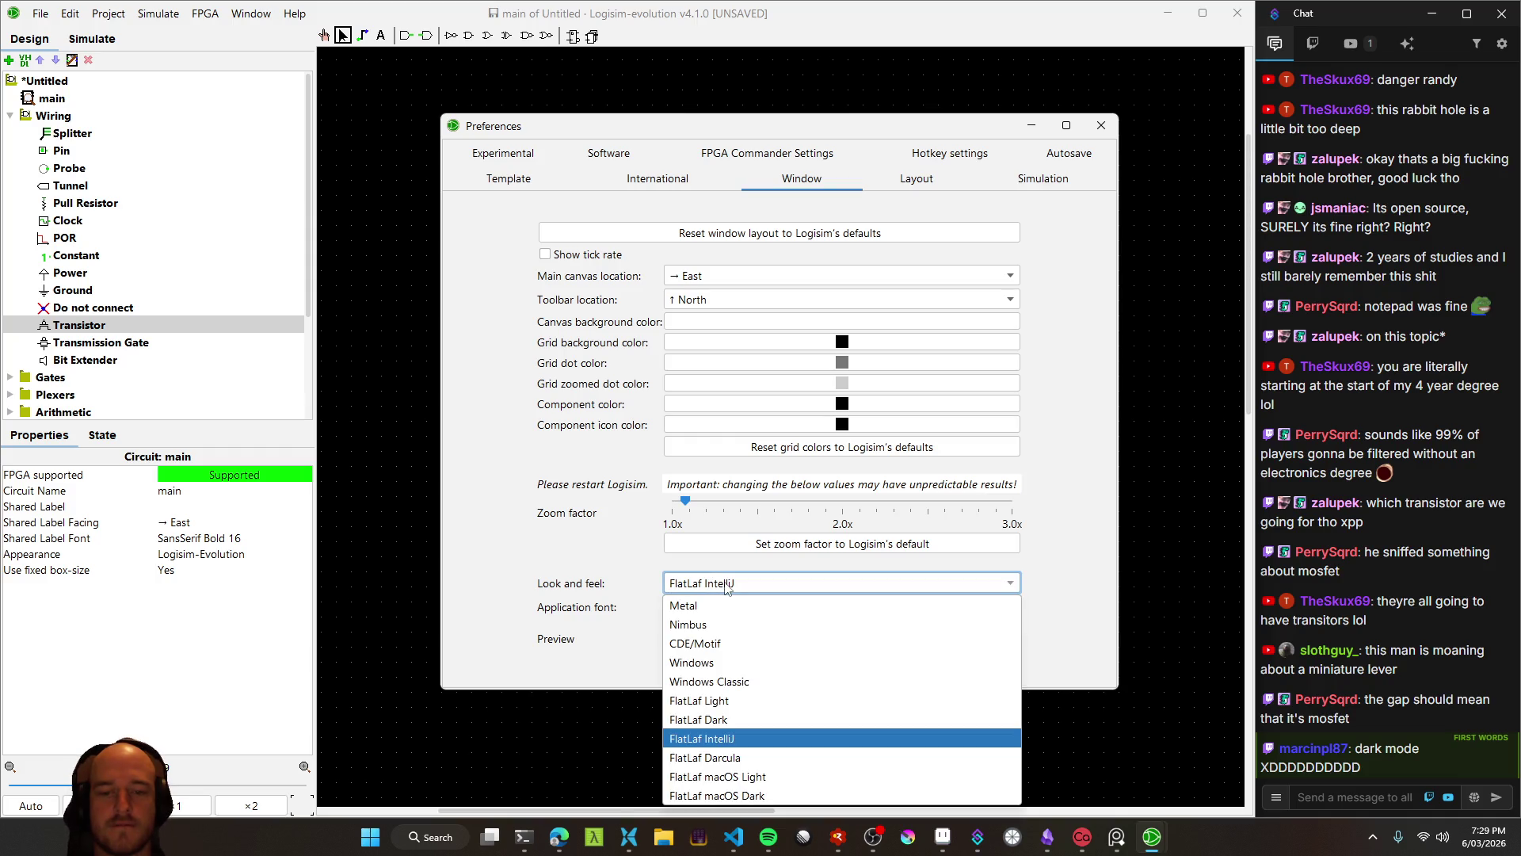
left_click(737, 717)
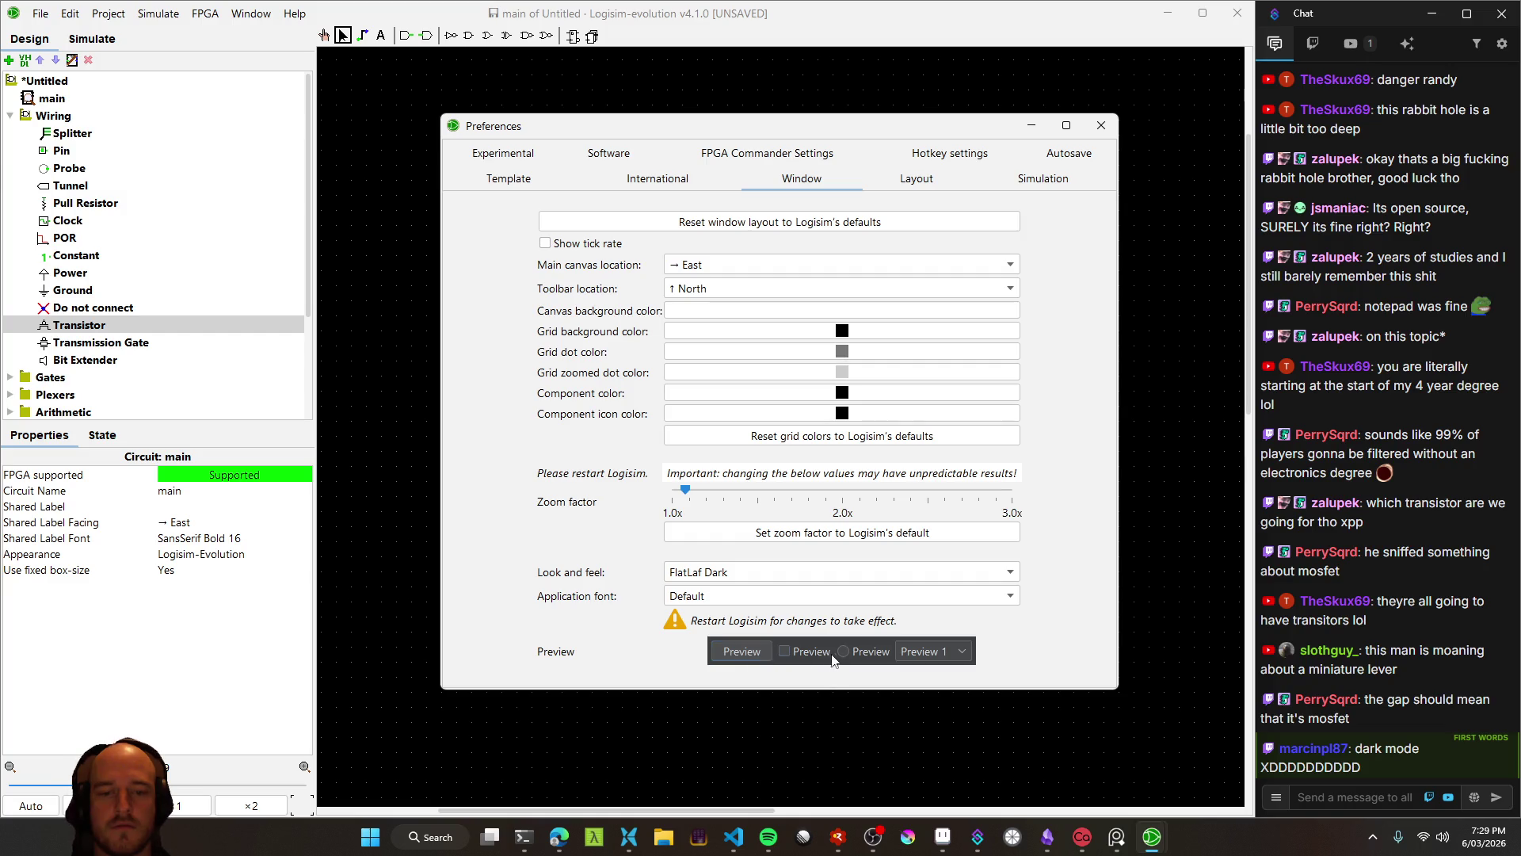
left_click(736, 657)
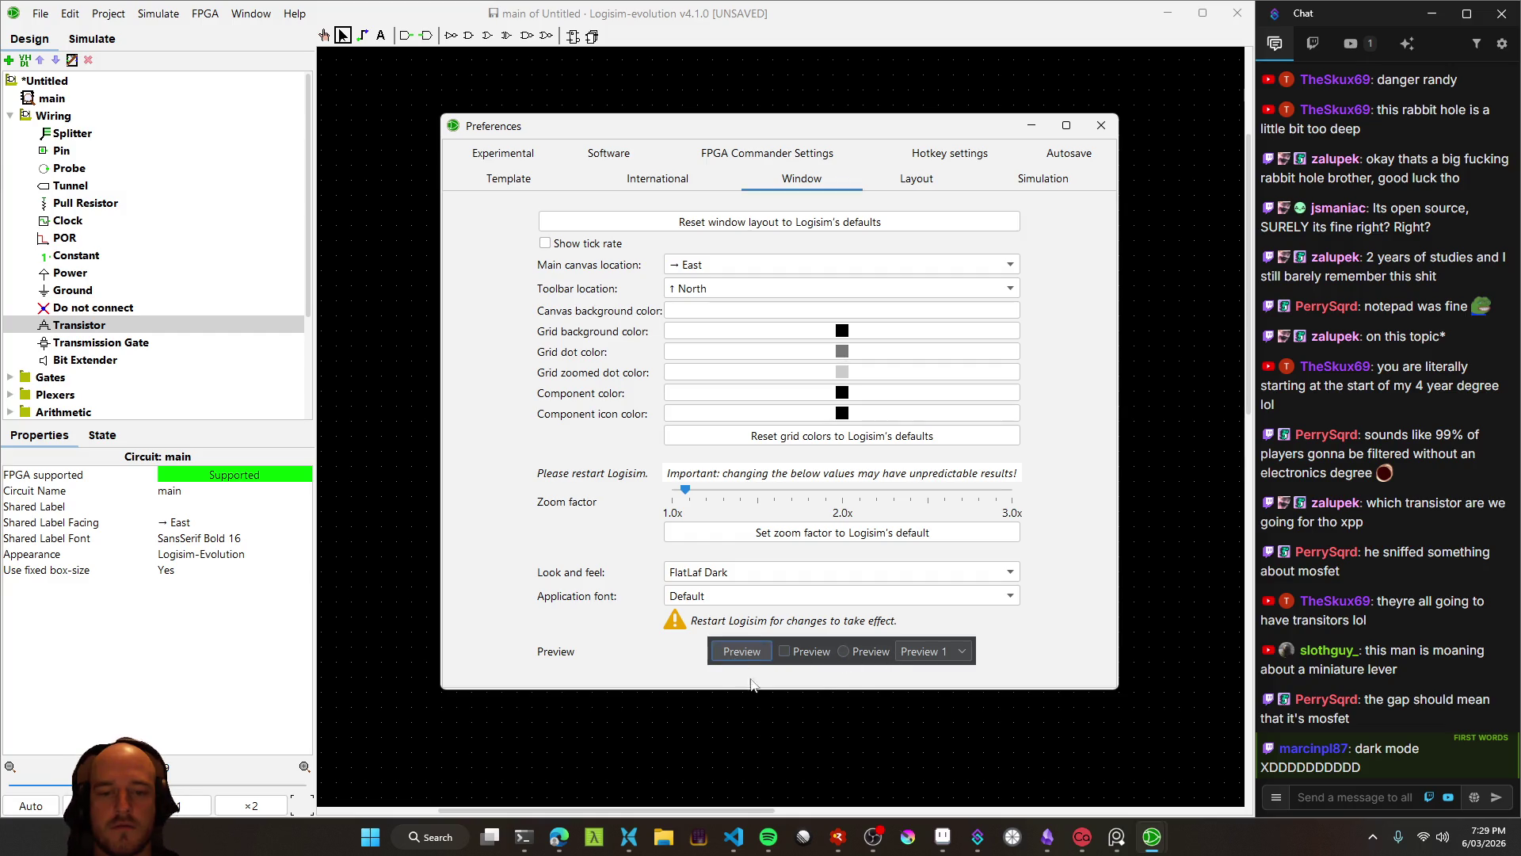
left_click(794, 572)
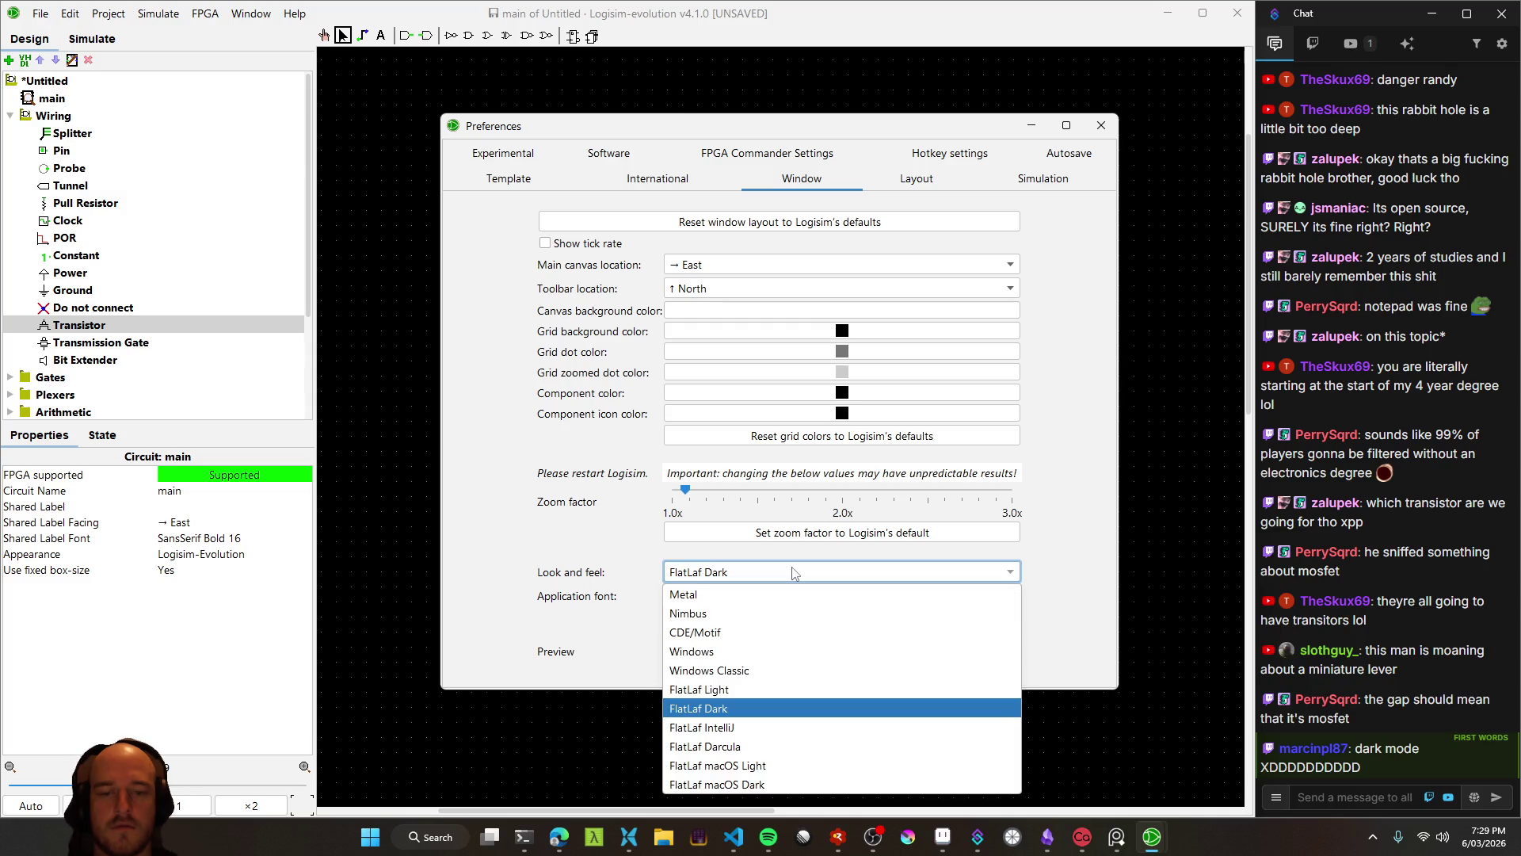
left_click(764, 670)
left_click(755, 574)
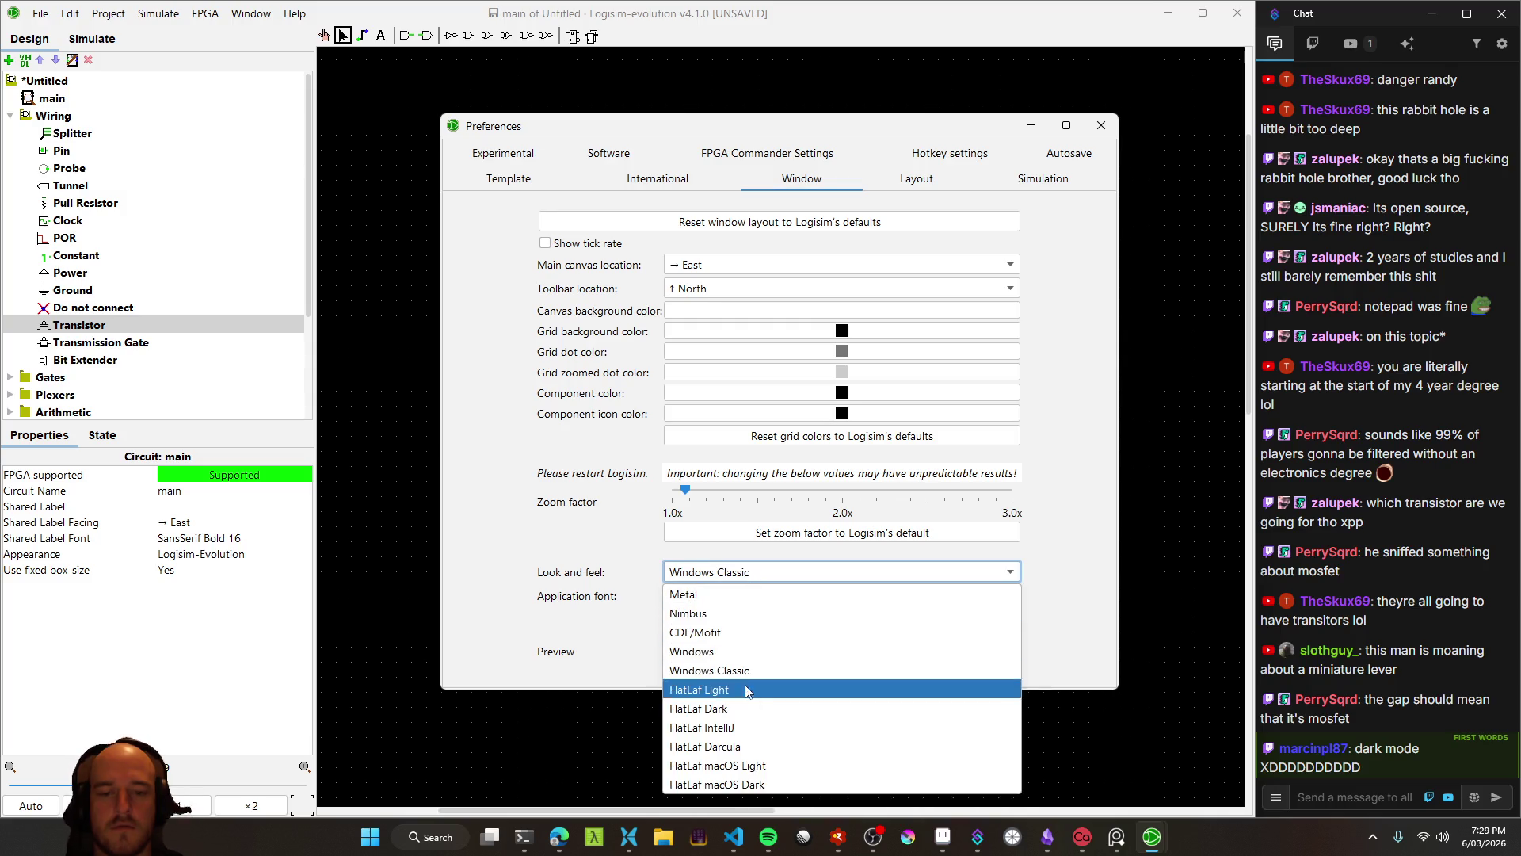
left_click(741, 710)
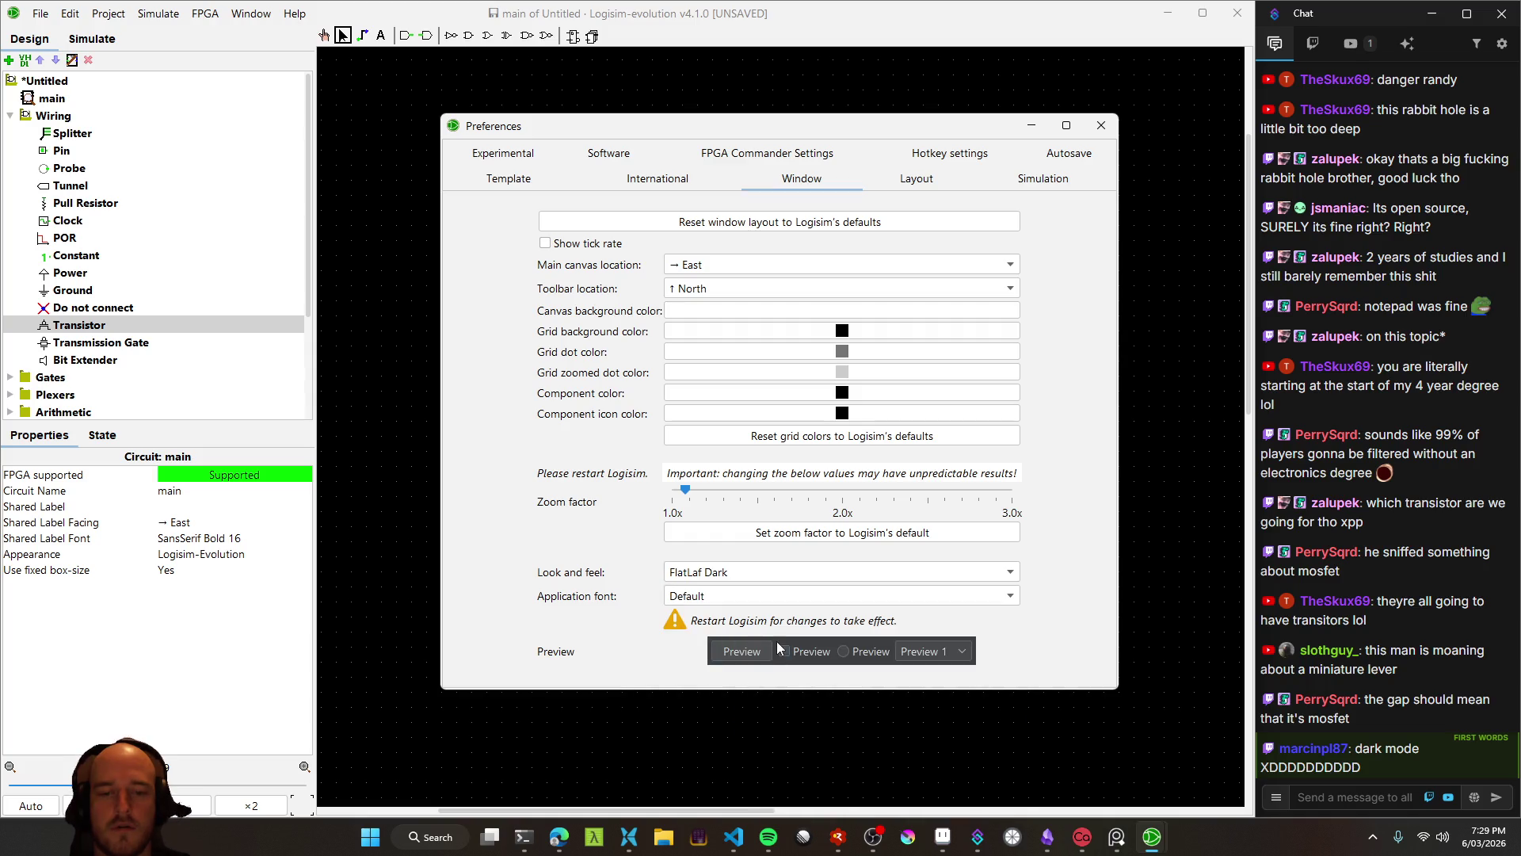
left_click(1100, 131)
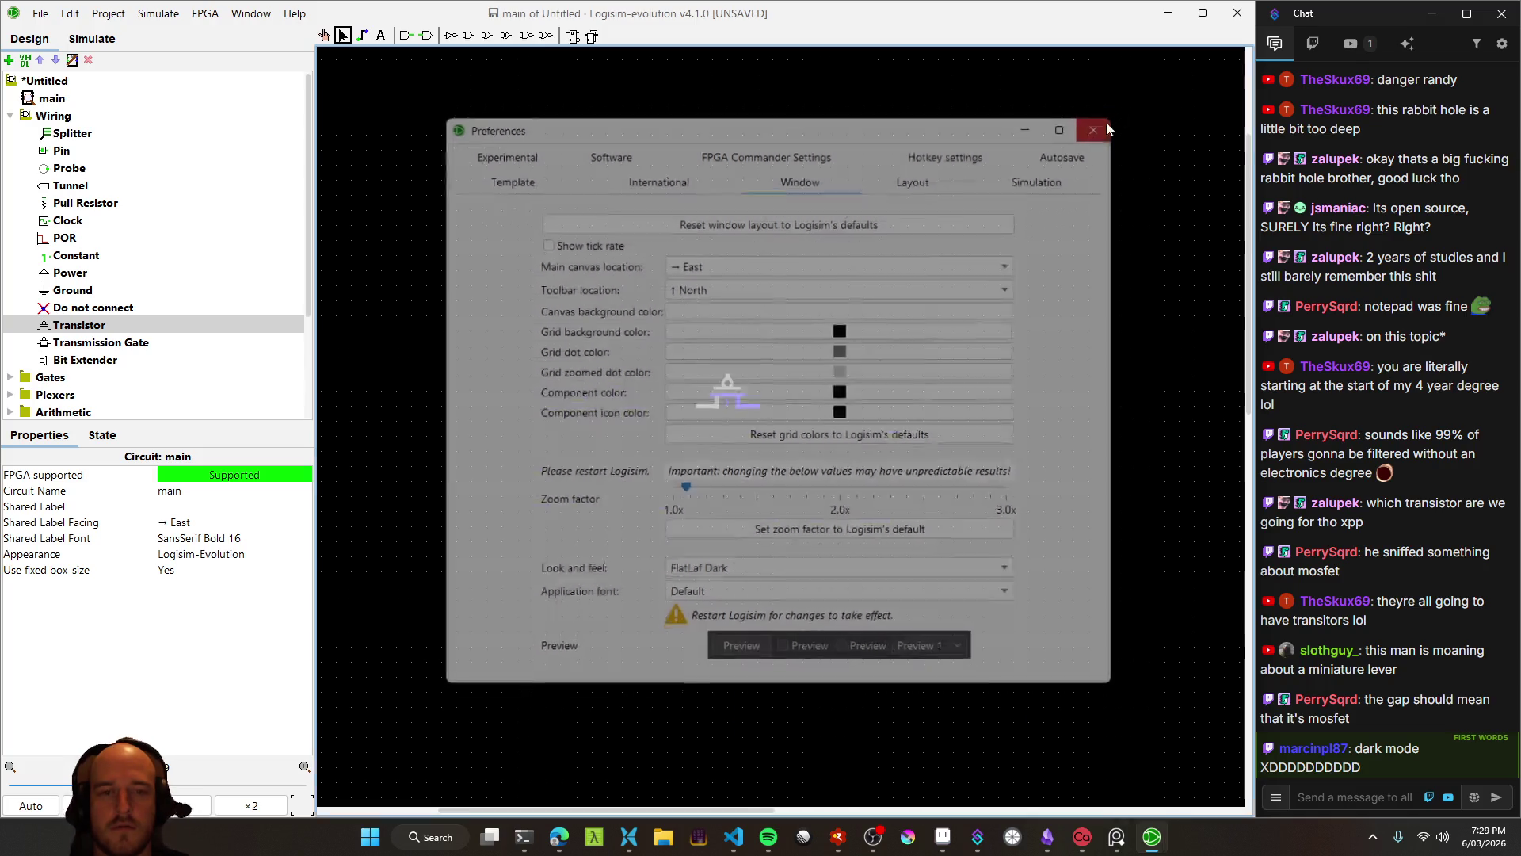
left_click(1238, 13)
left_click(687, 435)
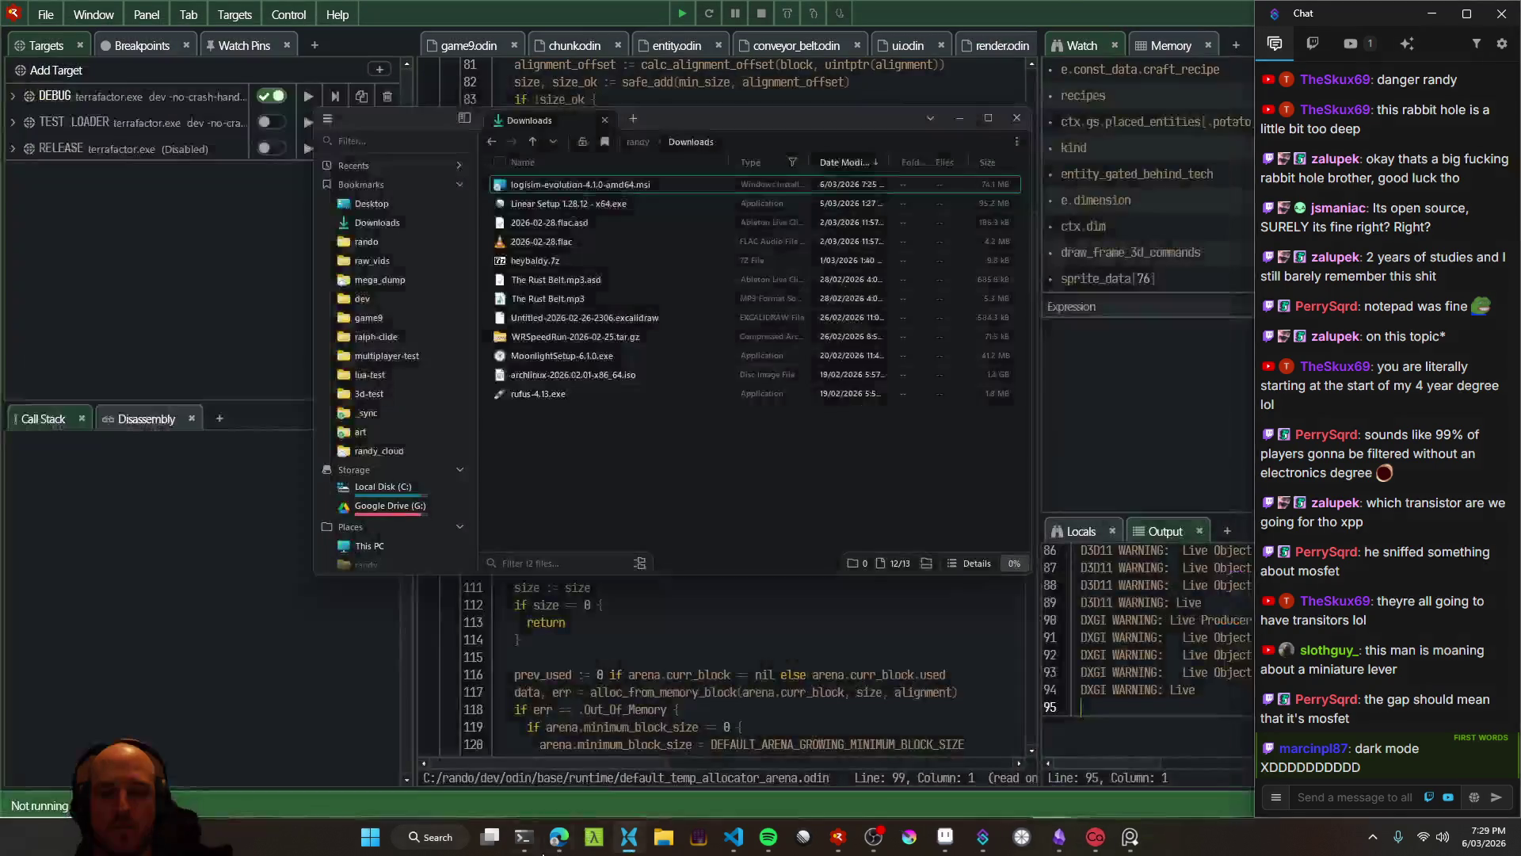
left_click(479, 846)
type("logisim")
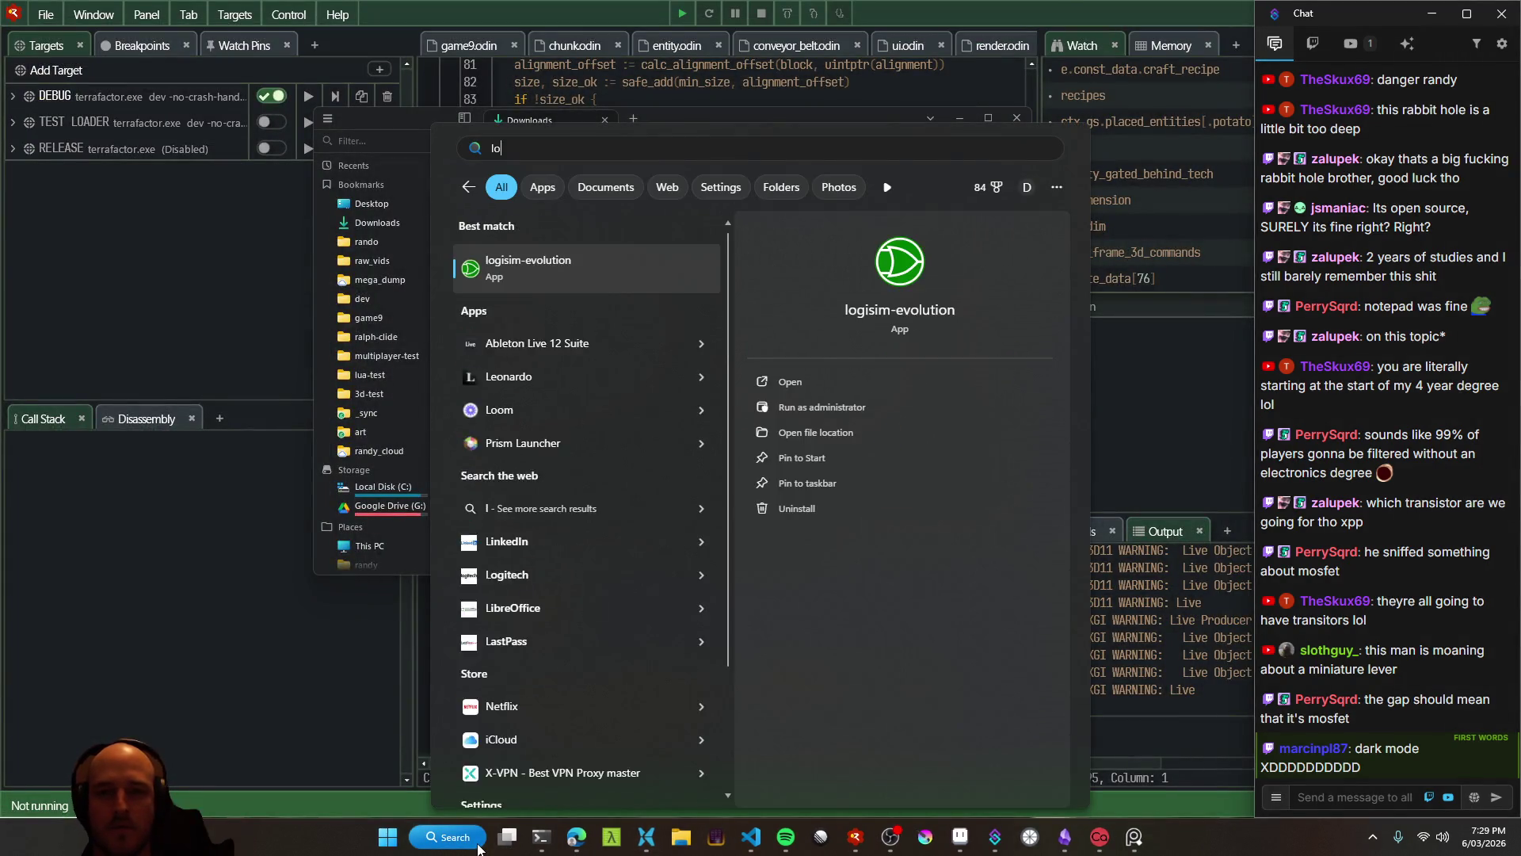
key("Escape")
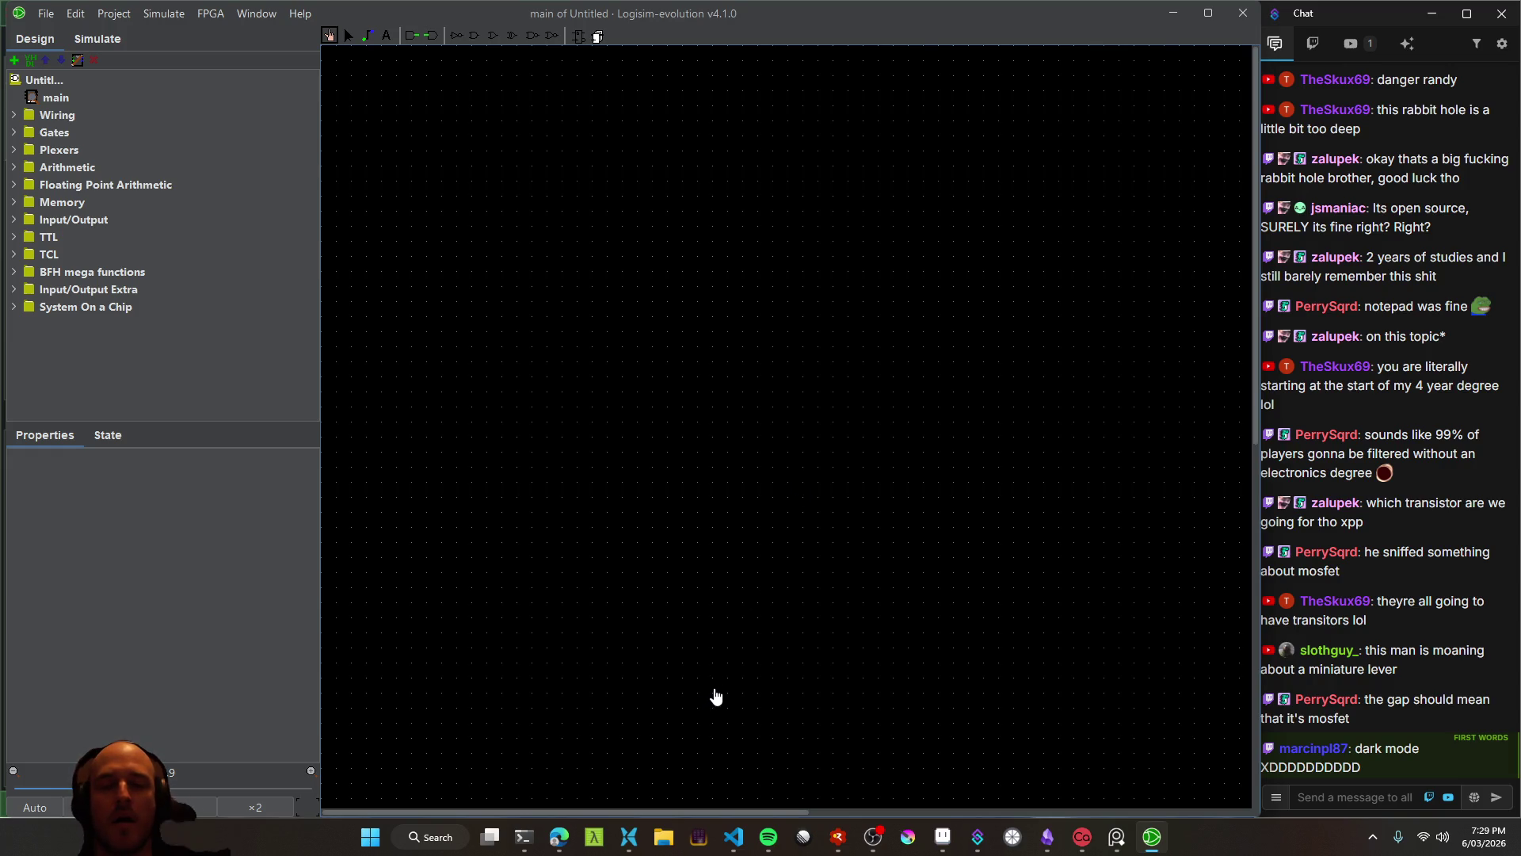
left_click(559, 837)
Switch to the Google AI Mode conversation and look over its earlier answers
scroll(87, 443, "up", 2)
scroll(95, 464, "down", 2)
scroll(104, 475, "up", 3)
left_click(72, 76)
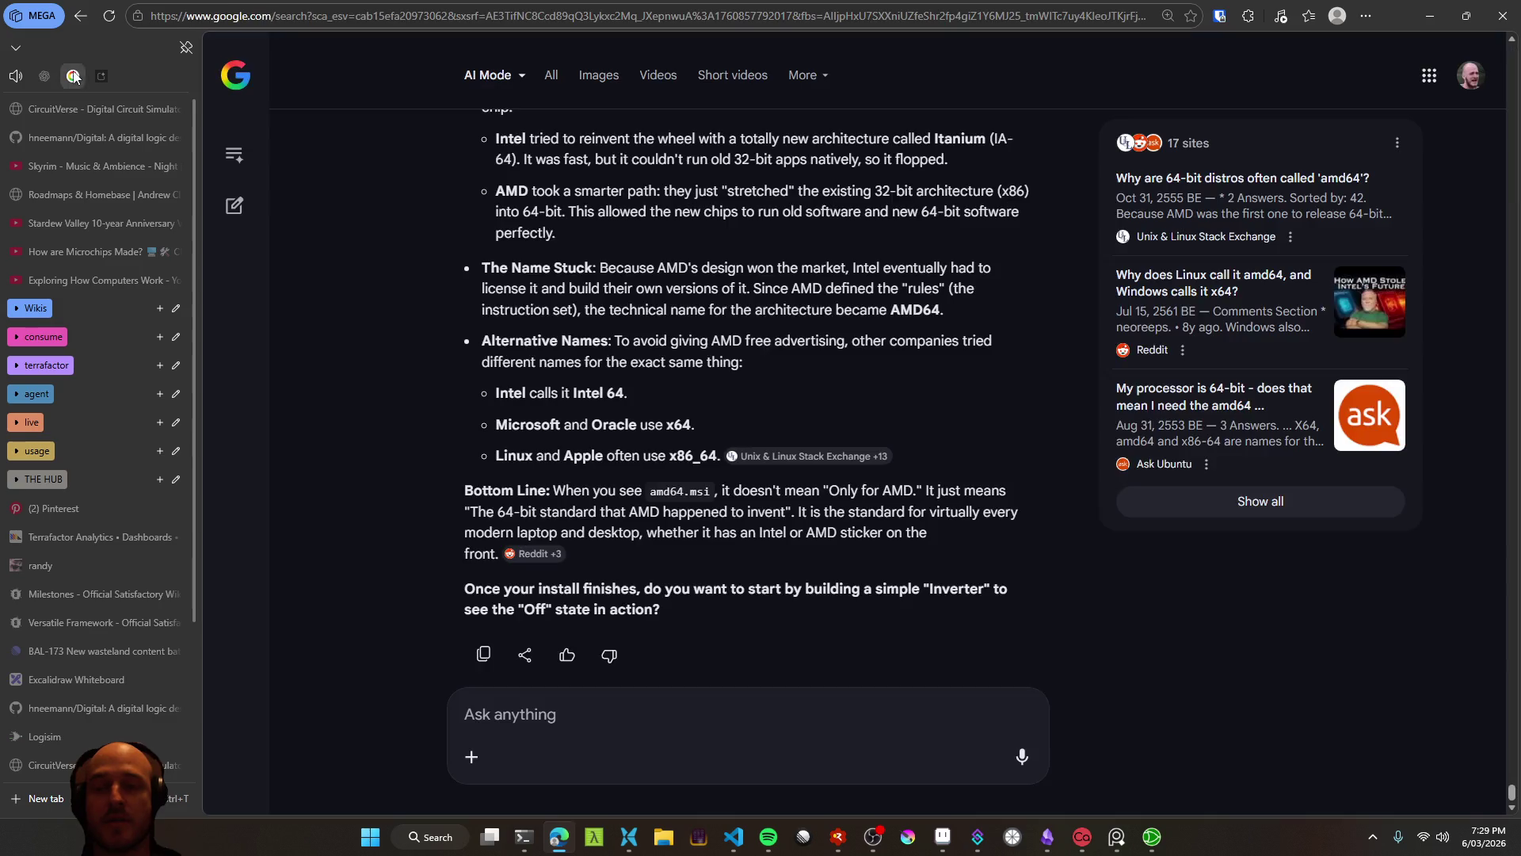
scroll(648, 477, "up", 10)
scroll(649, 477, "down", 15)
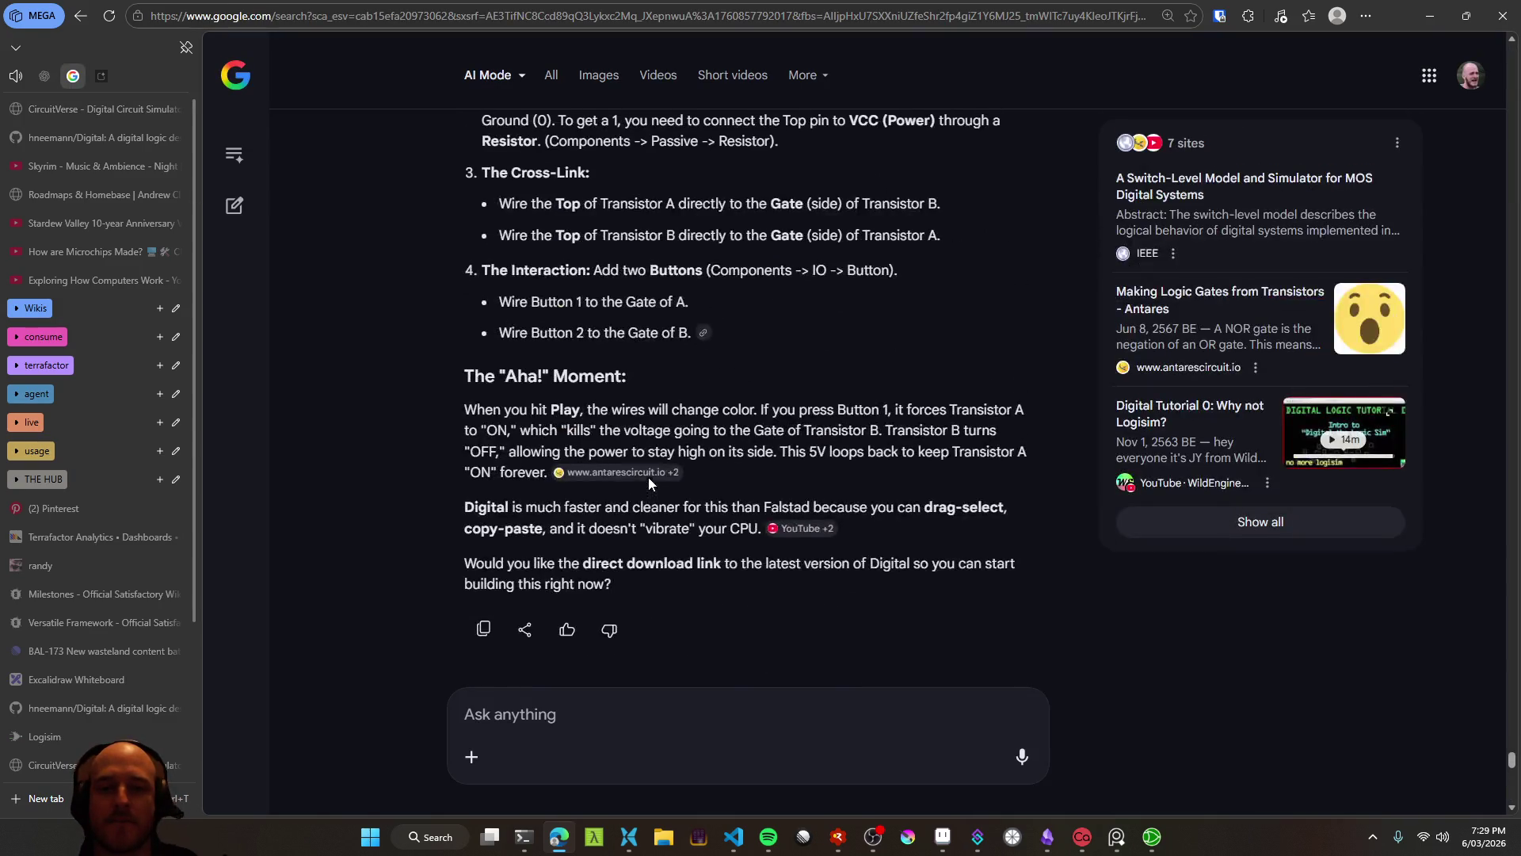
scroll(648, 477, "up", 10)
scroll(648, 477, "up", 2)
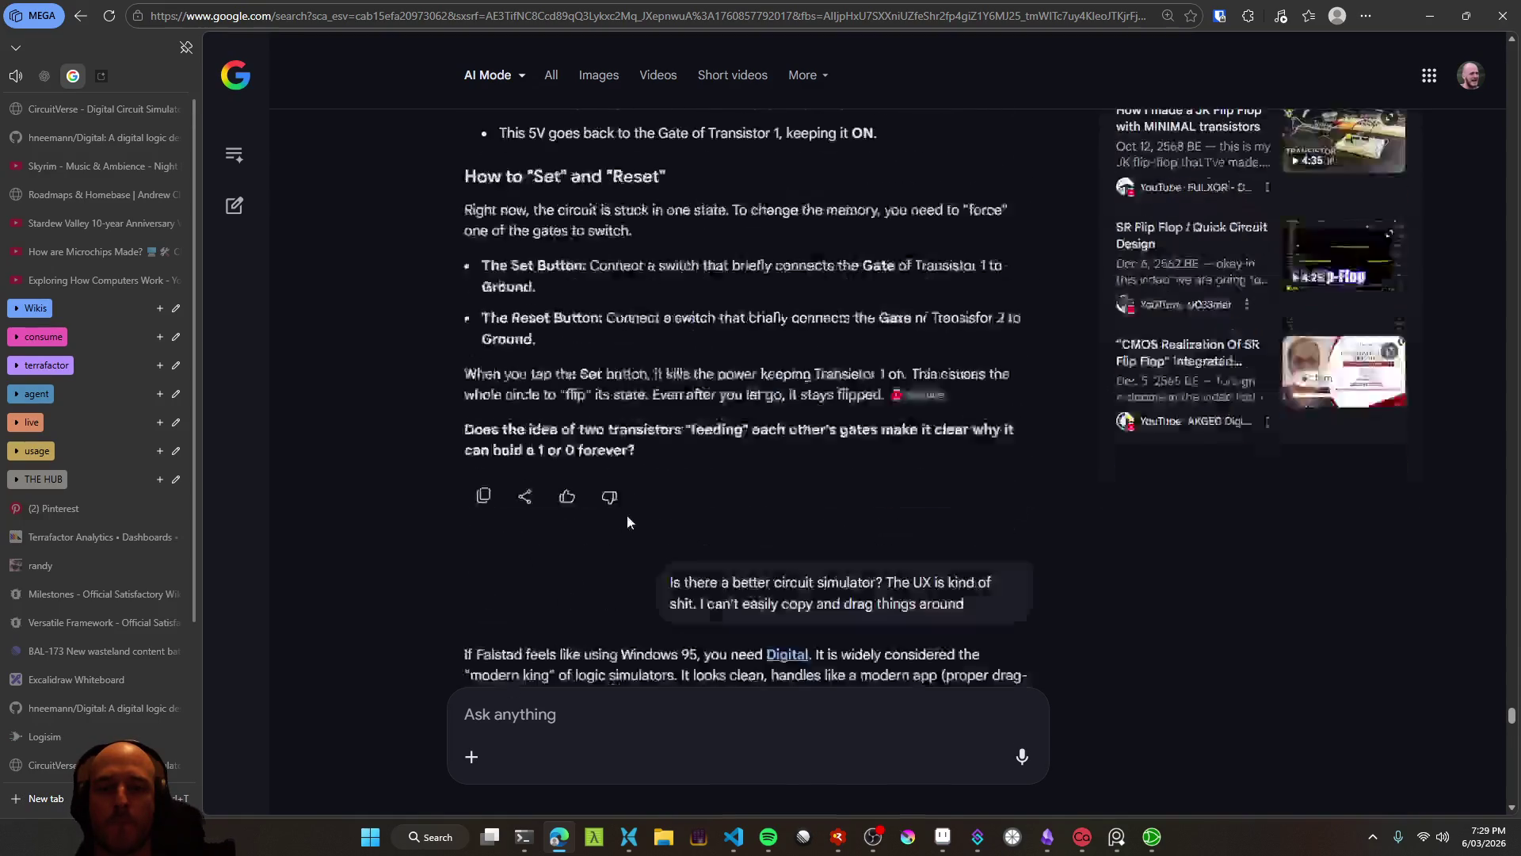
scroll(626, 515, "down", 15)
scroll(652, 583, "down", 10)
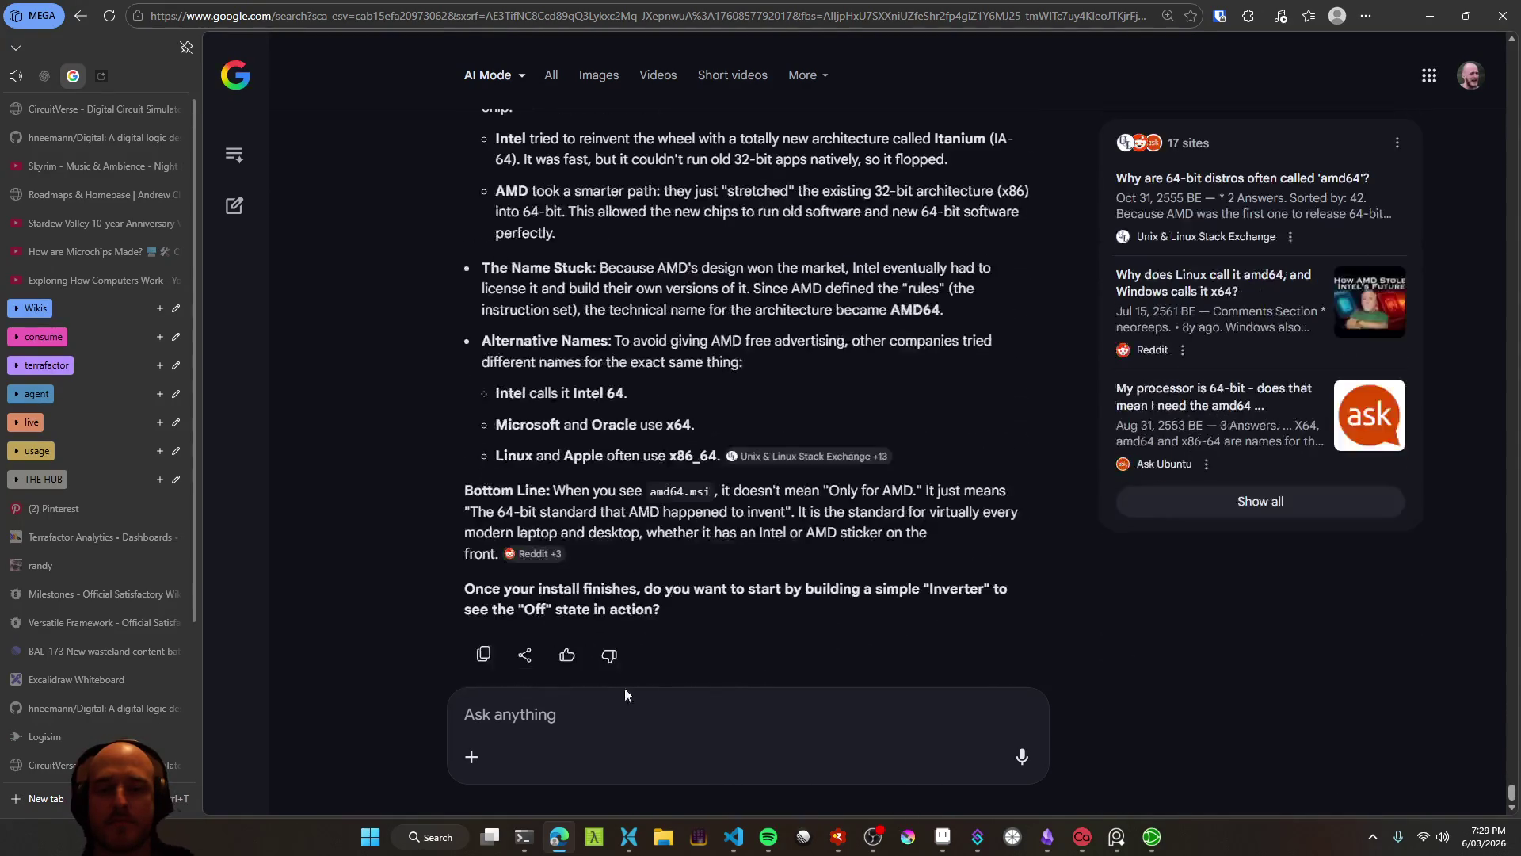
Dictate a request for a succinct transistor outline and read the 'Path to the CPU' answer
key("ctrl+super")
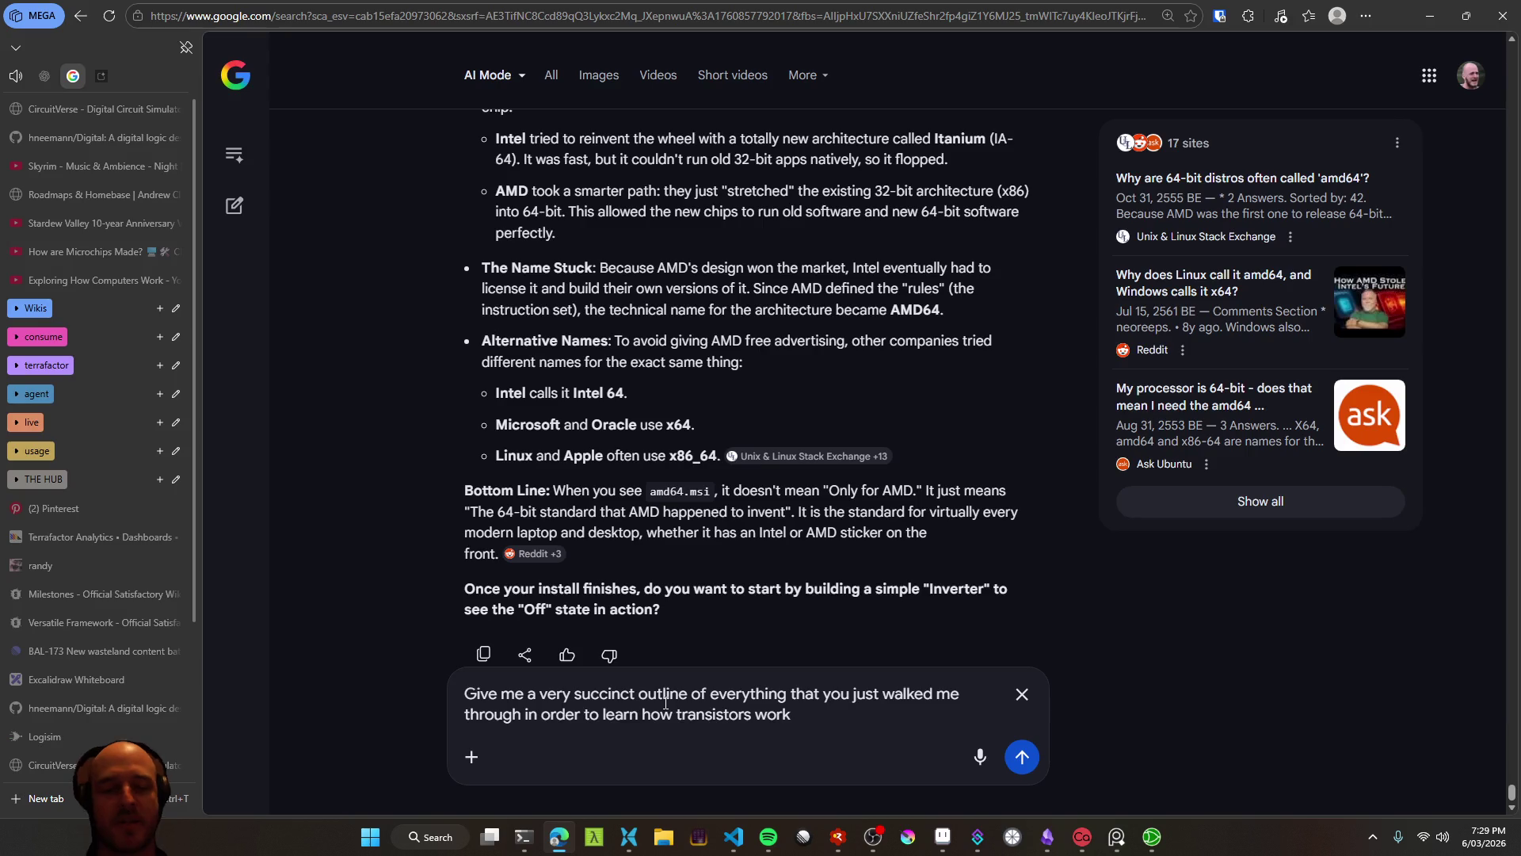
key("Return")
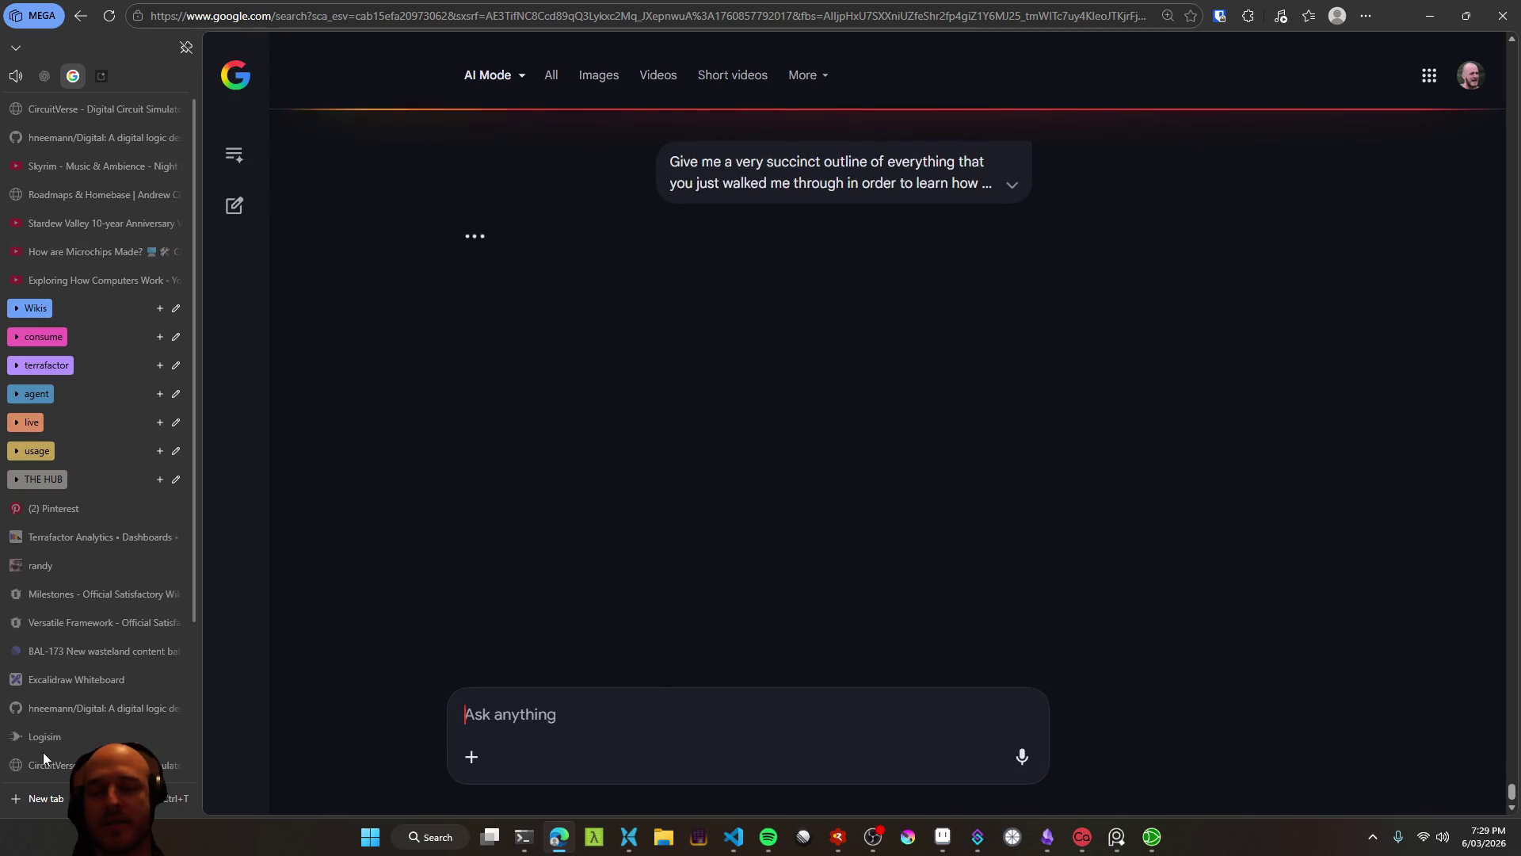
scroll(43, 753, "down", 3)
scroll(40, 450, "up", 3)
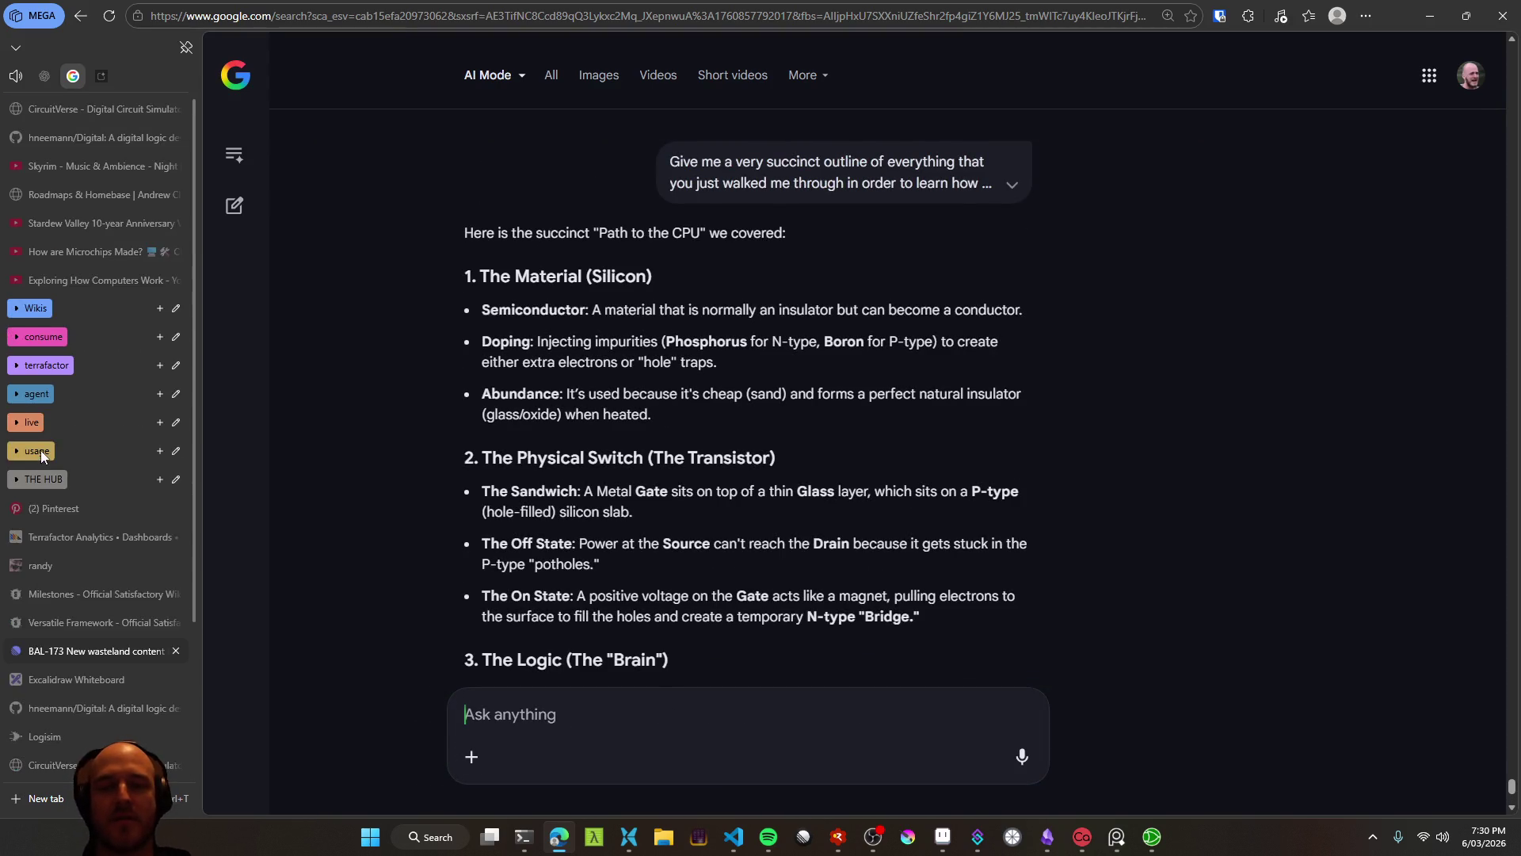
scroll(396, 477, "down", 3)
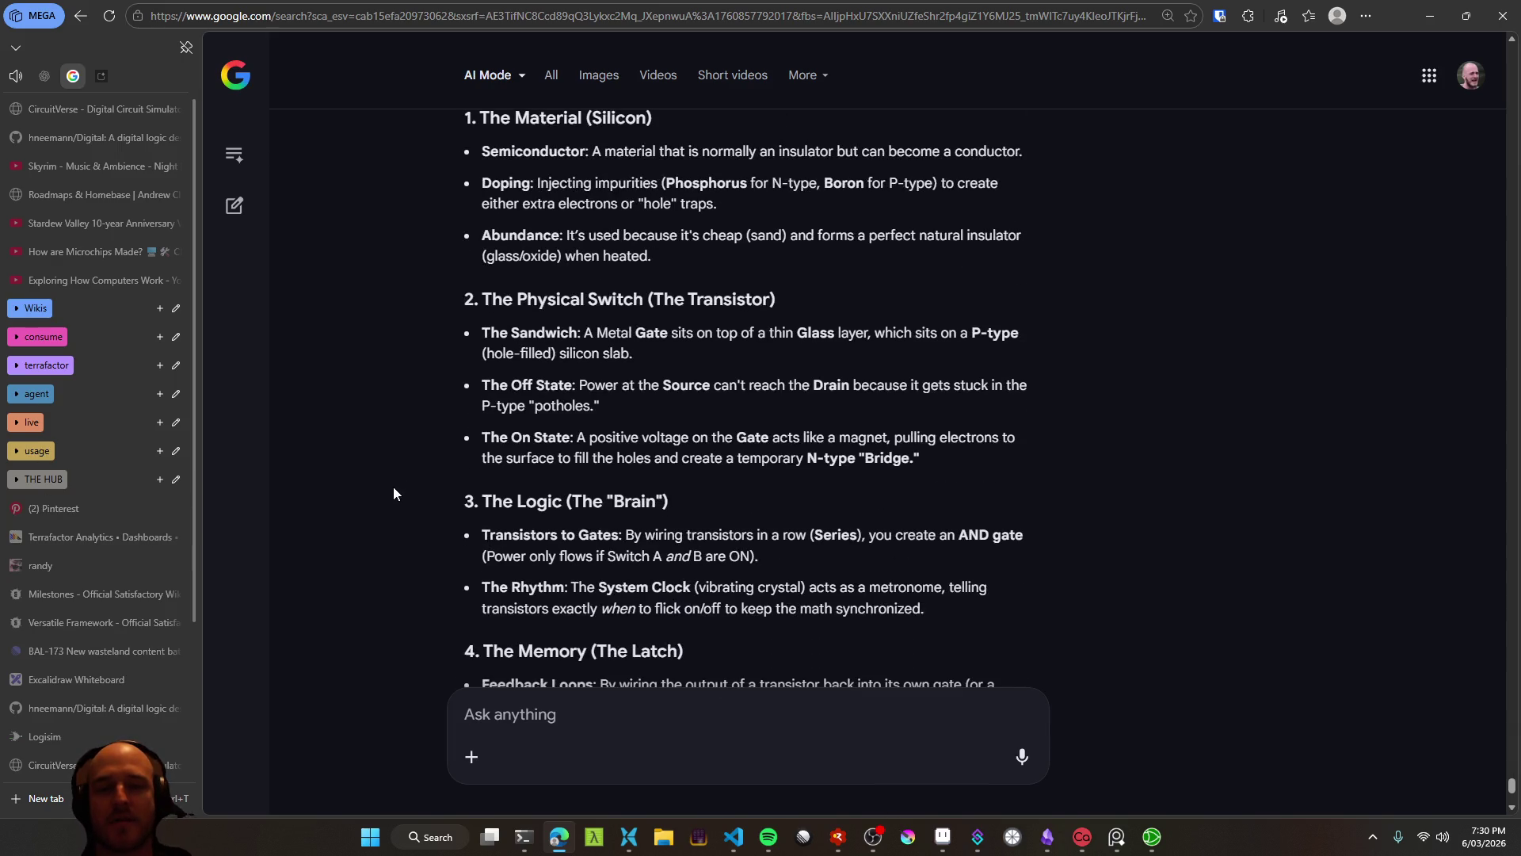
Minimise the browser and terminal to return to Logisim-evolution
left_click(1430, 15)
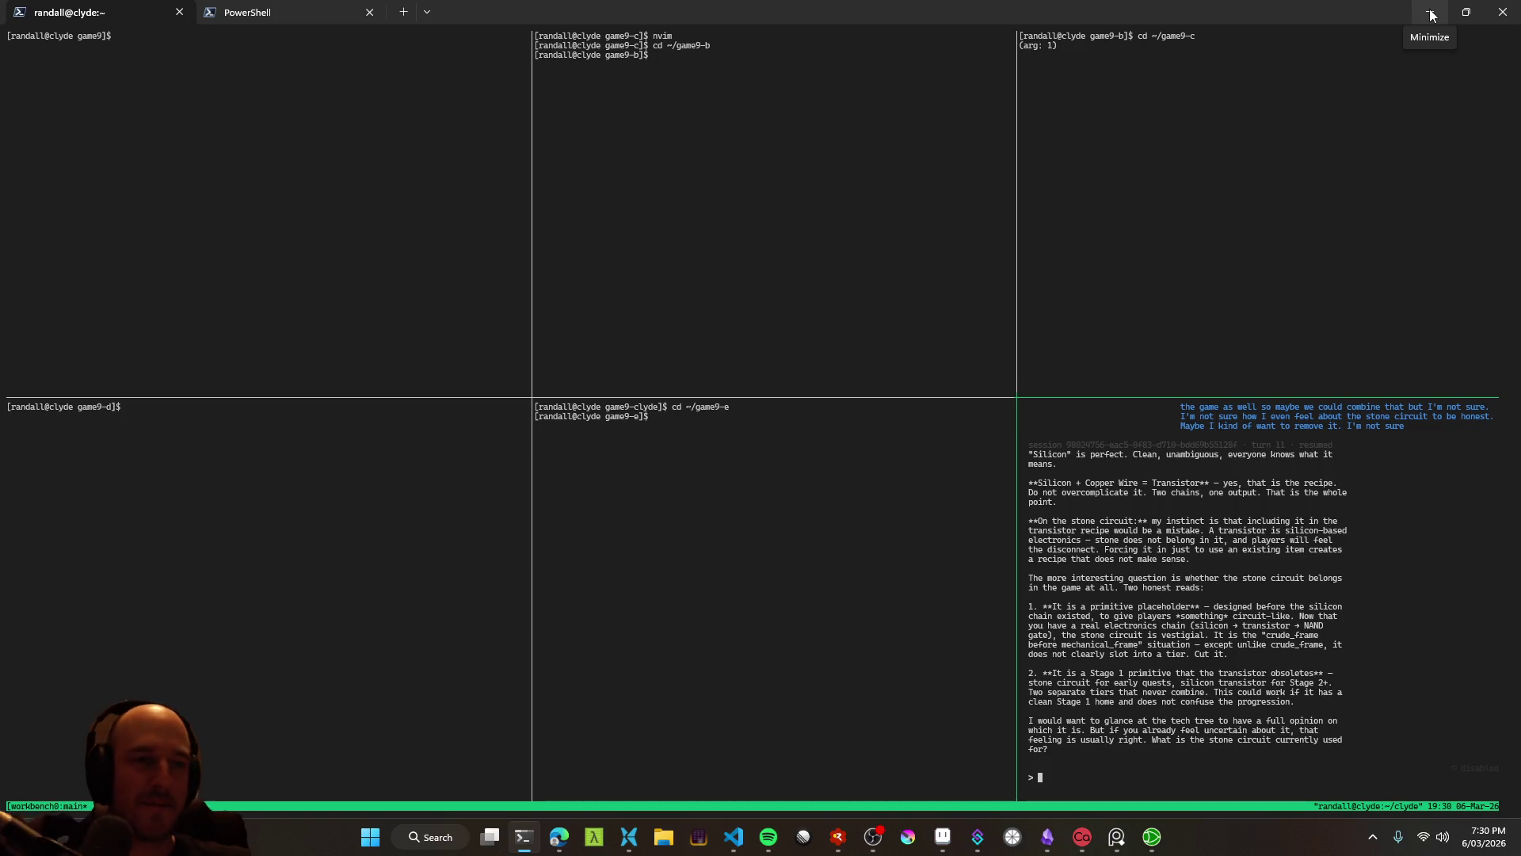
left_click(1430, 16)
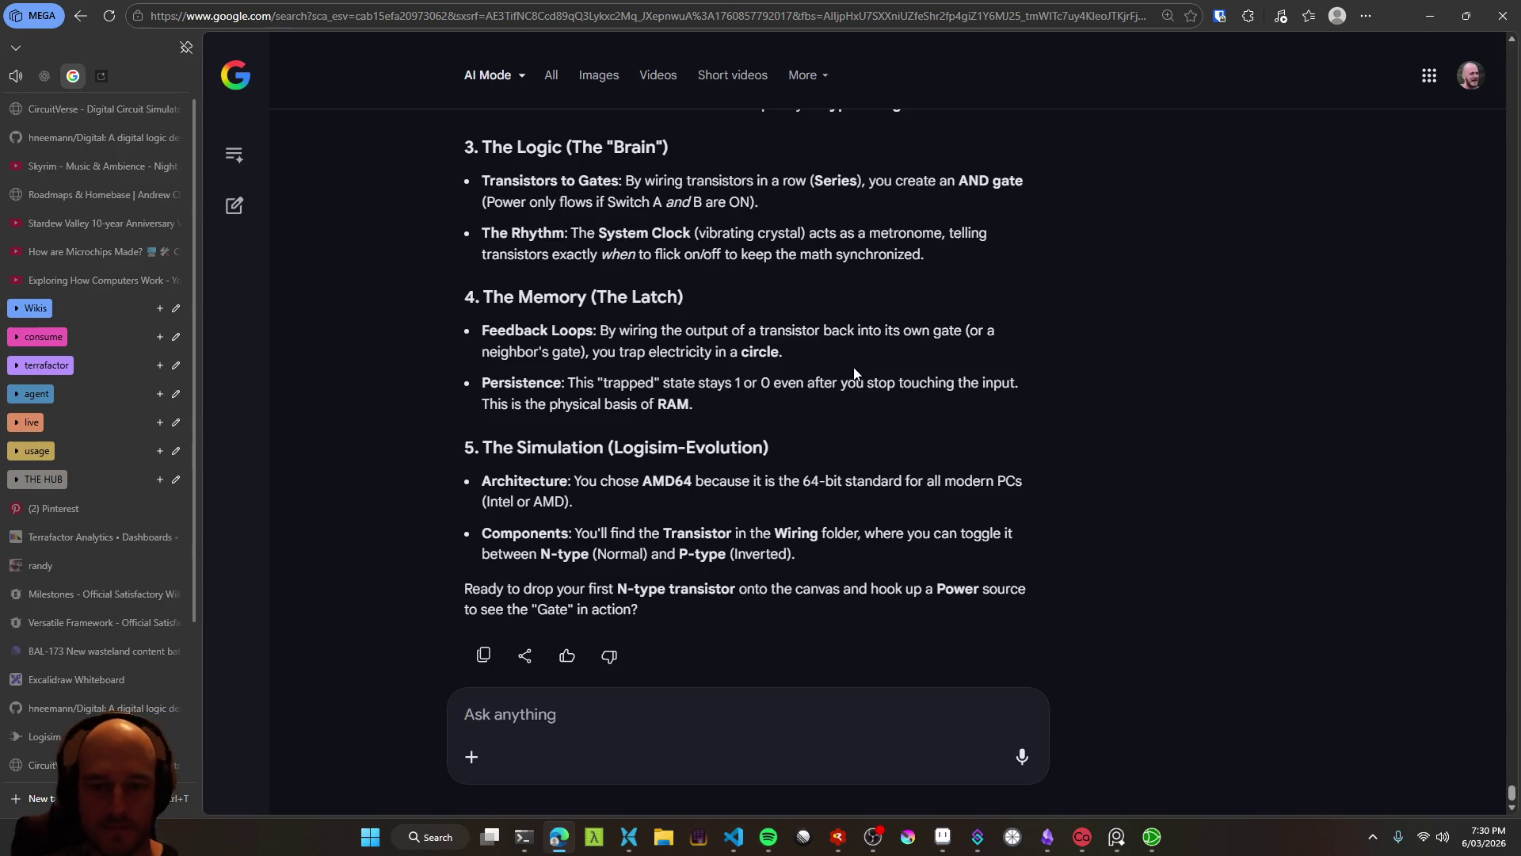
scroll(582, 616, "up", 10)
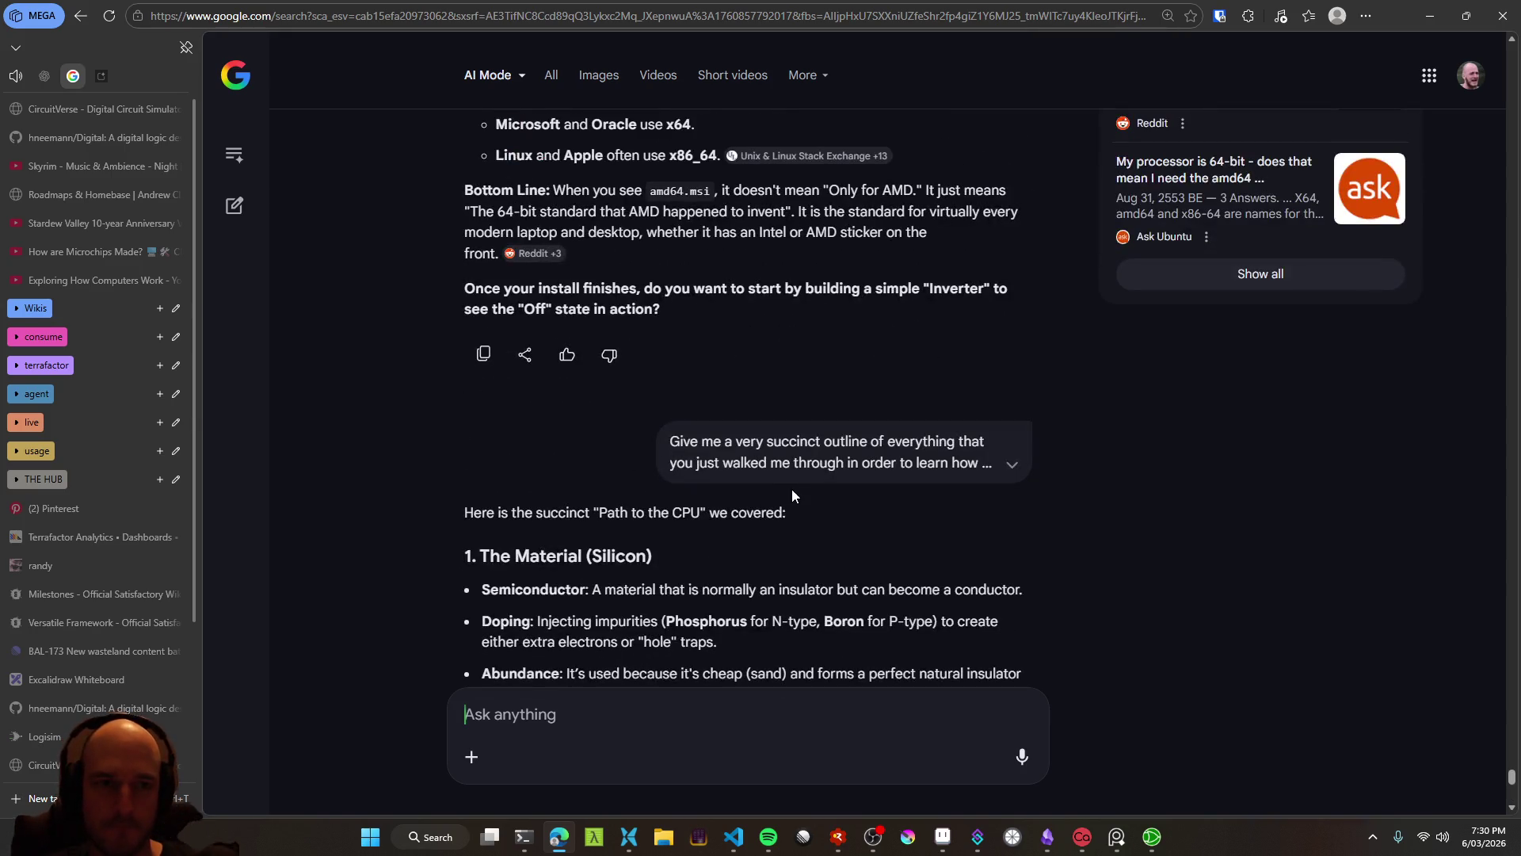
left_click(1430, 15)
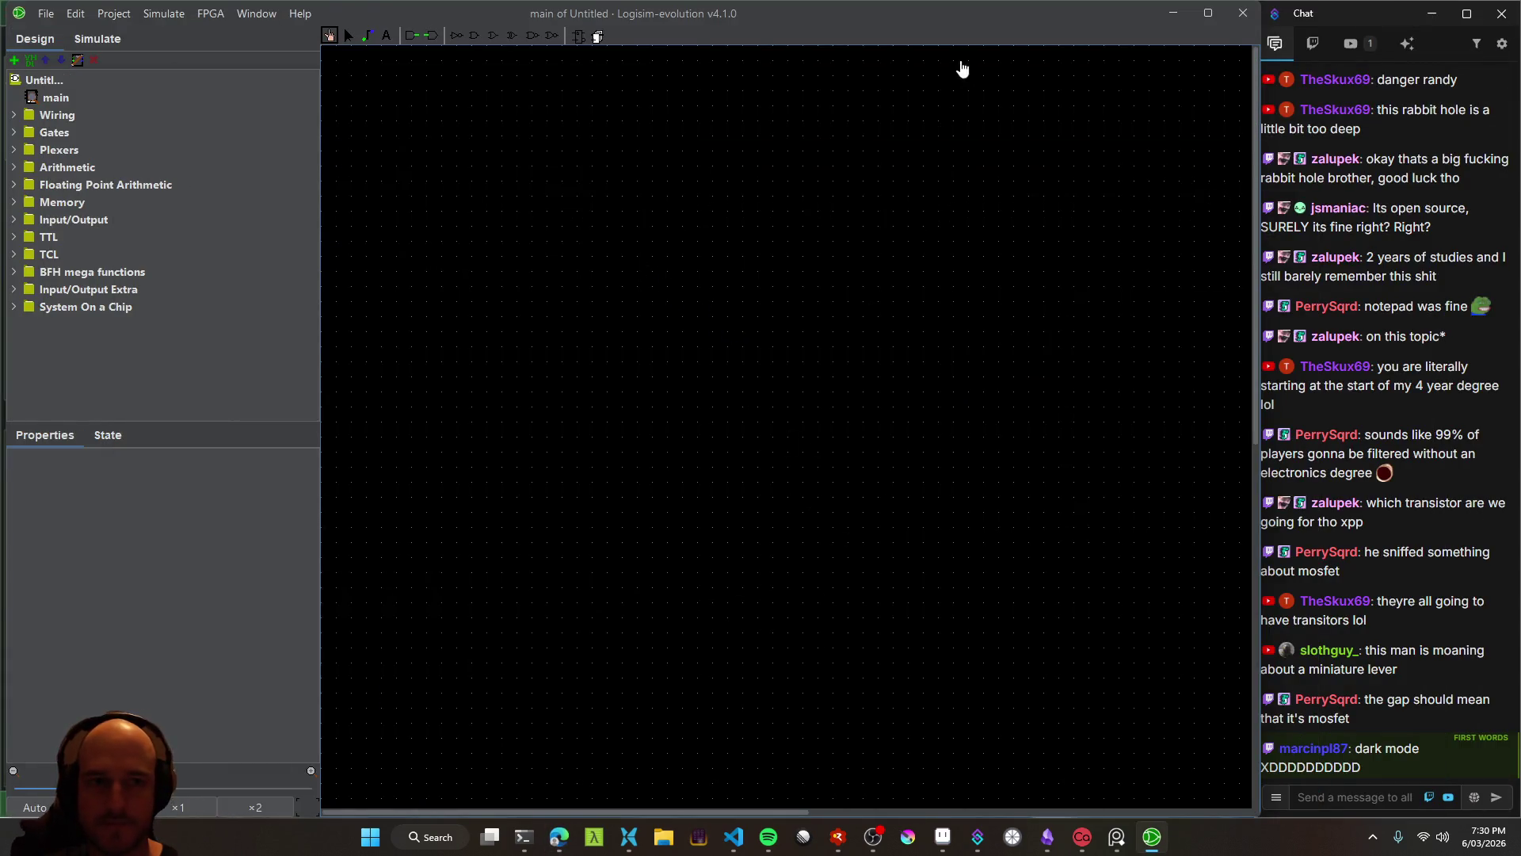
Look through the Wiring, Gates, Plexers, Arithmetic and Floating Point Arithmetic groups
left_click(14, 115)
left_click(14, 114)
left_click(13, 132)
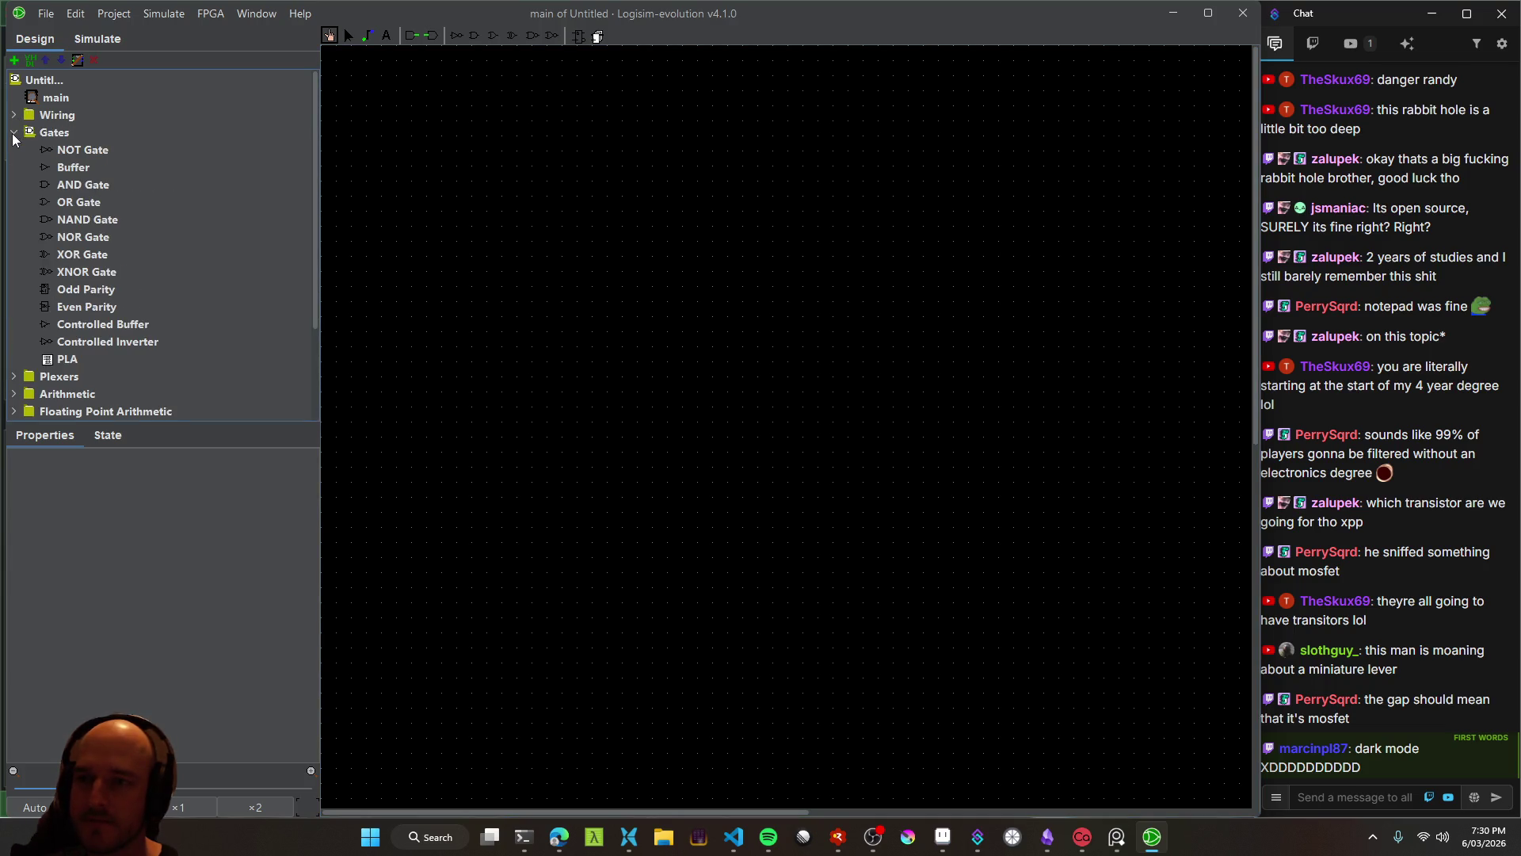
left_click(14, 133)
left_click(14, 151)
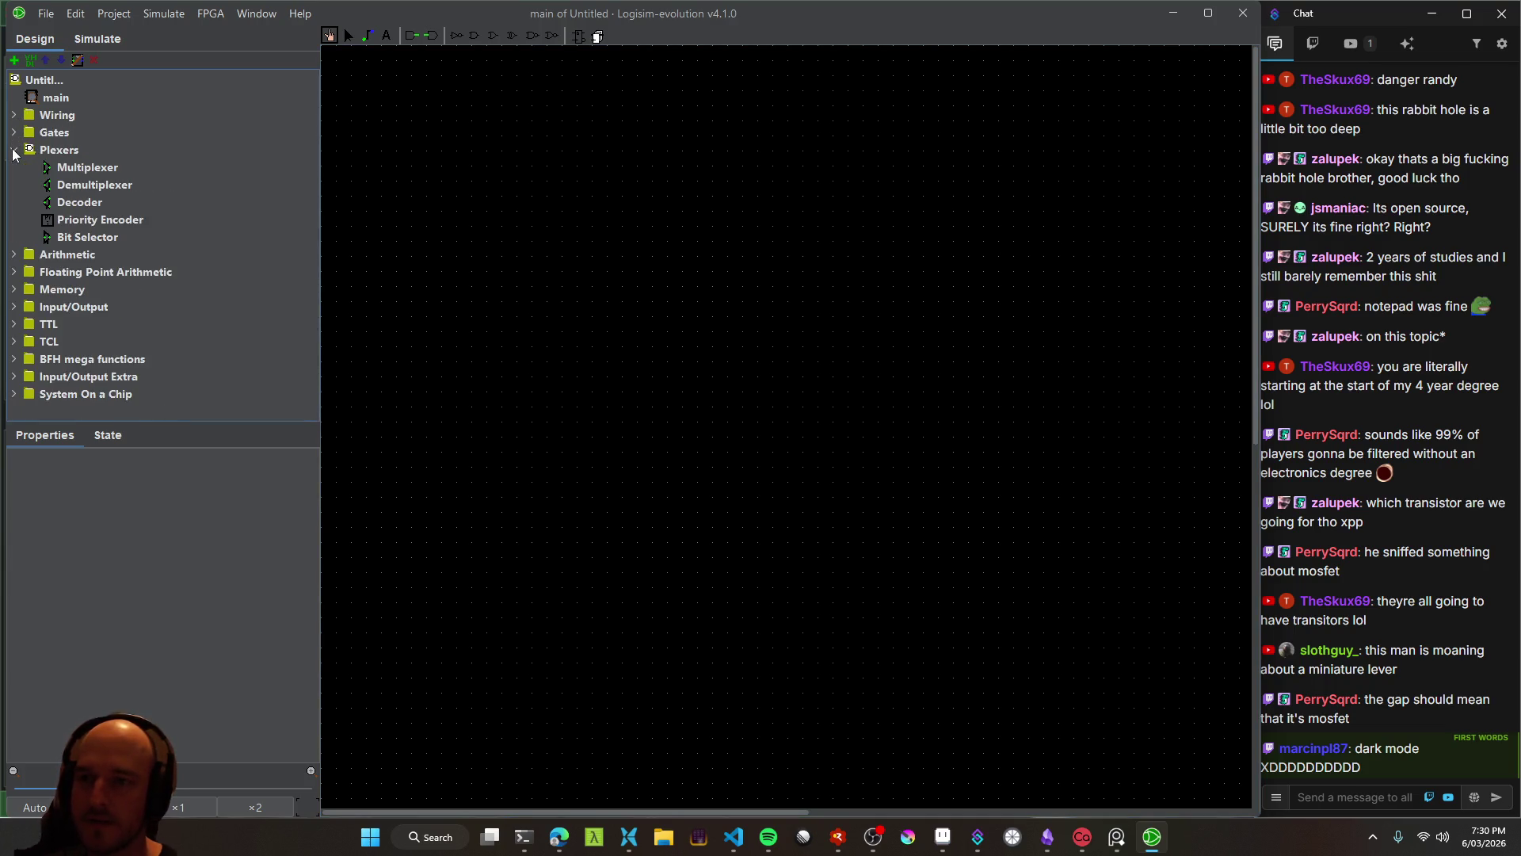
left_click(14, 150)
left_click(14, 167)
left_click(16, 169)
left_click(17, 185)
left_click(16, 123)
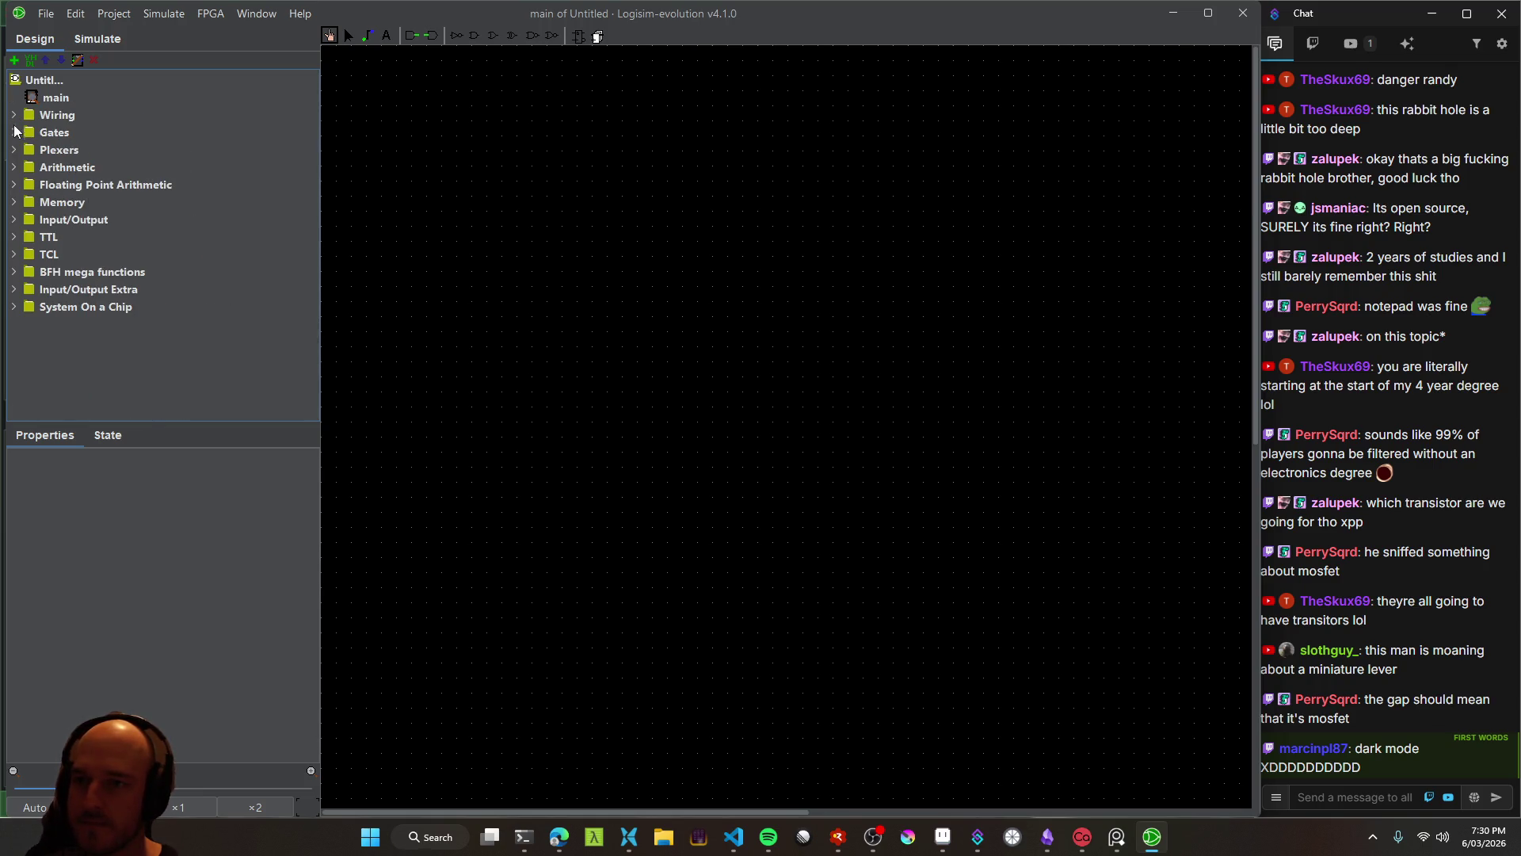
Inspect the TTL, Input/Output Extra and System On a Chip groups, ending with Wiring expanded
left_click(14, 237)
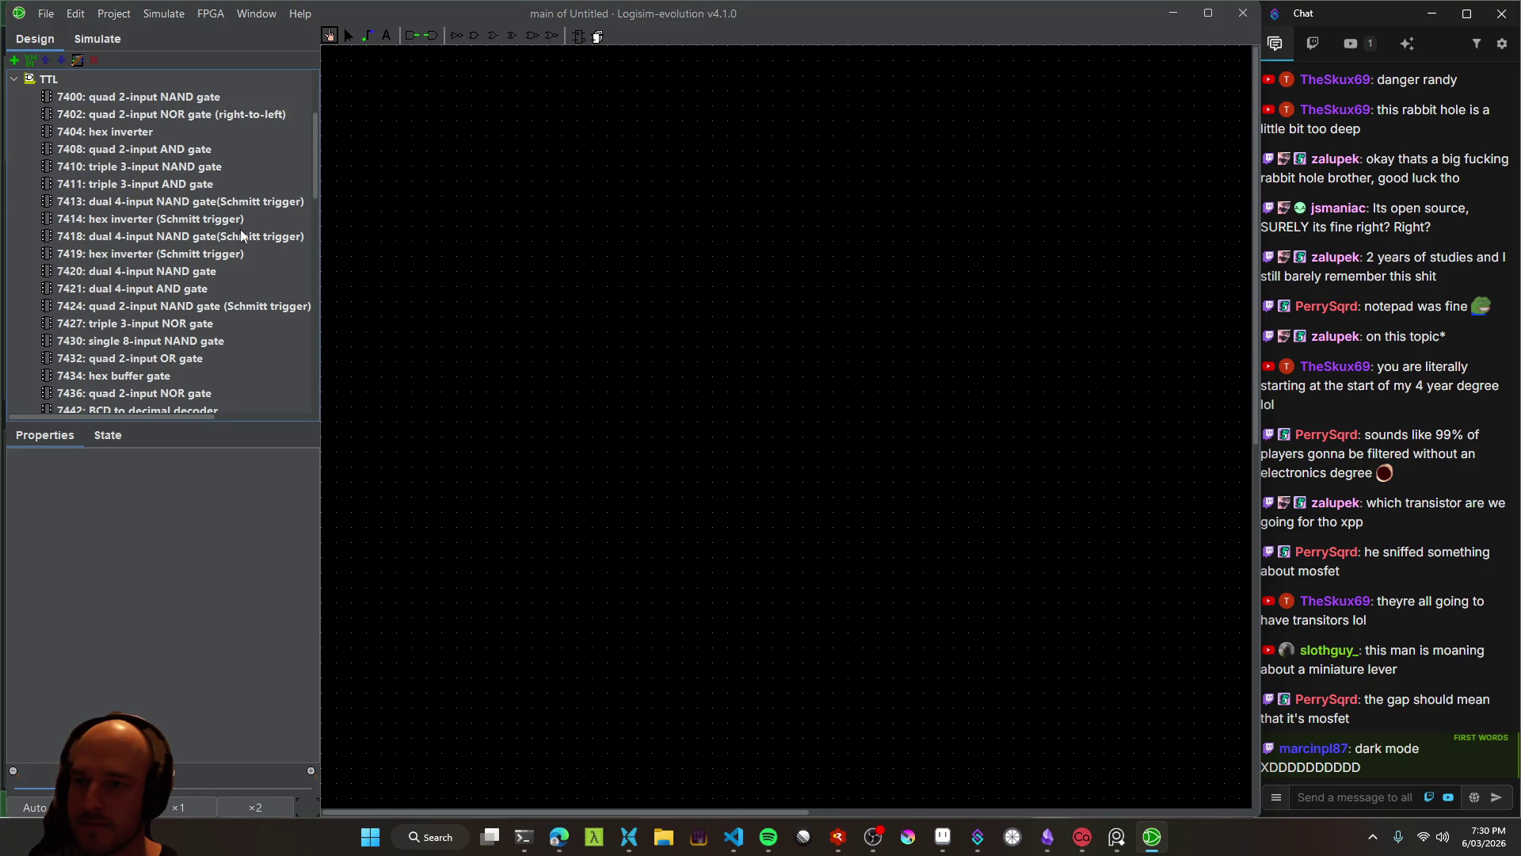
mouse_move(313, 164)
left_mouse_down()
mouse_move(315, 141)
mouse_move(286, 426)
mouse_move(292, 198)
mouse_move(175, 175)
left_mouse_up()
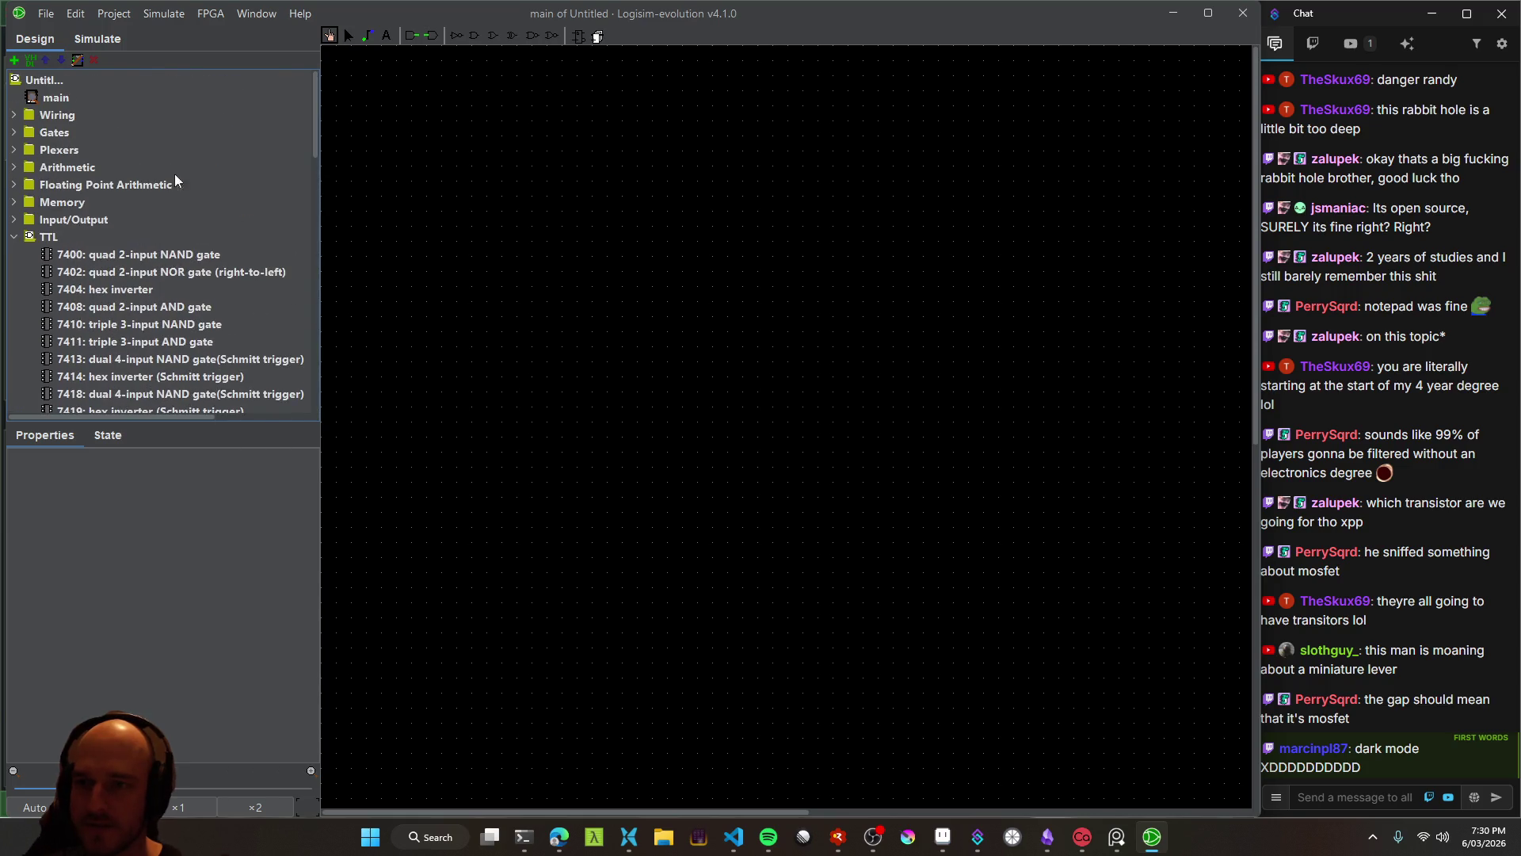
left_click(14, 238)
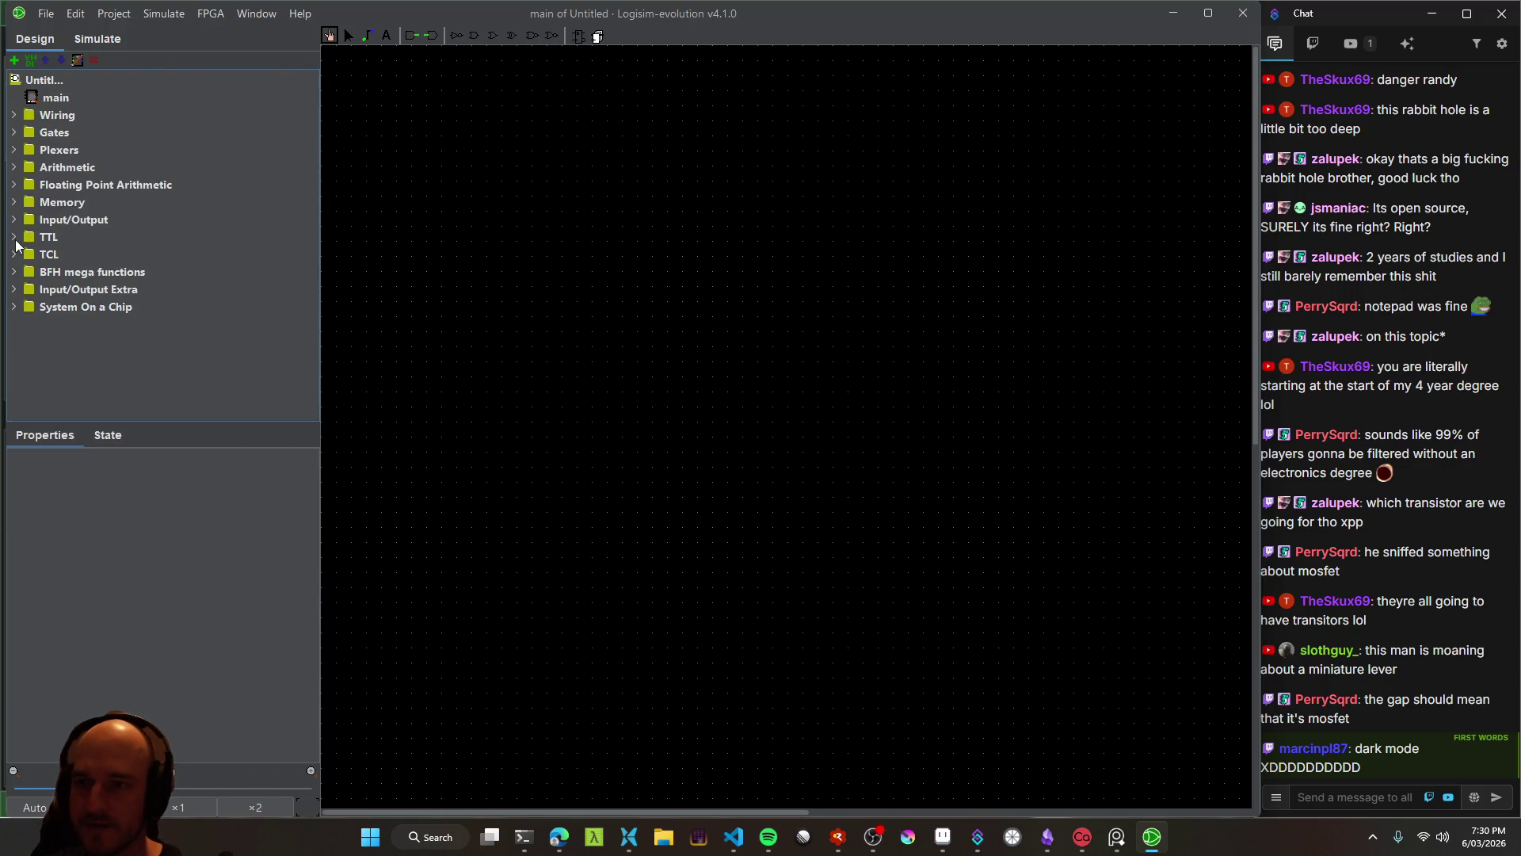
left_click(14, 290)
left_click(14, 290)
left_click(13, 304)
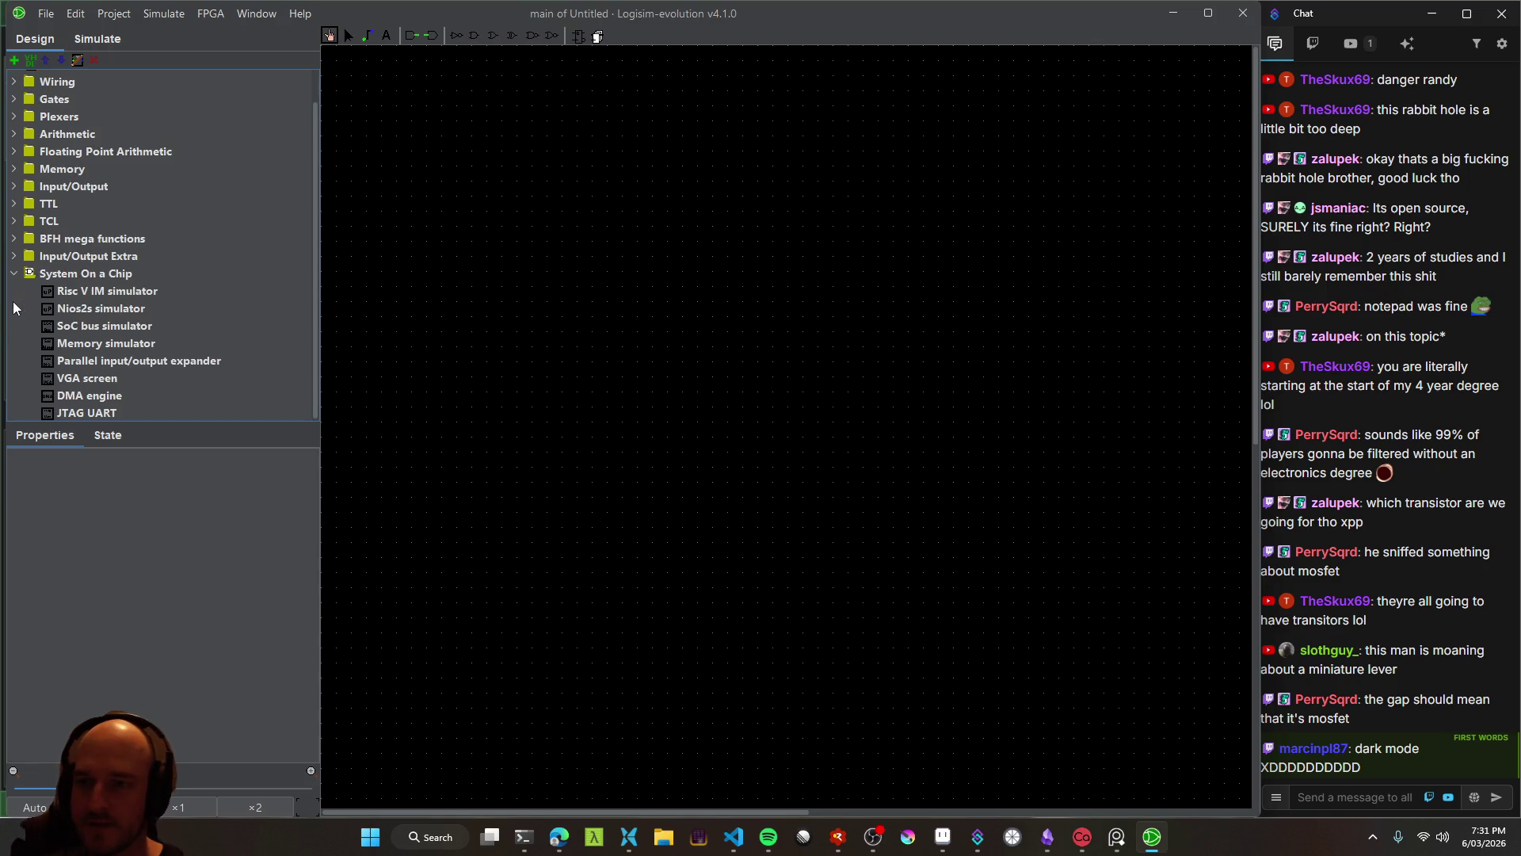
mouse_move(316, 192)
left_mouse_down()
mouse_move(313, 150)
mouse_move(311, 259)
left_mouse_up()
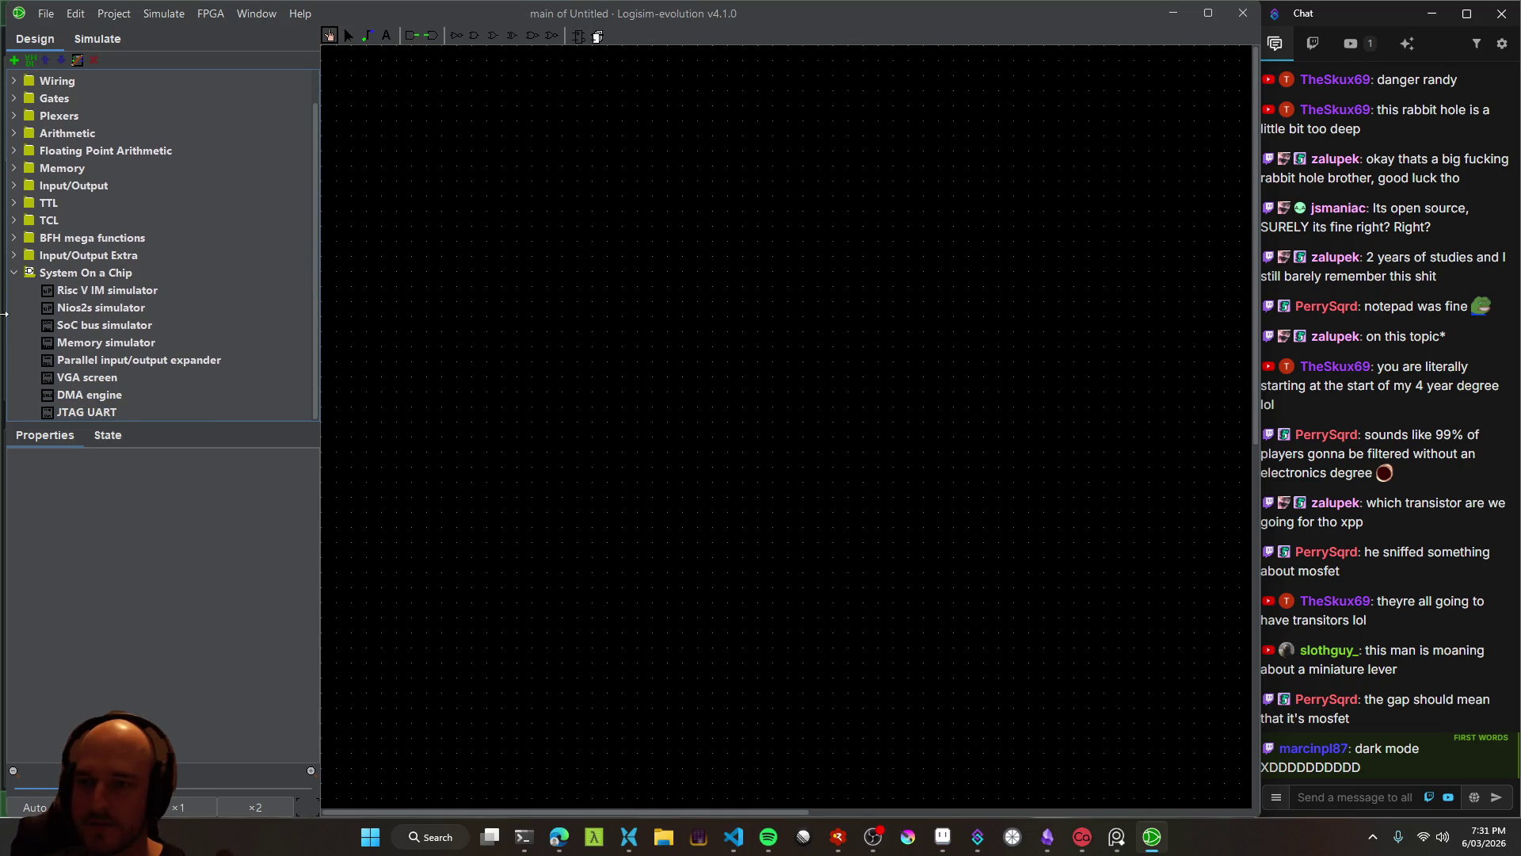
left_click(15, 273)
left_click(13, 116)
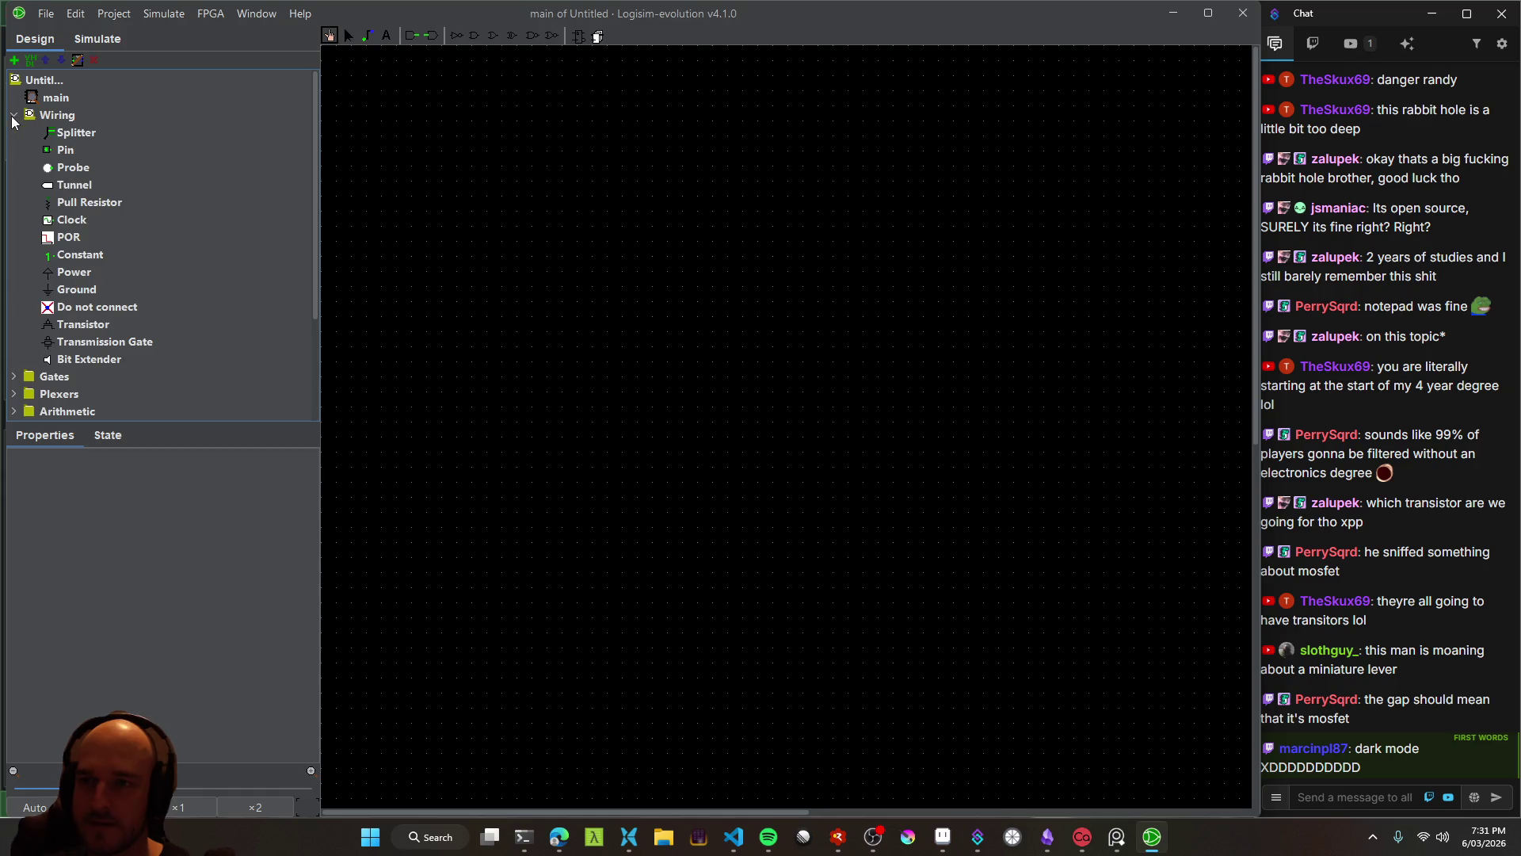
Place a Transistor at the canvas centre and nudge it slightly right and down
left_click(96, 325)
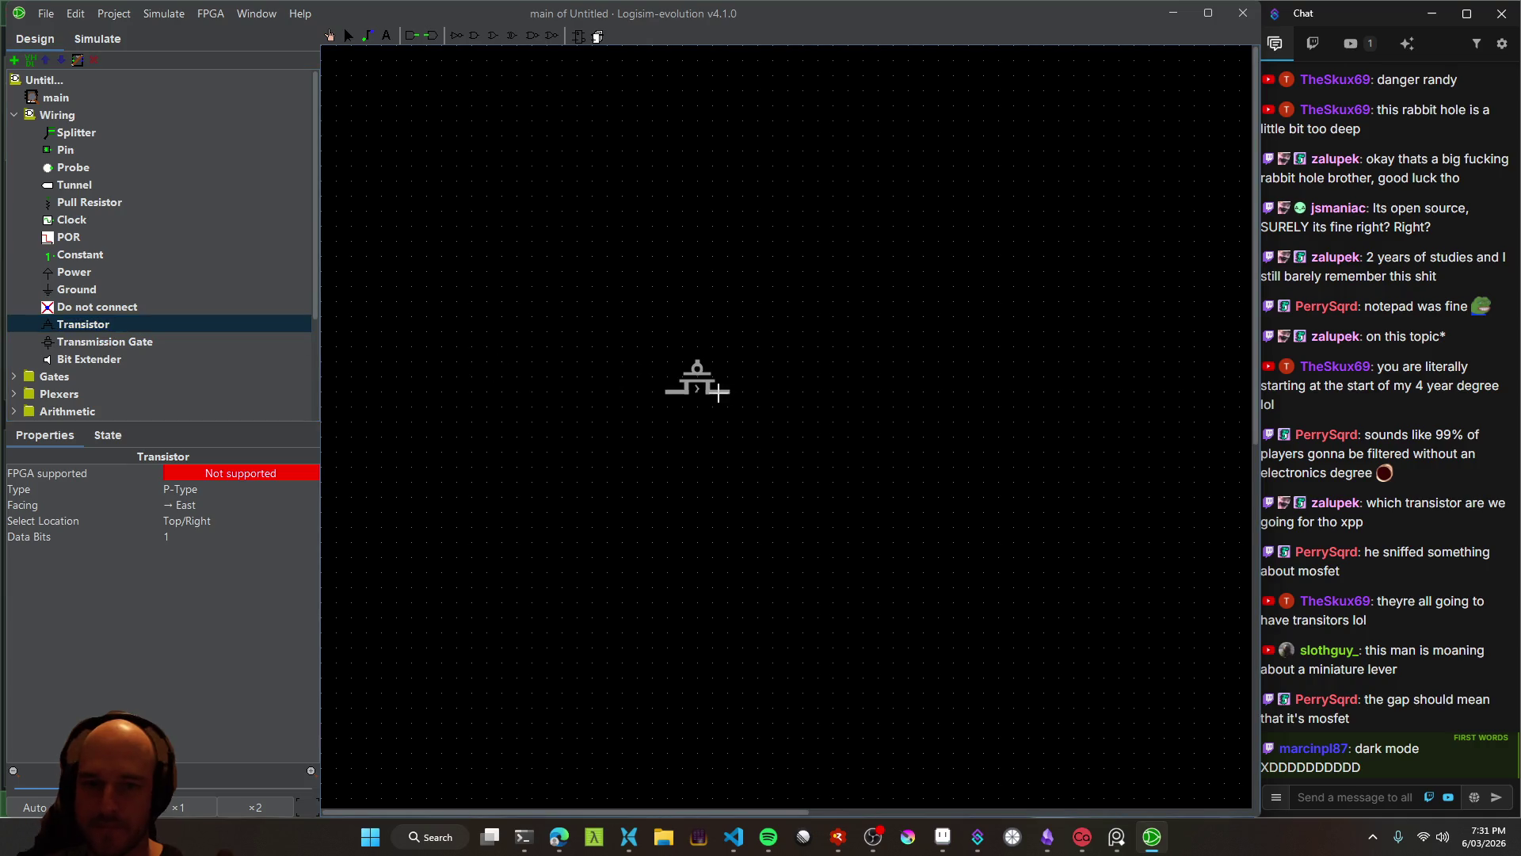
left_click(718, 390)
left_click(15, 116)
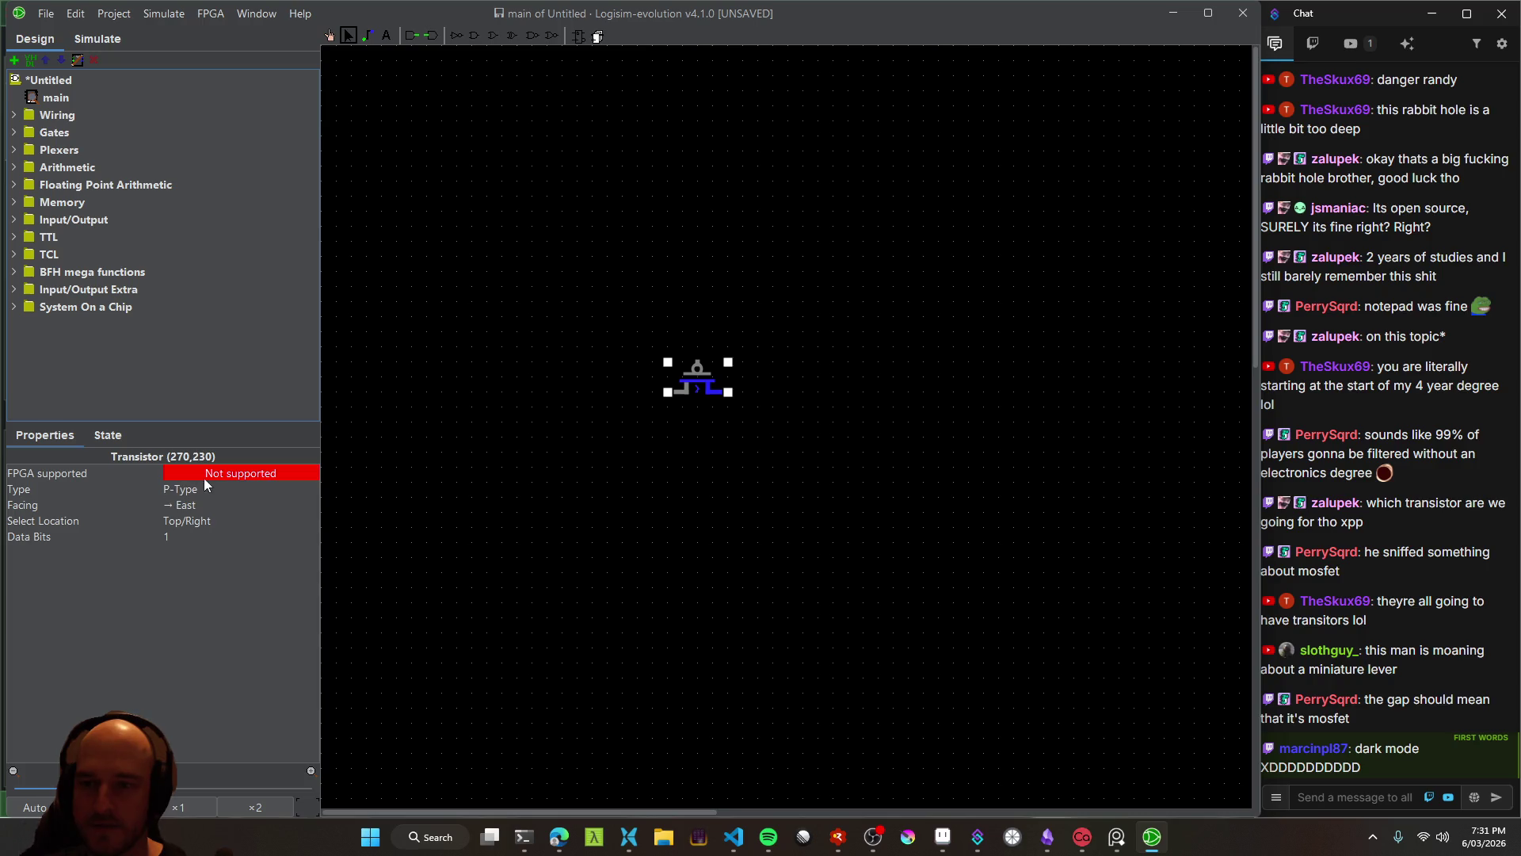
left_click(97, 439)
left_click(539, 354)
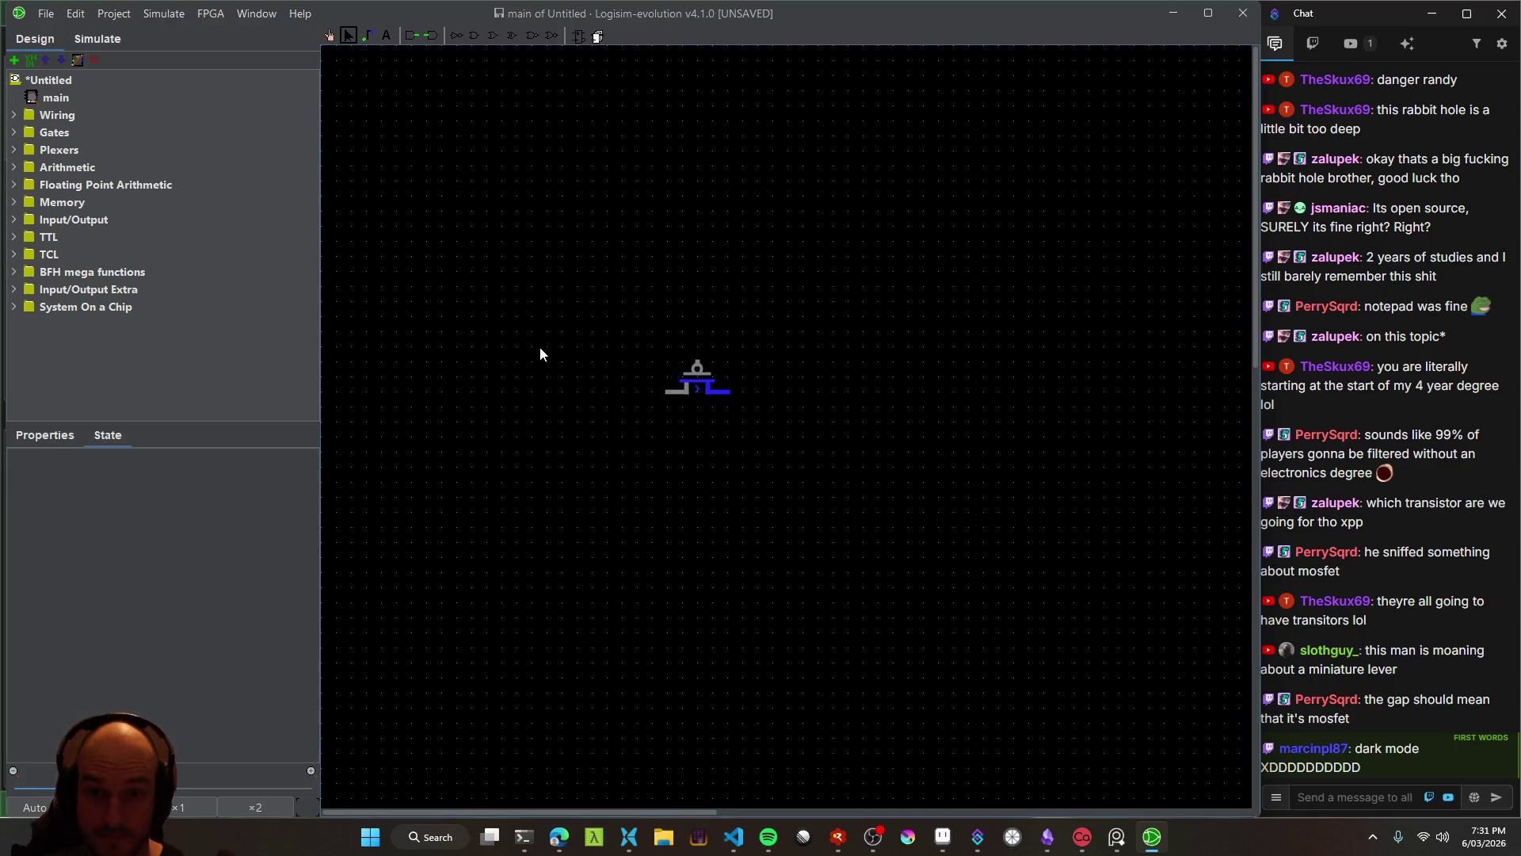
left_click_drag(696, 366, 741, 387)
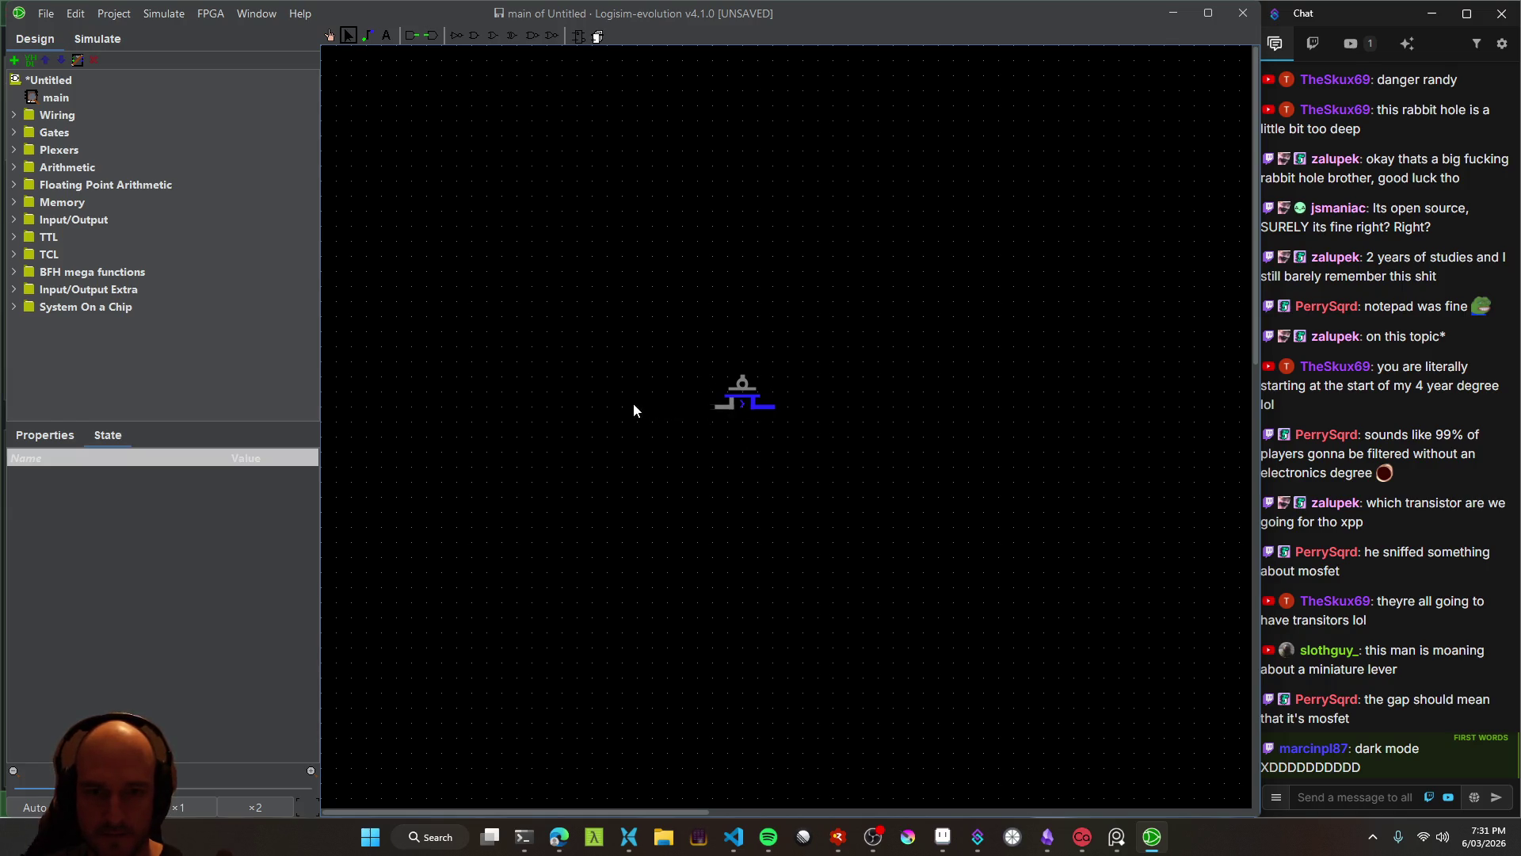
Draw a wire out of the transistor's right pin and one rising from its gate
mouse_move(777, 407)
left_mouse_down()
mouse_move(896, 407)
mouse_move(848, 387)
mouse_move(848, 299)
left_mouse_up()
key("ctrl+z")
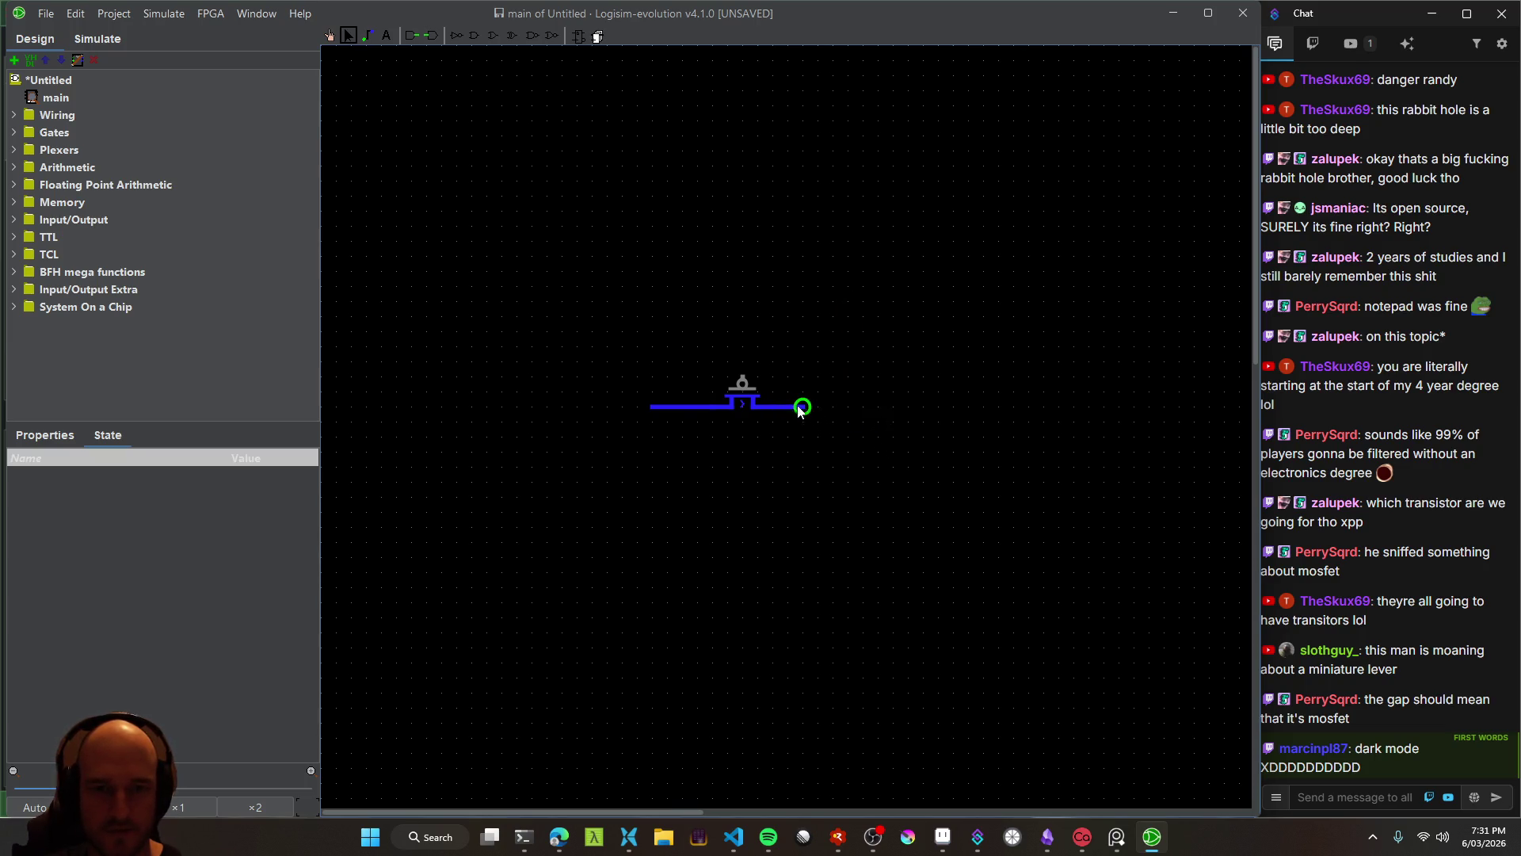
mouse_move(962, 408)
left_mouse_down()
mouse_move(999, 407)
mouse_move(856, 403)
left_mouse_up()
scroll(747, 416, "up", 4)
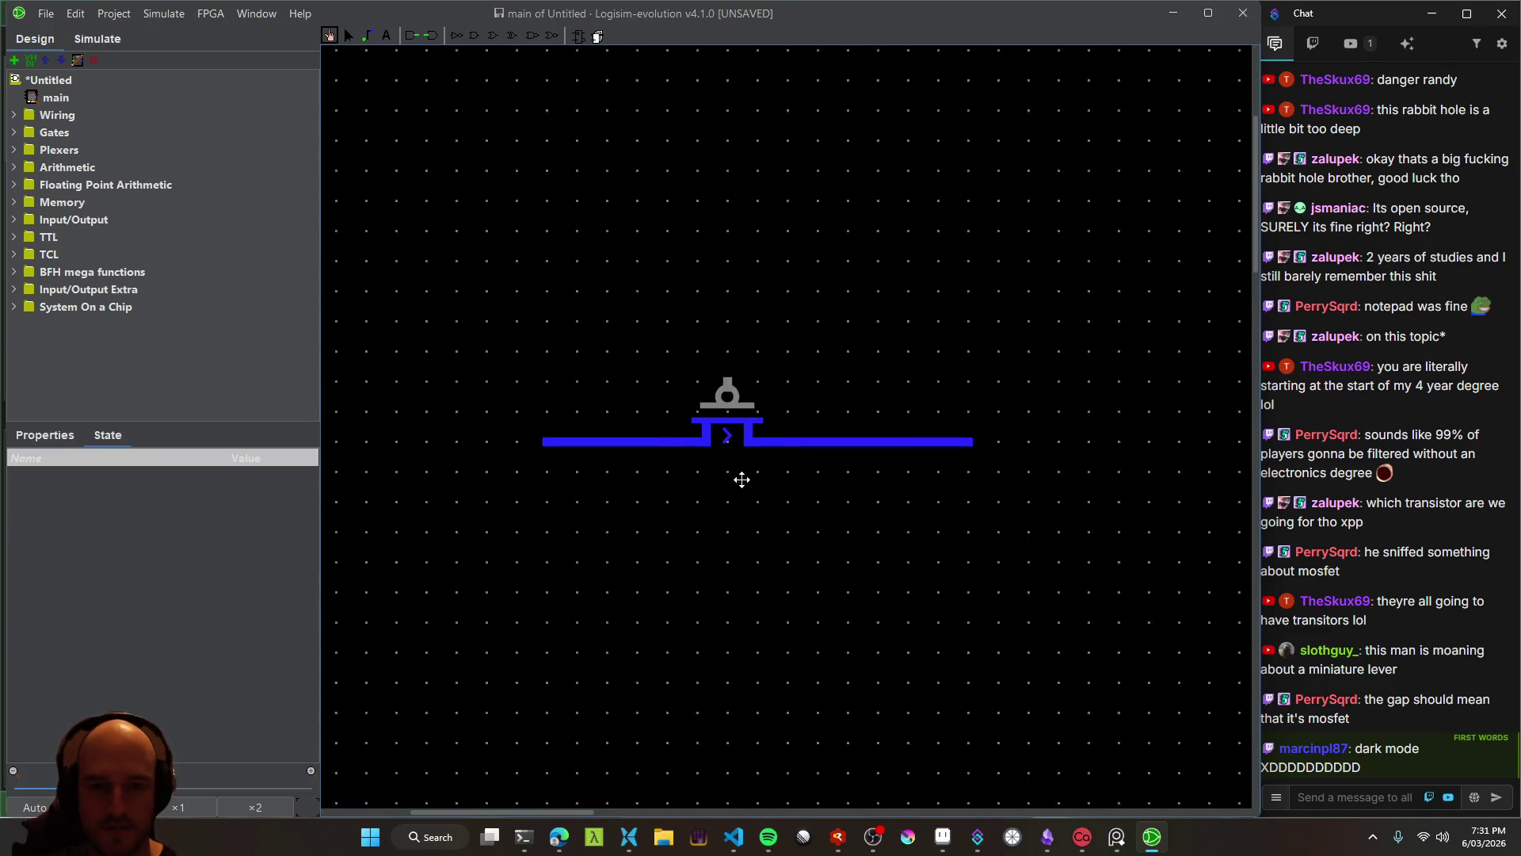
left_click_drag(738, 377, 730, 203)
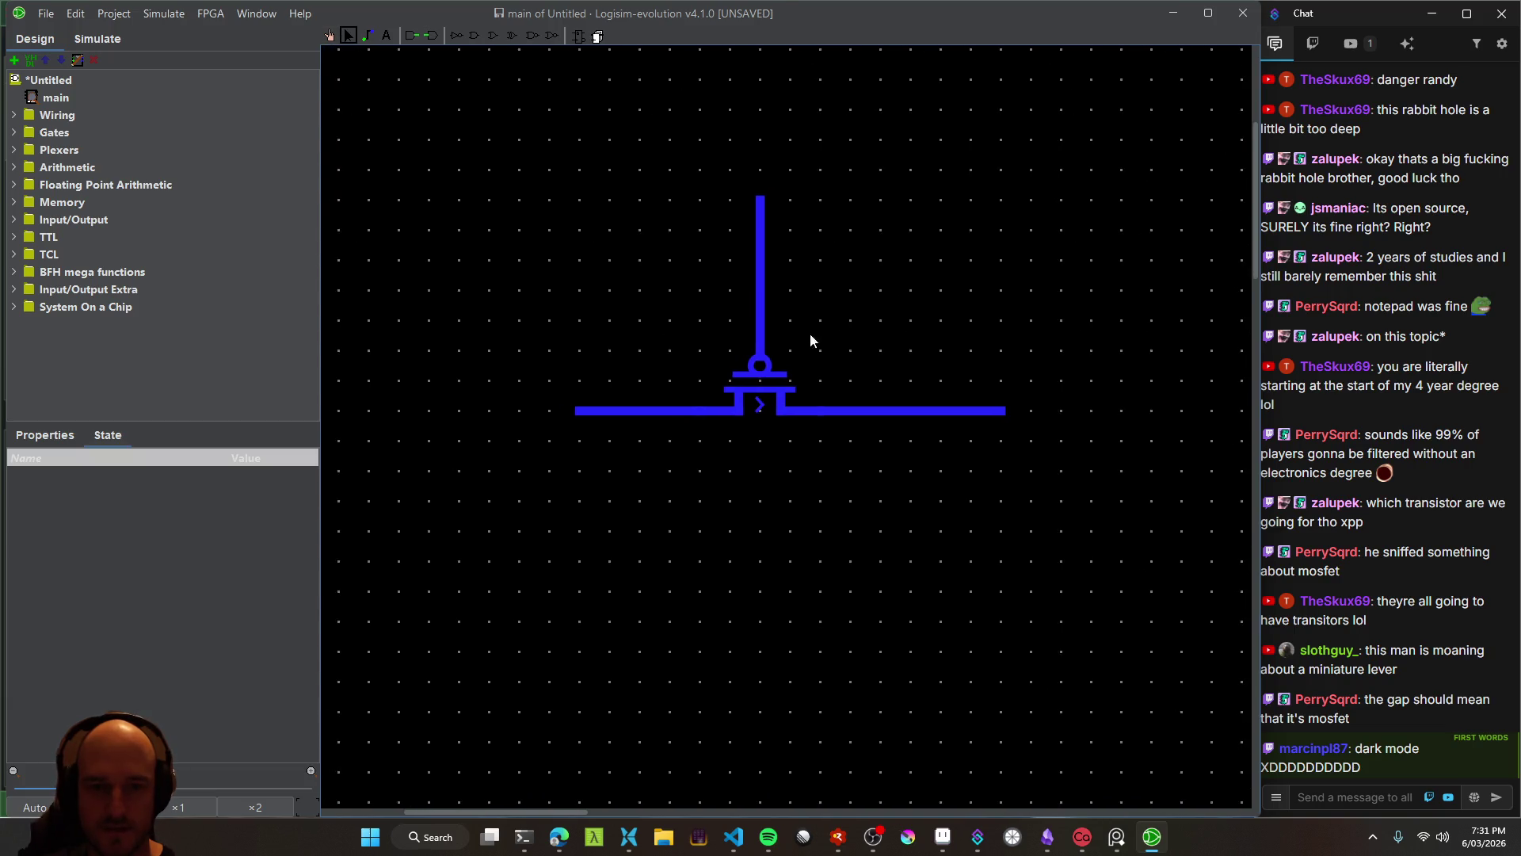
mouse_move(760, 371)
left_mouse_down()
mouse_move(761, 197)
mouse_move(760, 351)
left_mouse_up()
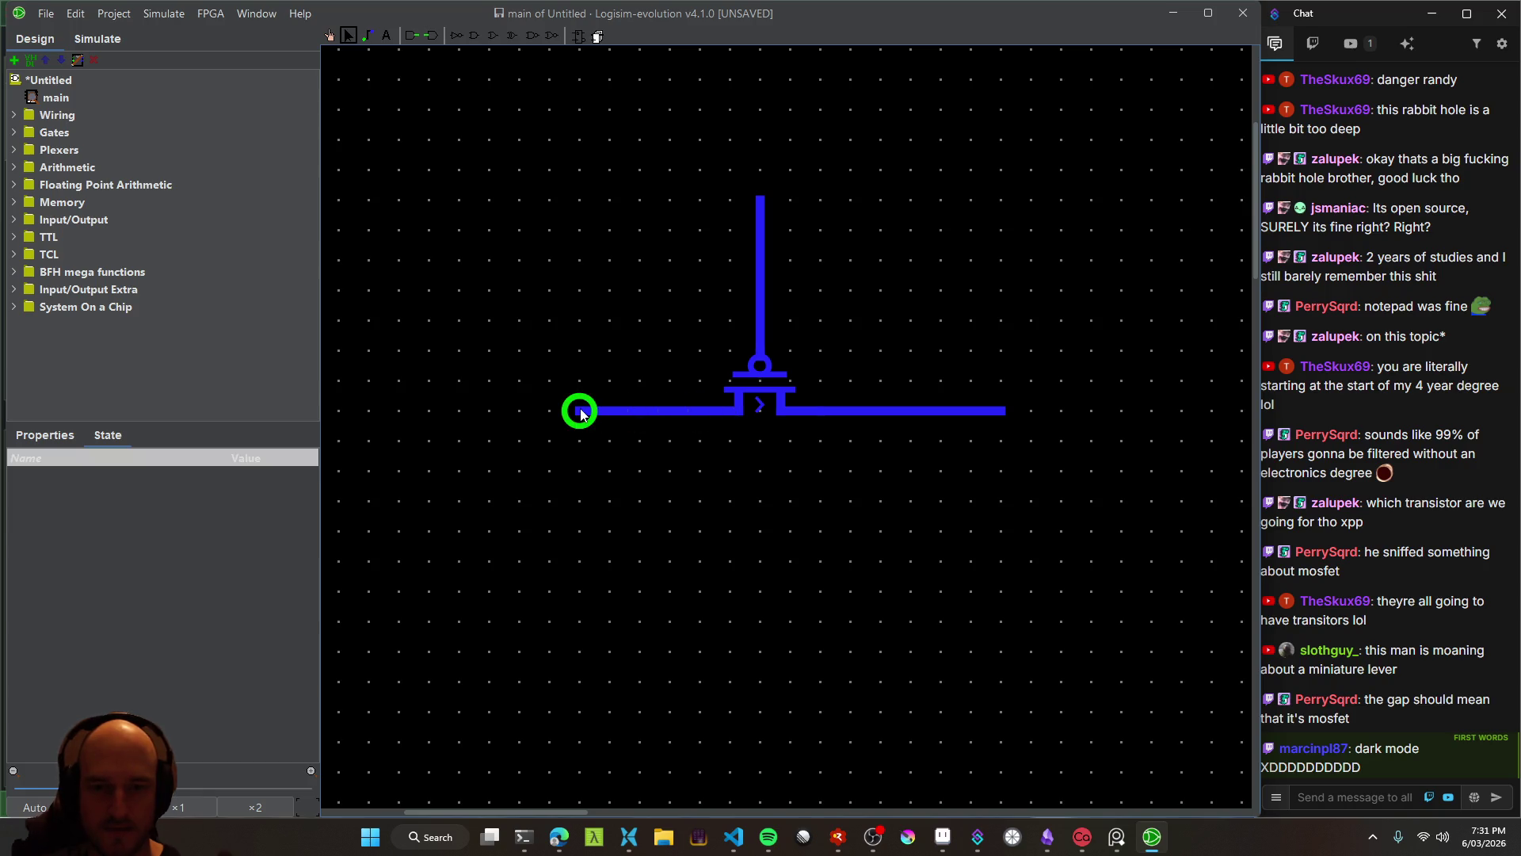
Extend the transistor's left-hand wire further left and shorten the right-hand wire
mouse_move(574, 454)
left_mouse_down()
mouse_move(763, 367)
mouse_move(604, 402)
left_mouse_up()
key("ctrl+2")
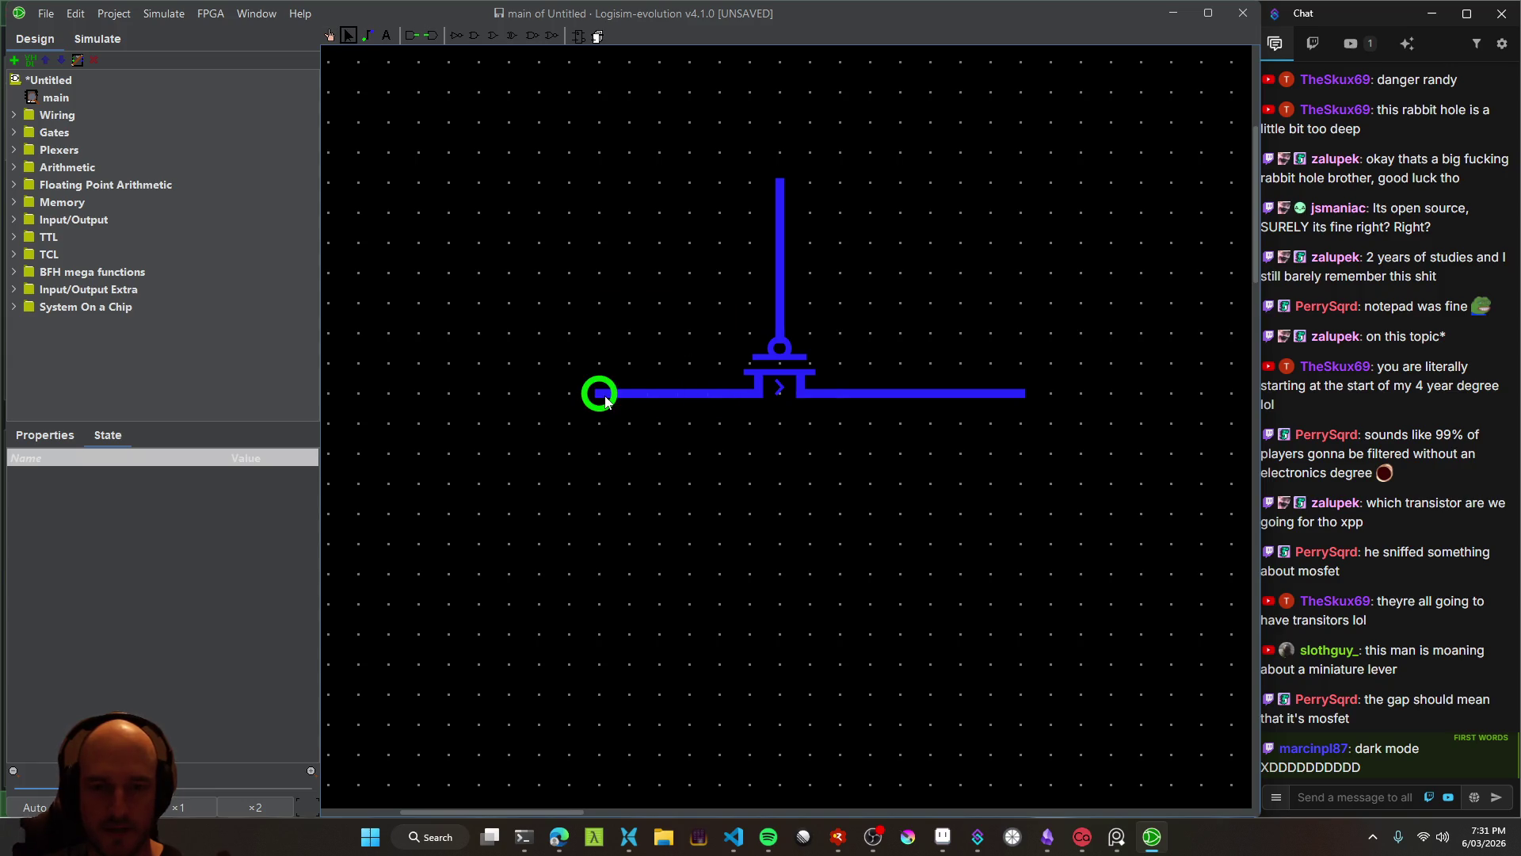
left_click_drag(638, 393, 594, 393)
mouse_move(1046, 384)
left_mouse_down()
mouse_move(1001, 388)
mouse_move(1046, 383)
mouse_move(1020, 383)
left_mouse_up()
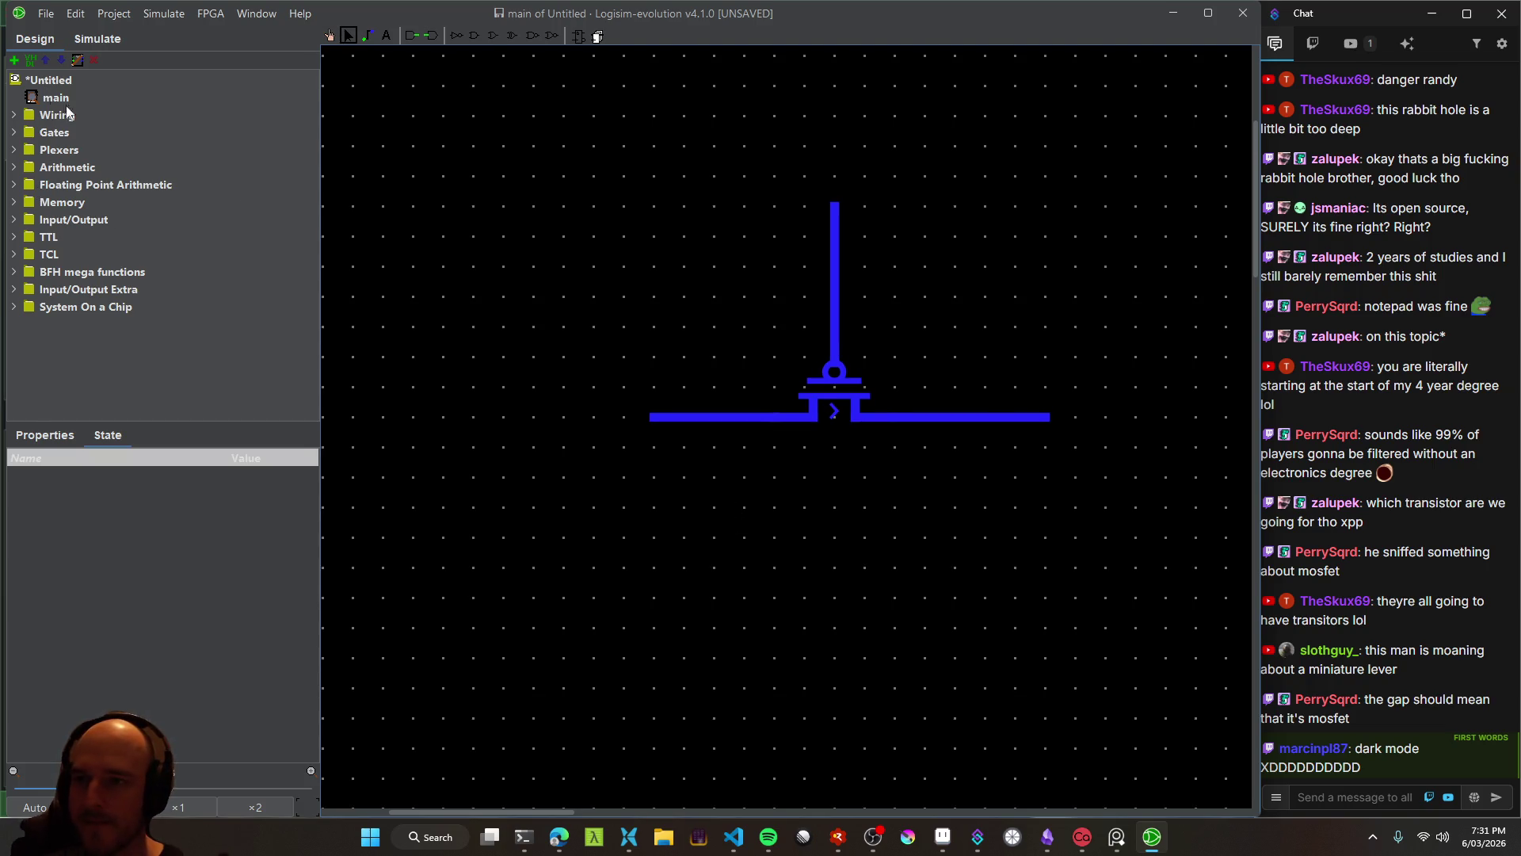
left_click(14, 117)
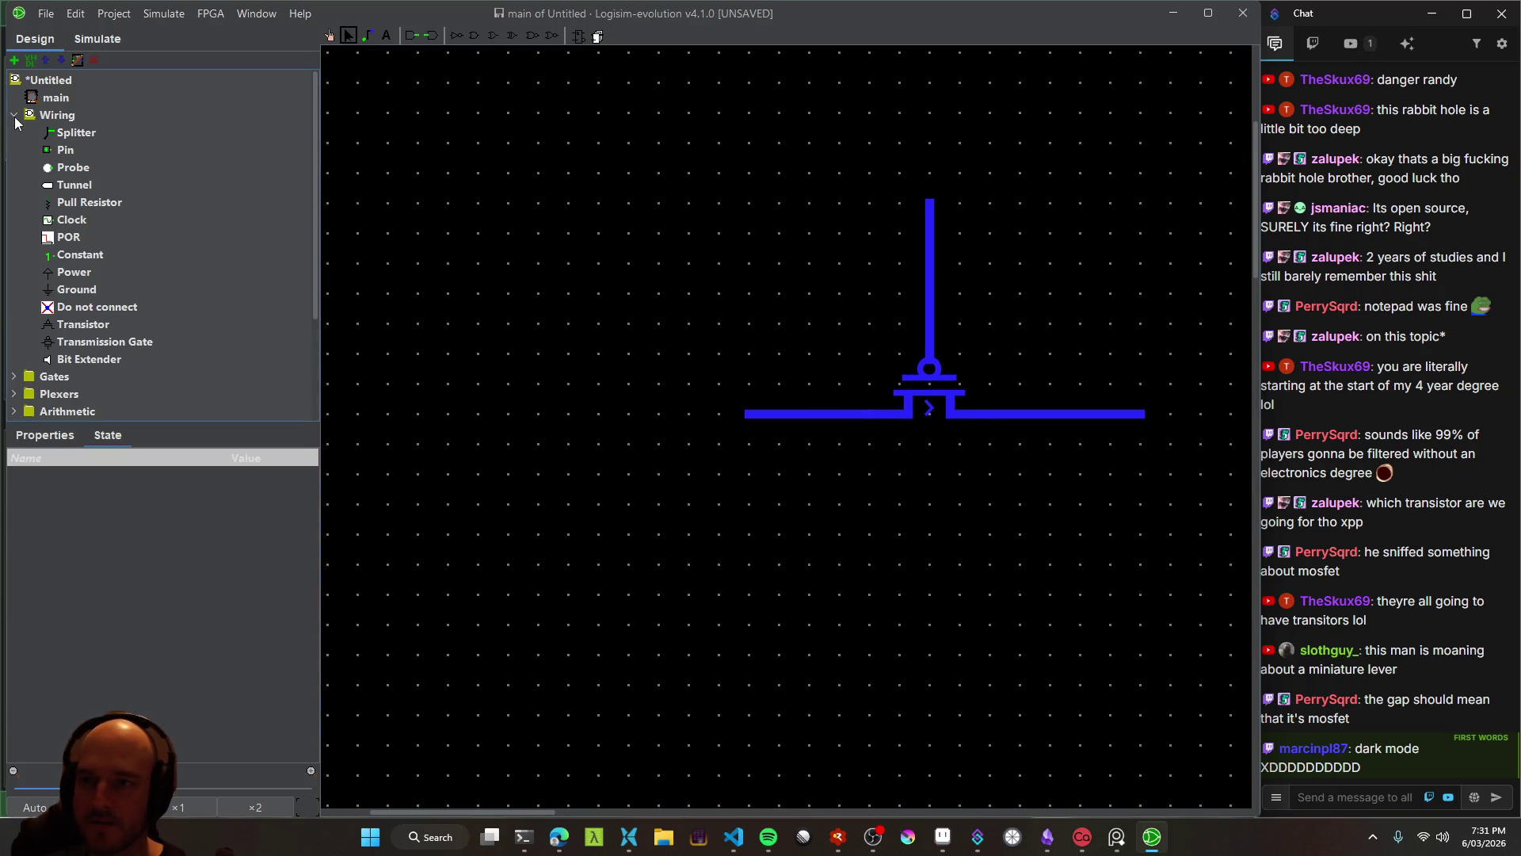
Place a Constant 1 left of the transistor and wire it to the left terminal
left_click(74, 257)
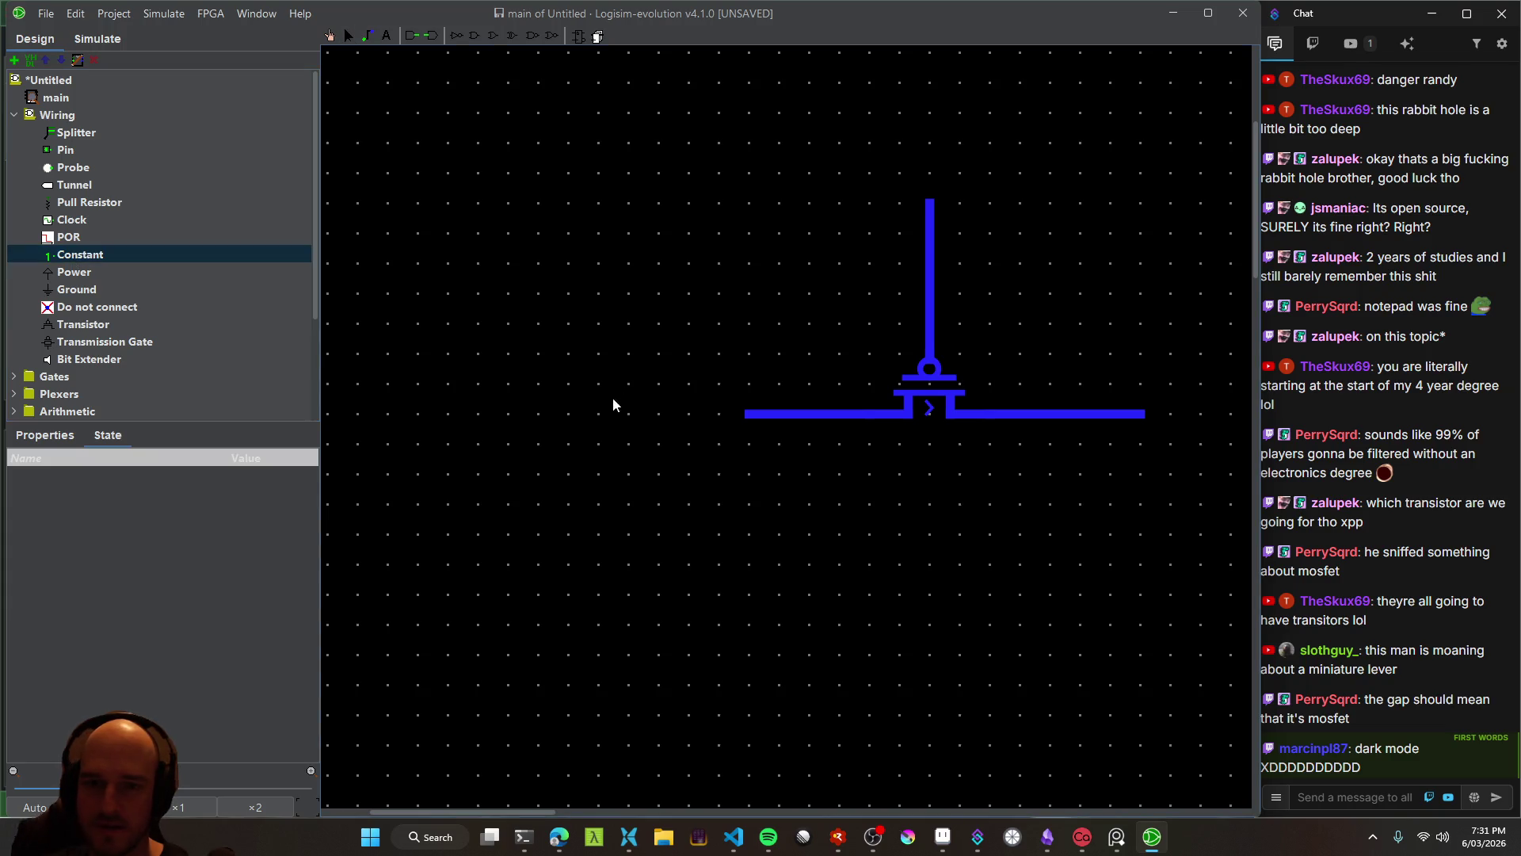
left_click(598, 414)
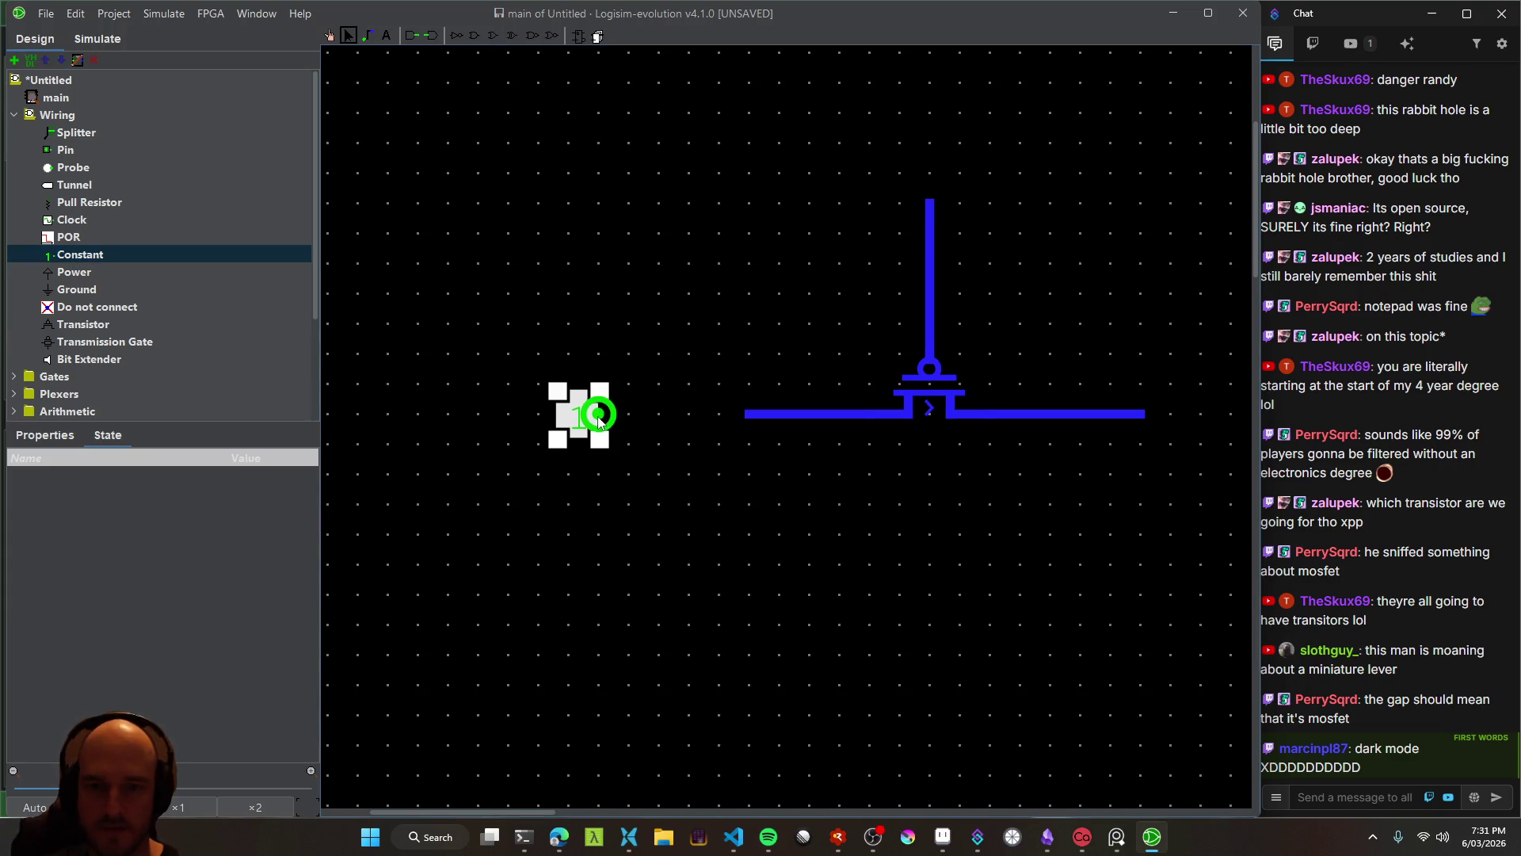
left_click_drag(745, 420, 748, 419)
scroll(723, 491, "right", 3)
scroll(728, 496, "down", 1, "ctrl")
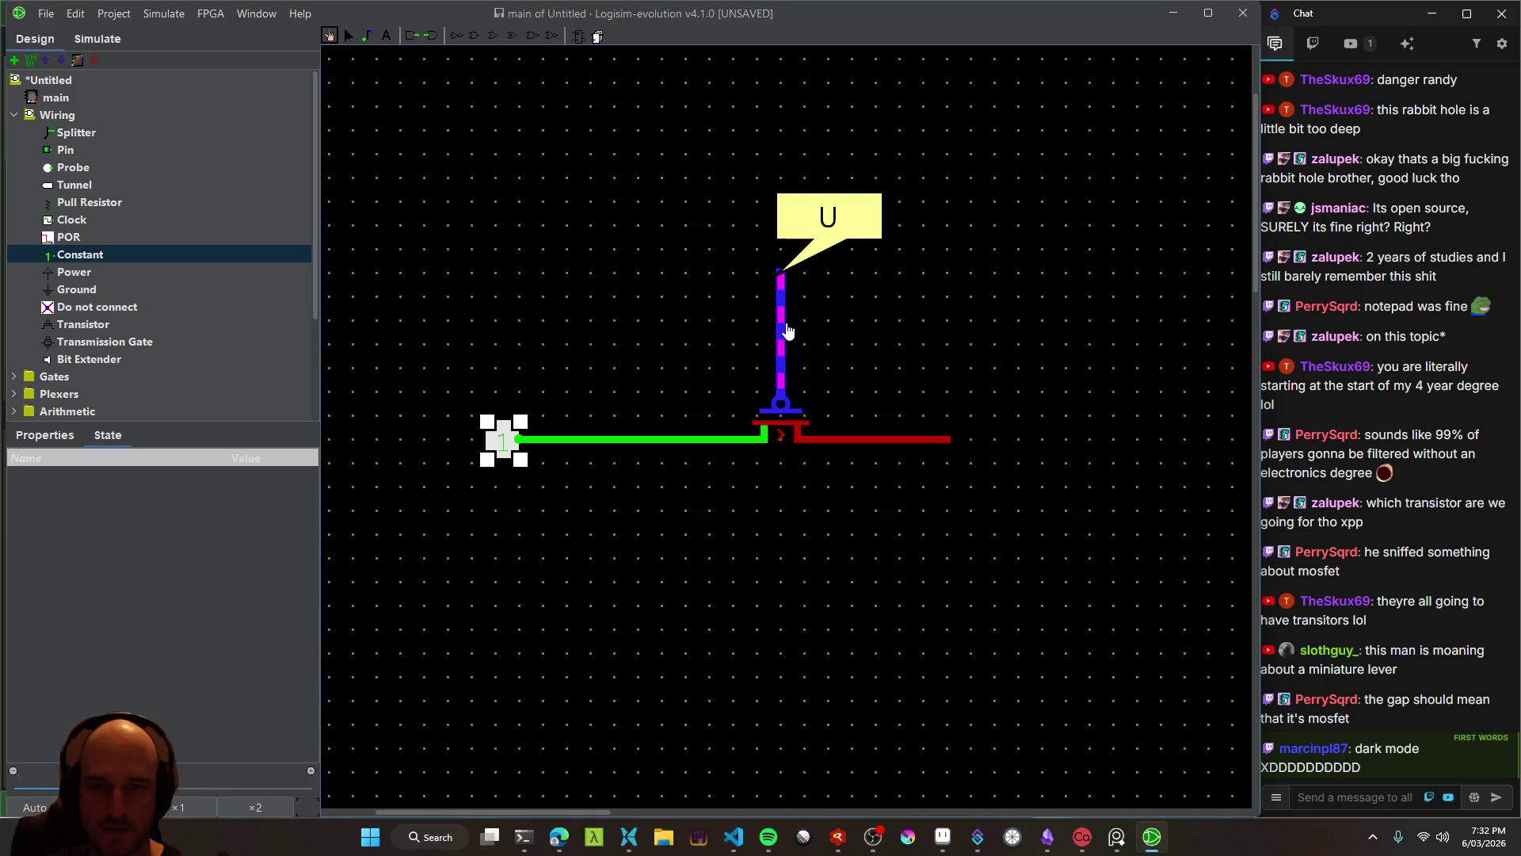
mouse_move(845, 283)
left_mouse_down()
mouse_move(838, 322)
mouse_move(856, 313)
left_mouse_up()
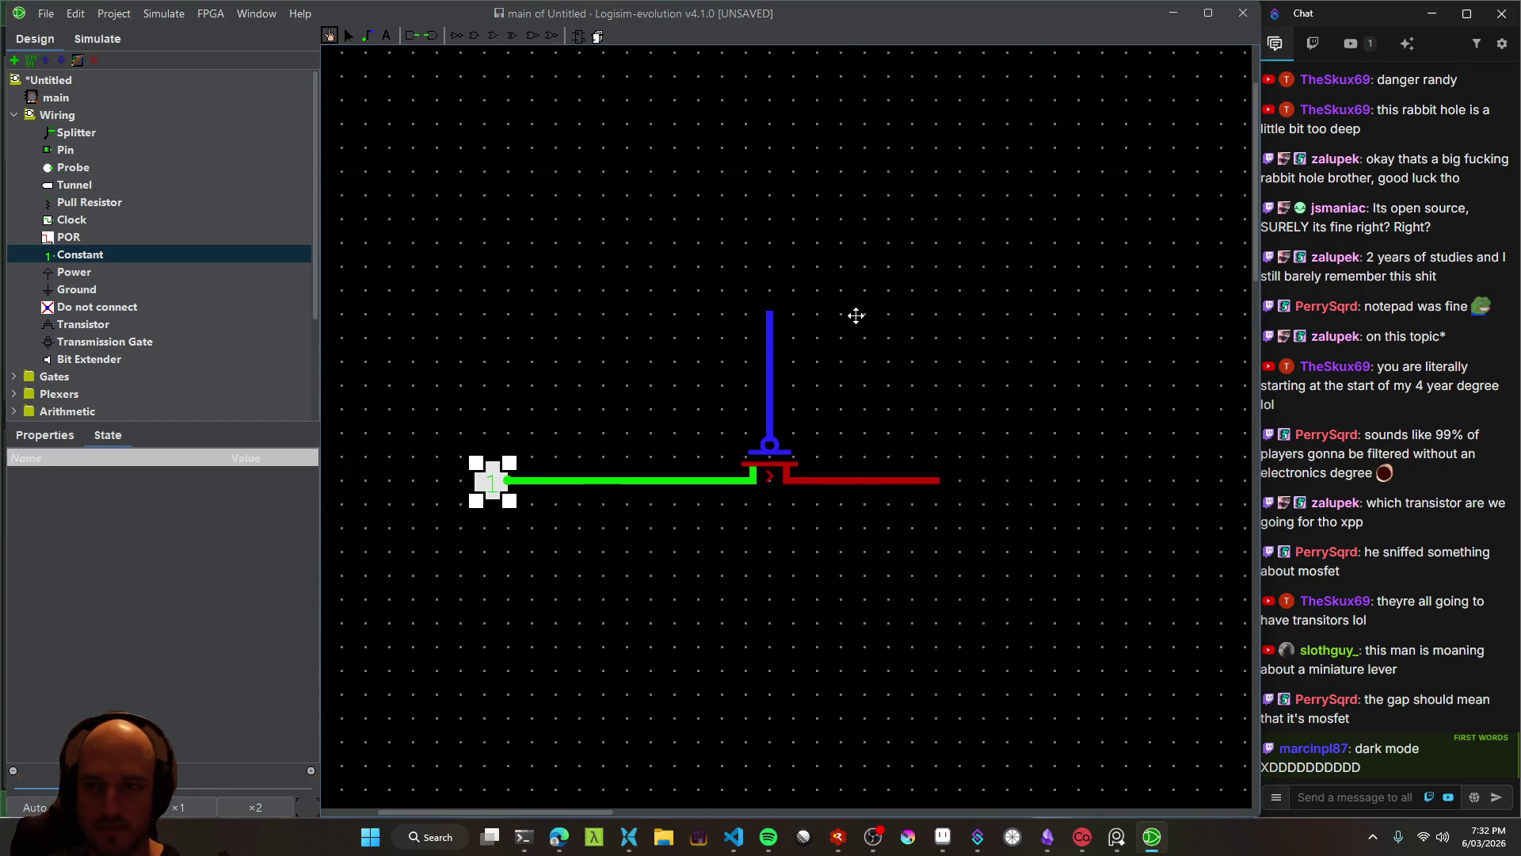
left_click(91, 257)
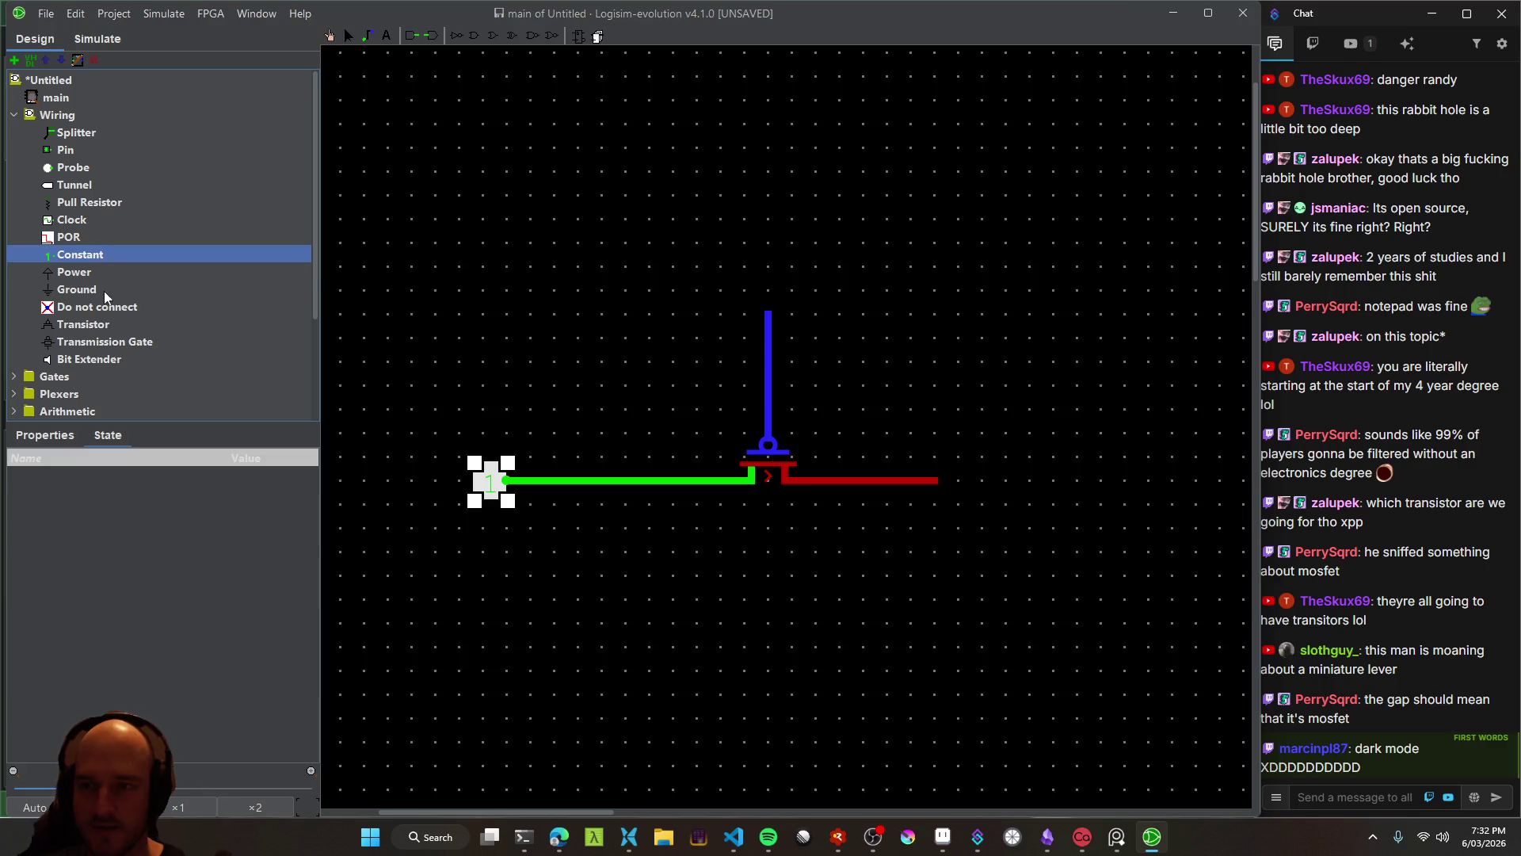
left_click(64, 273)
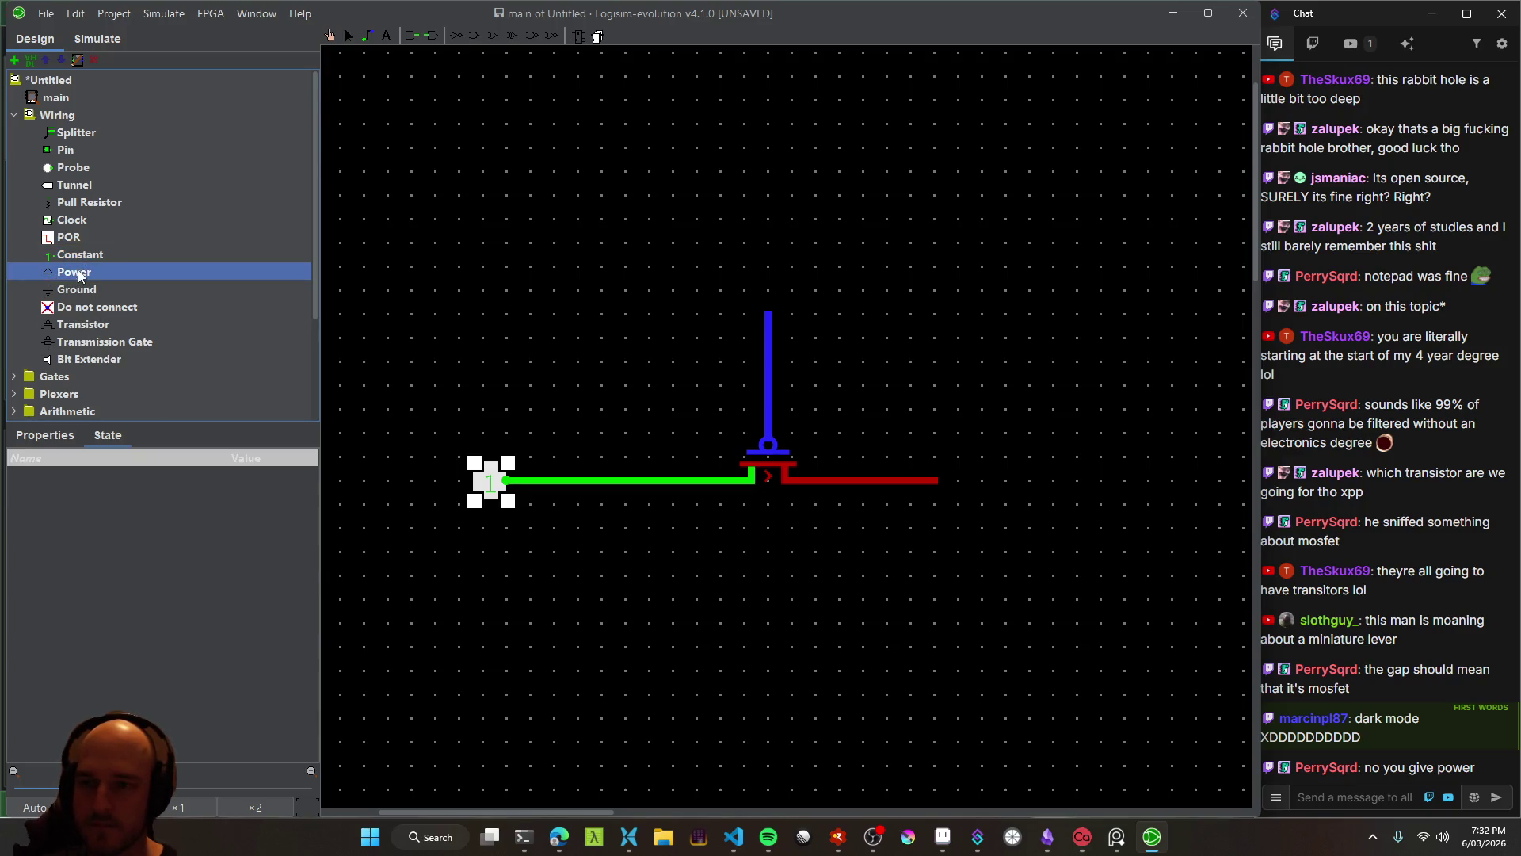
Place a Power source wired to the left terminal line, then delete the Constant and its stub
left_click(70, 275)
left_click(508, 385)
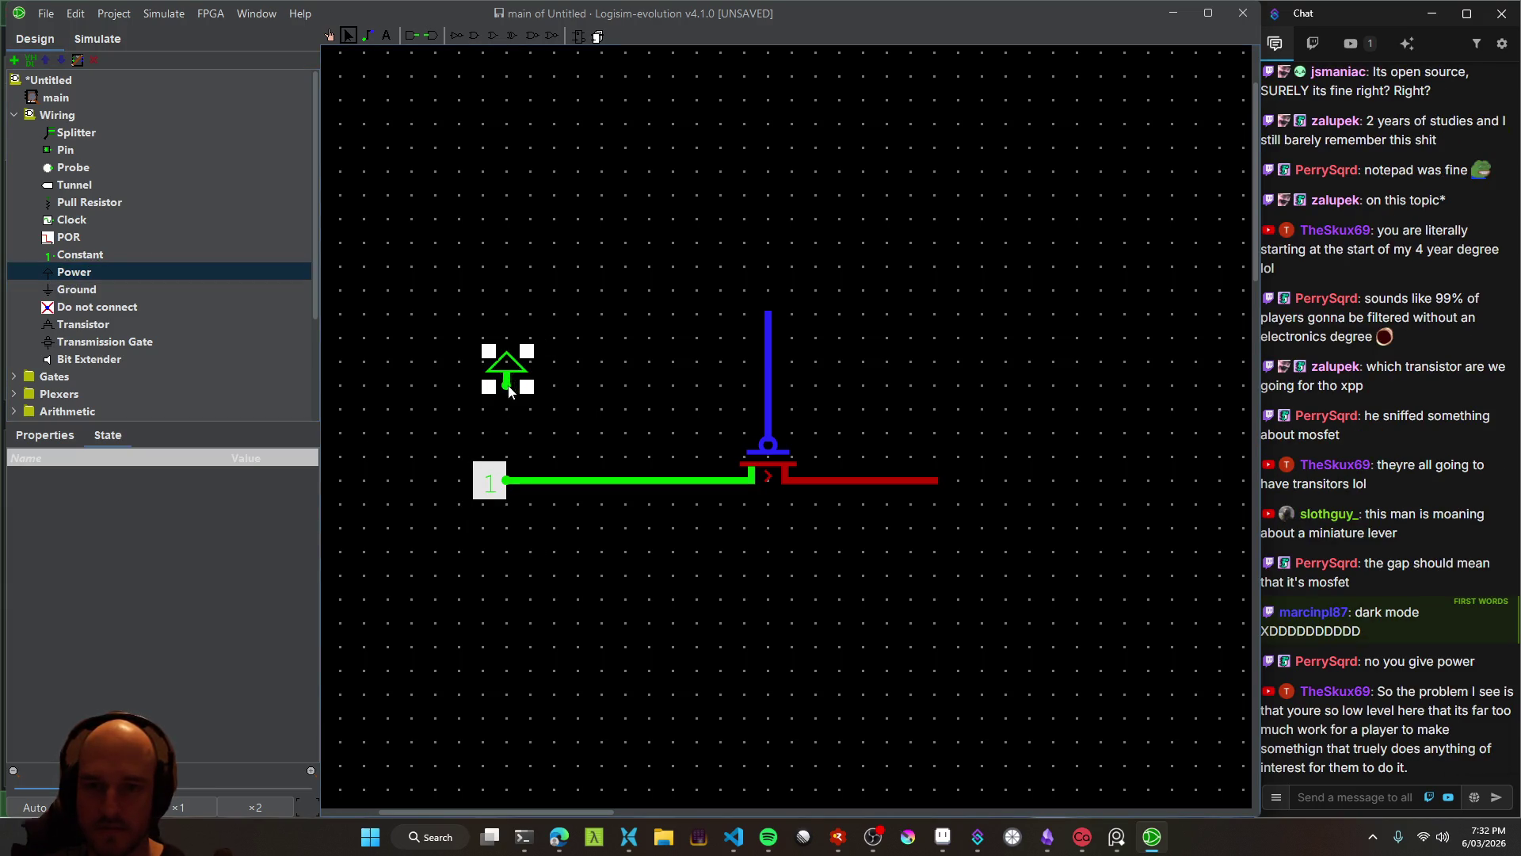
mouse_move(507, 387)
left_mouse_down()
mouse_move(507, 481)
mouse_move(429, 488)
left_mouse_up()
left_click(476, 485)
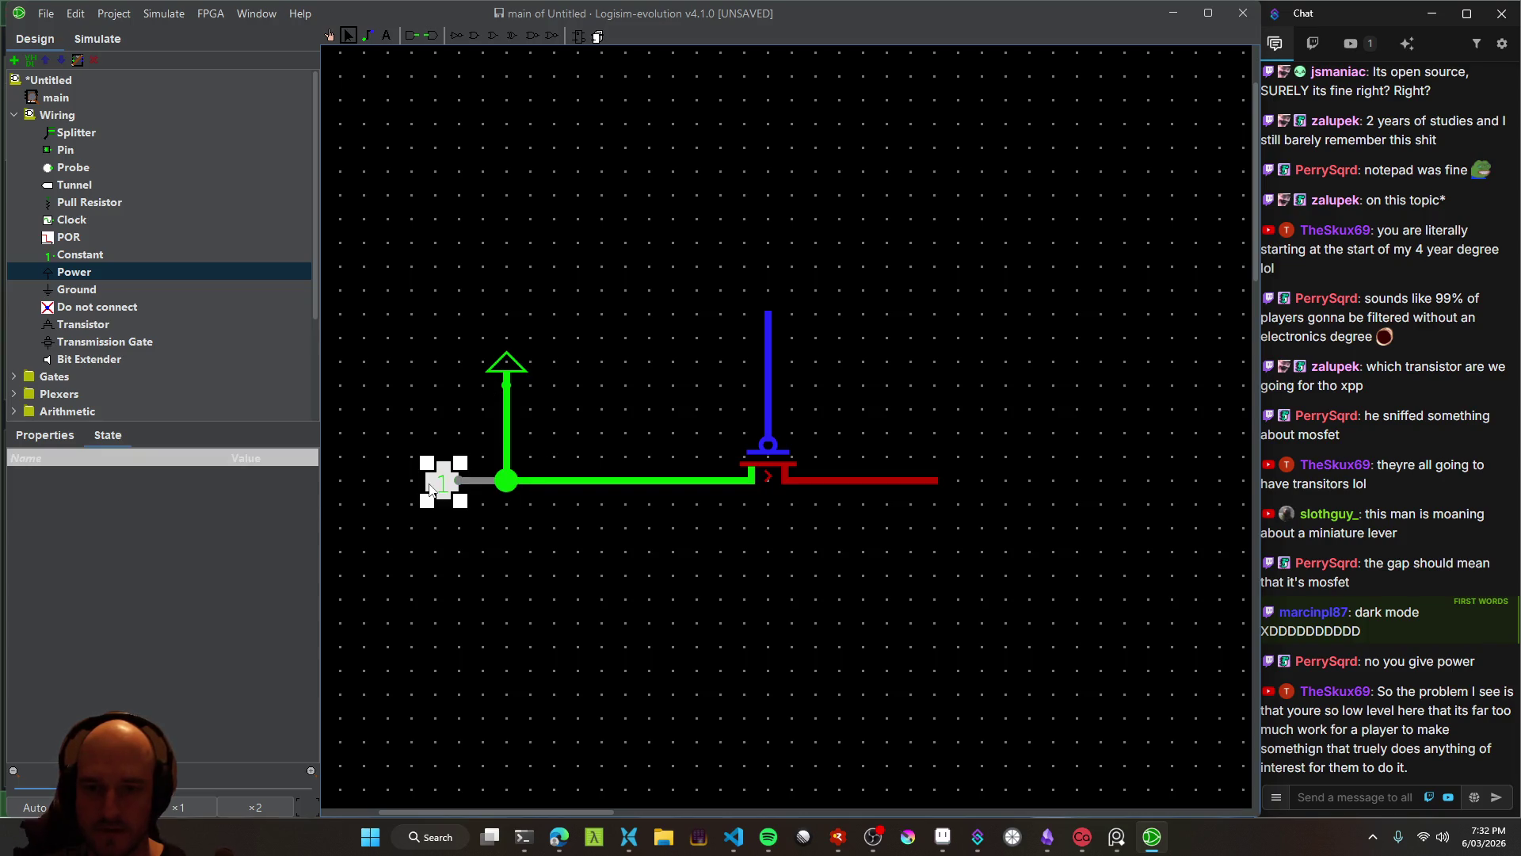
key("Delete")
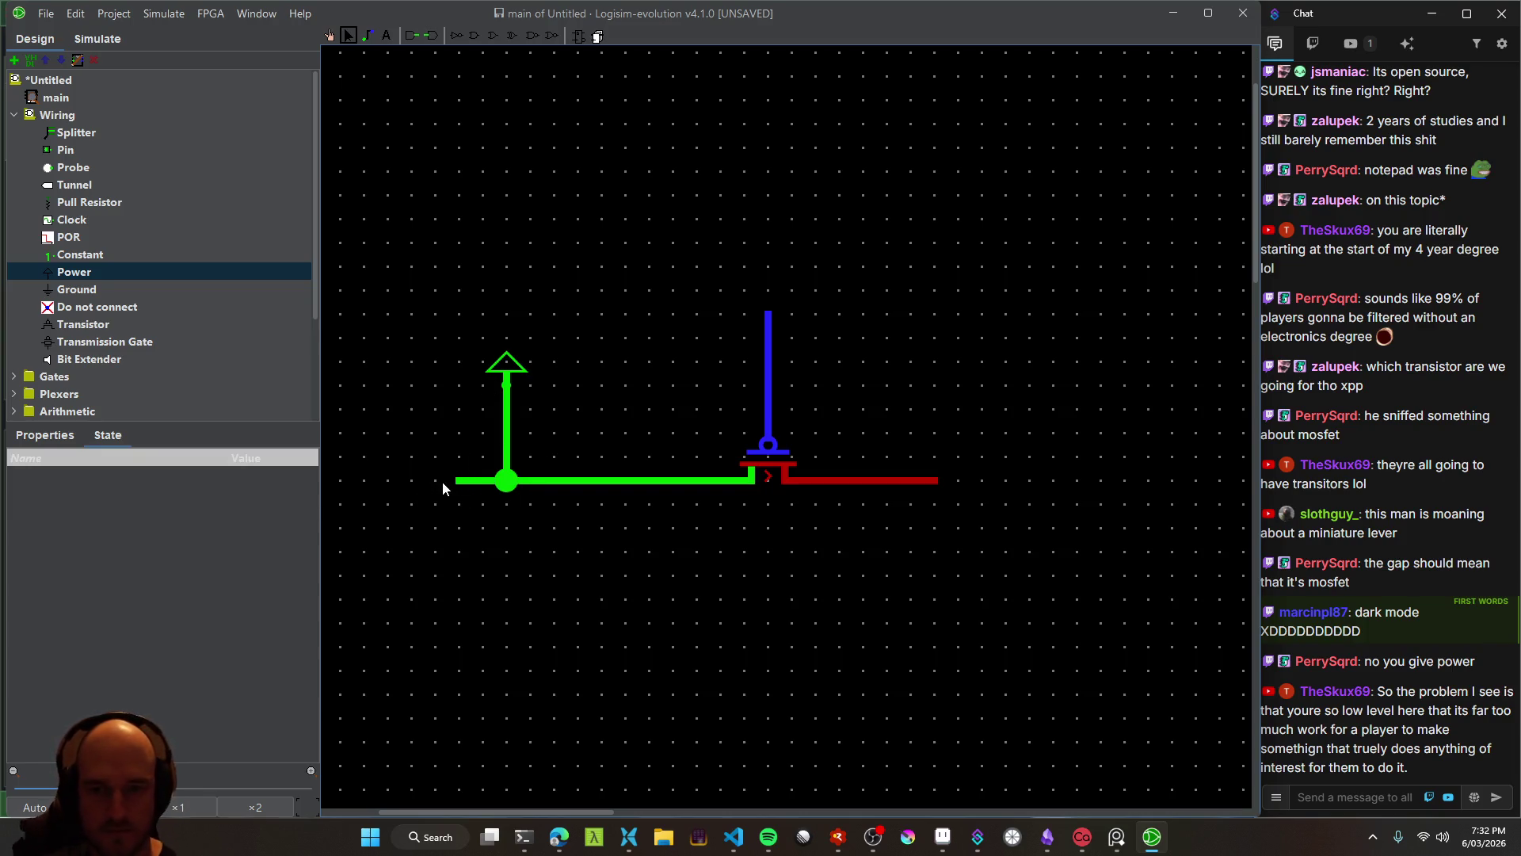
left_click_drag(457, 480, 507, 480)
Move the Power source onto the wire corner and recentre the circuit in view
left_click(507, 372)
mouse_move(507, 372)
left_mouse_down()
mouse_move(483, 478)
mouse_move(483, 456)
mouse_move(429, 452)
mouse_move(511, 429)
mouse_move(525, 428)
mouse_move(502, 438)
mouse_move(534, 439)
left_mouse_up()
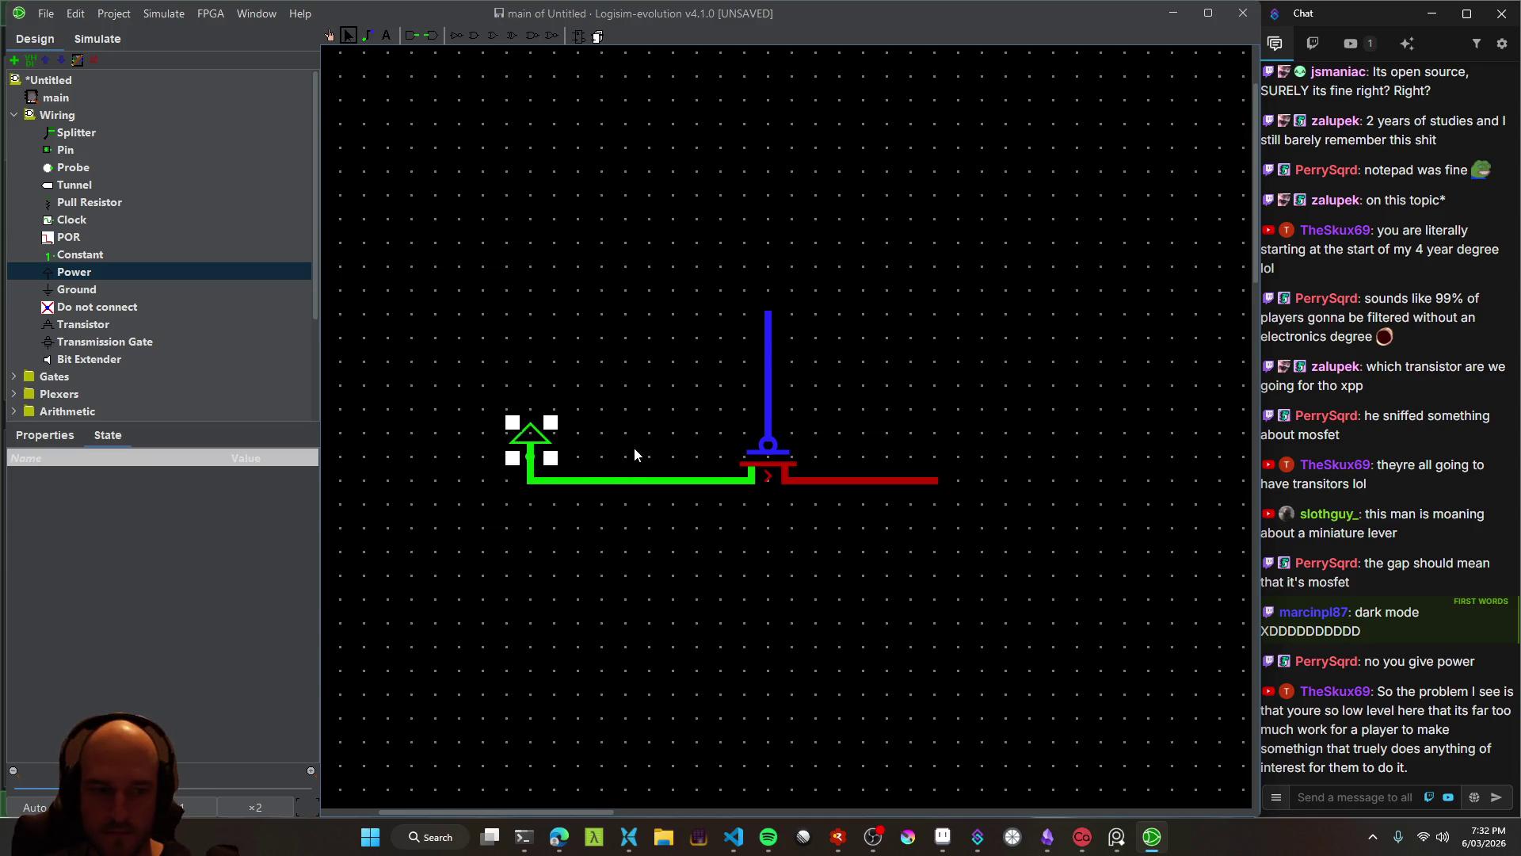
mouse_move(646, 387)
left_mouse_down()
mouse_move(700, 377)
mouse_move(689, 387)
mouse_move(775, 402)
mouse_move(719, 394)
left_mouse_up()
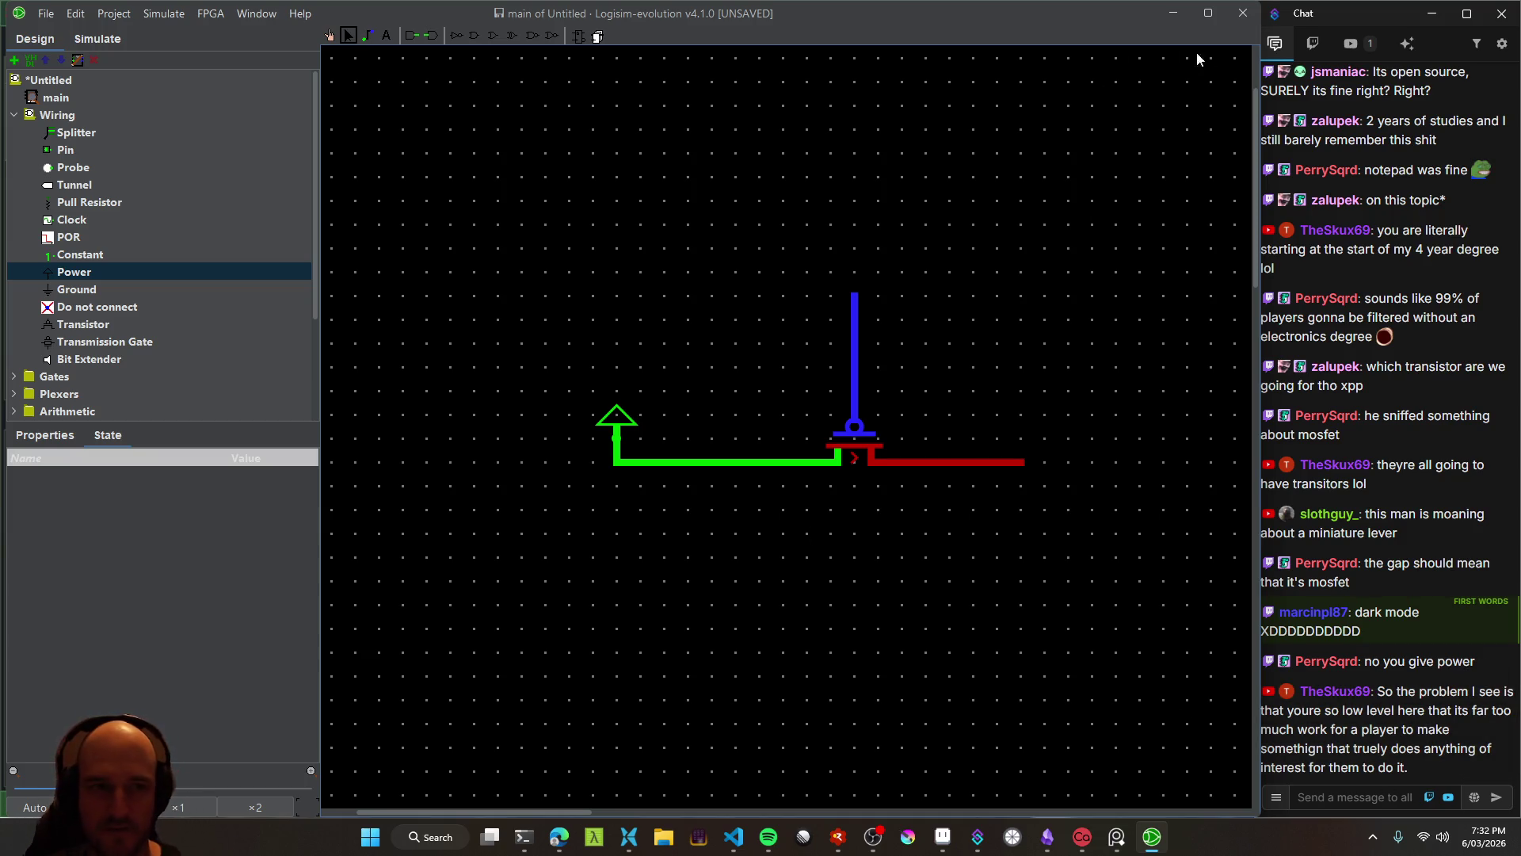
mouse_move(1259, 40)
left_mouse_down()
mouse_move(1246, 43)
mouse_move(1258, 43)
left_mouse_up()
mouse_move(960, 375)
left_mouse_down()
mouse_move(807, 427)
mouse_move(834, 442)
left_mouse_up()
scroll(588, 384, "left", 1)
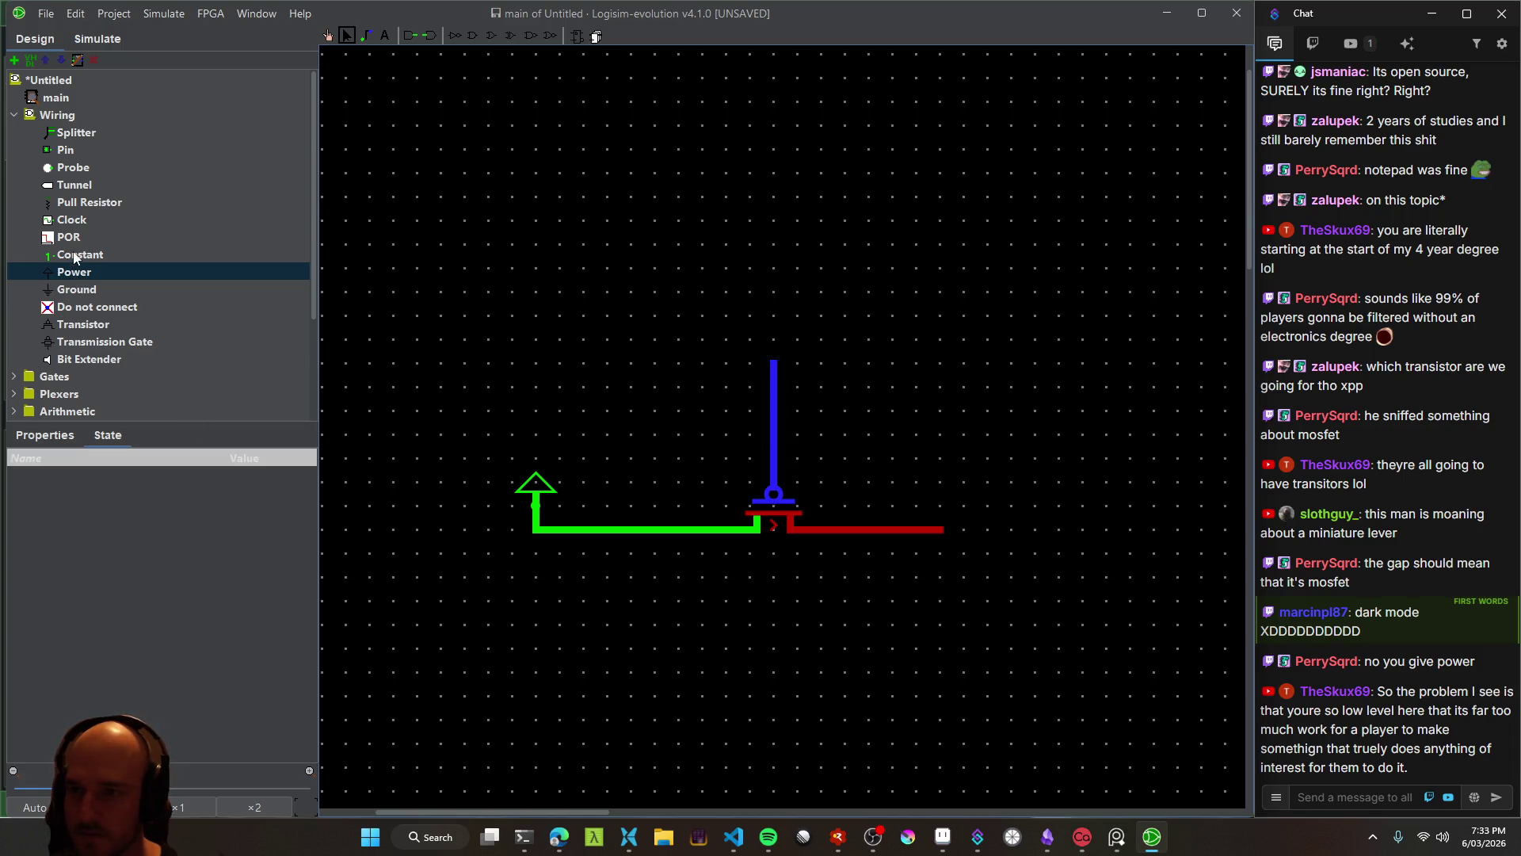
left_click(16, 117)
Browse the Gates, Plexers and Arithmetic component groups
left_click(14, 133)
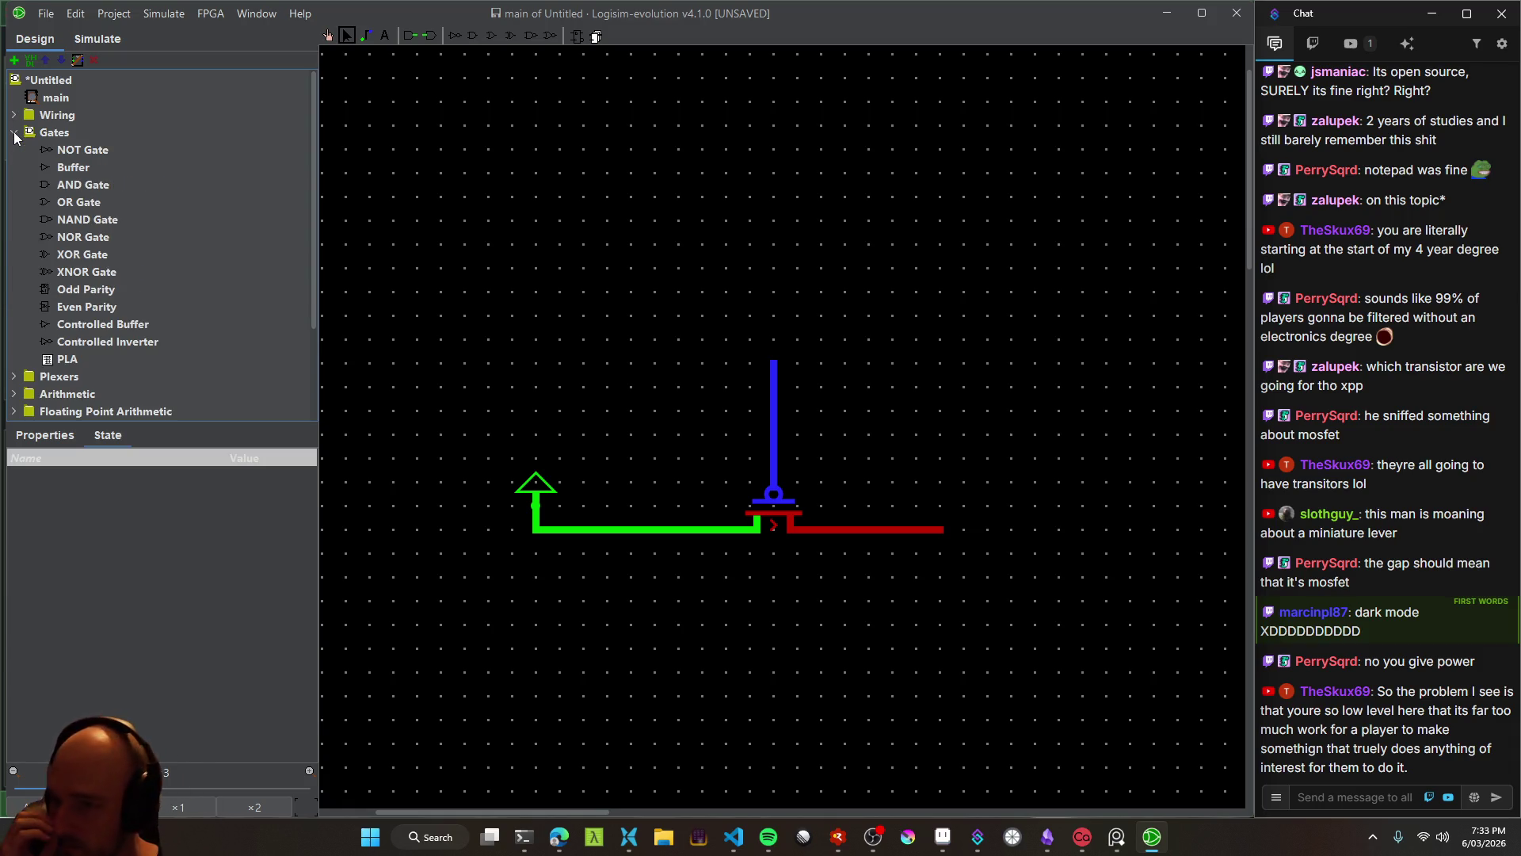
left_click(14, 133)
left_click(16, 152)
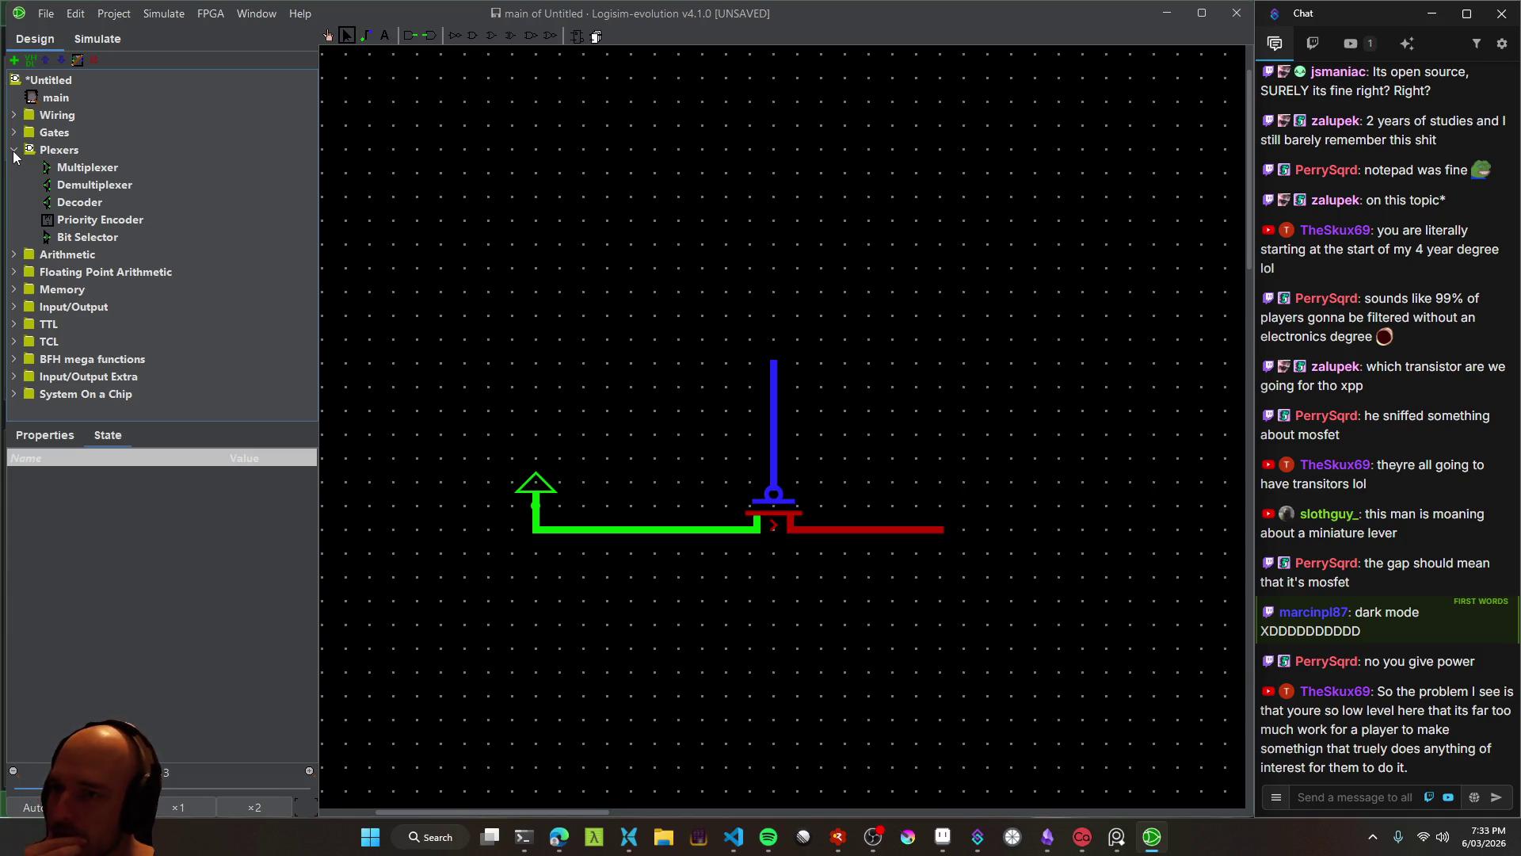
left_click(14, 152)
left_click(15, 152)
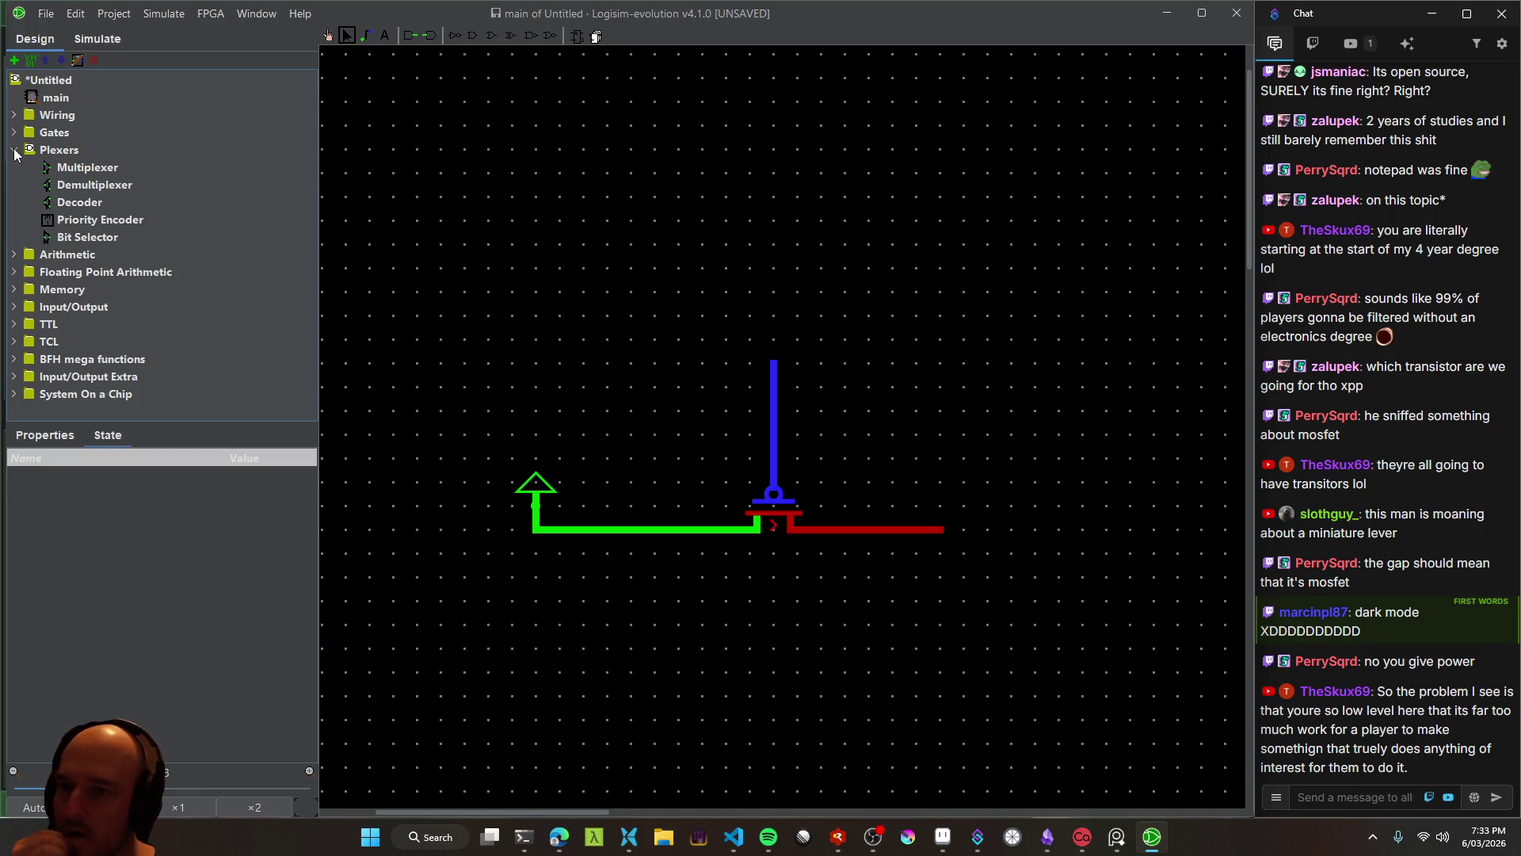
left_click(15, 152)
left_click(15, 168)
left_click(16, 168)
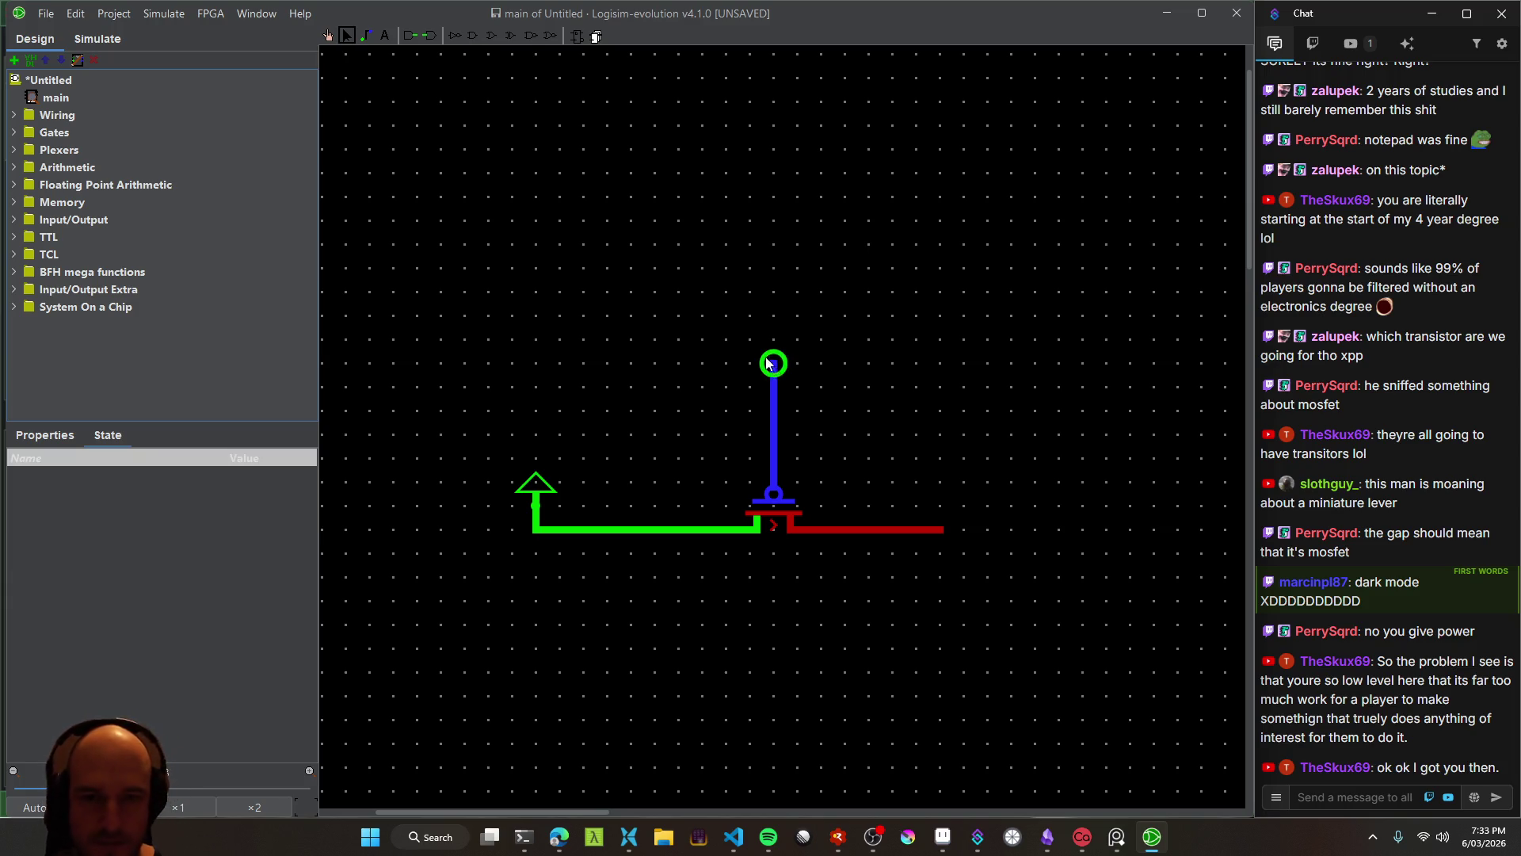
Recheck Wiring, Gates and Plexers, then expand Input/Output and select Button
left_click(14, 115)
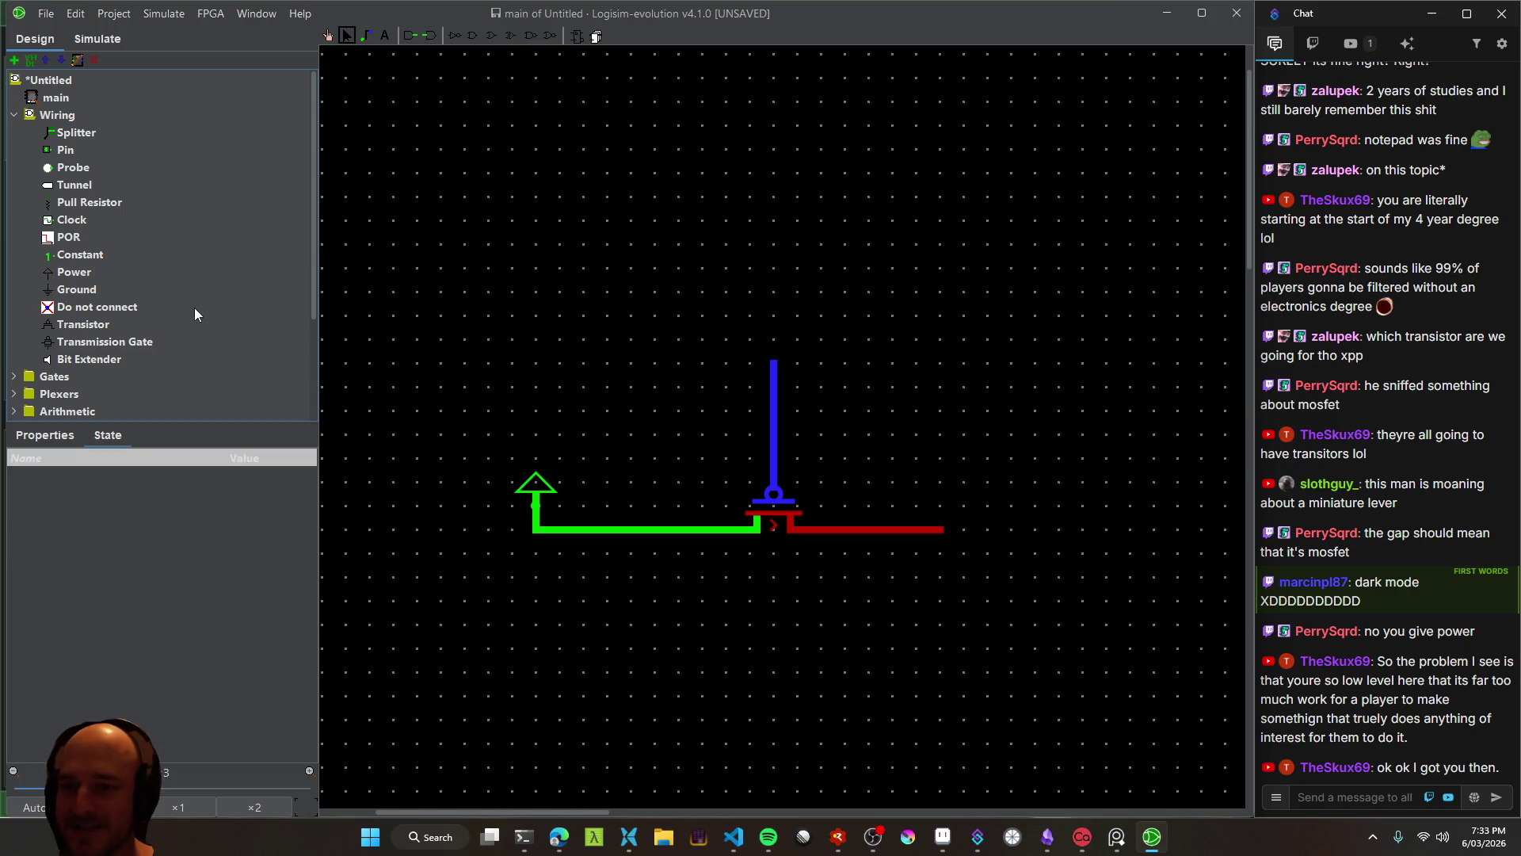
left_click(14, 115)
left_click(15, 132)
left_click(14, 133)
left_click(14, 150)
left_click(15, 150)
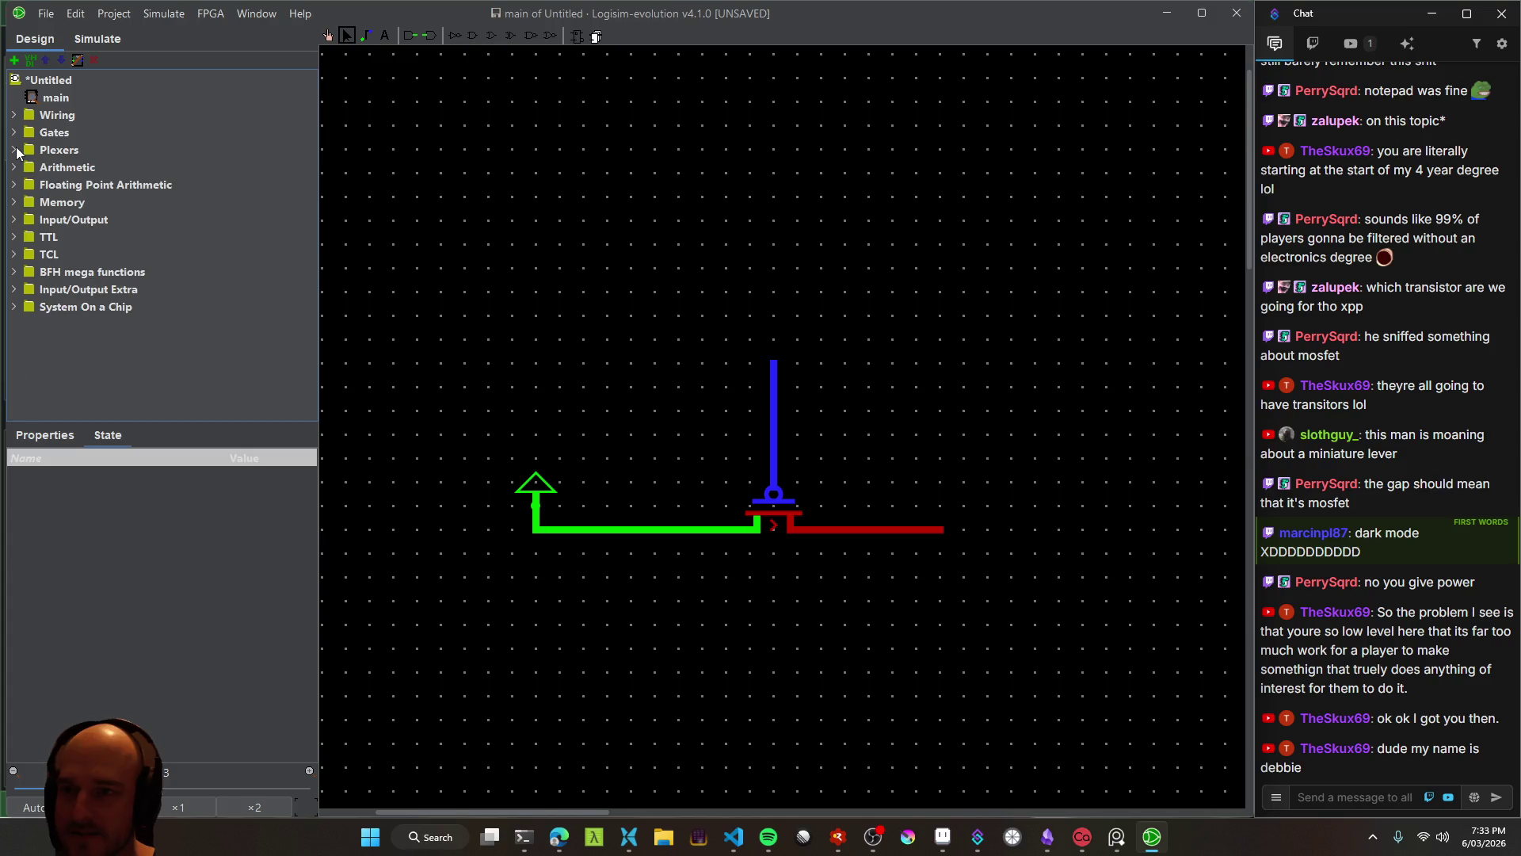
left_click(15, 221)
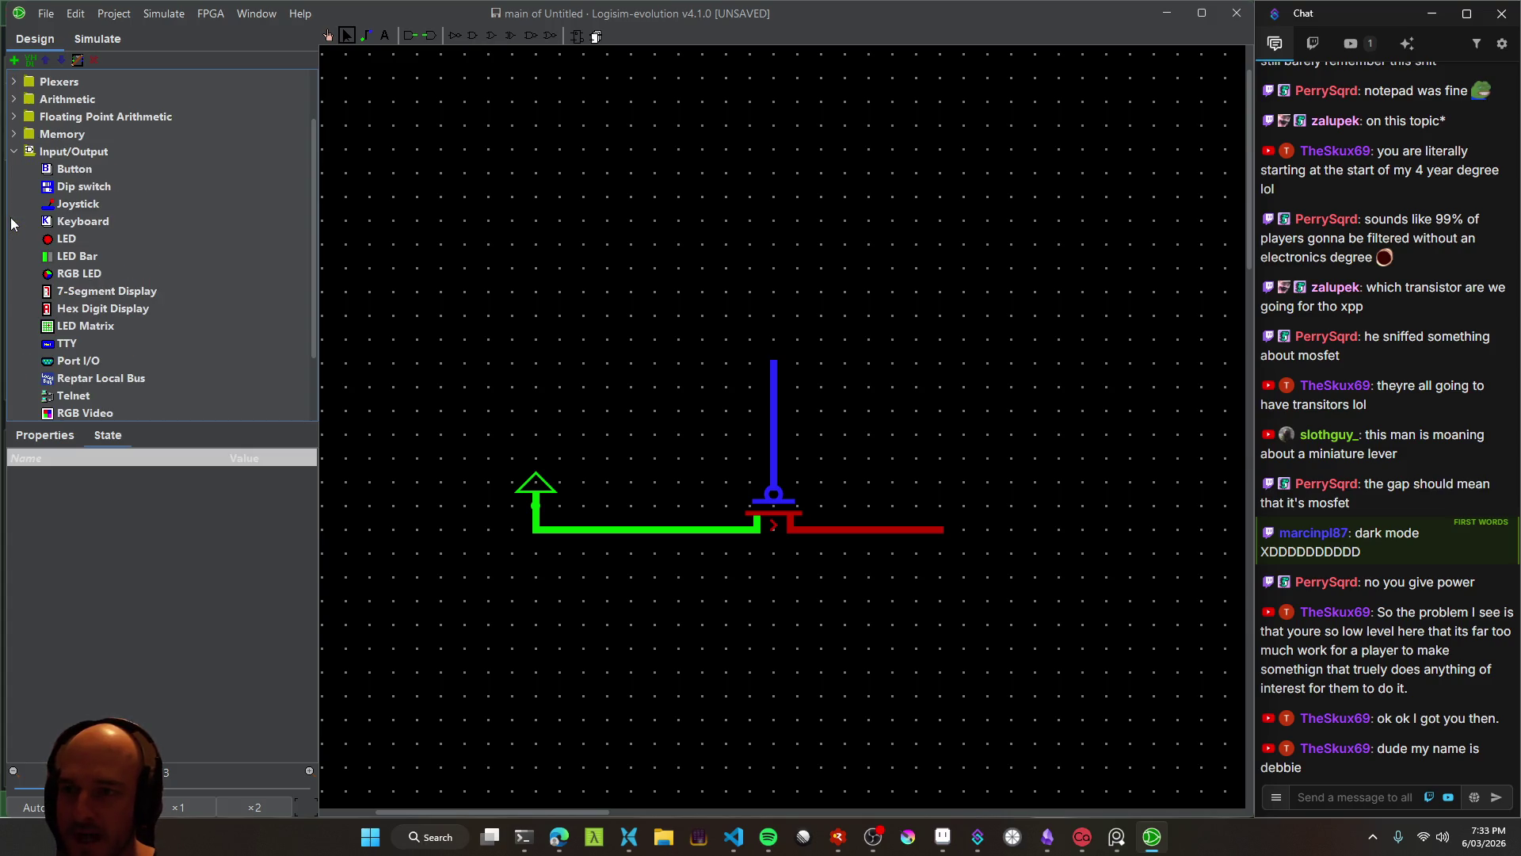
left_click(67, 176)
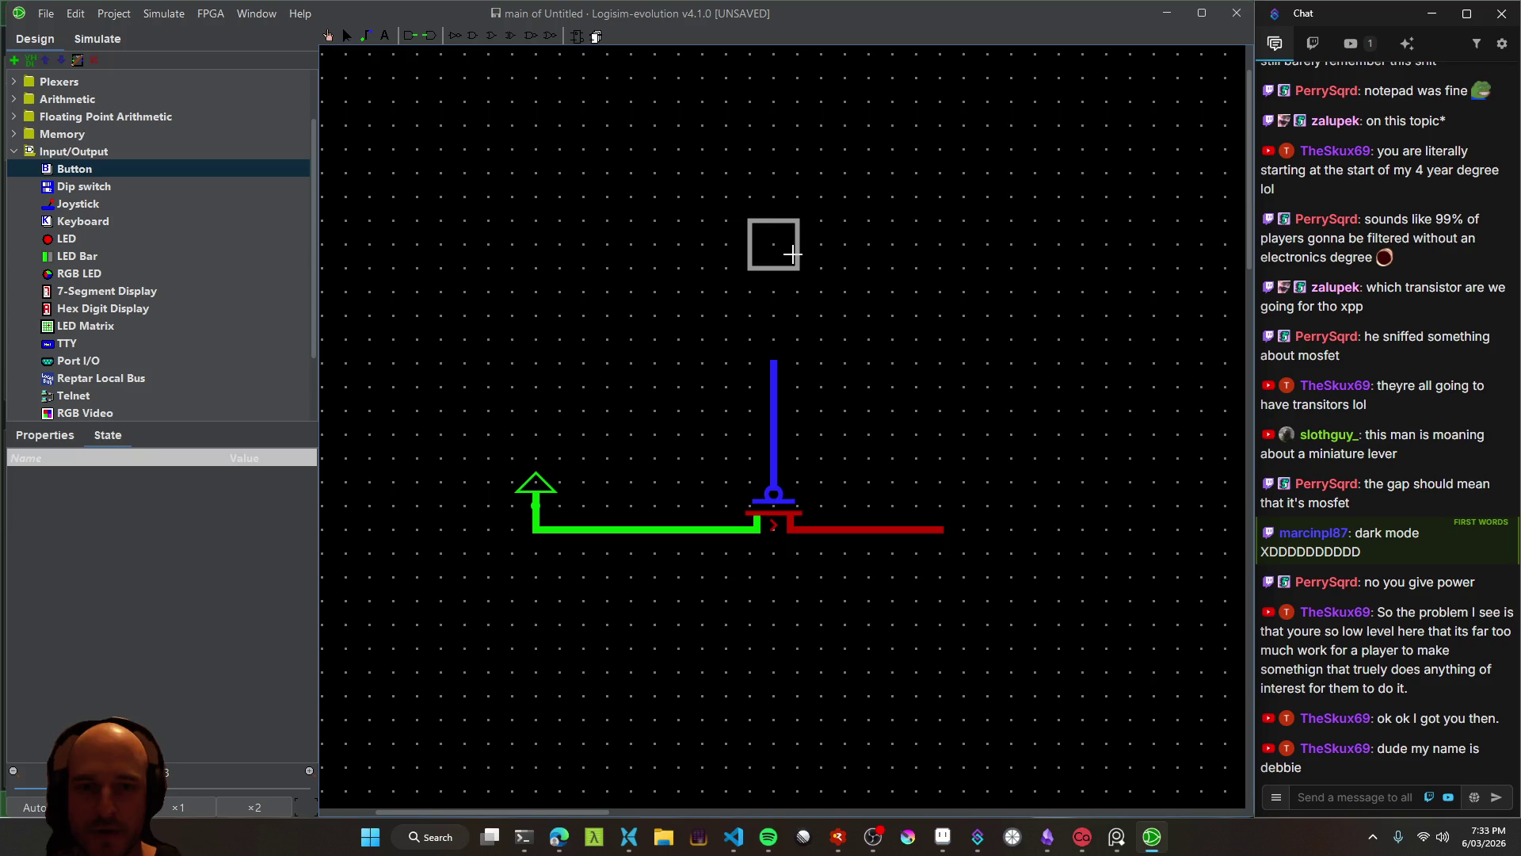
Place a Button above the transistor, trying and undoing wires to the gate
left_click(798, 244)
mouse_move(797, 244)
left_mouse_down()
mouse_move(797, 341)
mouse_move(774, 363)
left_mouse_up()
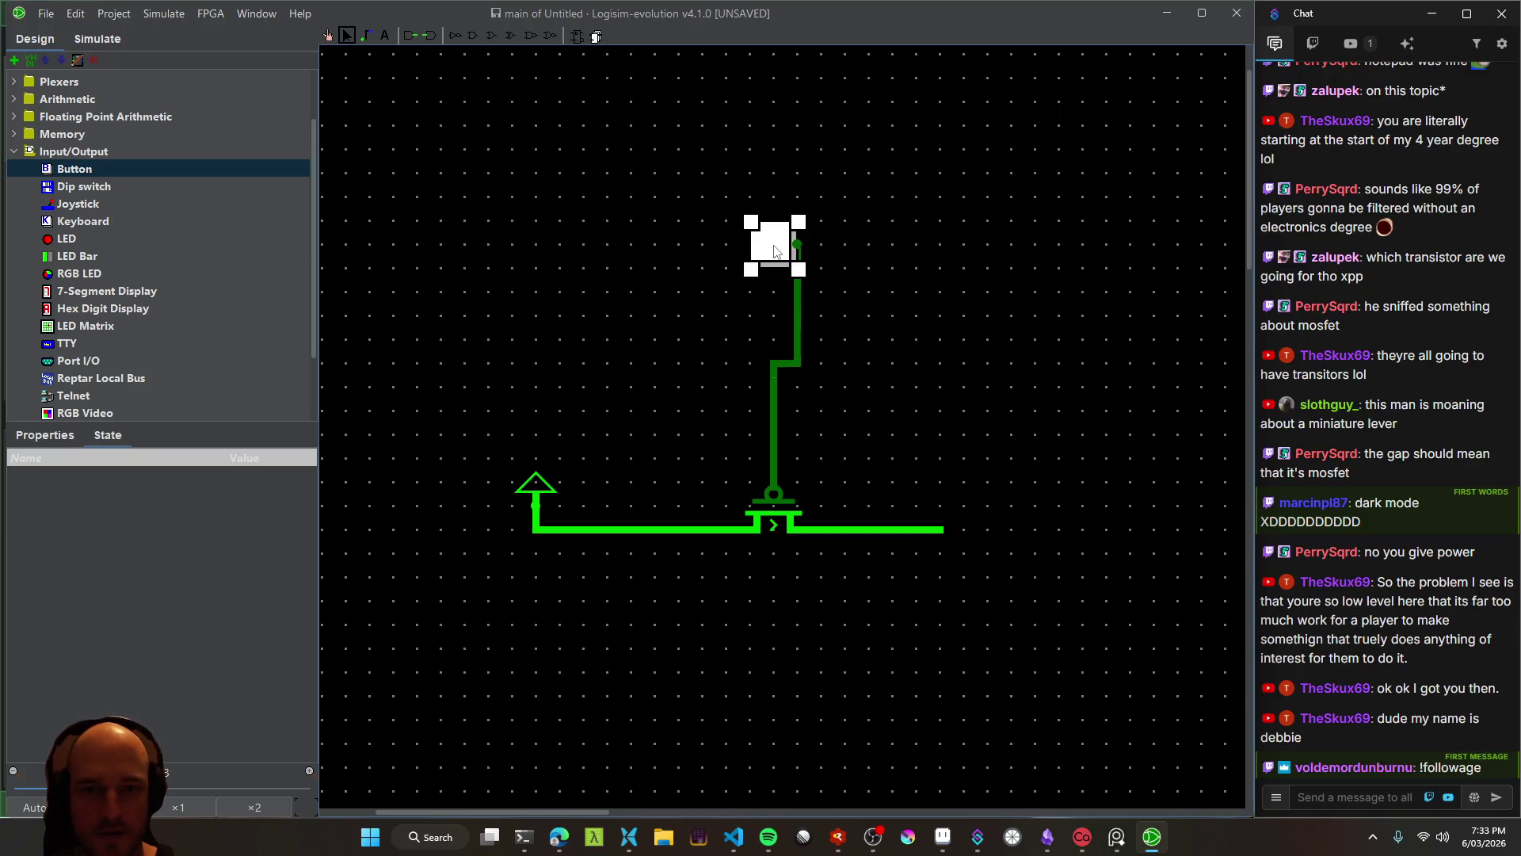
double_click(760, 236)
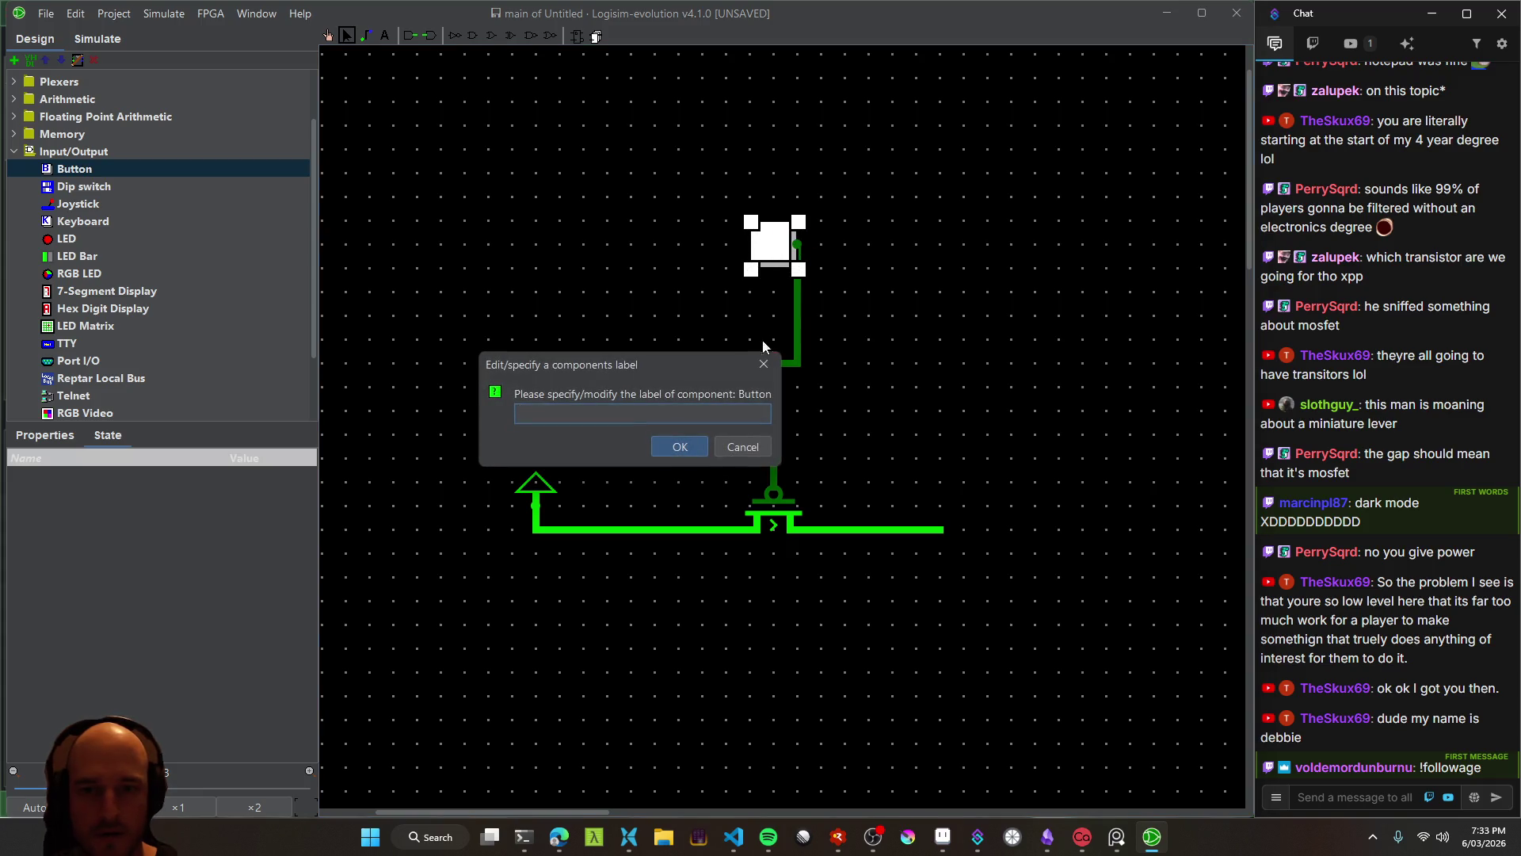
key("Escape")
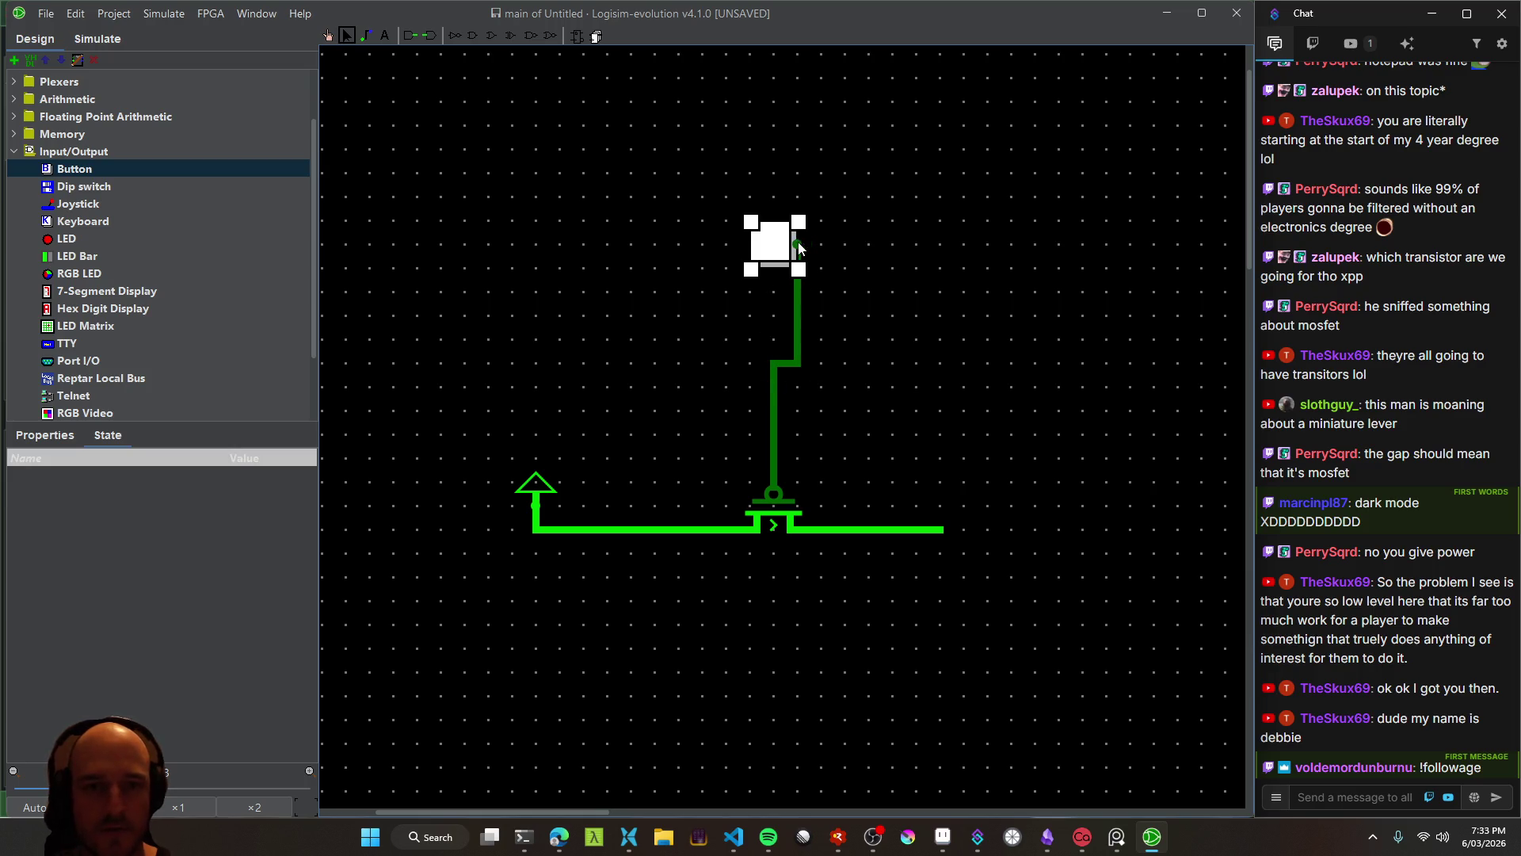
mouse_move(798, 270)
left_mouse_down()
mouse_move(752, 271)
mouse_move(751, 341)
left_mouse_up()
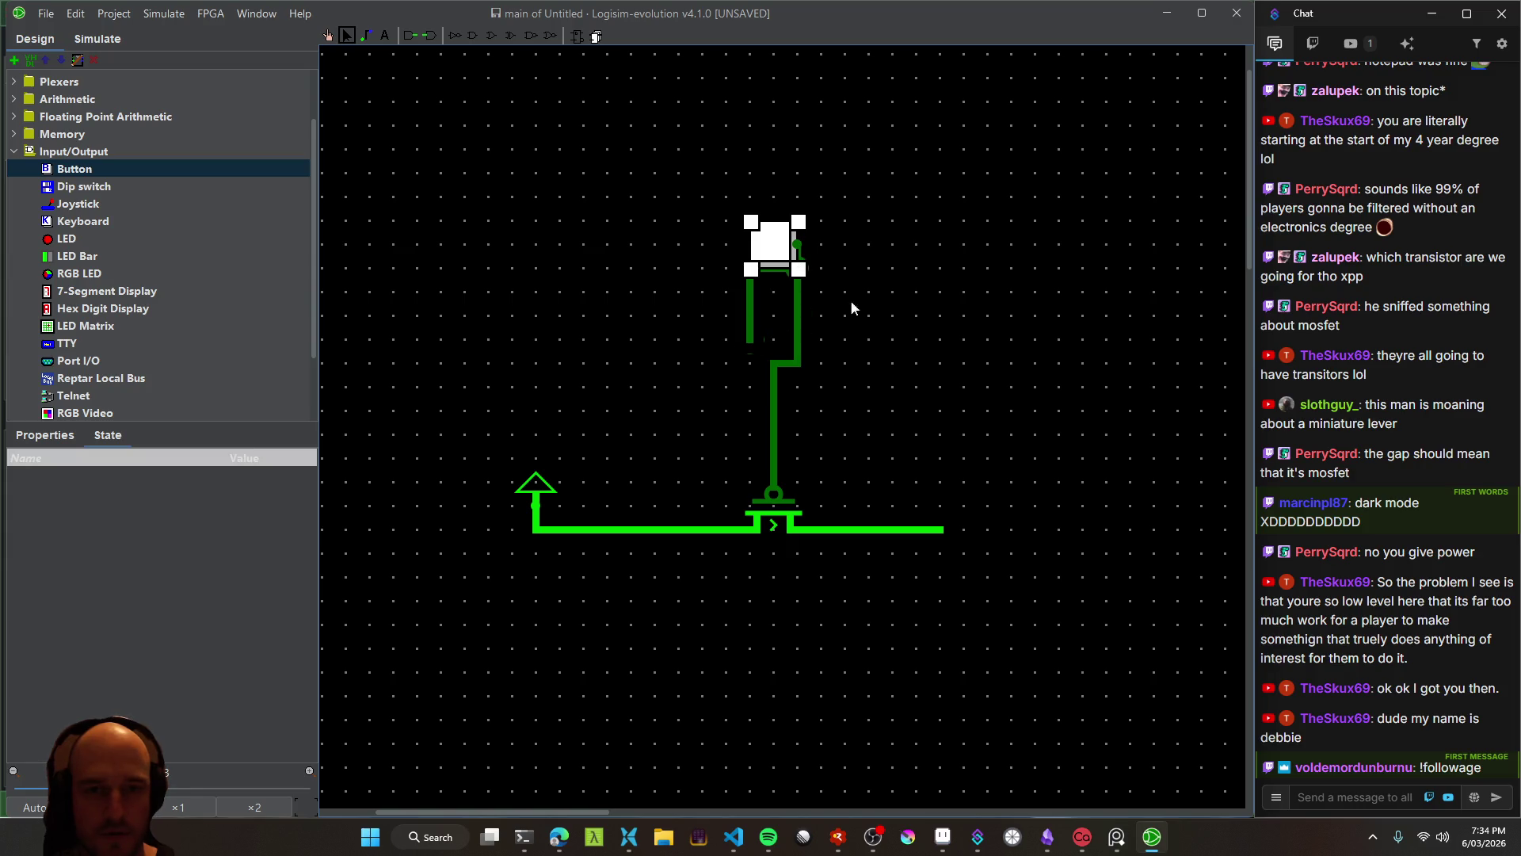
key("ctrl+z")
key("ctrl+z")
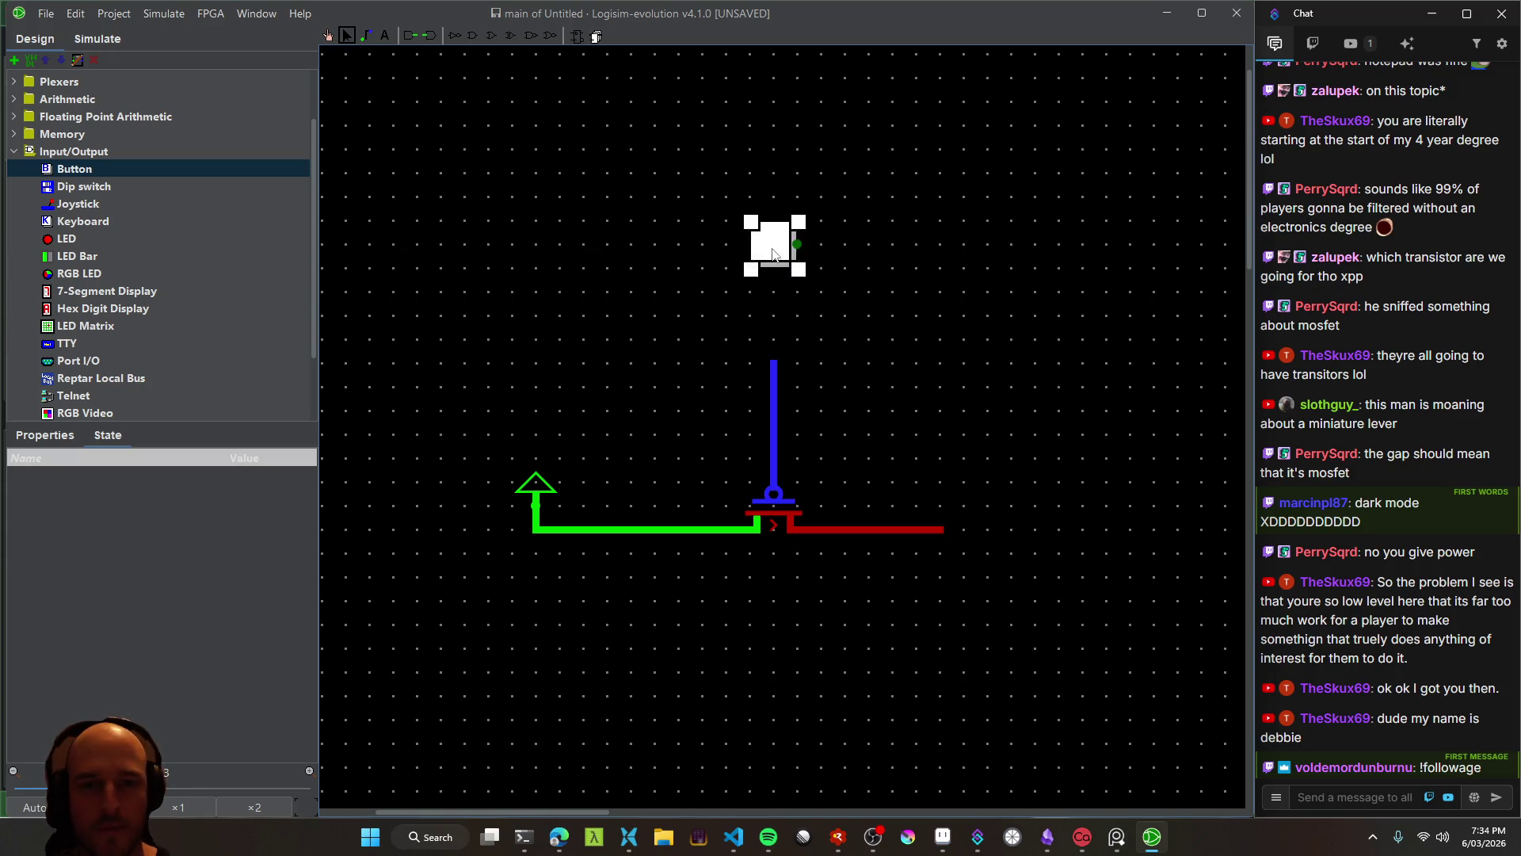
left_click_drag(774, 254, 701, 254)
key("ctrl+z")
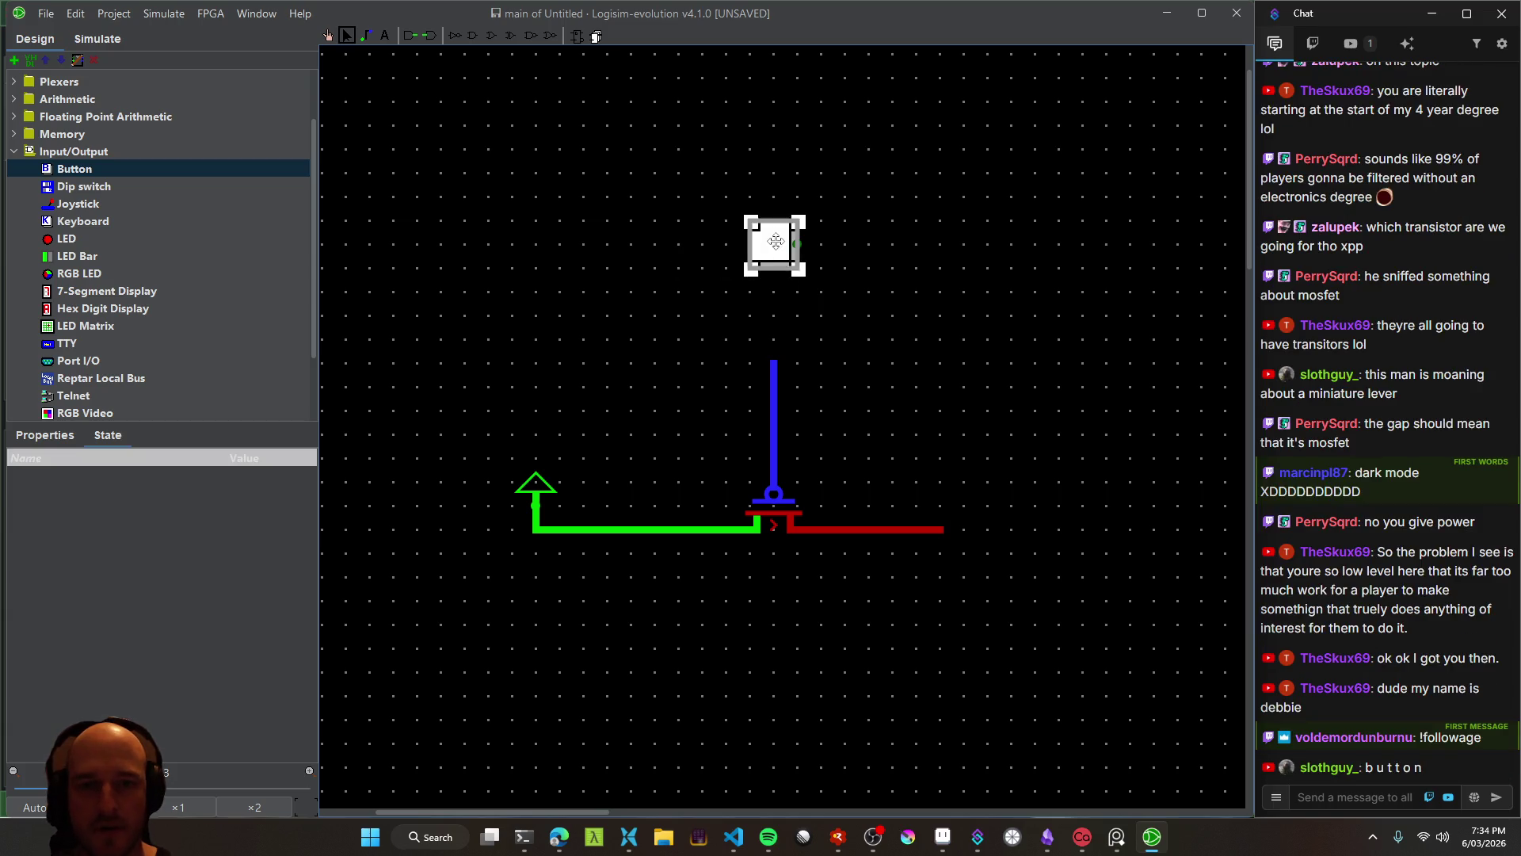
Rotate the Button so its output faces down and position it above the gate wire
right_click(776, 241)
left_click(824, 255)
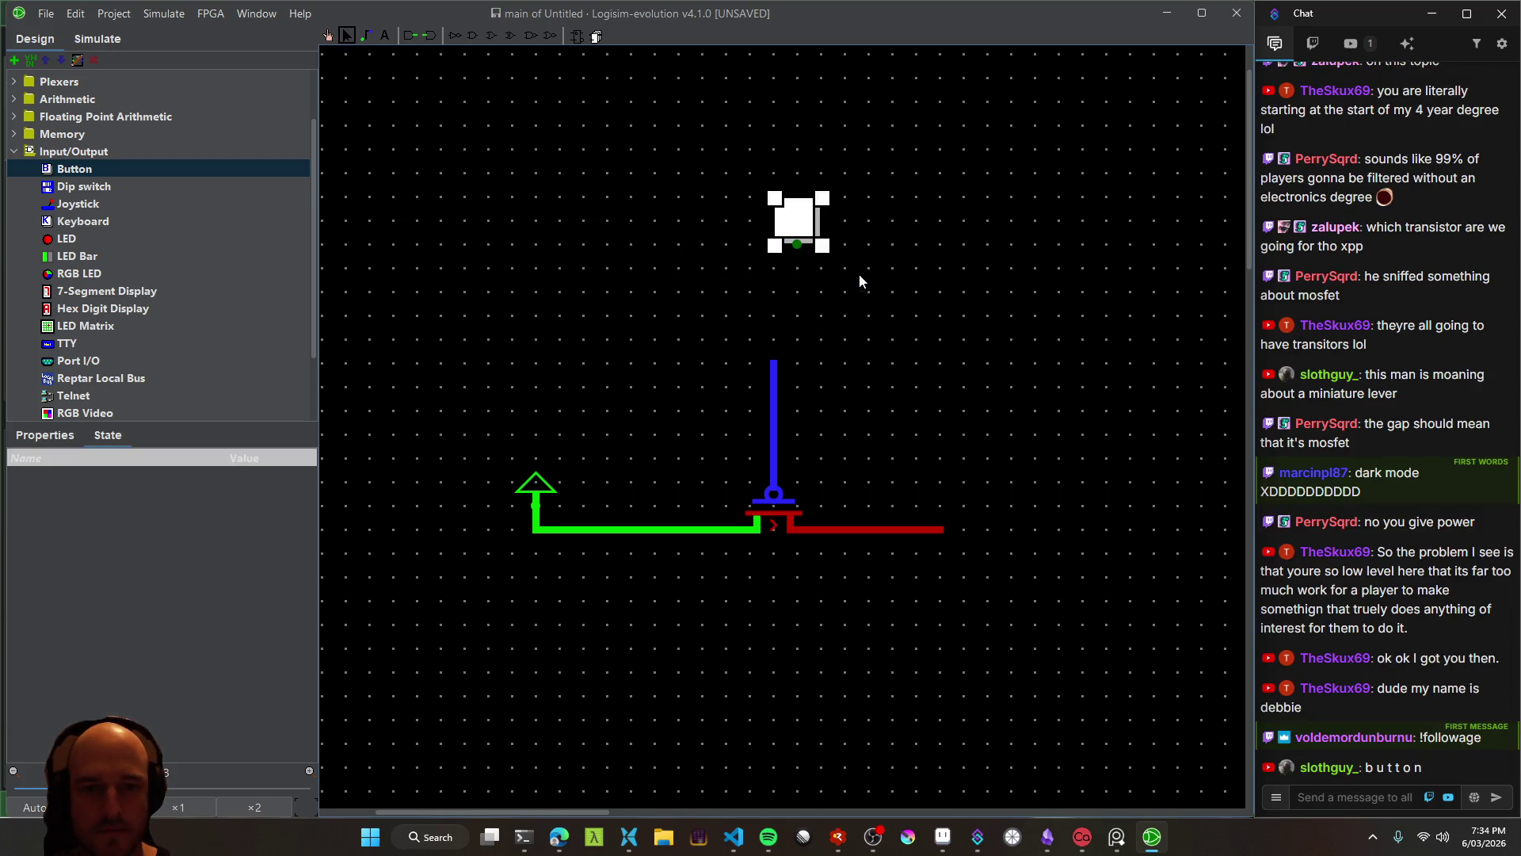
left_click_drag(796, 229, 773, 278)
left_click_drag(774, 364, 793, 251)
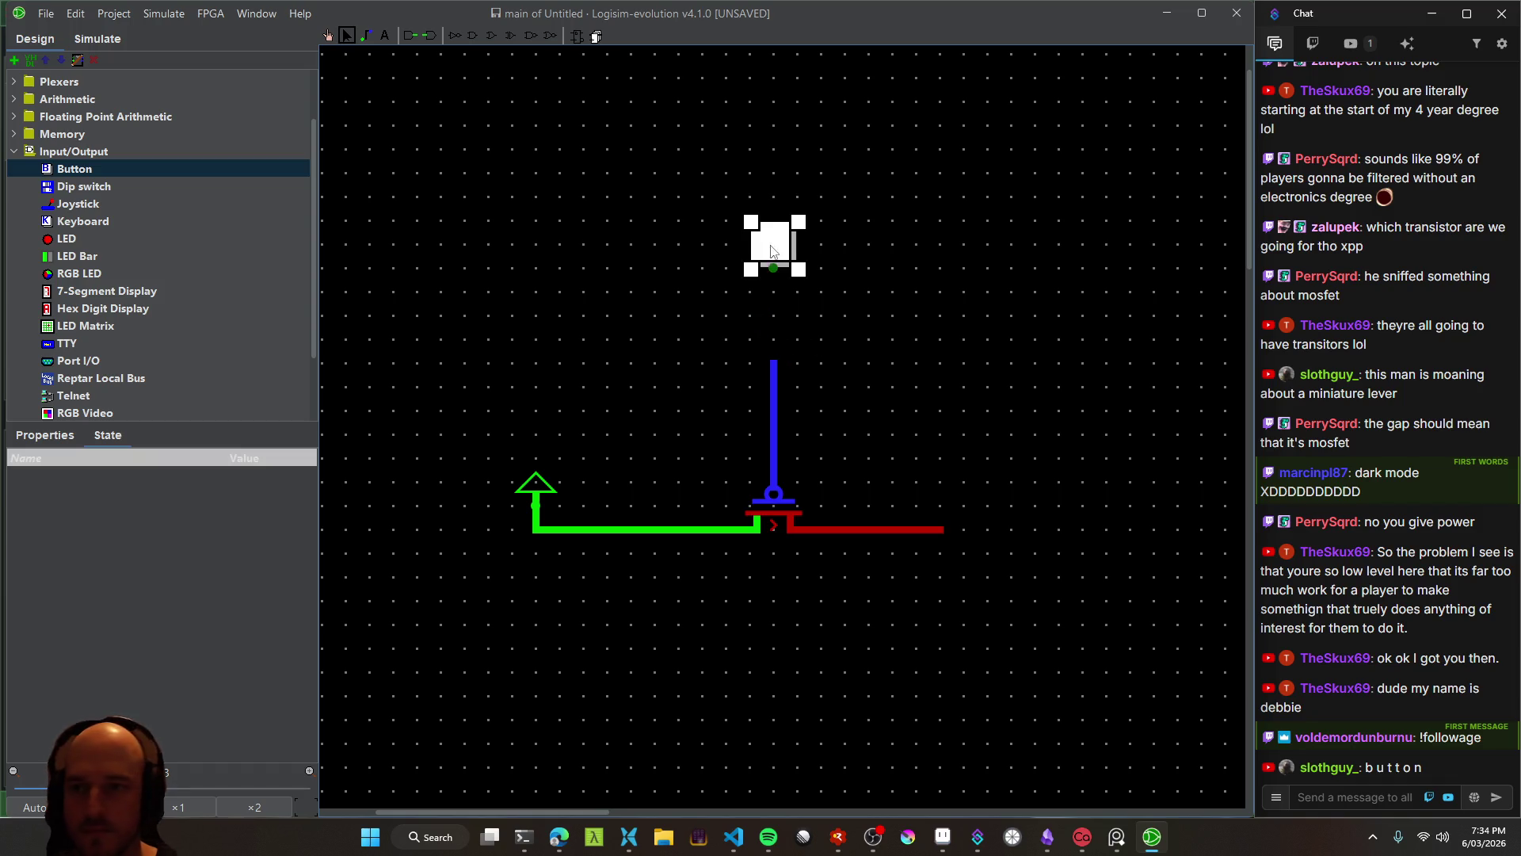
scroll(117, 212, "down", 1)
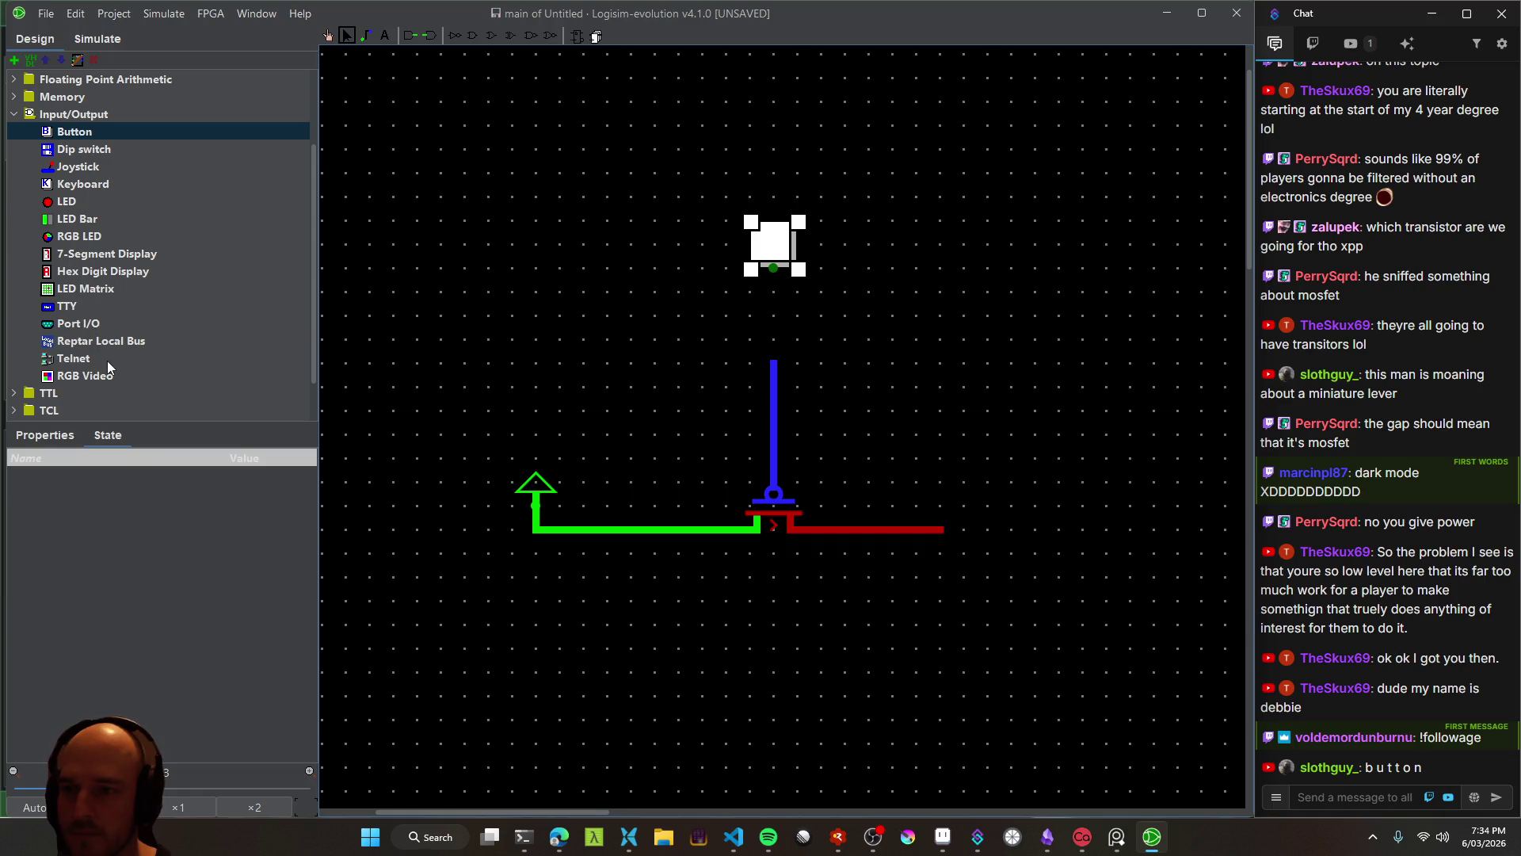
scroll(141, 347, "up", 3)
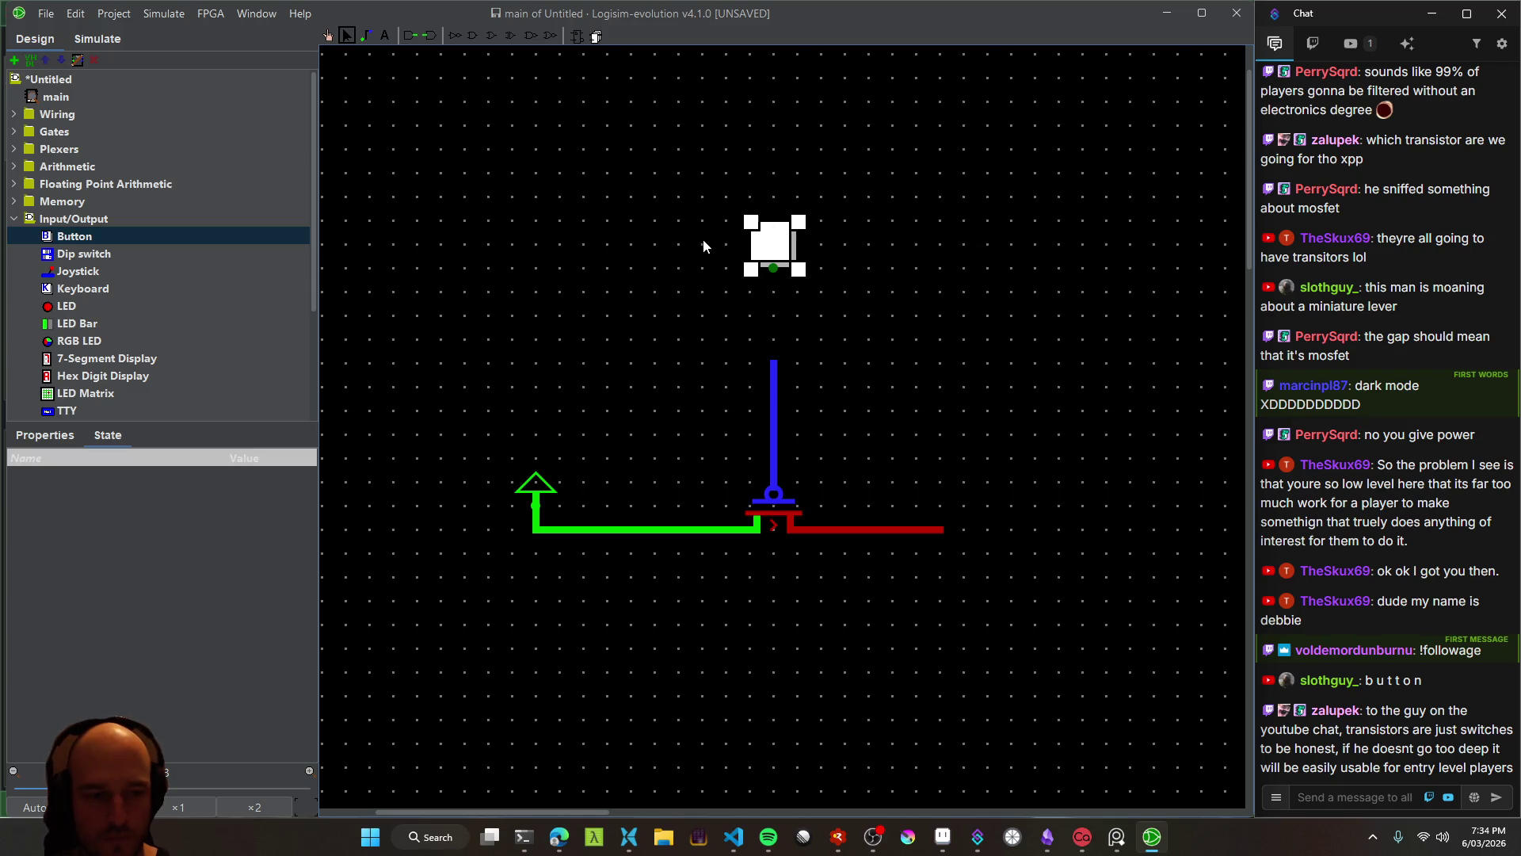
left_click_drag(836, 261, 837, 245)
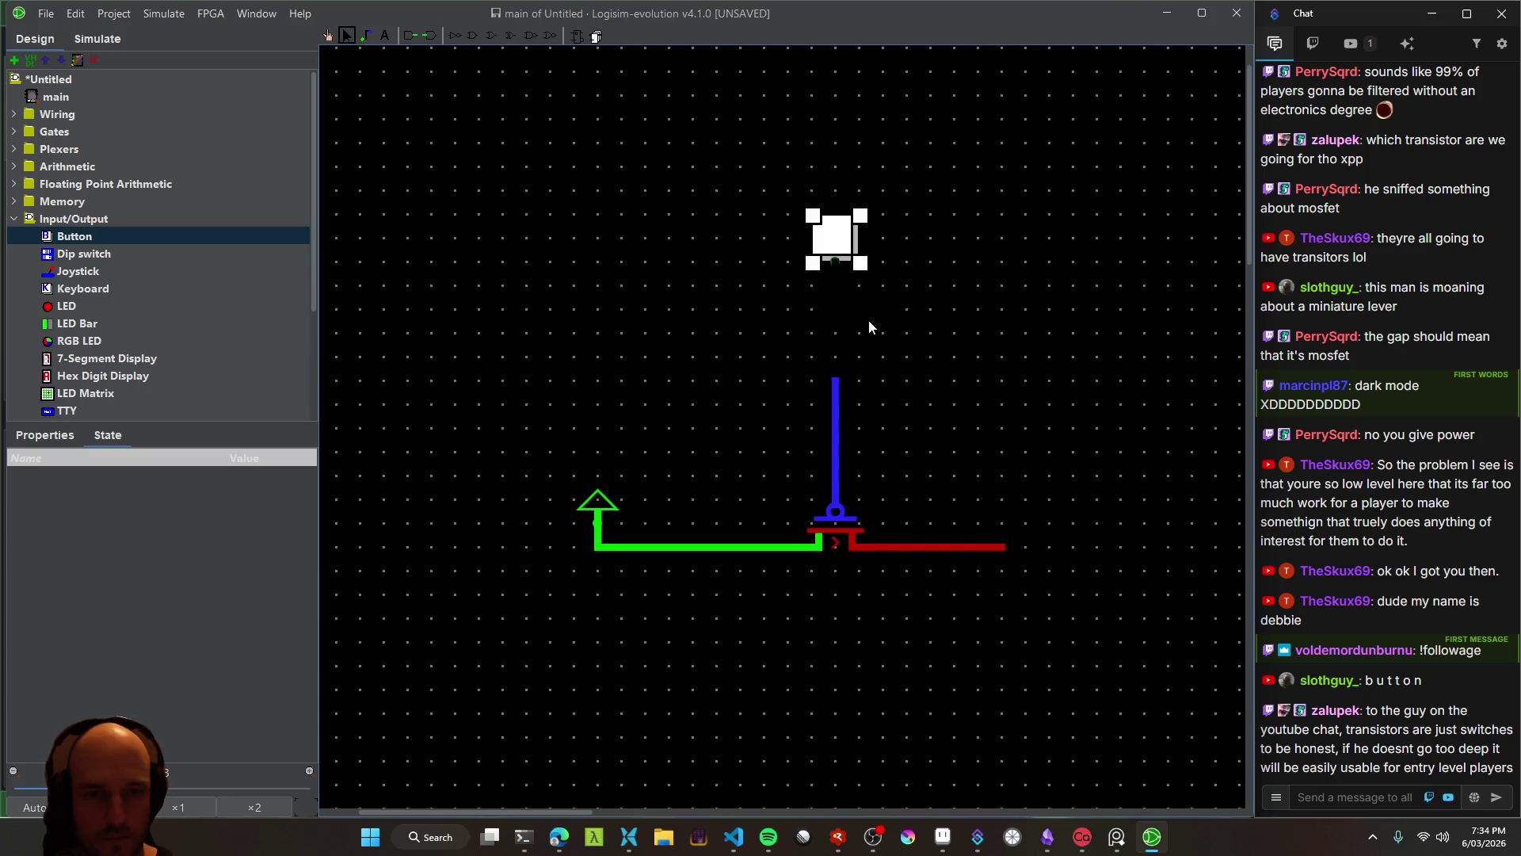
mouse_move(859, 309)
left_mouse_down()
mouse_move(885, 308)
mouse_move(846, 230)
left_mouse_up()
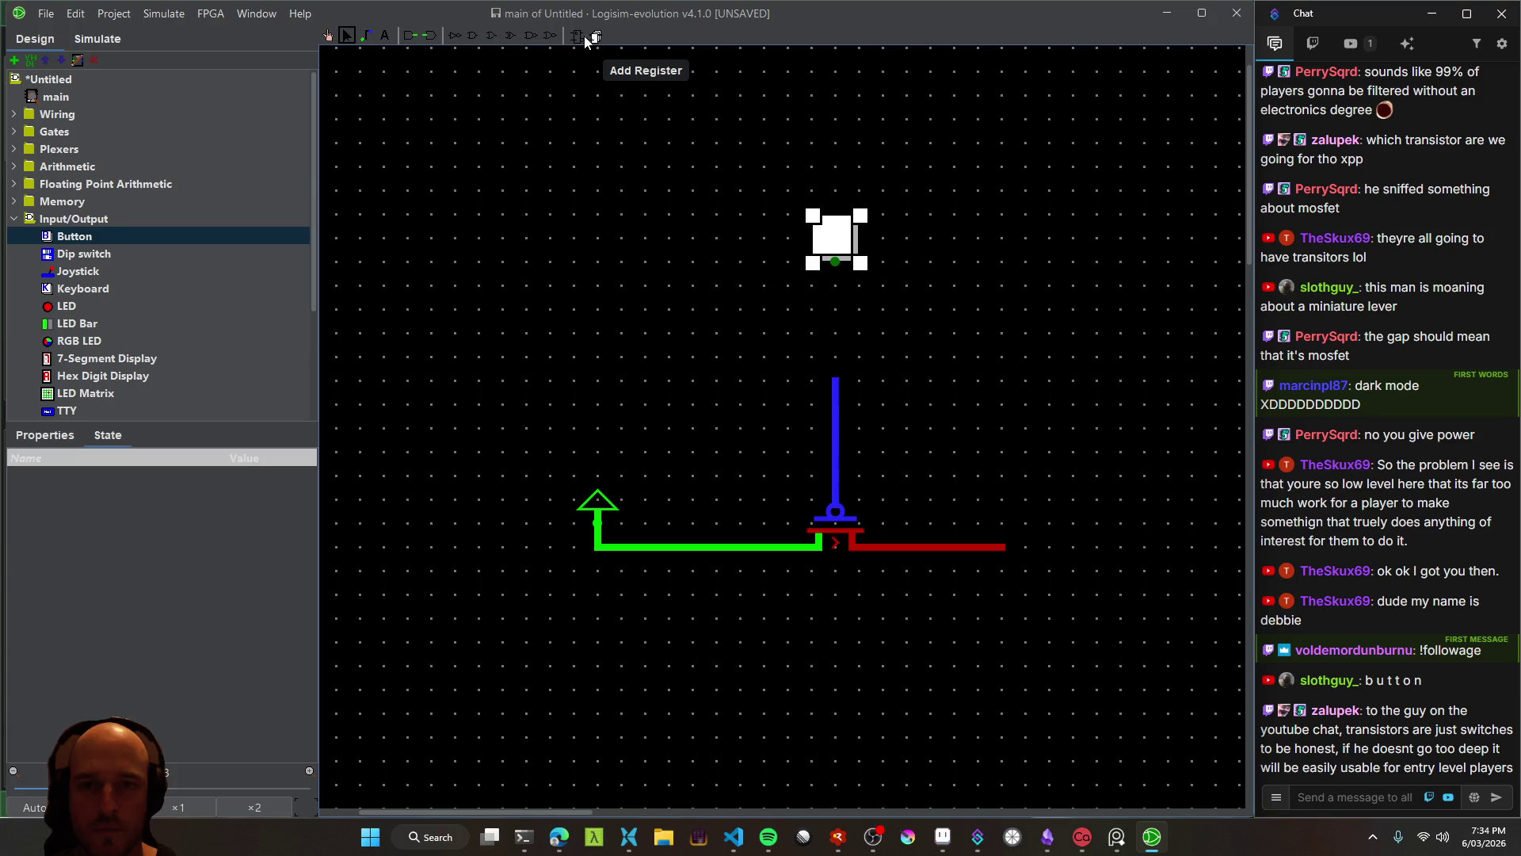
Show the Button's attributes, try a wire to the gate and undo it
right_click(837, 240)
right_click(824, 235)
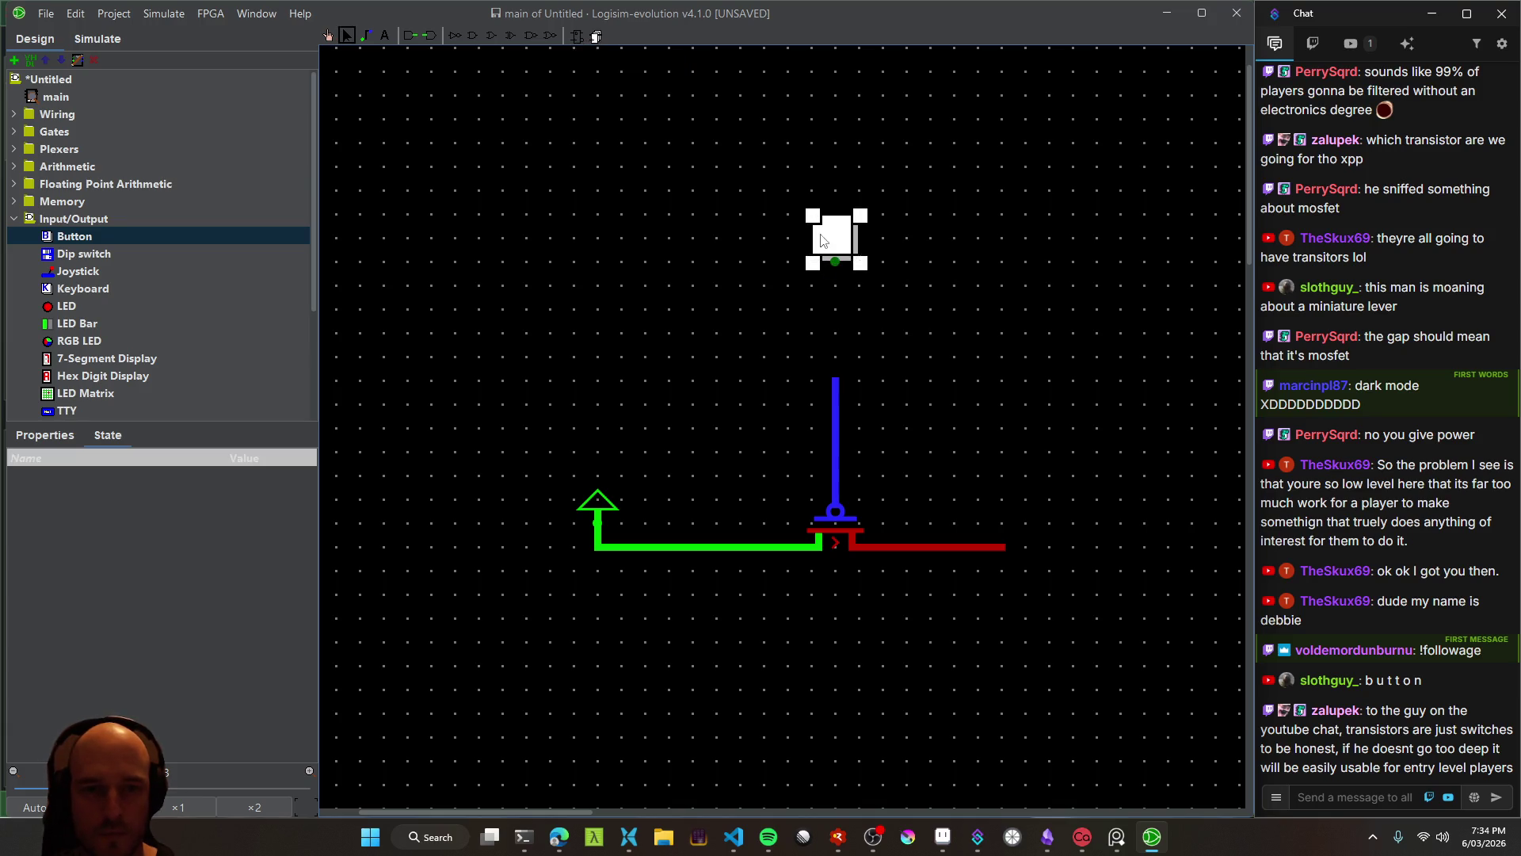
left_click(881, 311)
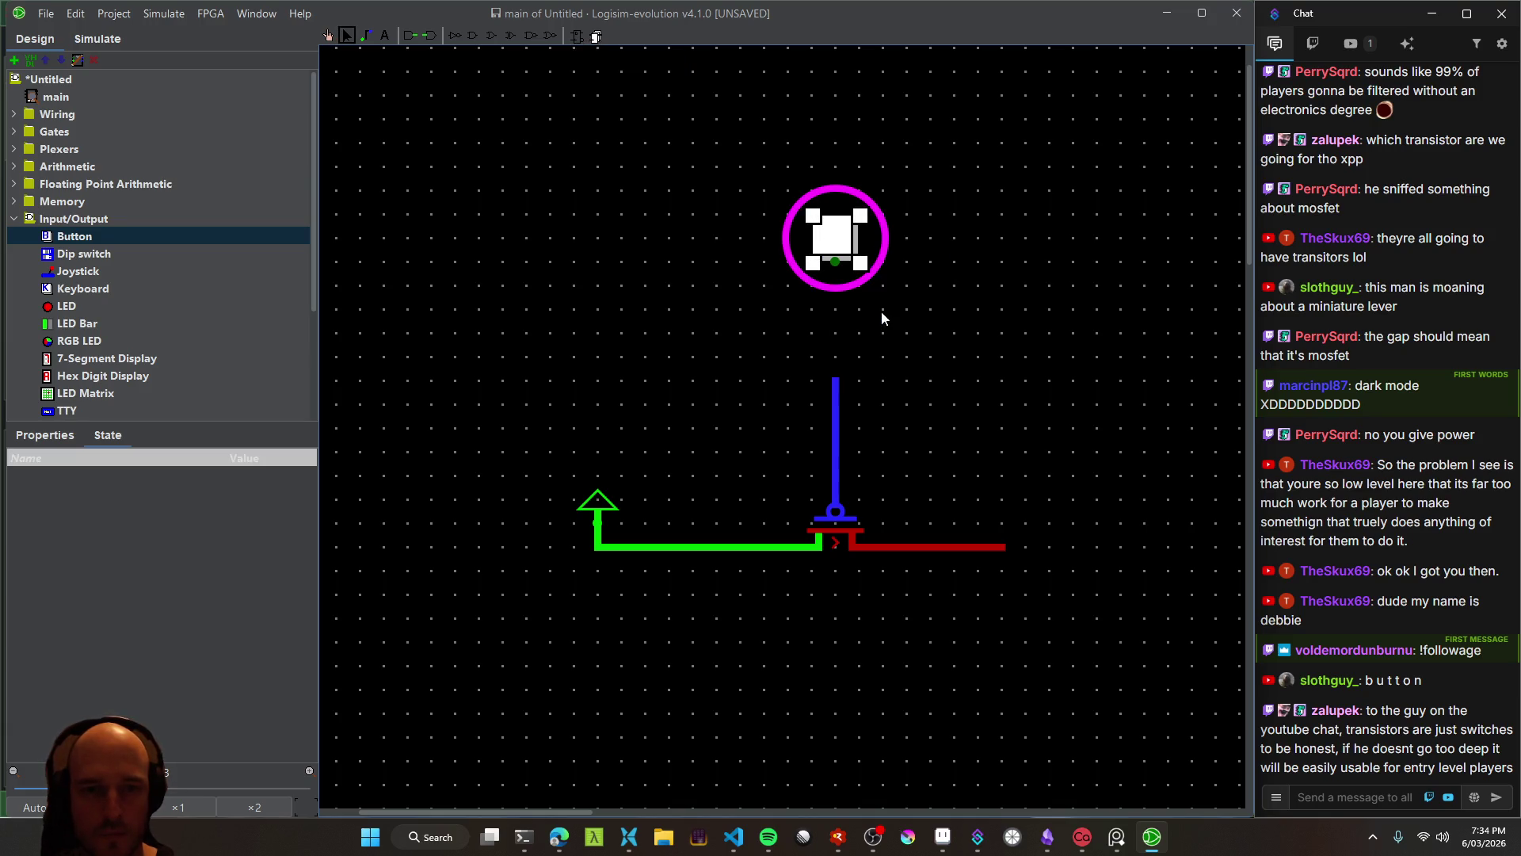
left_click(832, 237)
left_click_drag(865, 262, 925, 316)
left_click(832, 234)
left_click_drag(835, 262, 836, 383)
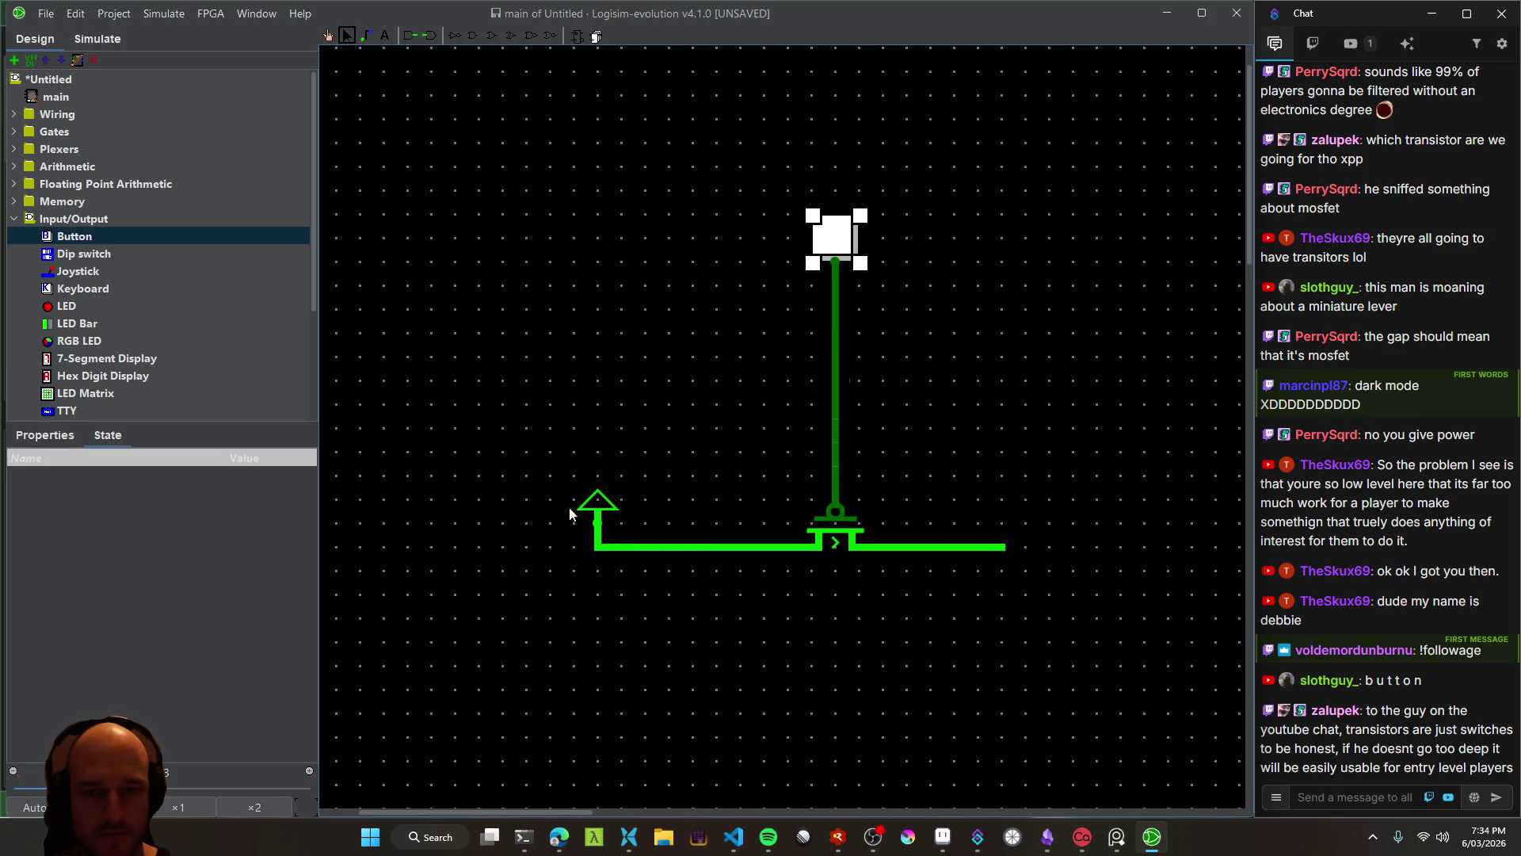
key("ctrl+z")
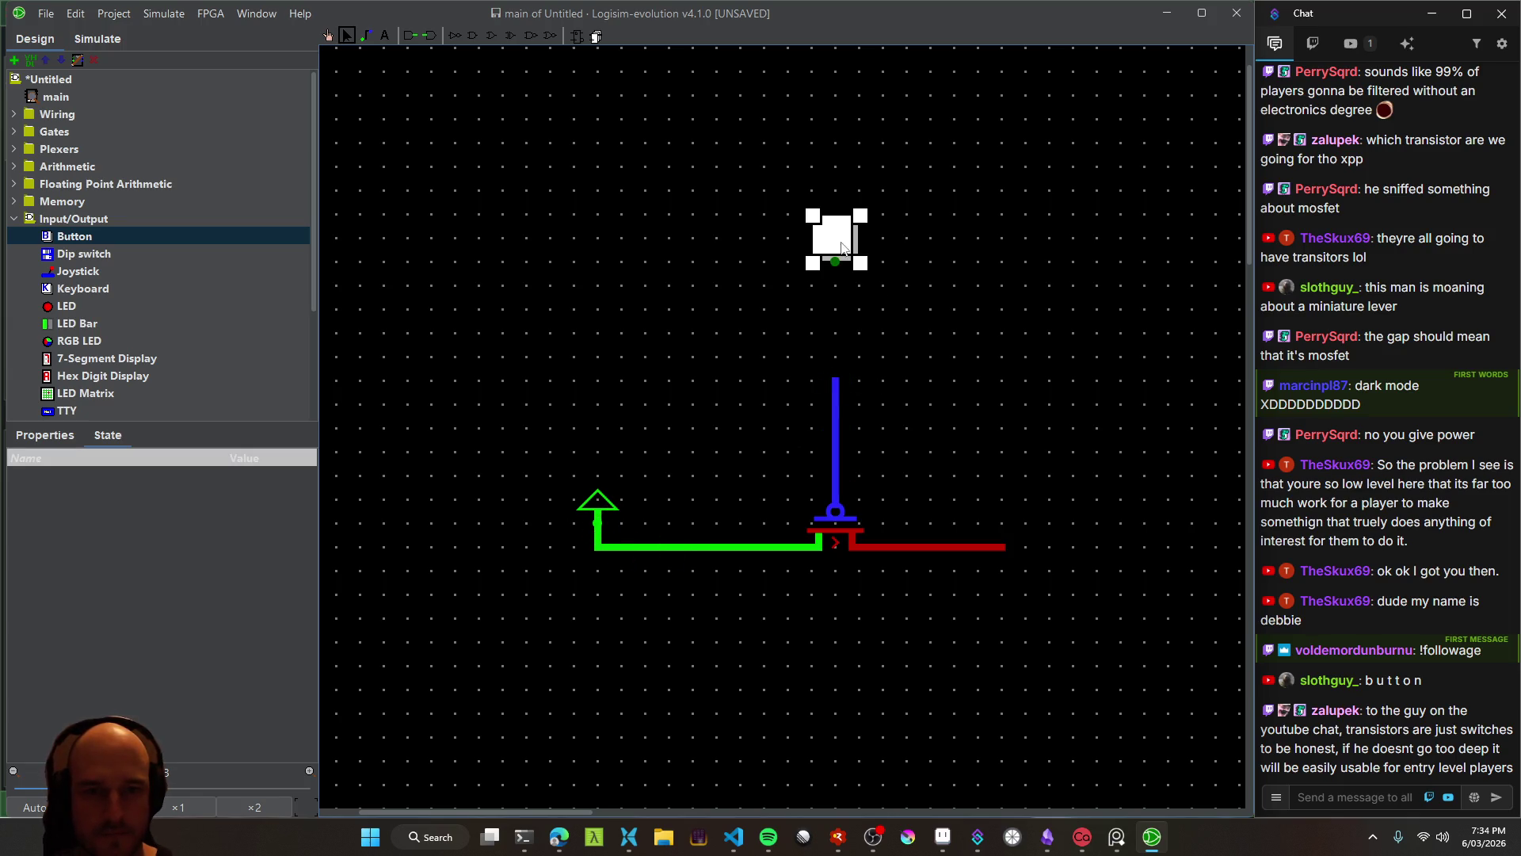
left_click_drag(846, 248, 799, 271)
double_click(799, 271)
key("Escape")
Toggle the Button's Logic level to passive and back to active on press, then shift it right
left_click(44, 436)
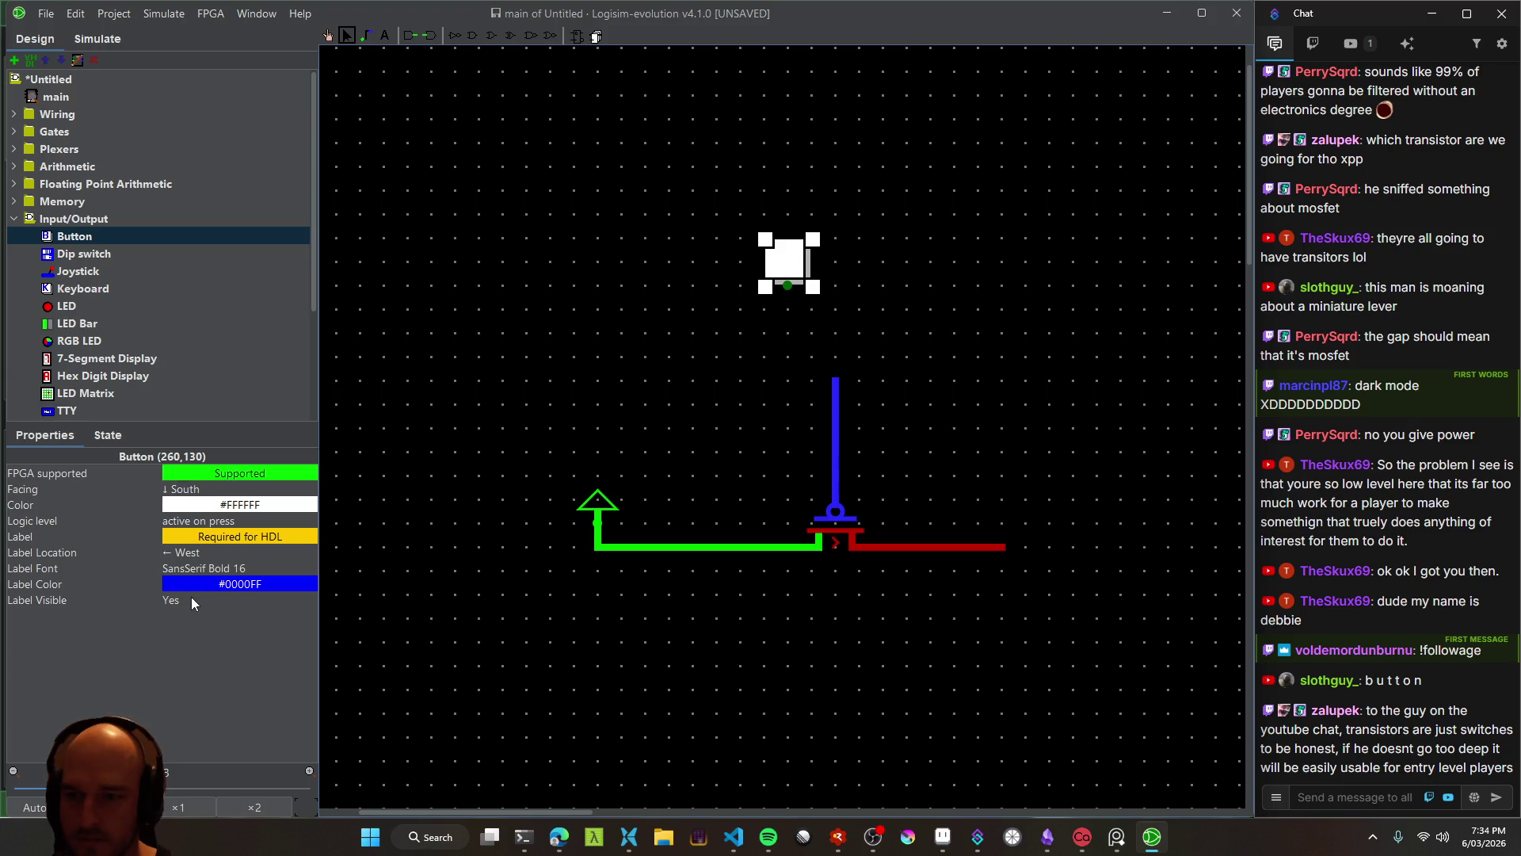
left_click(192, 519)
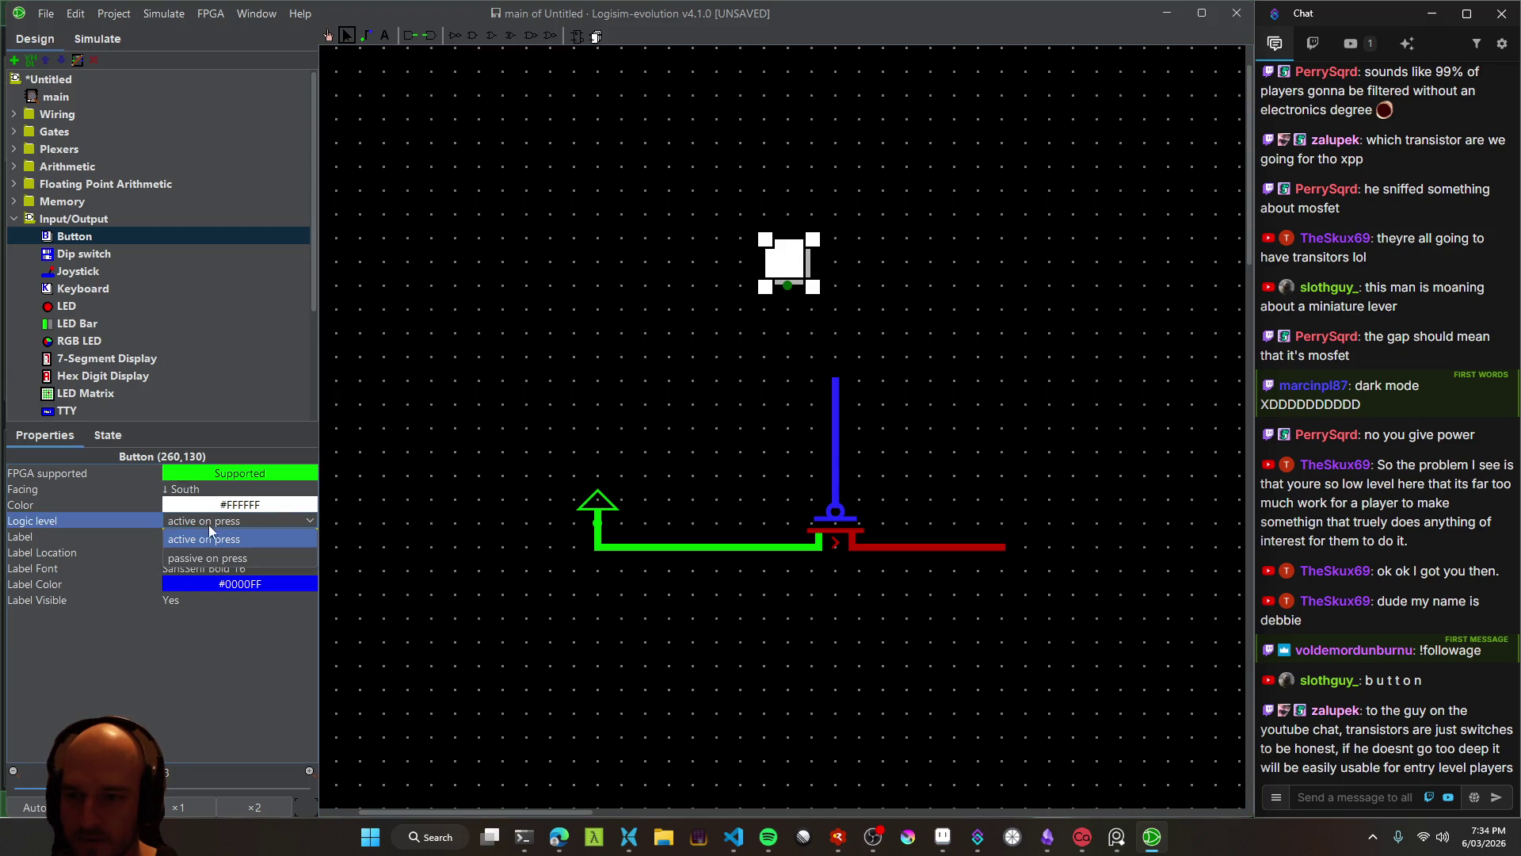
left_click(210, 559)
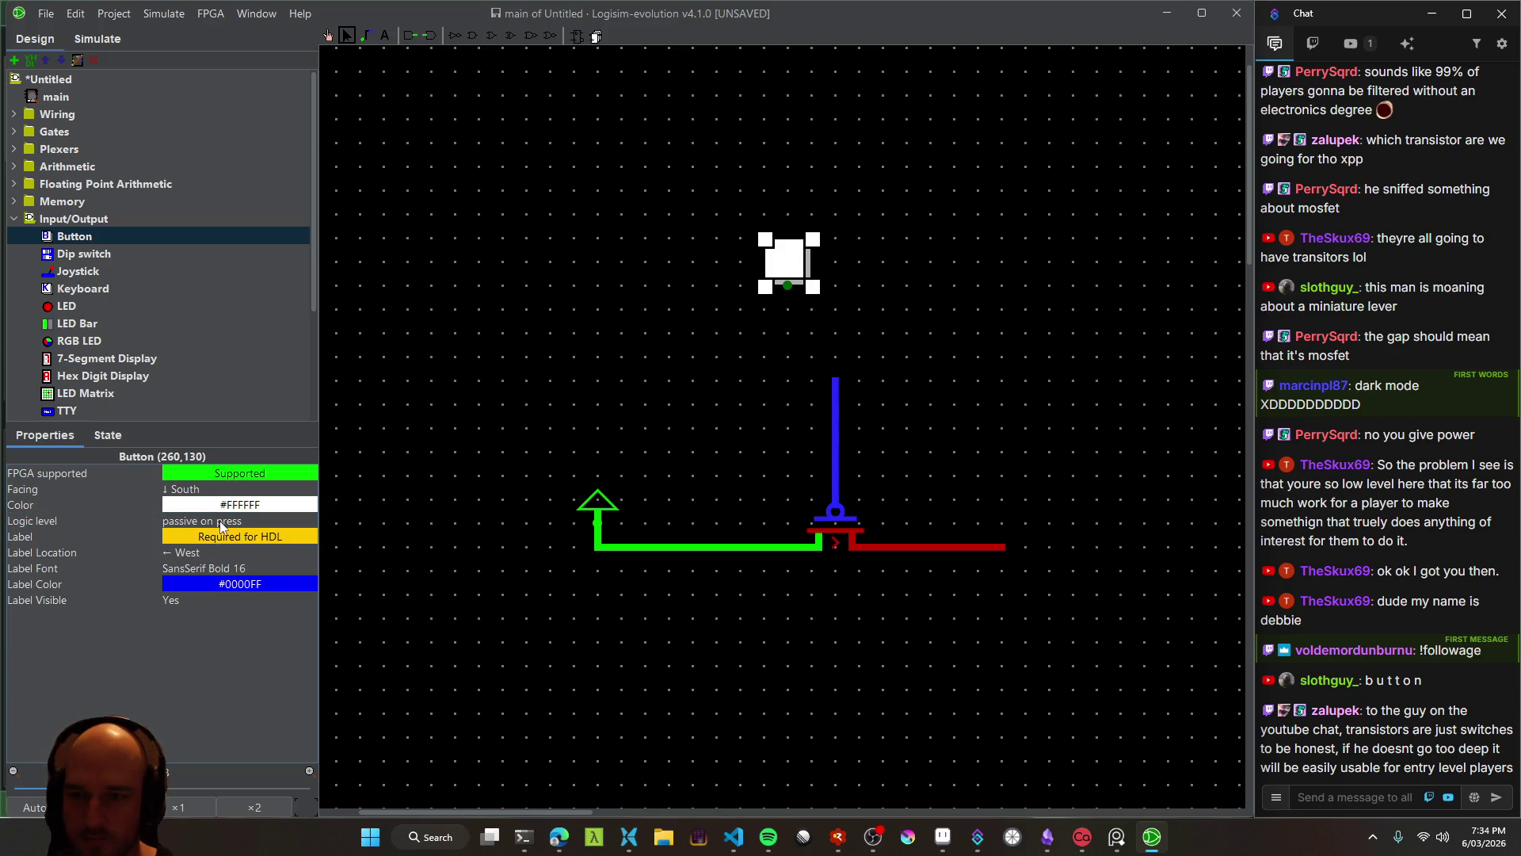
left_click(220, 521)
left_click(223, 539)
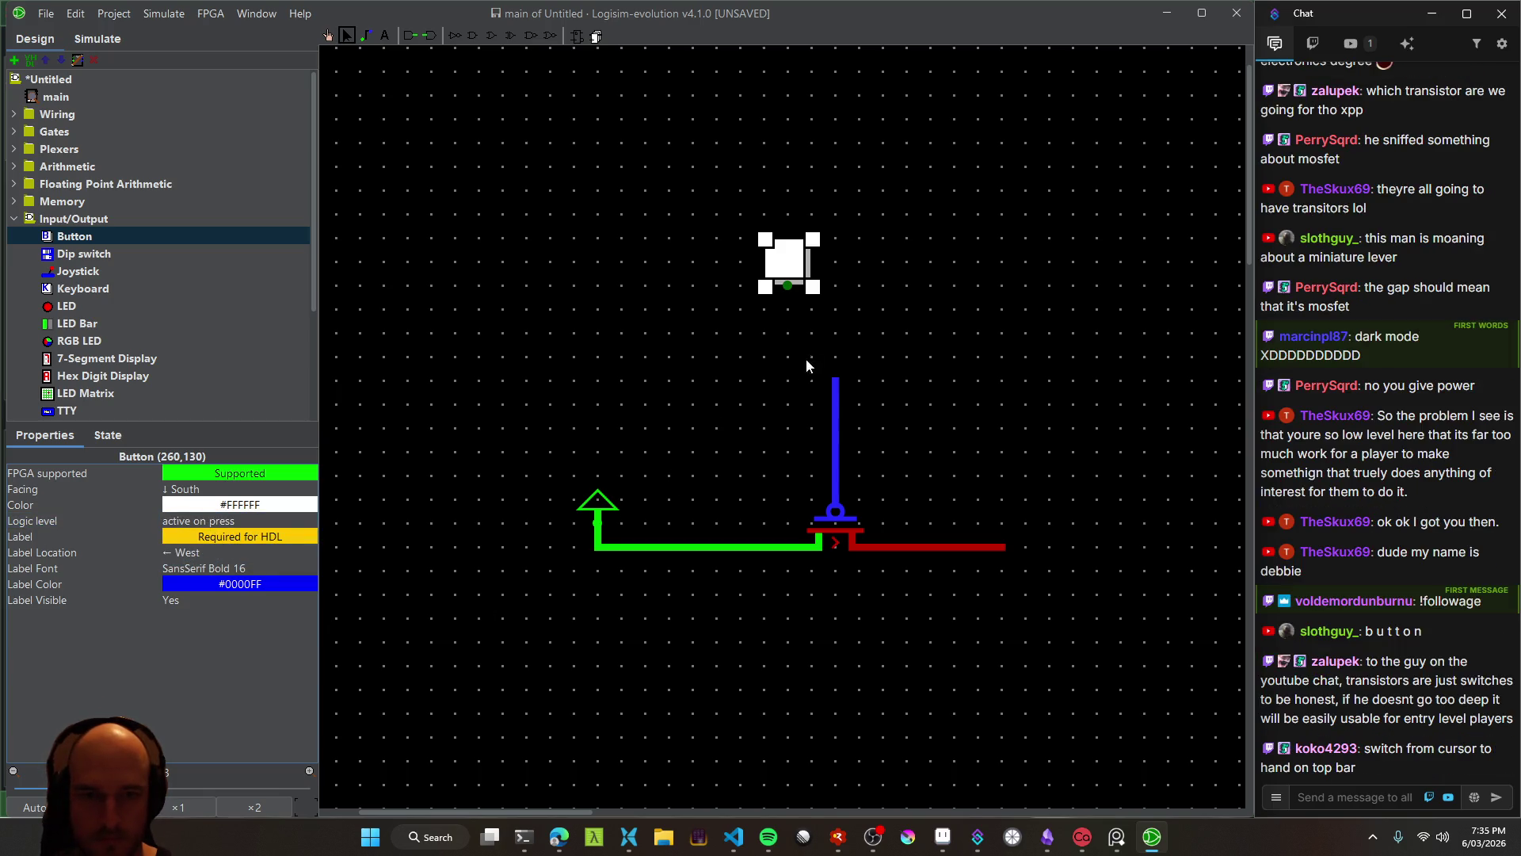
left_click_drag(792, 265, 816, 266)
left_click(329, 36)
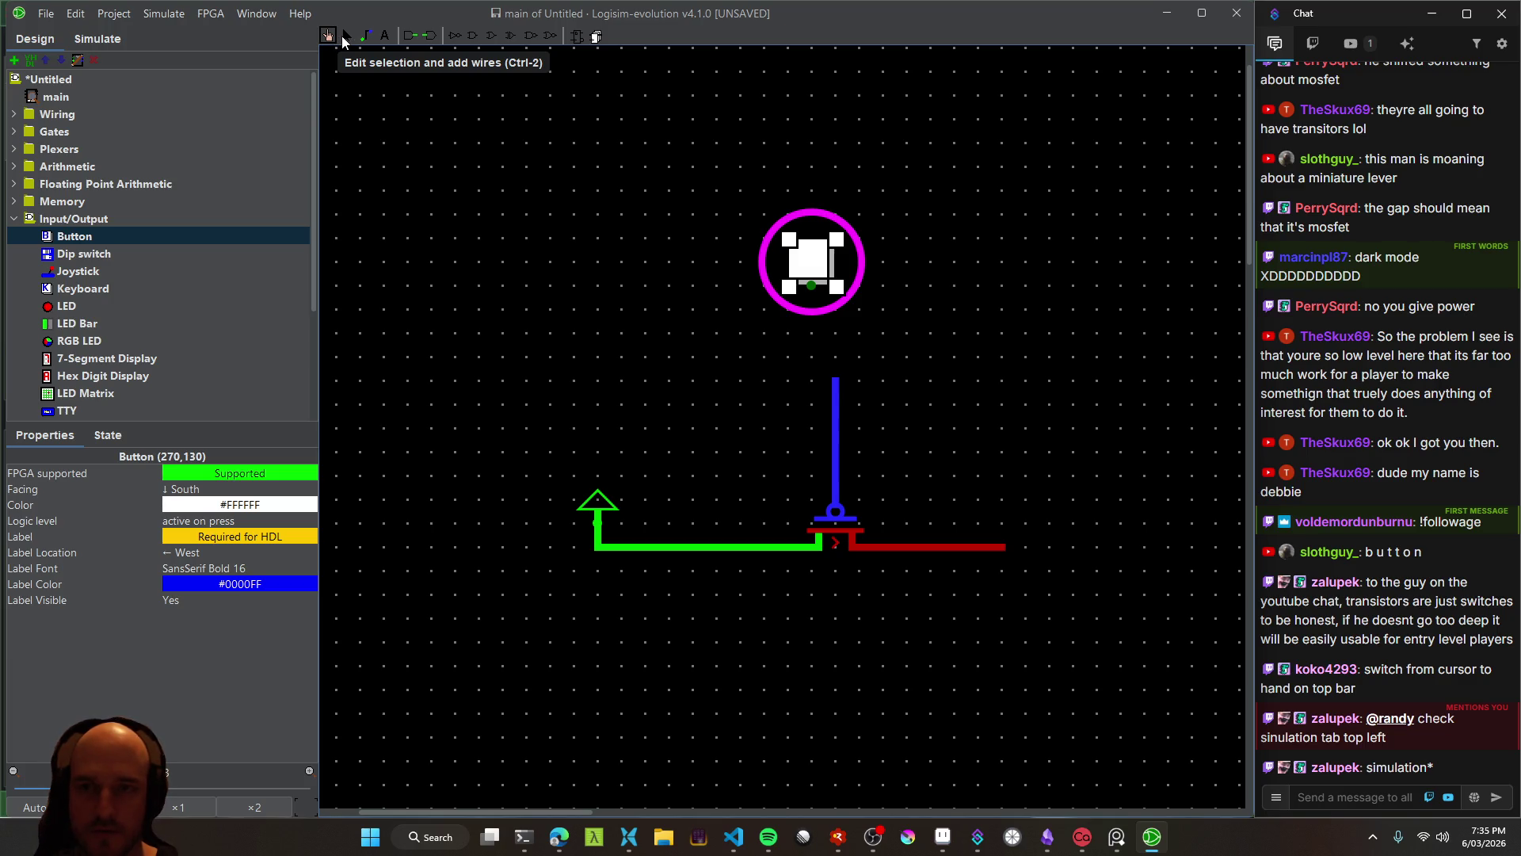
Wire the Button's output down to the transistor's gate wire
left_click(365, 36)
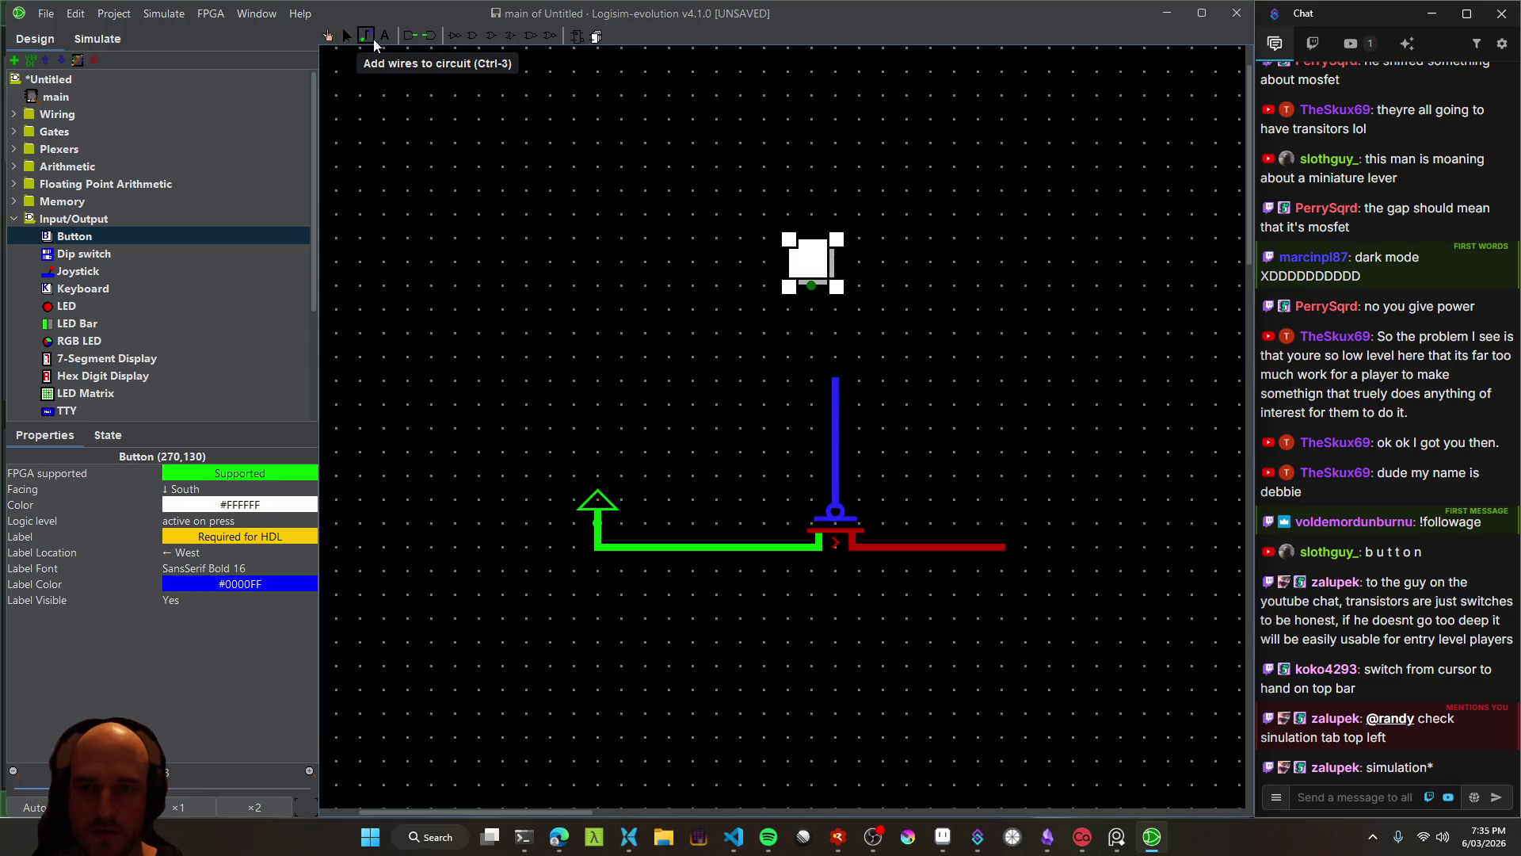
left_click(347, 35)
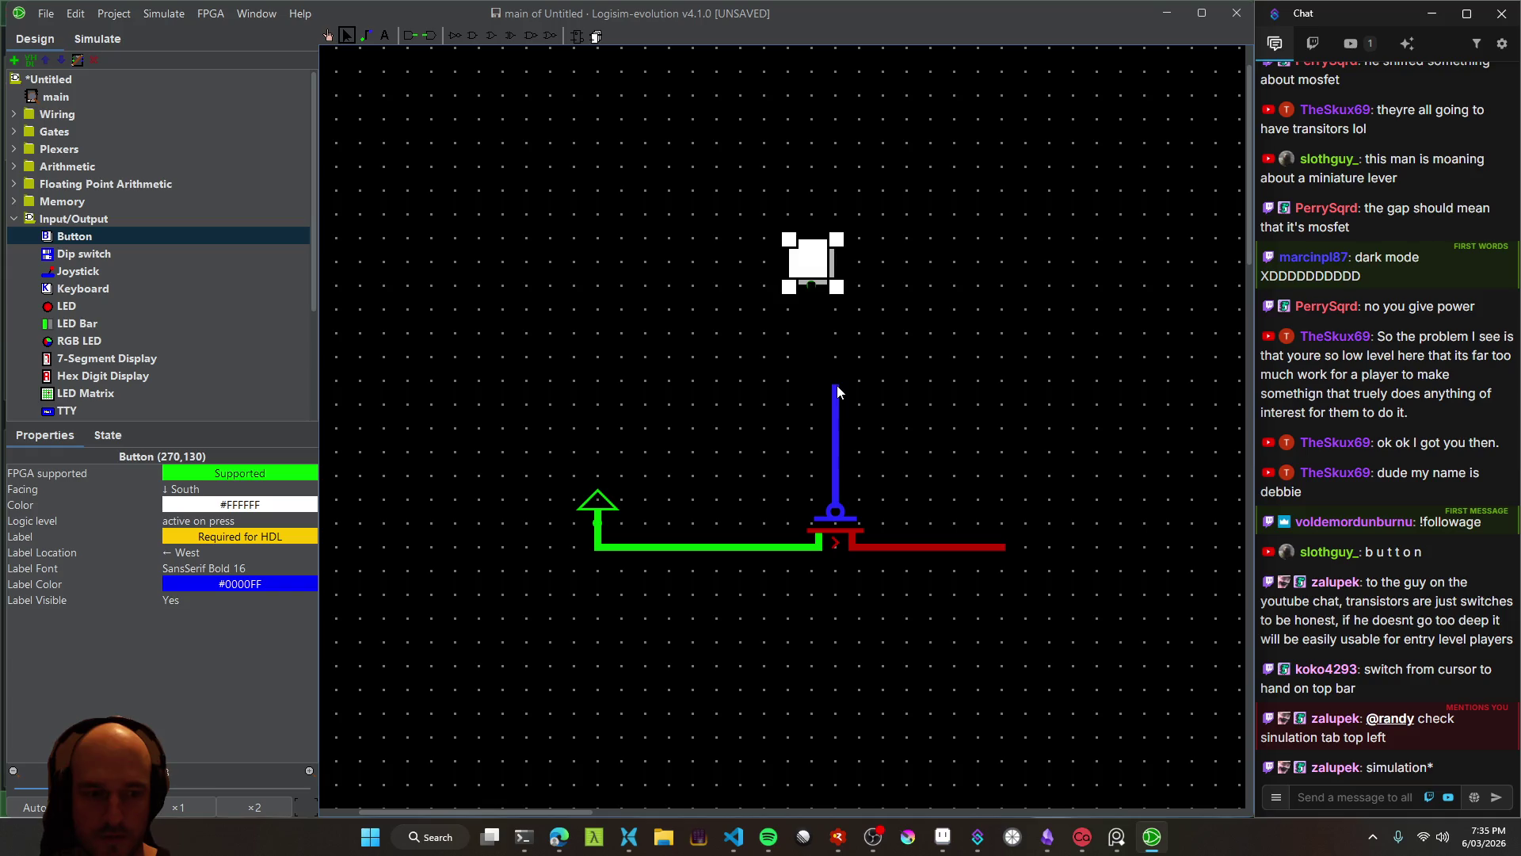
left_click_drag(836, 387, 812, 286)
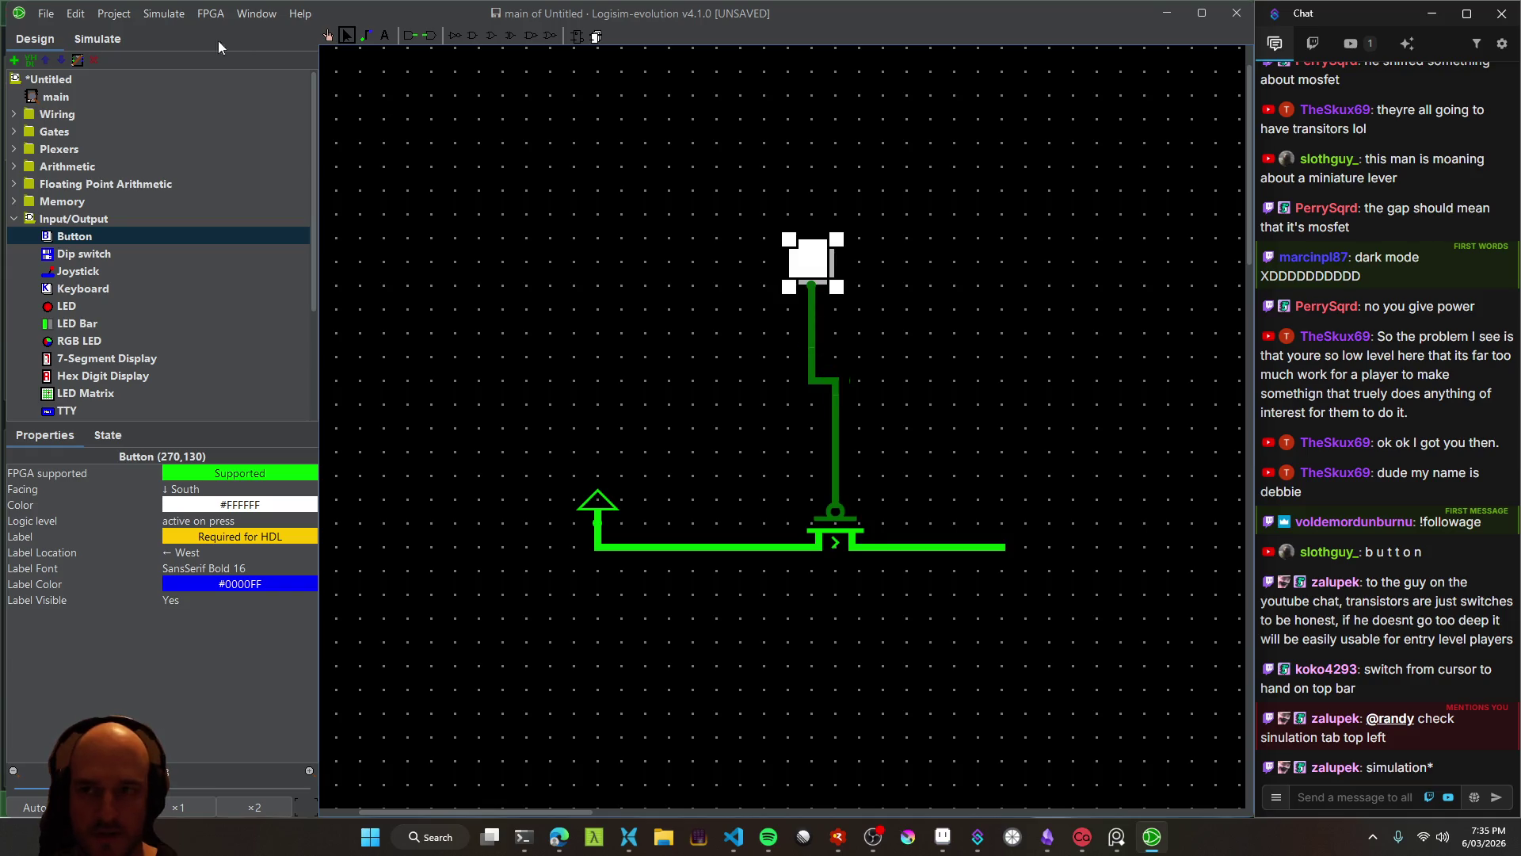
Start simulating the main circuit and shift the Button one step left
left_click(95, 39)
left_click(69, 101)
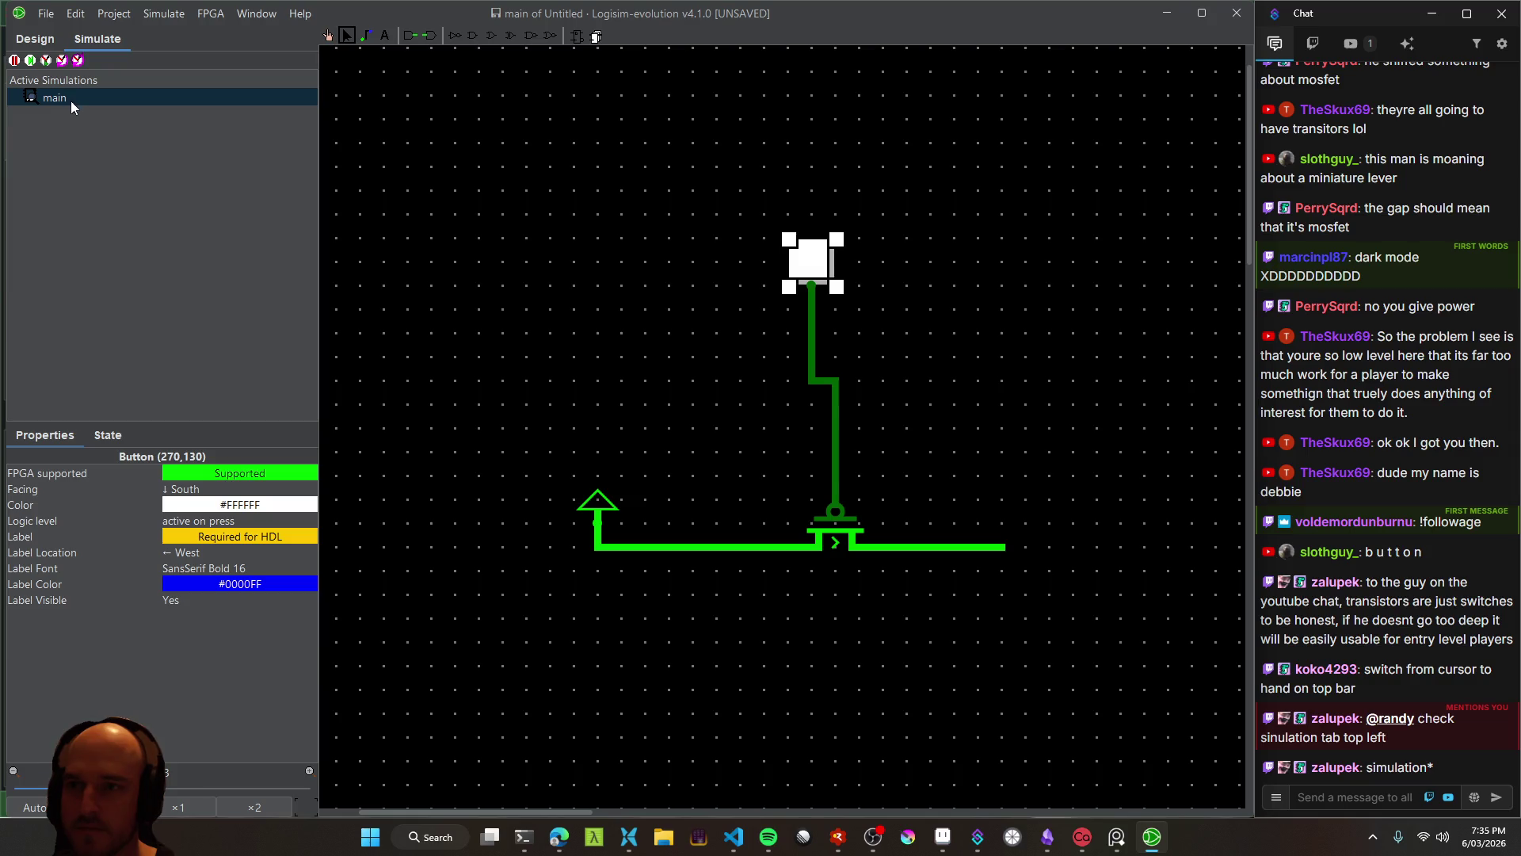
left_click(15, 61)
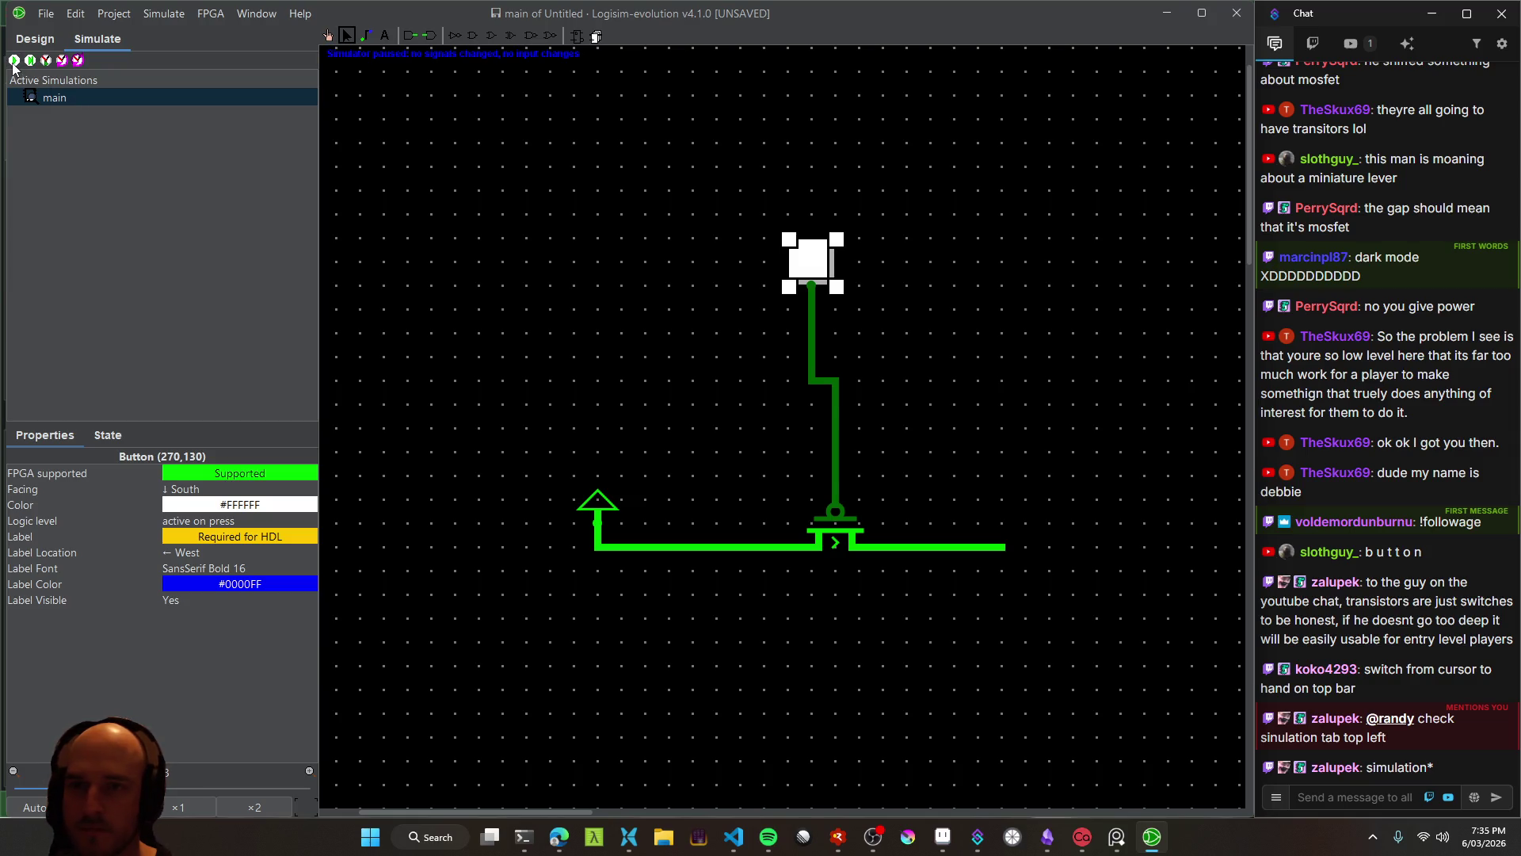
left_click(14, 61)
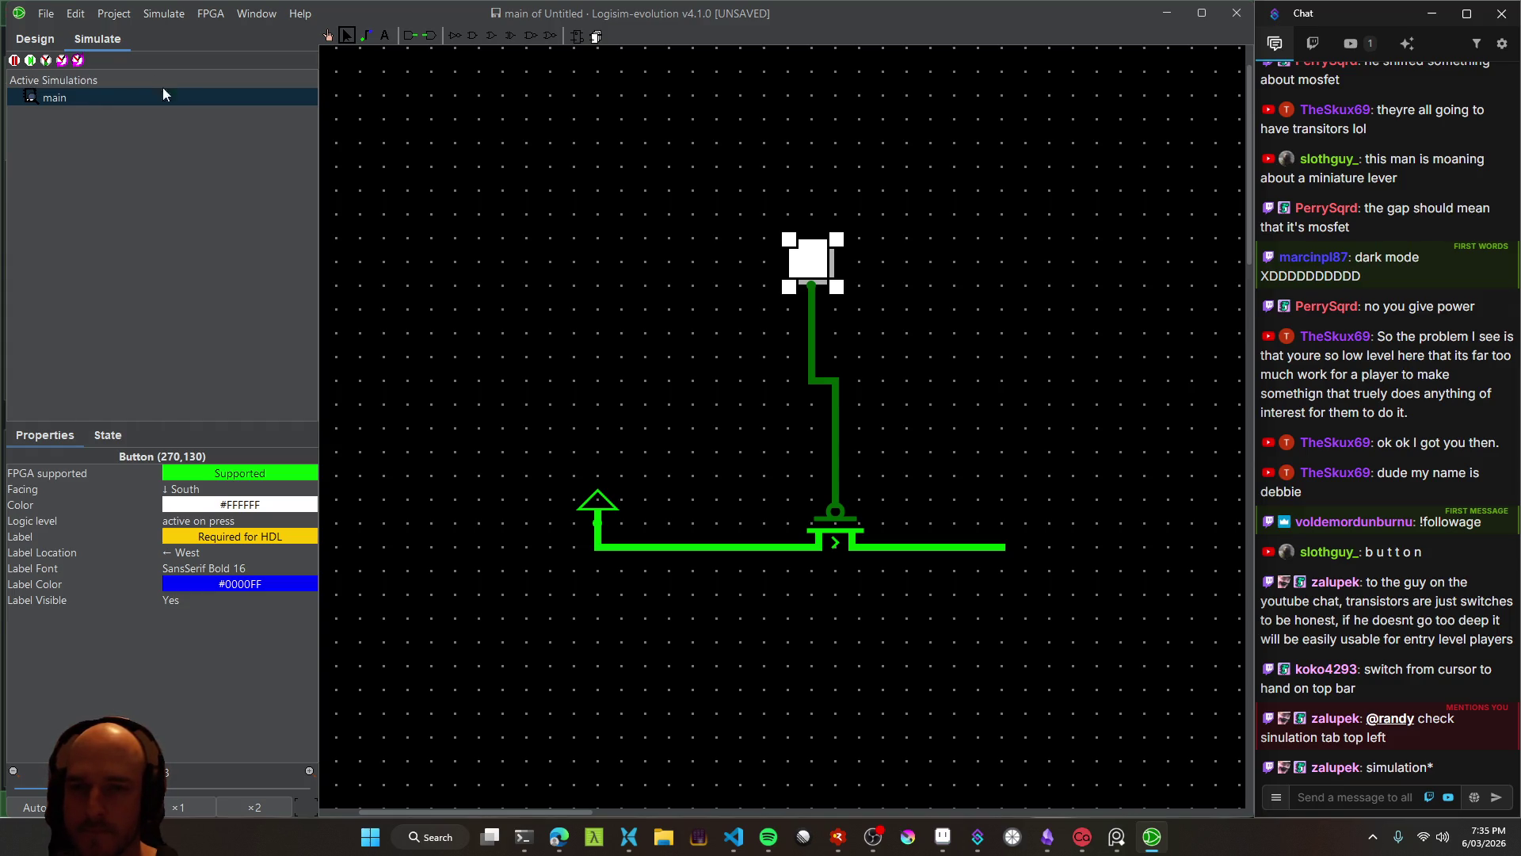
left_click_drag(830, 258, 799, 270)
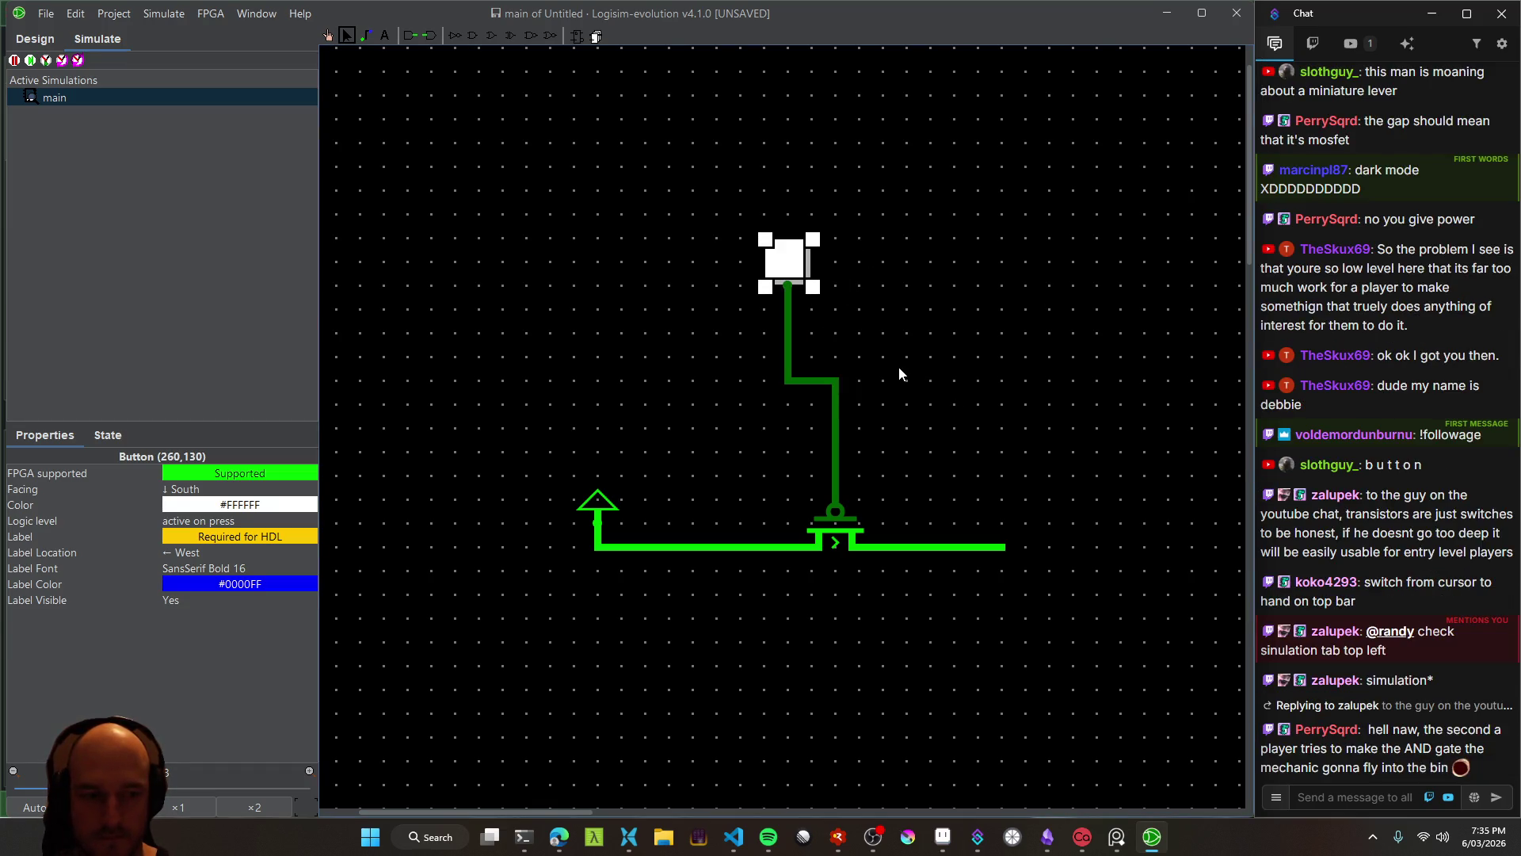
With the Poke tool, press and release the button repeatedly to watch the transistor output change
left_click(327, 35)
left_click(789, 265)
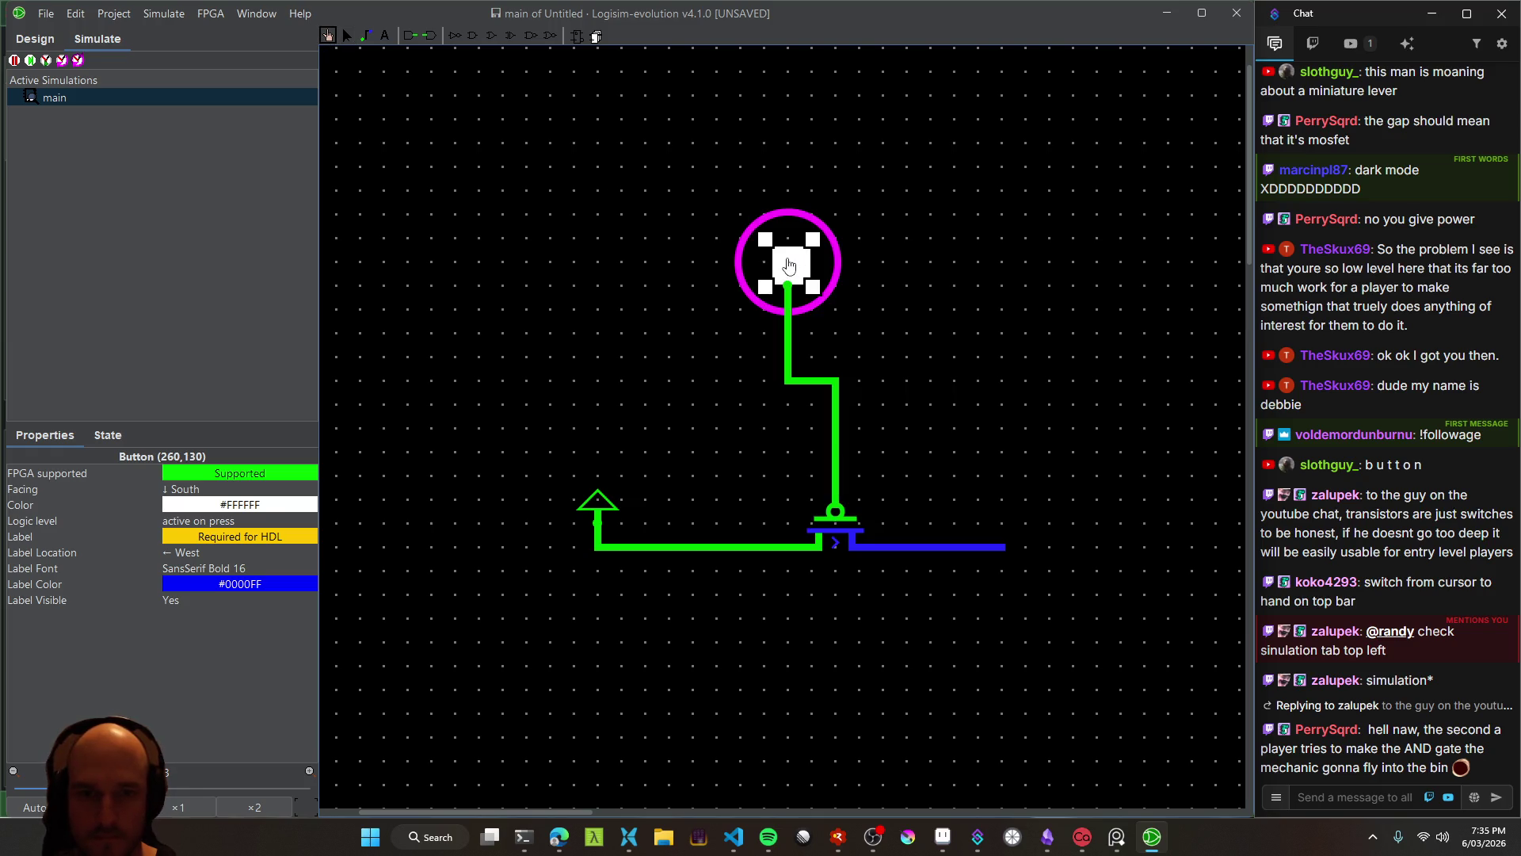
left_click(794, 268)
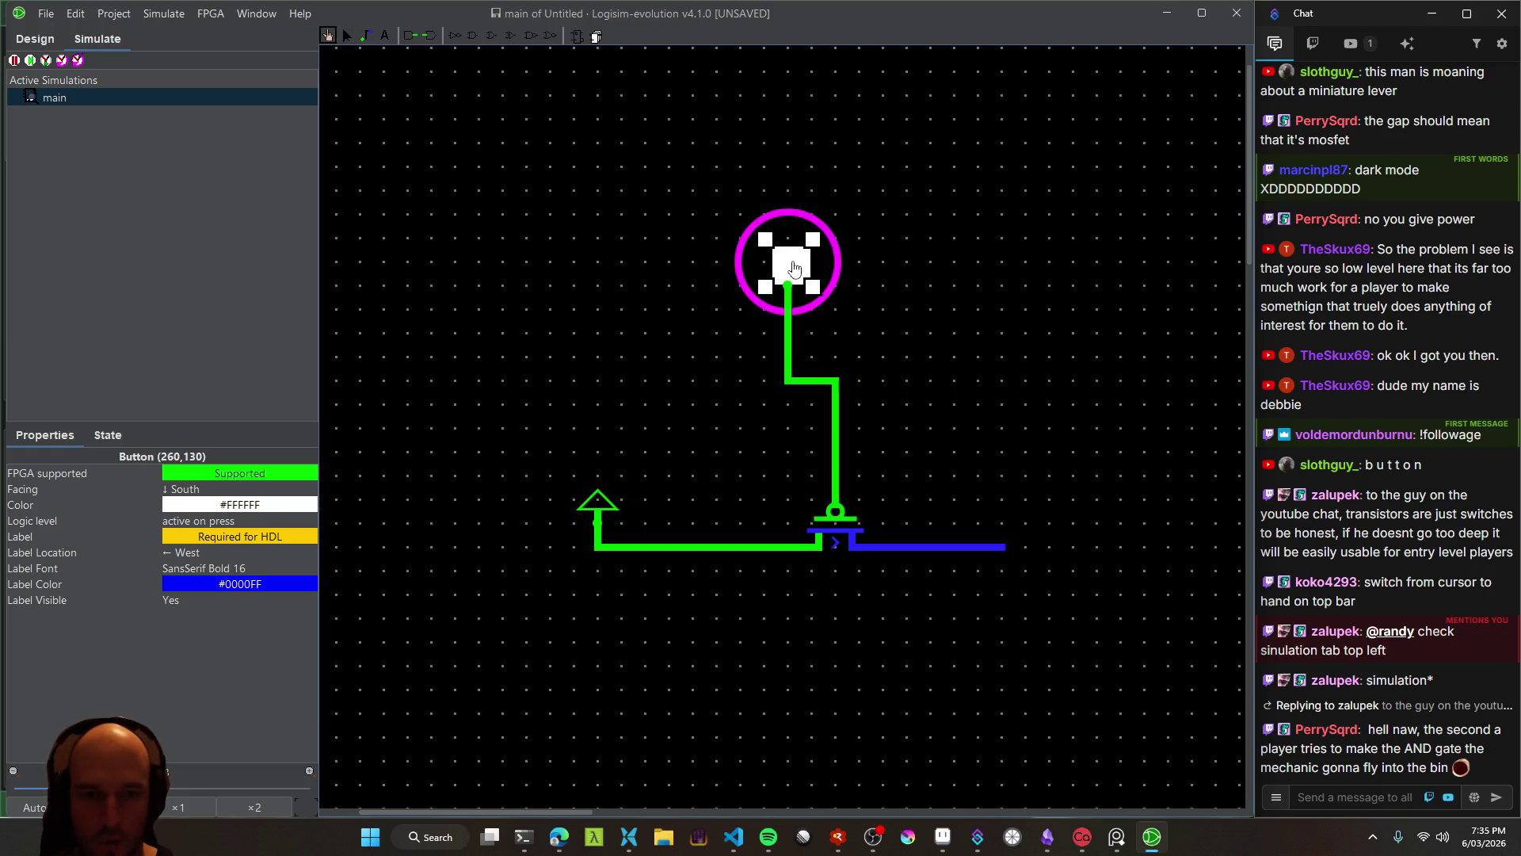
left_click(791, 270)
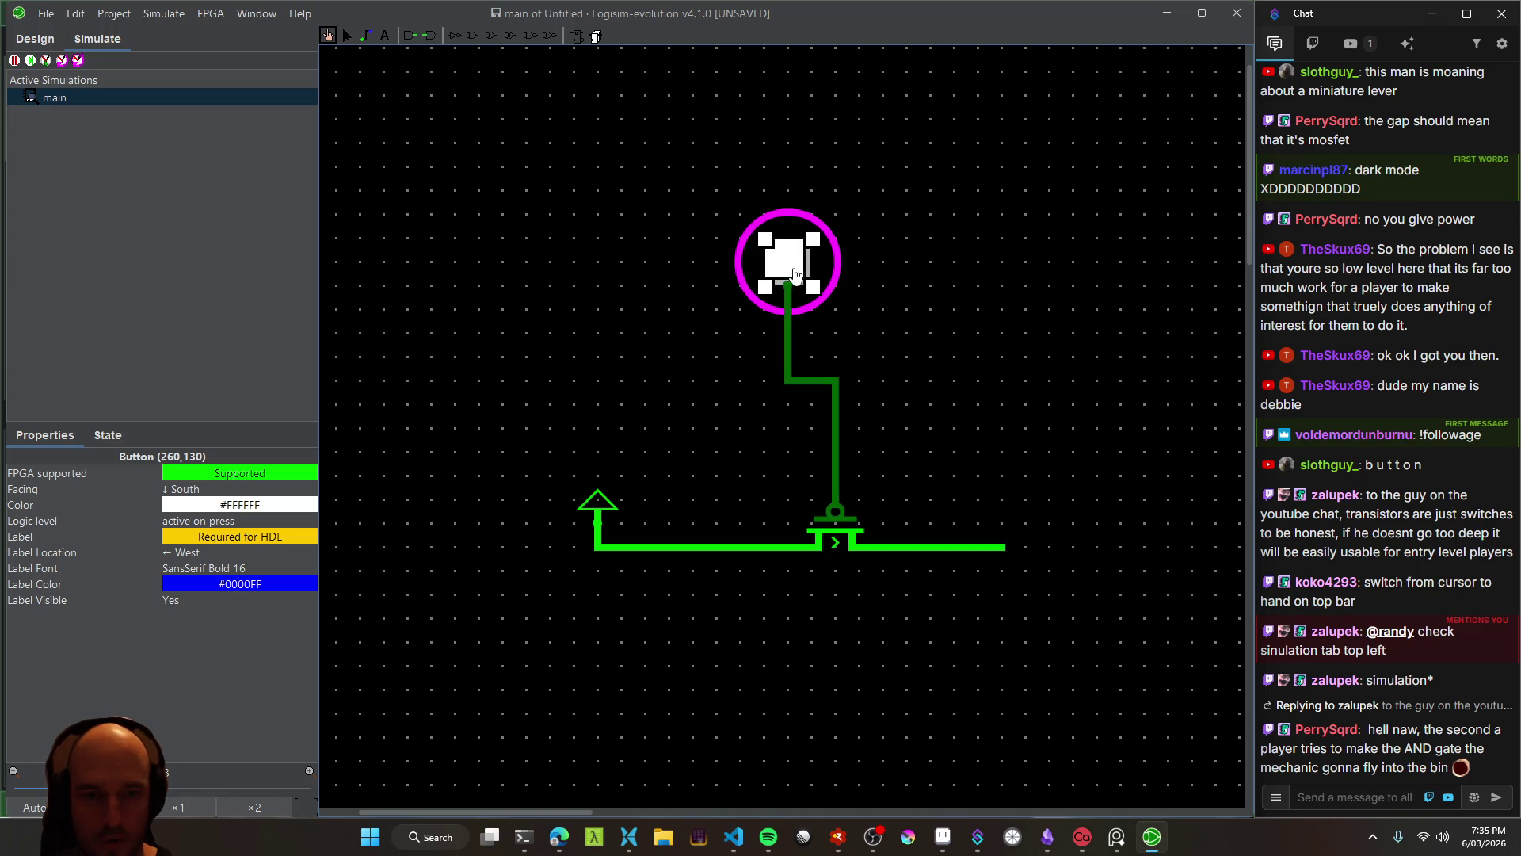
left_click(789, 271)
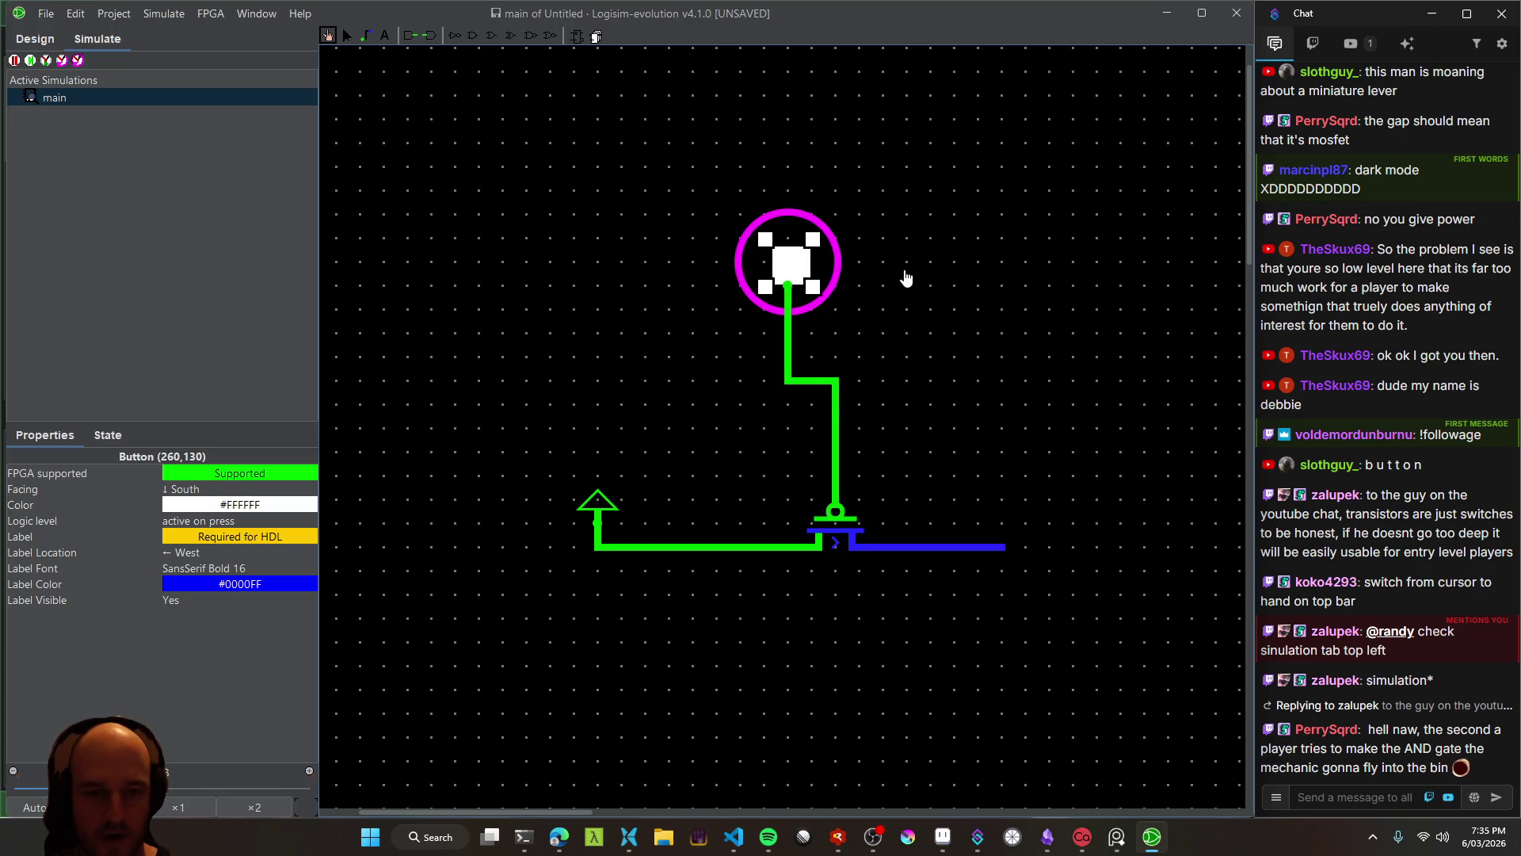
left_click_drag(906, 277, 907, 278)
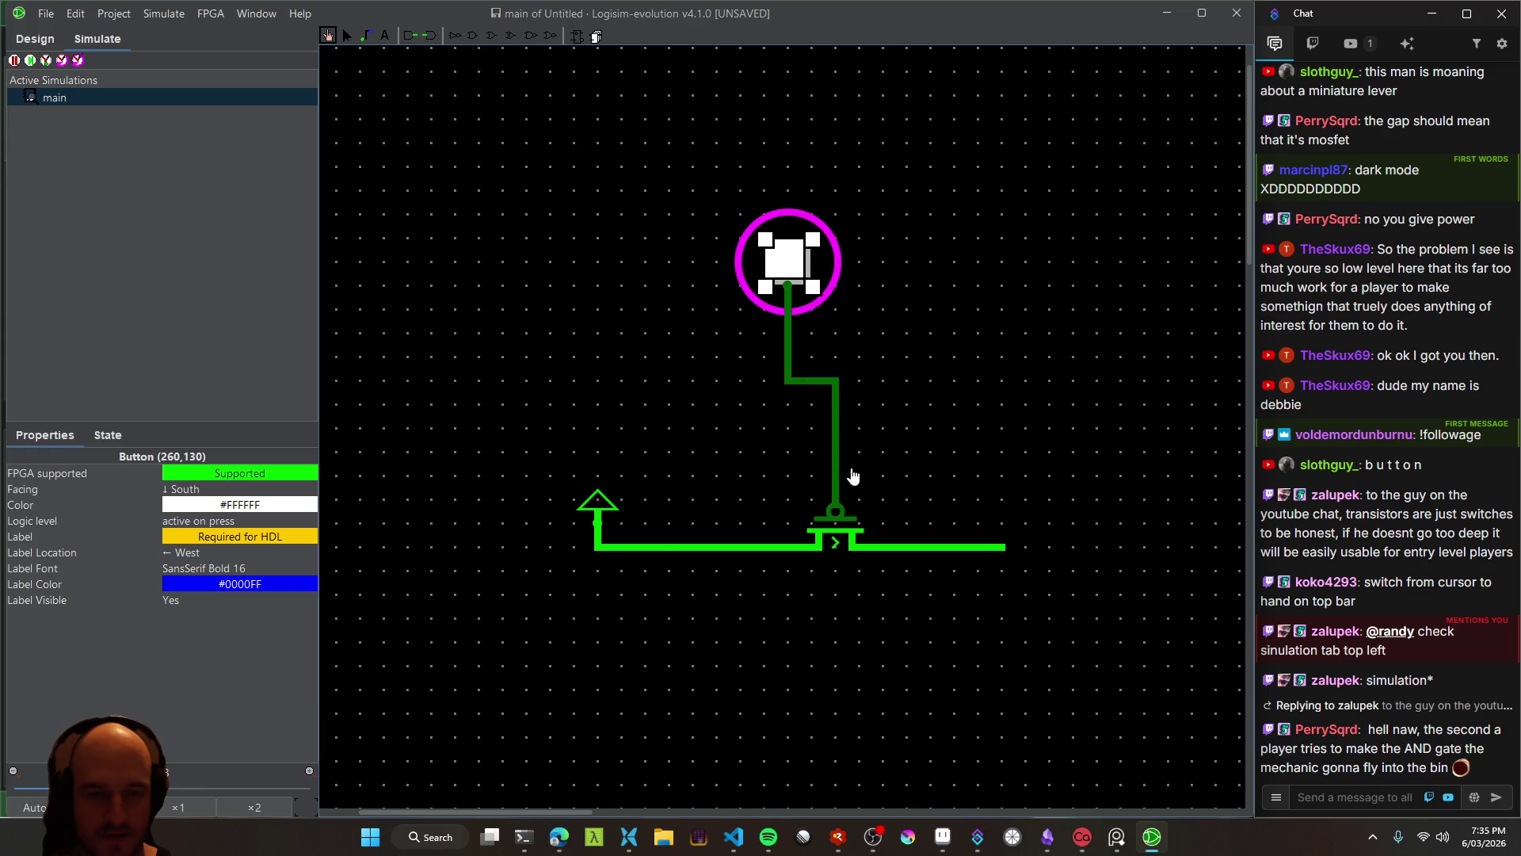
Pan the view slightly and select the transistor to show its properties
left_click_drag(973, 434, 907, 402)
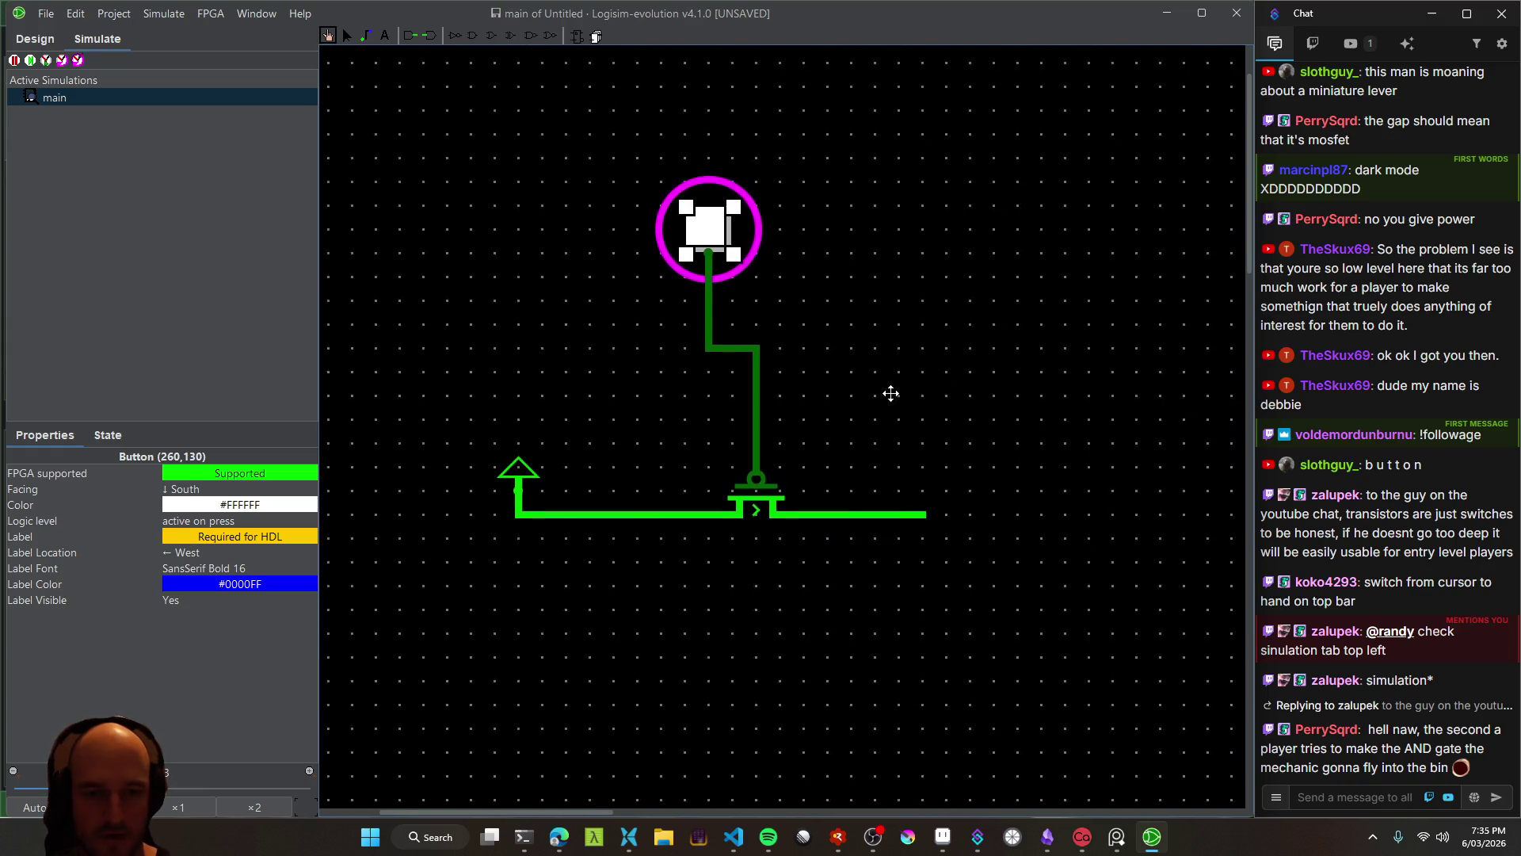
left_click_drag(783, 487, 787, 489)
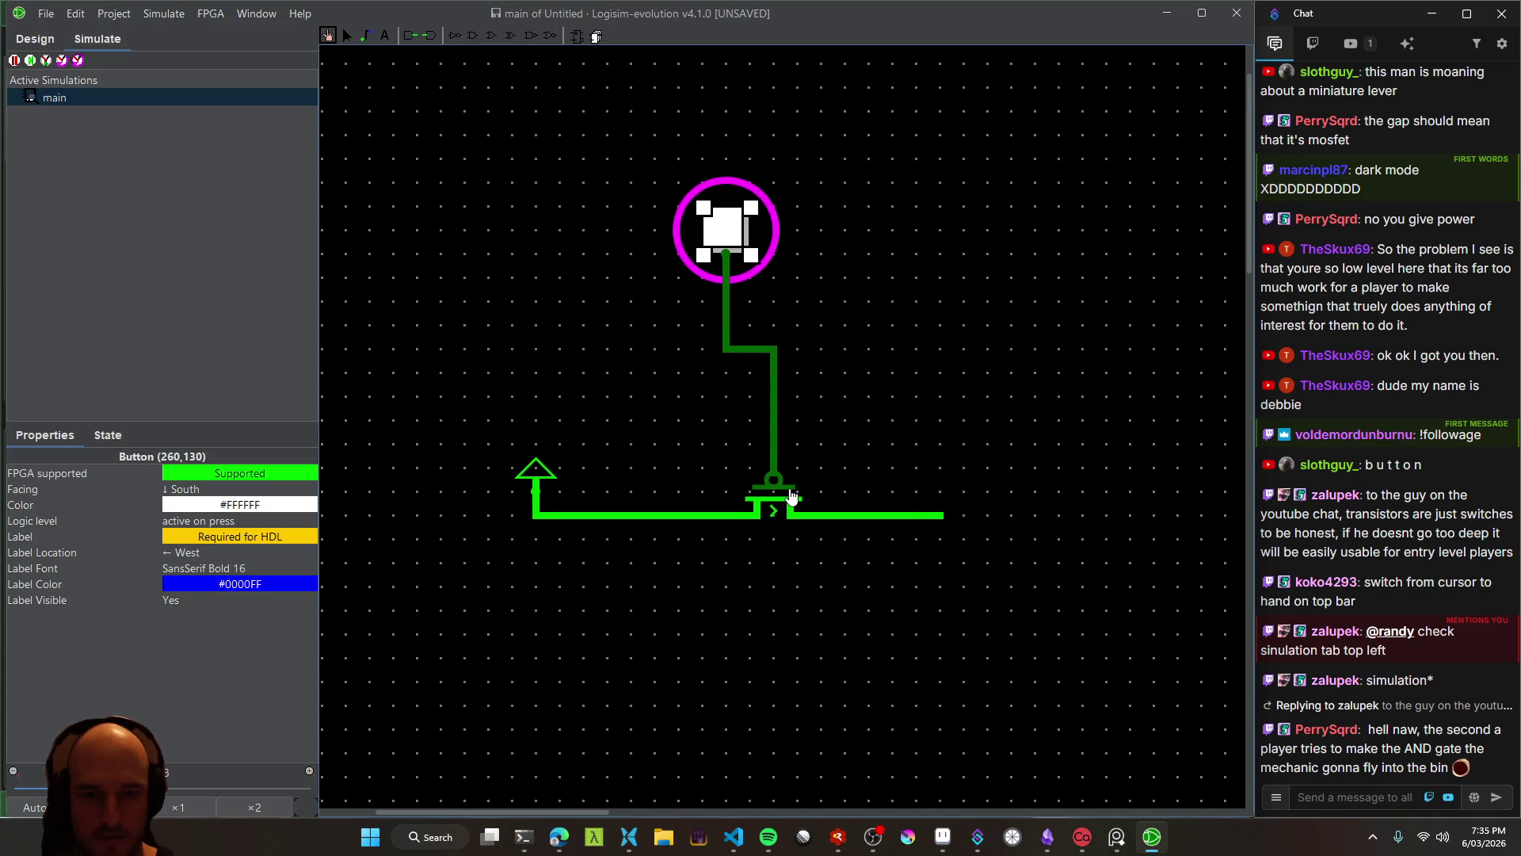
left_click(346, 35)
left_click(795, 516)
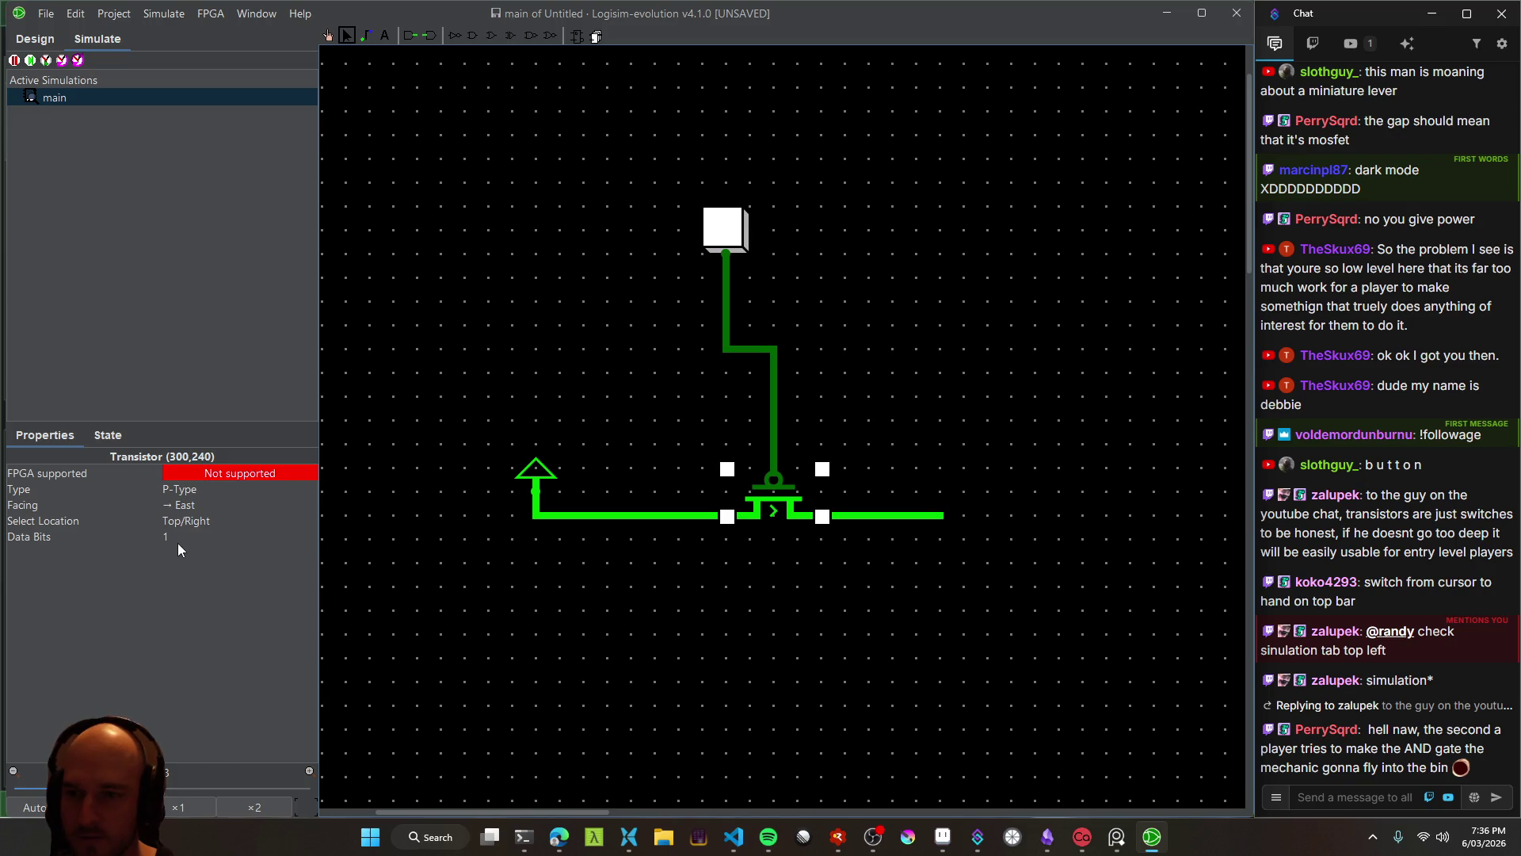
Keep the transistor at P-Type, Select Location Top/Right and 1 data bit, then return to the Design library
left_click(238, 489)
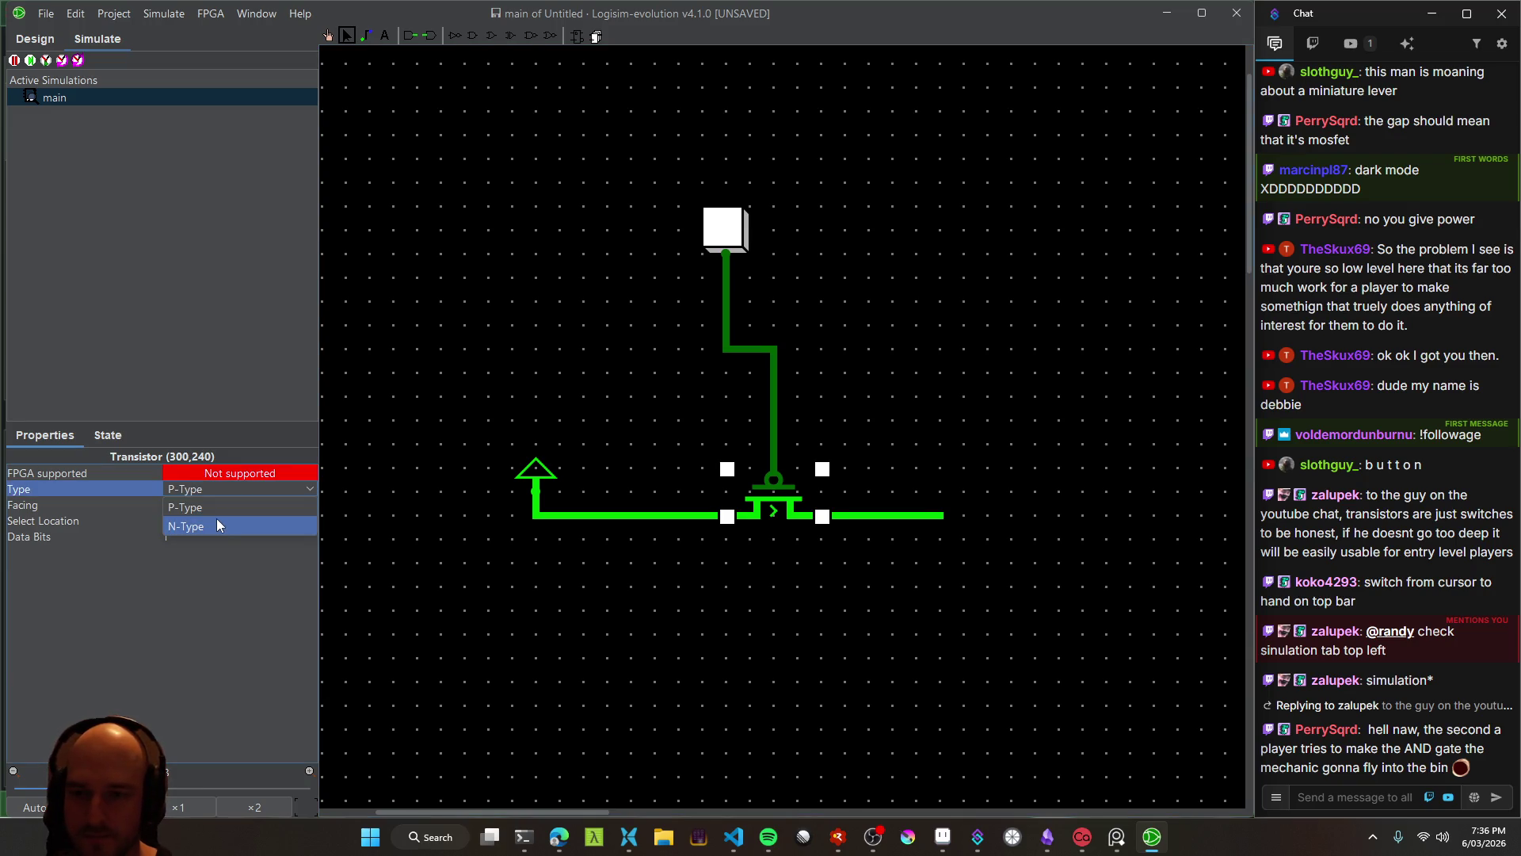
left_click(209, 507)
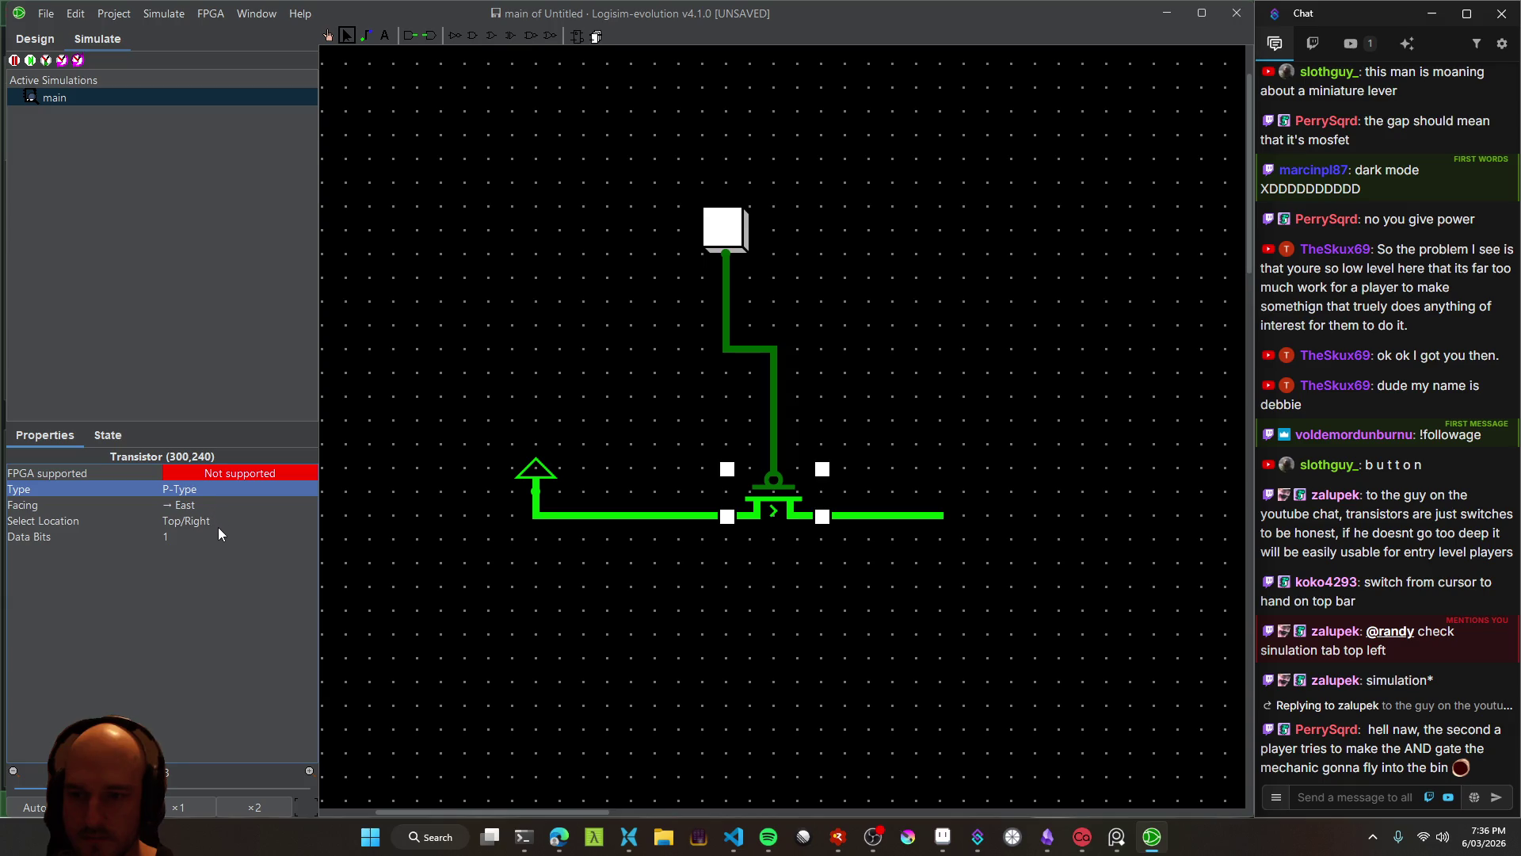
left_click(207, 525)
left_click(216, 530)
left_click(240, 536)
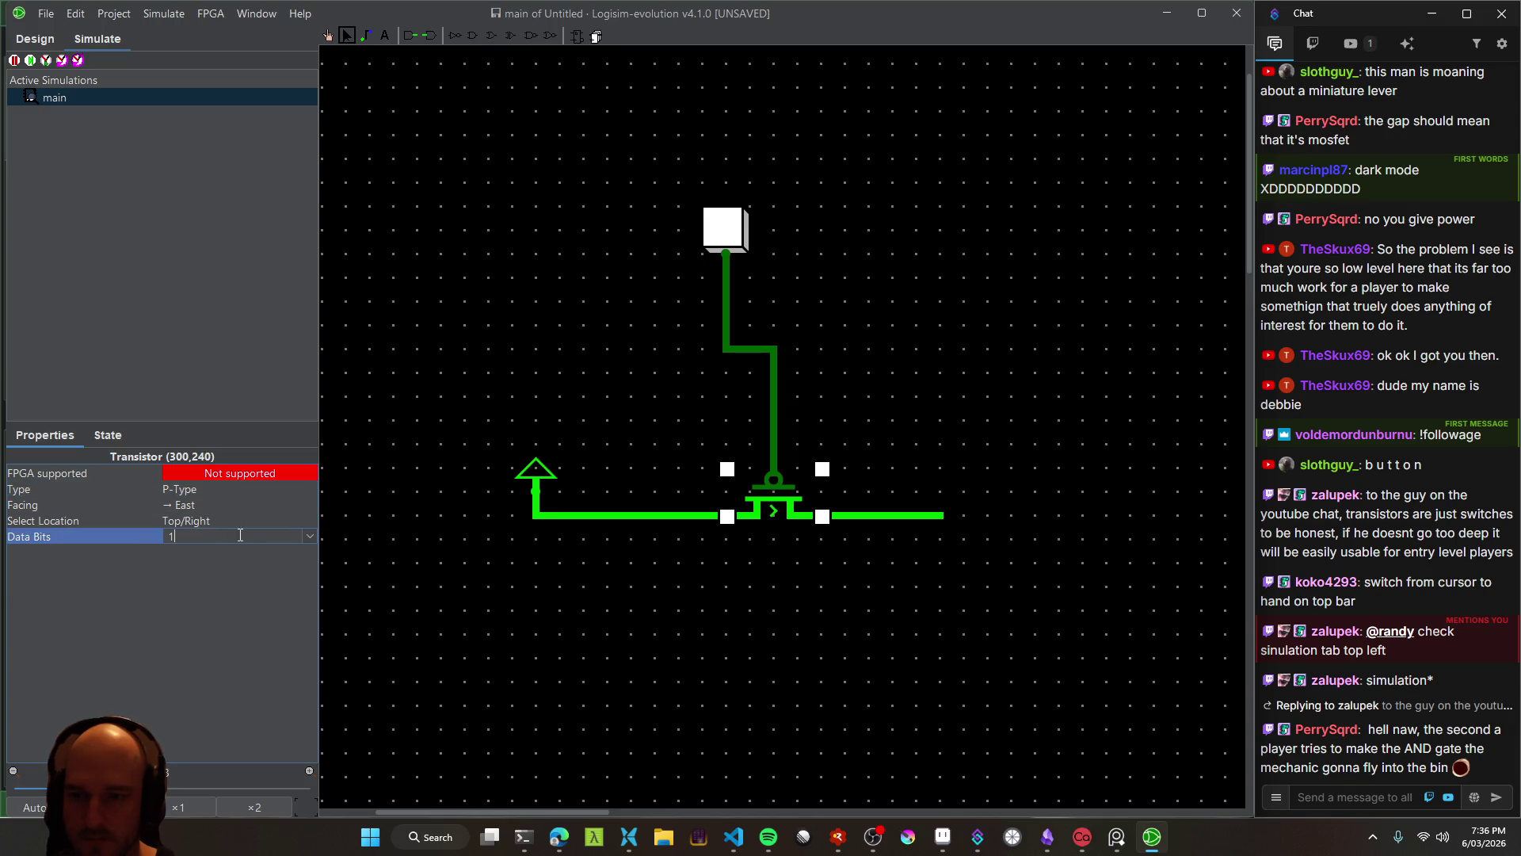
left_click(309, 536)
left_click(79, 599)
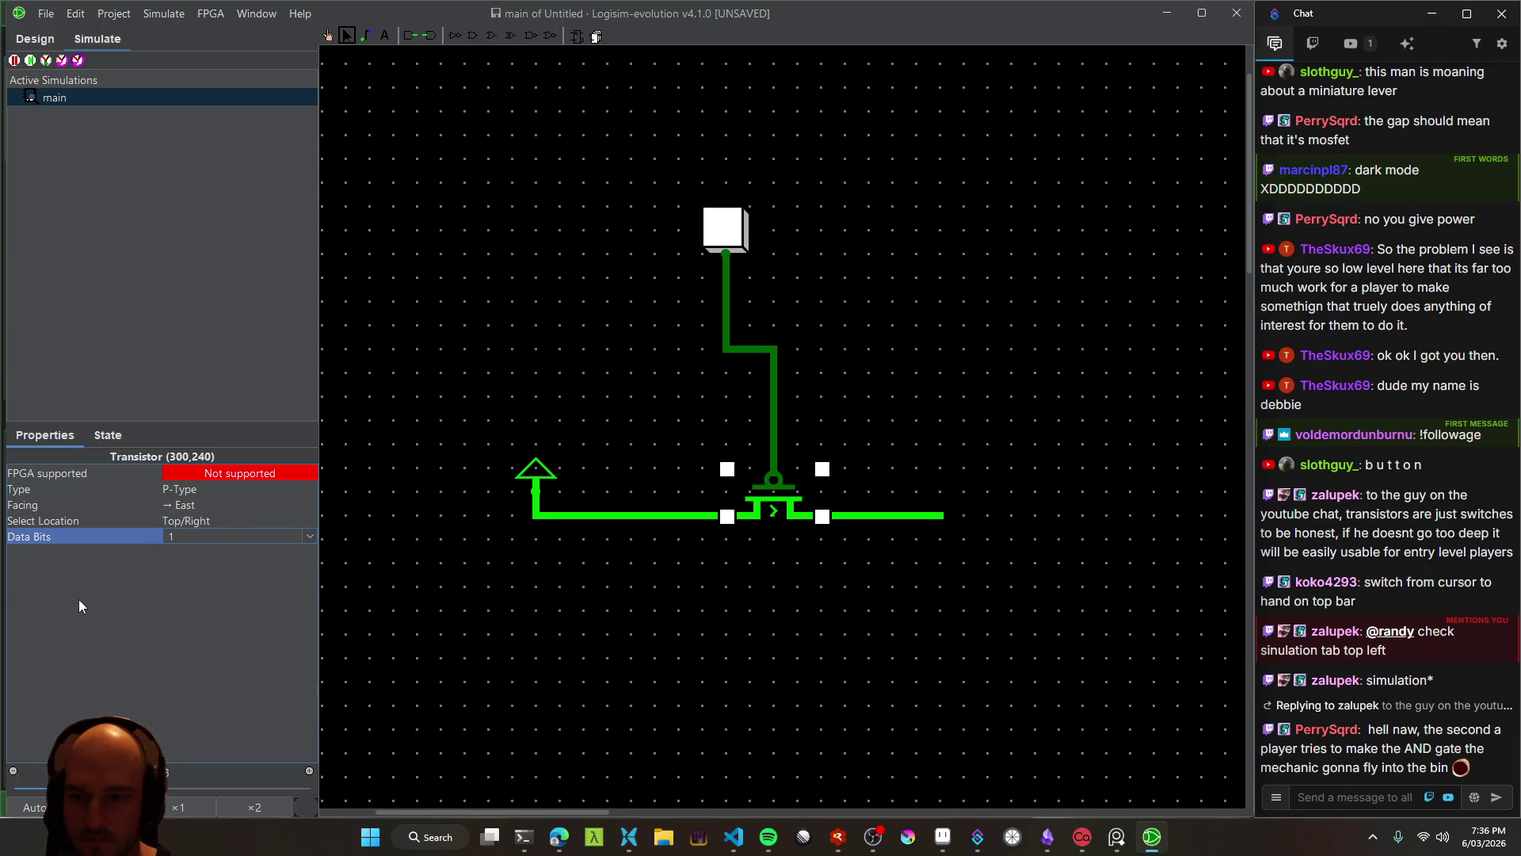
left_click(93, 523)
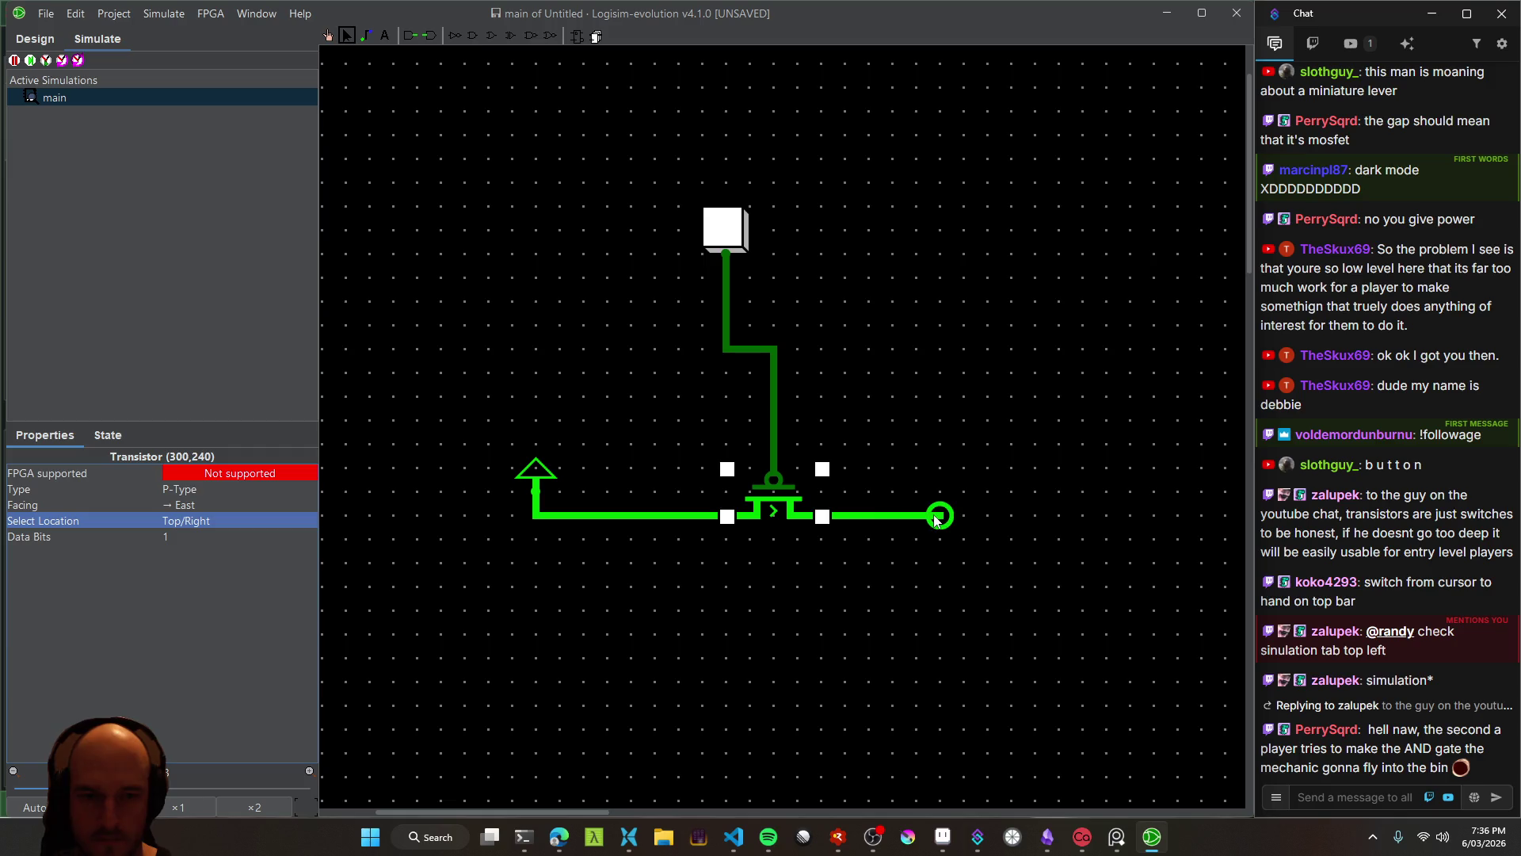
left_click(38, 40)
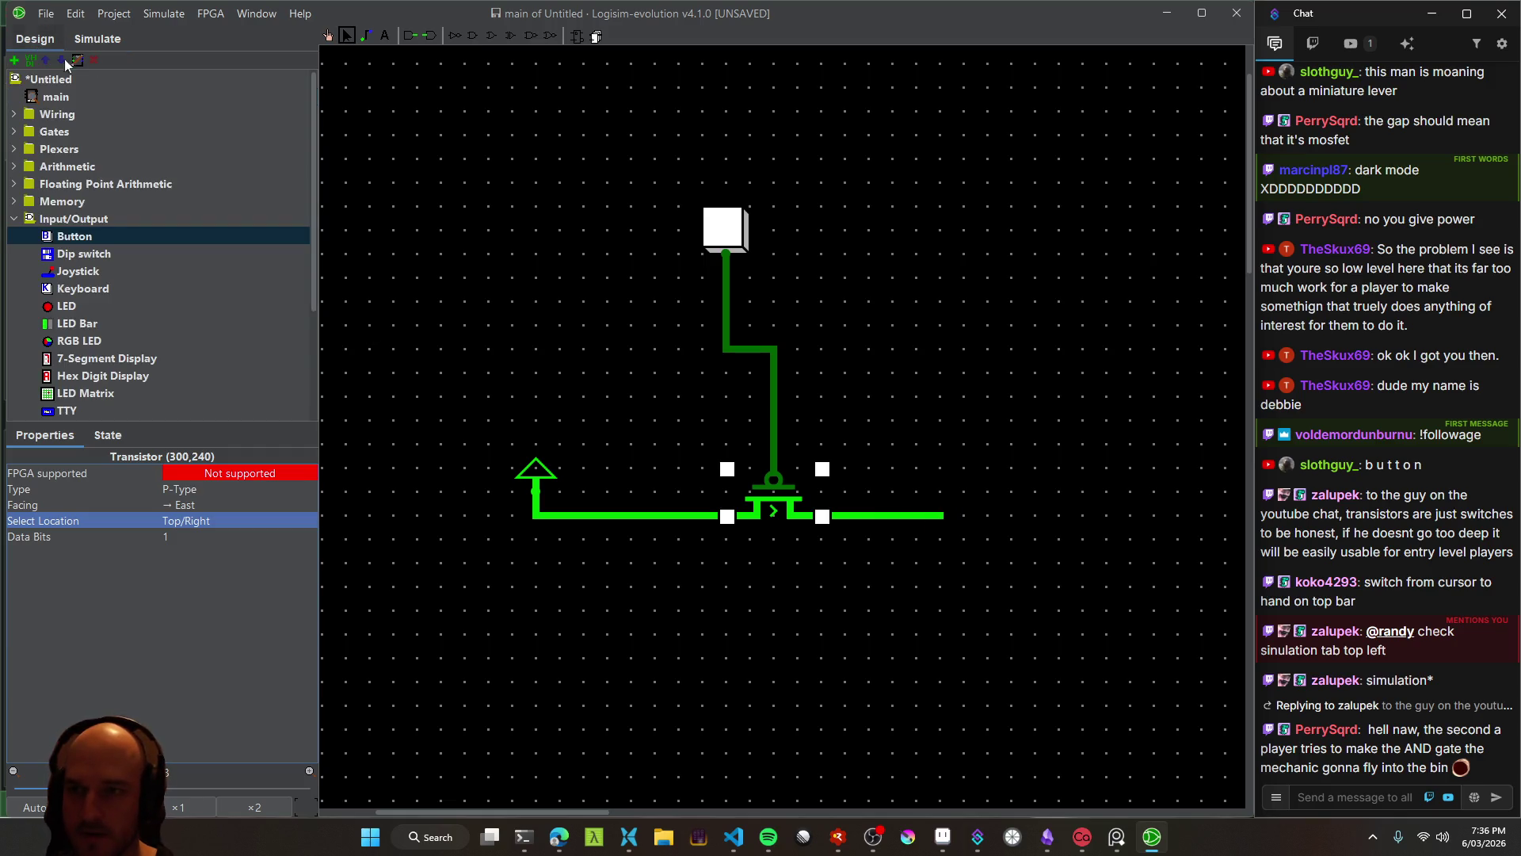
Place a red LED right of the transistor and wire it to the transistor's output
left_click(76, 308)
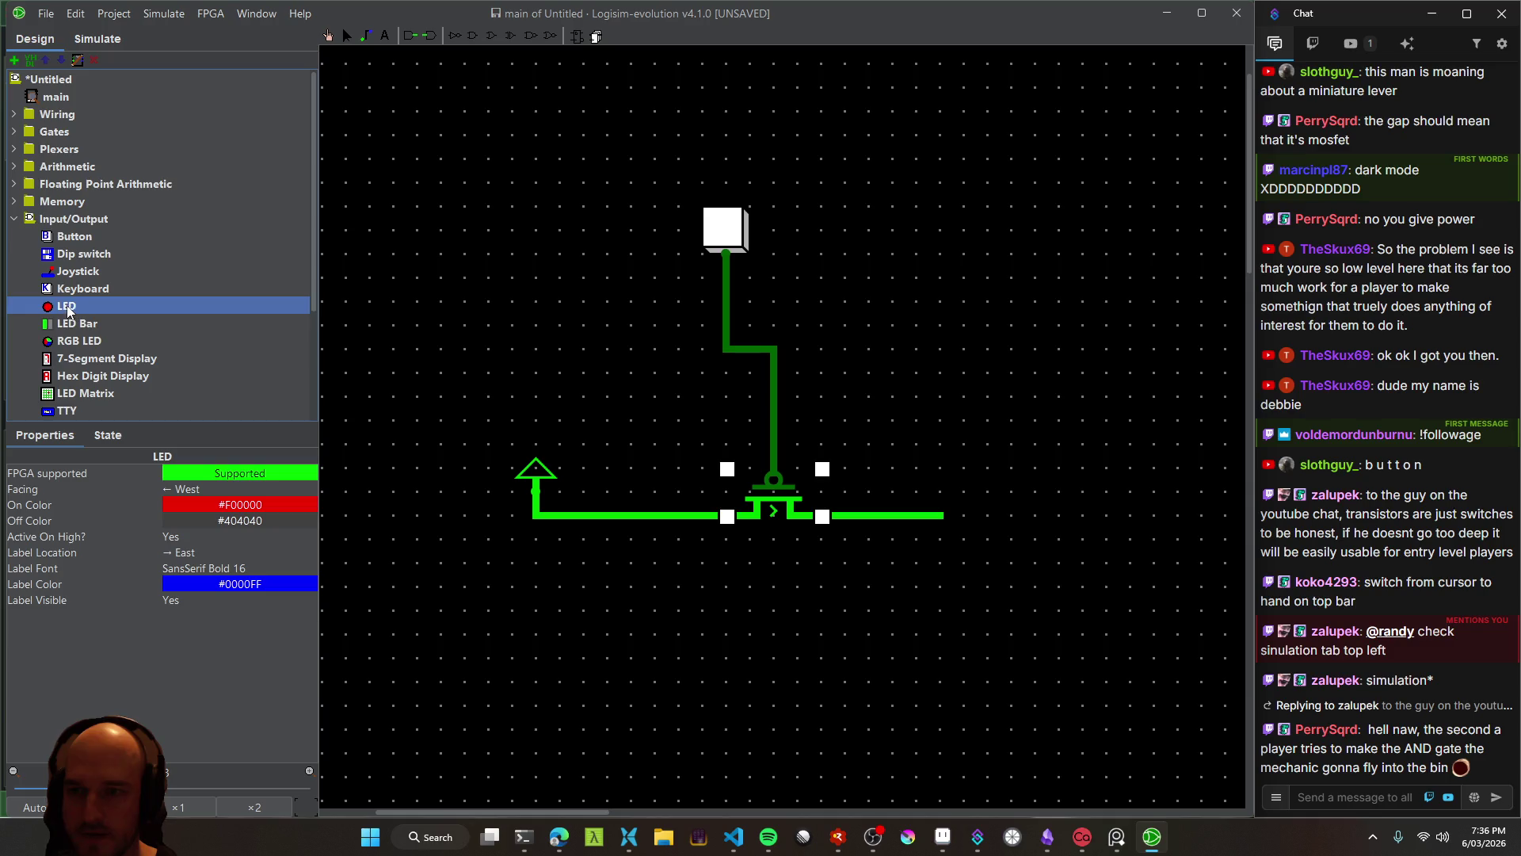
left_click(1034, 516)
mouse_move(1027, 513)
left_mouse_down()
mouse_move(943, 516)
mouse_move(1118, 515)
left_mouse_up()
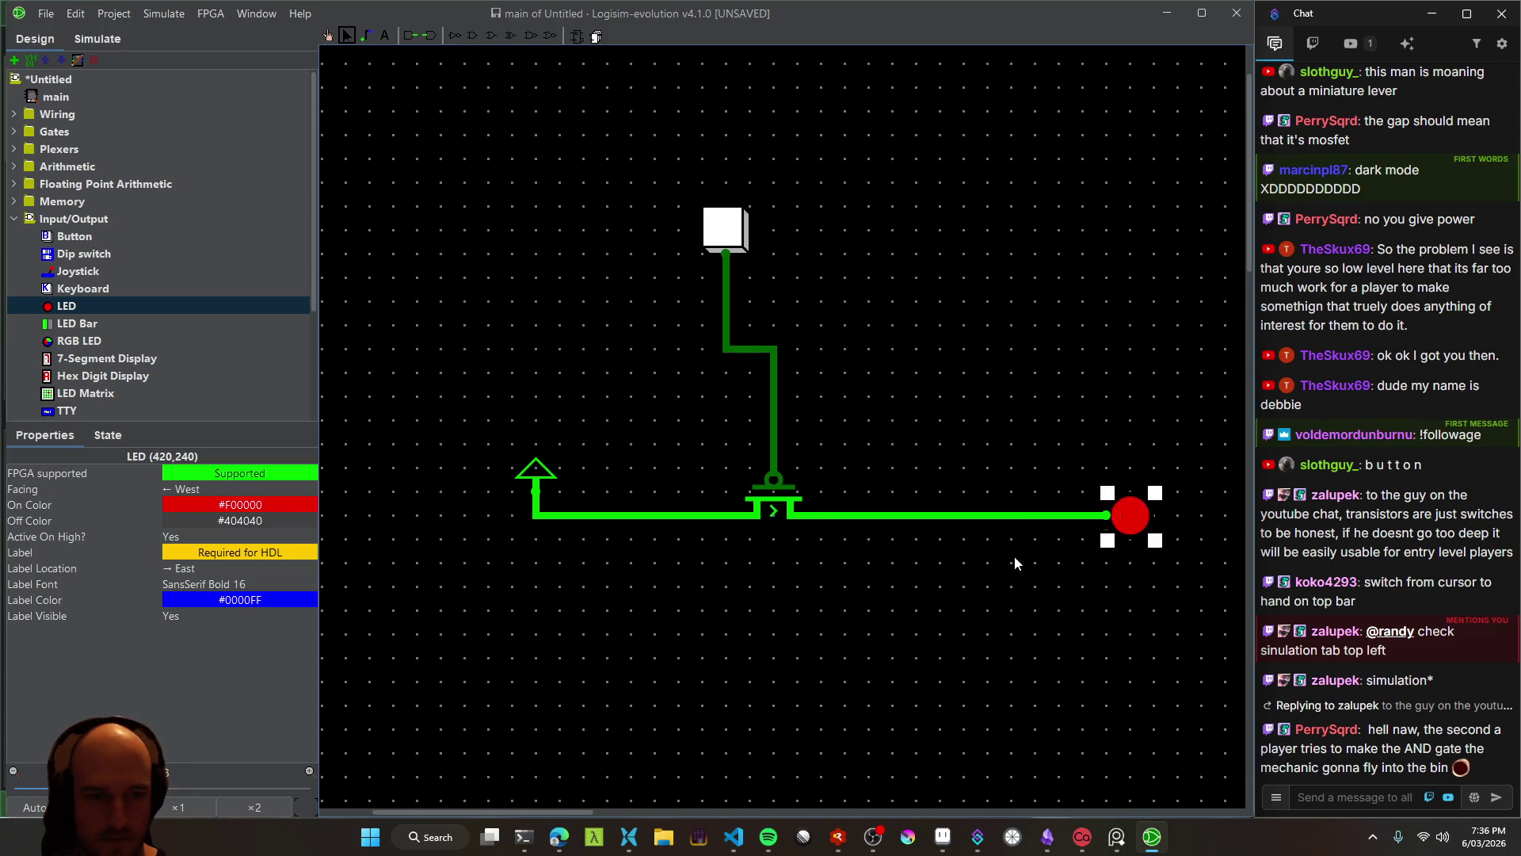
left_click(954, 550)
left_click(744, 508)
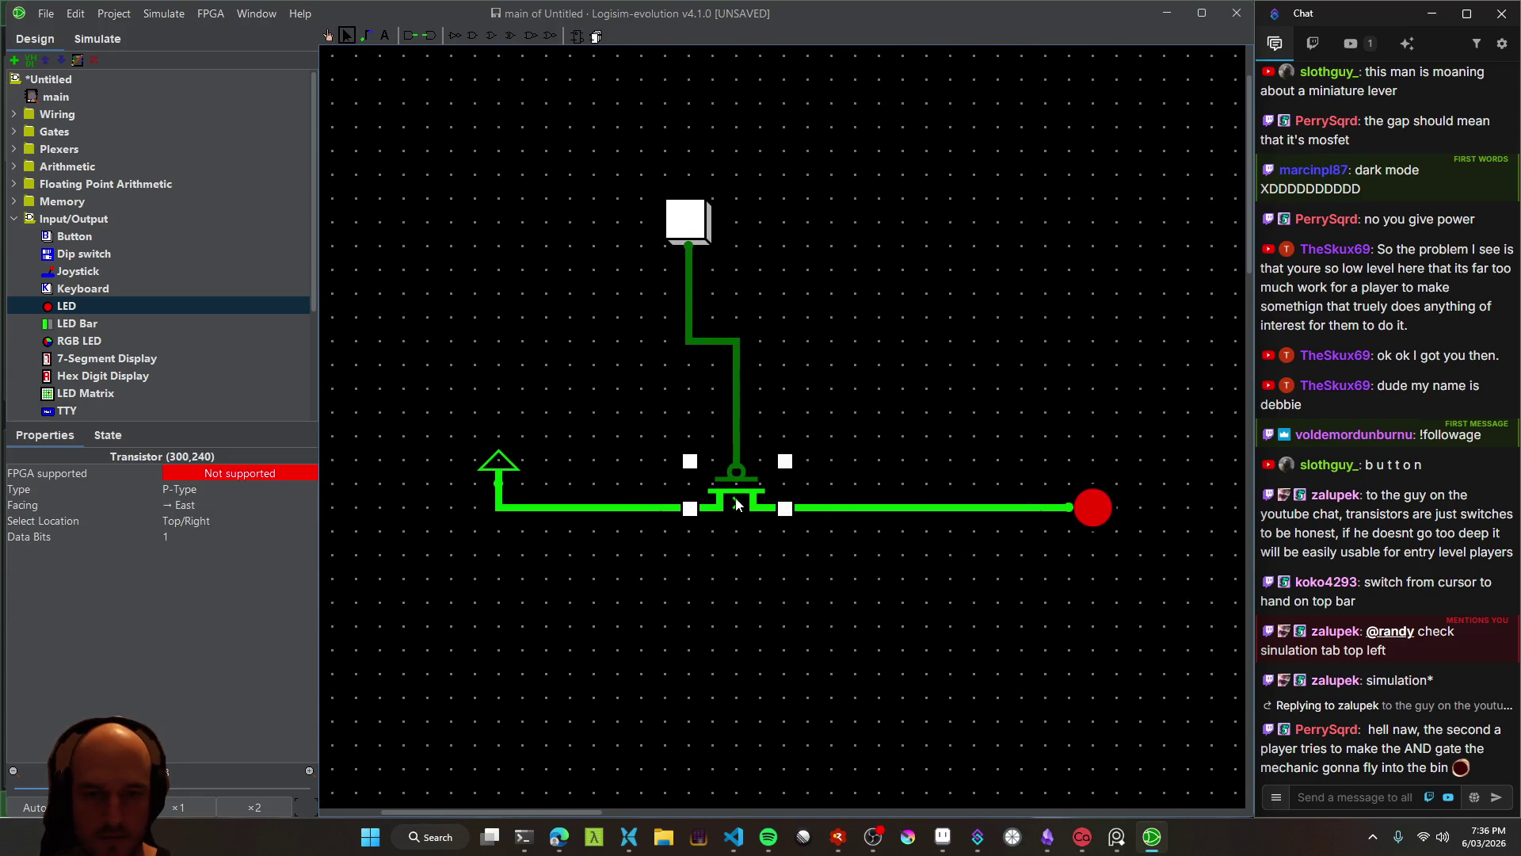
left_click(686, 222)
Poke the button and power wire: holding the button turns the LED off, releasing relights it
left_click(329, 37)
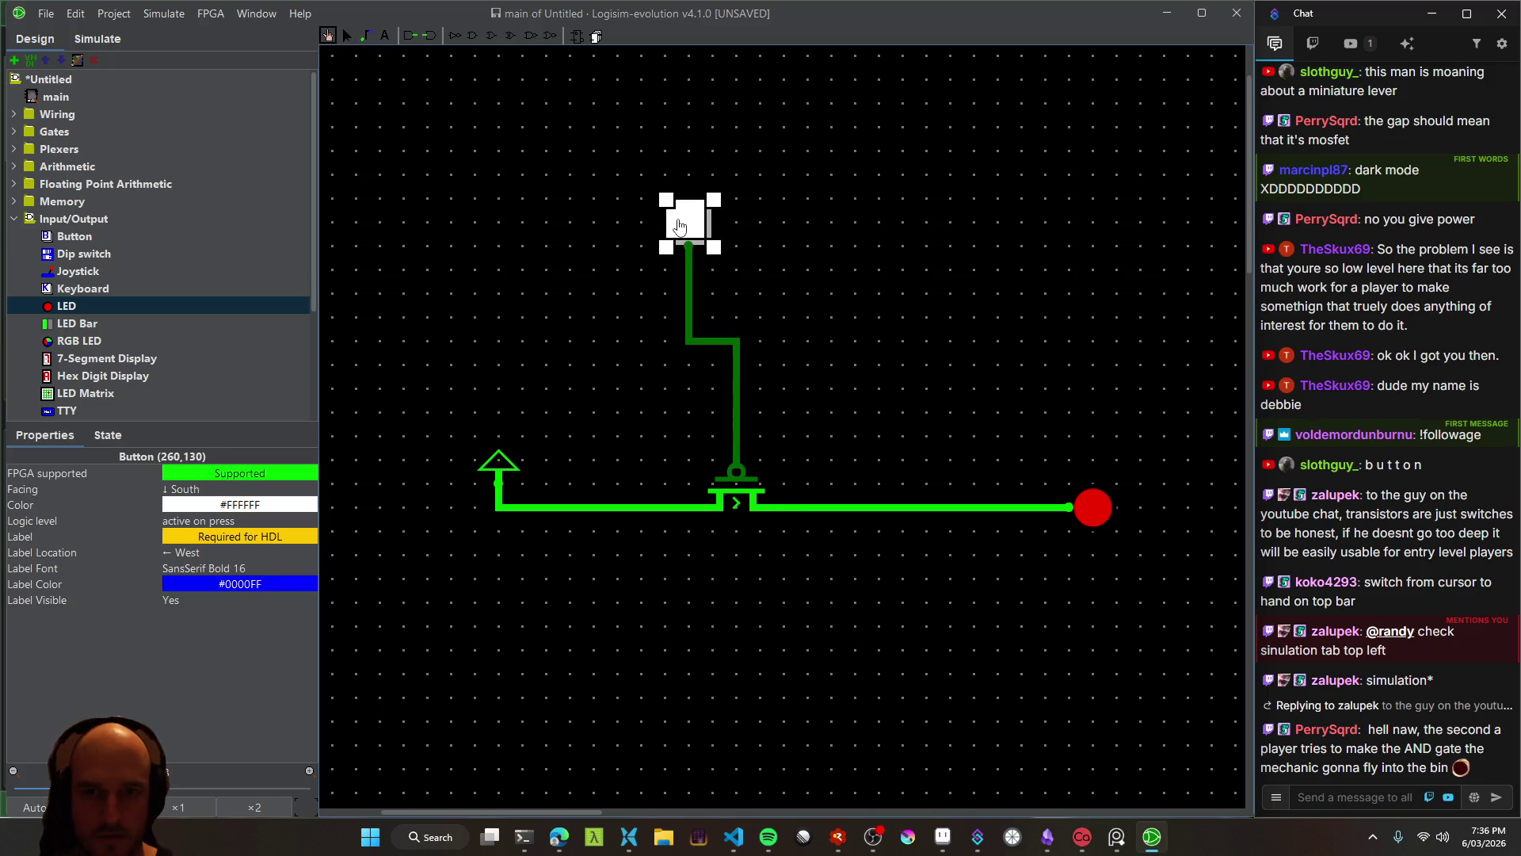
left_click(690, 225)
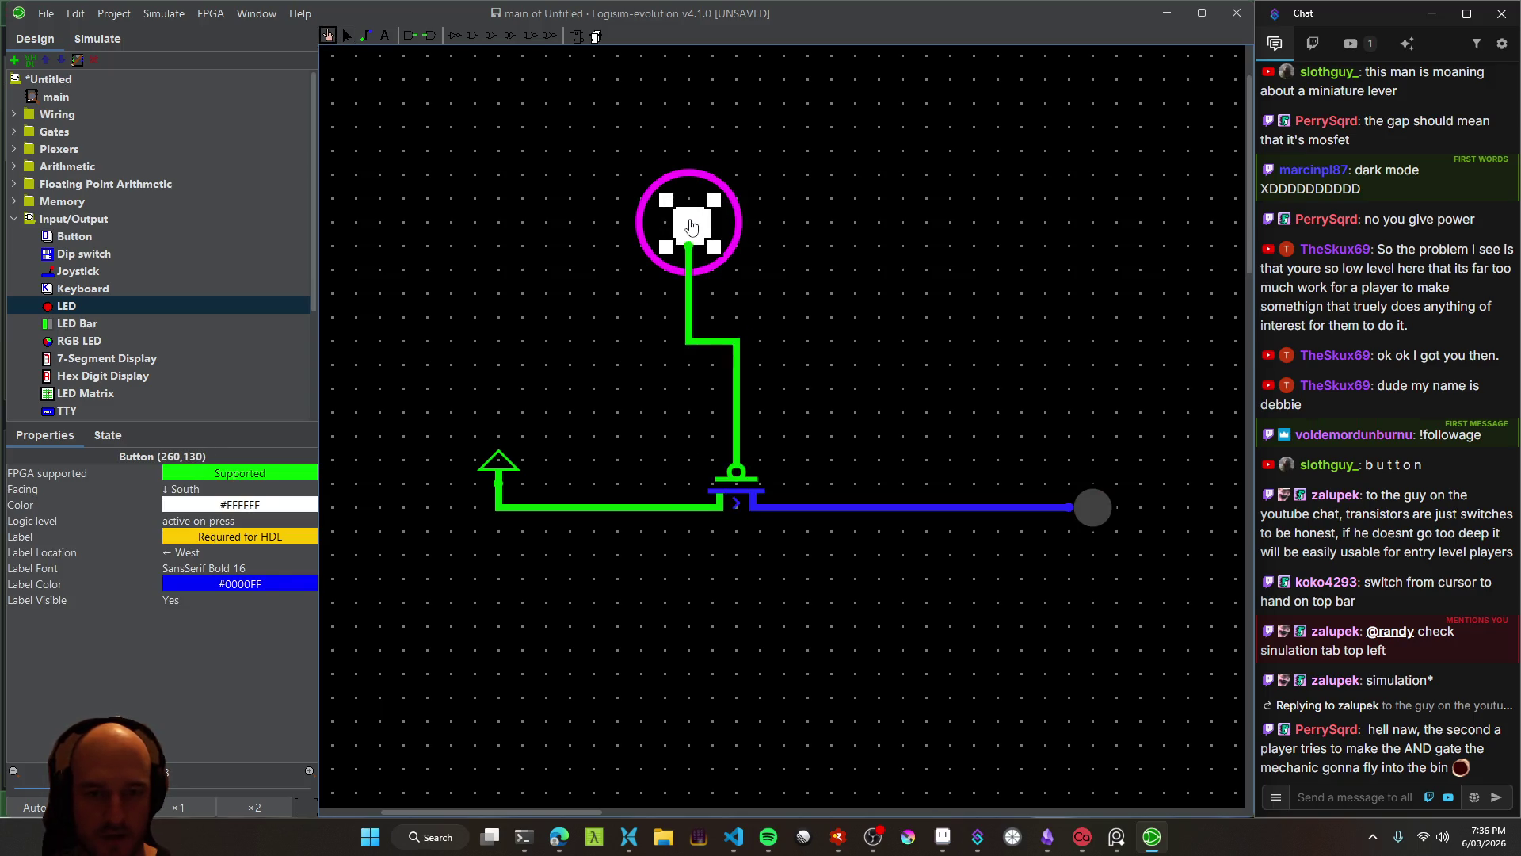
left_click(519, 508)
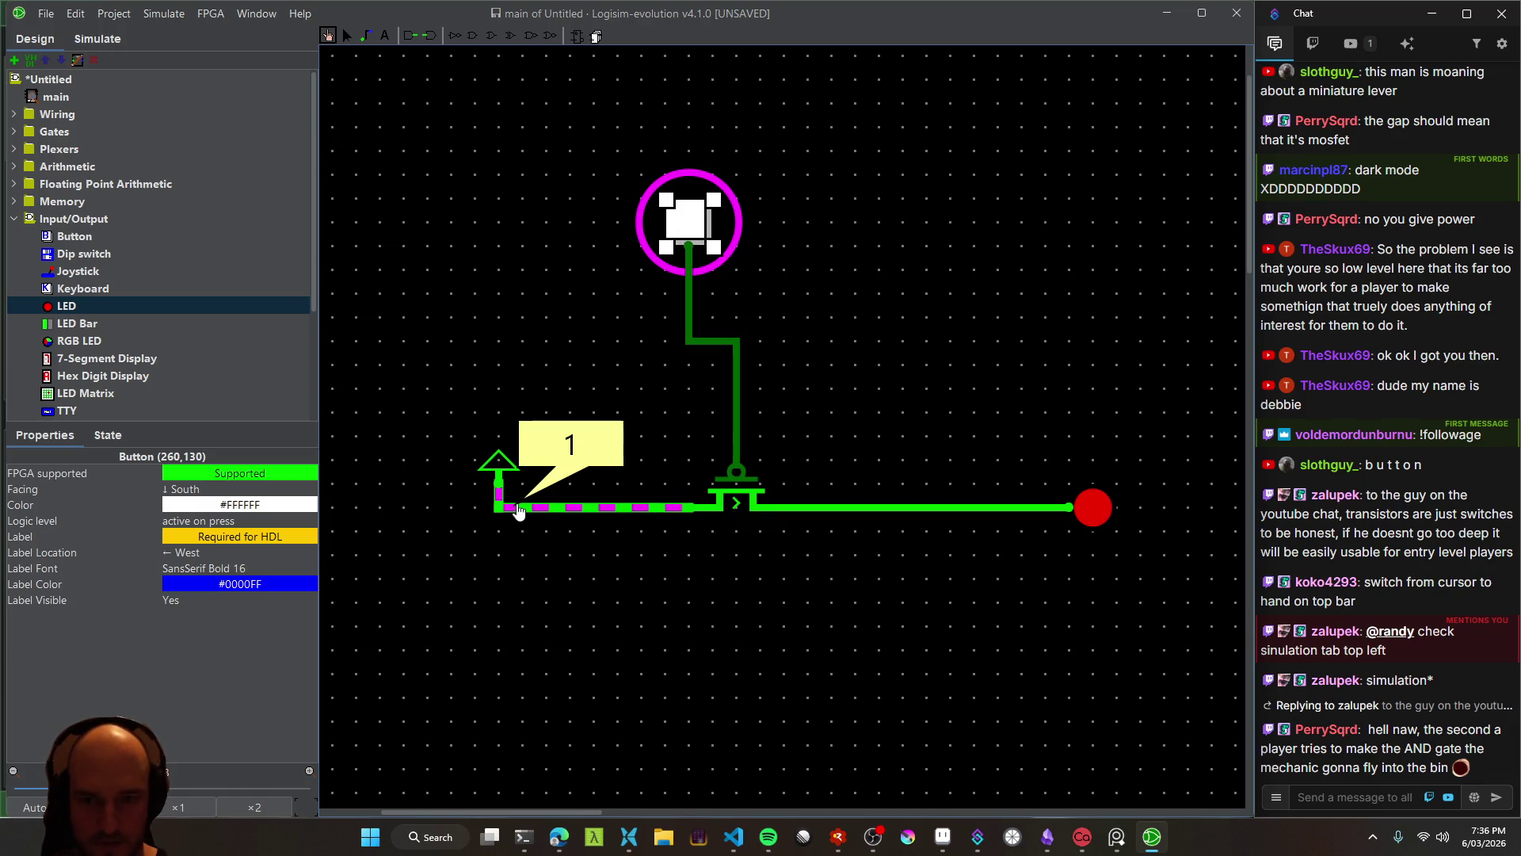
left_click(510, 509)
left_click(516, 517)
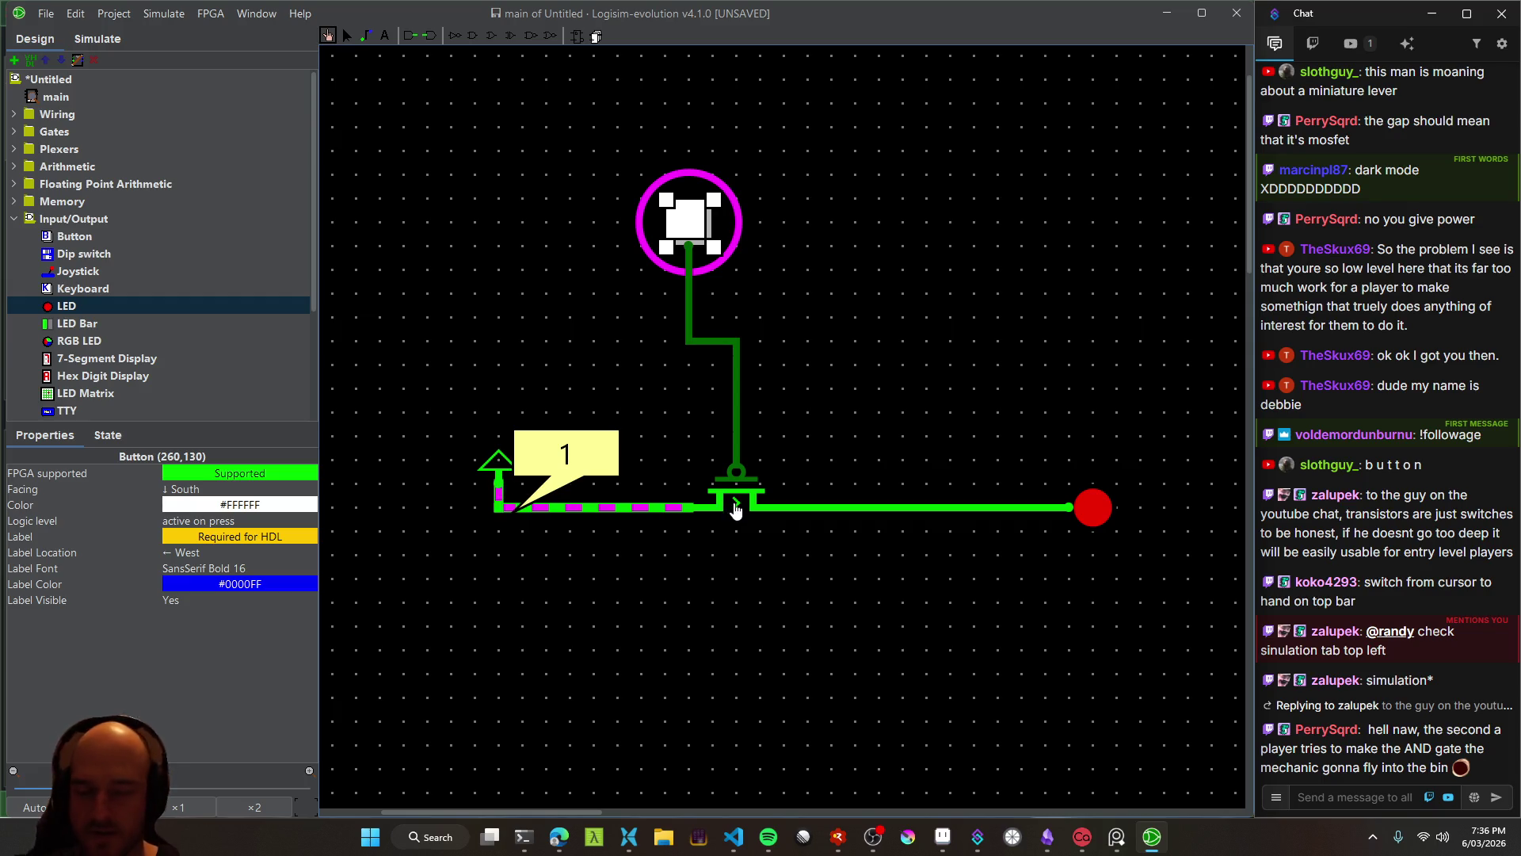
left_click(737, 507)
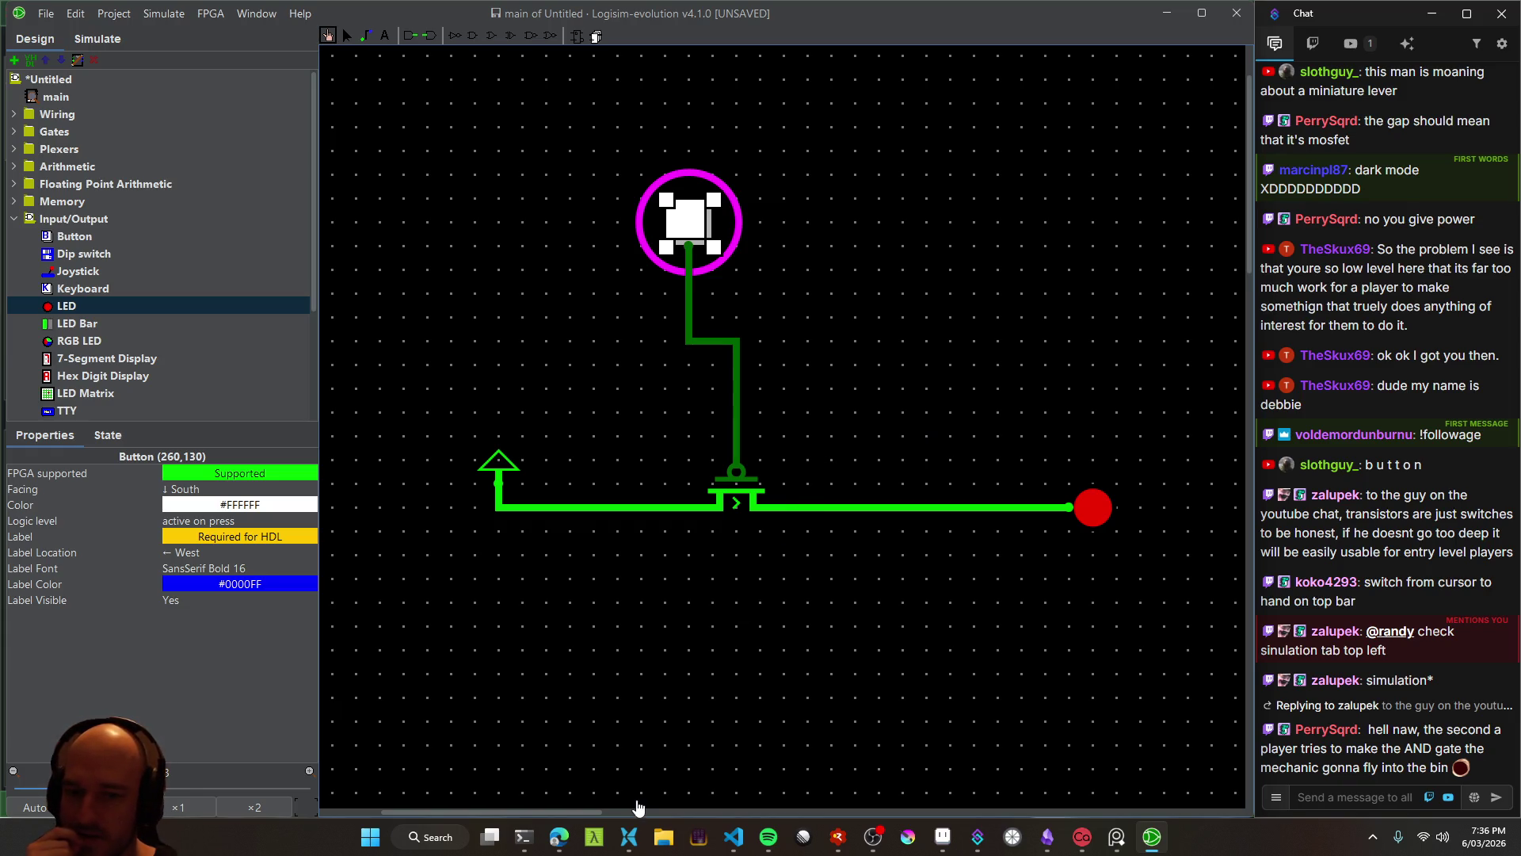
left_click(701, 228)
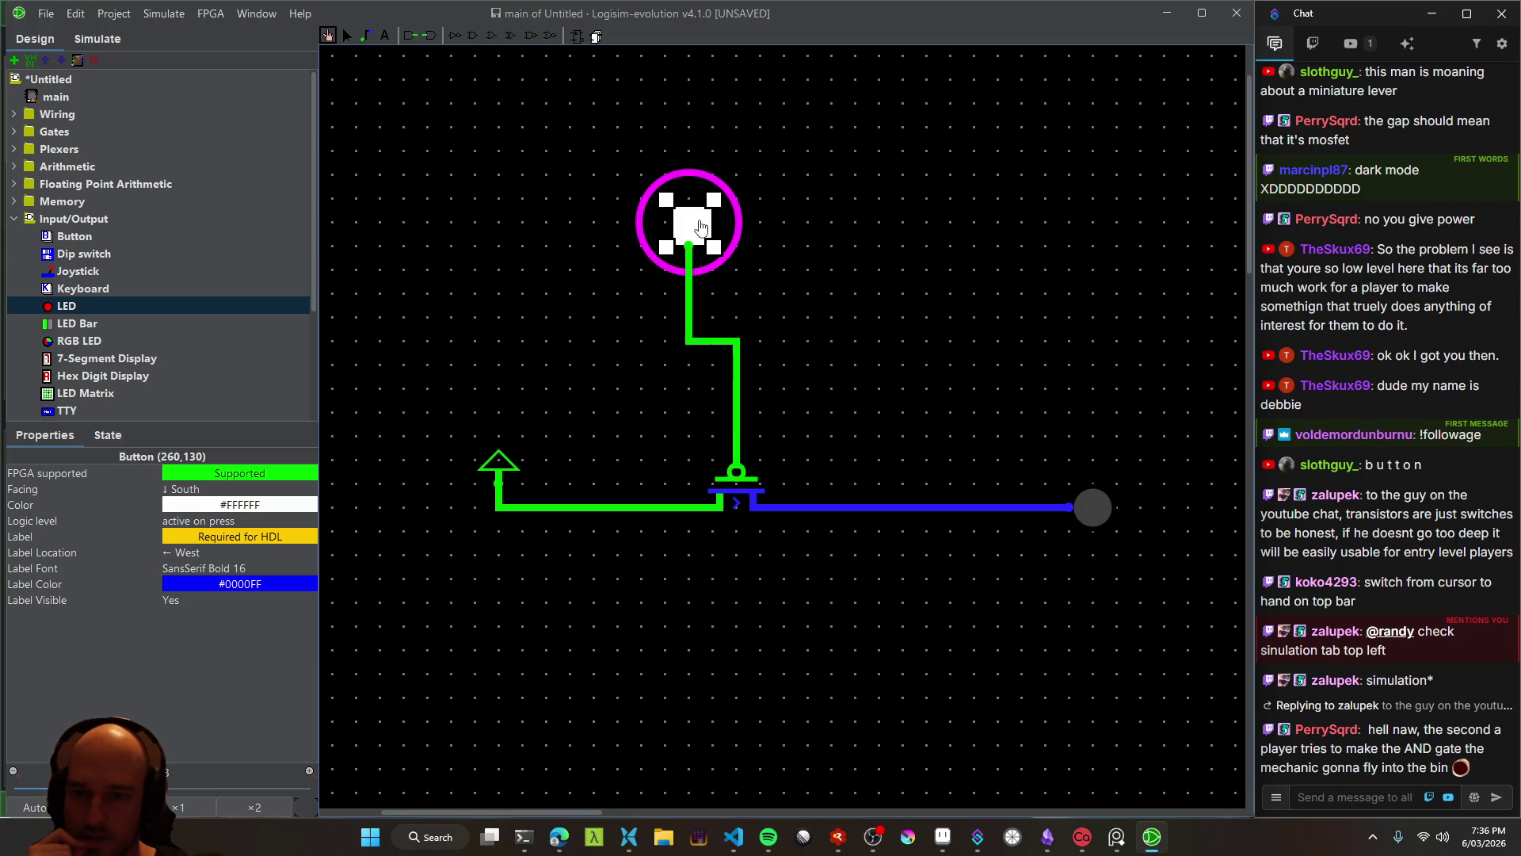
left_click_drag(701, 227, 701, 227)
left_click(558, 837)
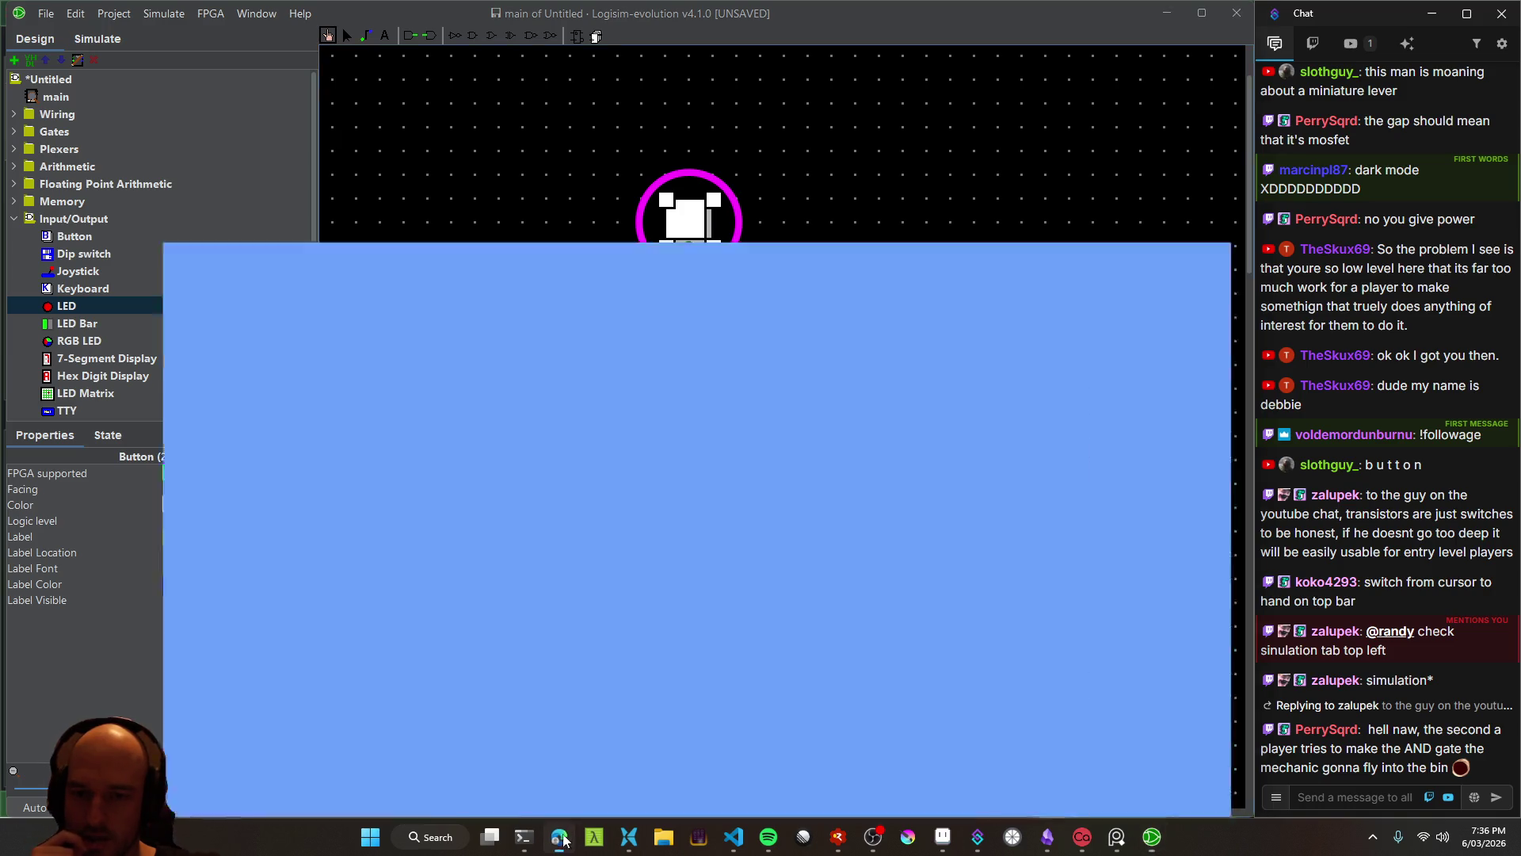
Scroll the AI Mode answer and highlight its tip about toggling the transistor type
scroll(430, 501, "down", 10)
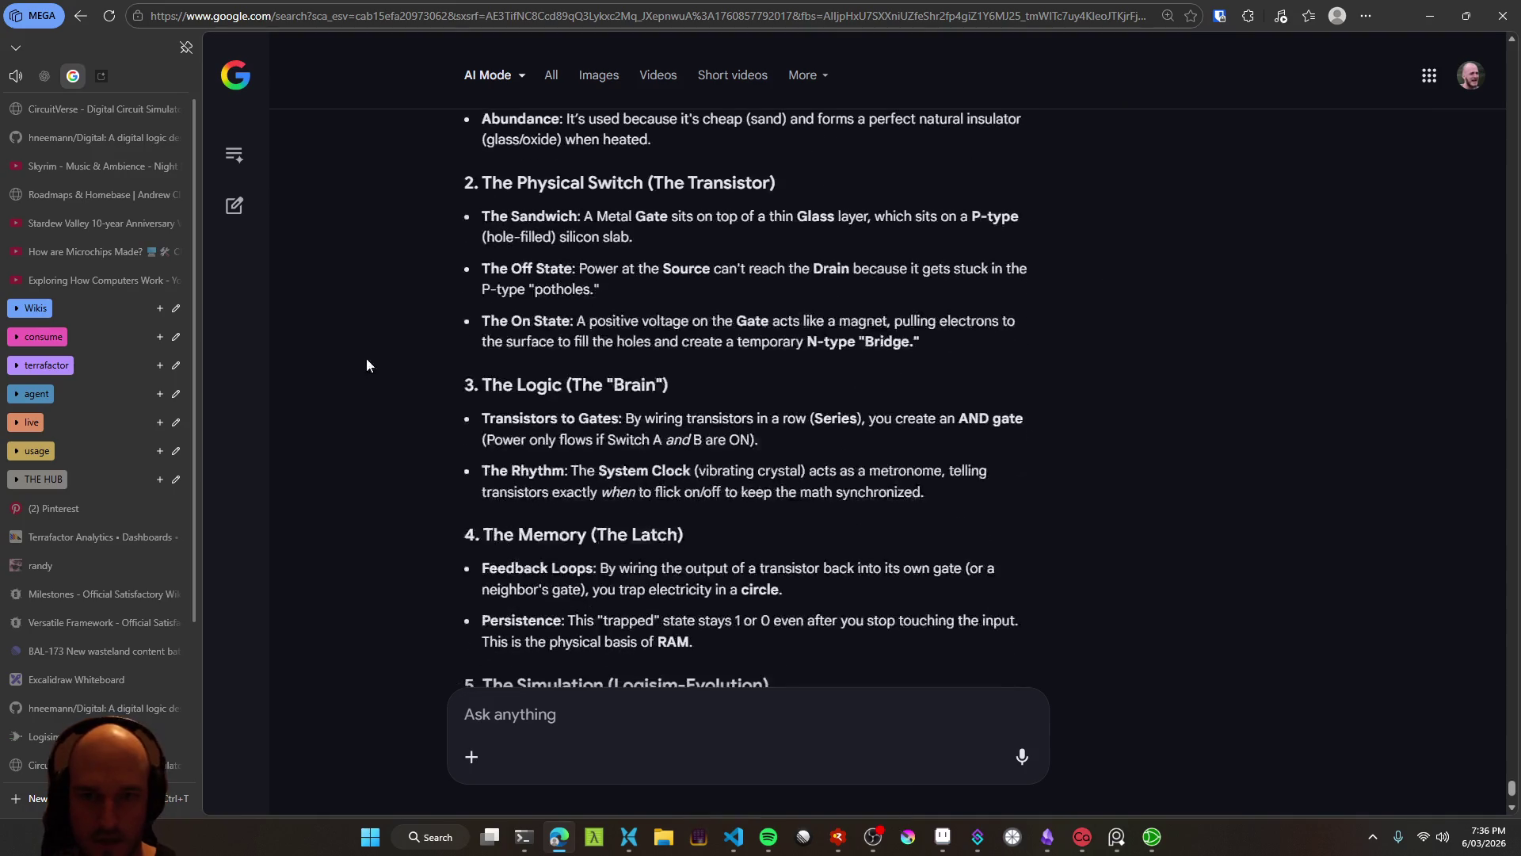
left_click(563, 716)
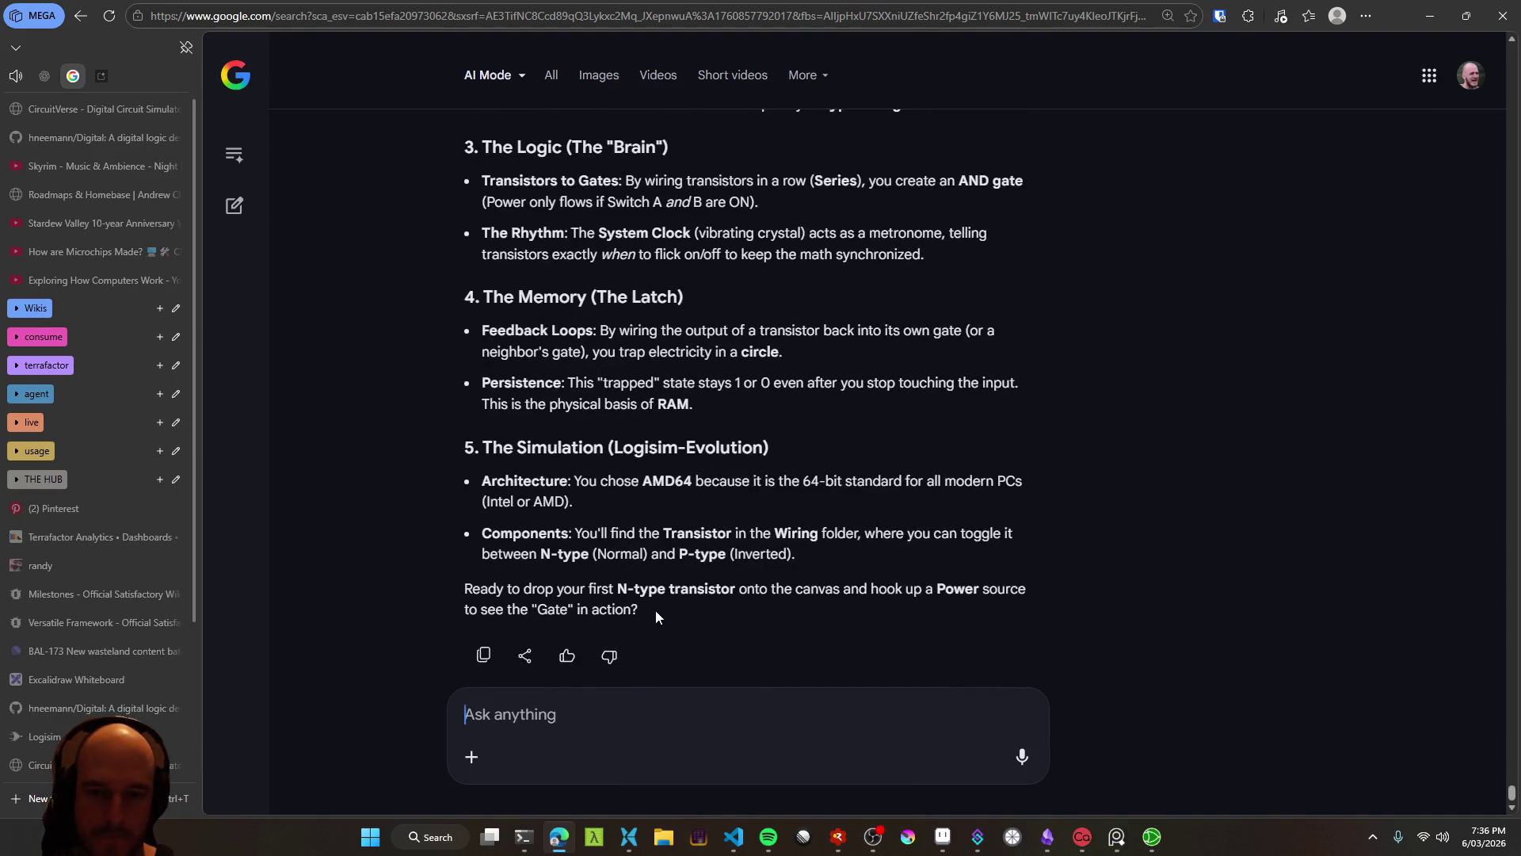
mouse_move(674, 604)
left_mouse_down()
mouse_move(708, 588)
mouse_move(678, 523)
left_mouse_up()
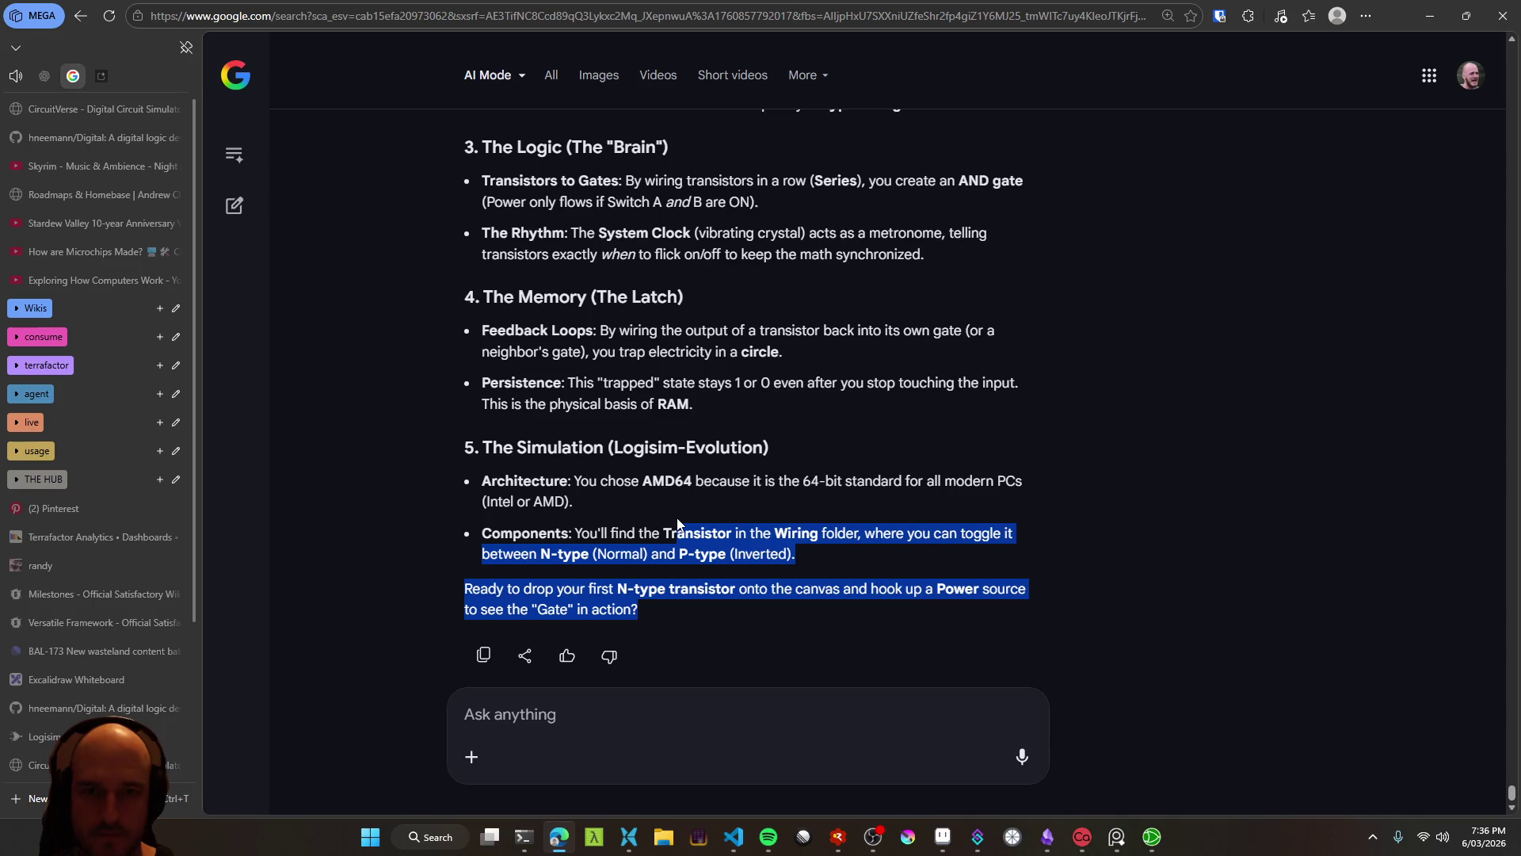
left_click(656, 616)
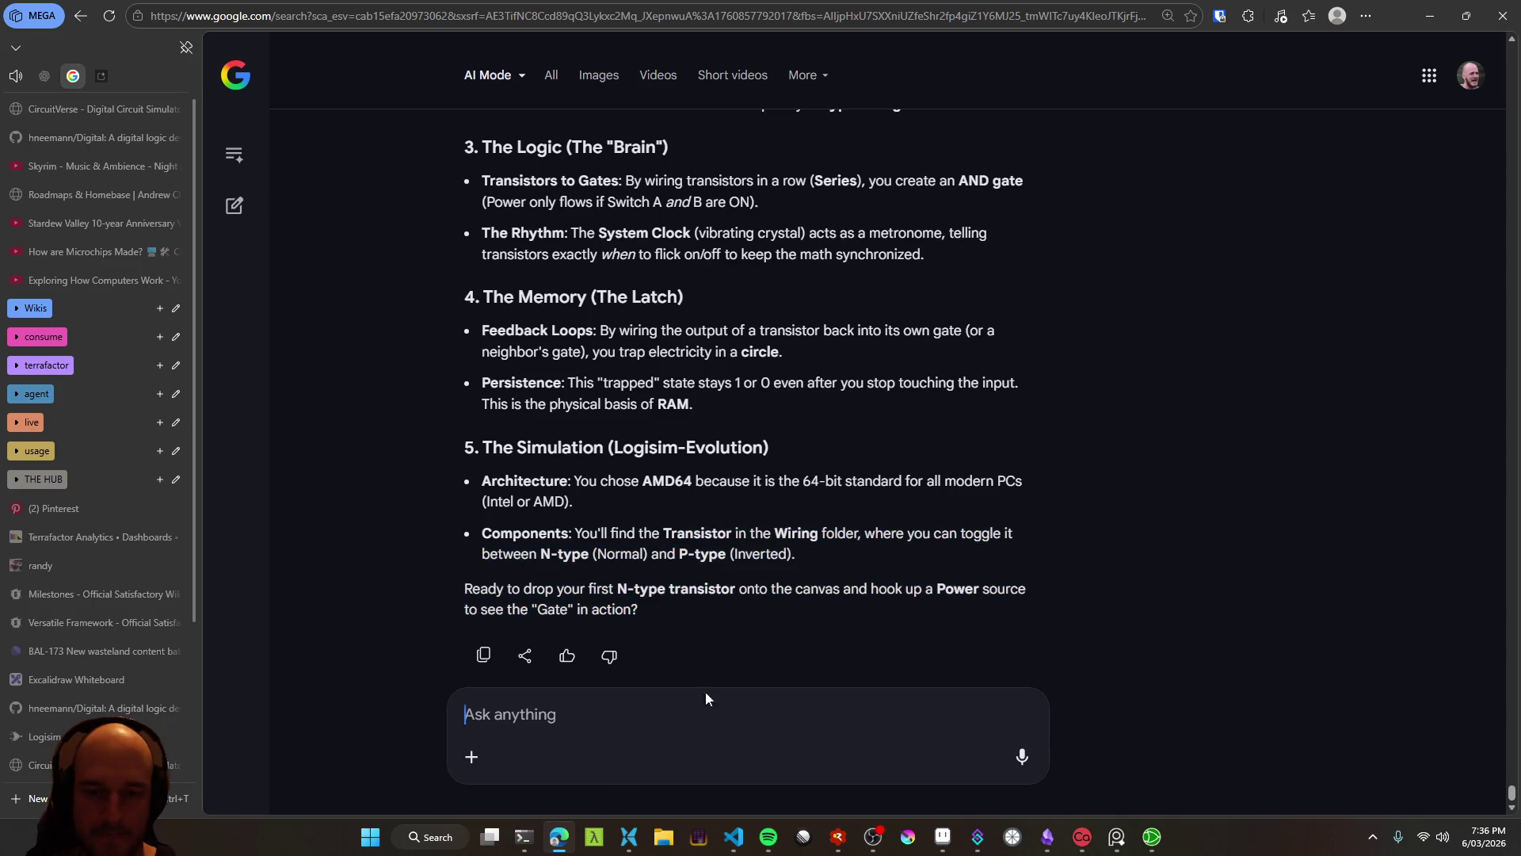
key("alt+Tab")
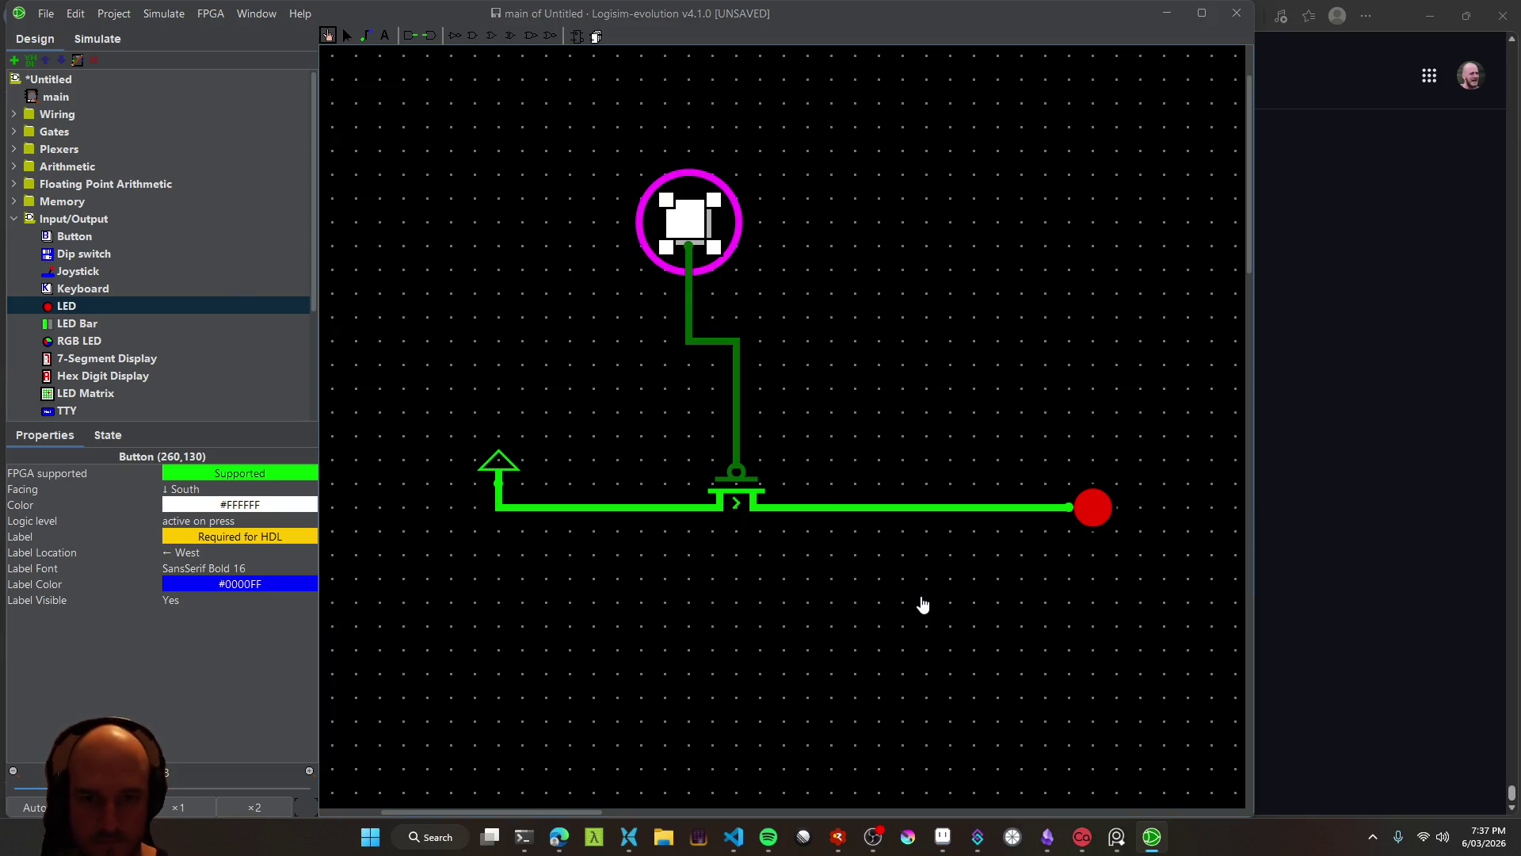
key("alt+Tab")
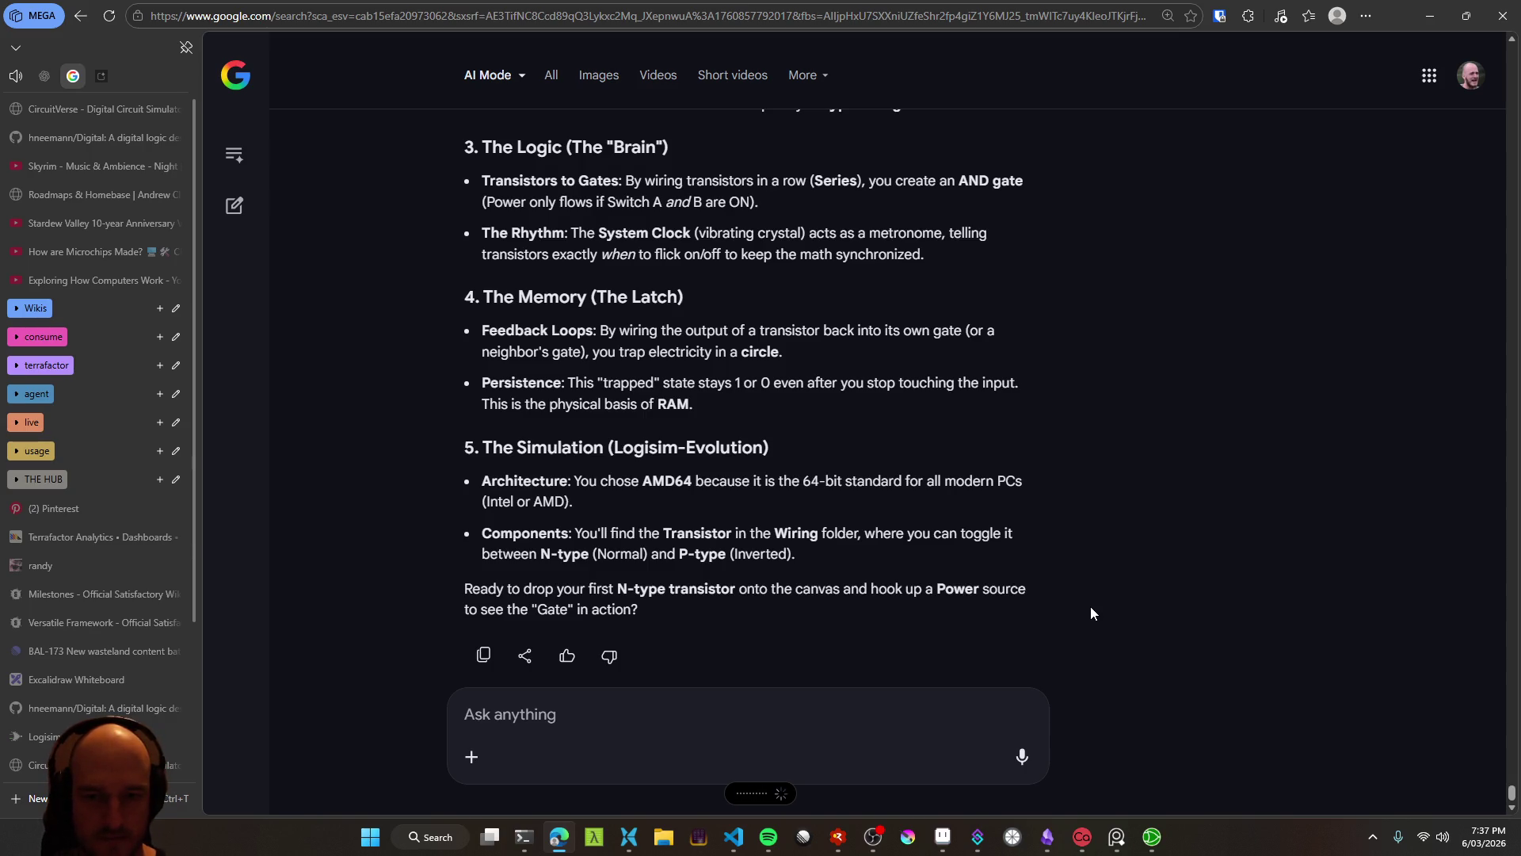
Submit the dictated question about the transistor passing power straight through and read the P-type versus N-type reply
key("Return")
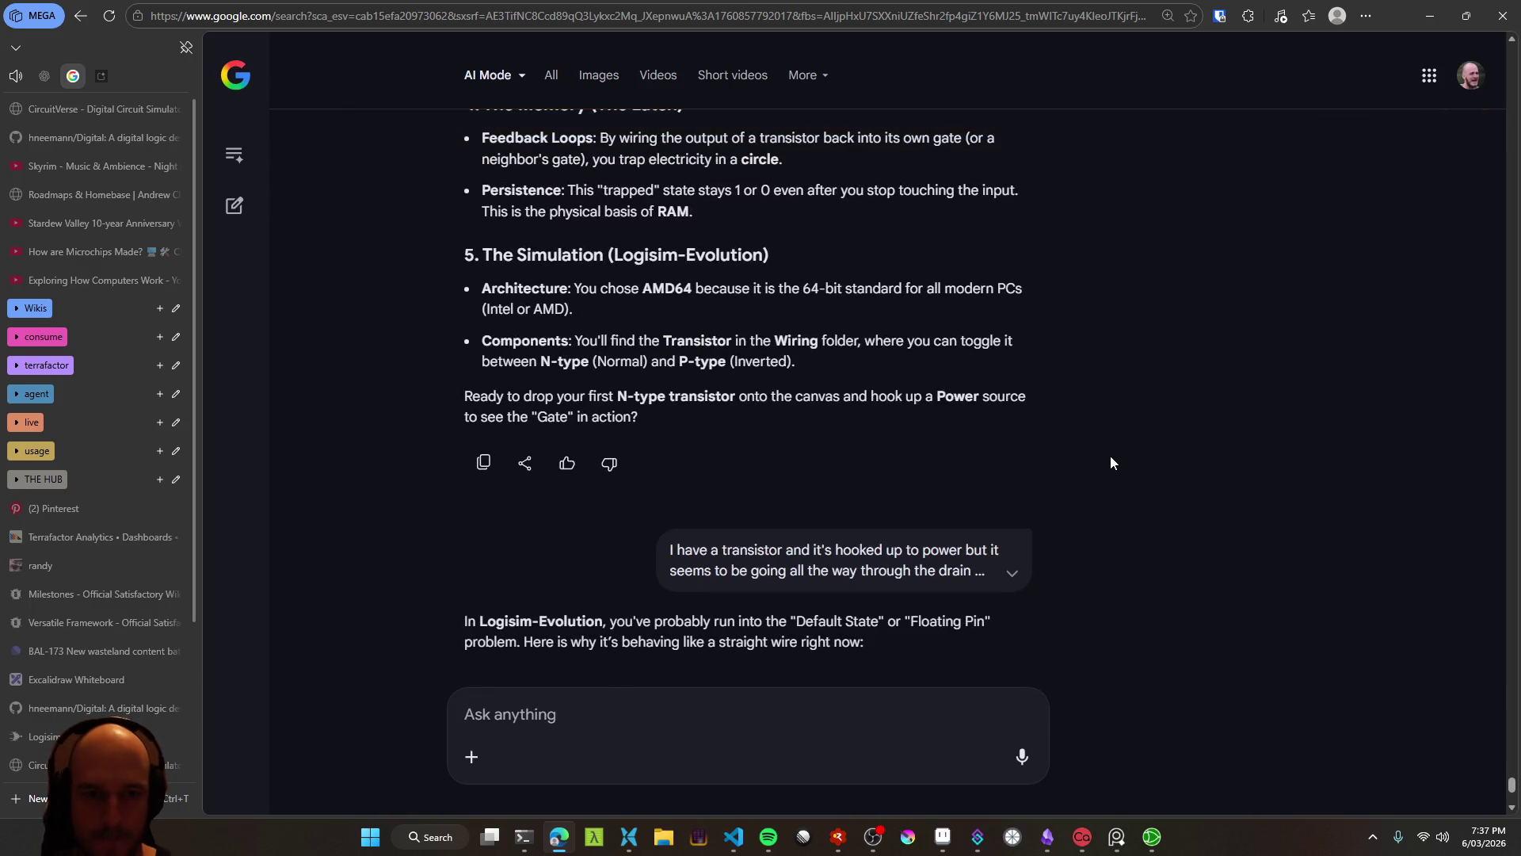
scroll(1113, 463, "down", 2)
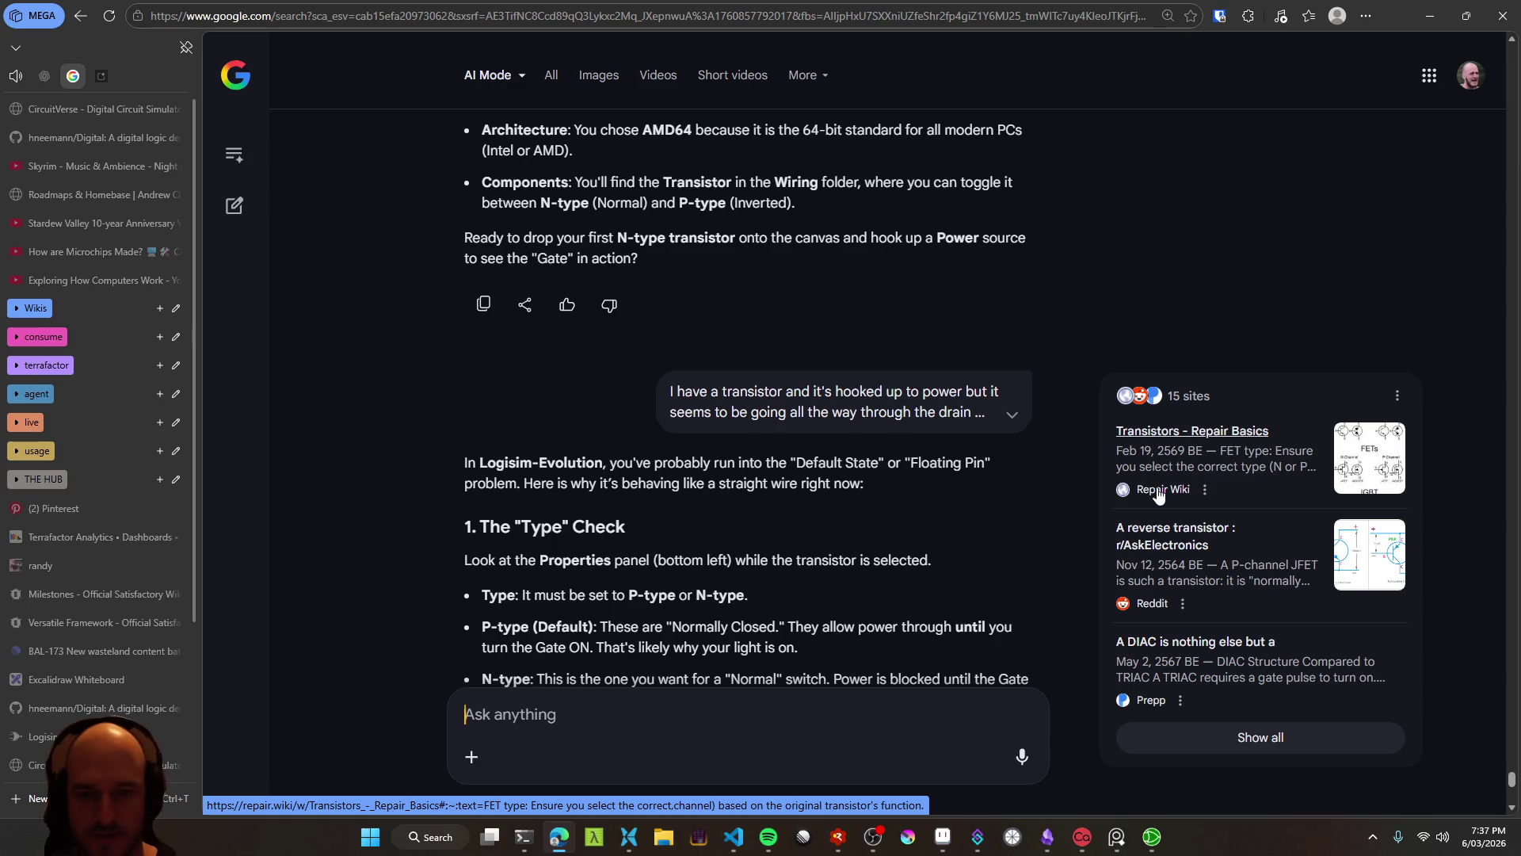
scroll(782, 604, "down", 1)
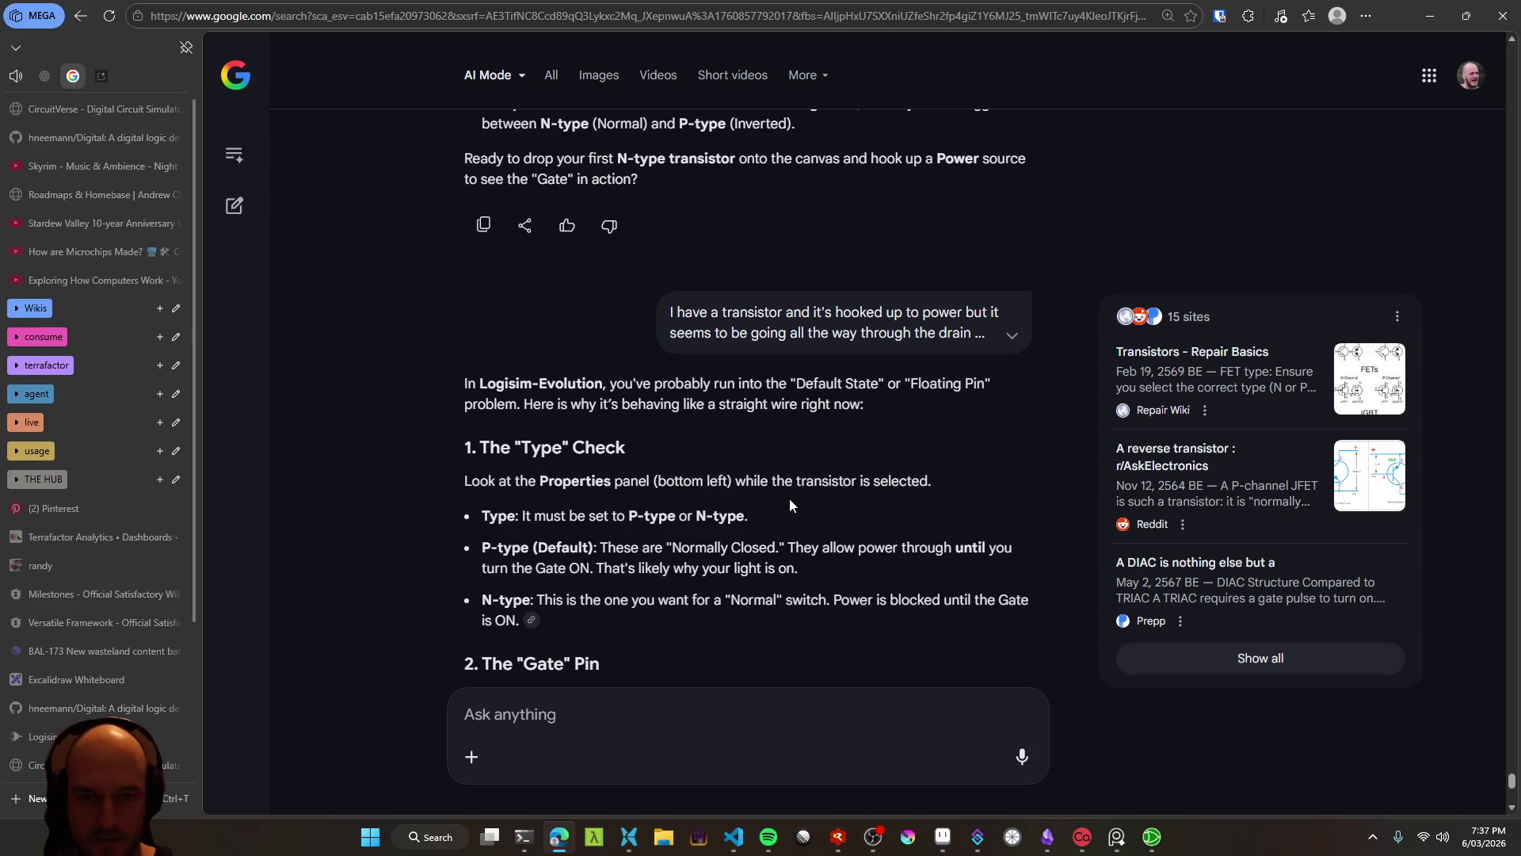
key("alt+Tab")
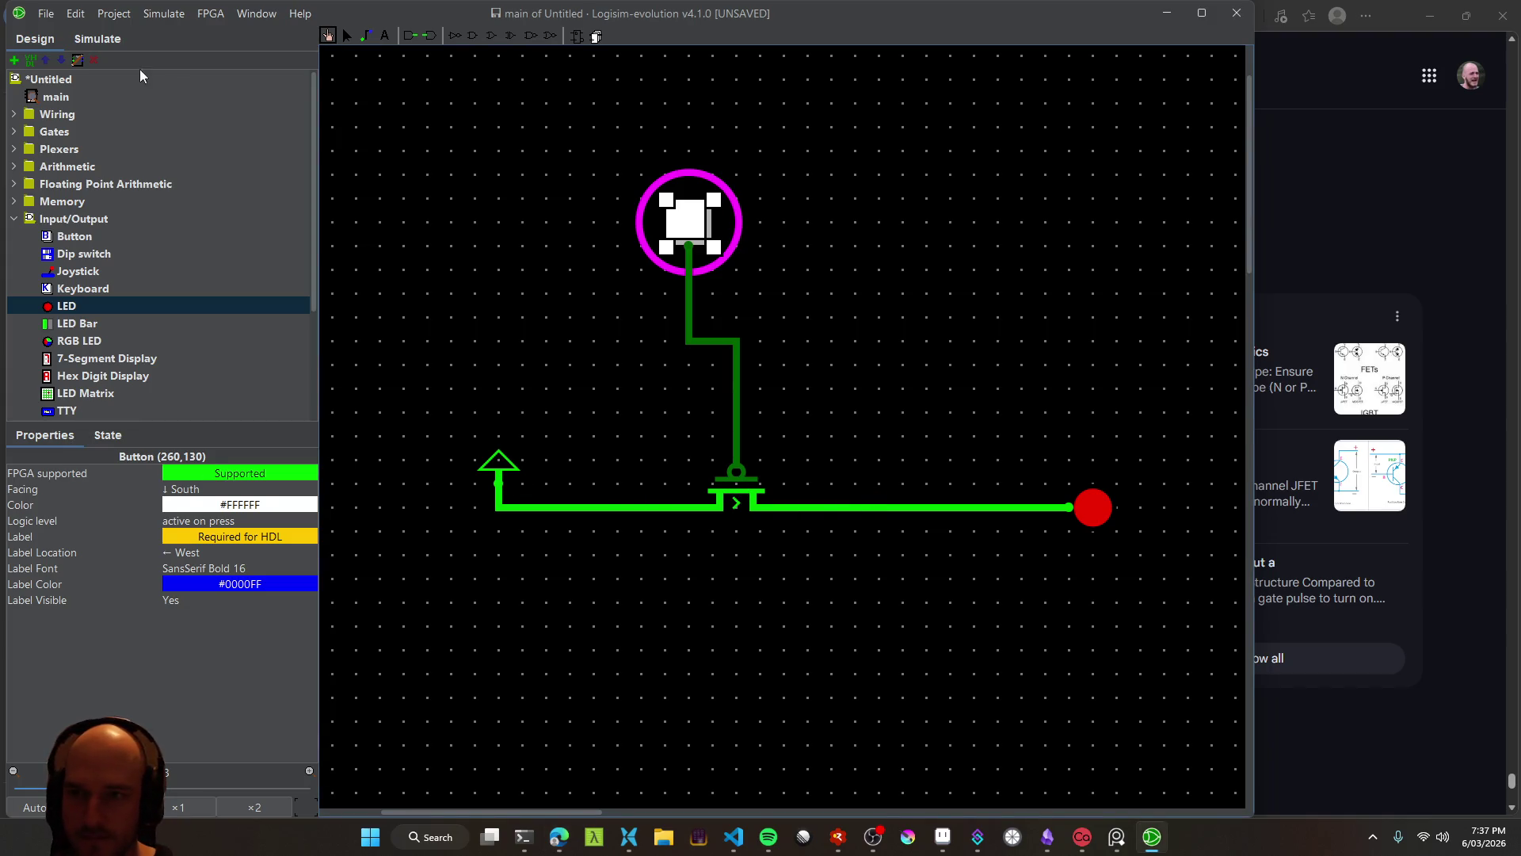
Select the transistor to confirm its Type is still P-Type, then return to the AI answer
left_click(346, 36)
left_click(737, 497)
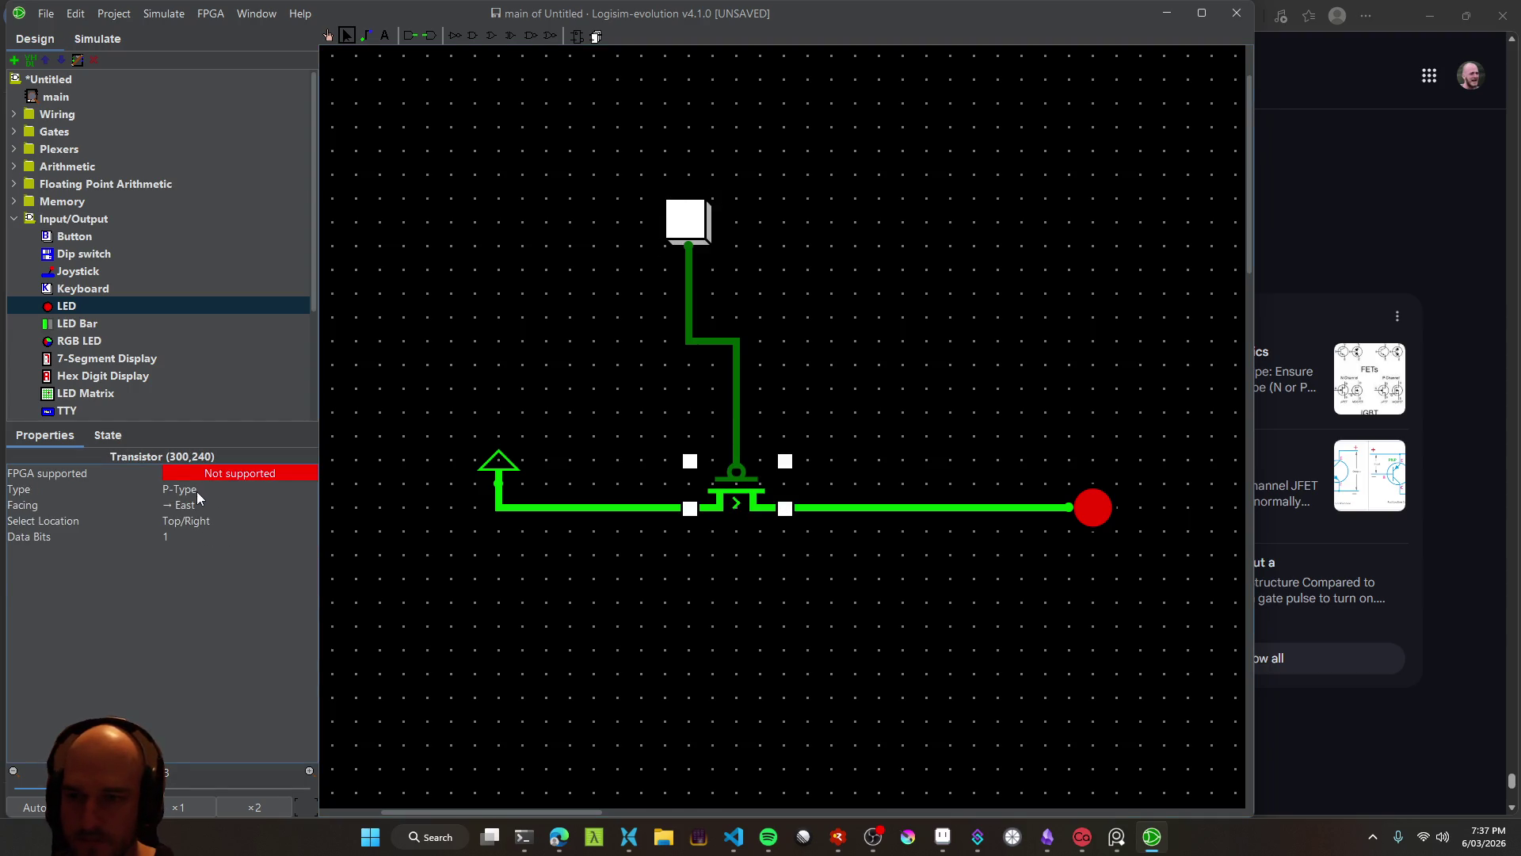
key("alt+Tab")
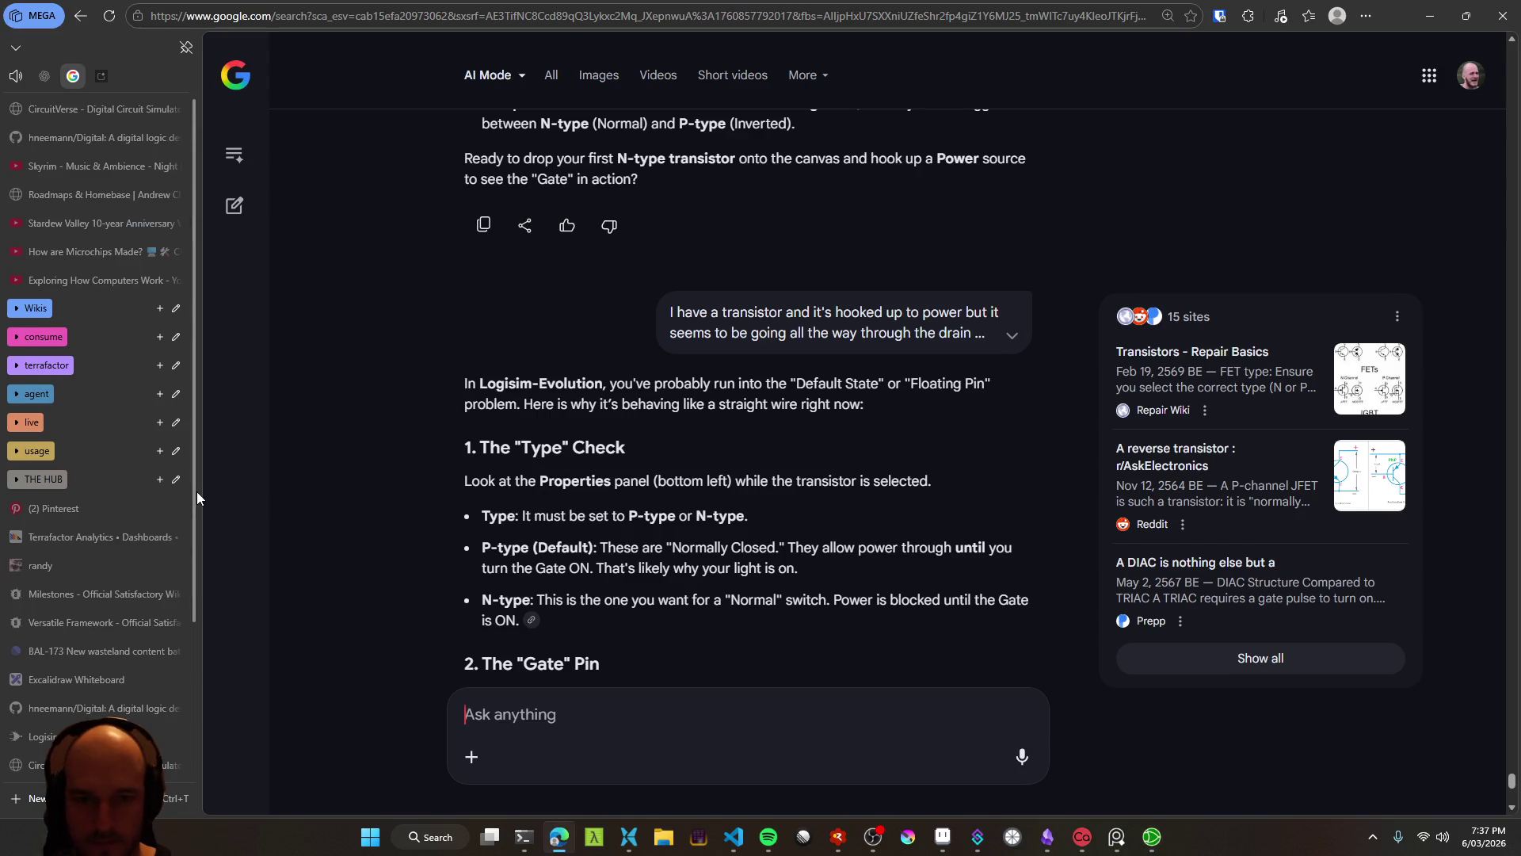
Highlight the Normally Closed explanation of how P-type passes power until the gate is on, and scroll the answer
left_click_drag(599, 548, 778, 551)
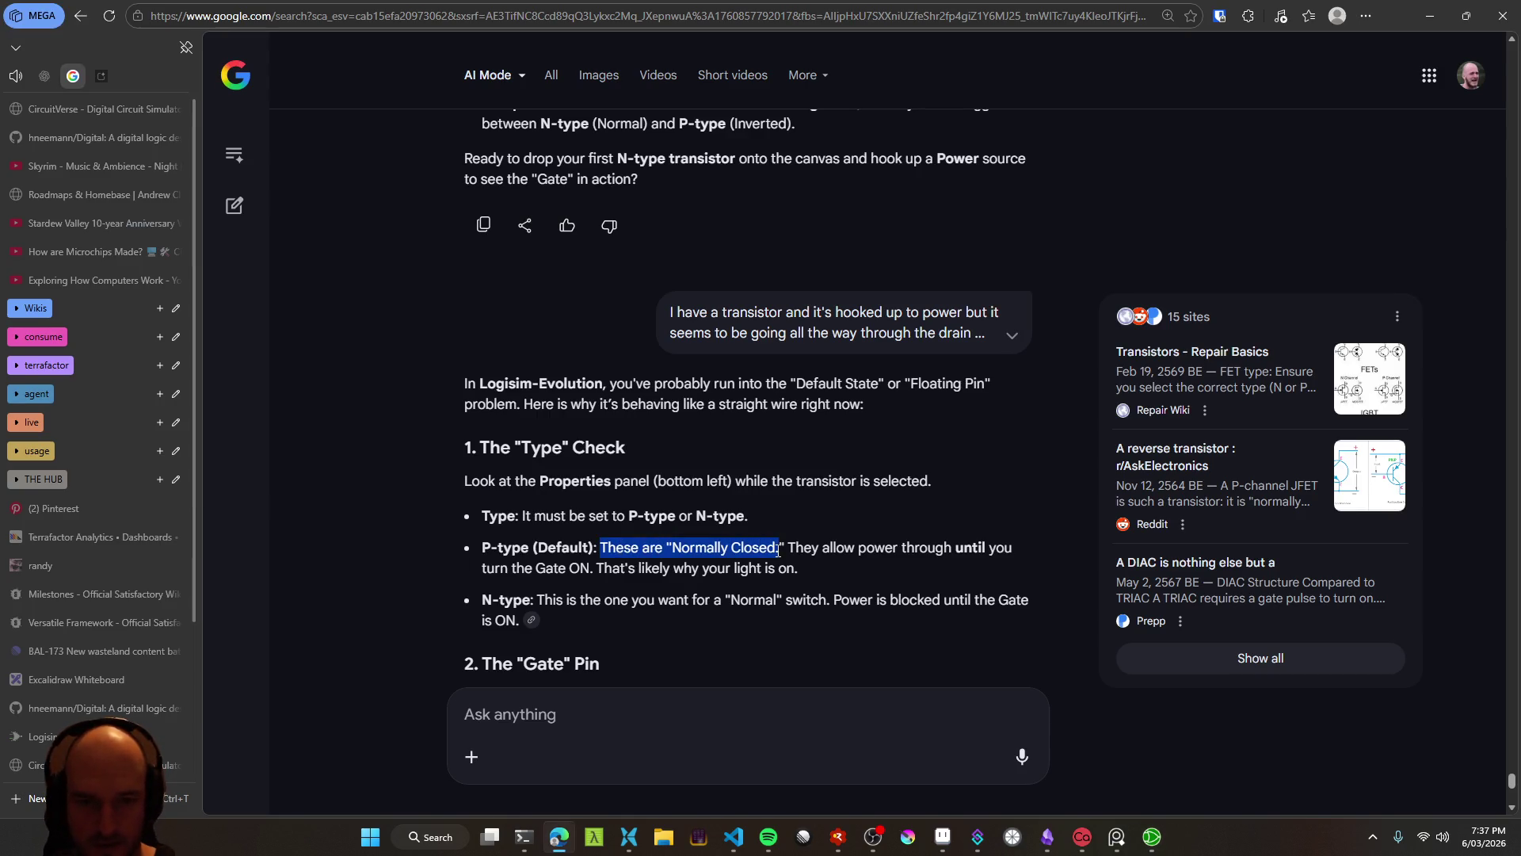
left_click(737, 567)
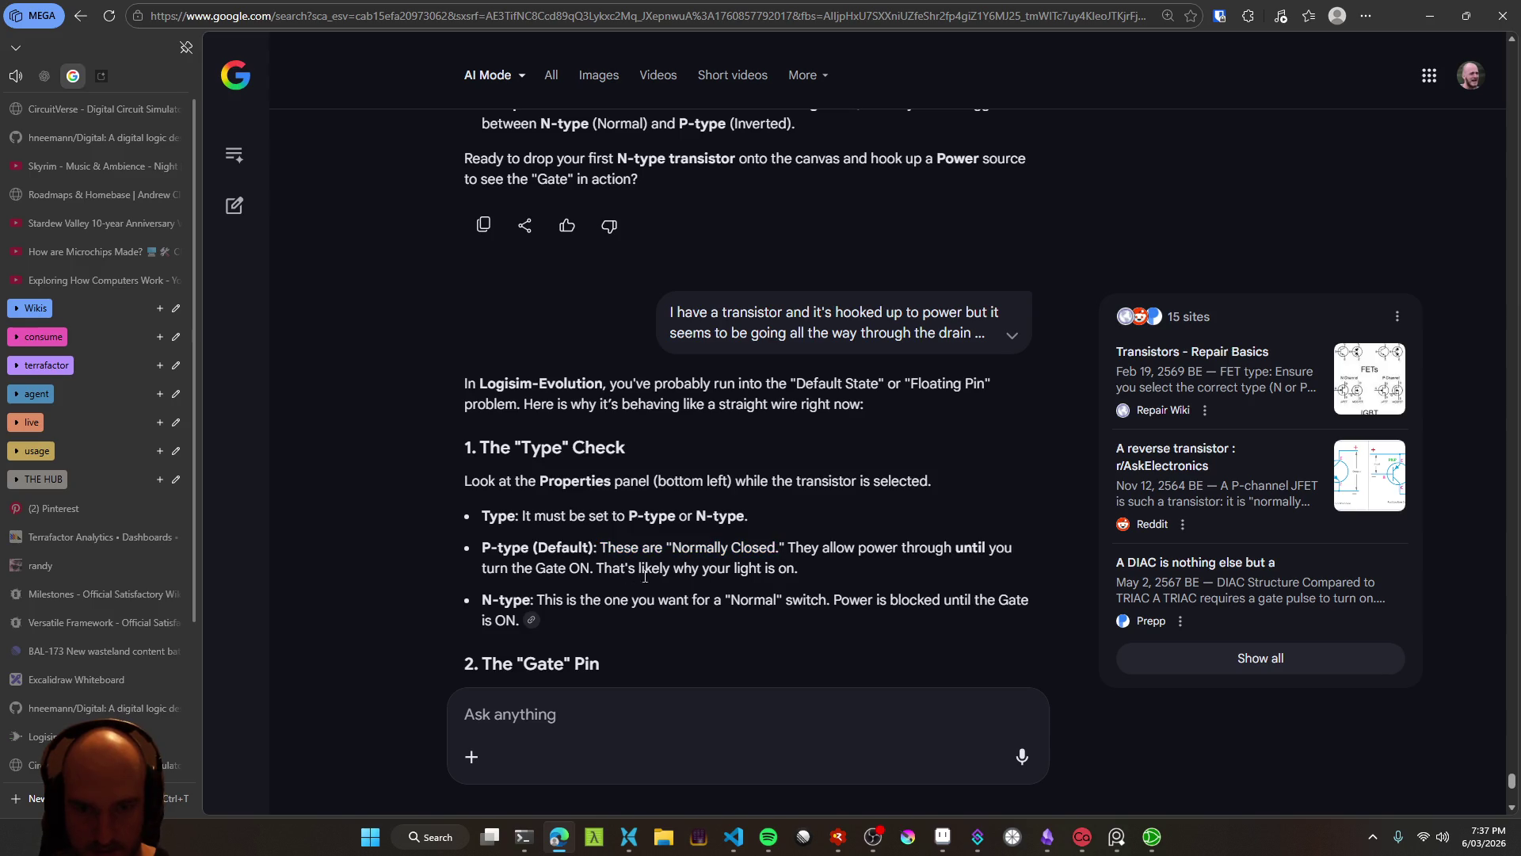
mouse_move(806, 547)
left_mouse_down()
mouse_move(998, 545)
mouse_move(584, 566)
left_mouse_up()
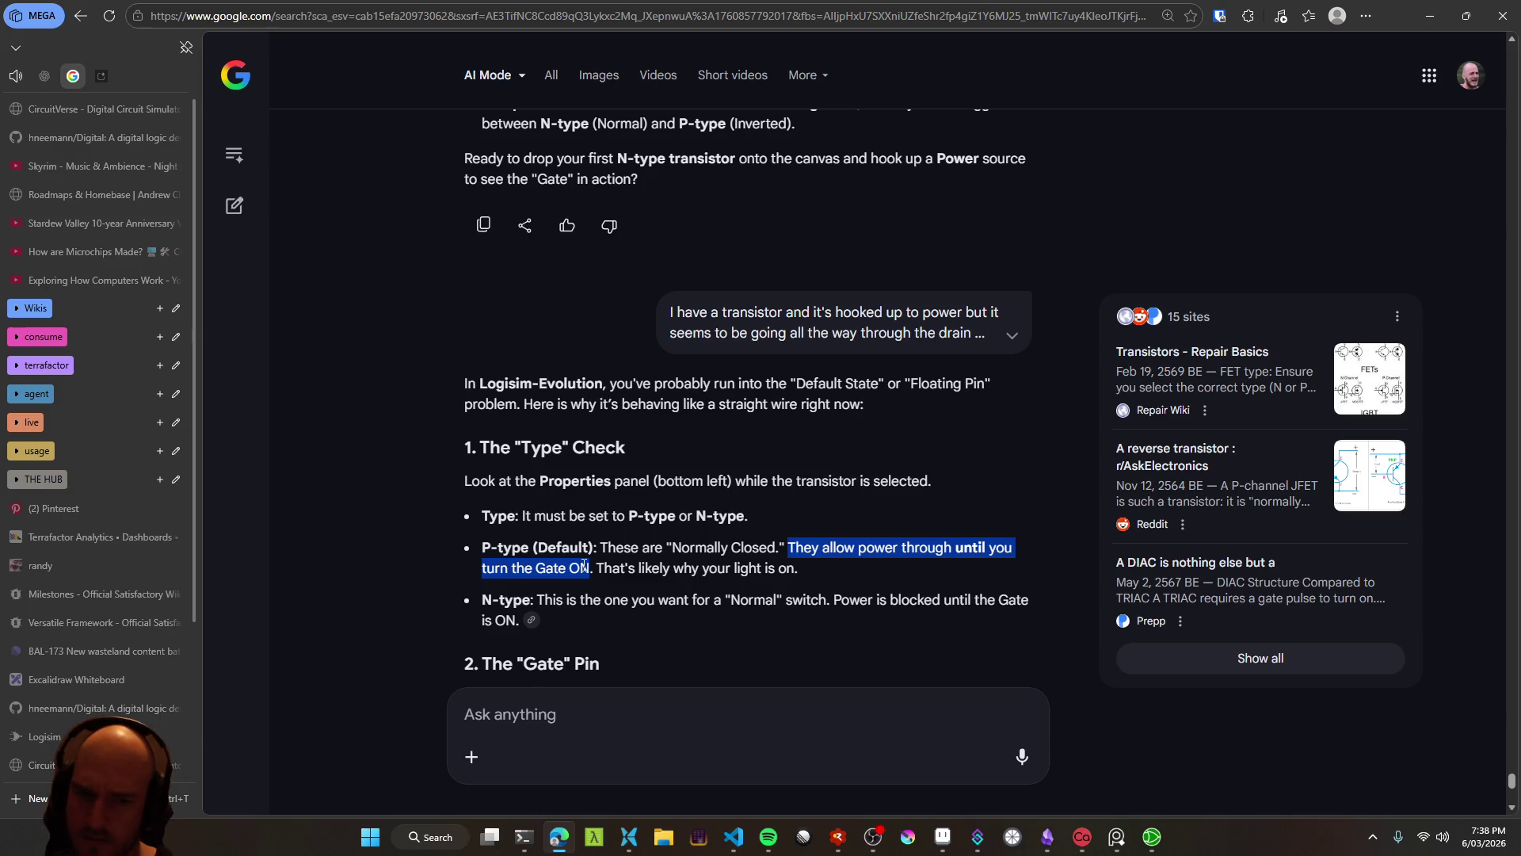
left_click(587, 567)
scroll(595, 572, "down", 2)
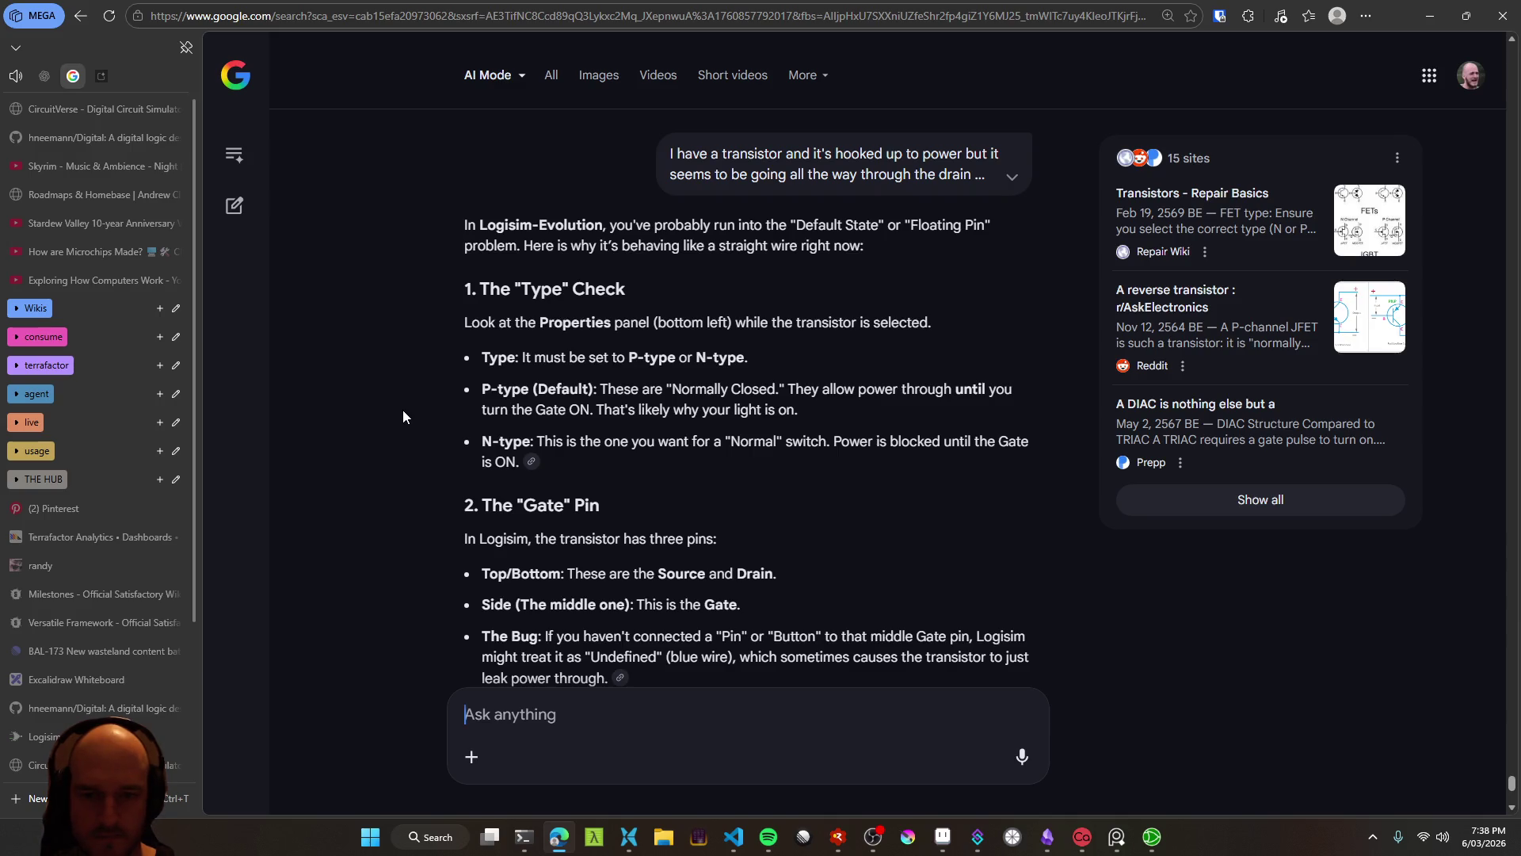
scroll(393, 441, "down", 1)
scroll(397, 445, "down", 1)
scroll(397, 449, "up", 3)
type("I'm just misunderstanding P-type vs N-type then maybe")
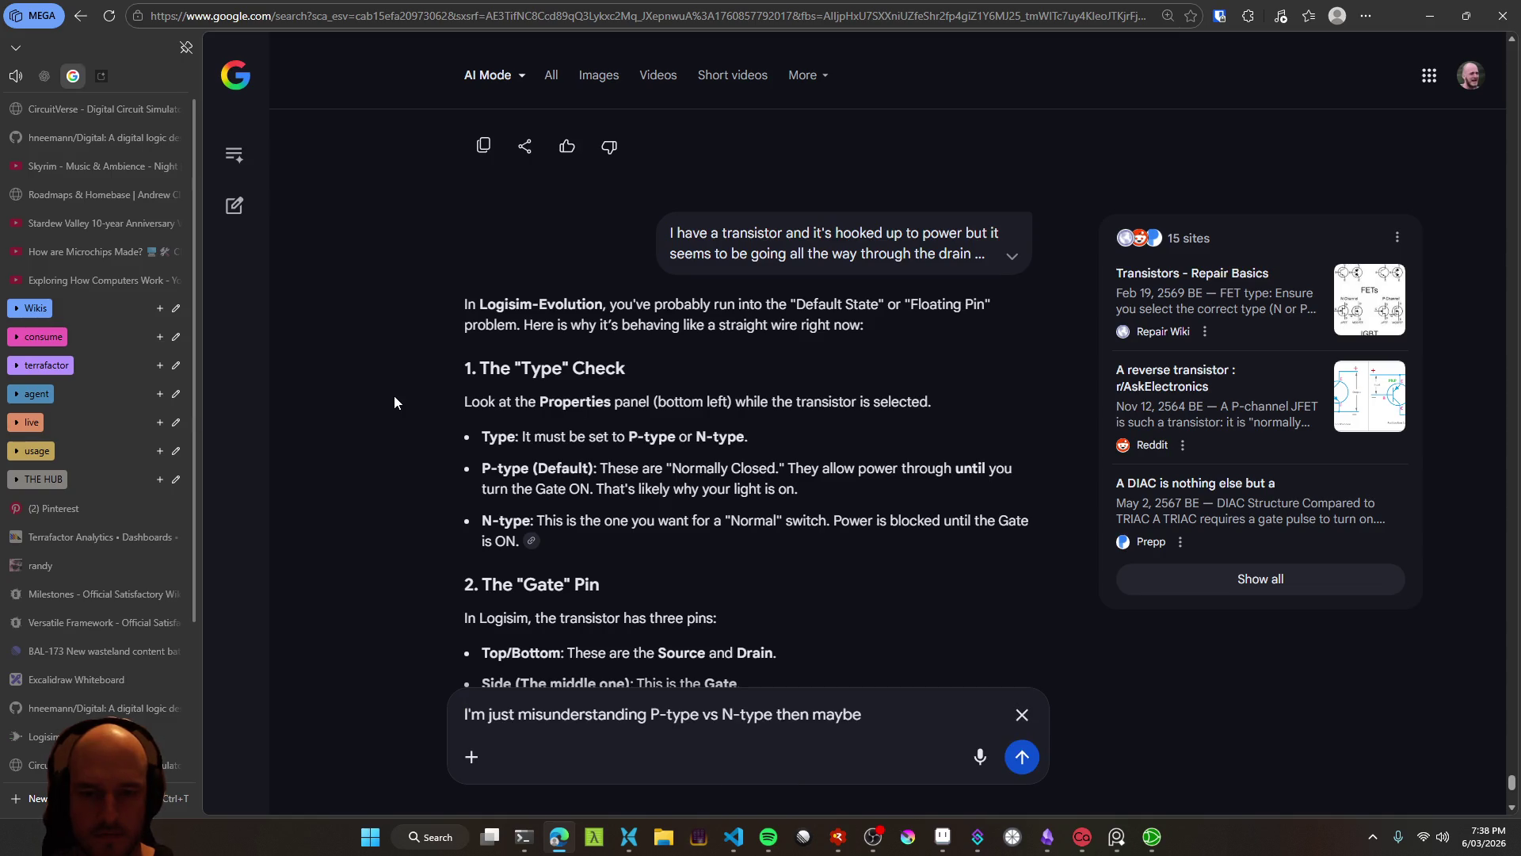
End the dictated follow-up asking whether P-type versus N-type is the misunderstanding with '?' and submit it
type("?")
key("alt+Tab")
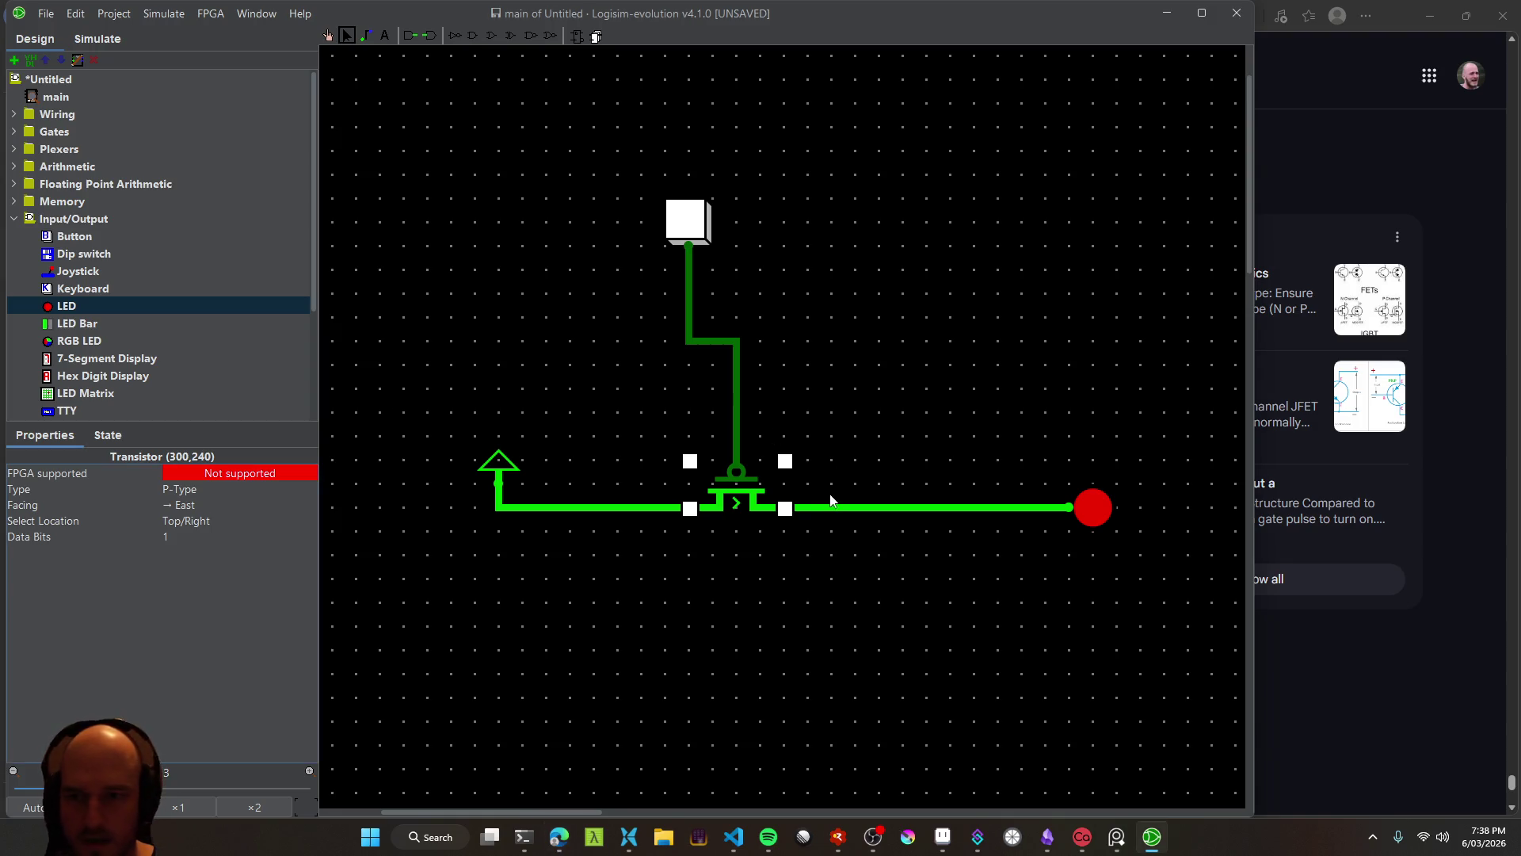
key("alt+Tab")
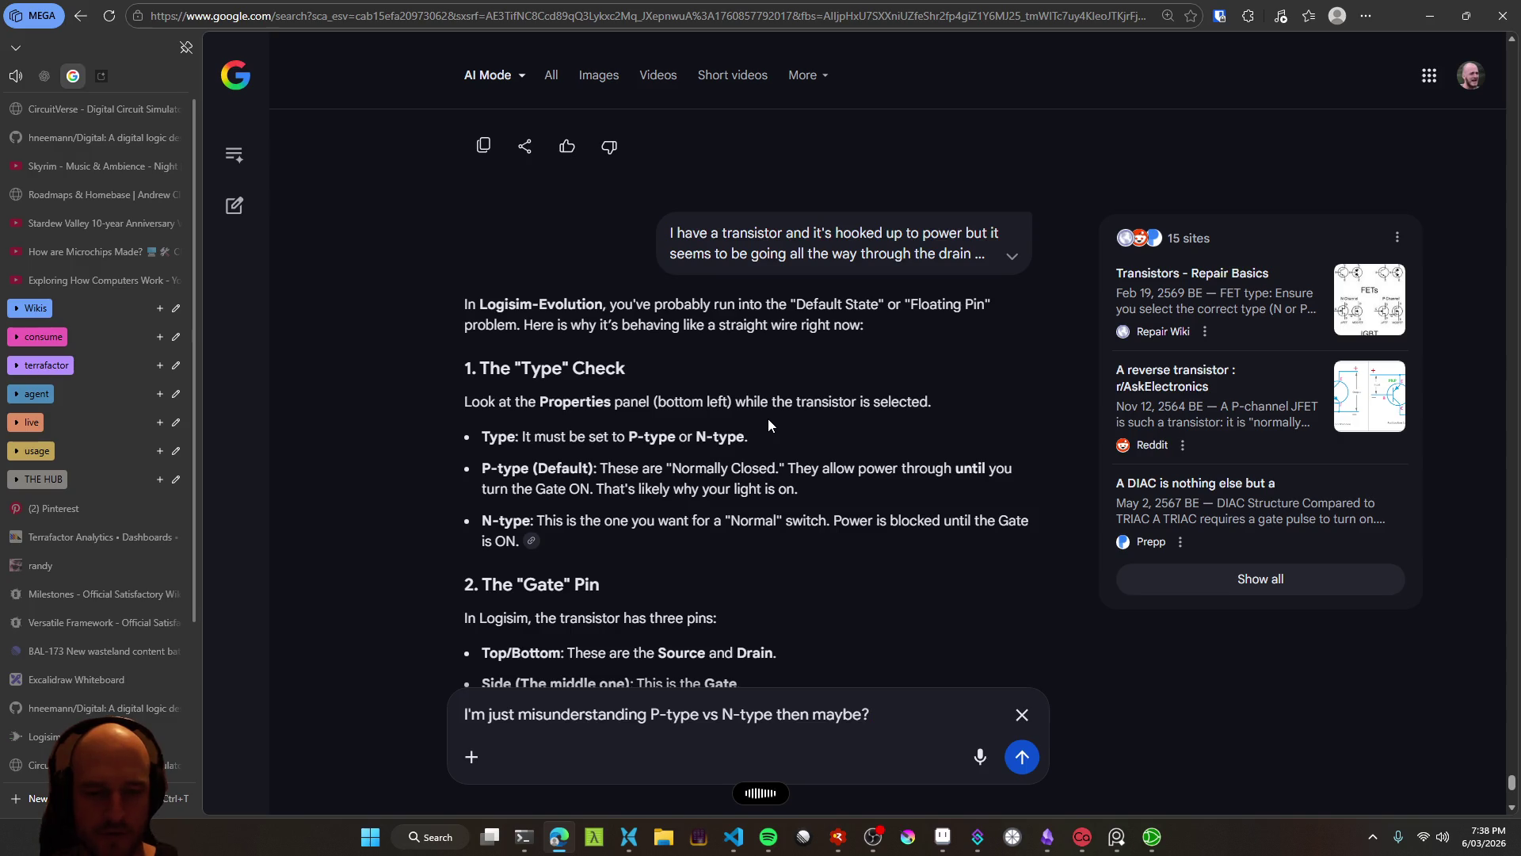
key("BackSpace")
type("?")
key("Return")
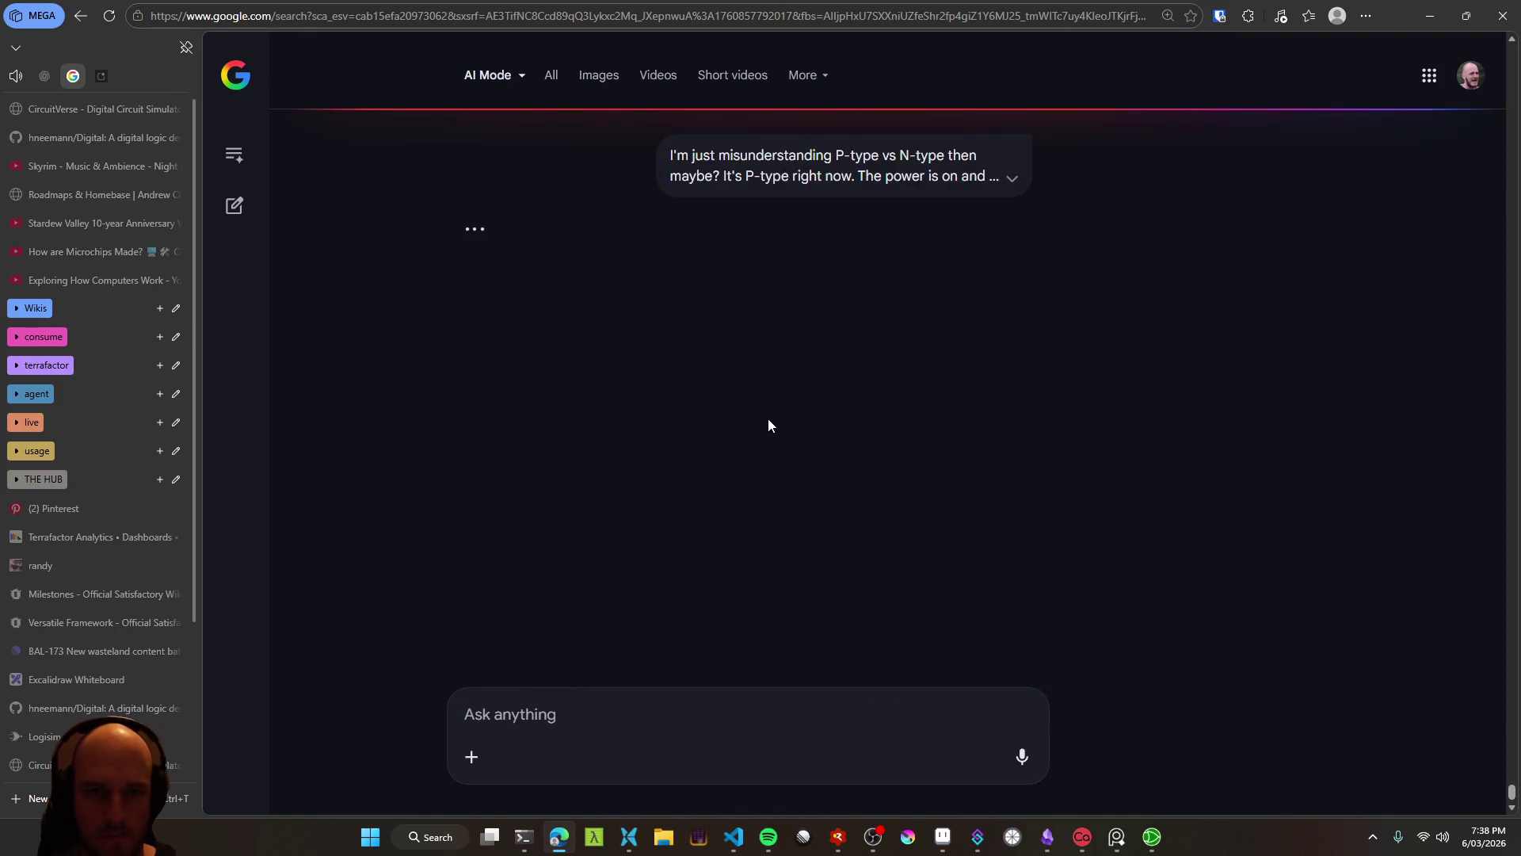
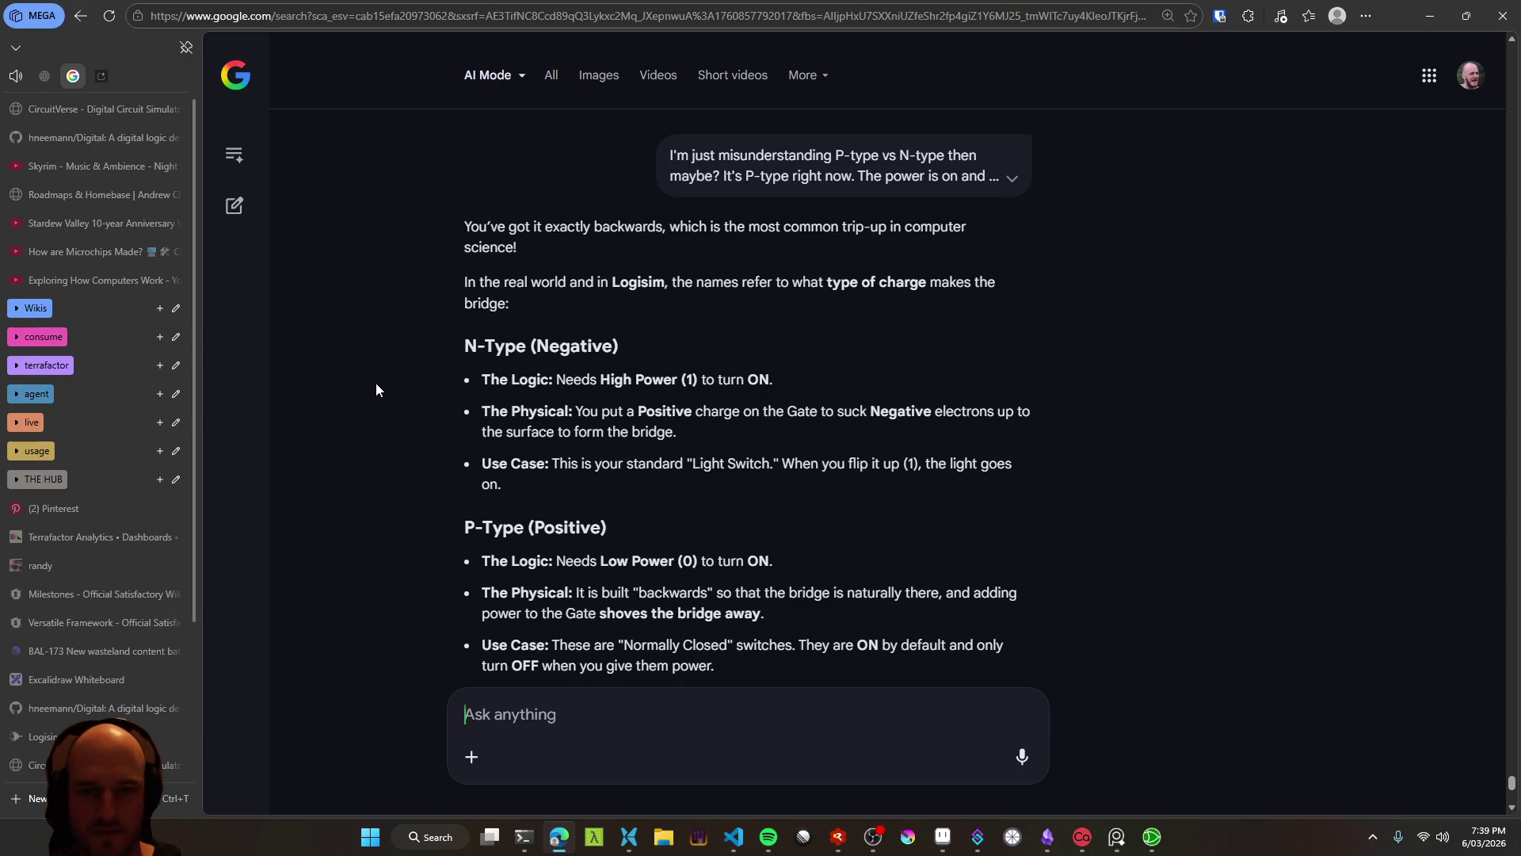
Dictate a question asking whether the earlier analogy meant N-type or P-type transistors, and read the reply
key("ctrl+super")
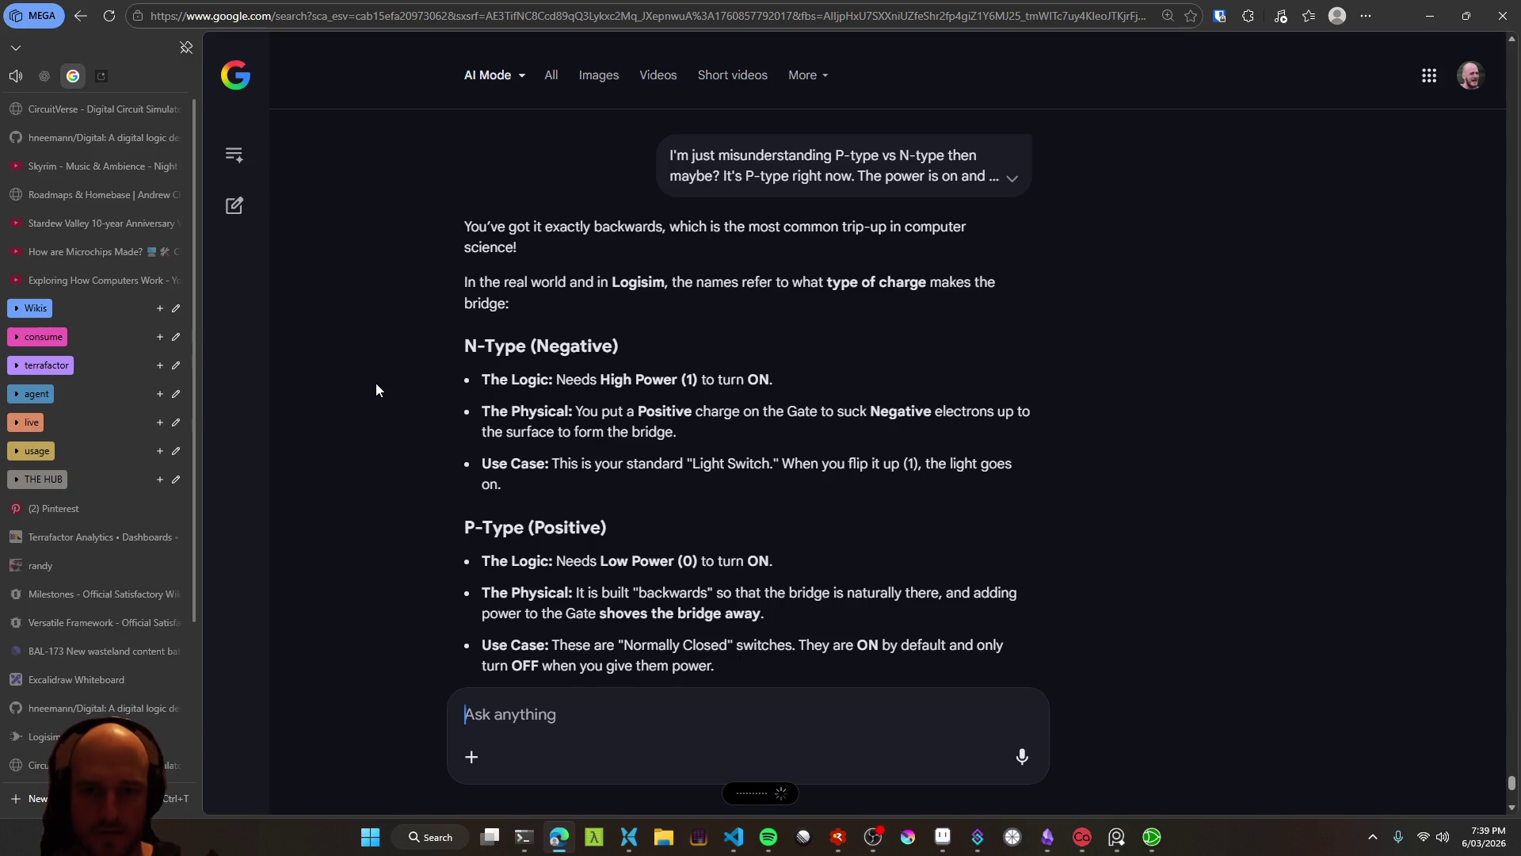
key("Return")
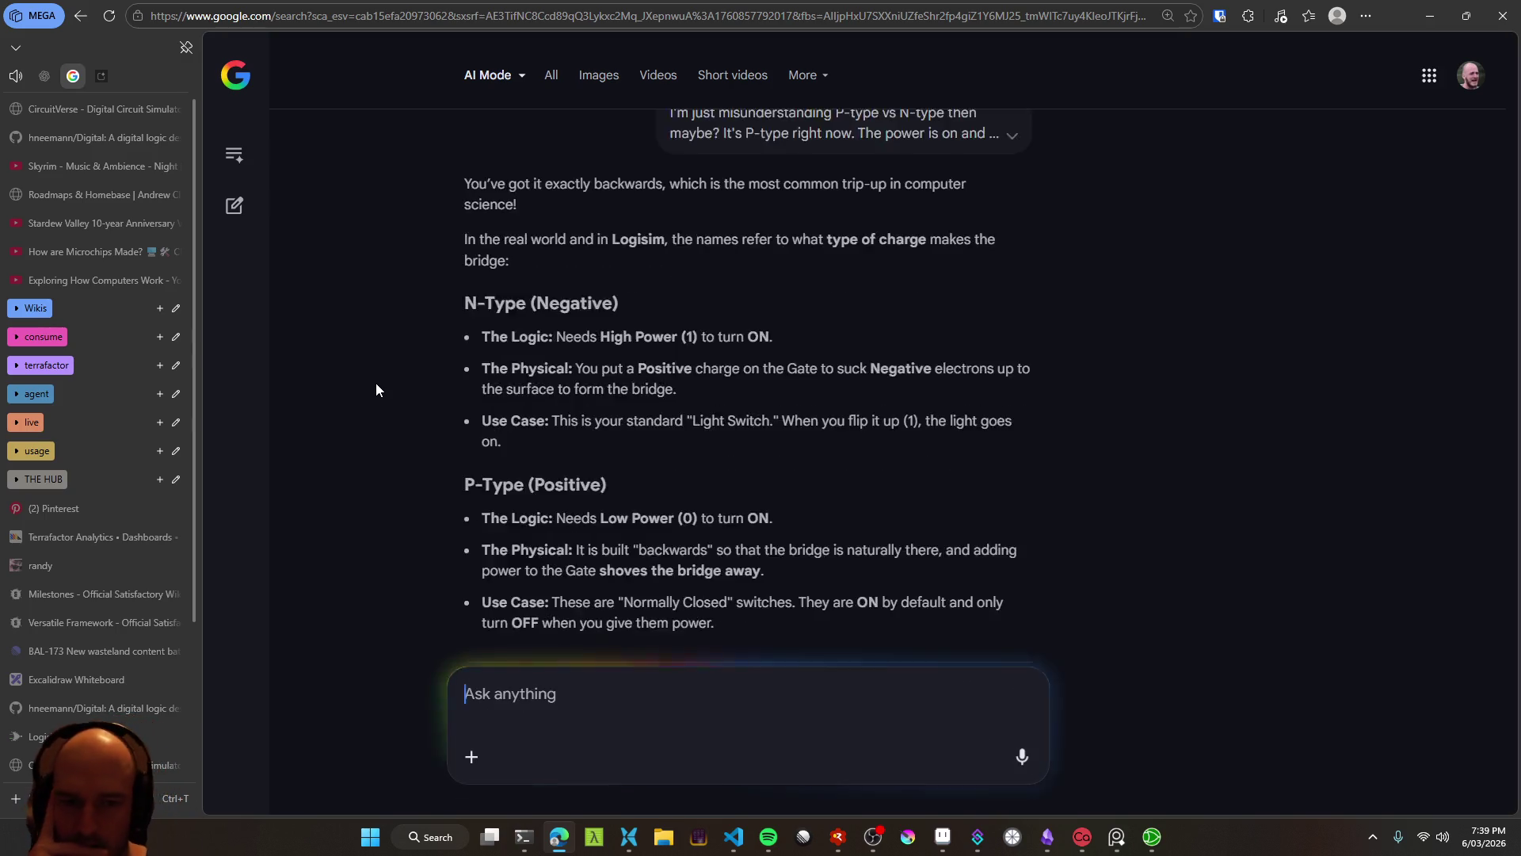
scroll(374, 385, "up", 4)
scroll(371, 414, "up", 4)
scroll(364, 426, "down", 6)
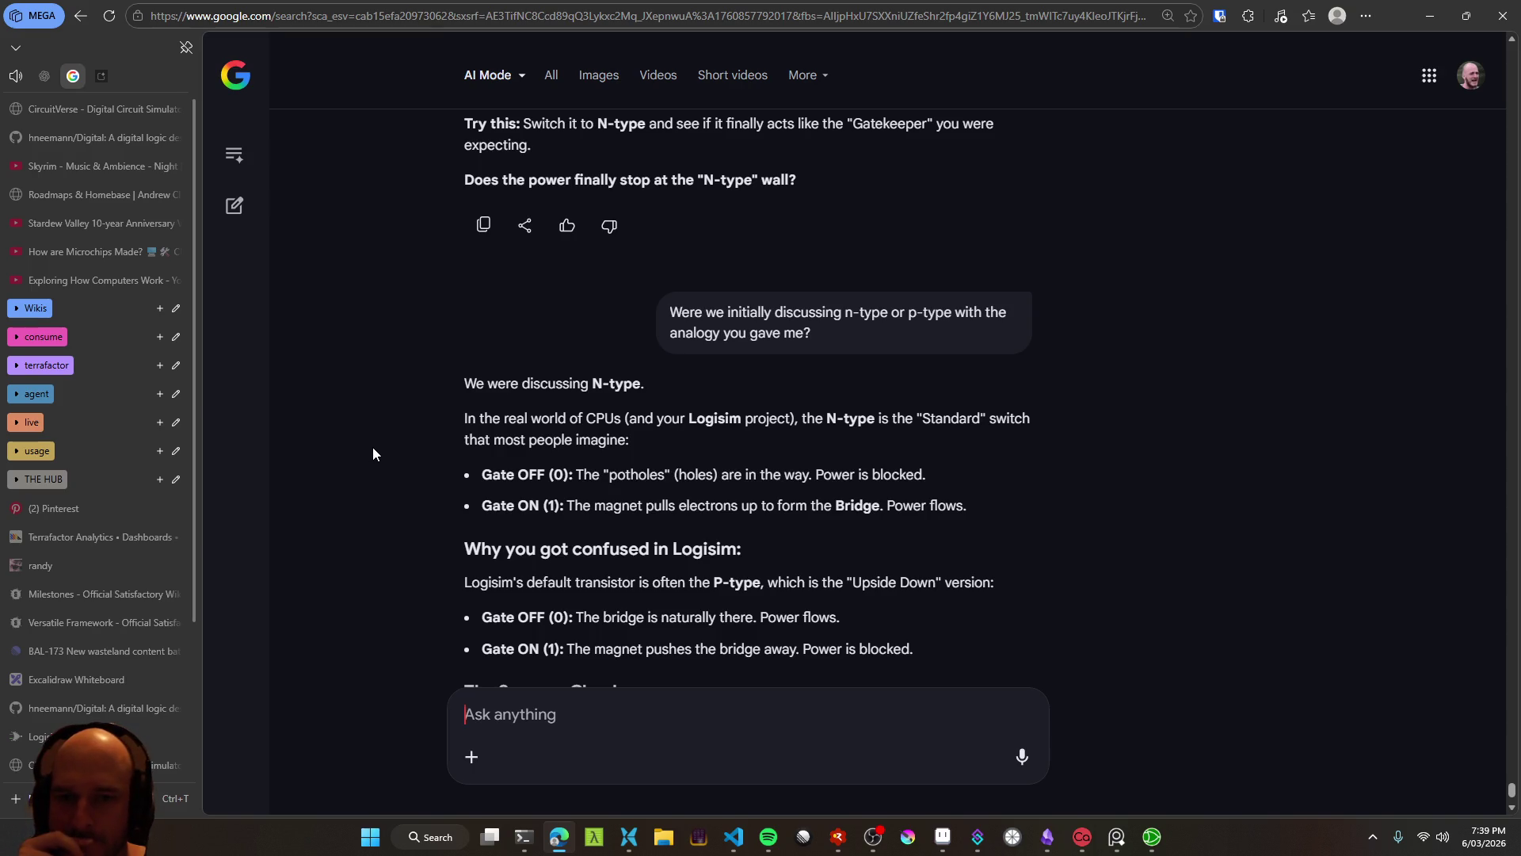
scroll(373, 449, "up", 7)
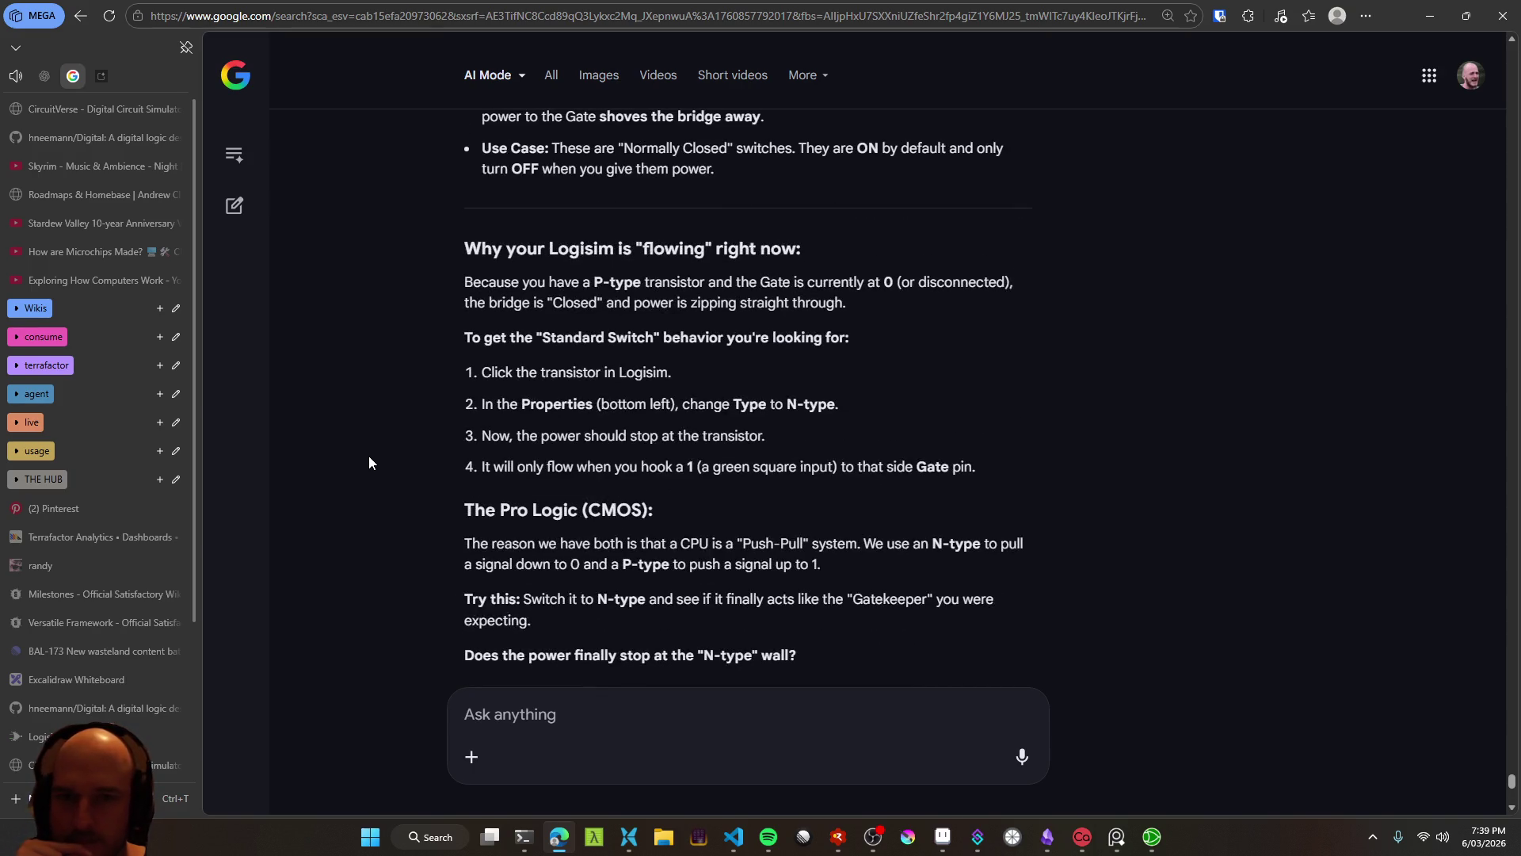
scroll(369, 458, "up", 4)
key("alt+Tab")
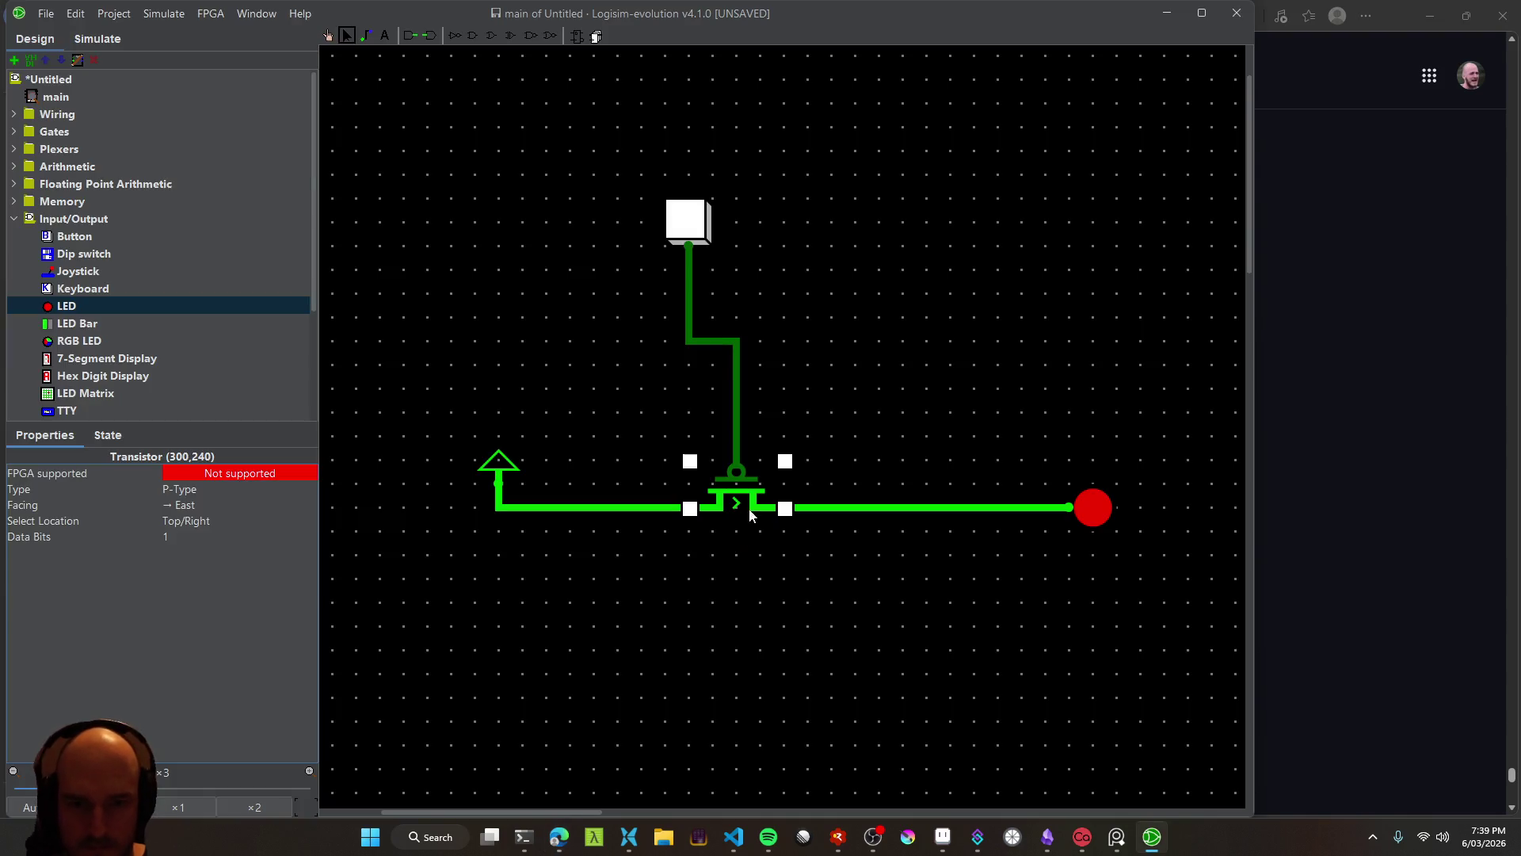
Set the transistor's Type to N-Type and poke the button several times to test the LED
left_click(198, 490)
left_click(198, 527)
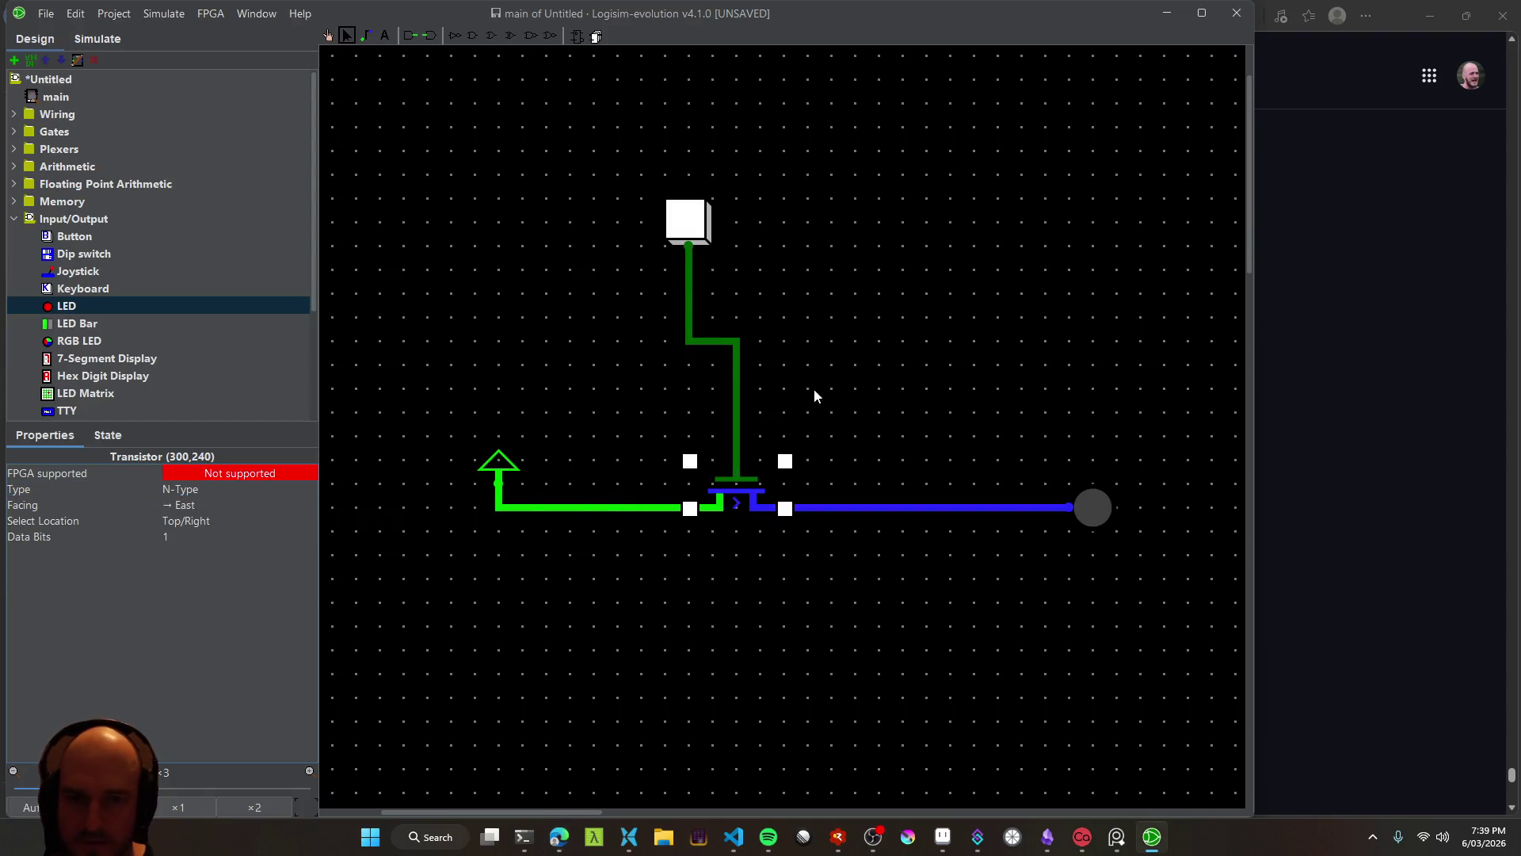
left_click(694, 225)
left_click(329, 36)
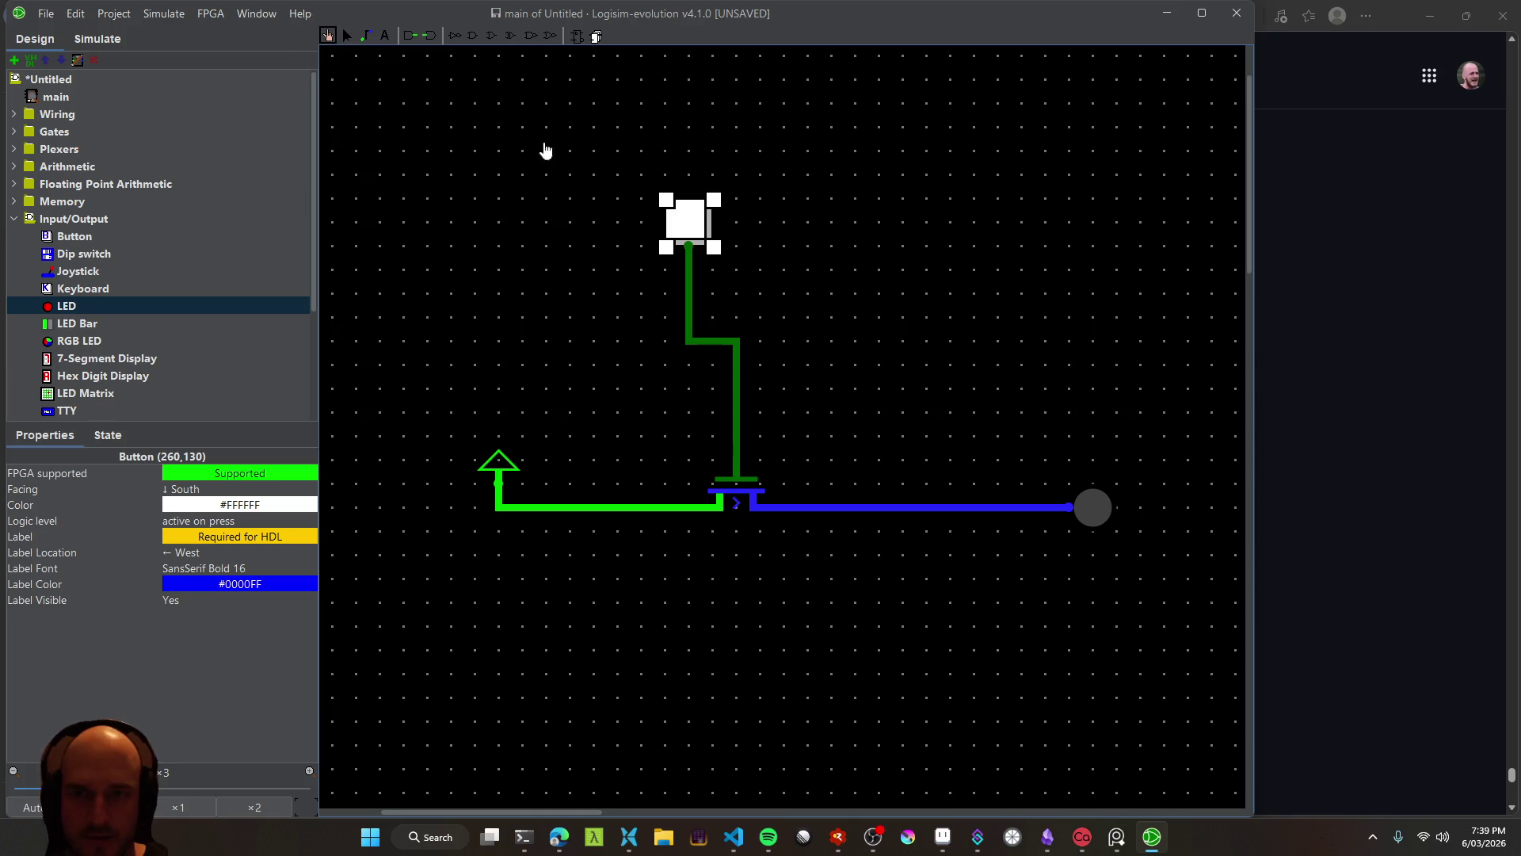
left_click(692, 230)
left_click(692, 231)
left_click(692, 232)
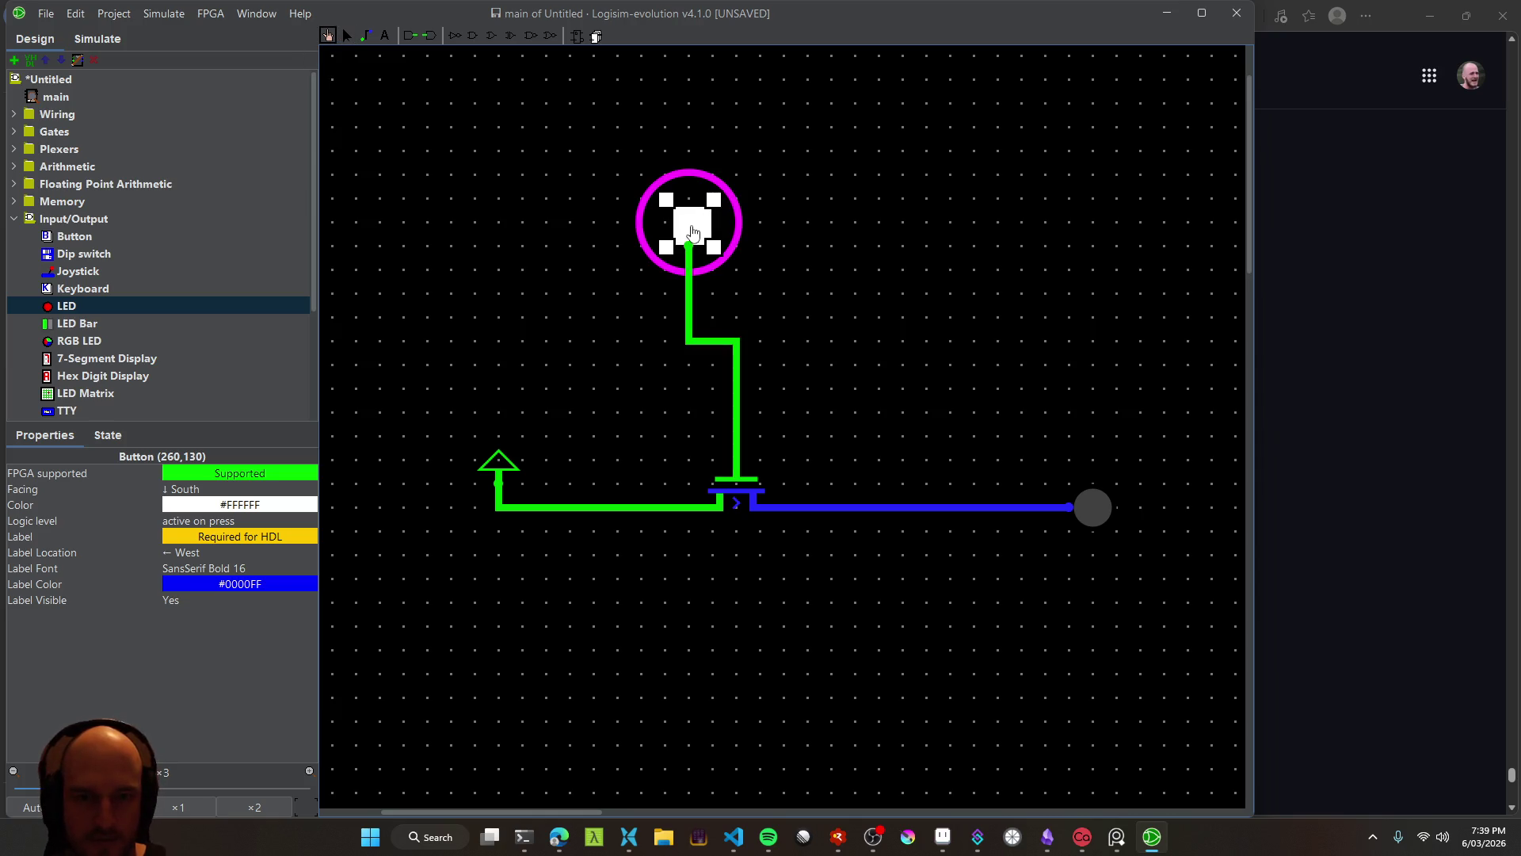
left_click(692, 231)
left_click(691, 231)
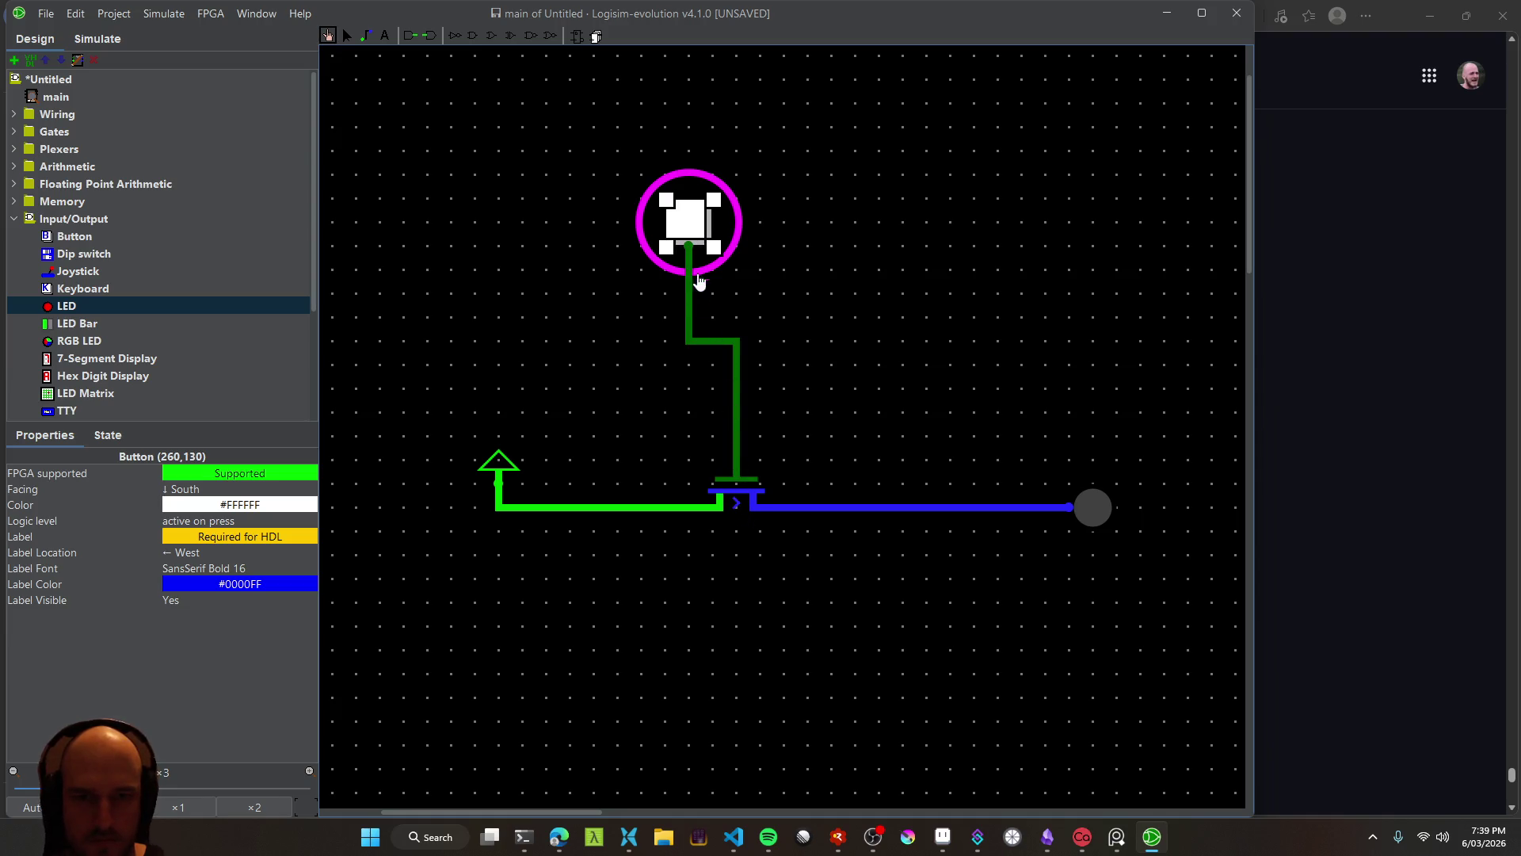
left_click(691, 229)
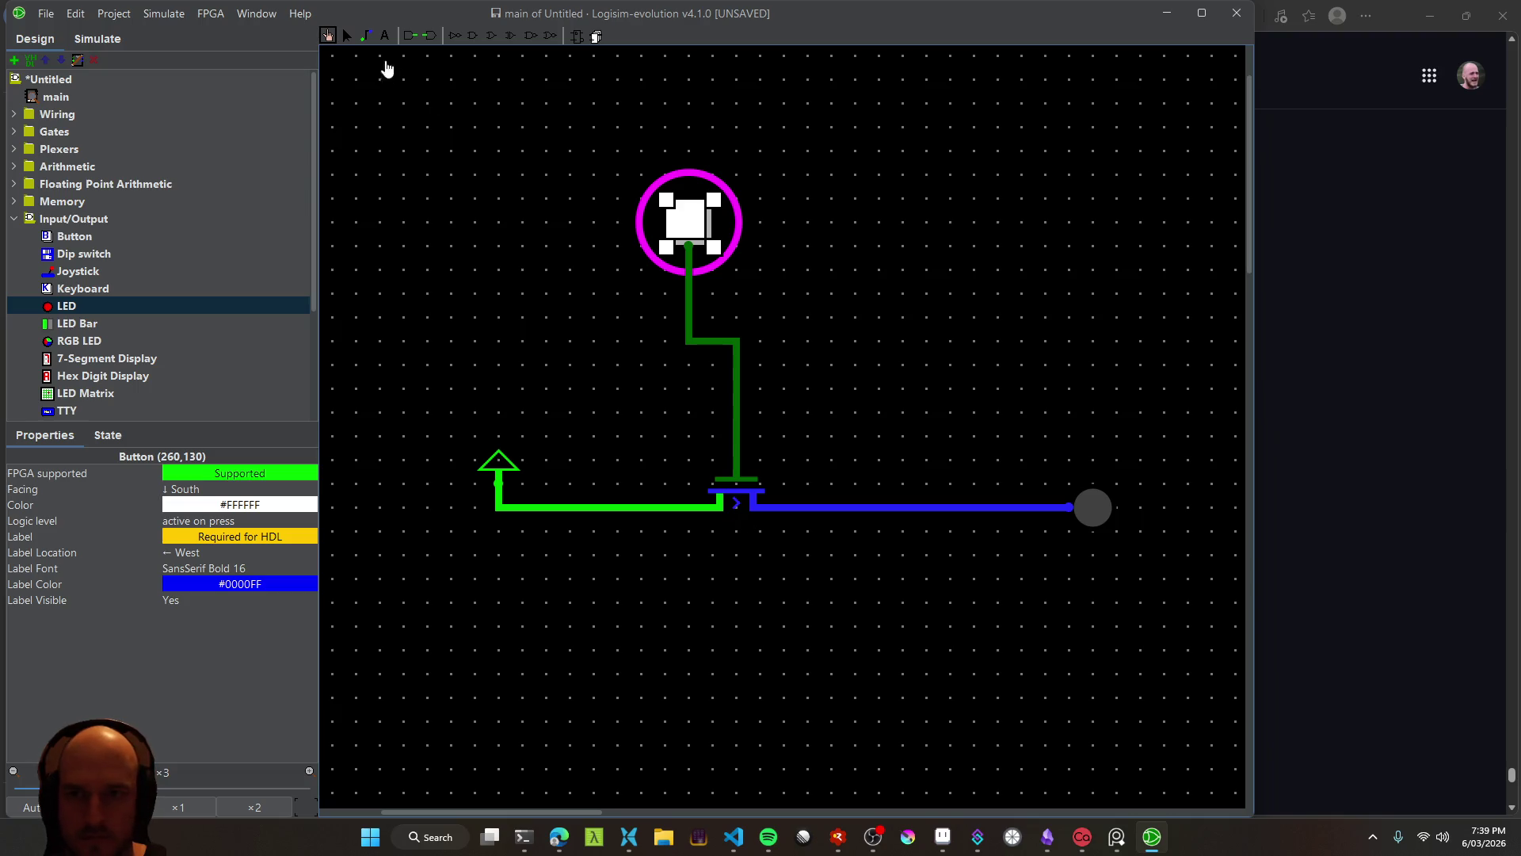
Recheck the transistor's type, then poke the button five more times; the LED stays off
left_click(349, 34)
left_click(733, 500)
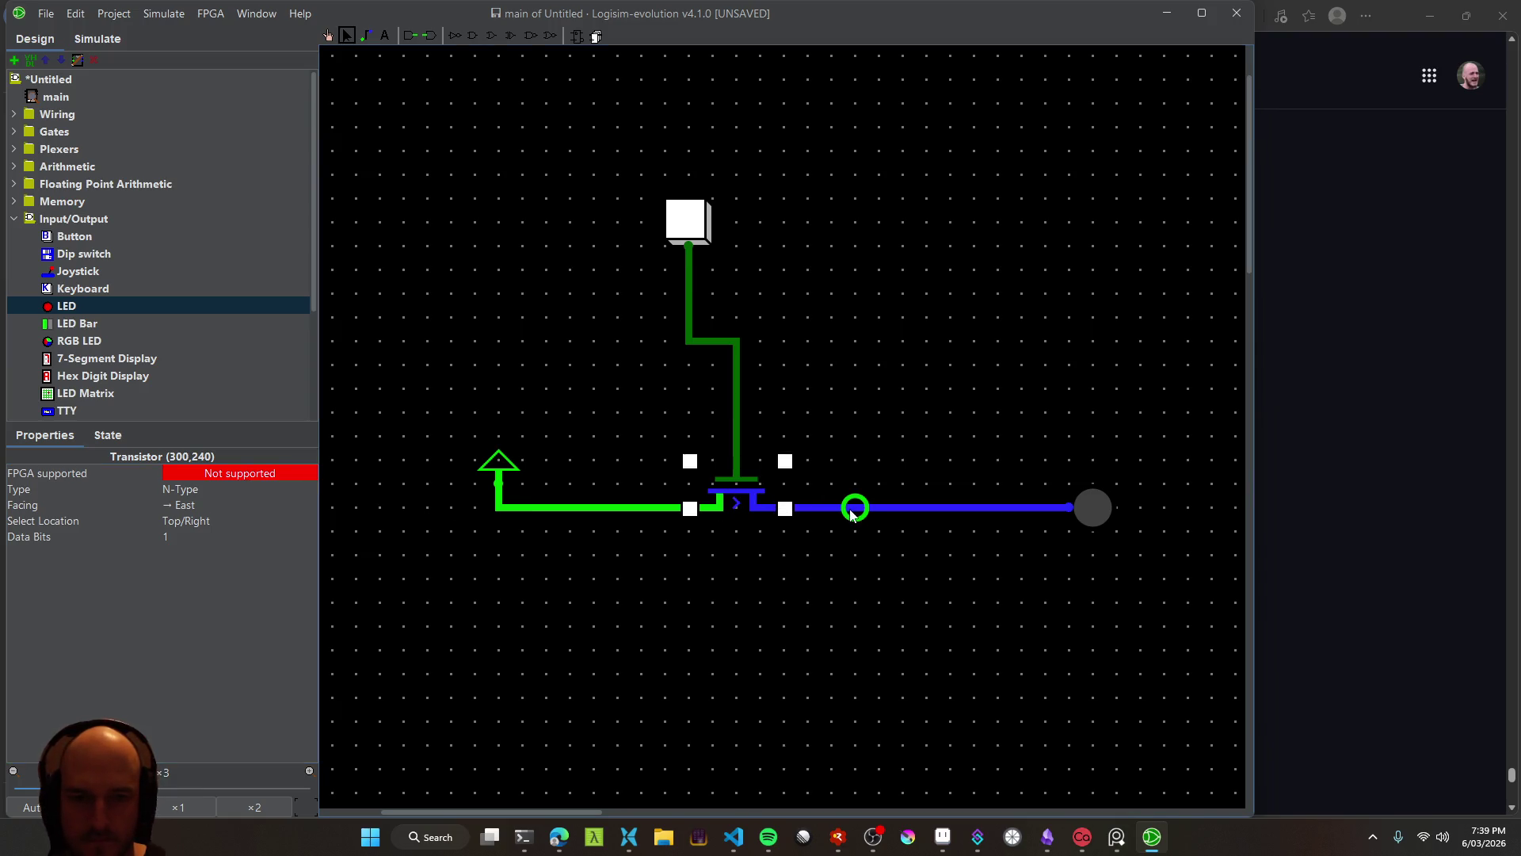
left_click(698, 231)
key("ctrl+1")
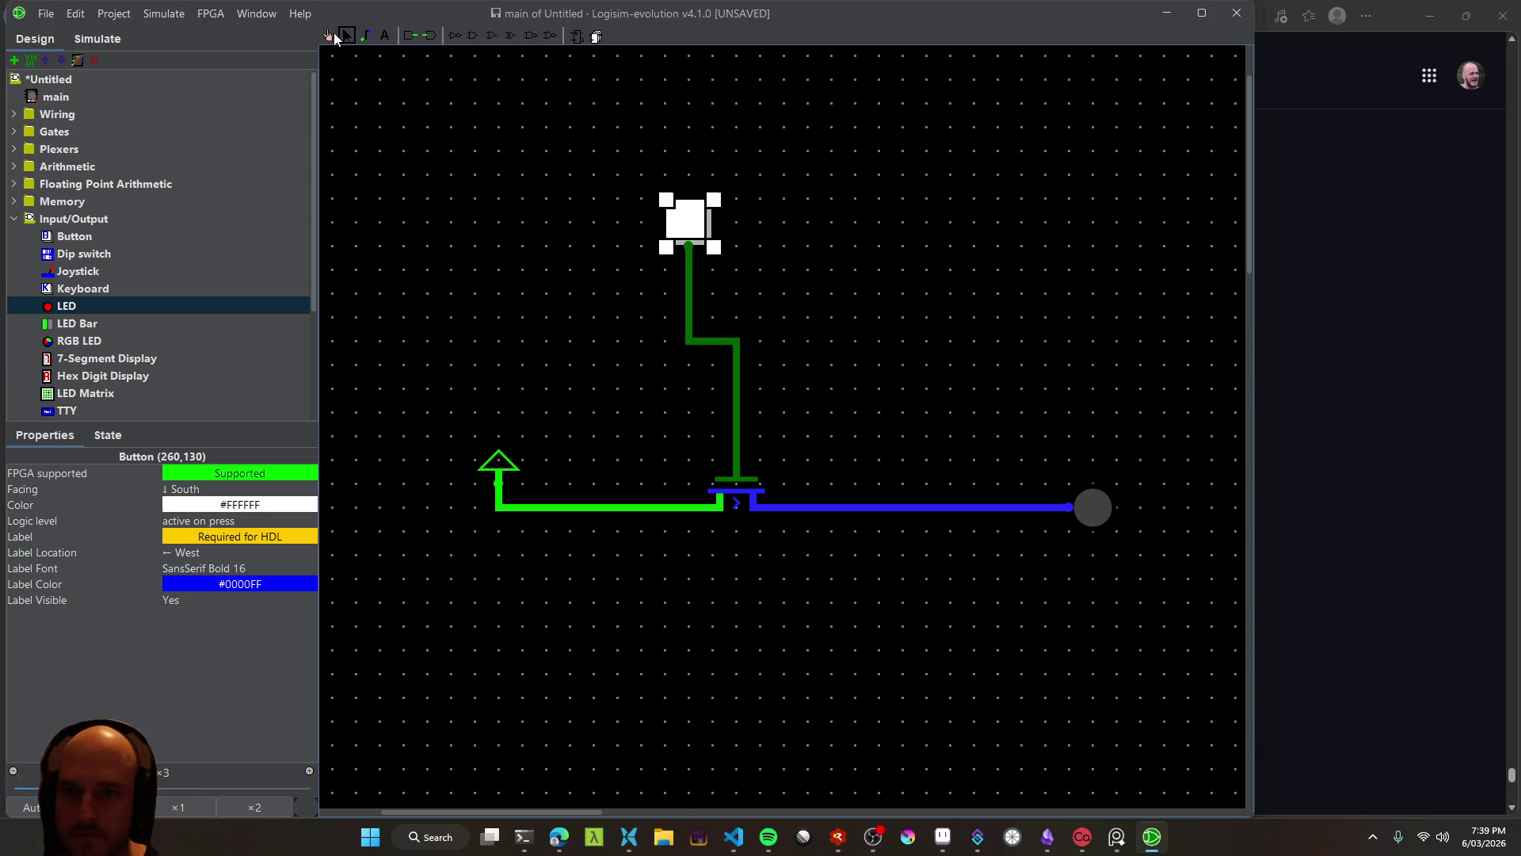
left_click(696, 230)
left_click(696, 230)
left_click(696, 230)
left_click(696, 230)
left_click(696, 230)
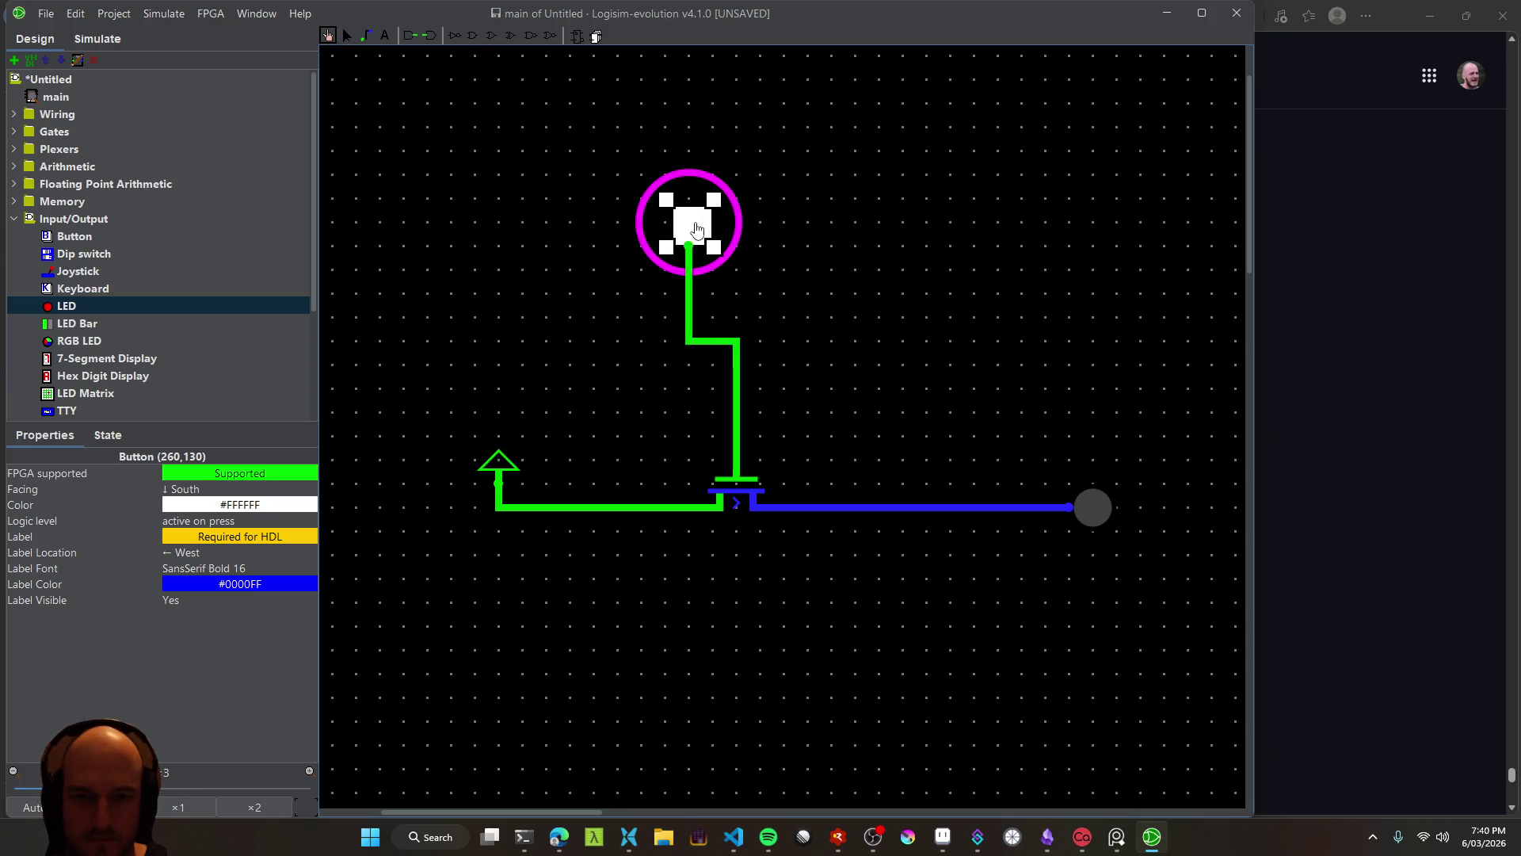
left_click(559, 837)
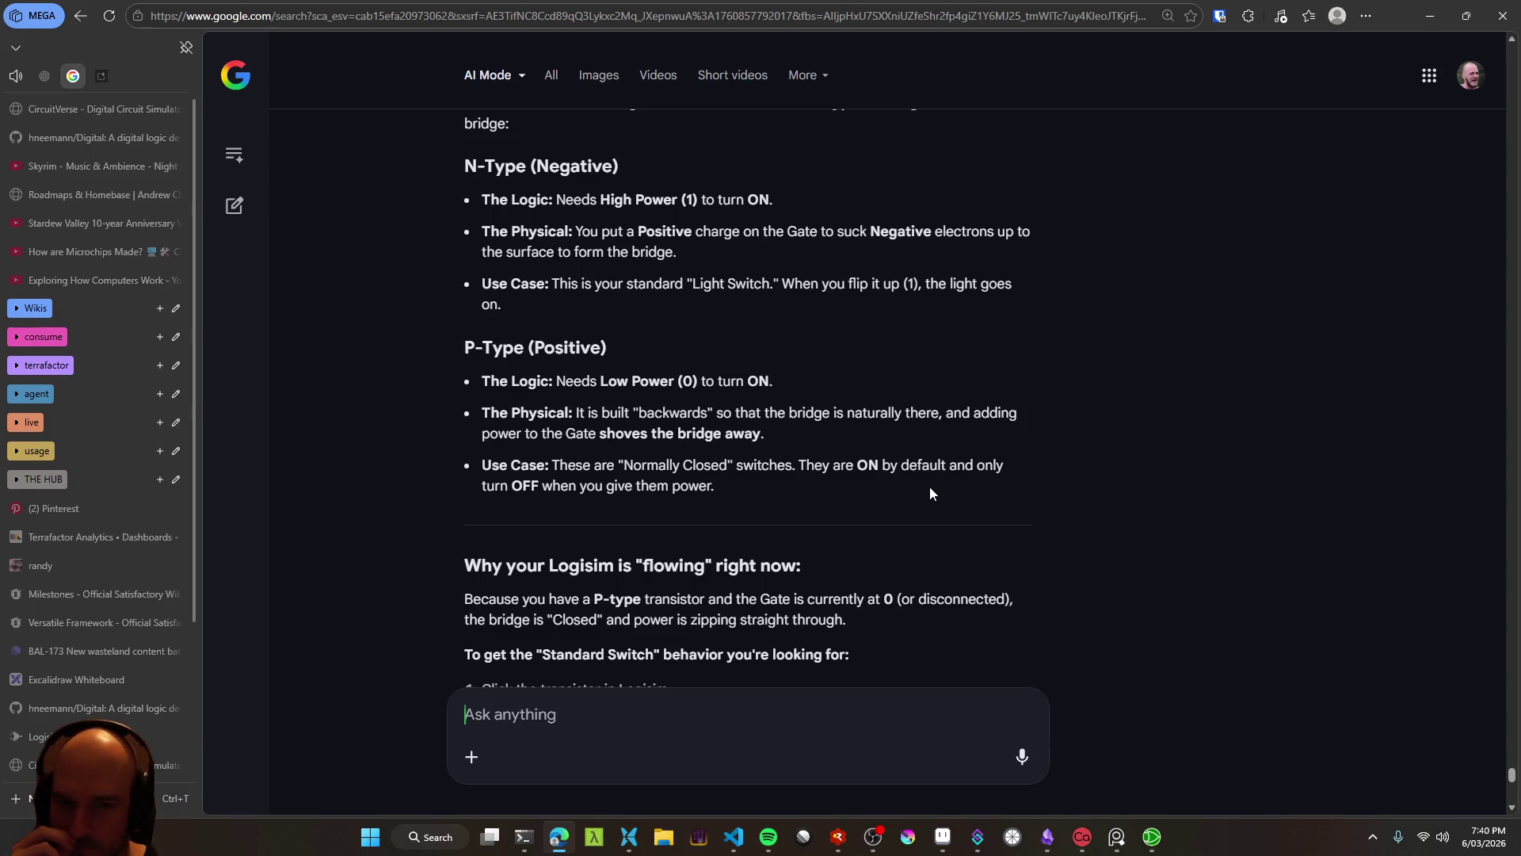
Scroll to the numbered steps for switching to an N-type transistor and begin dictating a reply
scroll(930, 493, "down", 2)
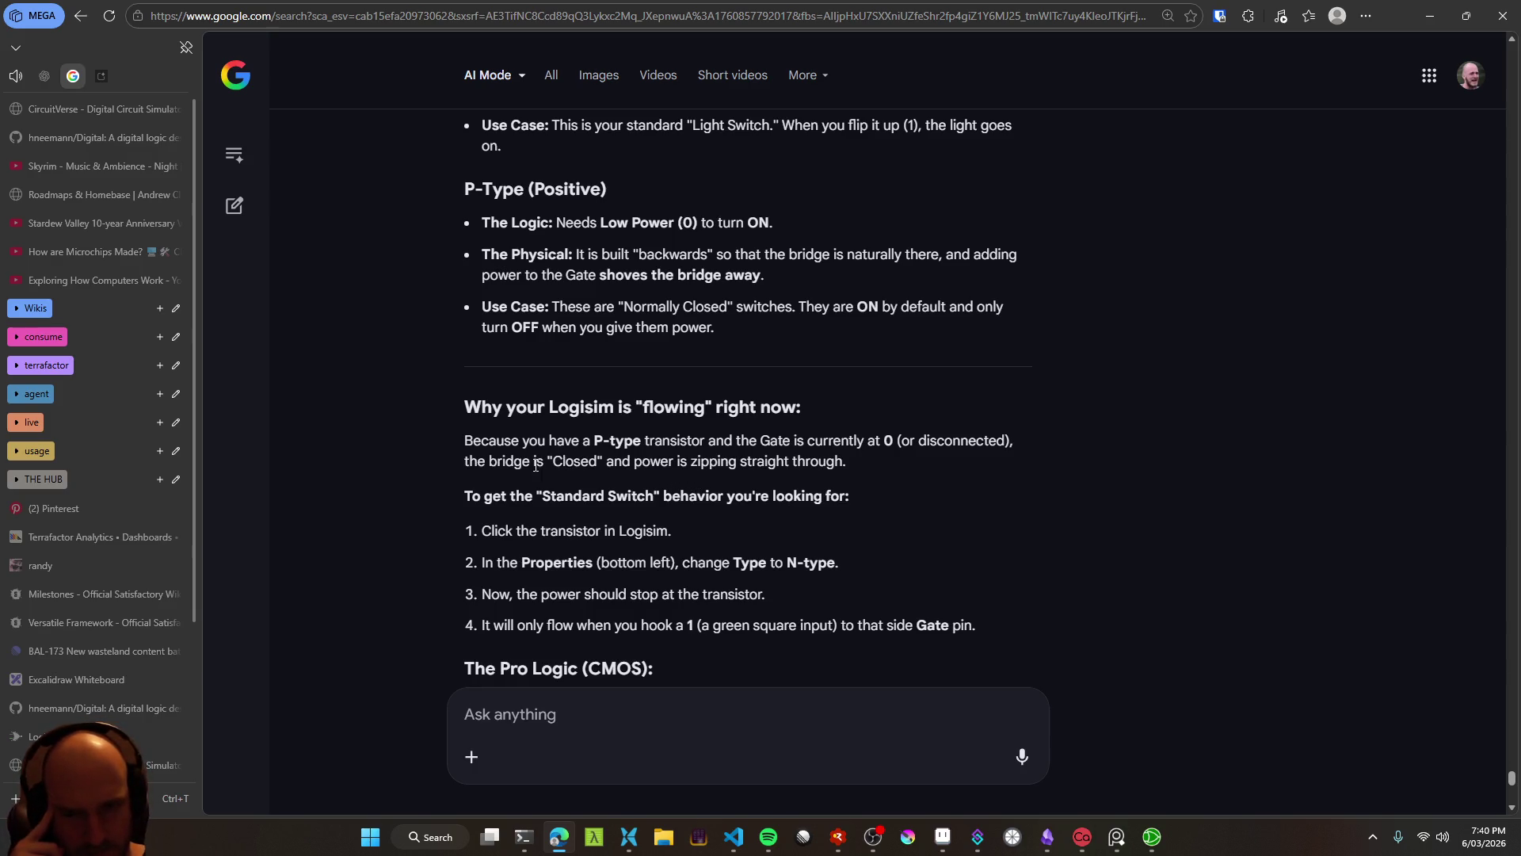
scroll(416, 469, "down", 1)
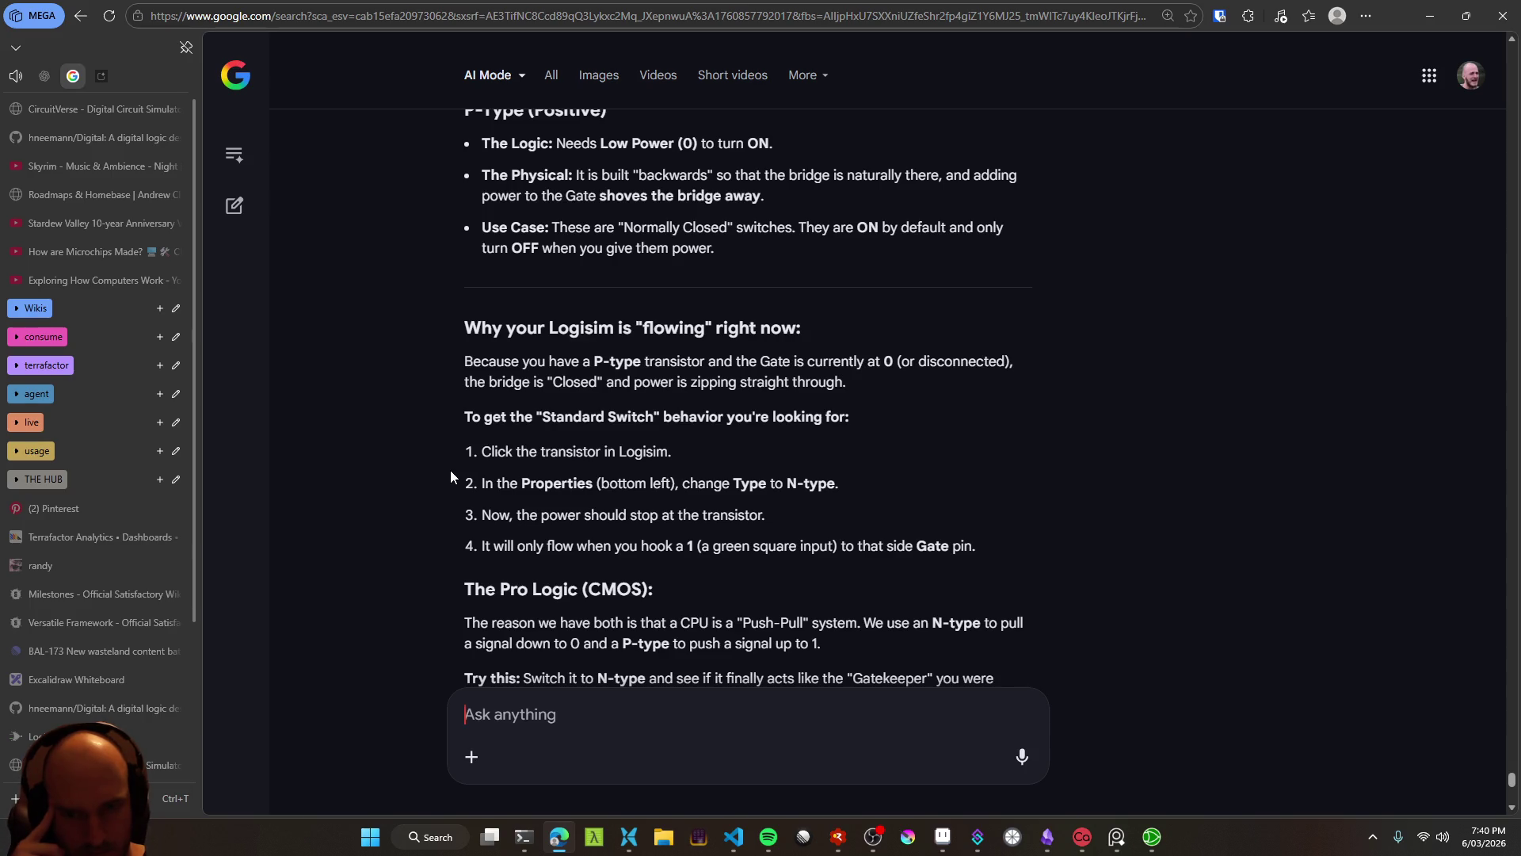
scroll(450, 474, "down", 1)
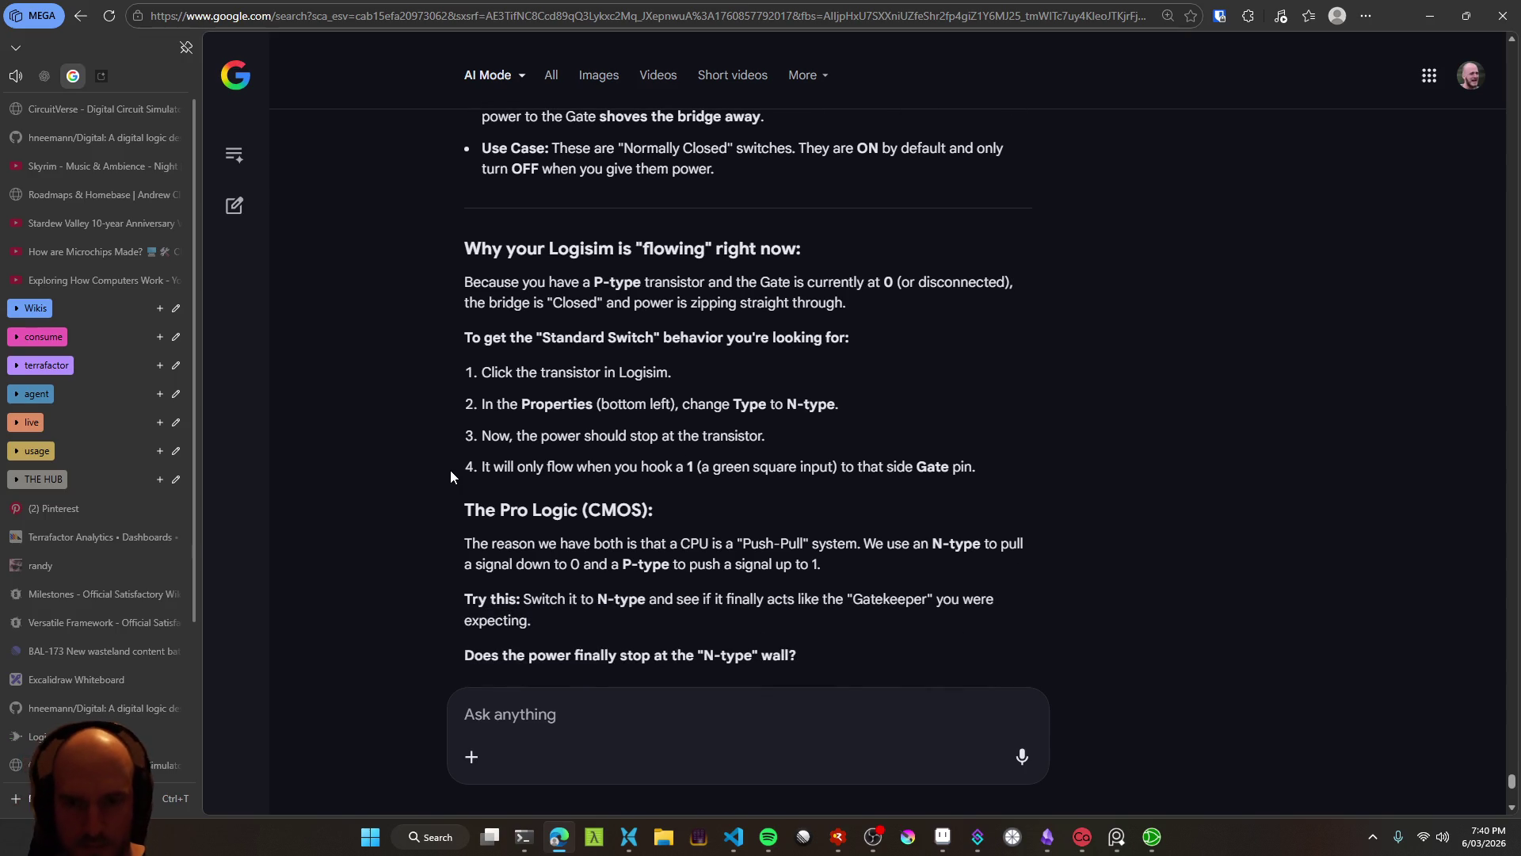
key("ctrl+super")
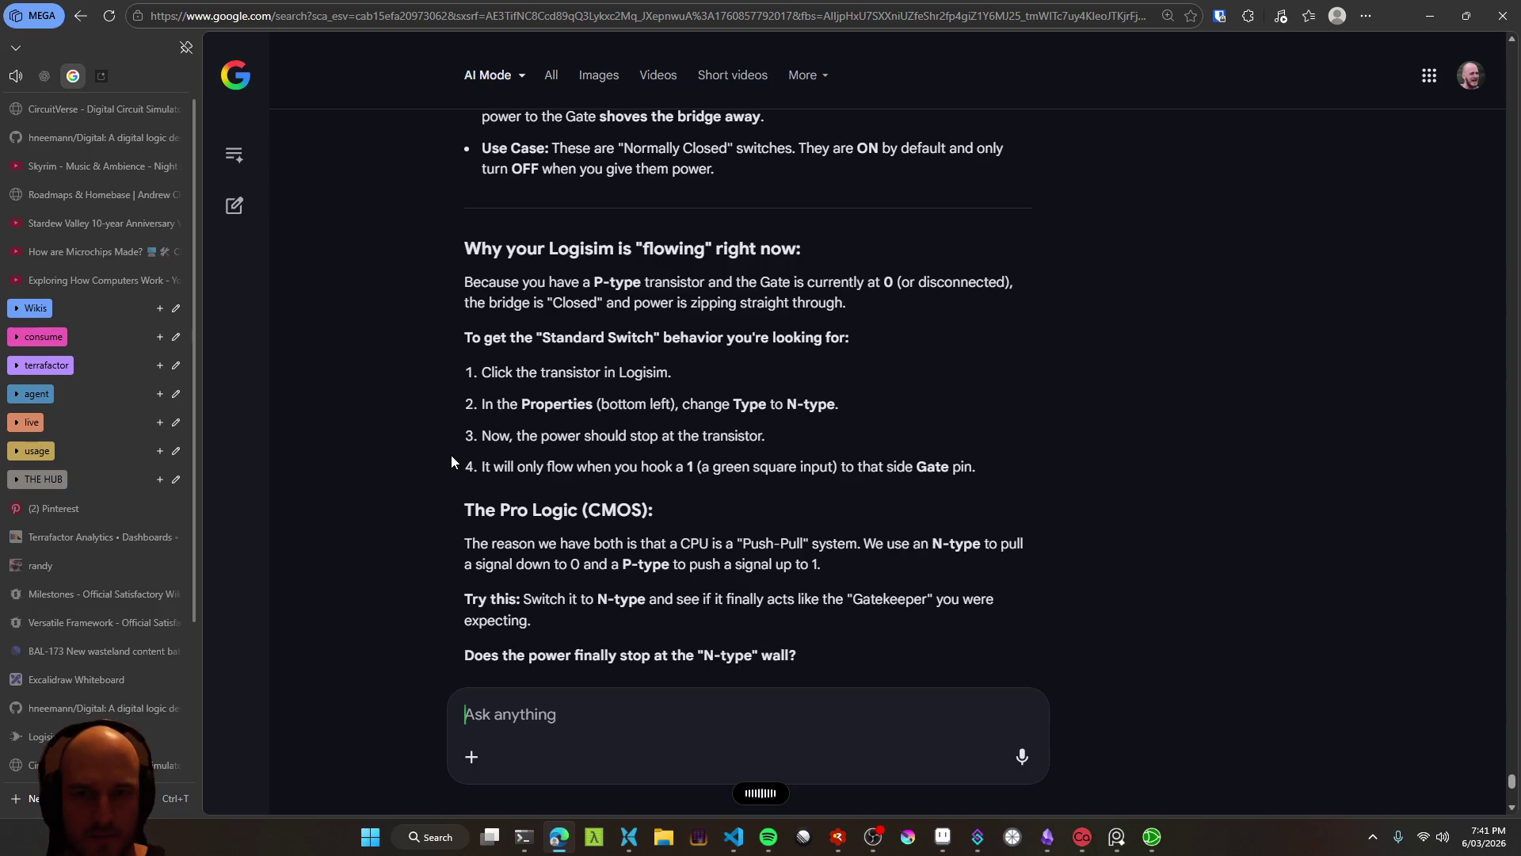
Send a message saying the P-type version worked but the N-type one won't turn on when the button is pressed
type("I'm pressing the button. It turns off correctly when it's an end type")
key("BackSpace")
key("BackSpace")
key("BackSpace")
key("BackSpace")
key("BackSpace")
type("ptype, but now that it")
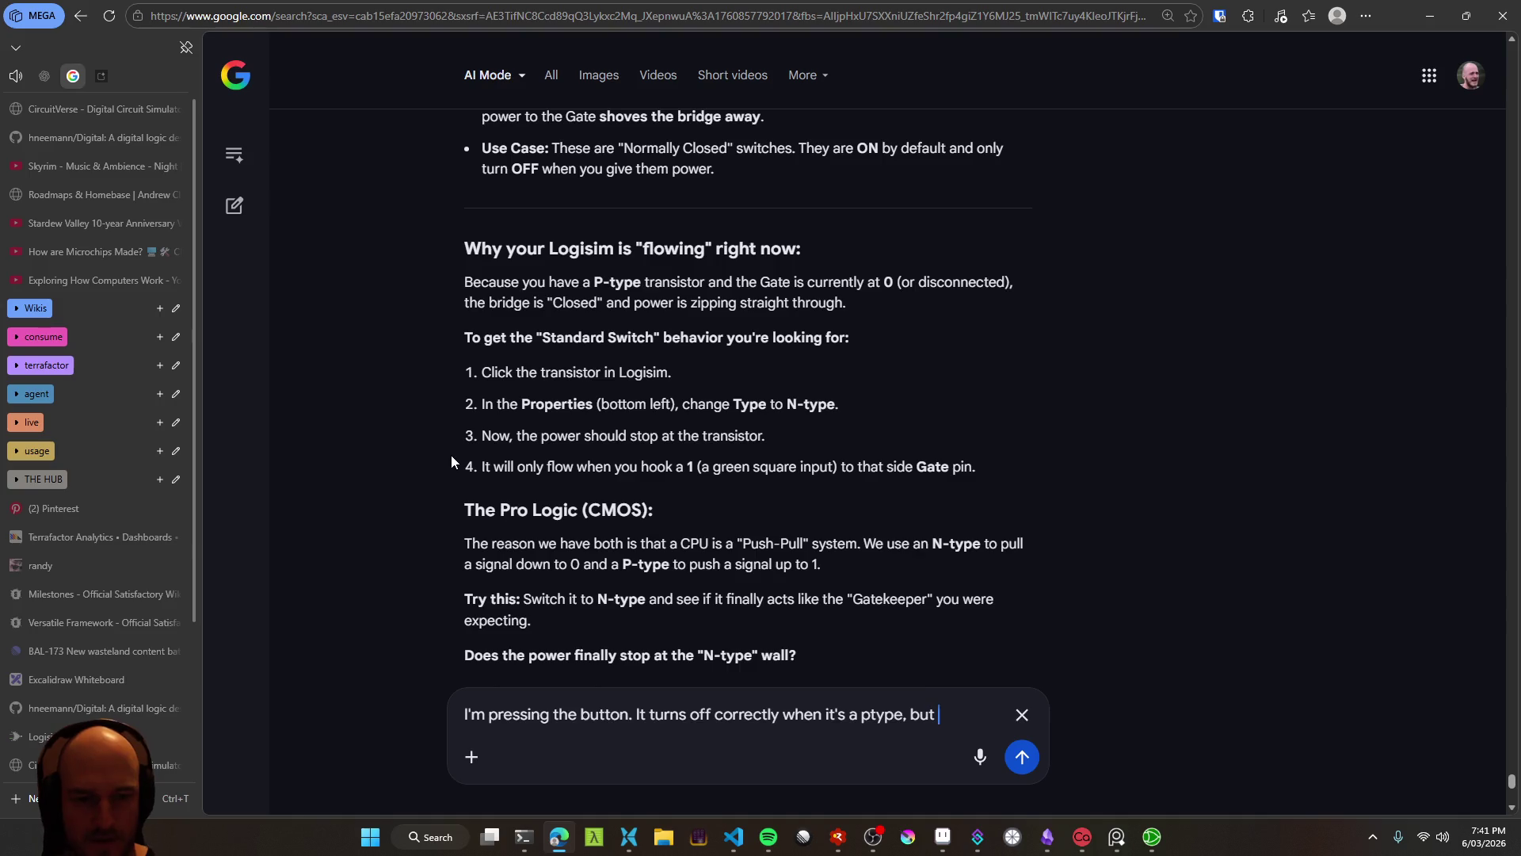
type("'s n")
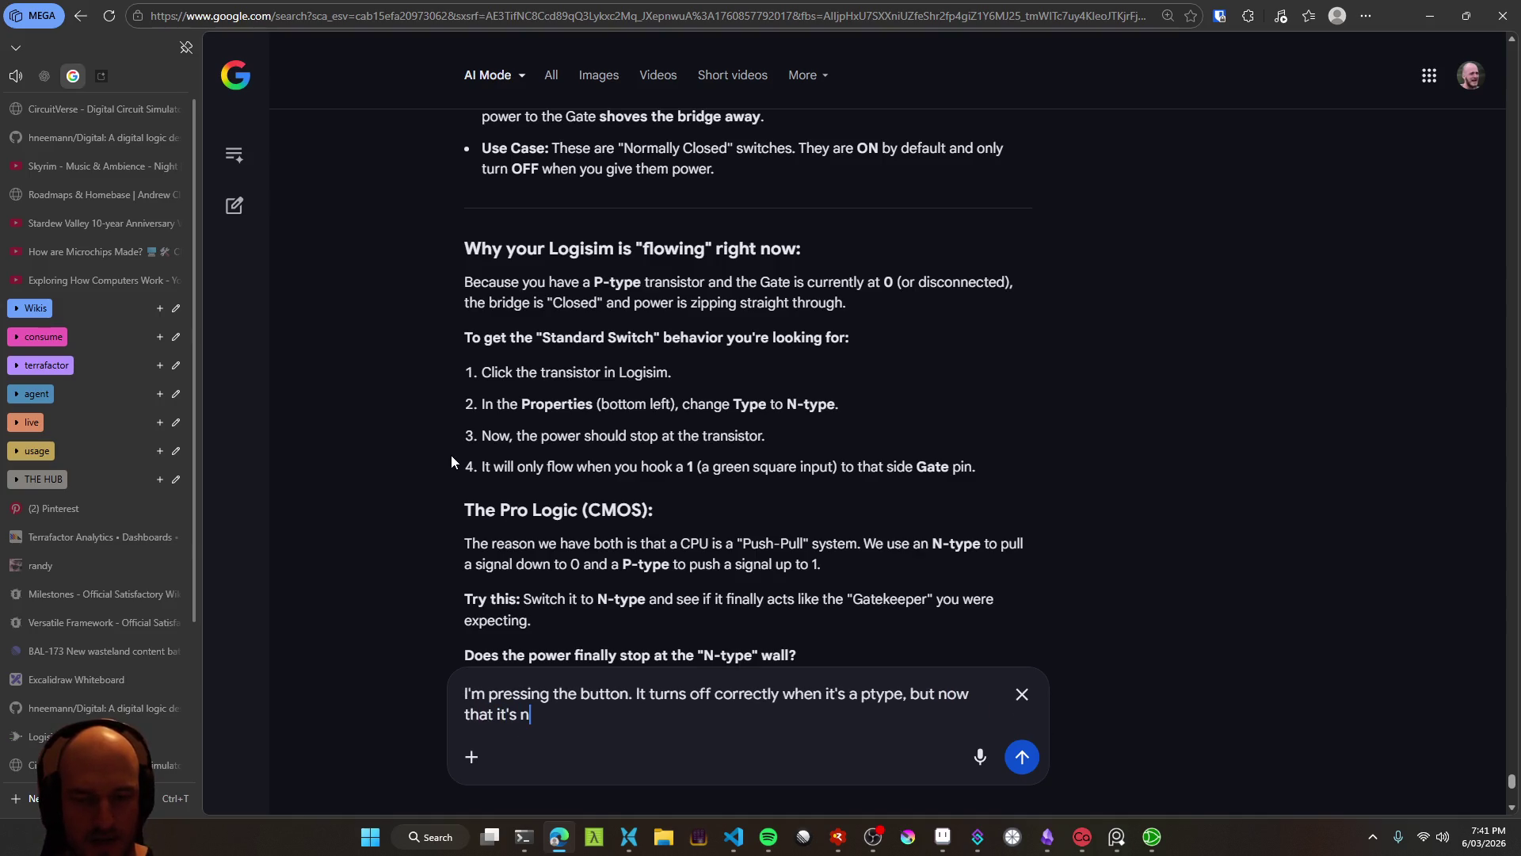
type("-type, it's not turning on wh")
type("en I press the bot")
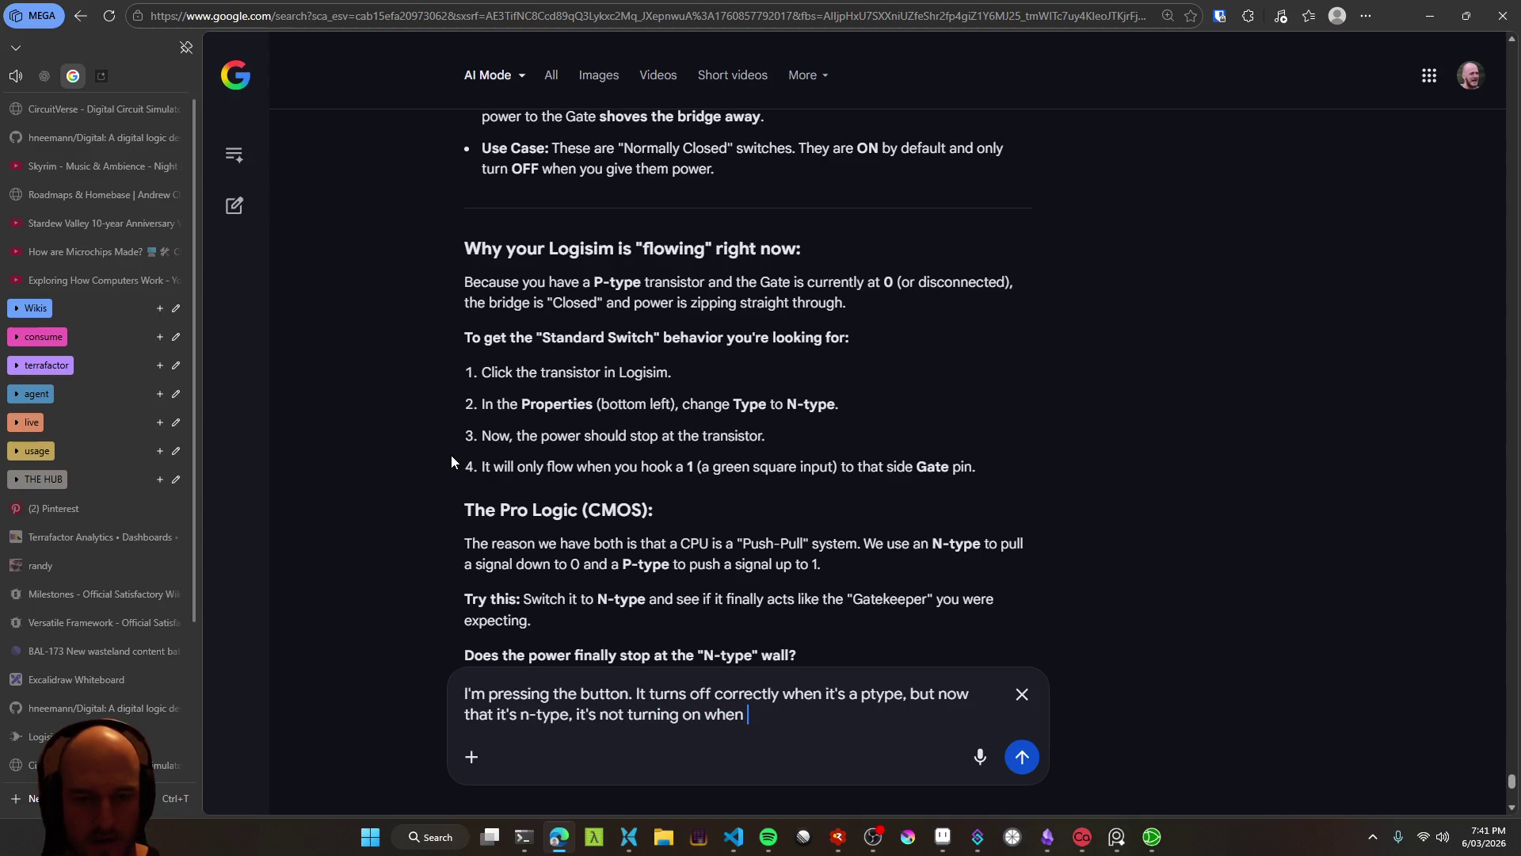
key("BackSpace")
key("BackSpace")
type("utton")
key("Return")
Read the reply about the floating-state trap and wiring the source to ground
scroll(412, 473, "up", 5)
scroll(411, 478, "up", 1)
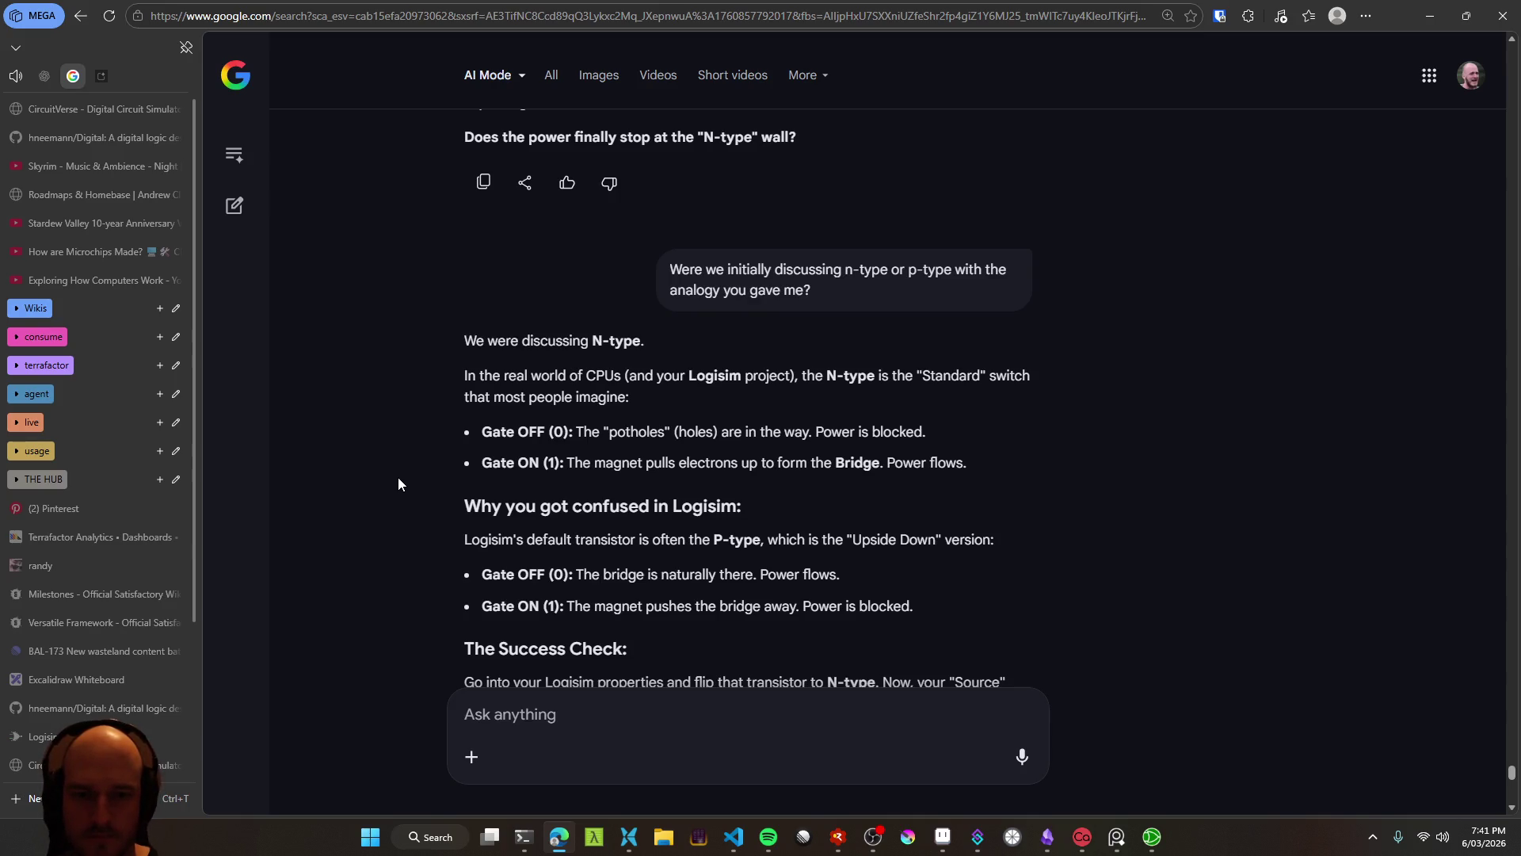
scroll(396, 486, "down", 2)
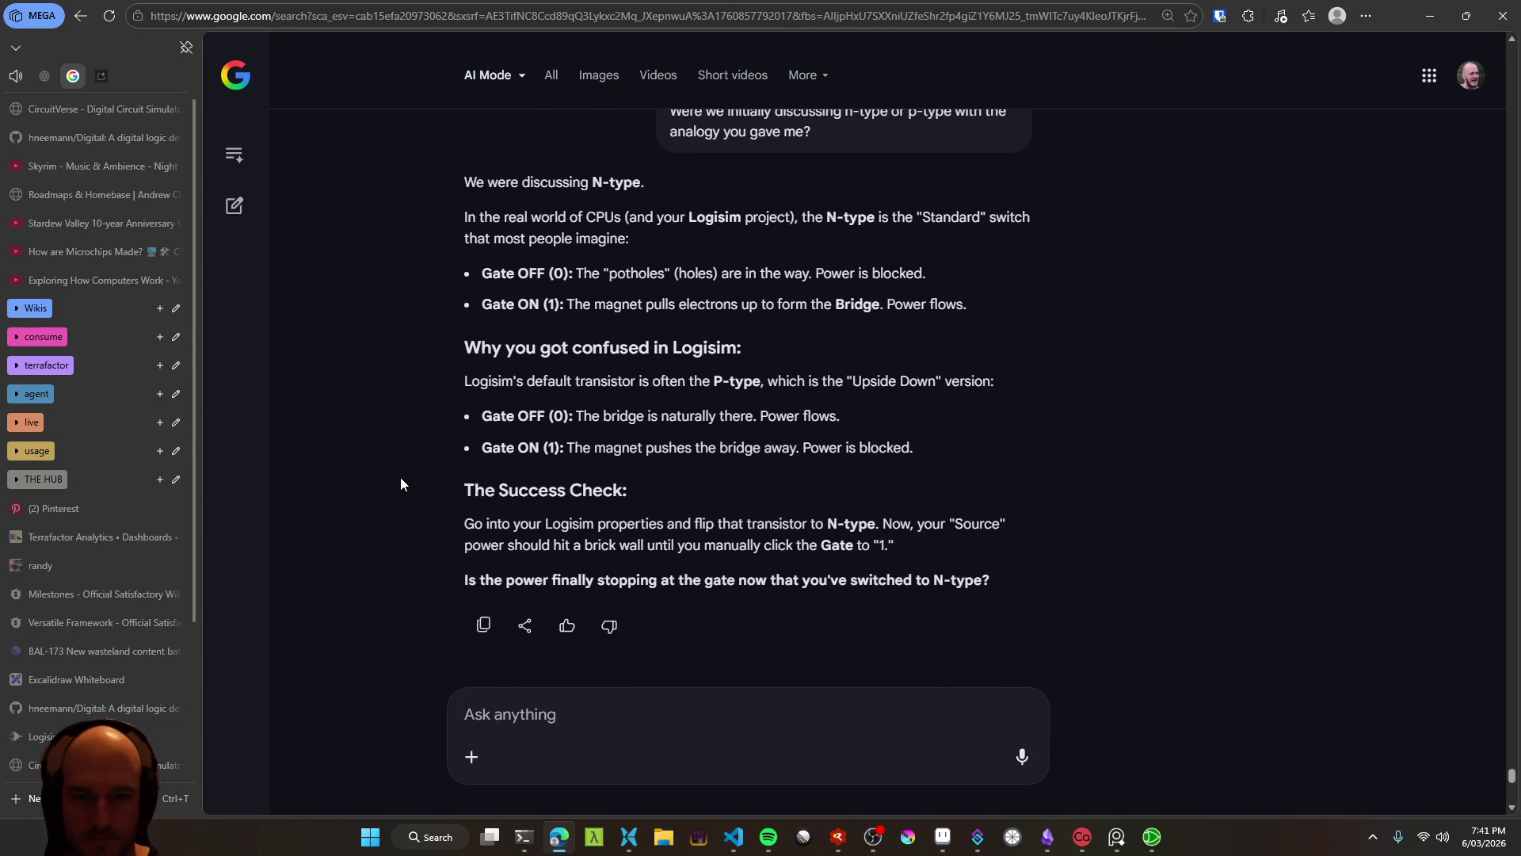
scroll(401, 479, "down", 2)
scroll(388, 485, "down", 3)
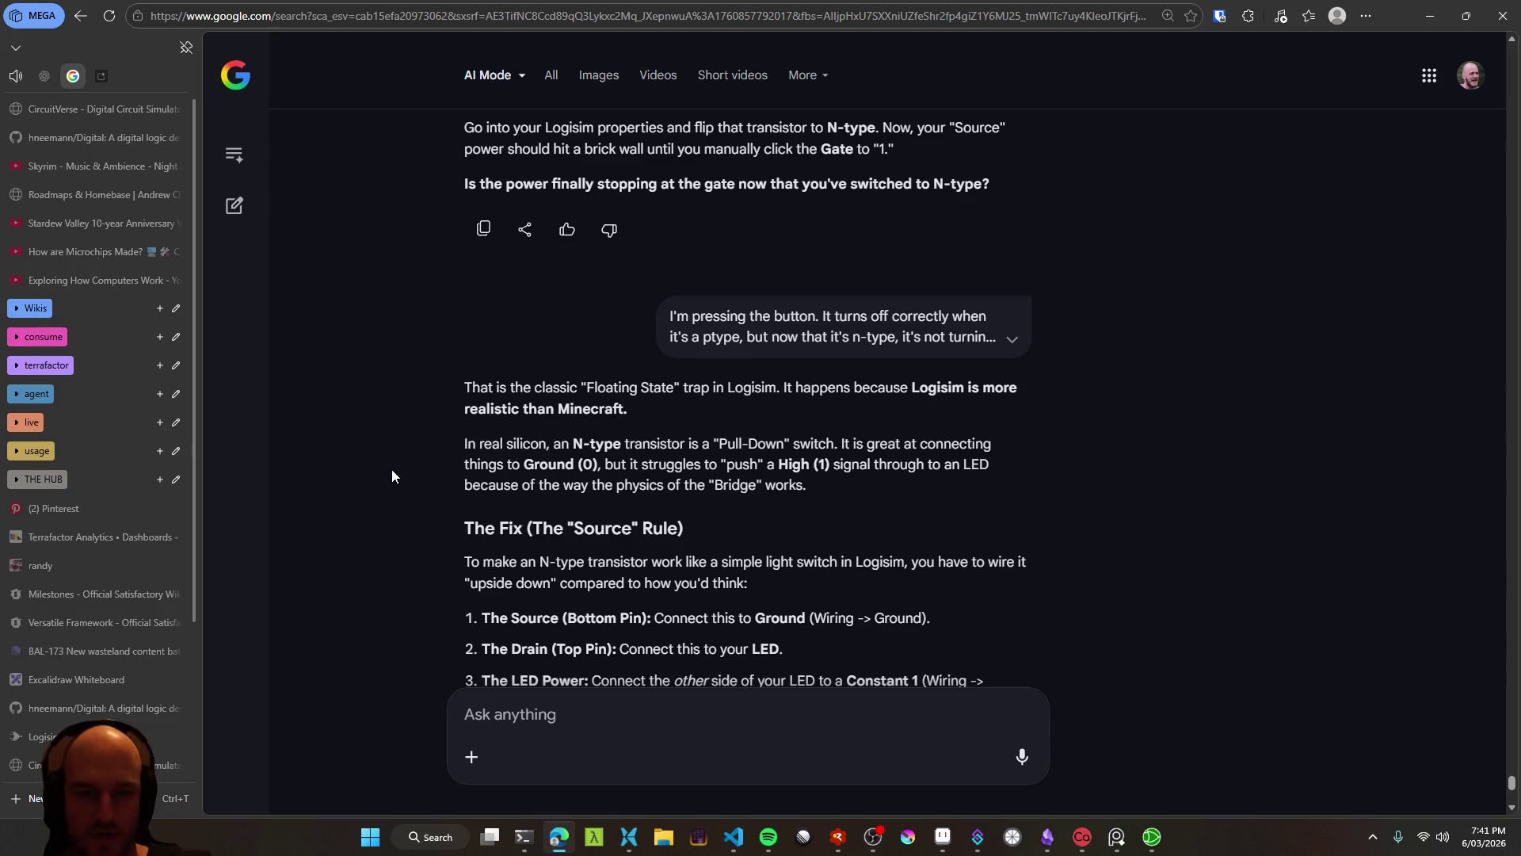
scroll(402, 494, "down", 2)
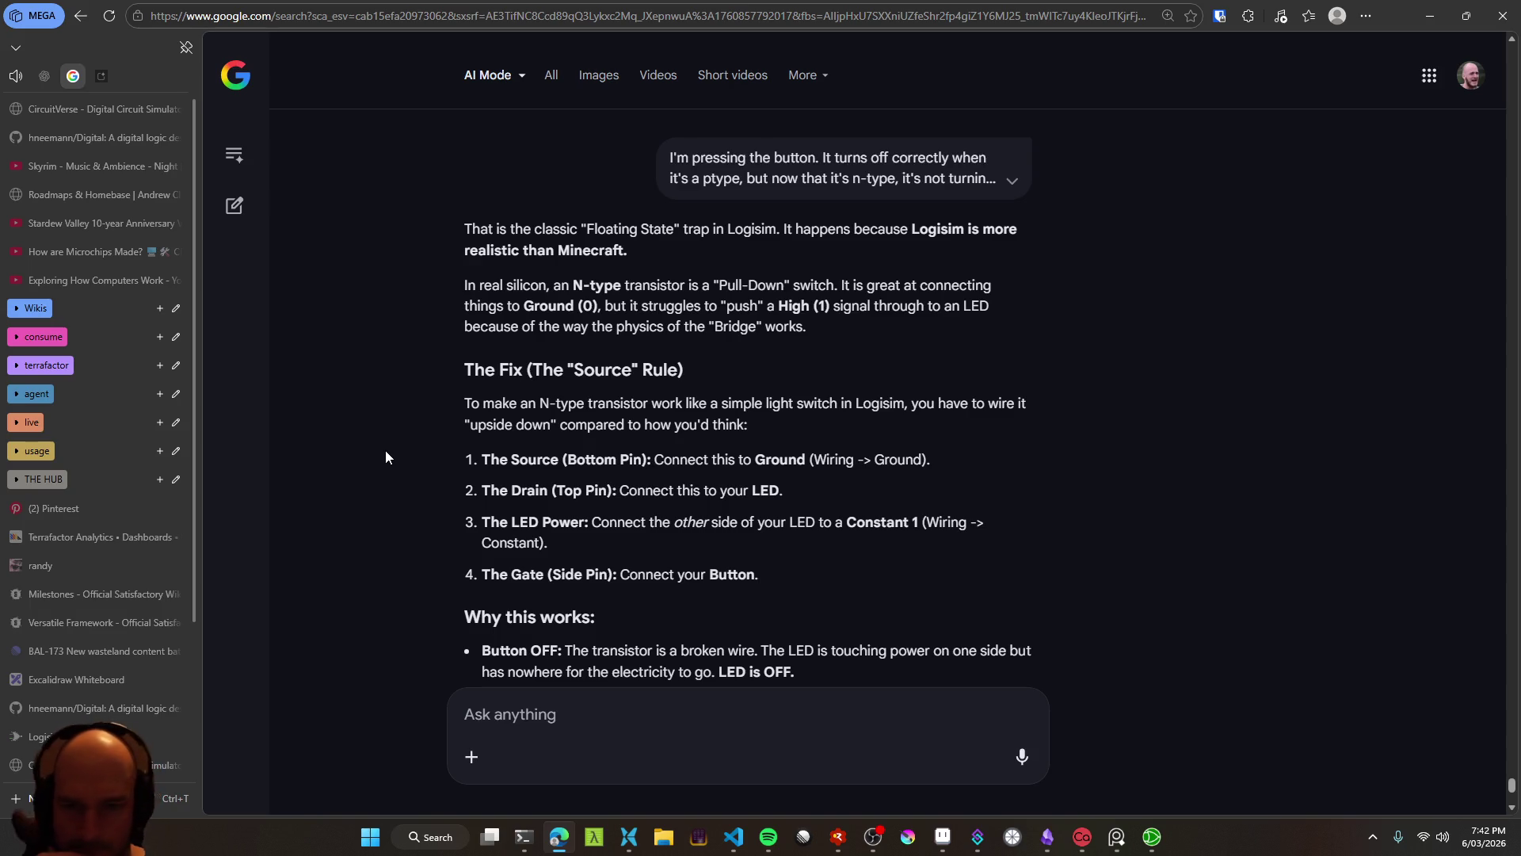
scroll(385, 461, "down", 2)
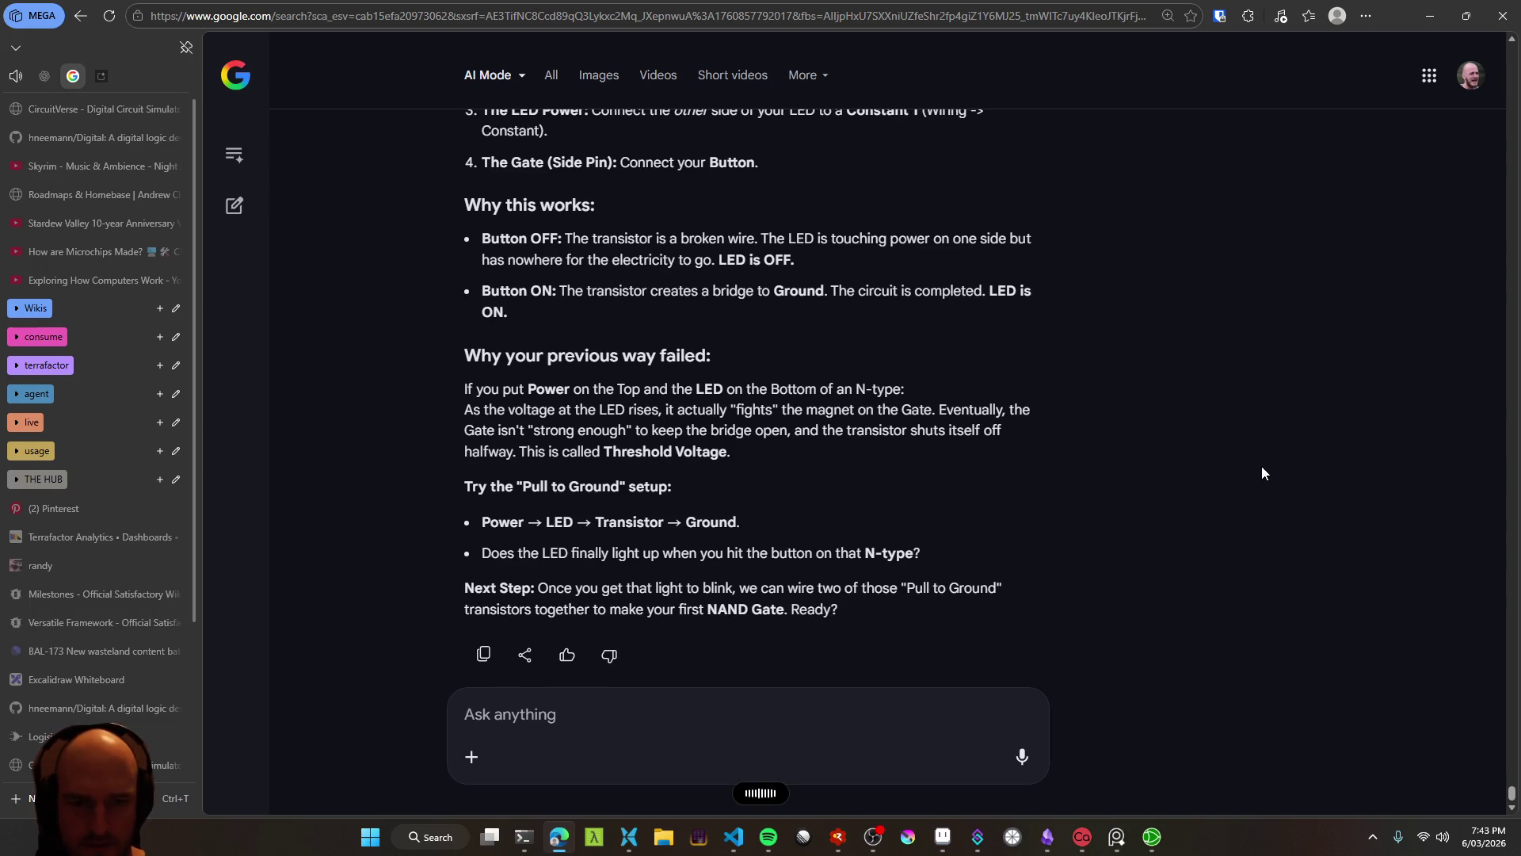
Reply 'I don't understand what you mean by this', then glance at the Logisim circuit and pan it slightly
type("I don't understand what you mean by this")
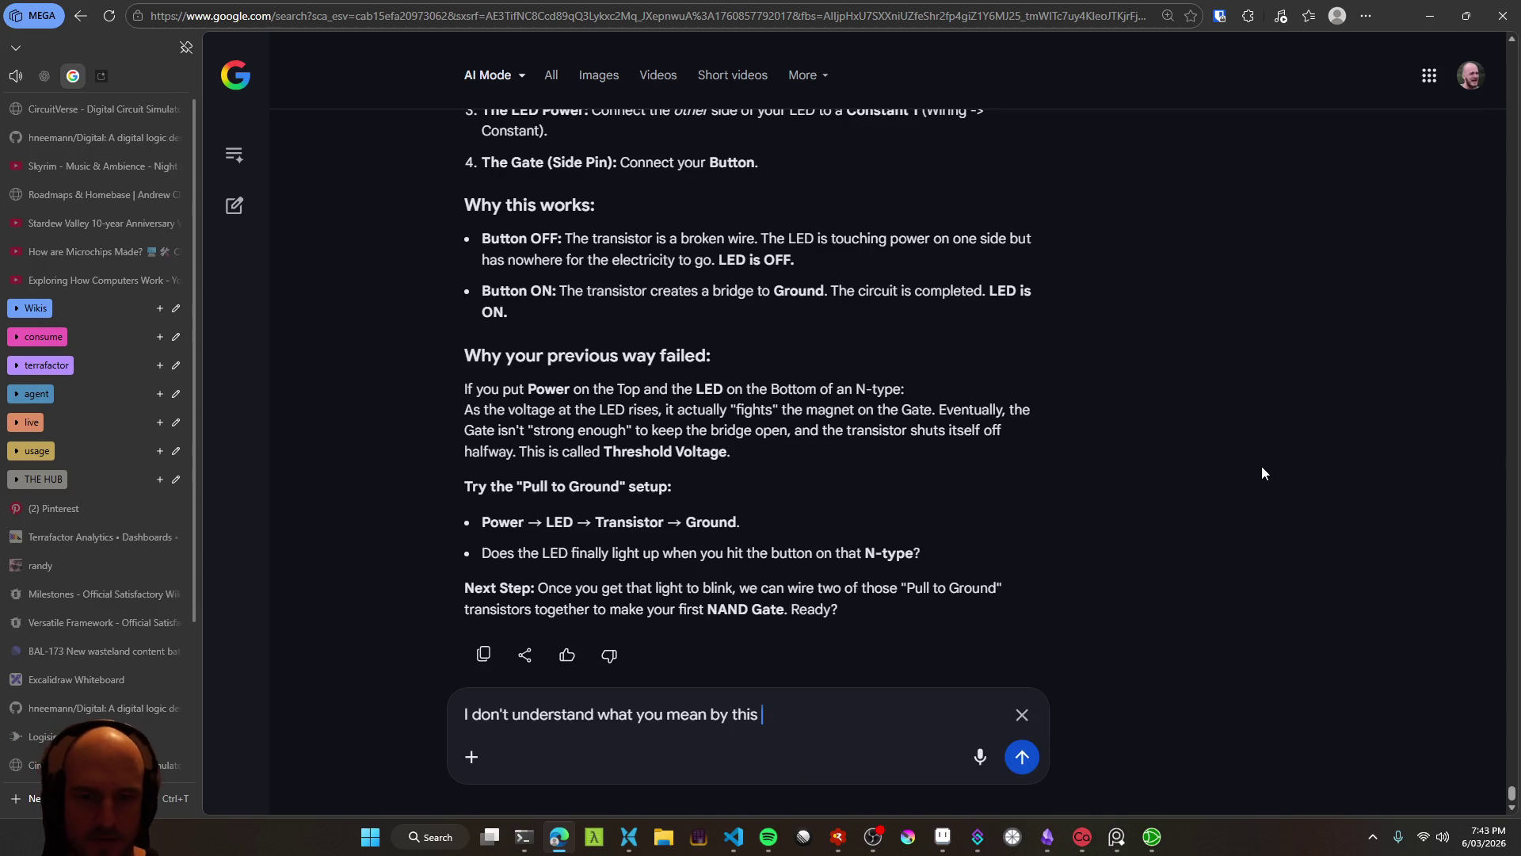
key("Return")
key("alt+Tab")
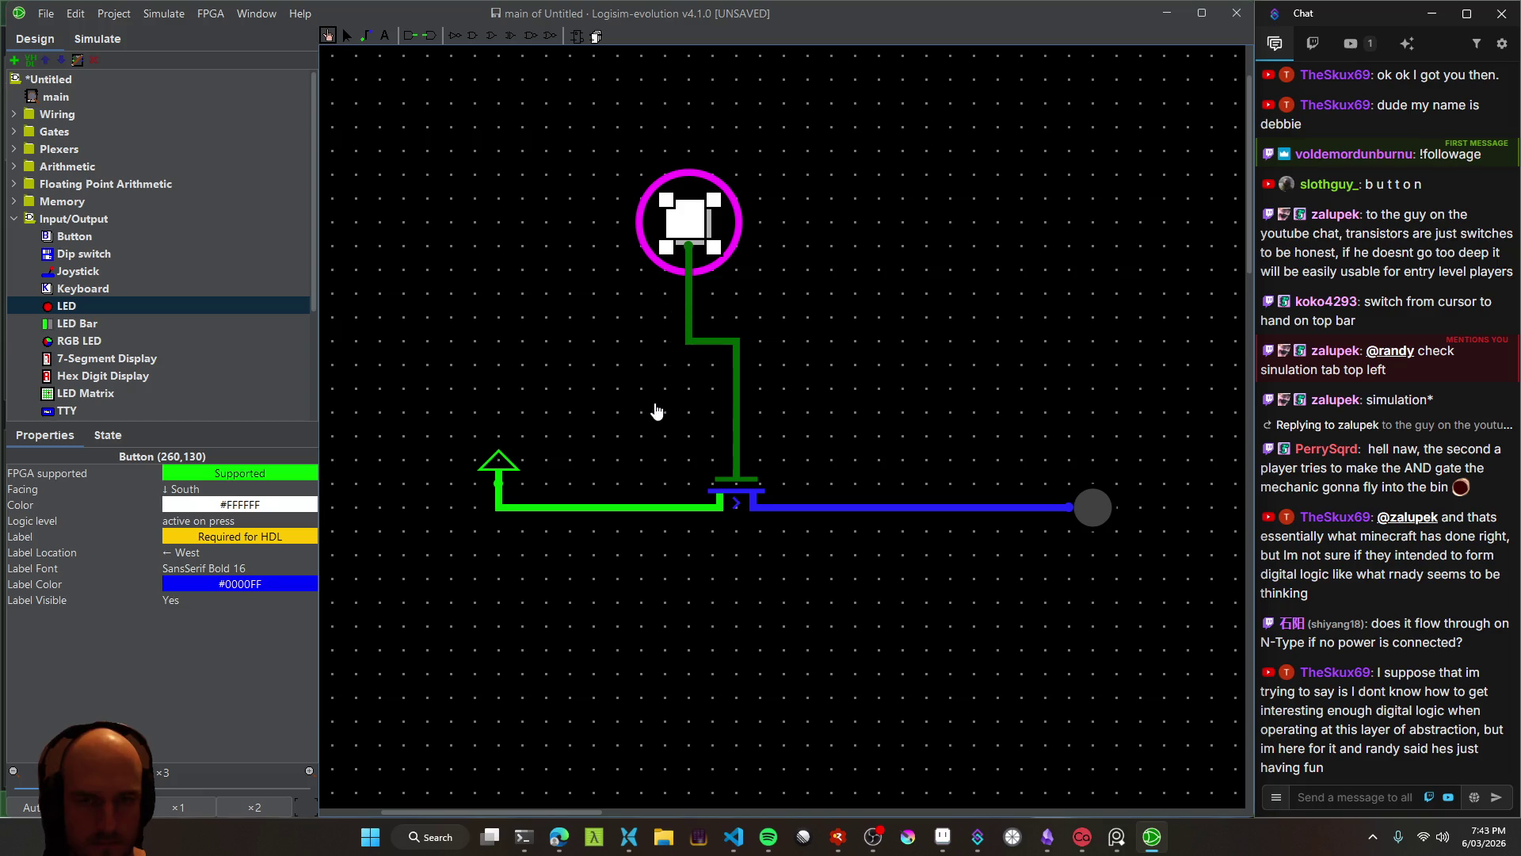
left_click_drag(652, 406, 638, 422)
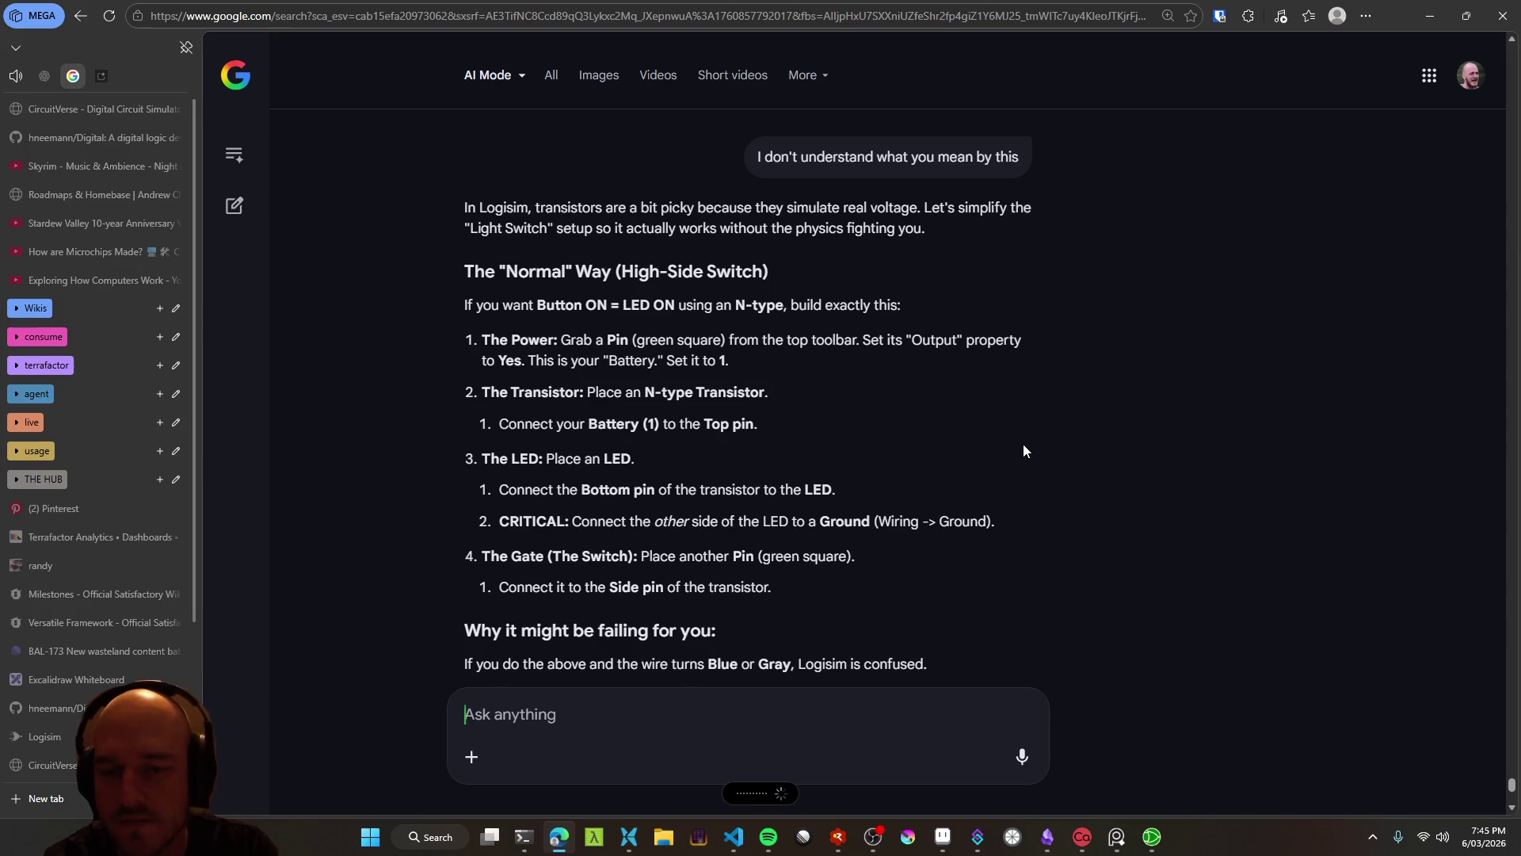
Ask what 'top pin' and 'bottom pin' mean, requesting no directions, and send it
type("What do you mean by top pin and bottom pin? Don't give me directions because it'll probably be rotated differently")
key("Return")
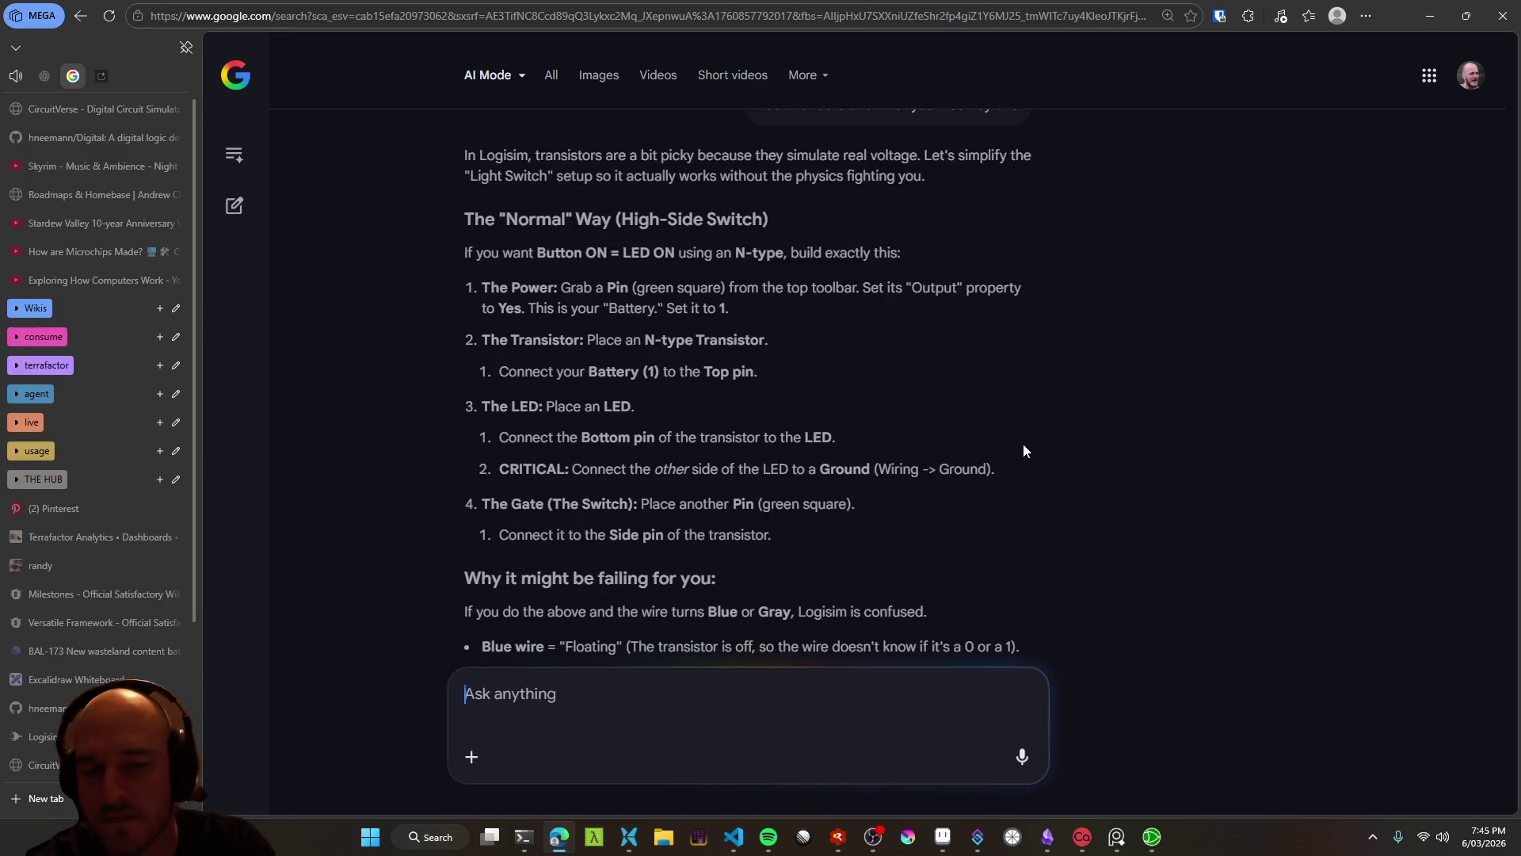
scroll(953, 486, "up", 10)
scroll(919, 495, "up", 3)
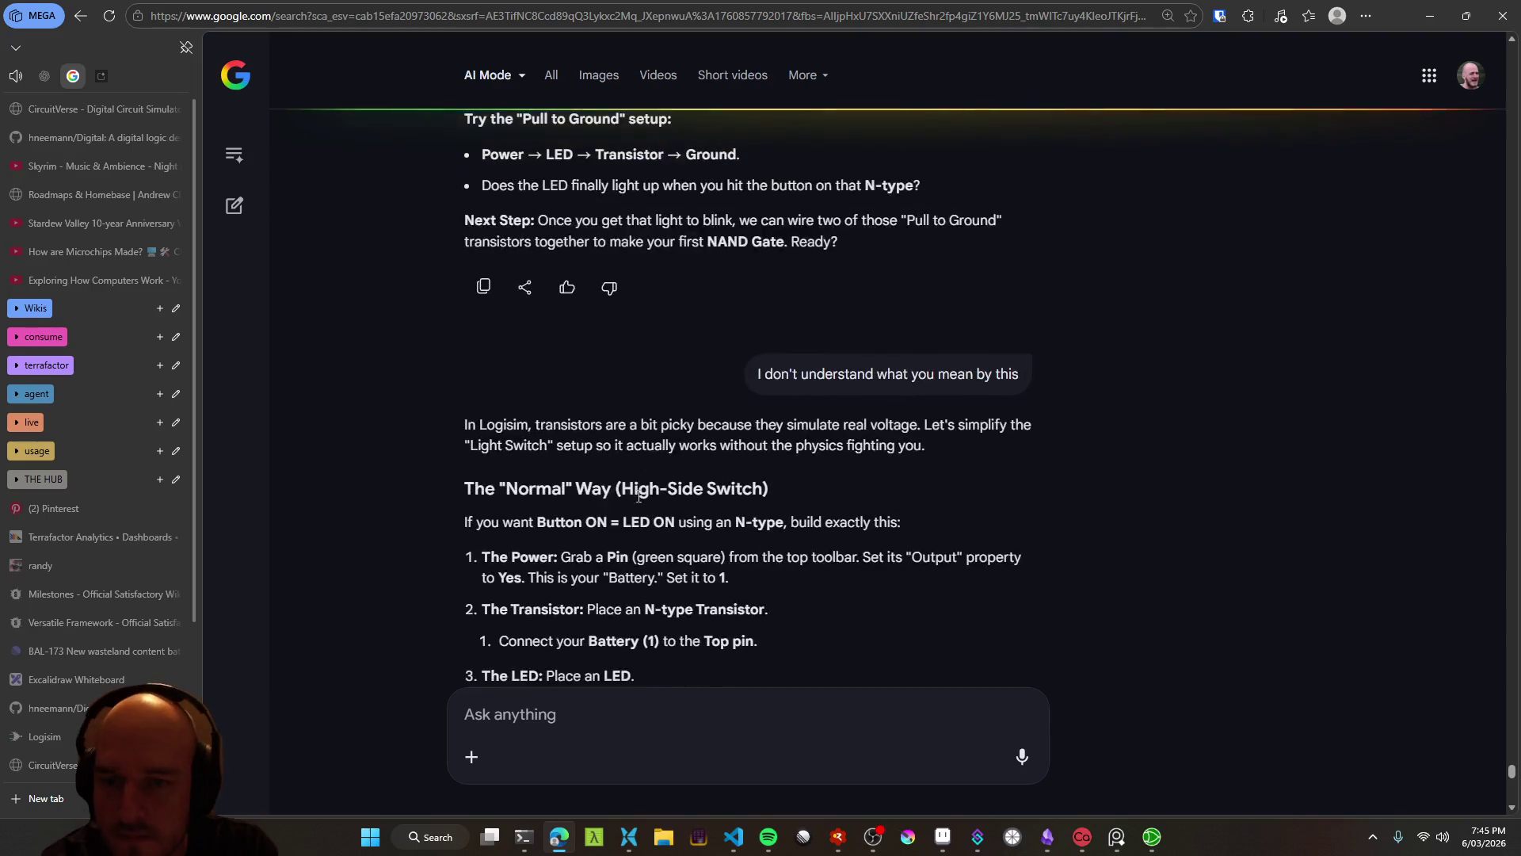
scroll(919, 495, "down", 2)
Highlight the Battery-to-Top-pin and LED placement steps in the earlier answer
left_click_drag(481, 451, 741, 452)
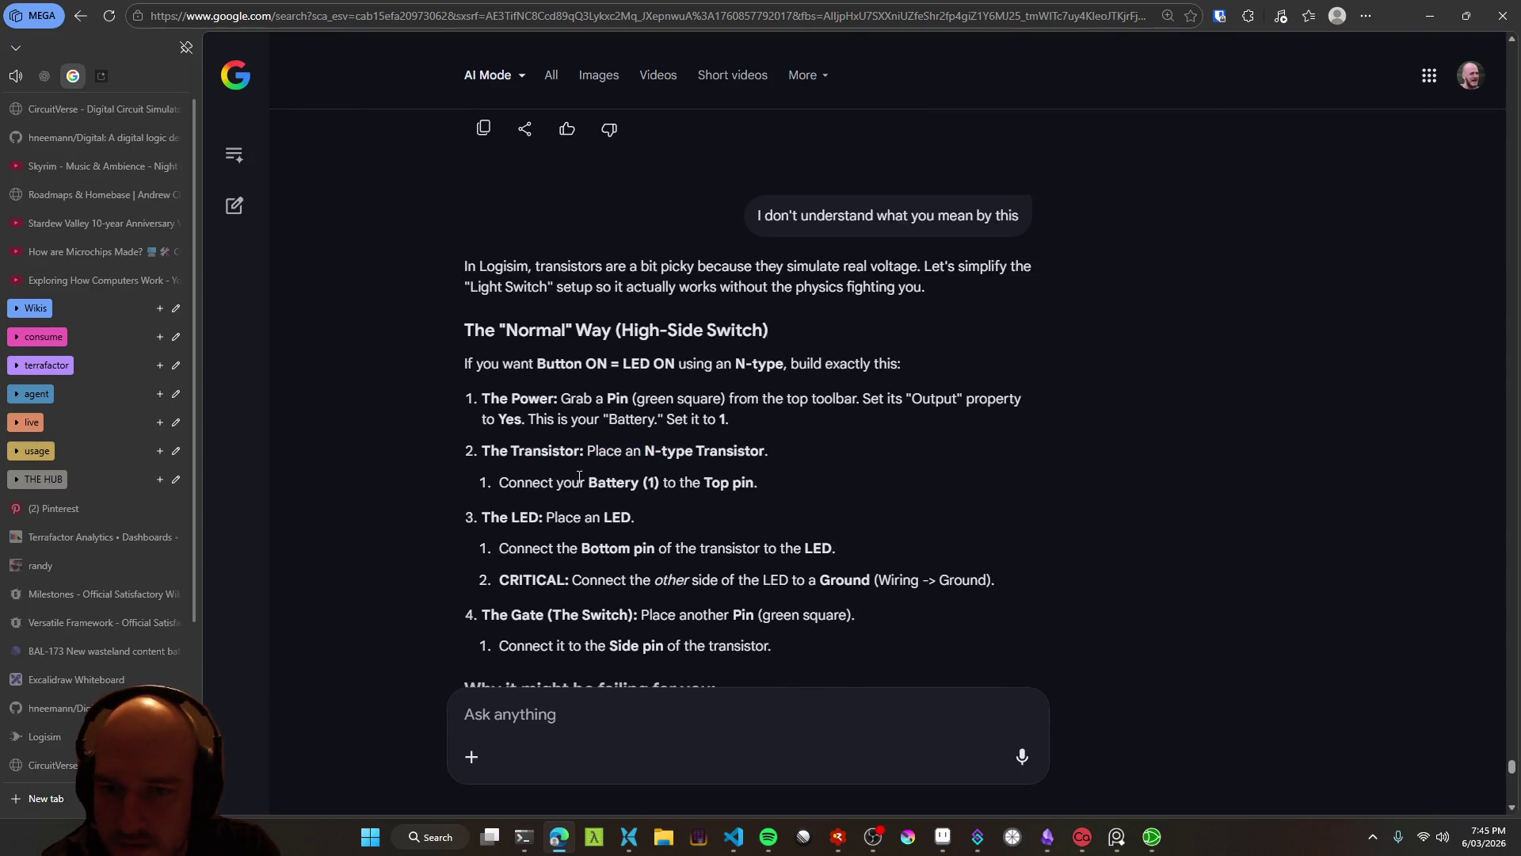
left_click_drag(499, 483, 745, 489)
left_click(632, 516)
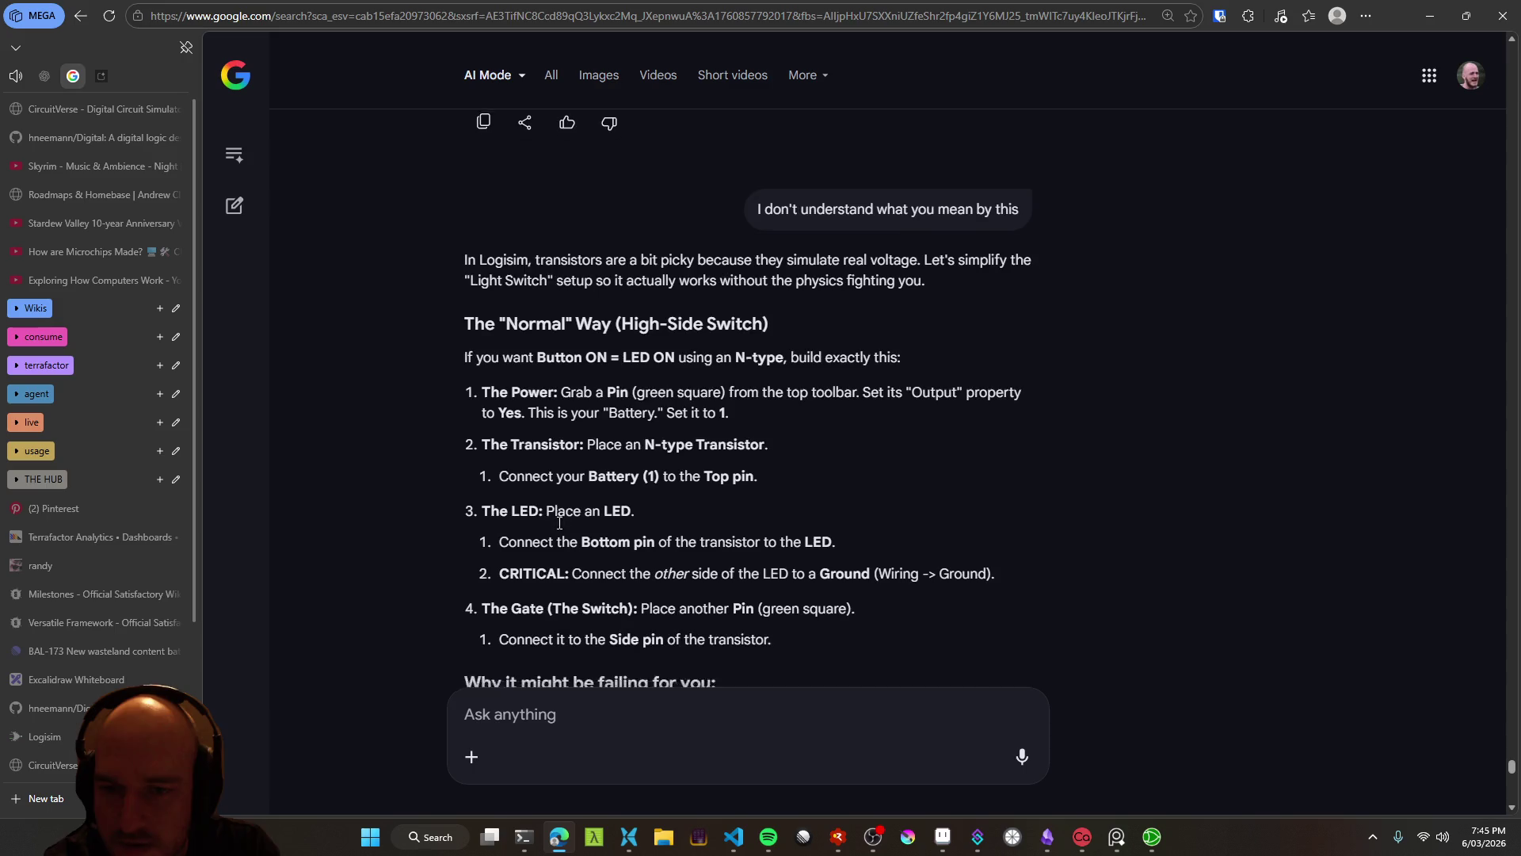
scroll(633, 516, "down", 2)
triple_click(626, 361)
left_click(624, 366)
Highlight the Bottom-pin-to-LED and LED grounding steps, then read further down the answer
left_click_drag(501, 395, 834, 392)
left_click(561, 395)
mouse_move(501, 392)
left_mouse_down()
mouse_move(674, 409)
mouse_move(817, 391)
left_mouse_up()
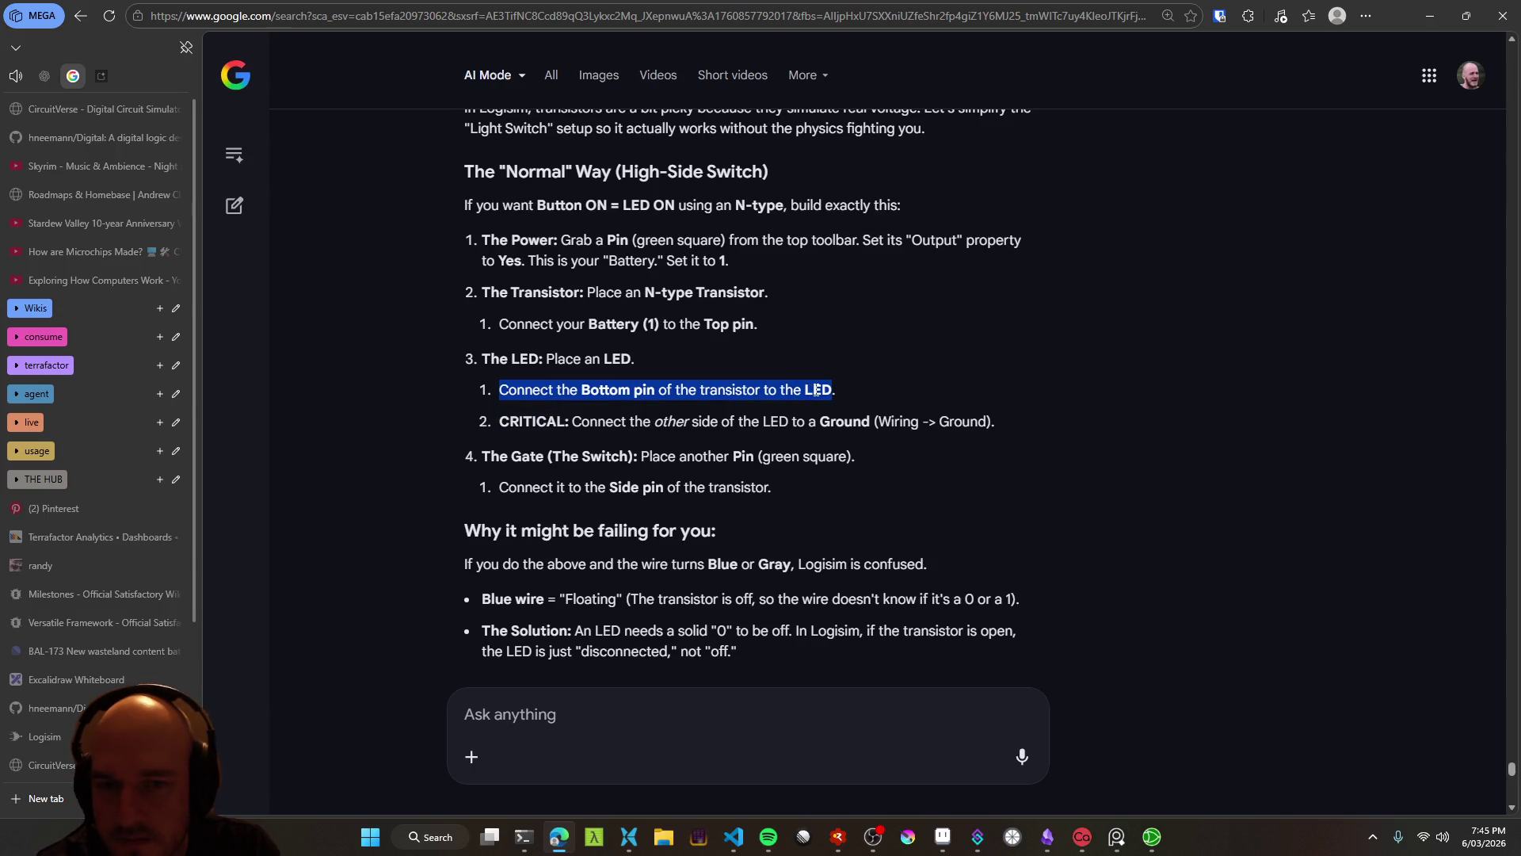
left_click(816, 390)
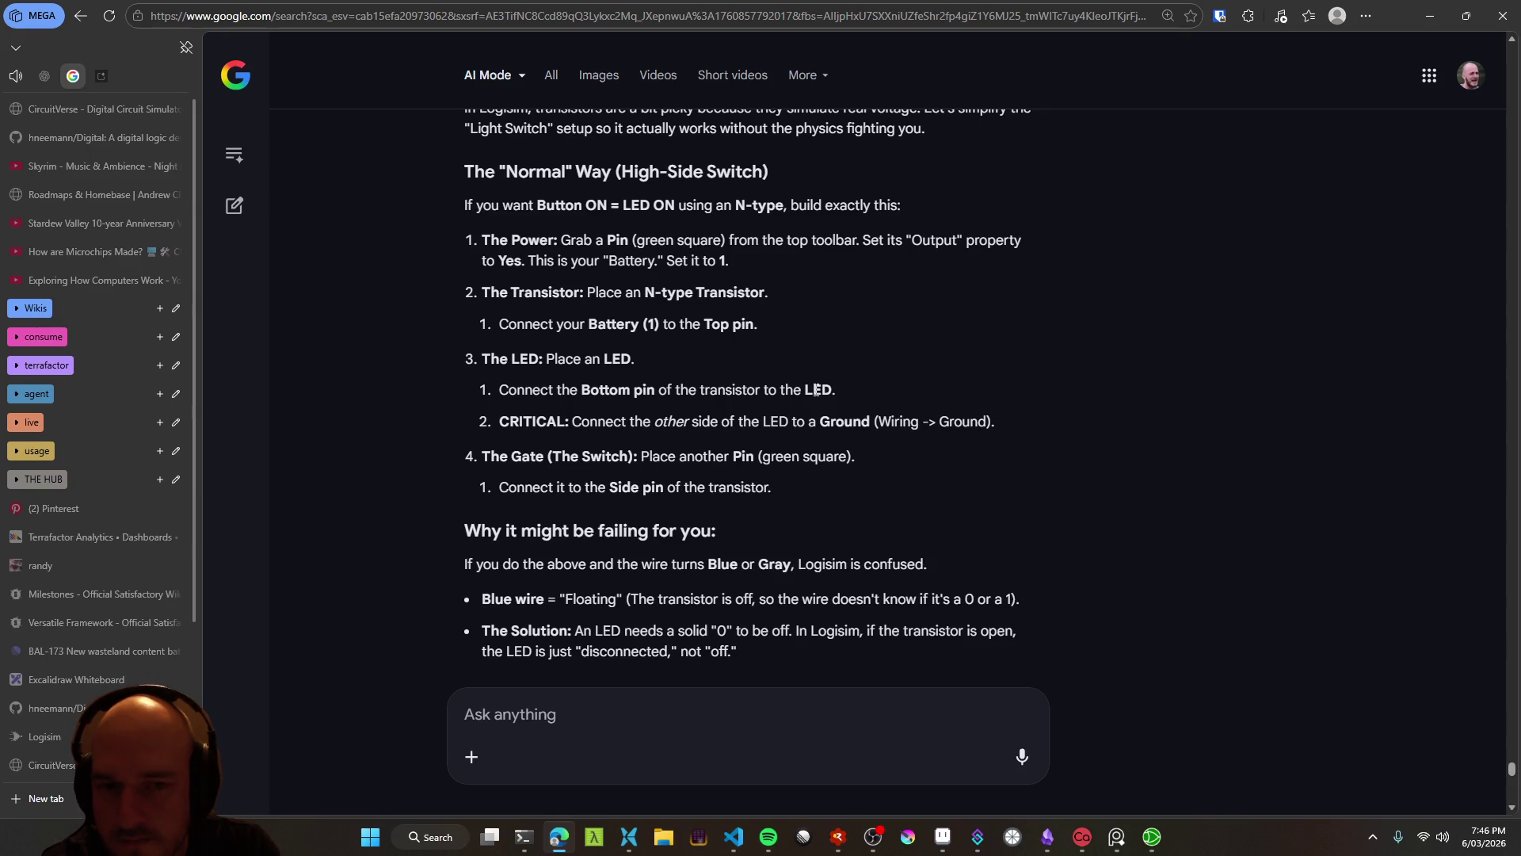
left_click_drag(572, 422, 840, 423)
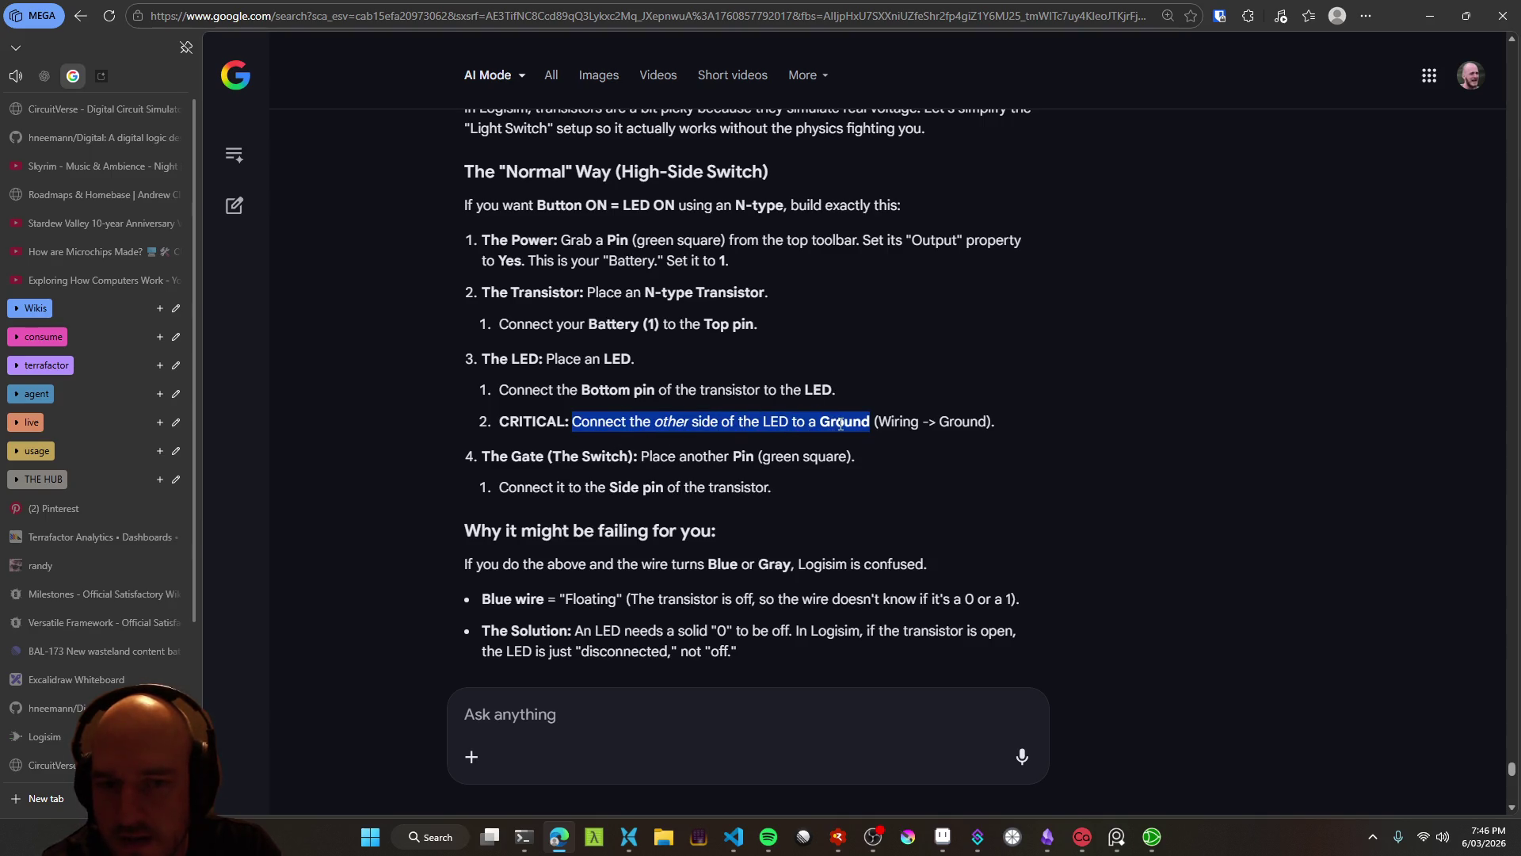
left_click(840, 425)
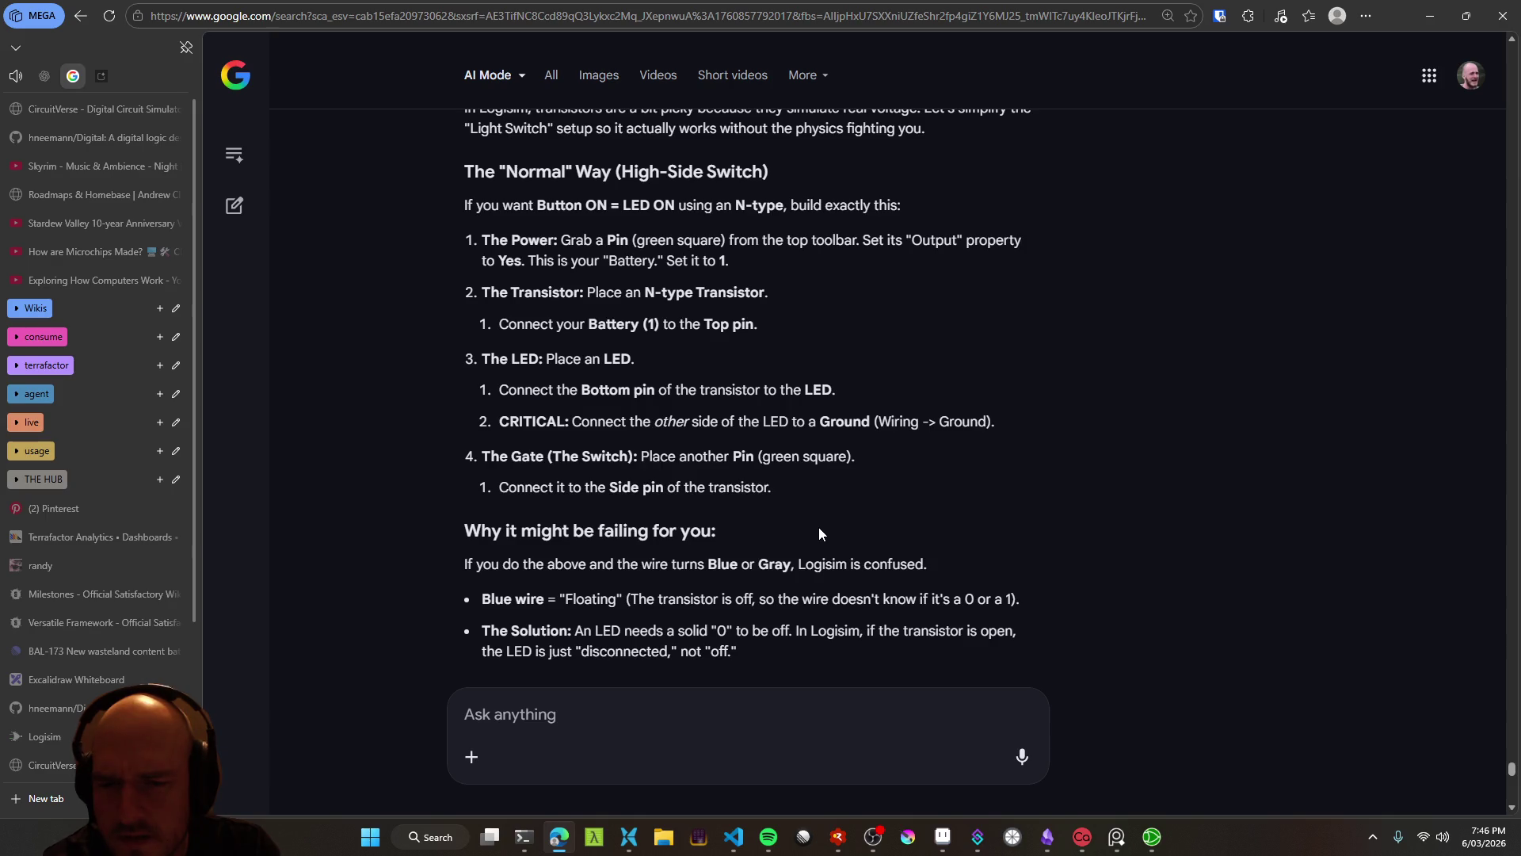
scroll(819, 526, "down", 2)
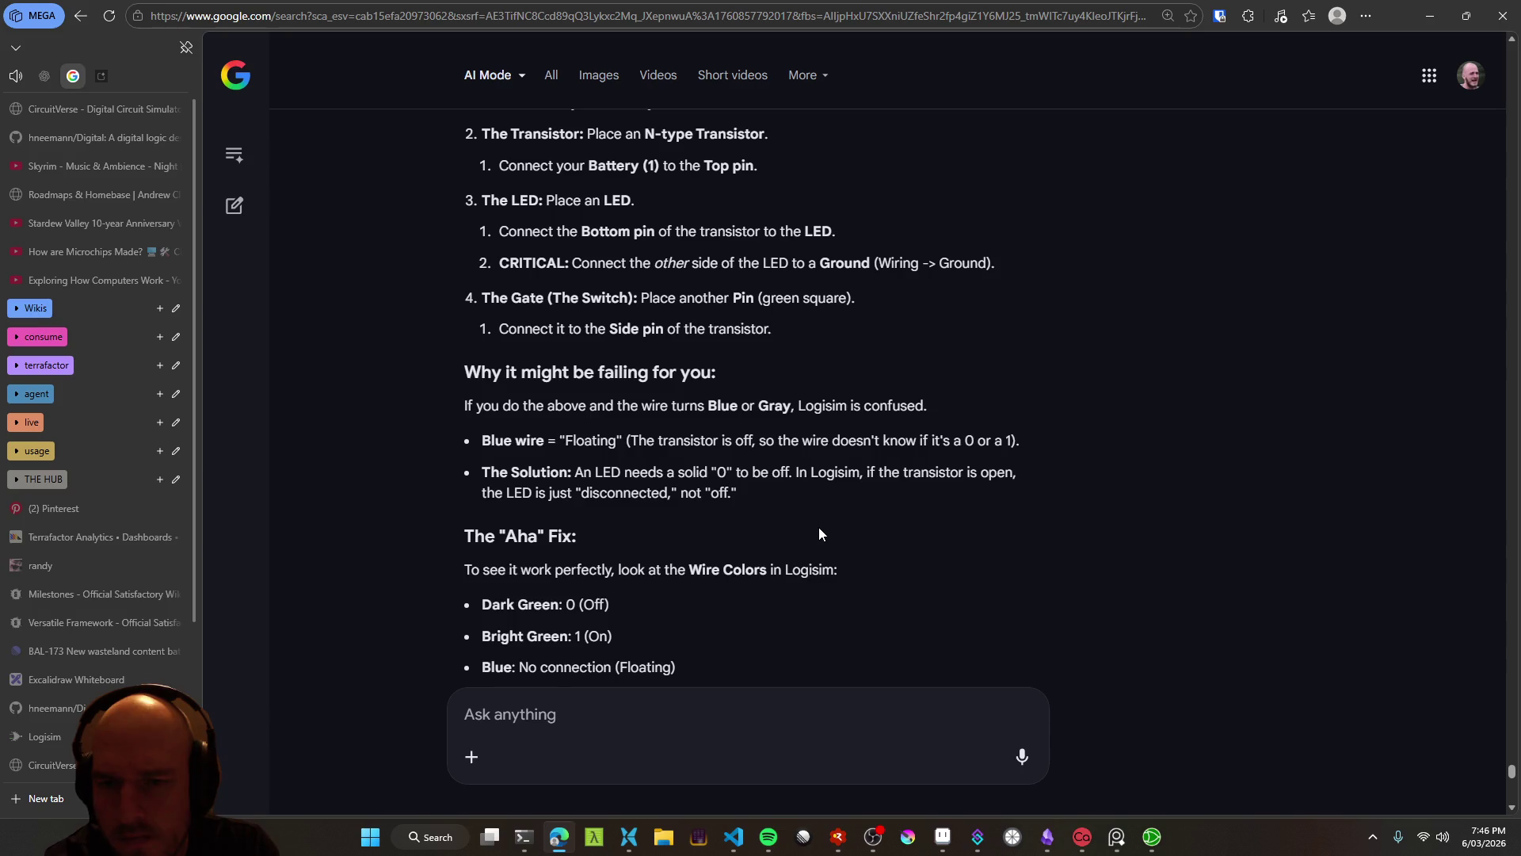
scroll(819, 532, "down", 1)
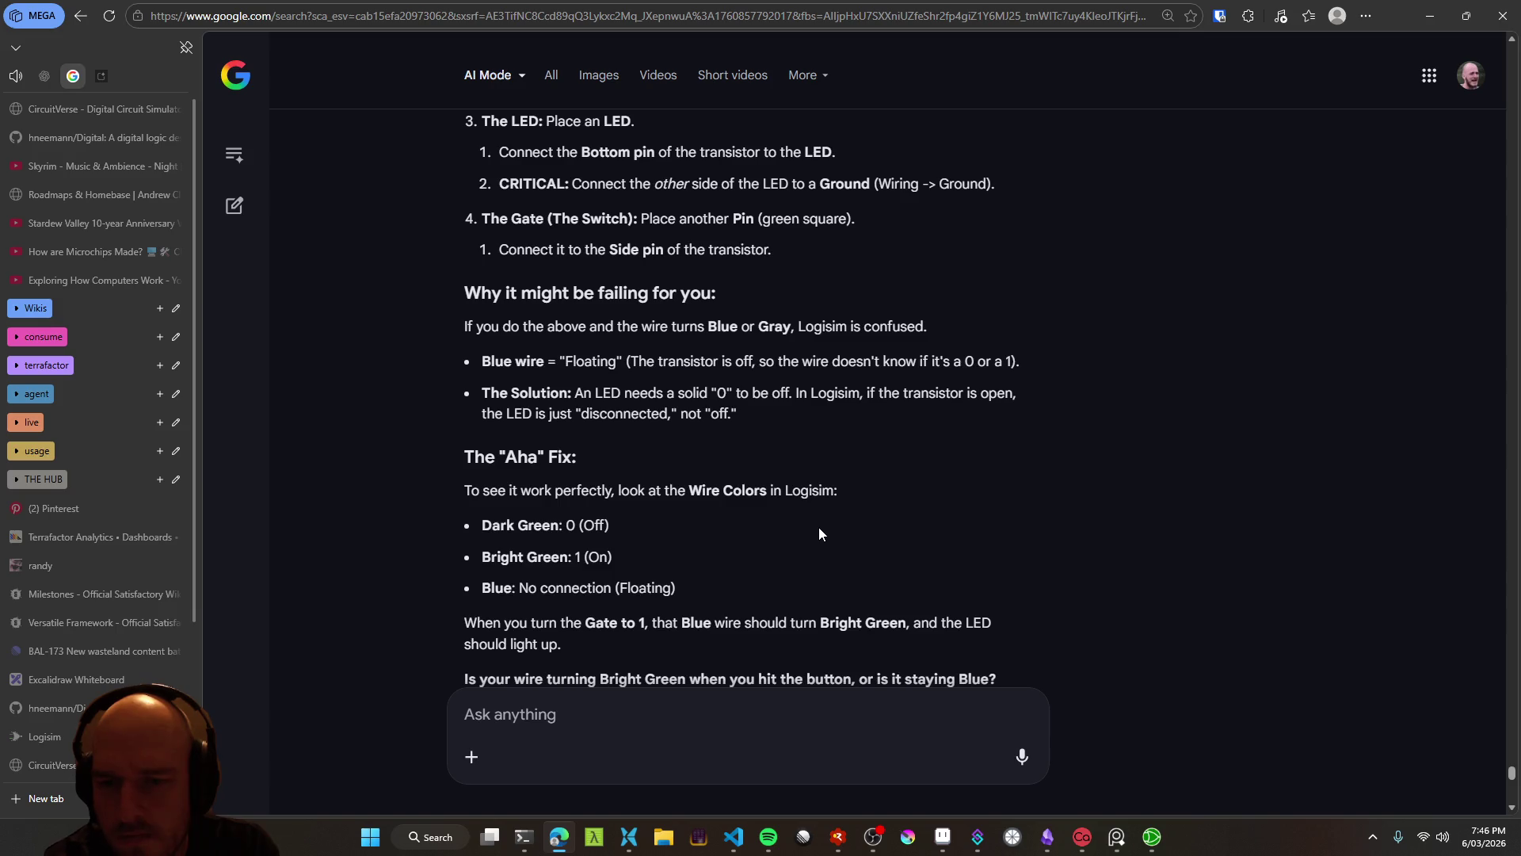
scroll(819, 533, "down", 9)
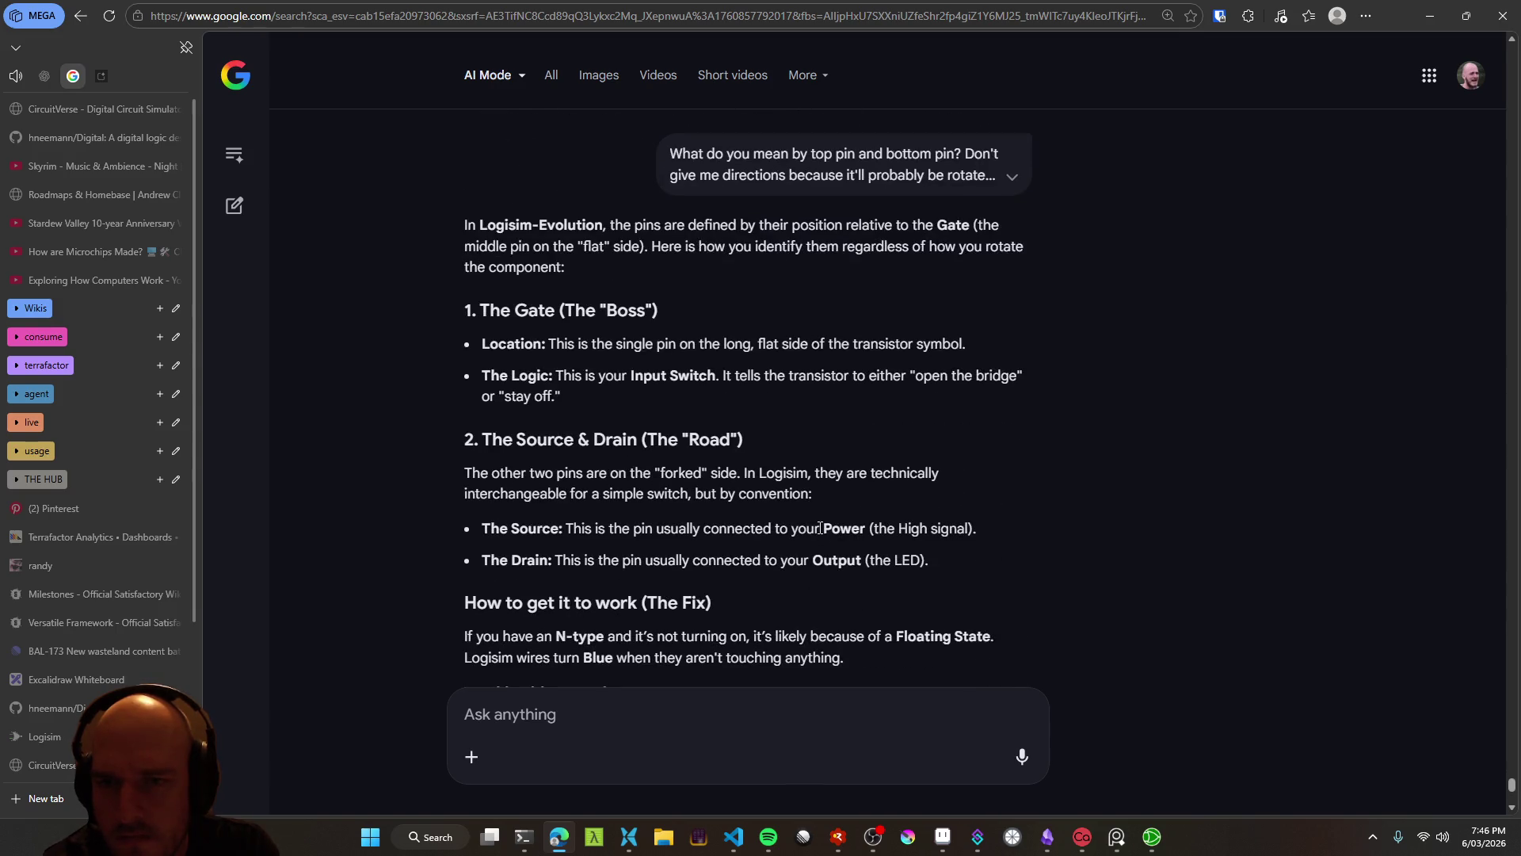
Reread where the gate sits, then start a fresh AI Mode conversation with voice dictation
mouse_move(549, 343)
left_mouse_down()
mouse_move(754, 375)
mouse_move(963, 346)
left_mouse_up()
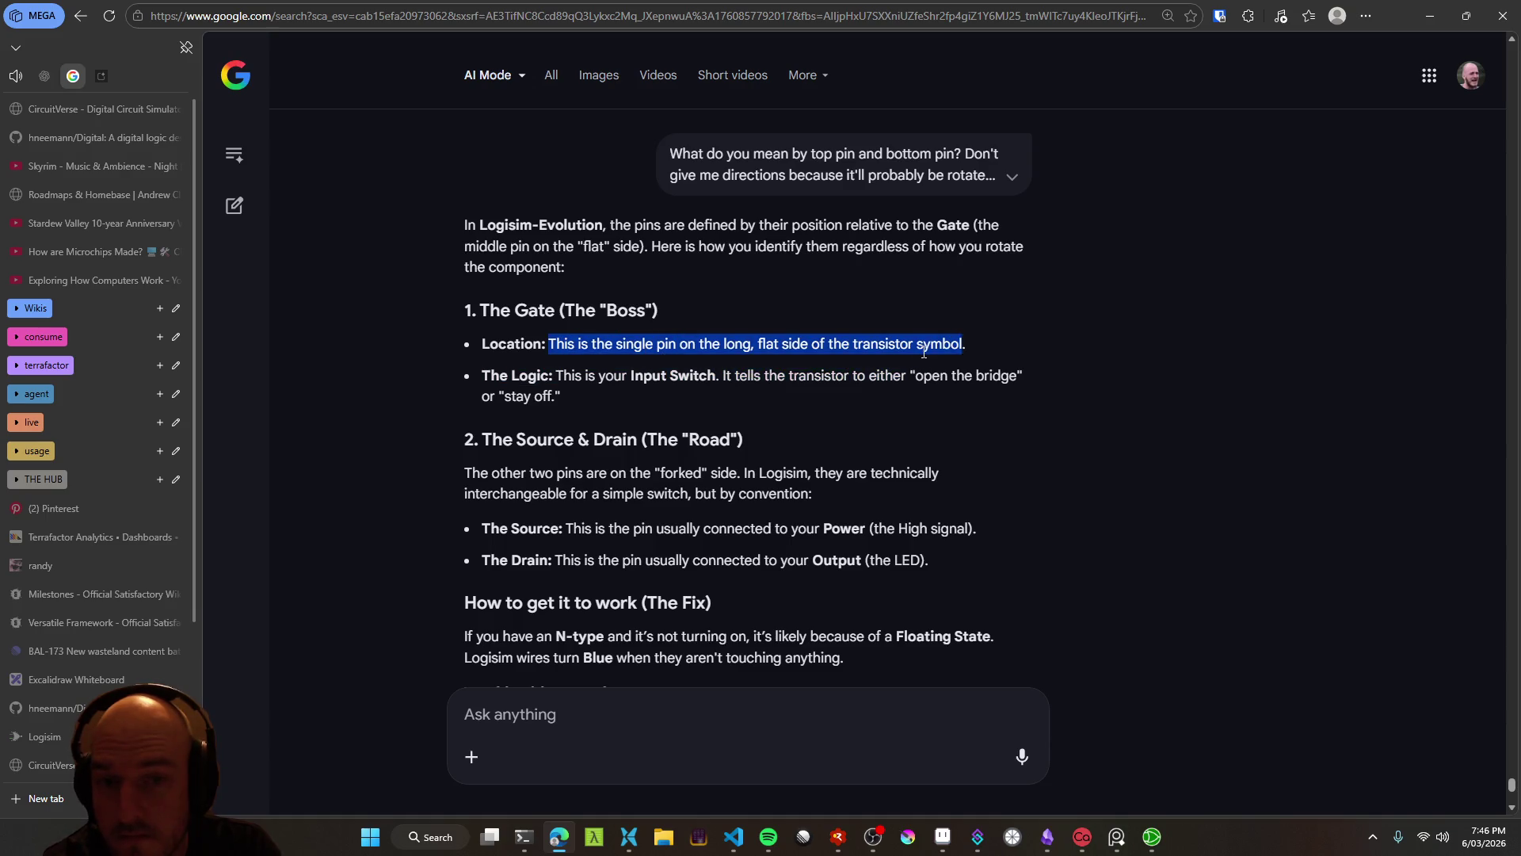
left_click(963, 346)
left_click(234, 208)
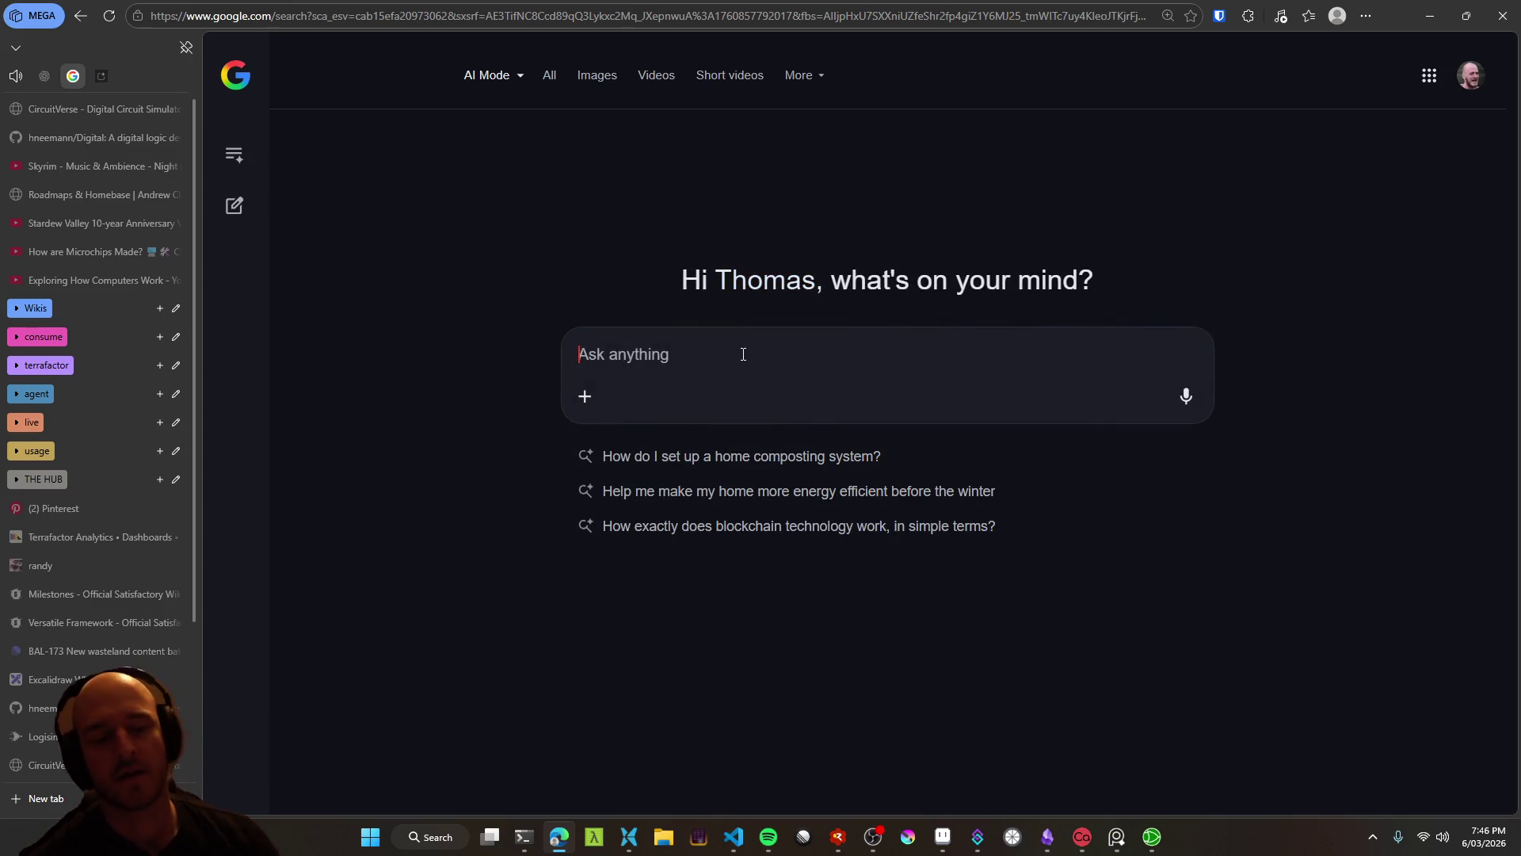
key("ctrl+super")
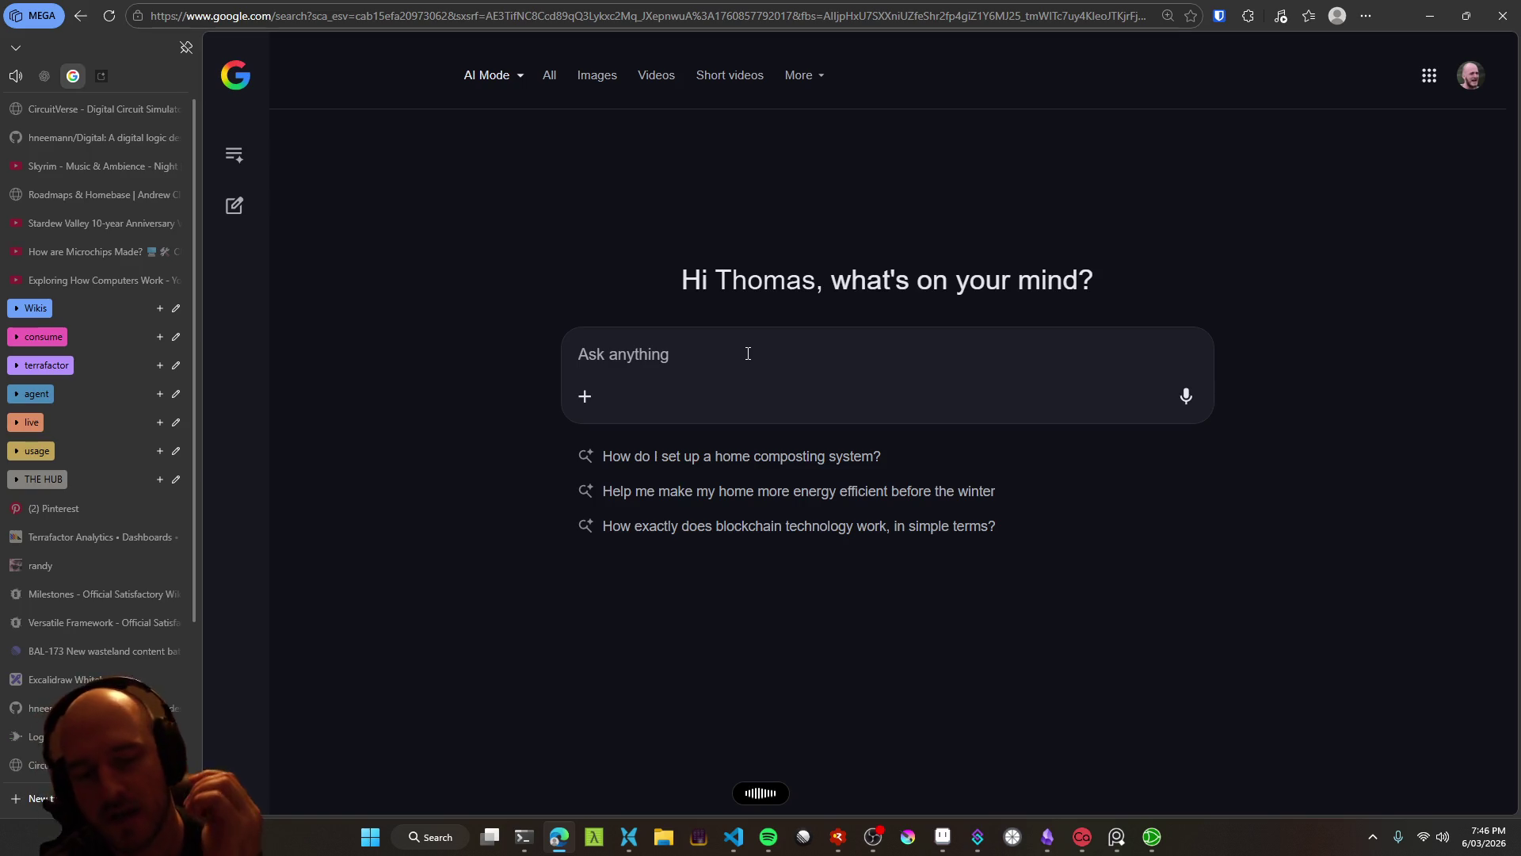
key("alt+Tab")
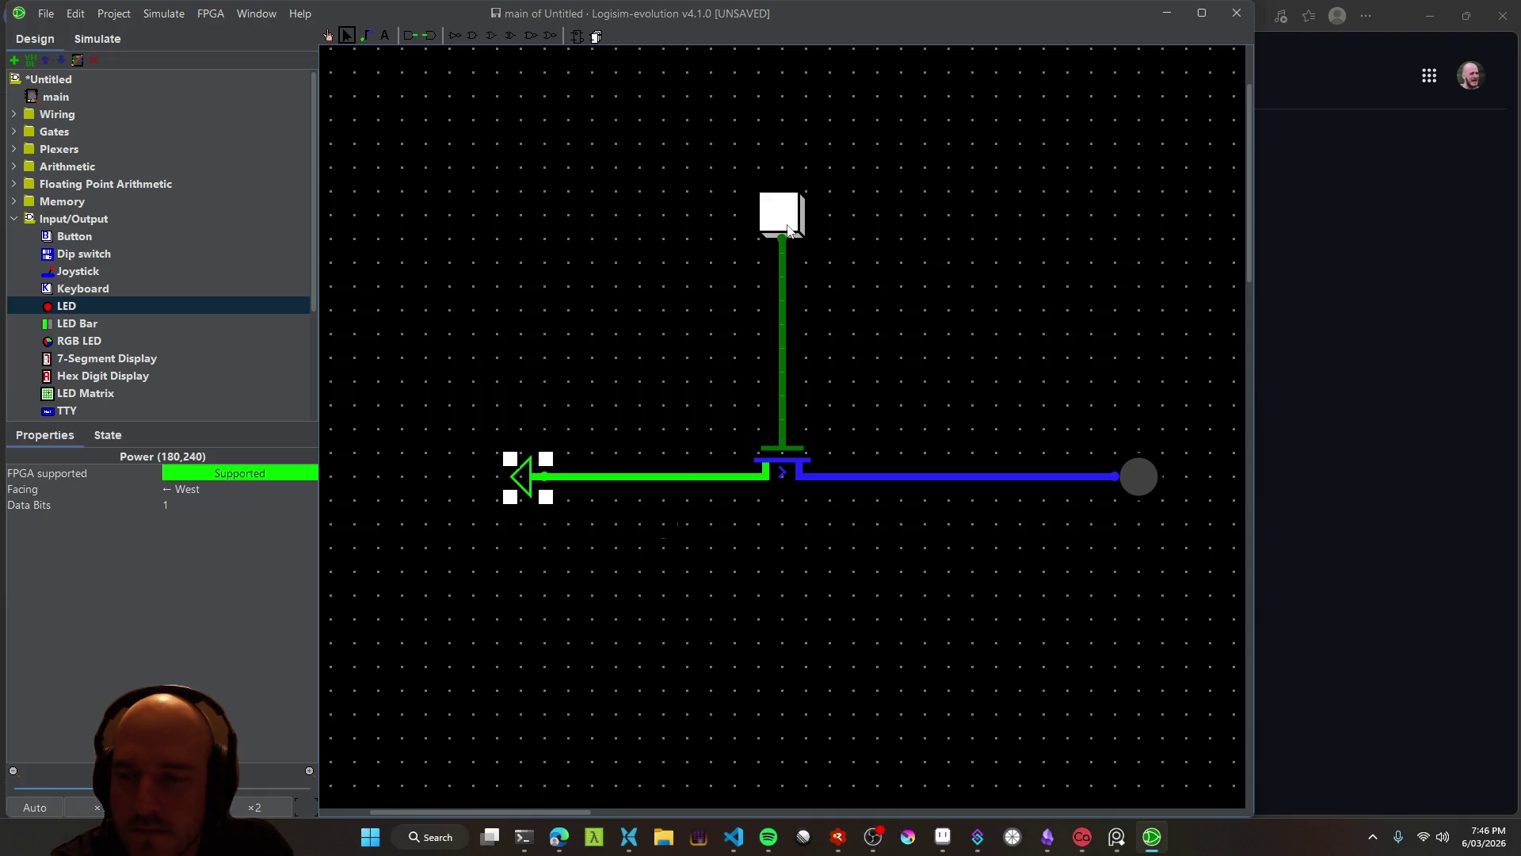
Confirm the transistor is N-Type facing East, then begin the question 'I have an n-type transistor in logism evolution,'
left_click(780, 476)
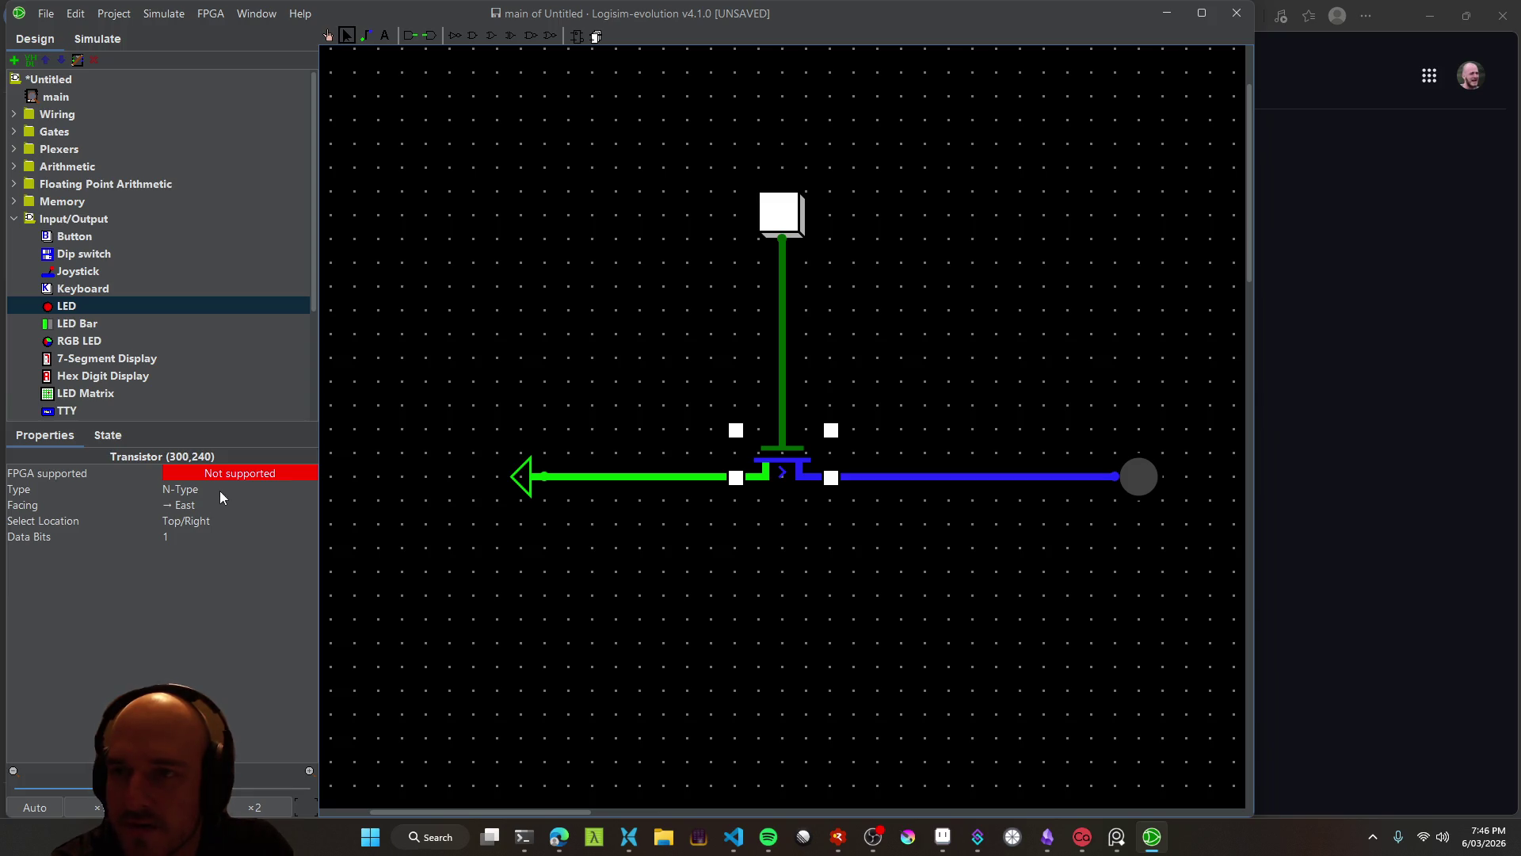
key("alt+Tab")
type("I")
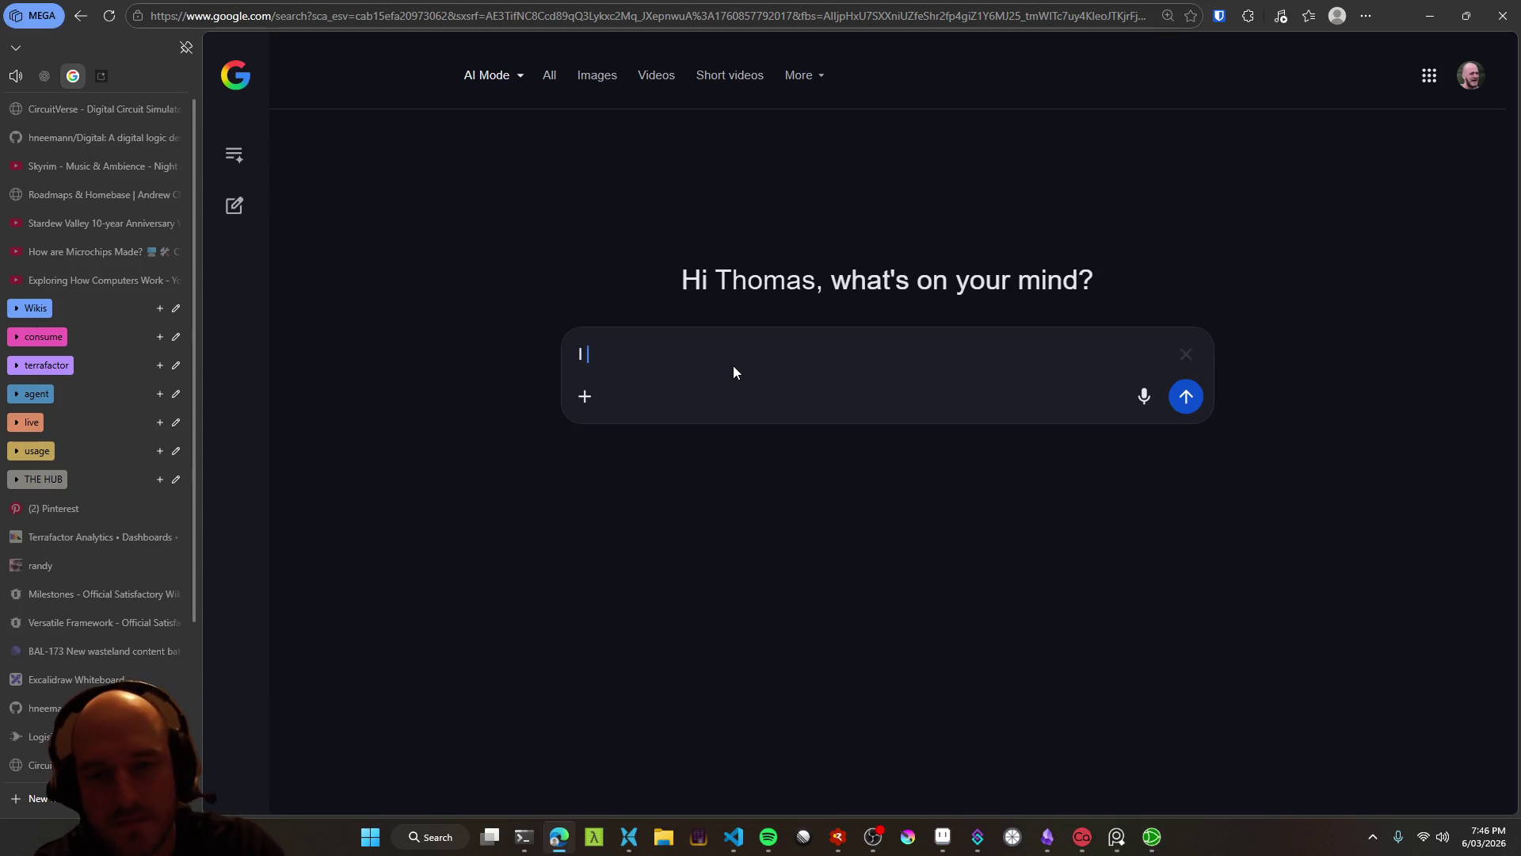
type(" have an n-typ")
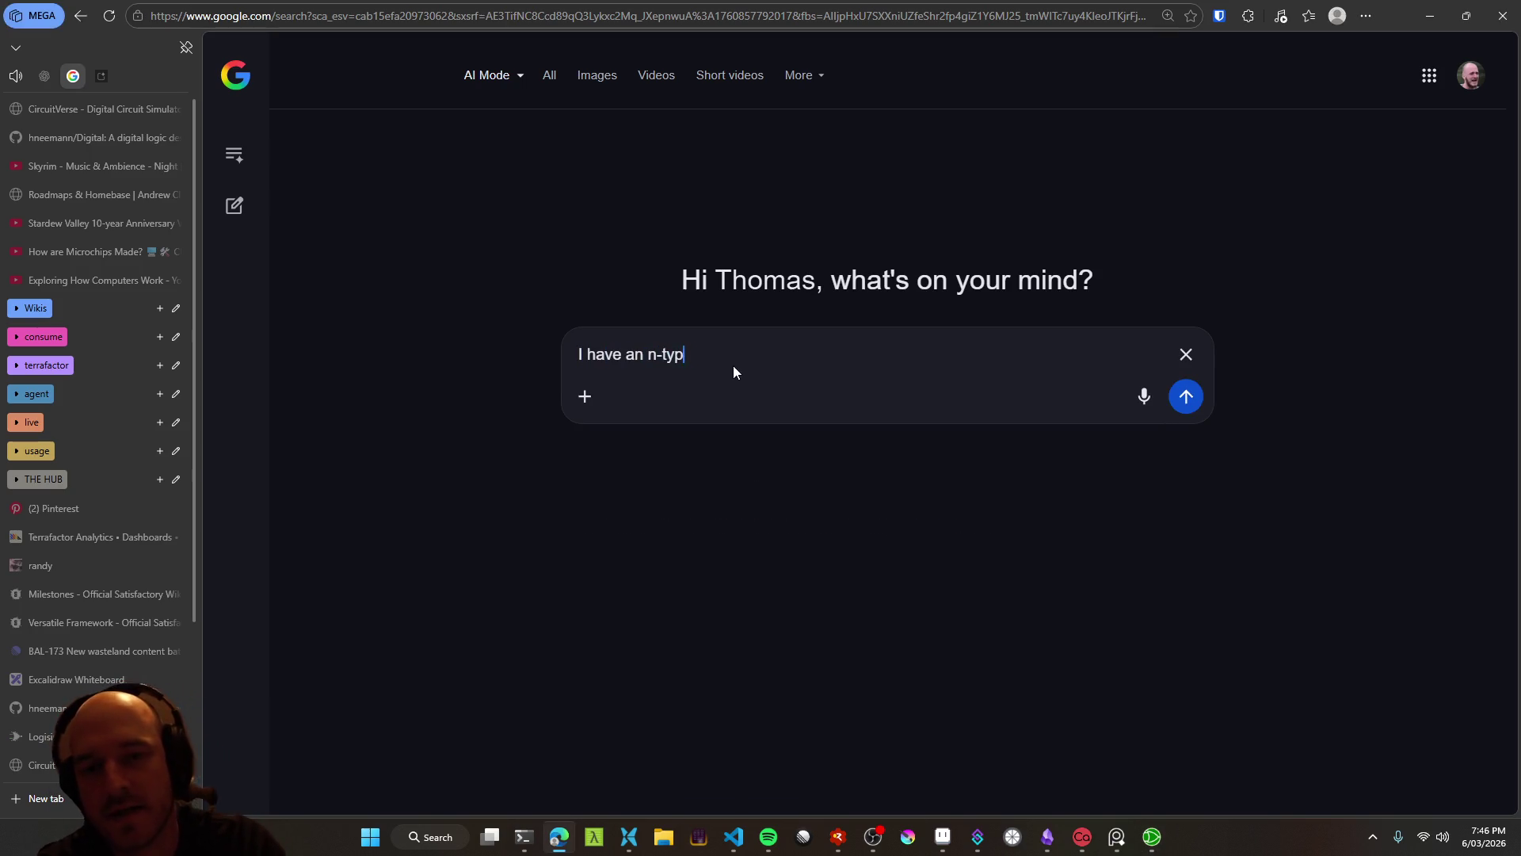
type("e transis")
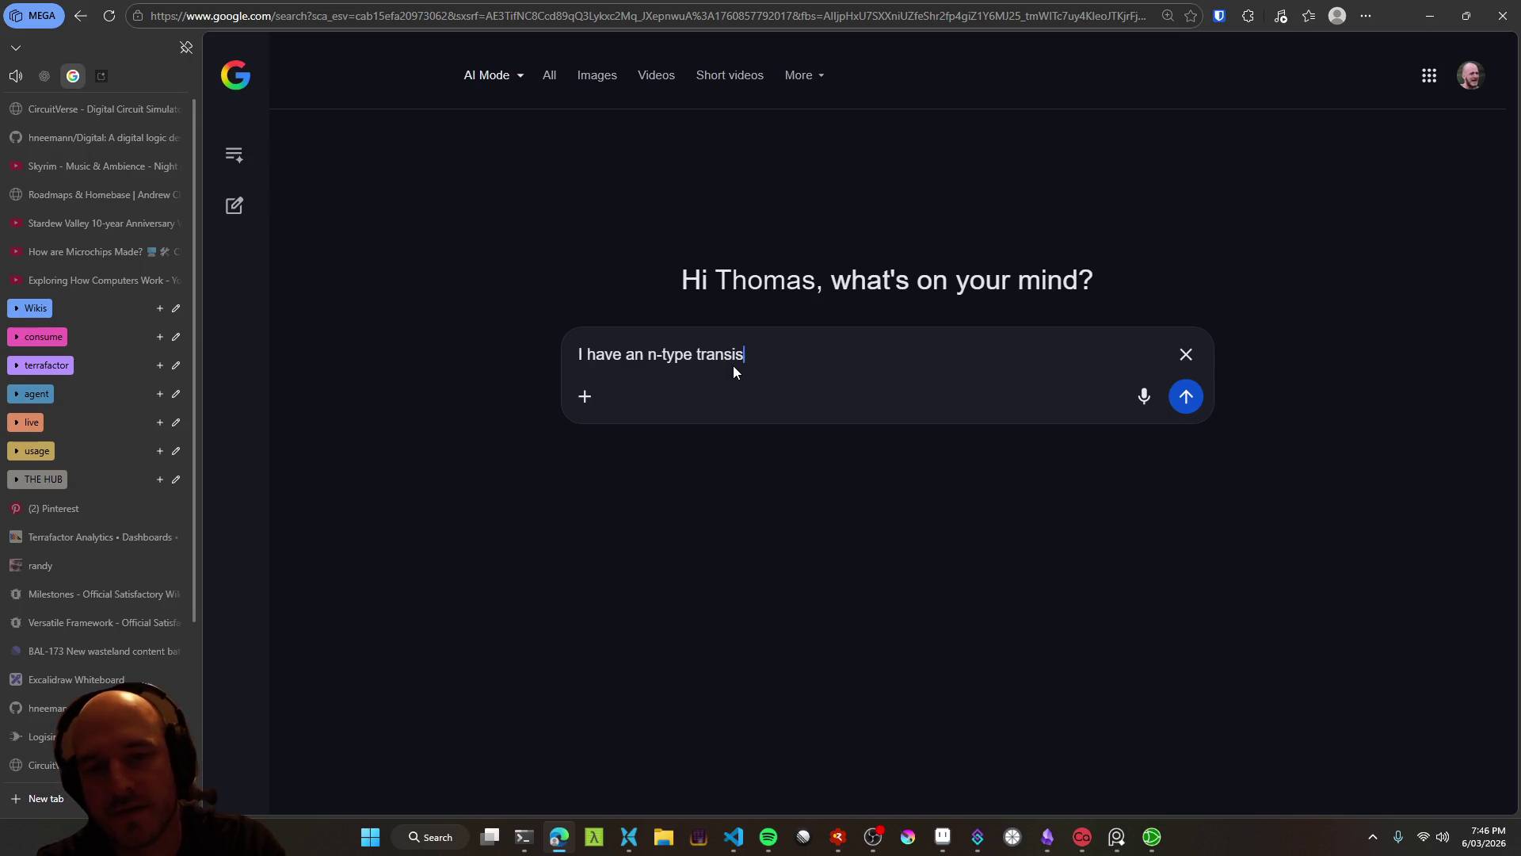
type("tor in logism evolution,")
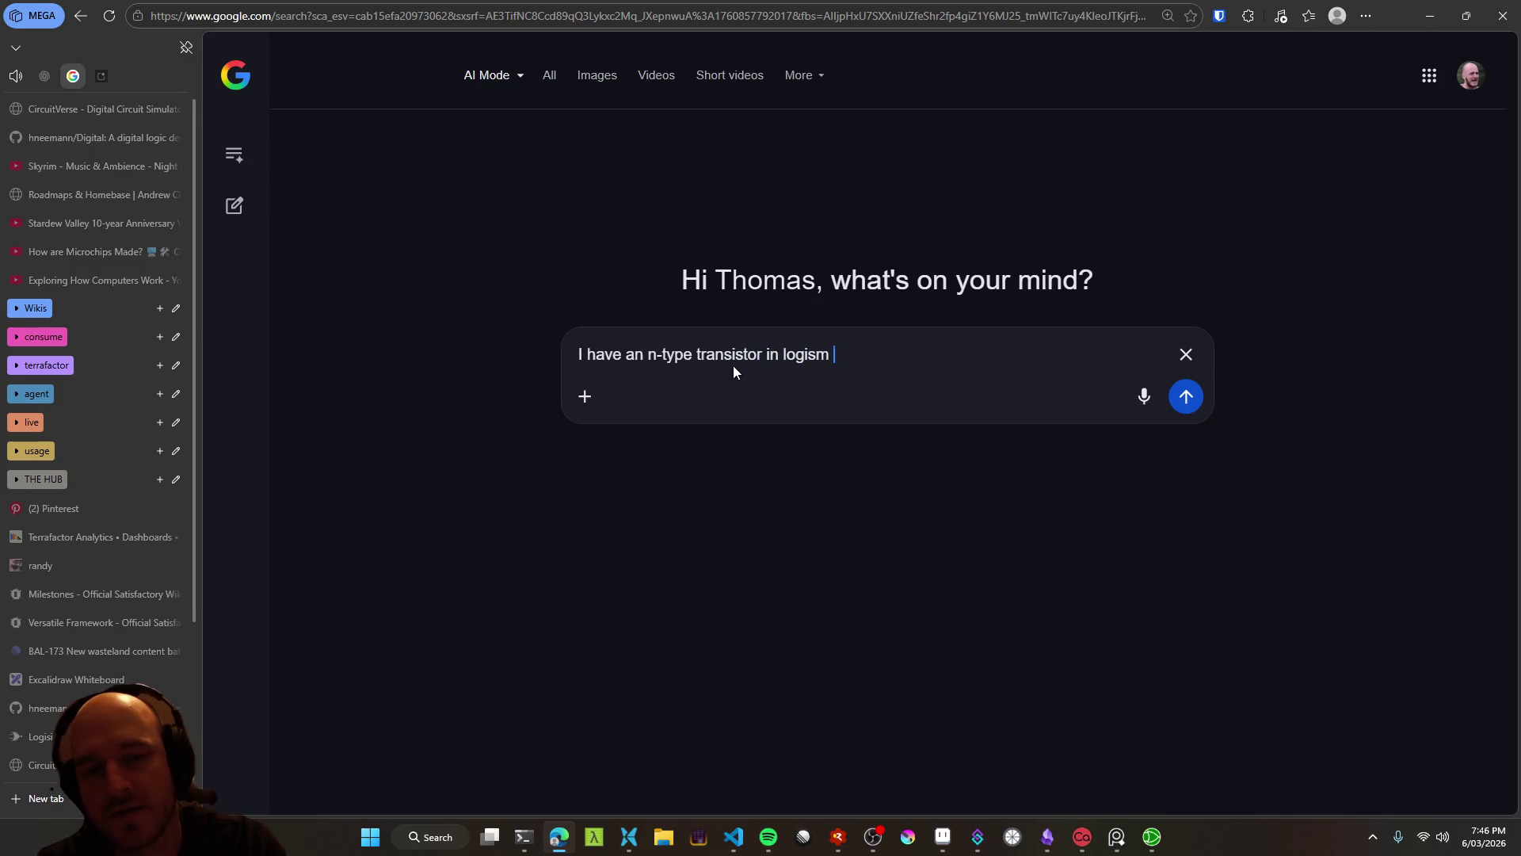
Dictate the rest of the circuit description, trim the words after 'drain', add 'but it no worked' and submit
key("ctrl+super")
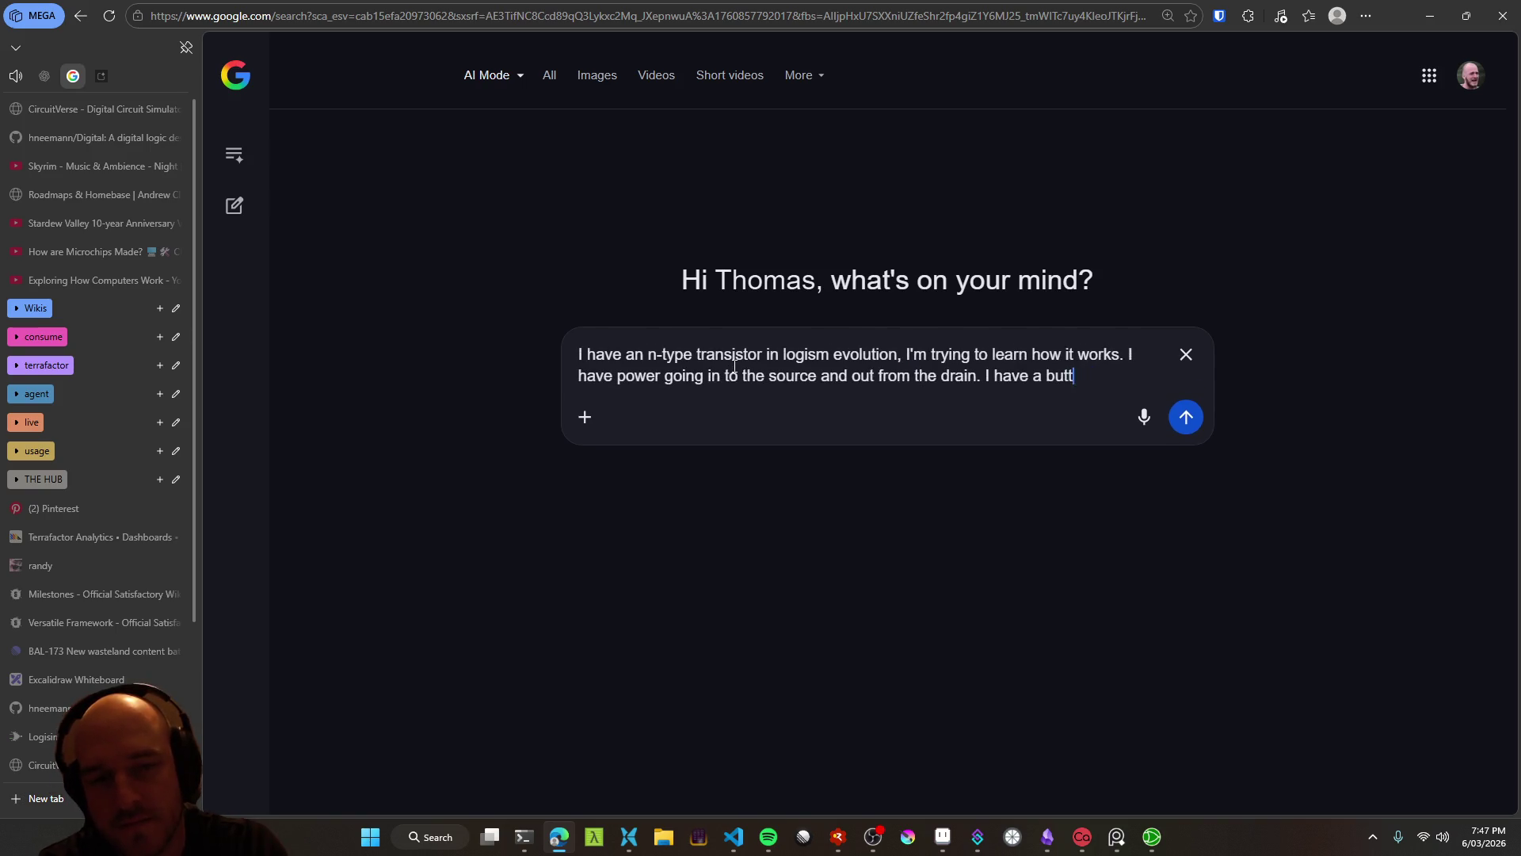
key("ctrl+BackSpace")
key("BackSpace")
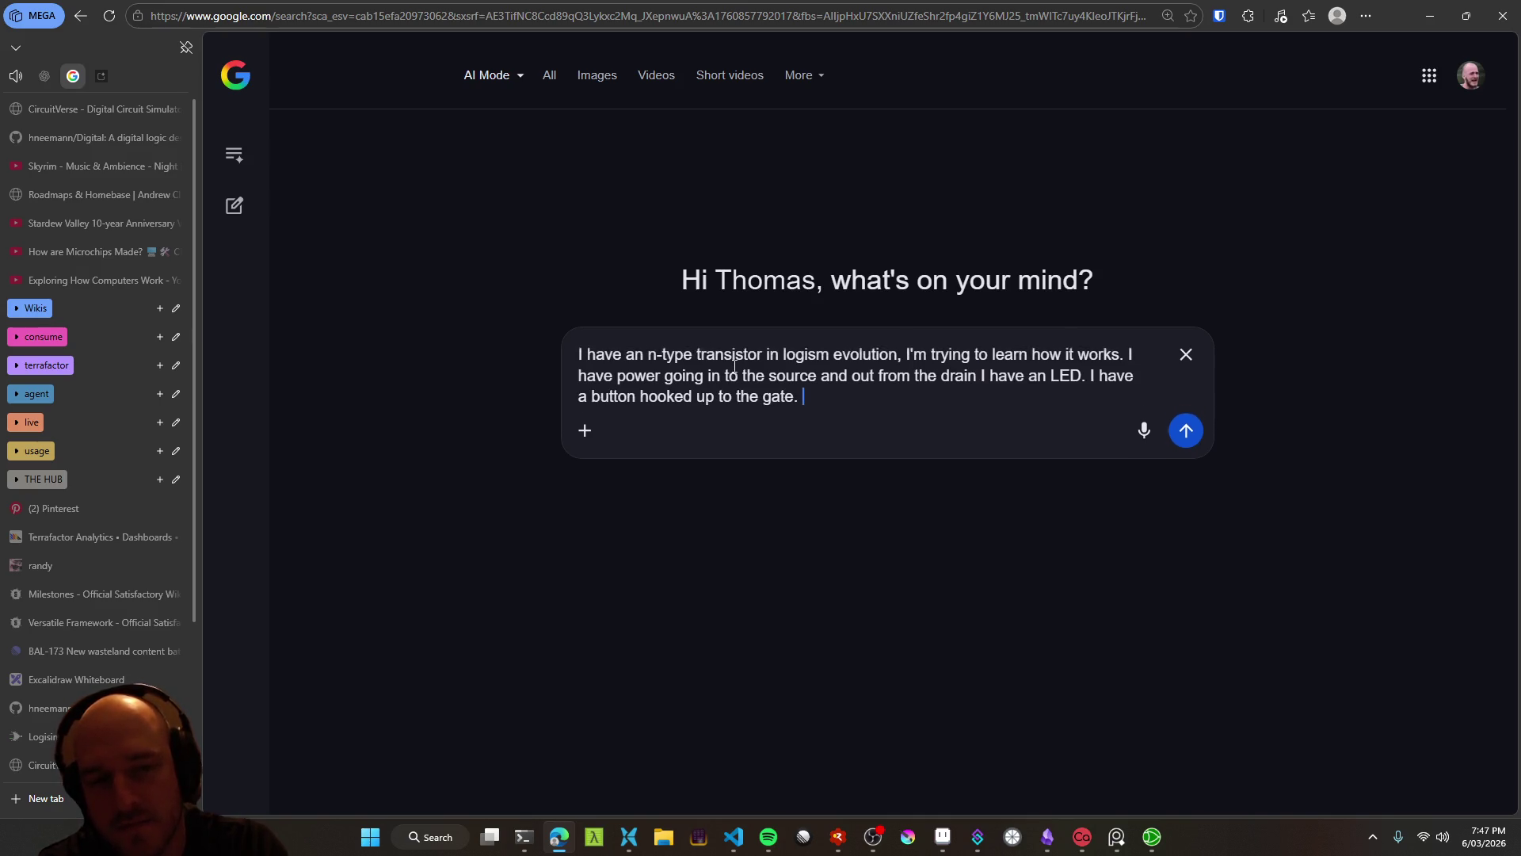
type("but it no worked")
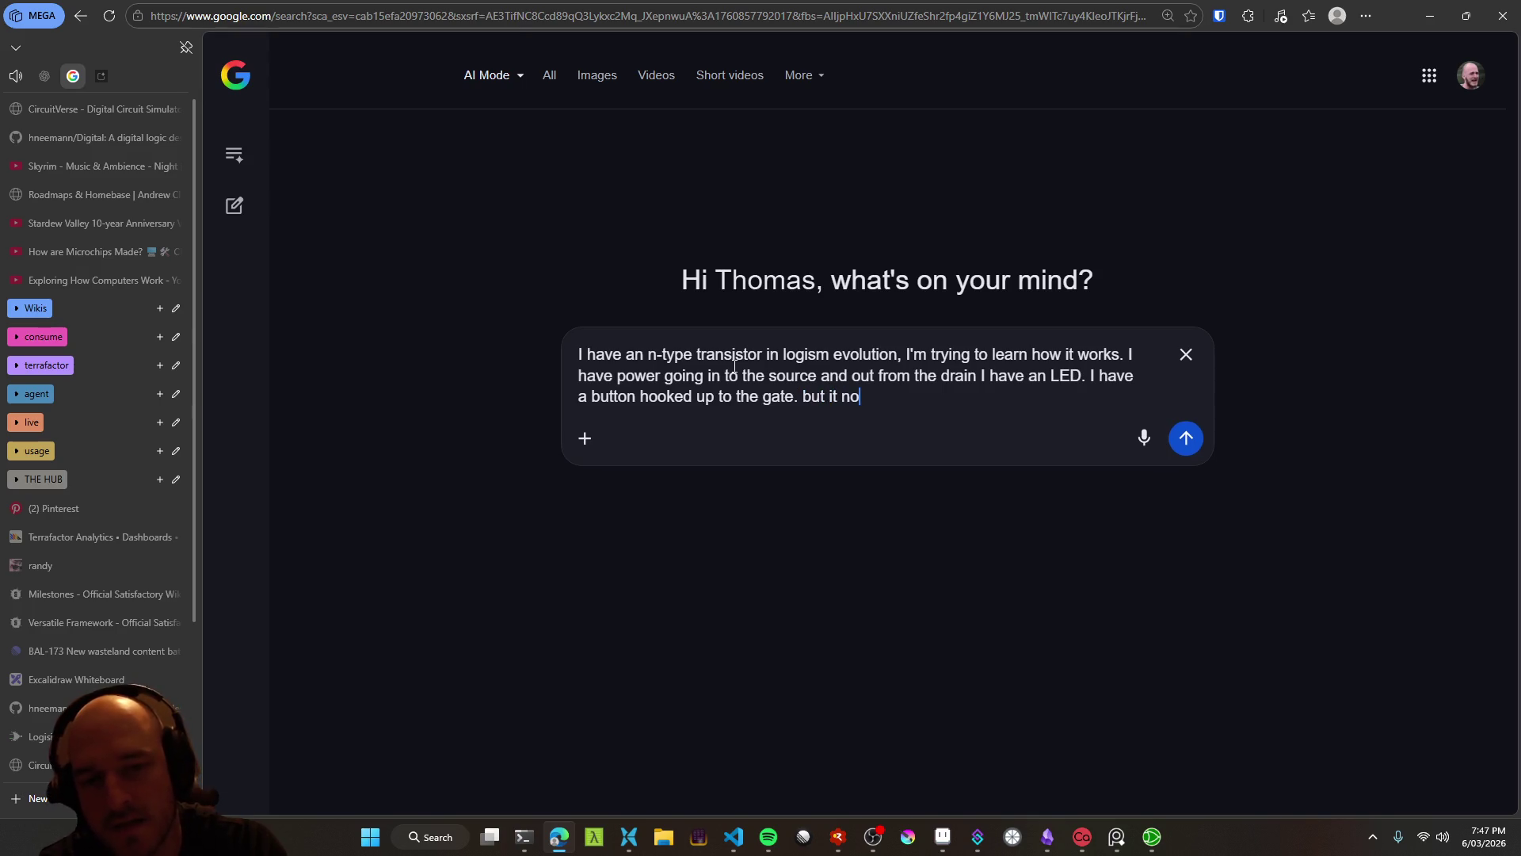
key("Return")
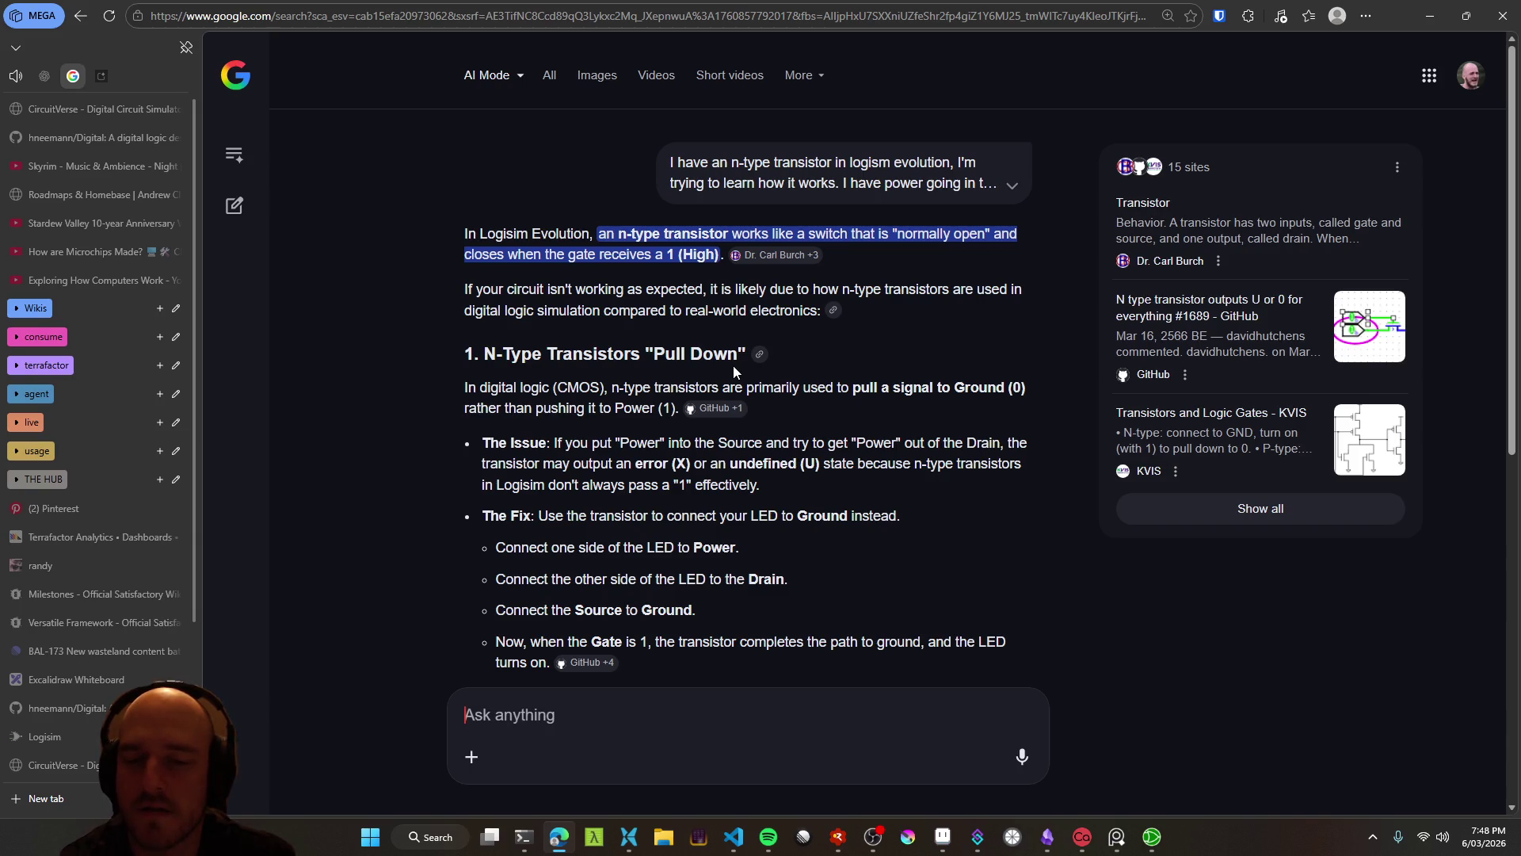
scroll(734, 365, "down", 3)
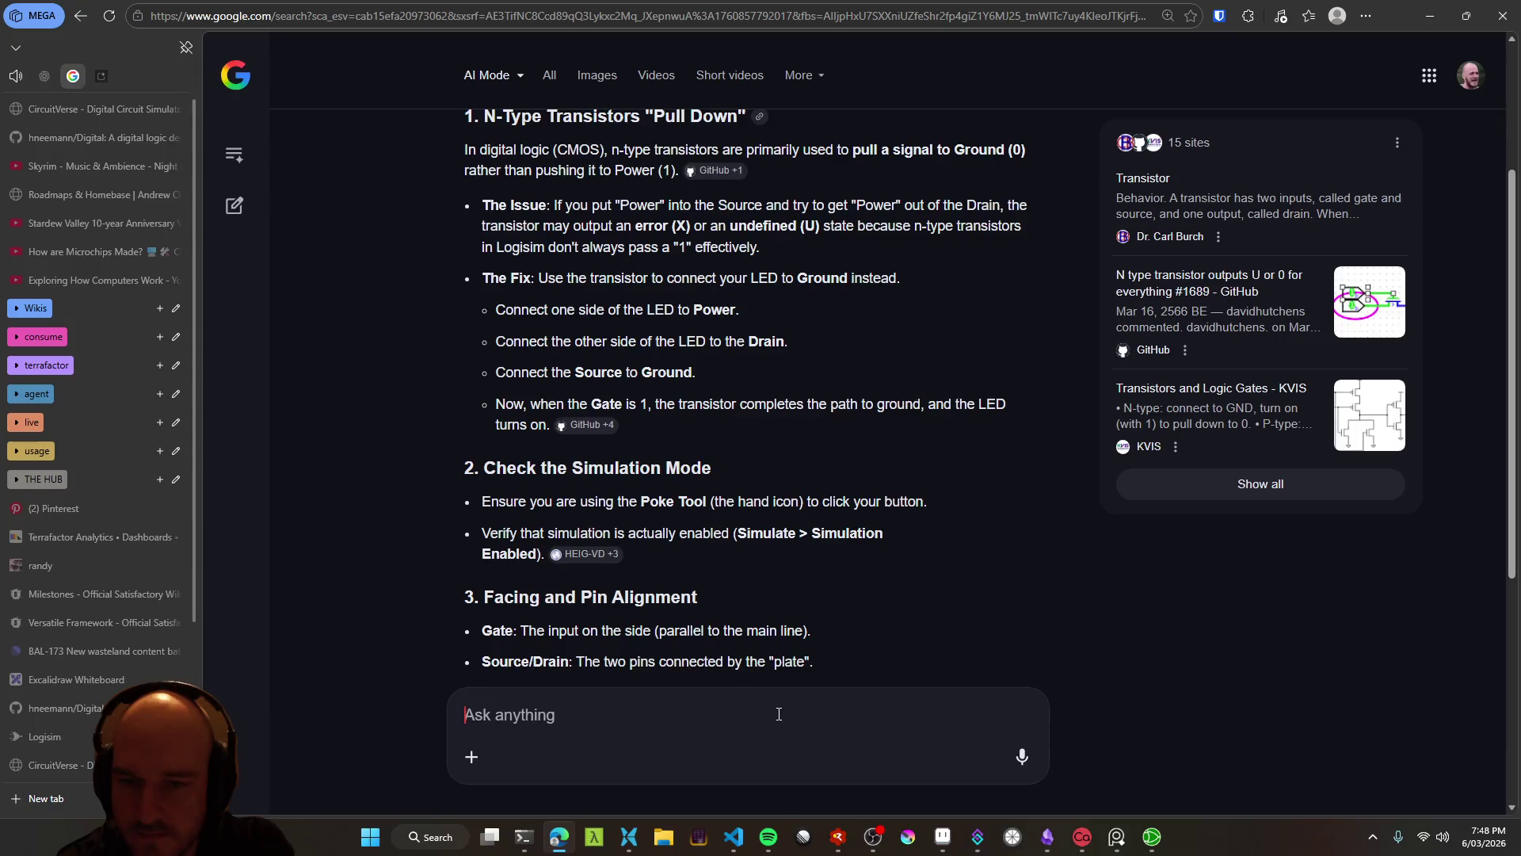
scroll(782, 712, "down", 1)
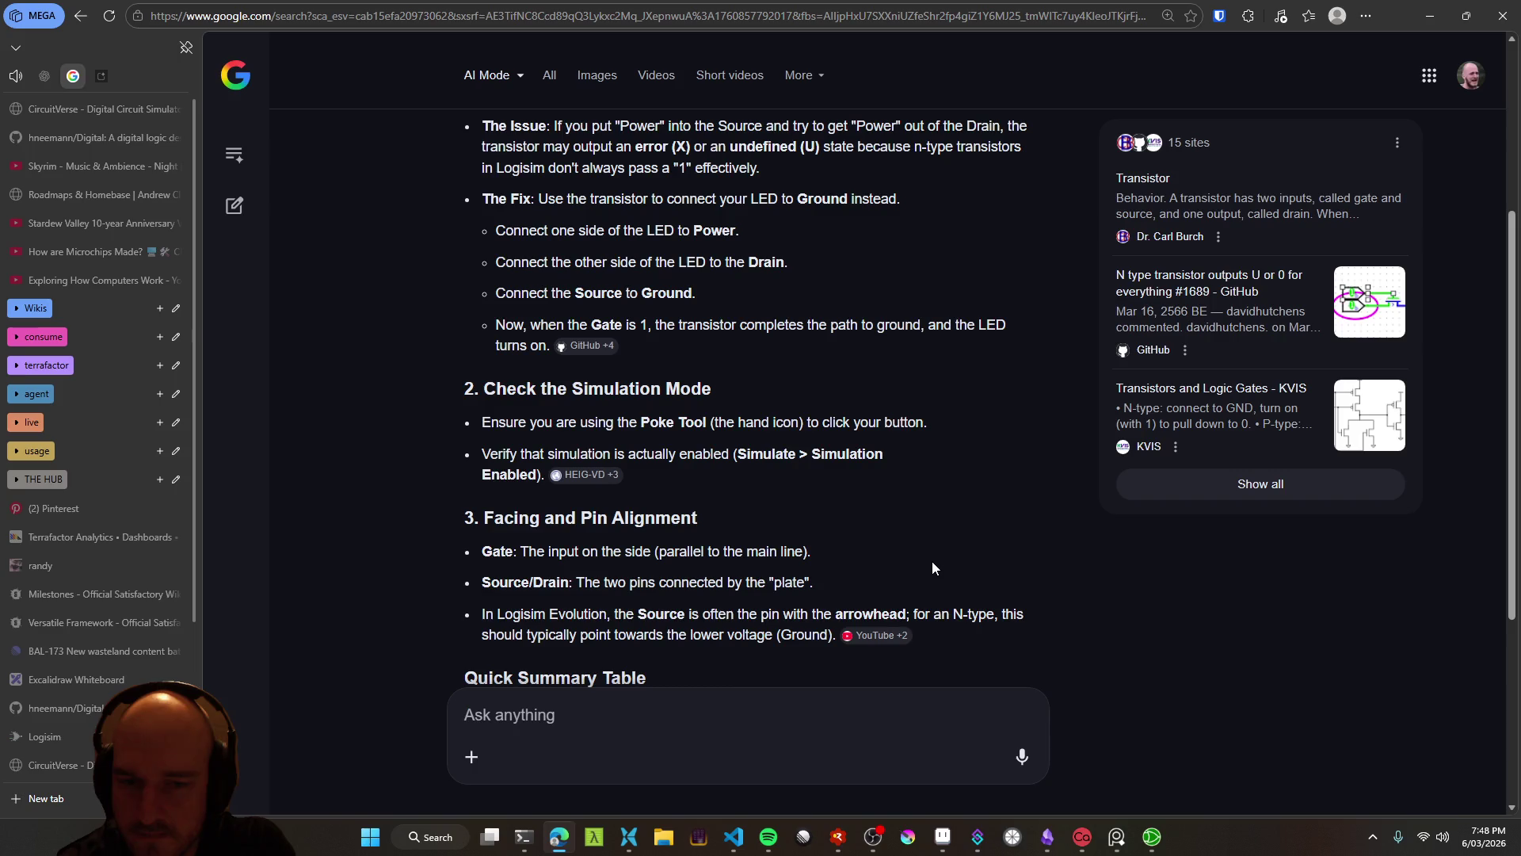
scroll(936, 562, "down", 1)
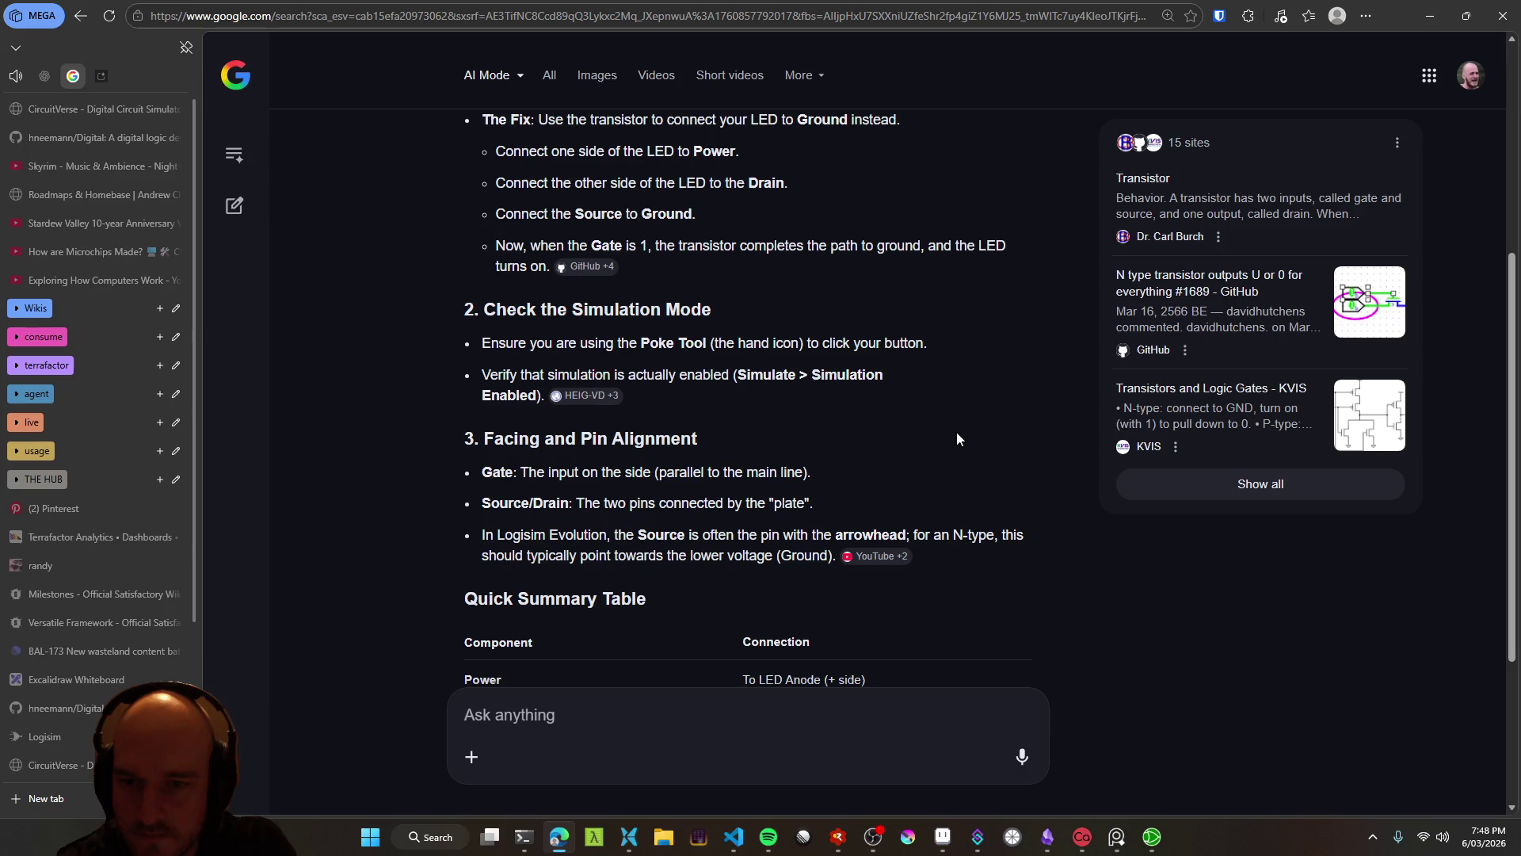
key("alt+Tab")
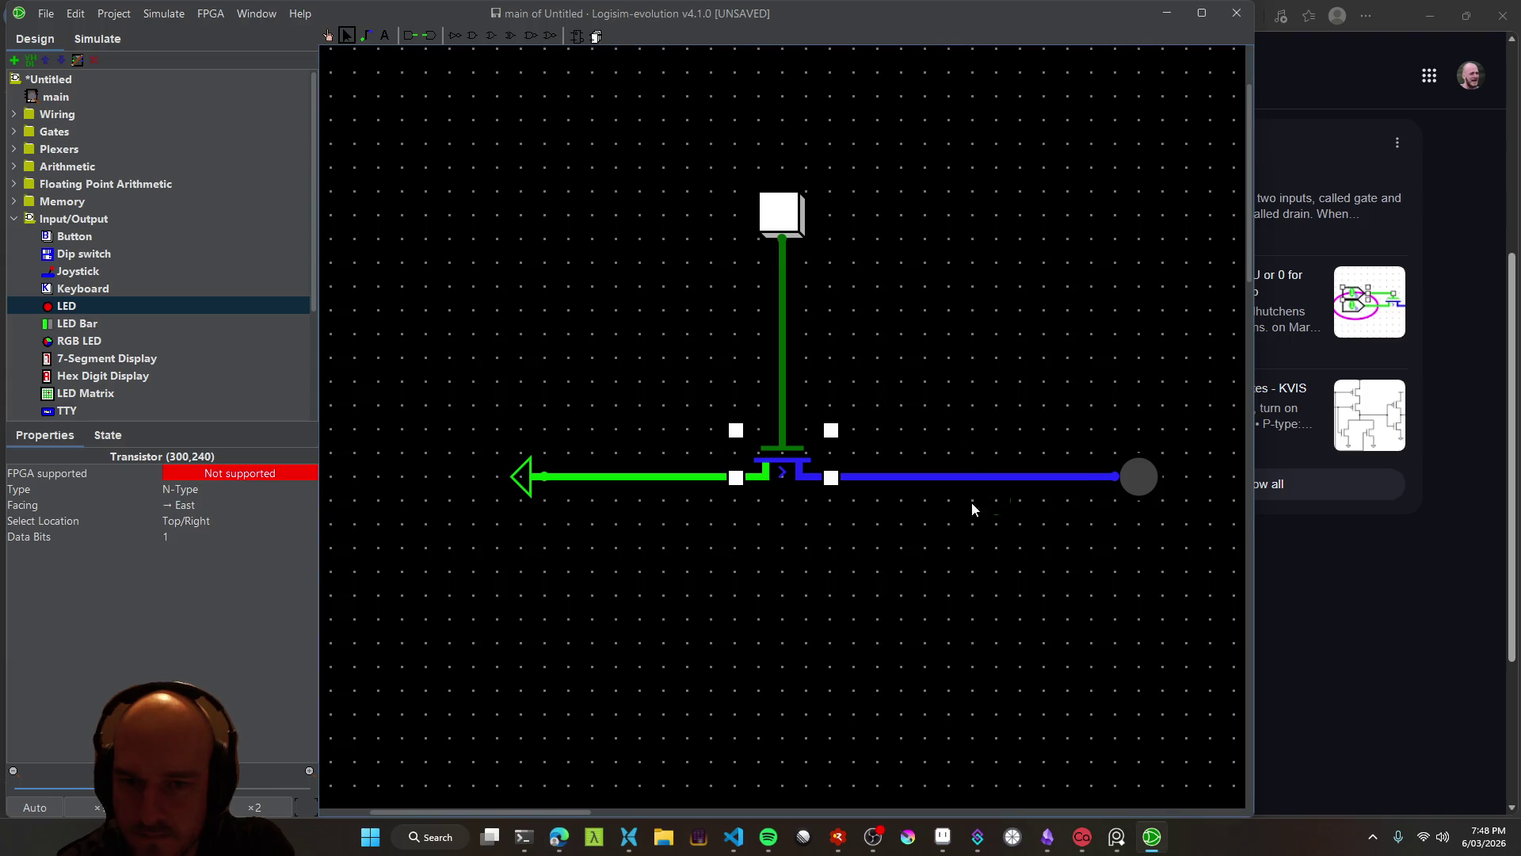
key("alt+Tab")
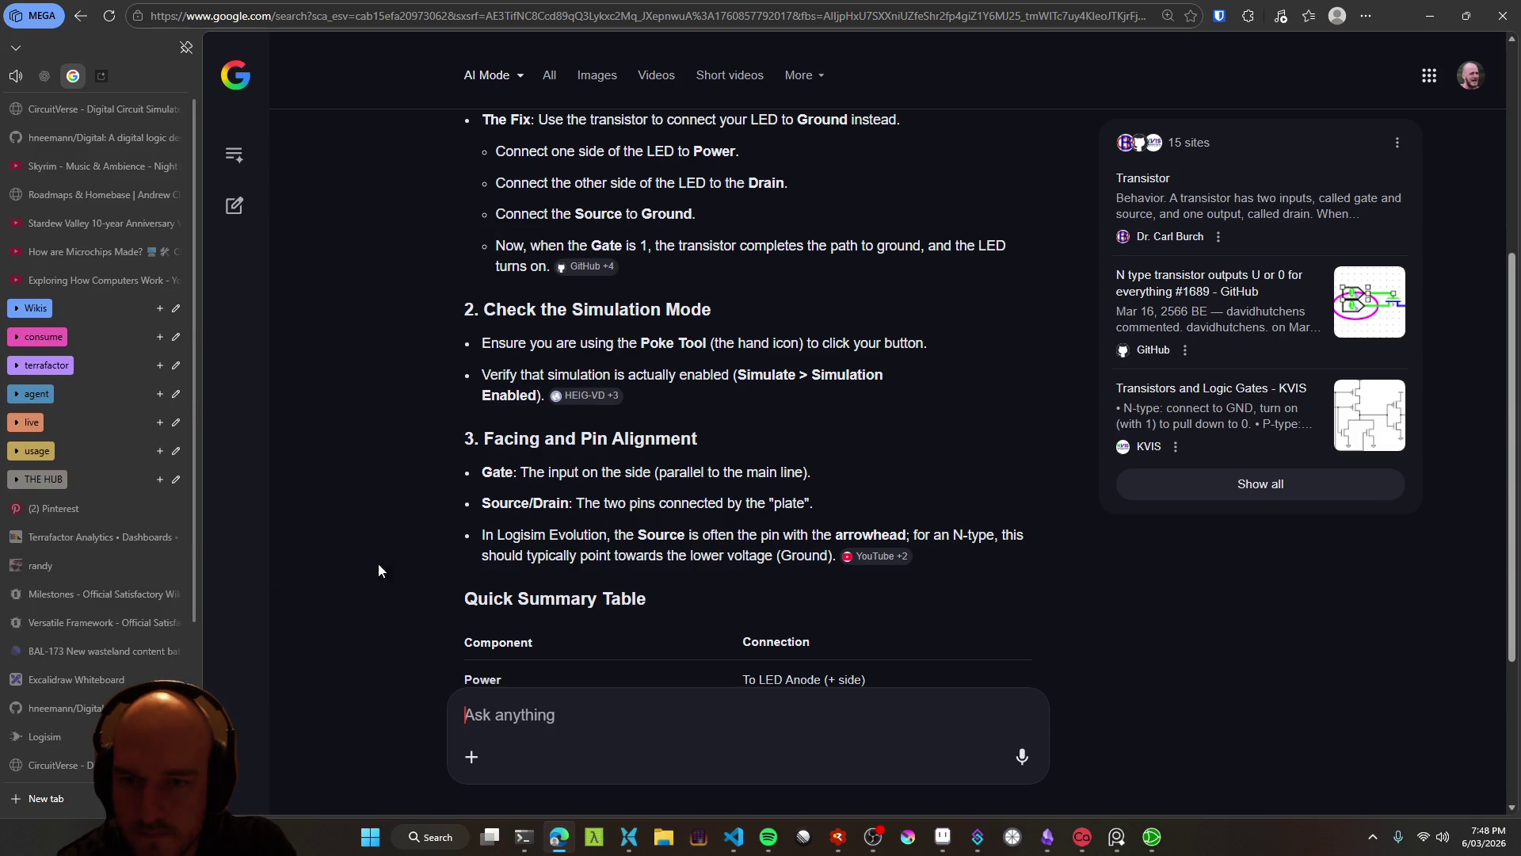
scroll(87, 629, "down", 3)
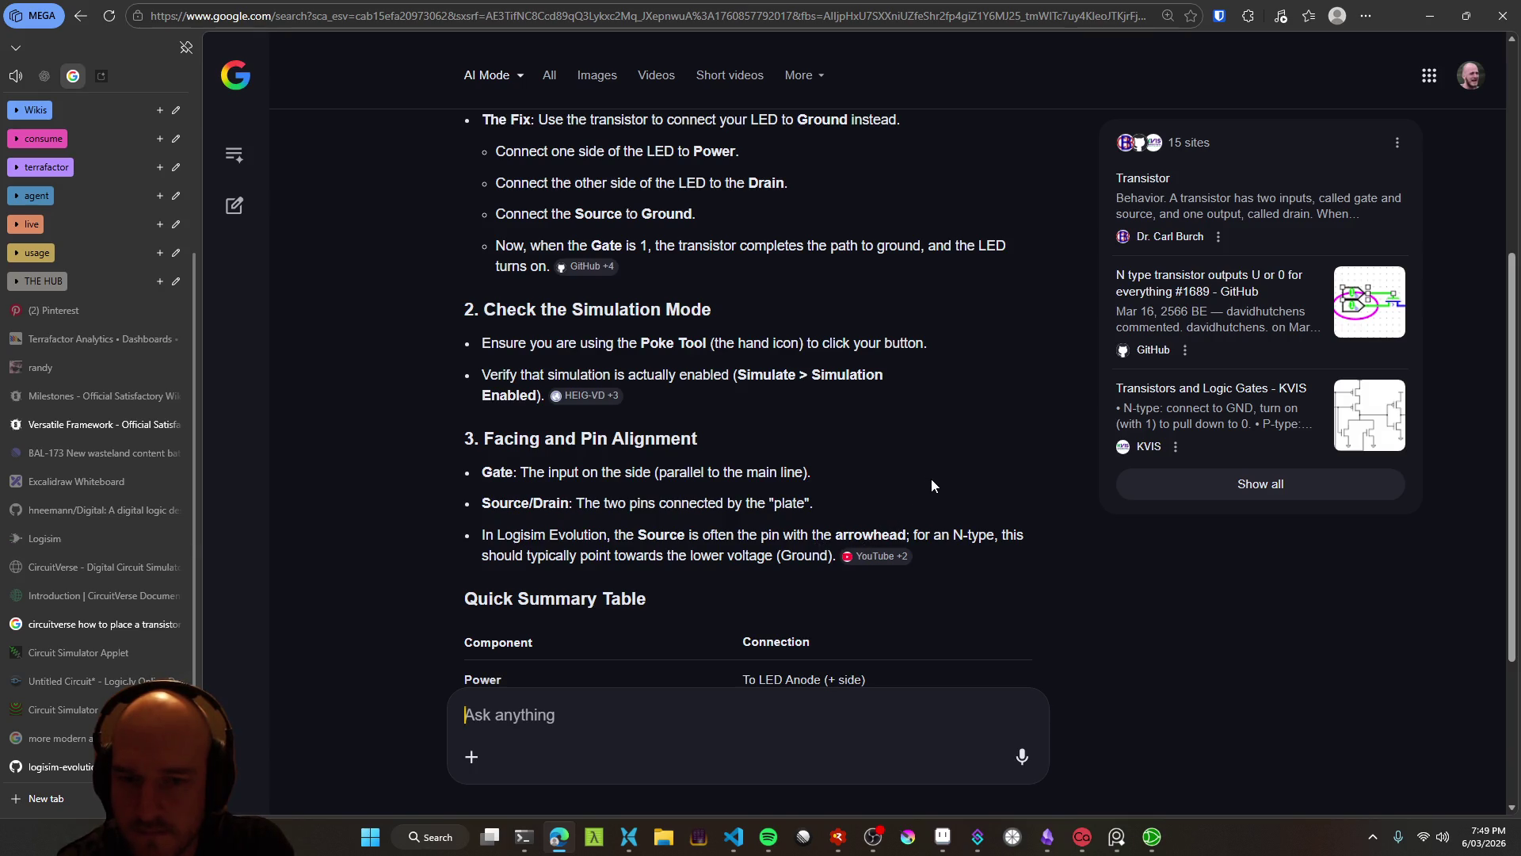
key("alt+Tab")
Try moving the LED and poking the button, then undo the loop wire and the LED move
left_click(1137, 476)
mouse_move(1137, 477)
left_mouse_down()
mouse_move(973, 572)
mouse_move(687, 476)
left_mouse_up()
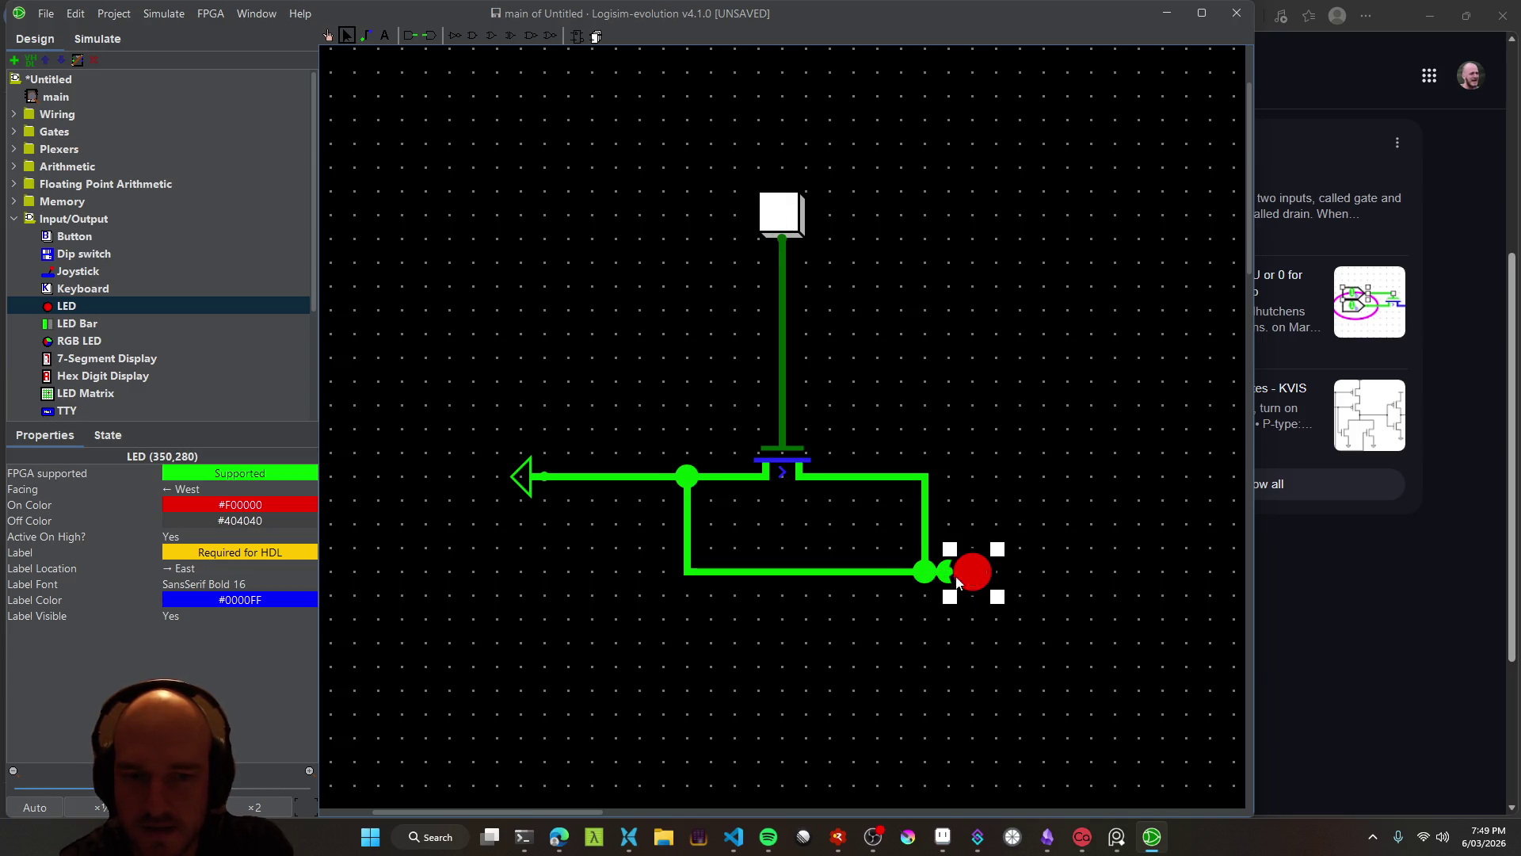
left_click(327, 35)
left_click(784, 218)
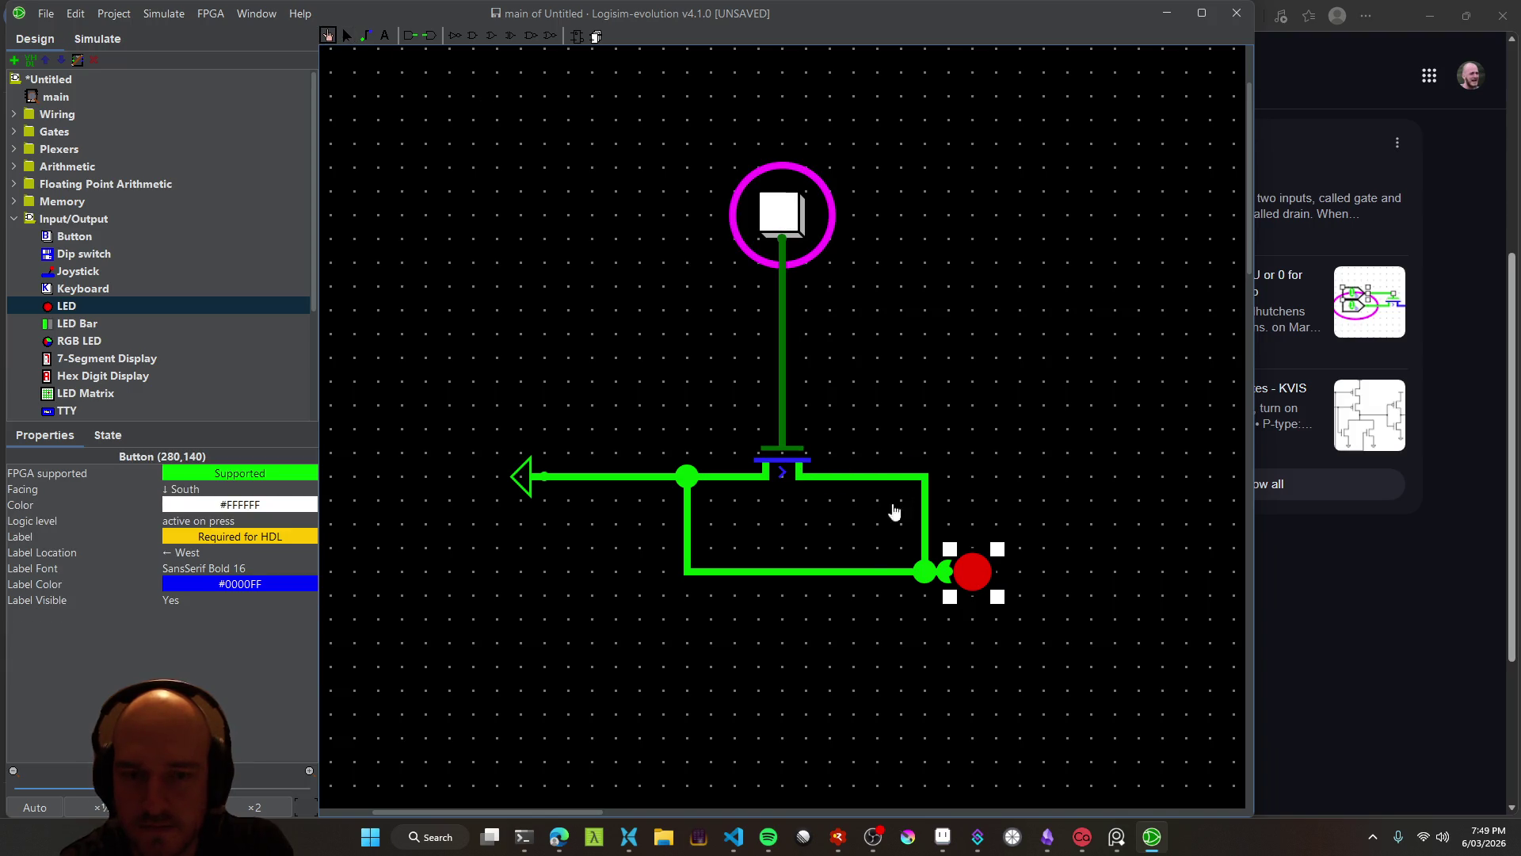
key("ctrl+z")
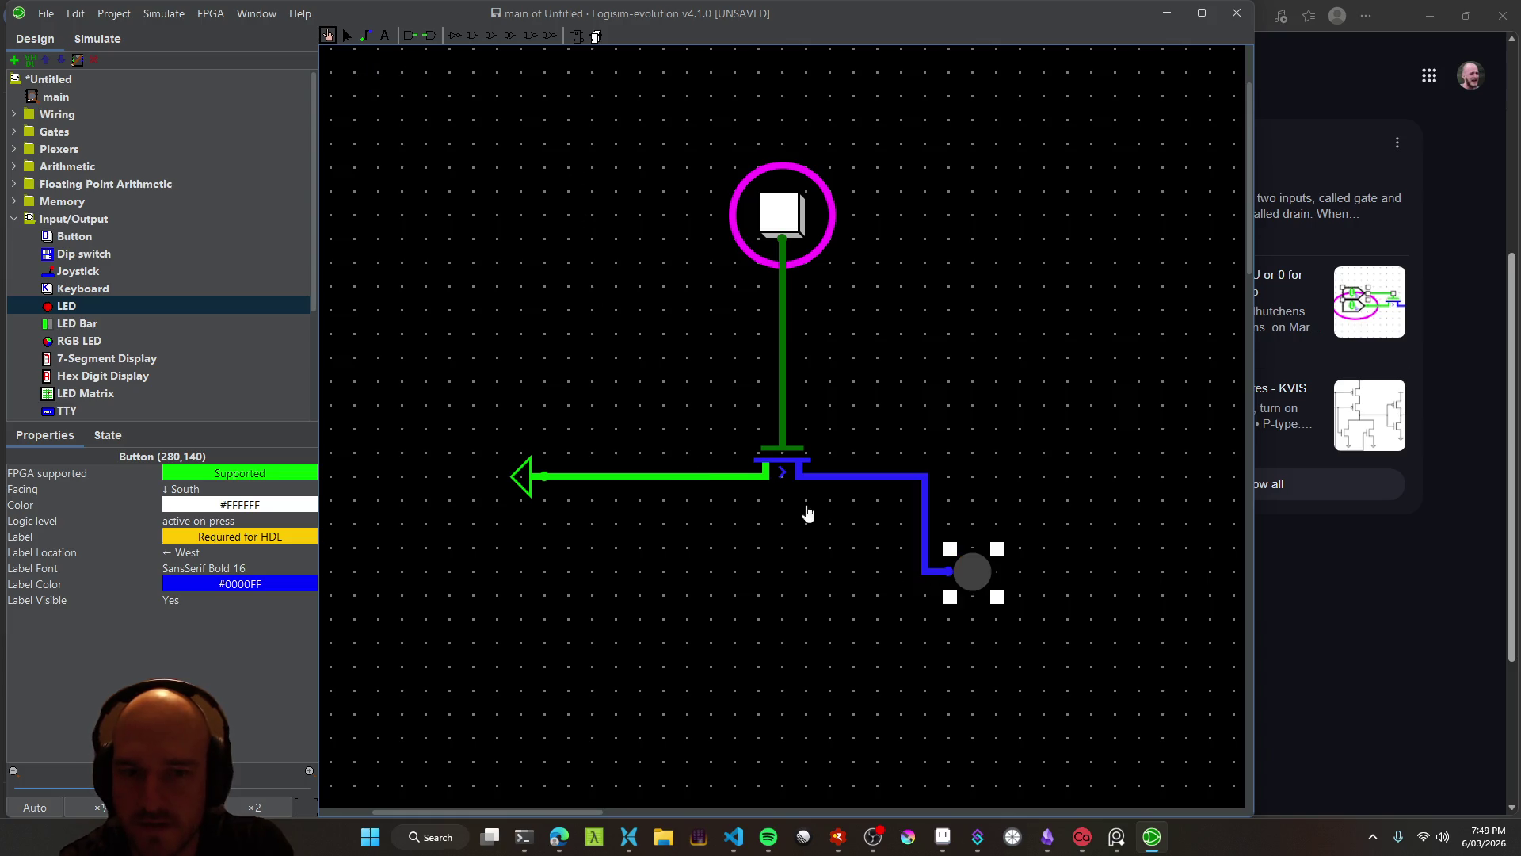
key("ctrl+z")
mouse_move(1146, 482)
left_mouse_down()
mouse_move(1065, 567)
mouse_move(1104, 442)
mouse_move(1135, 416)
mouse_move(1071, 402)
mouse_move(1114, 406)
left_mouse_up()
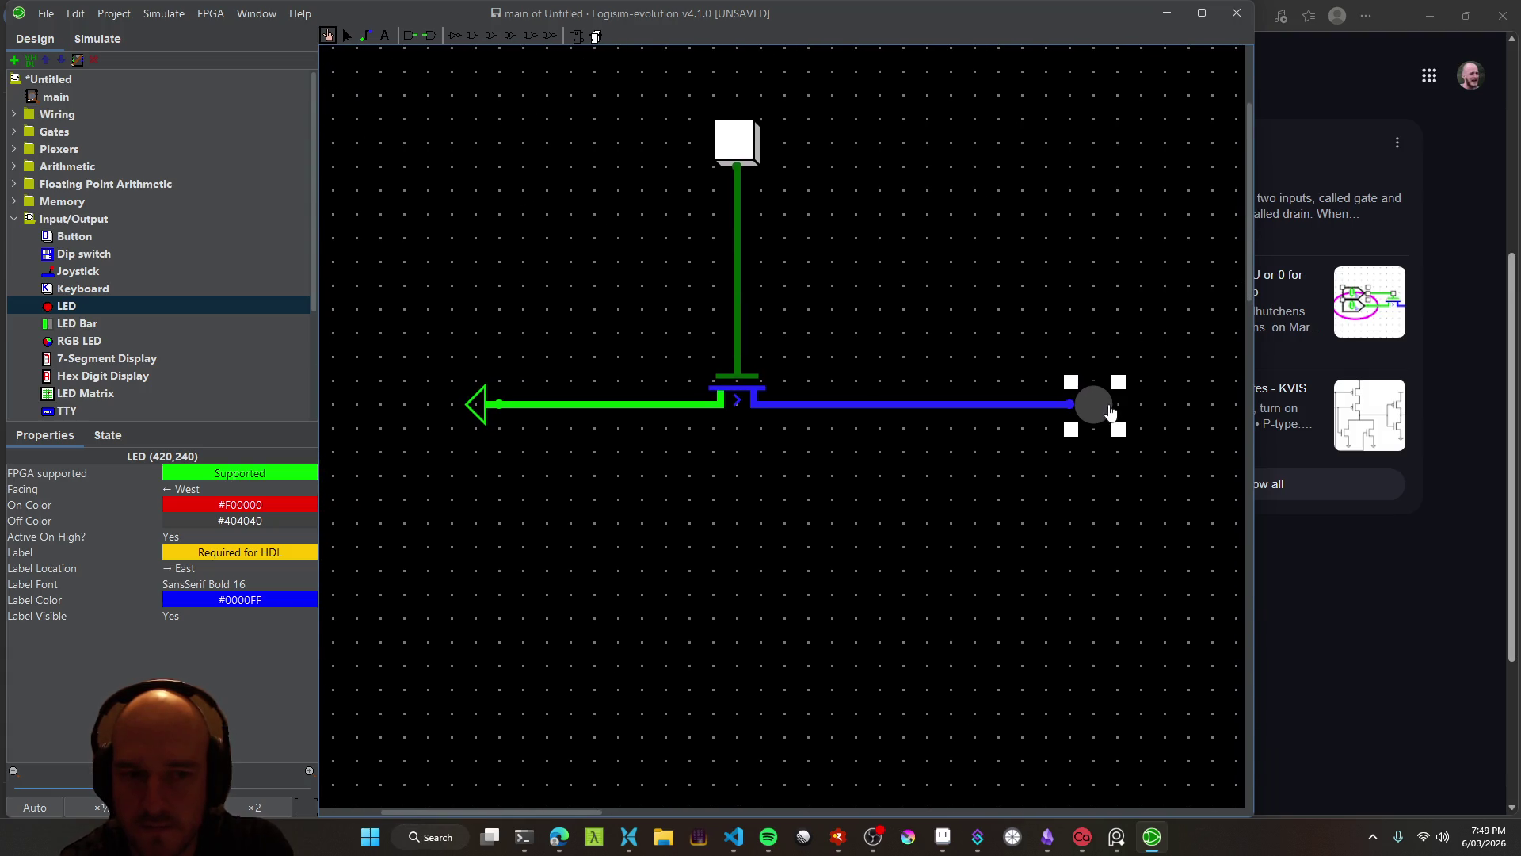
Reposition the LED beside the transistor and wire its free pin to the junction left of the transistor
left_click(350, 37)
mouse_move(1118, 408)
left_mouse_down()
mouse_move(999, 408)
mouse_move(983, 450)
left_mouse_up()
left_click(1004, 447)
left_click(992, 426)
double_click(971, 475)
left_click(734, 448)
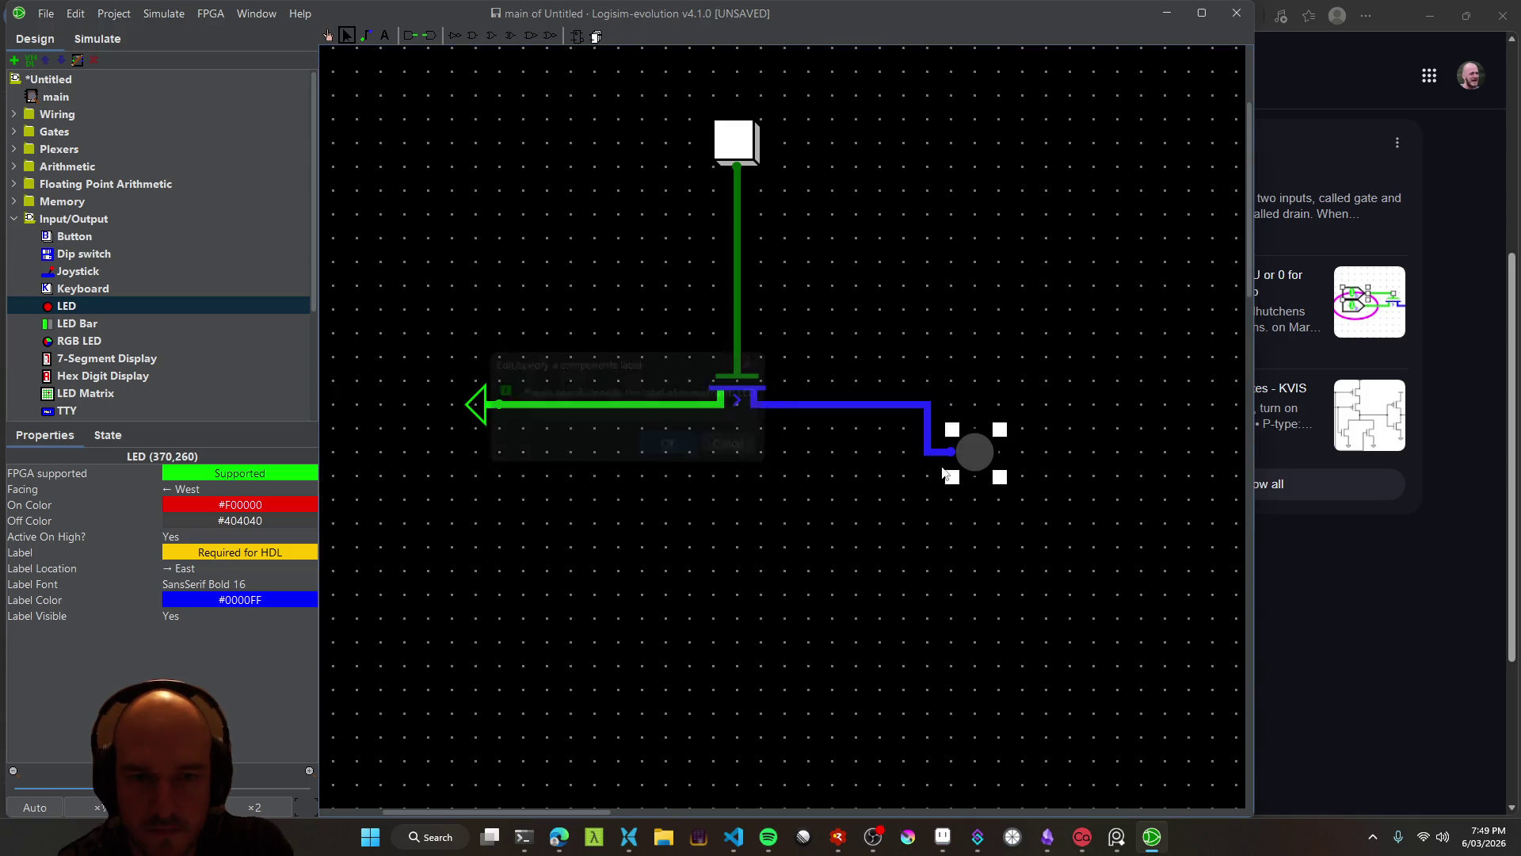
left_click(365, 35)
mouse_move(977, 478)
left_mouse_down()
mouse_move(961, 564)
mouse_move(904, 548)
mouse_move(950, 572)
mouse_move(615, 503)
mouse_move(618, 404)
left_mouse_up()
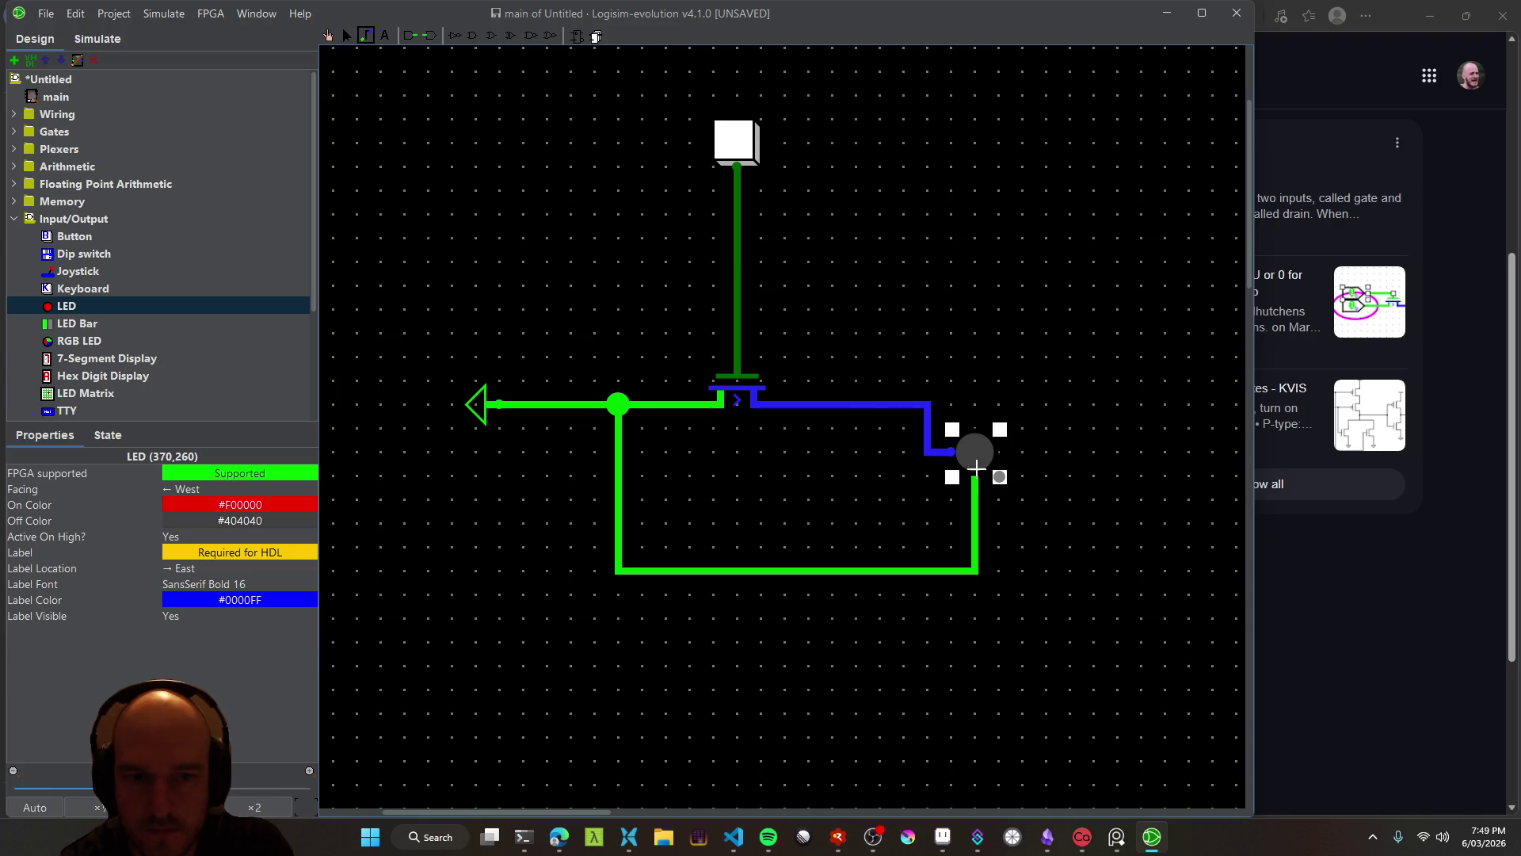
left_click(329, 35)
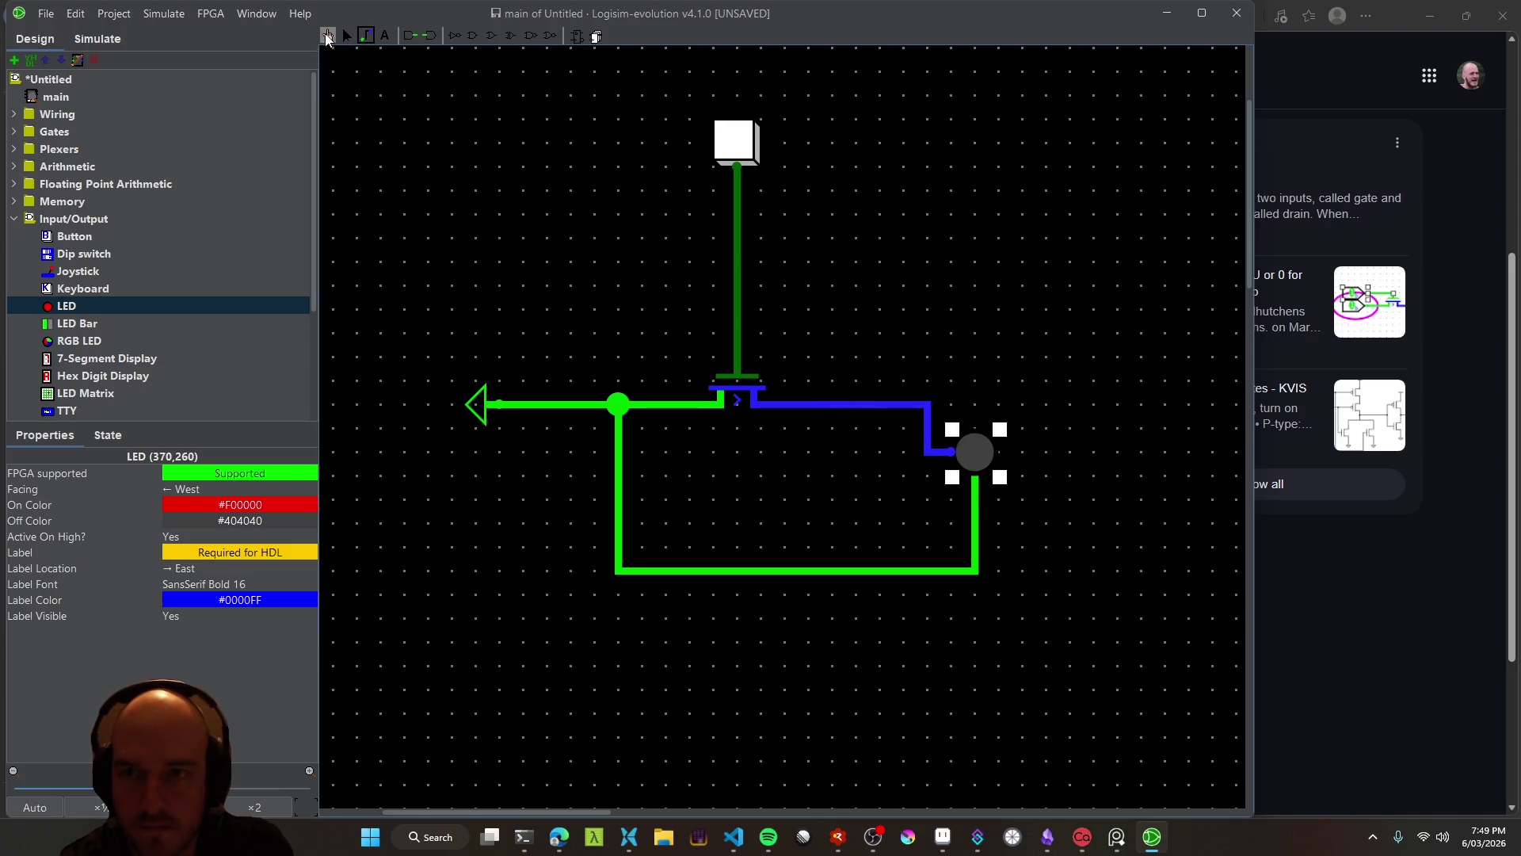
Poke the button to test the LED, then undo the loop wire and the LED's last nudge
left_click(738, 146)
left_click(738, 147)
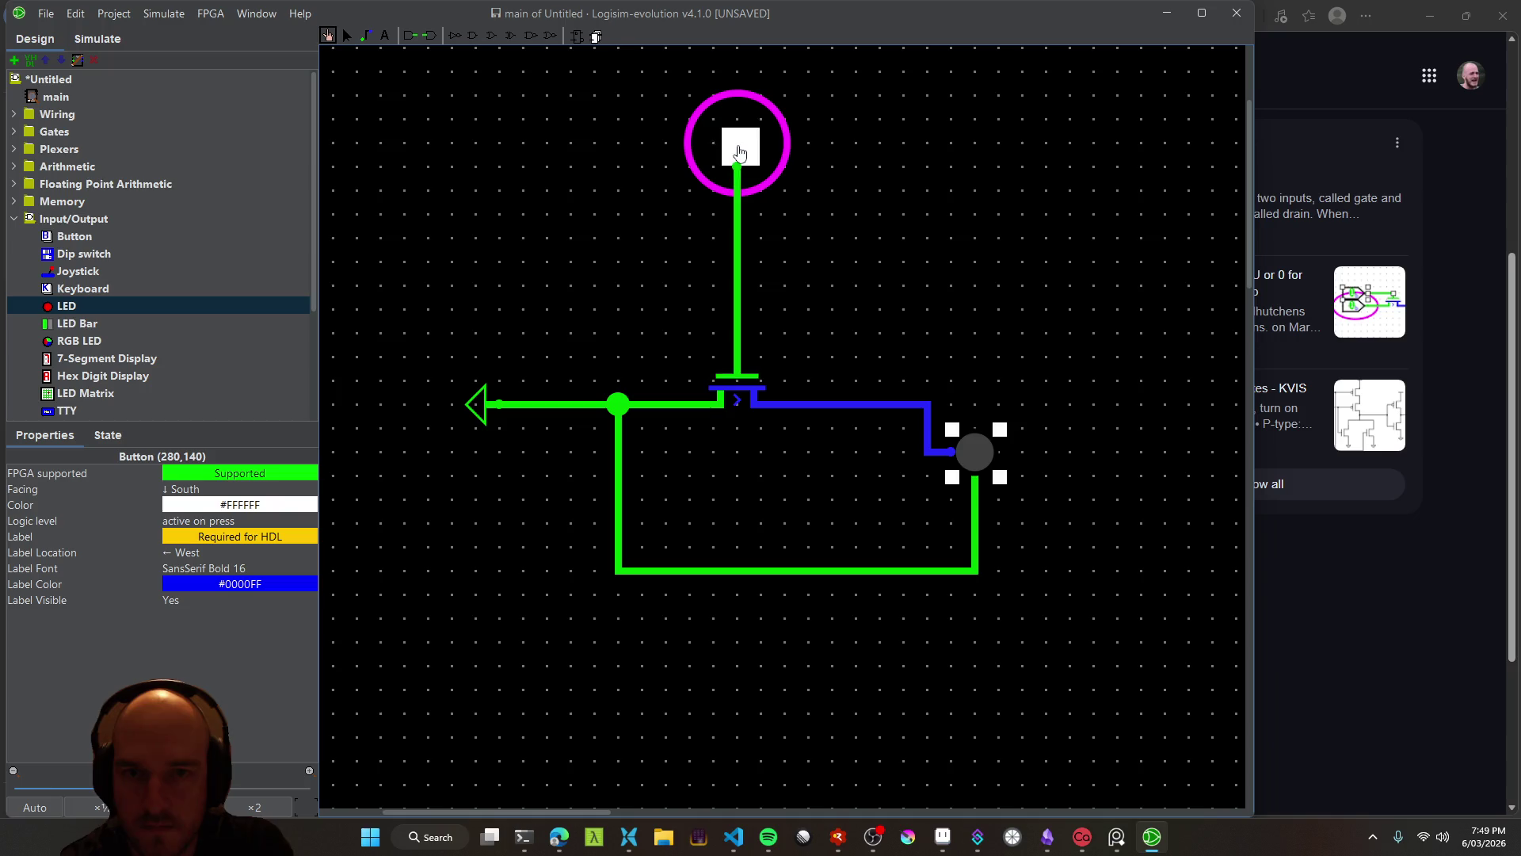
left_click(738, 147)
key("ctrl+z")
key("ctrl+z")
key("ctrl+z")
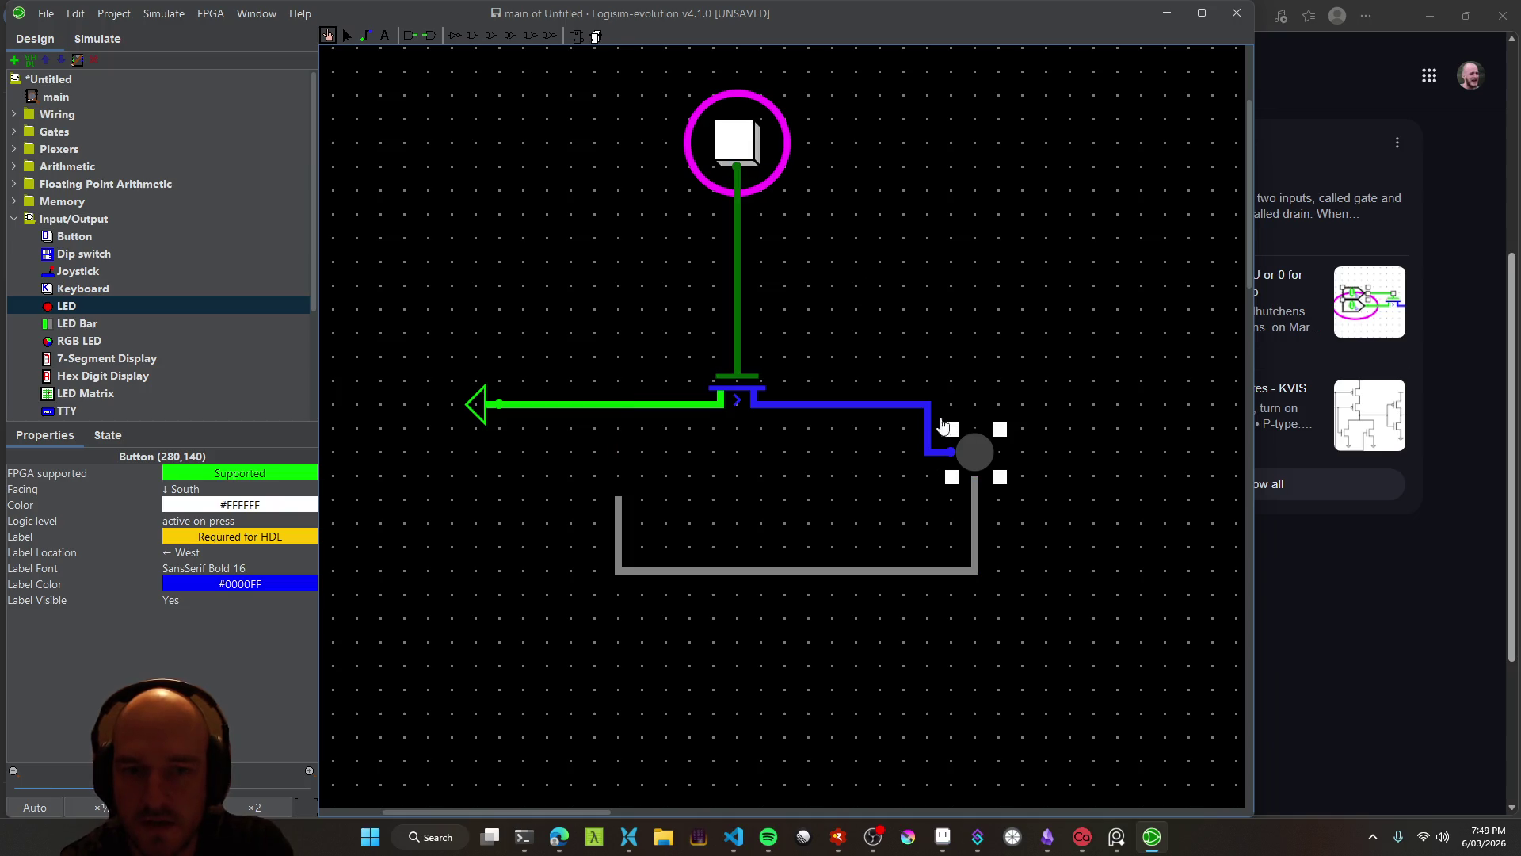
key("ctrl+z")
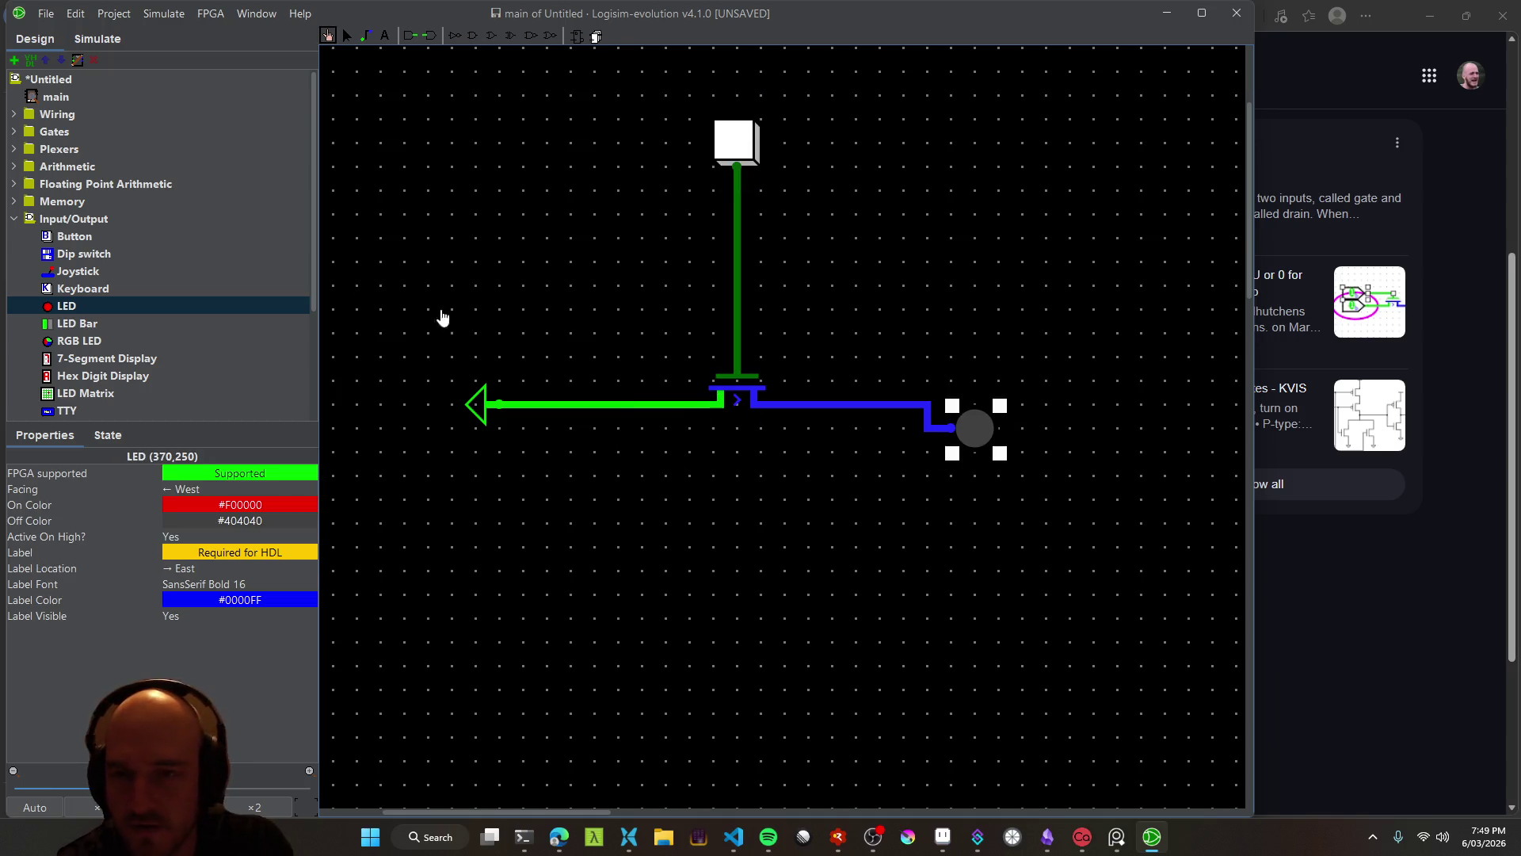
Try the transistor facing South, reposition it on the wire, then minimize Logisim
left_click(346, 36)
left_click(734, 404)
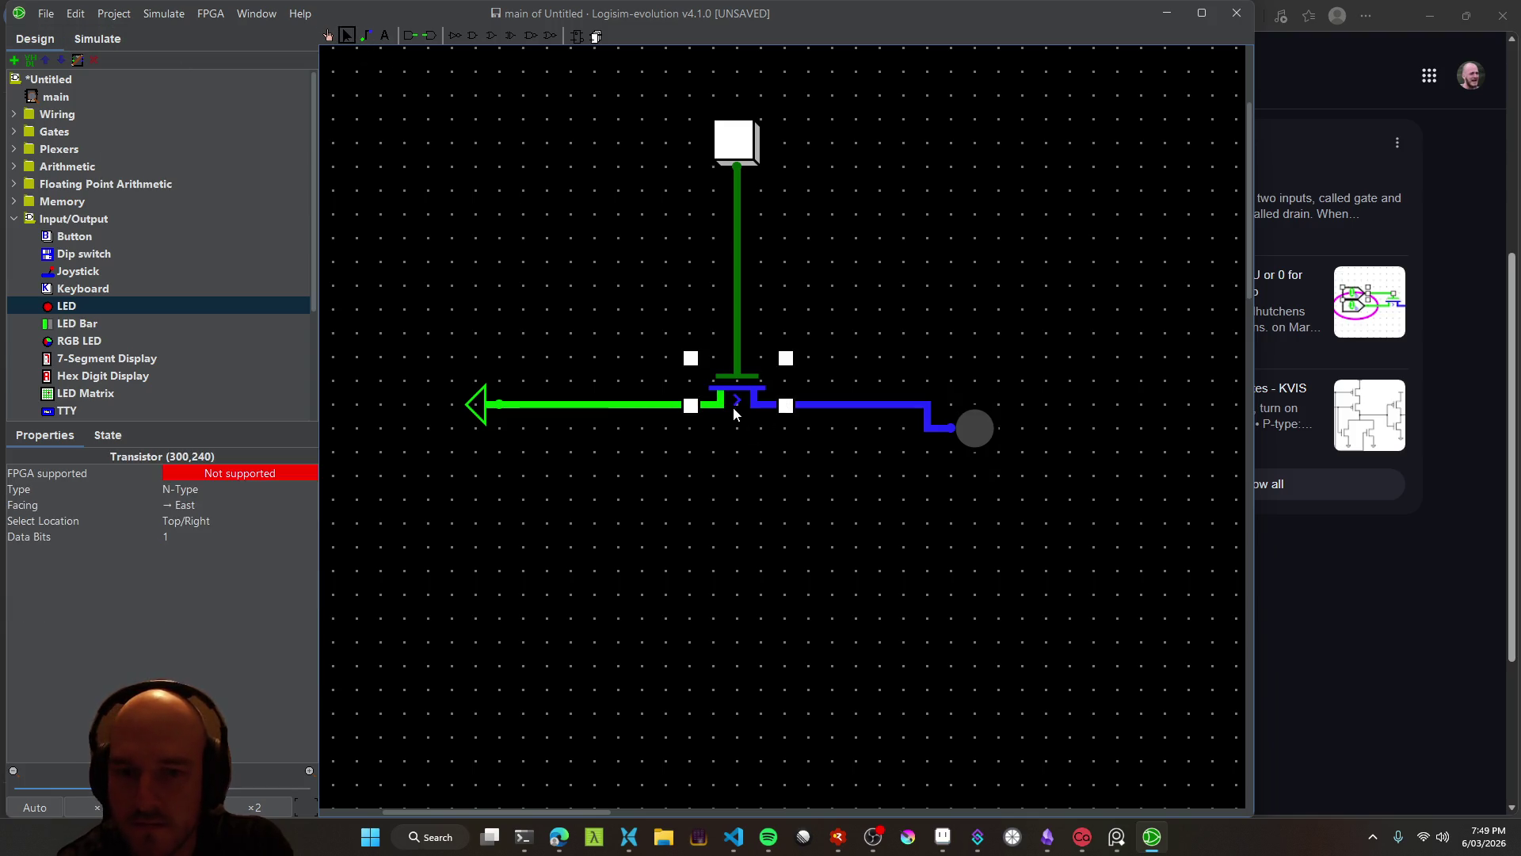
scroll(726, 443, "up", 2)
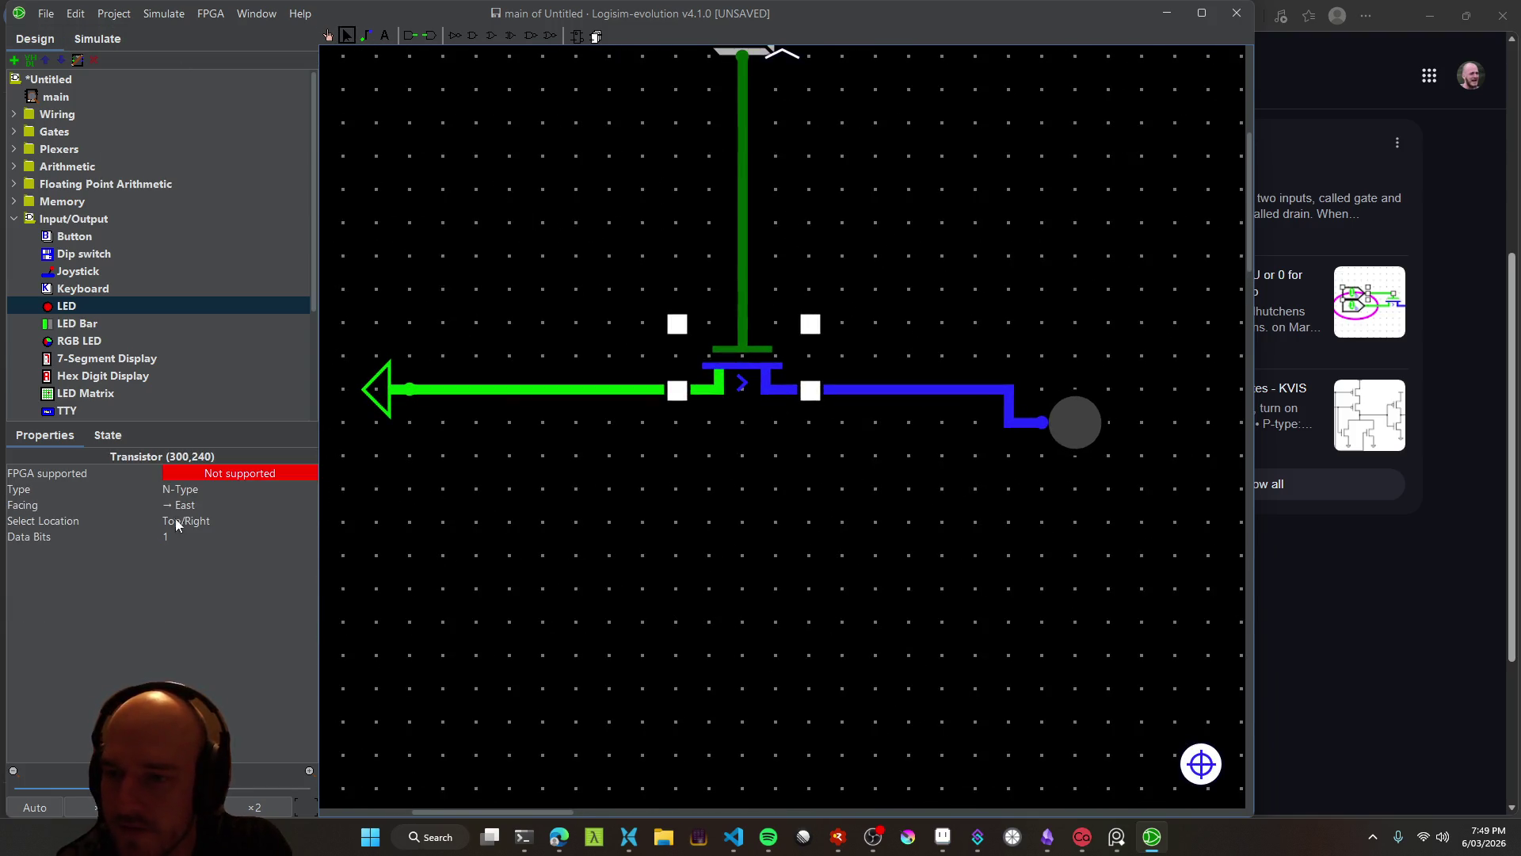
left_click(197, 506)
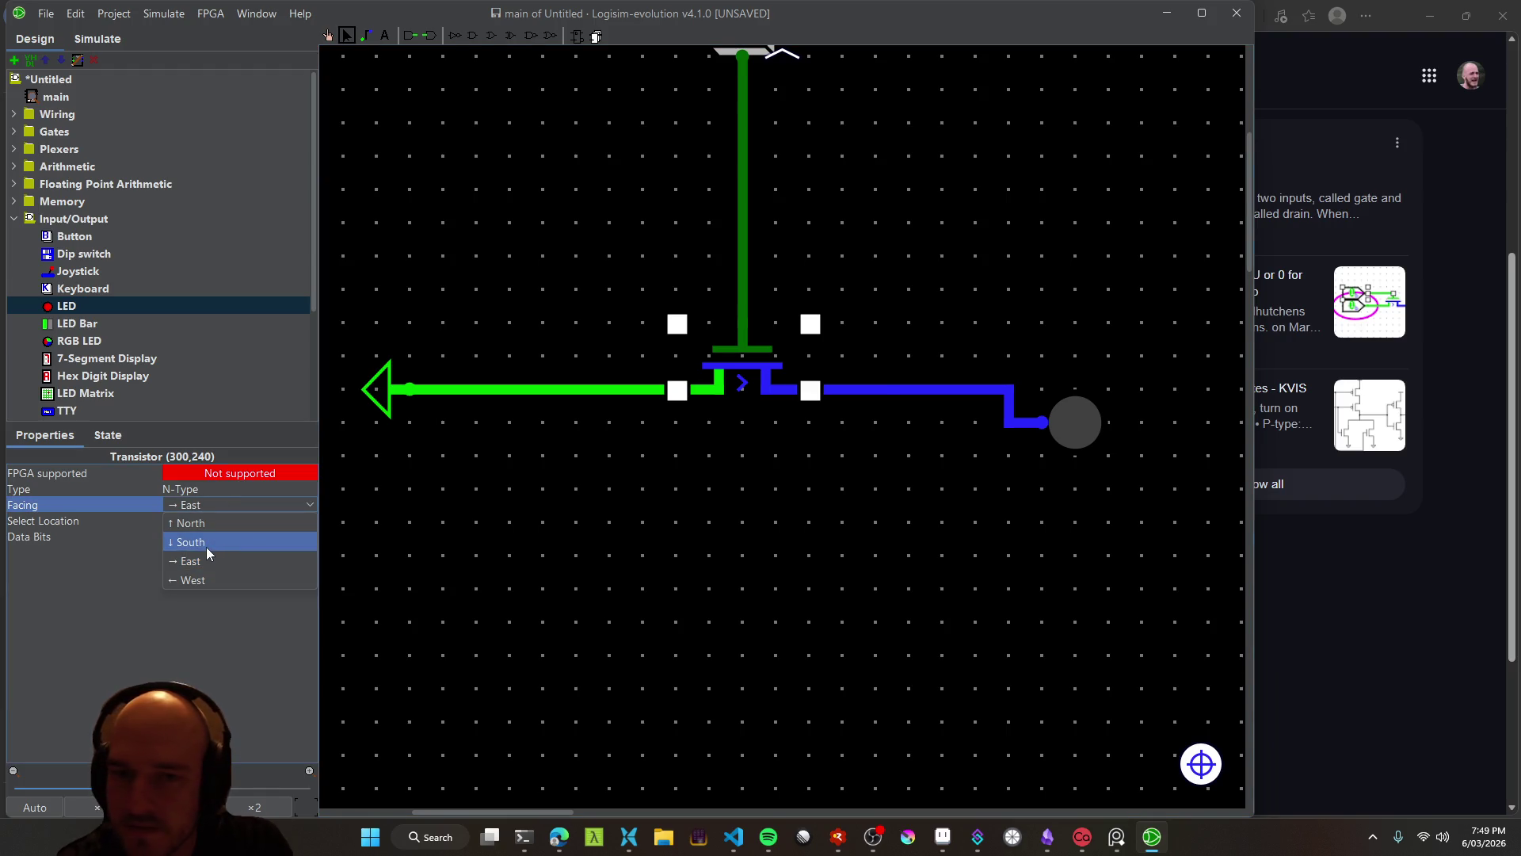
left_click(190, 542)
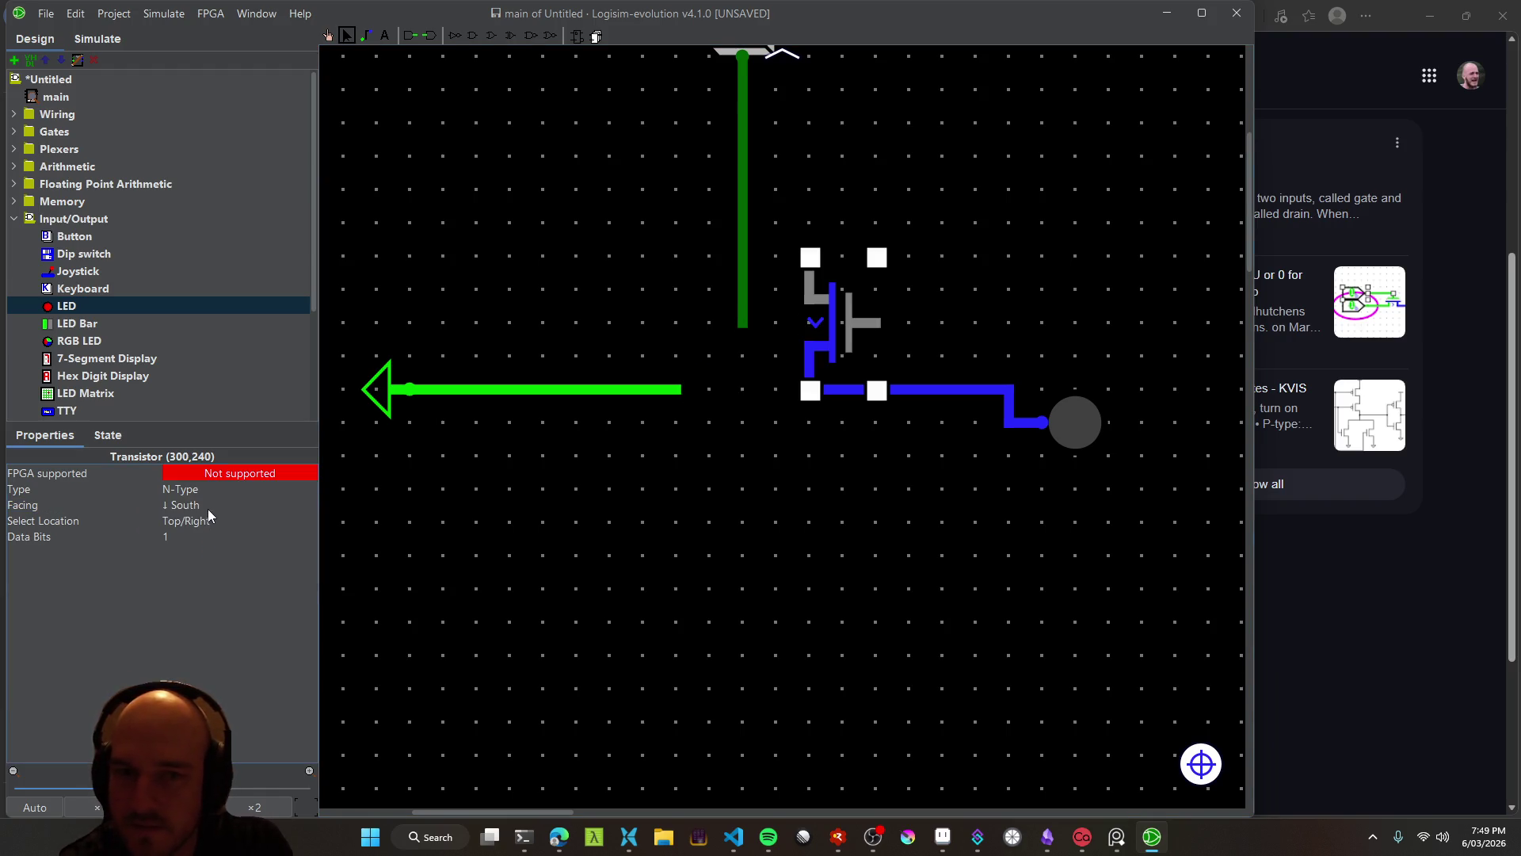
left_click(810, 469)
left_click_drag(840, 325, 742, 365)
left_click(872, 520)
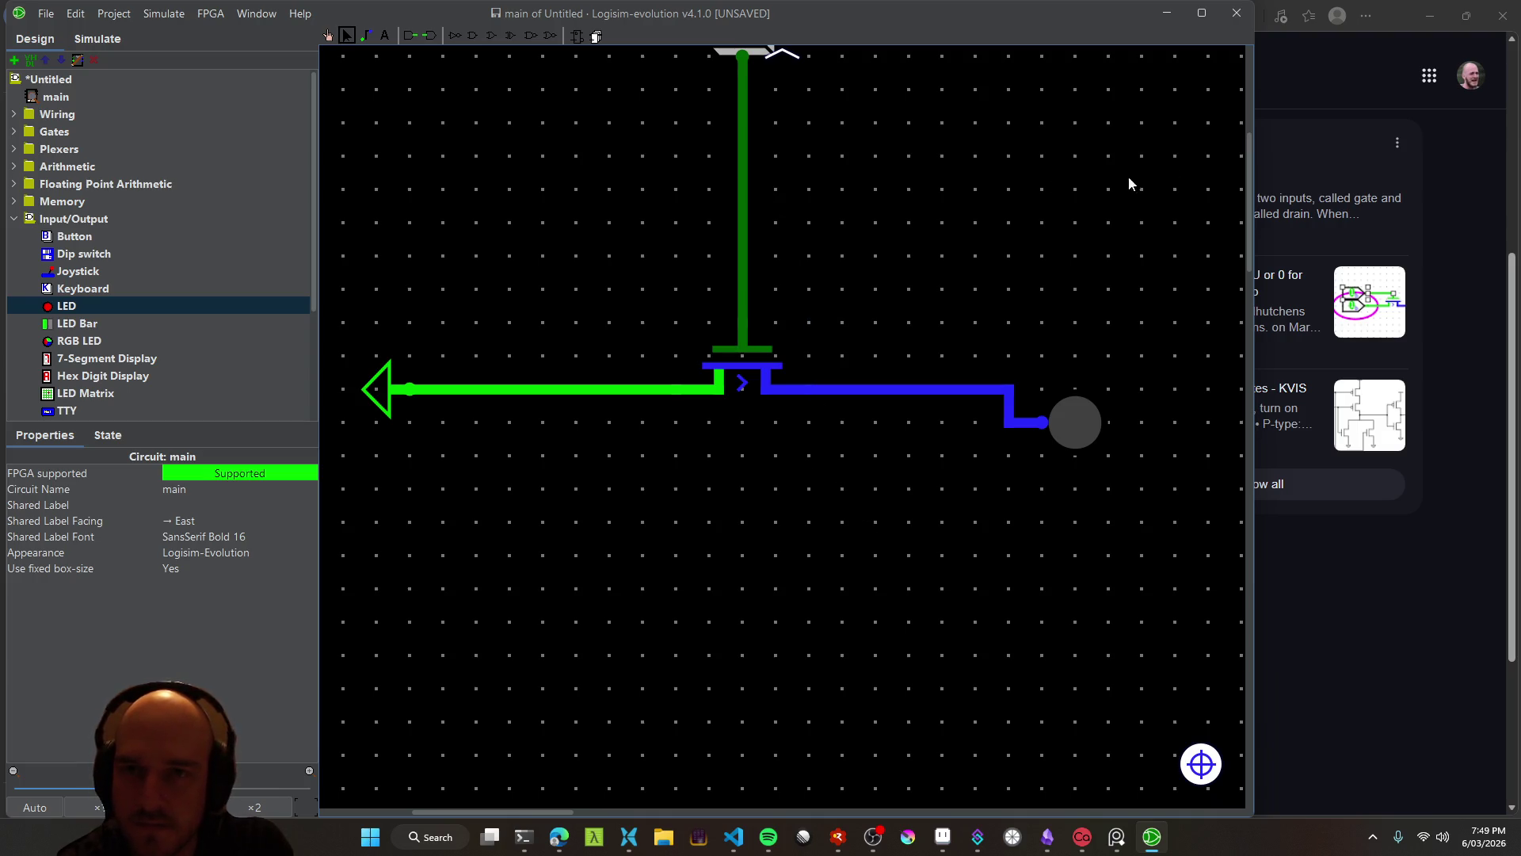
left_click(1169, 16)
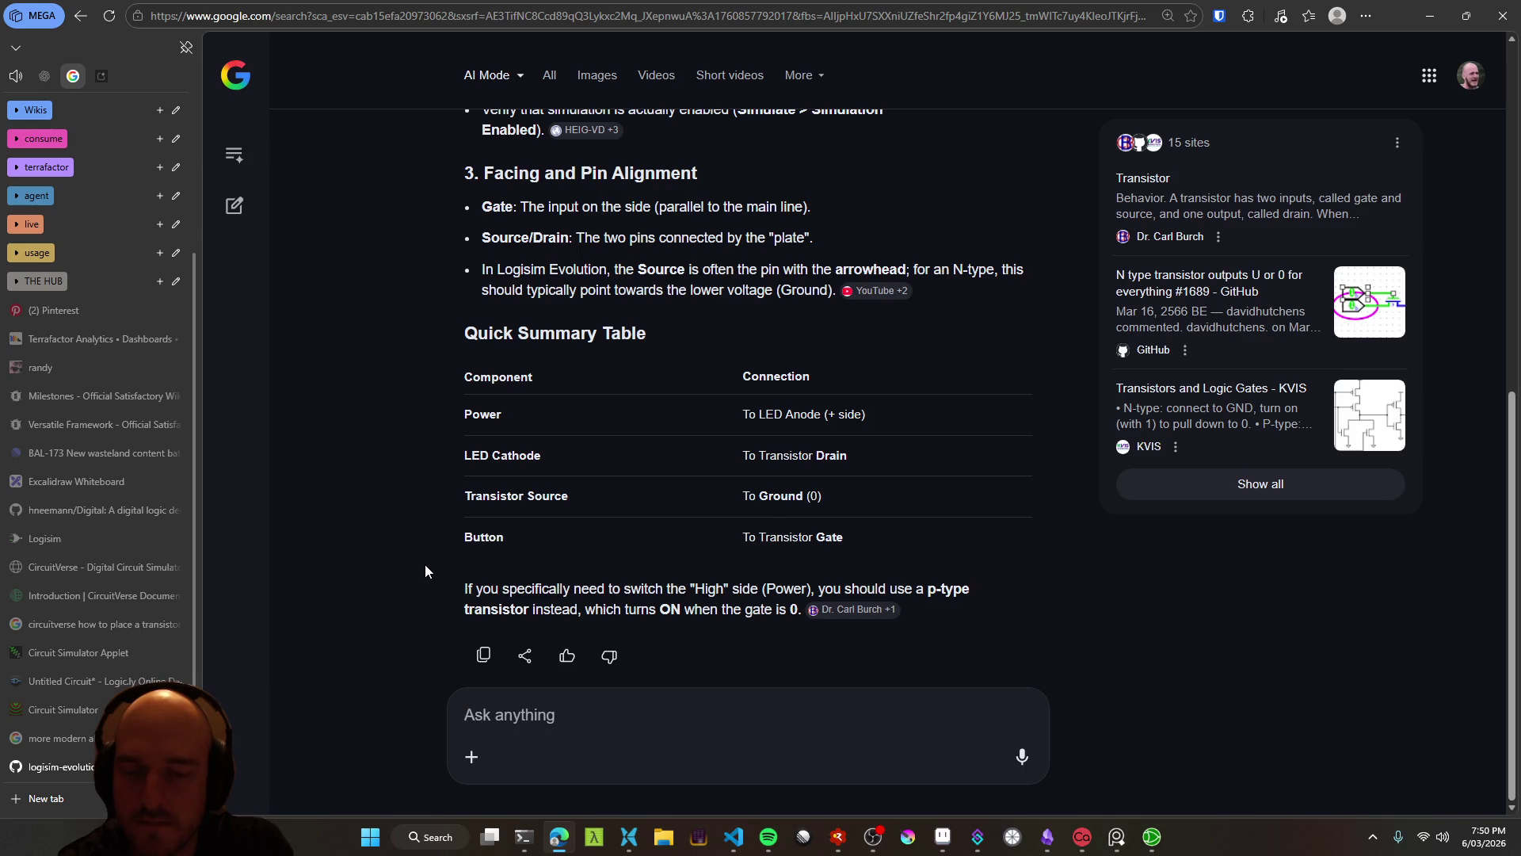
Submit the button-and-LED follow-up question, read the pull-down wiring answer, and return to Logisim
scroll(425, 564, "up", 7)
type("I'm just trying to make it so that when I press a button the LED turns on")
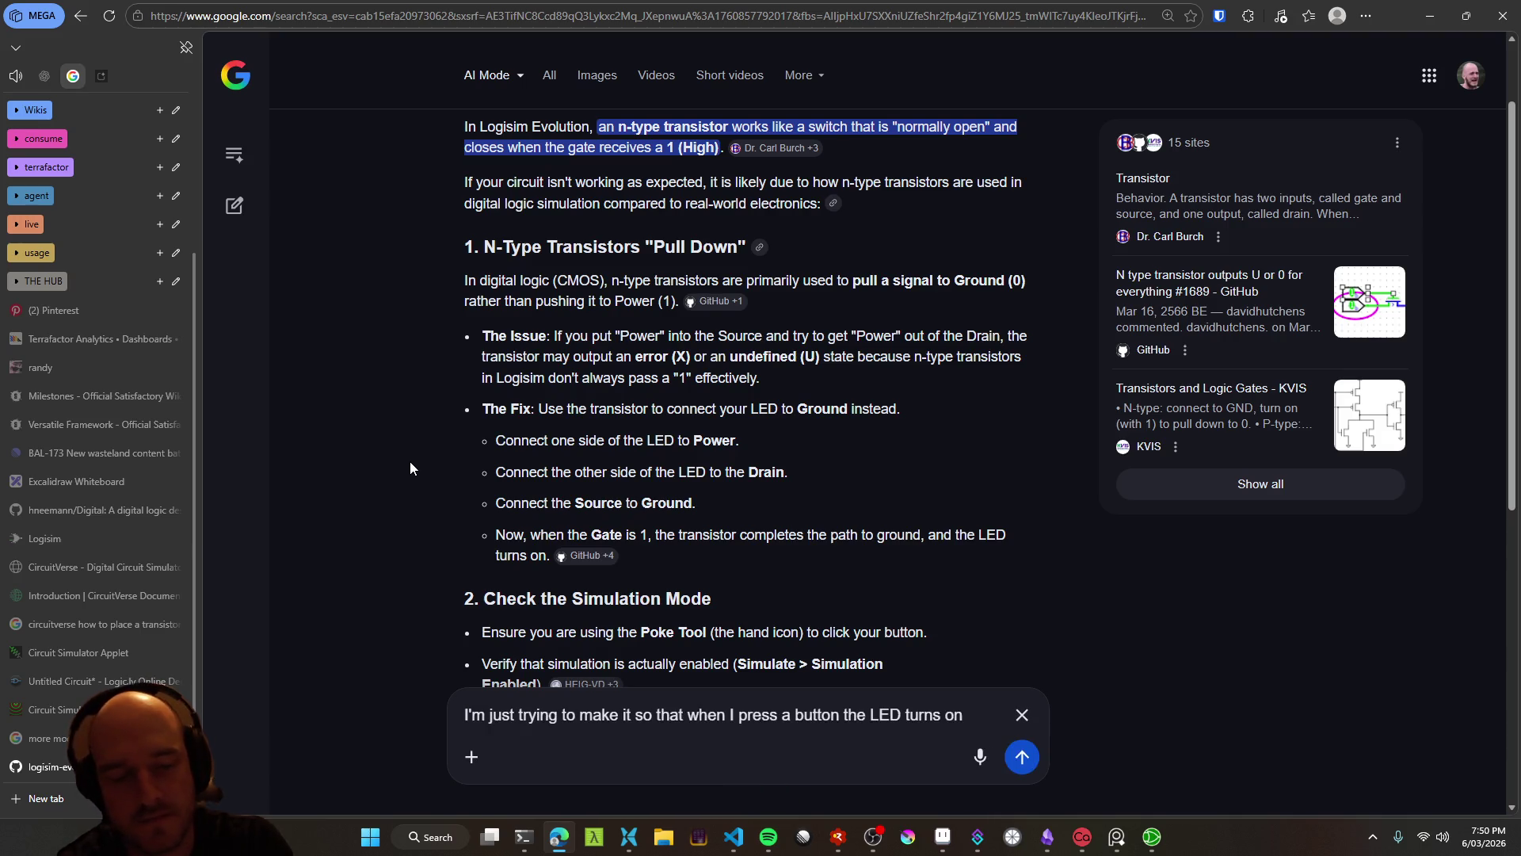
key("Return")
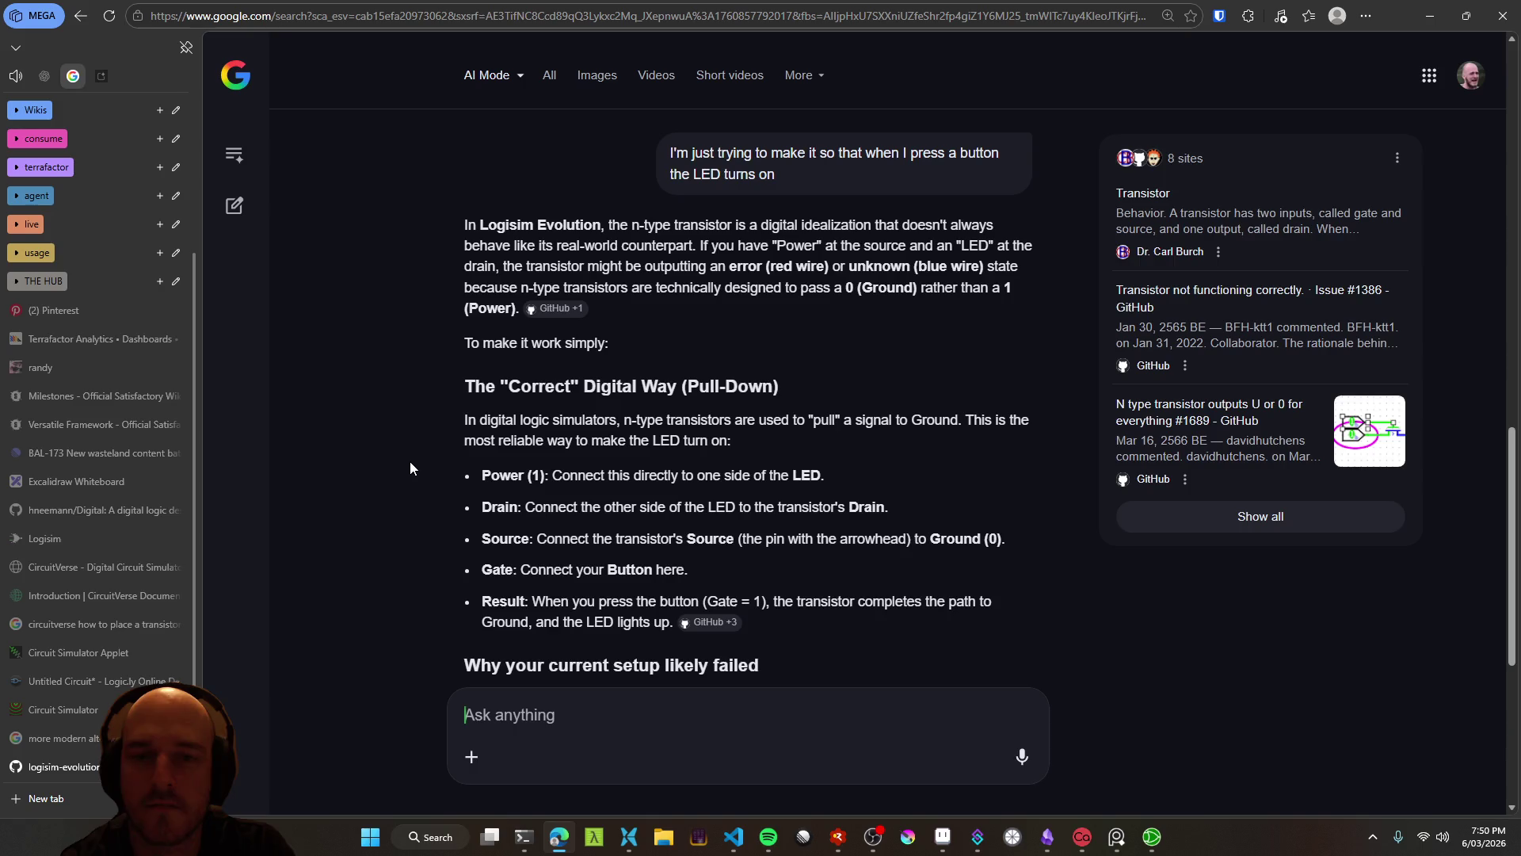
key("alt+Tab")
key("alt+Tab")
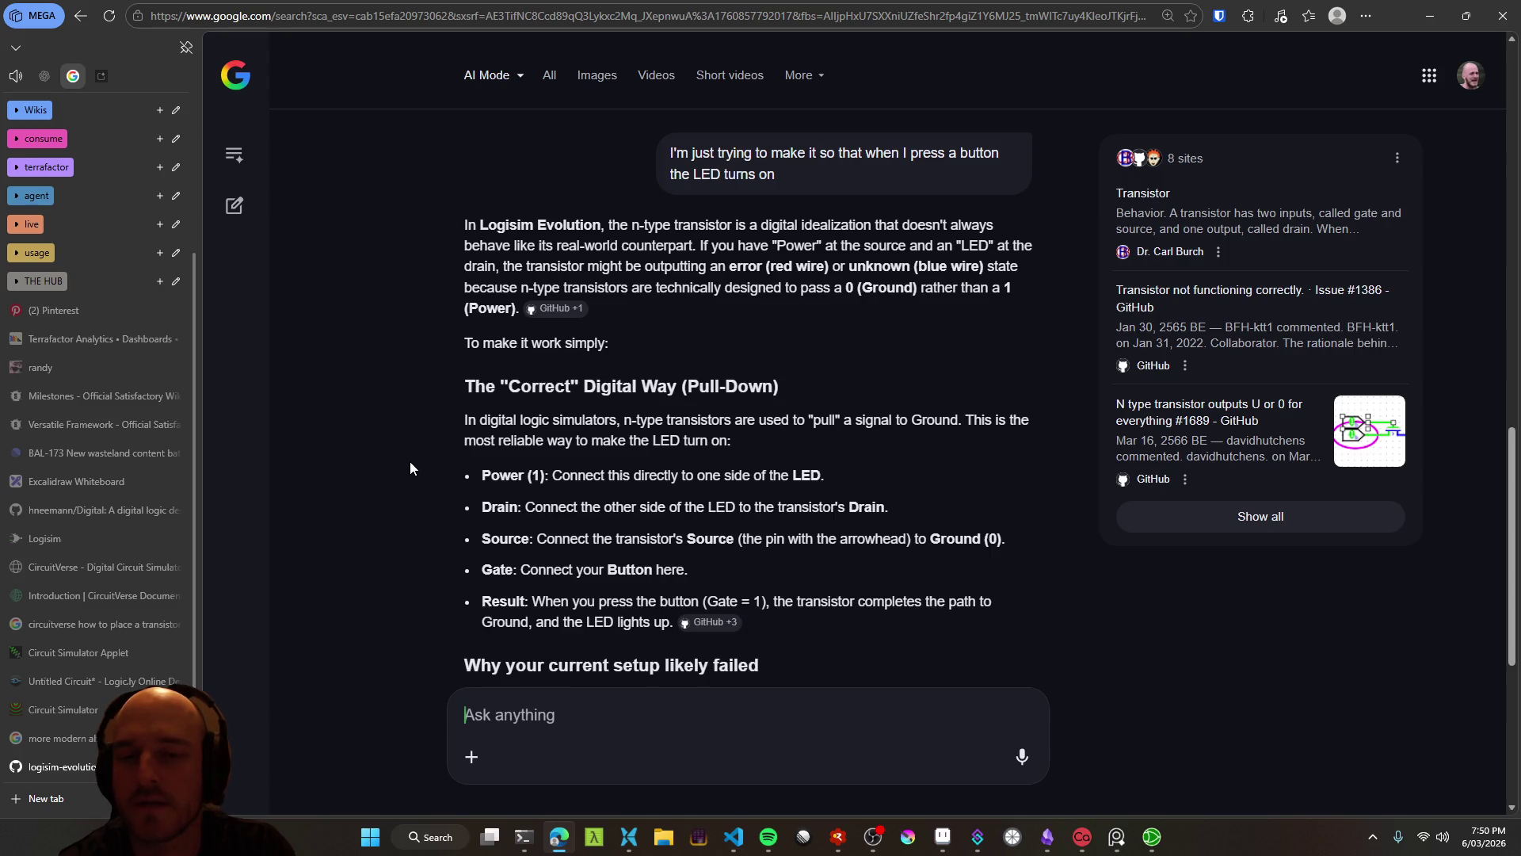
key("alt+Tab")
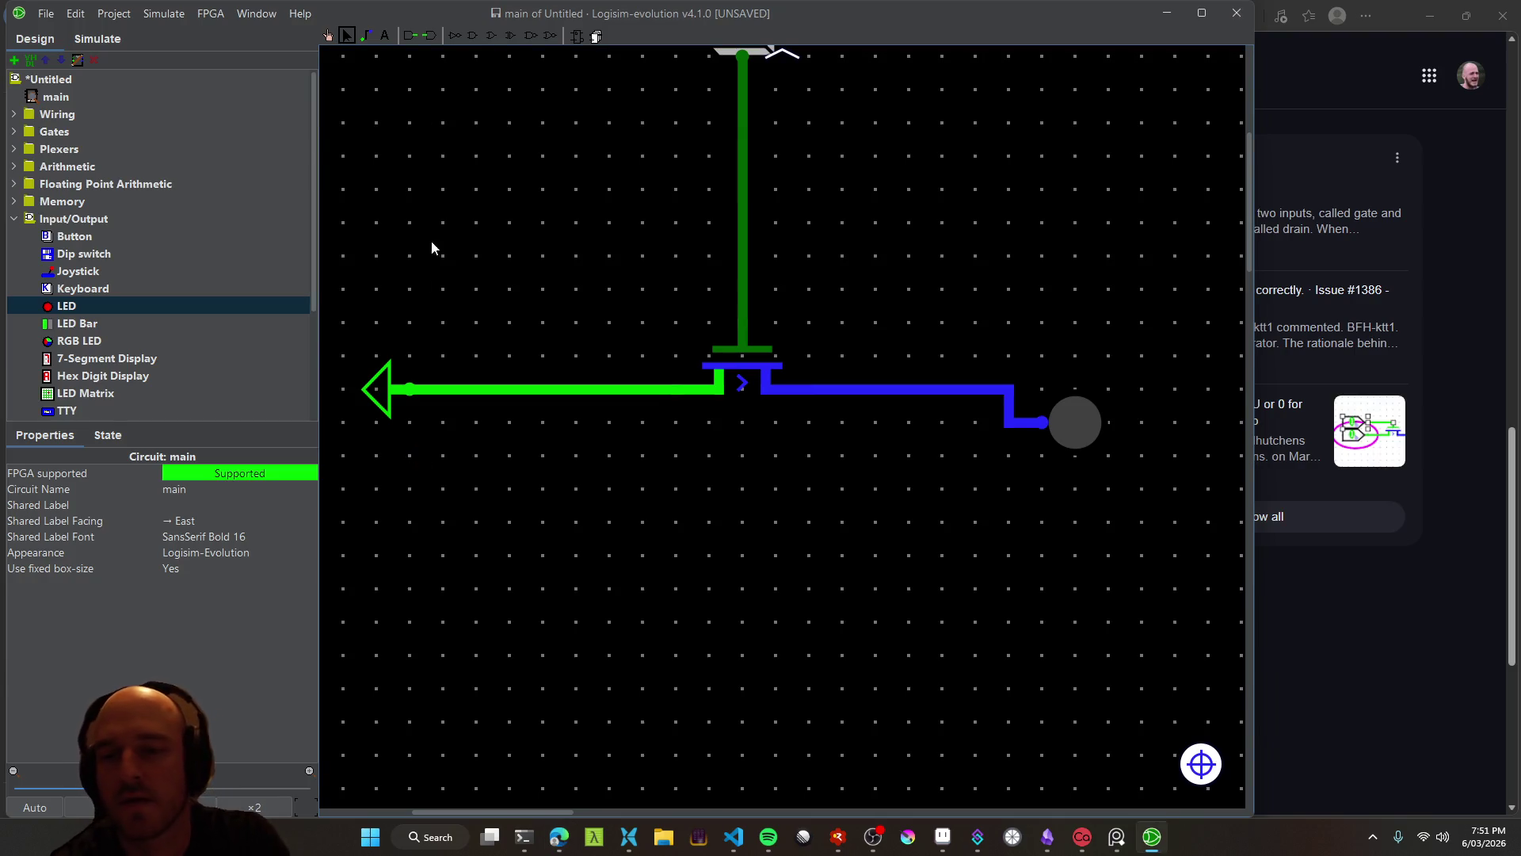
Move the LED left to sit below the transistor, undoing an accidental power pin move
mouse_move(382, 389)
left_mouse_down()
mouse_move(444, 485)
mouse_move(416, 457)
mouse_move(1077, 491)
mouse_move(1076, 454)
mouse_move(1042, 593)
left_mouse_up()
key("ctrl+z")
key("ctrl+z")
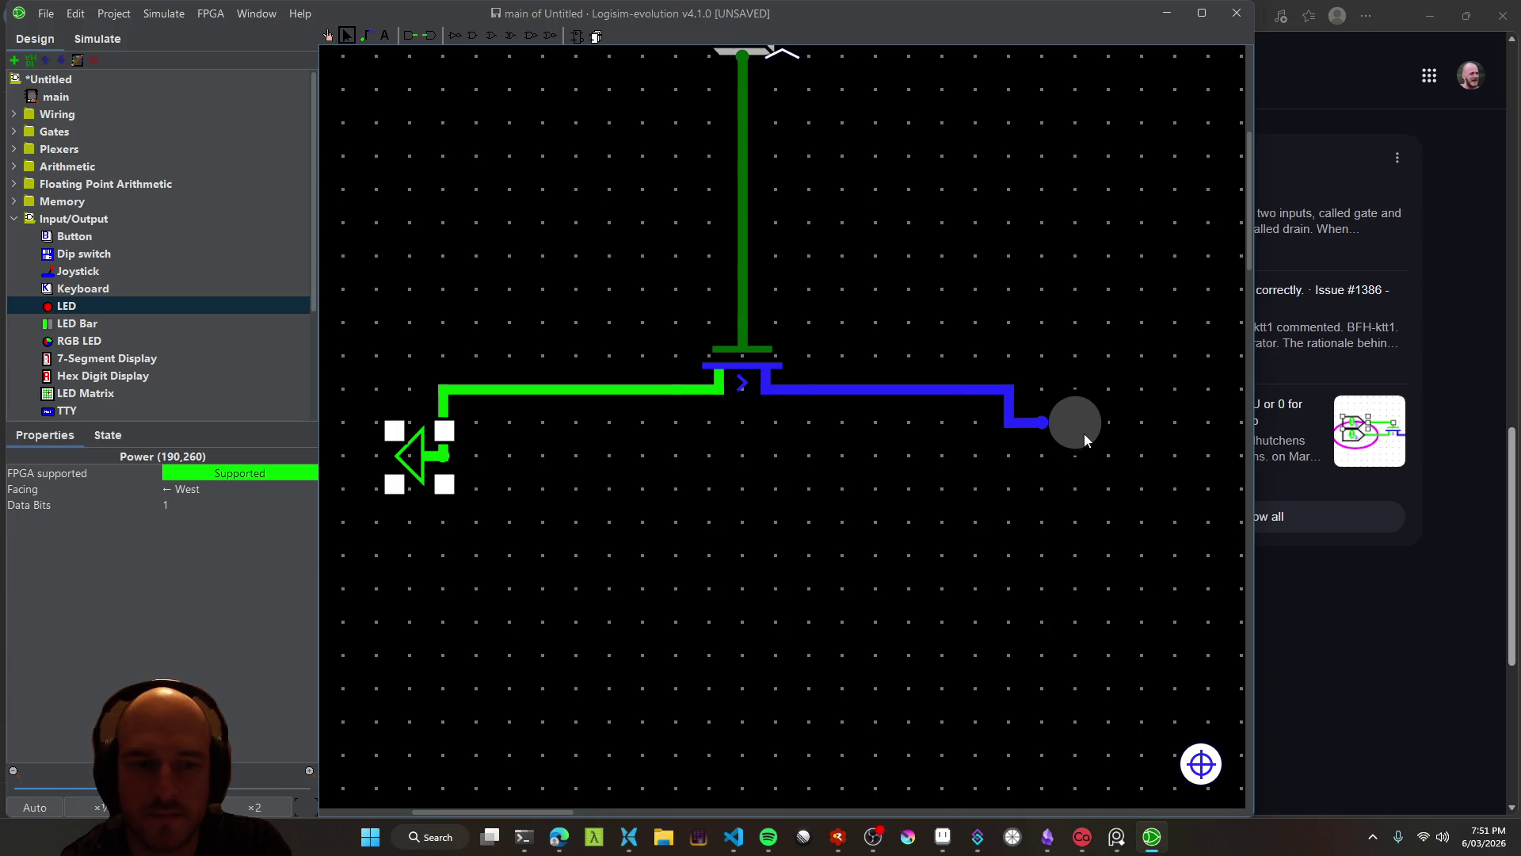
left_click(1082, 432)
mouse_move(1082, 433)
left_mouse_down()
mouse_move(815, 561)
mouse_move(849, 530)
left_mouse_up()
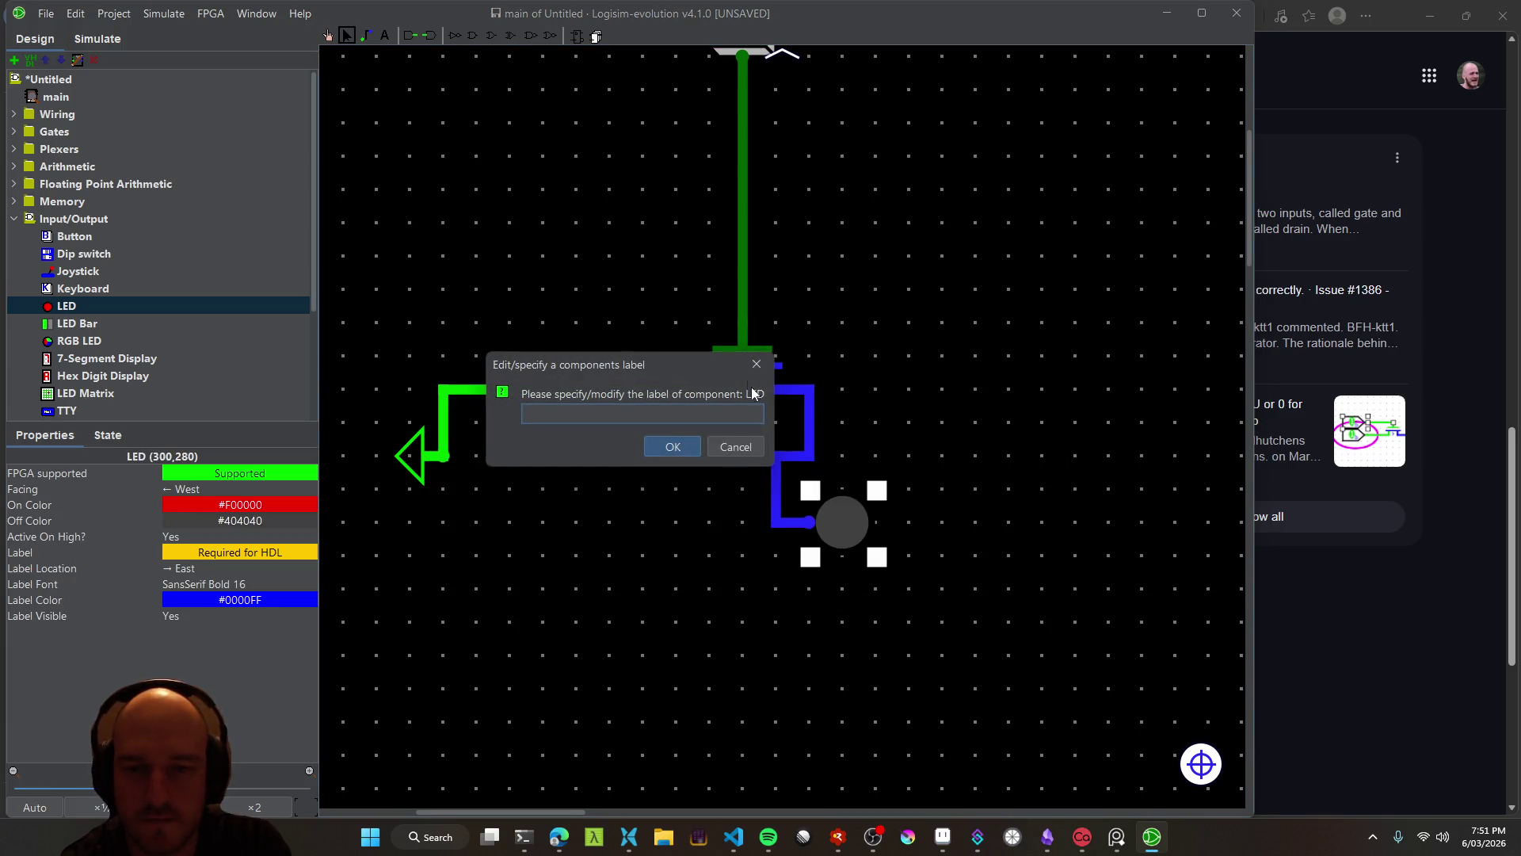
key("Return")
Rotate the LED through several orientations until it faces East
right_click(859, 511)
left_click(920, 545)
mouse_move(819, 554)
left_mouse_down()
mouse_move(717, 554)
mouse_move(719, 522)
left_mouse_up()
right_click(720, 523)
left_click(741, 538)
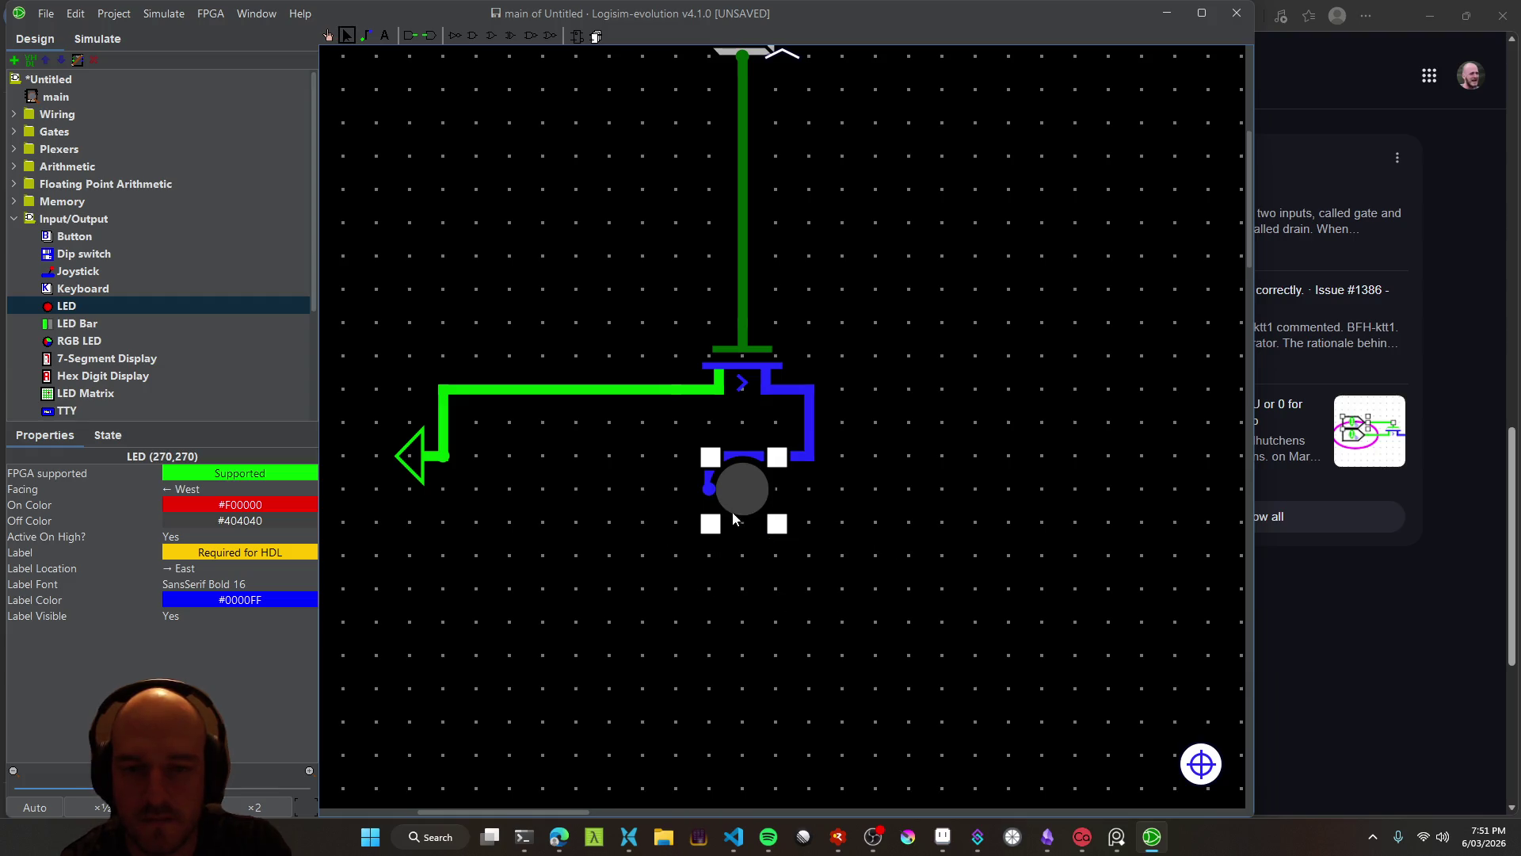
right_click(744, 481)
left_click(760, 514)
right_click(724, 516)
left_click(749, 544)
Replace the long wire by wiring the LED's west pin to the power pin
mouse_move(676, 489)
left_mouse_down()
mouse_move(741, 489)
mouse_move(443, 456)
left_mouse_up()
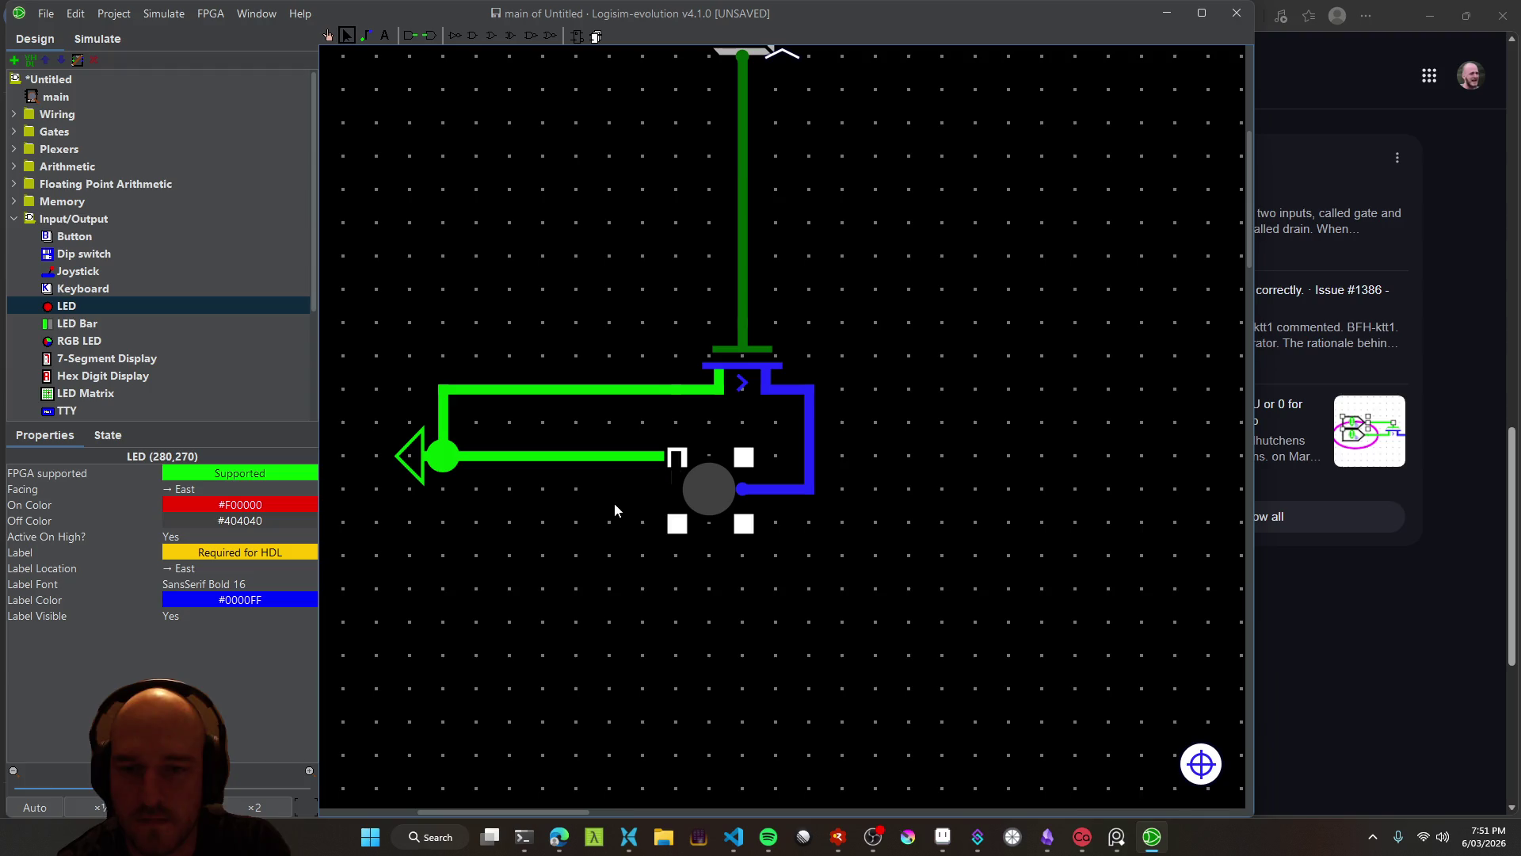
key("ctrl+z")
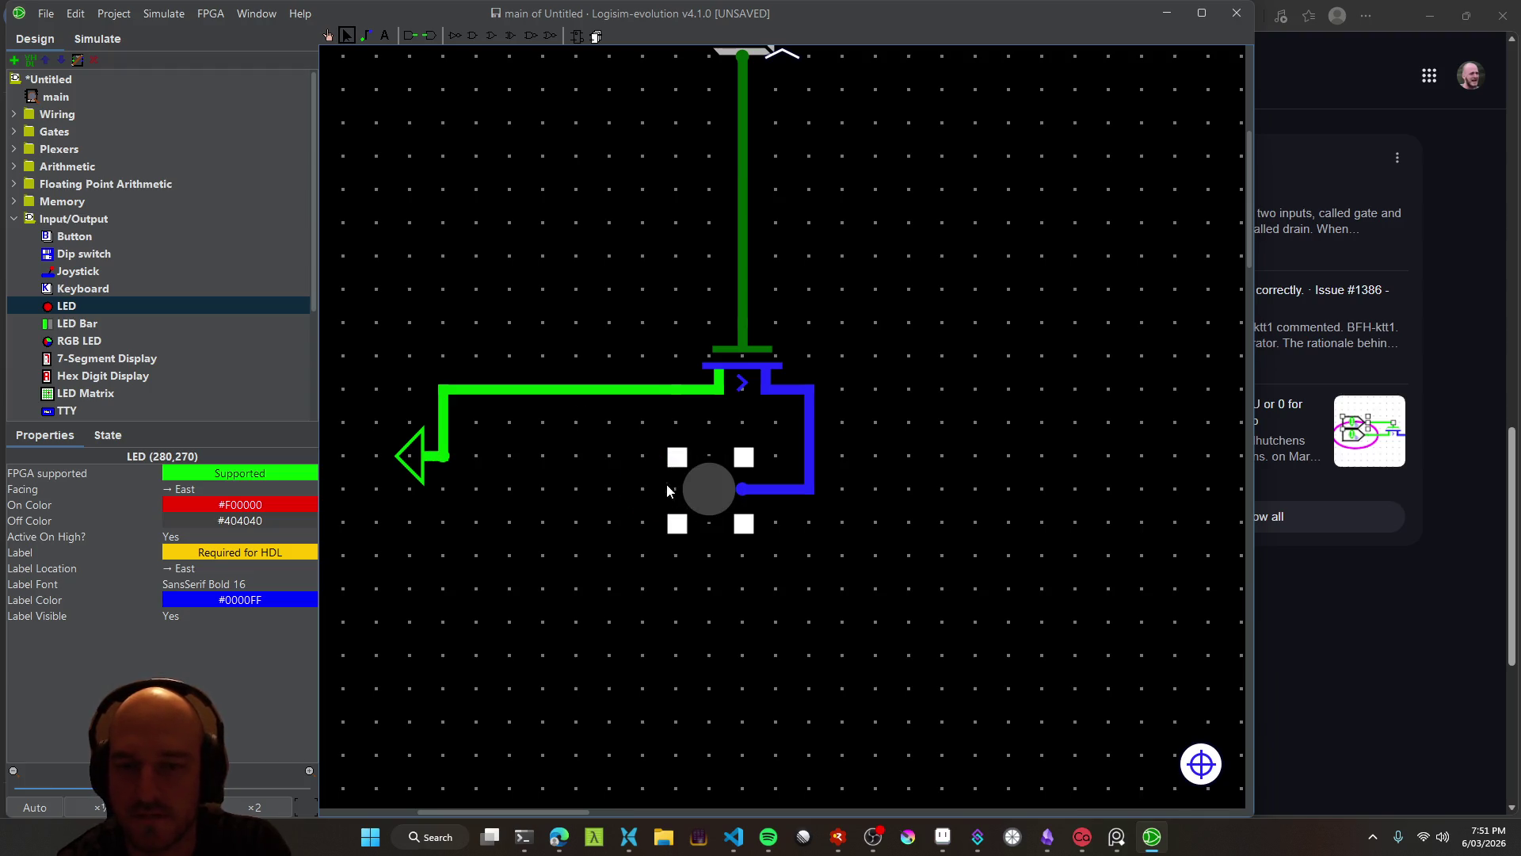
left_click(365, 34)
mouse_move(676, 489)
left_mouse_down()
mouse_move(415, 445)
mouse_move(443, 457)
left_mouse_up()
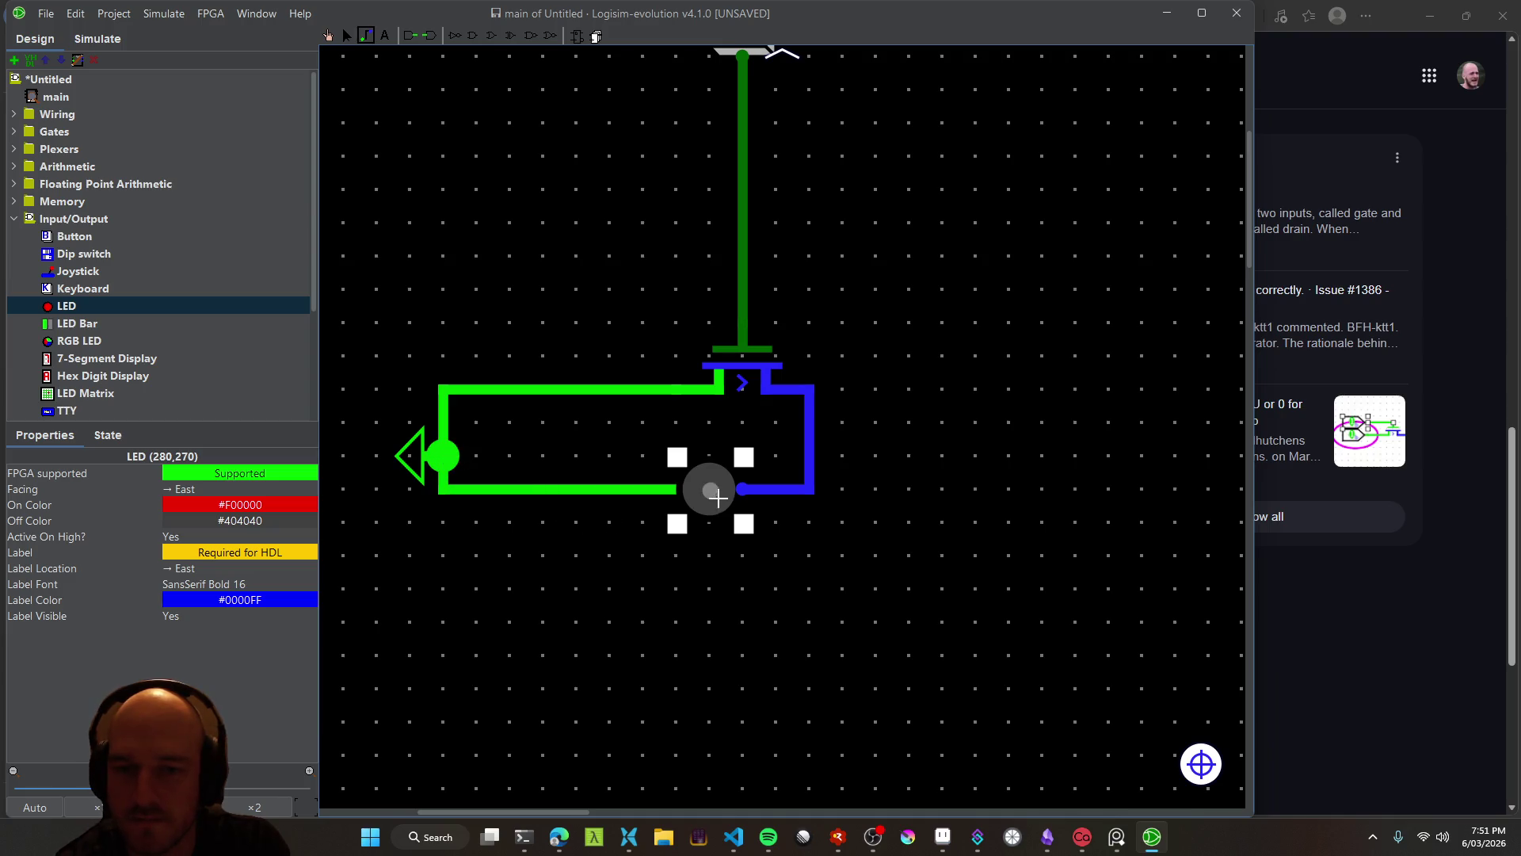
key("alt+Tab")
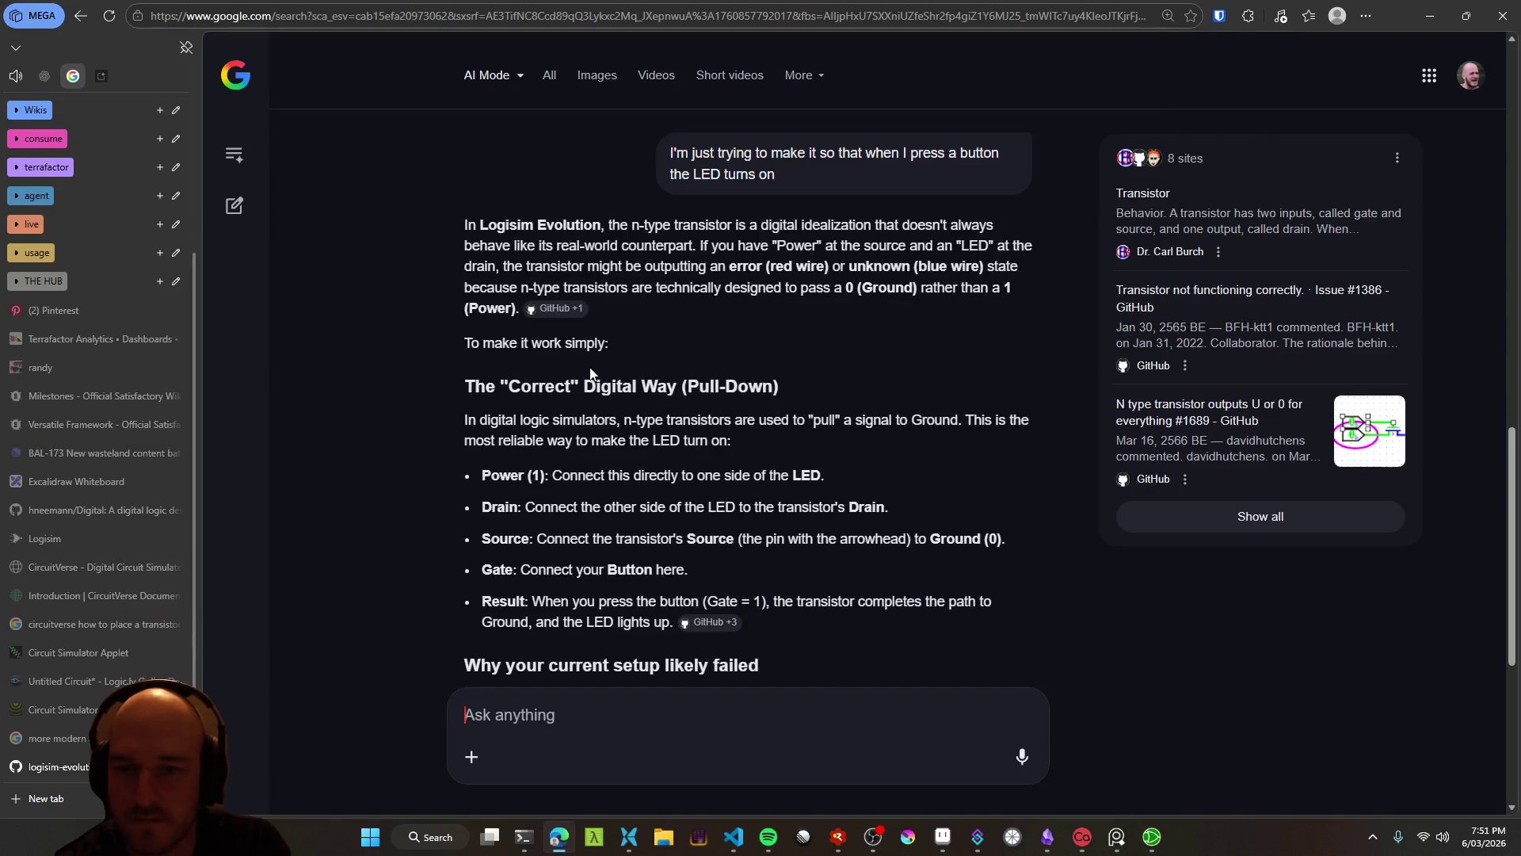
Highlight the Power-to-LED, LED-to-Drain and Source wiring steps in the answer
left_click_drag(552, 477, 758, 489)
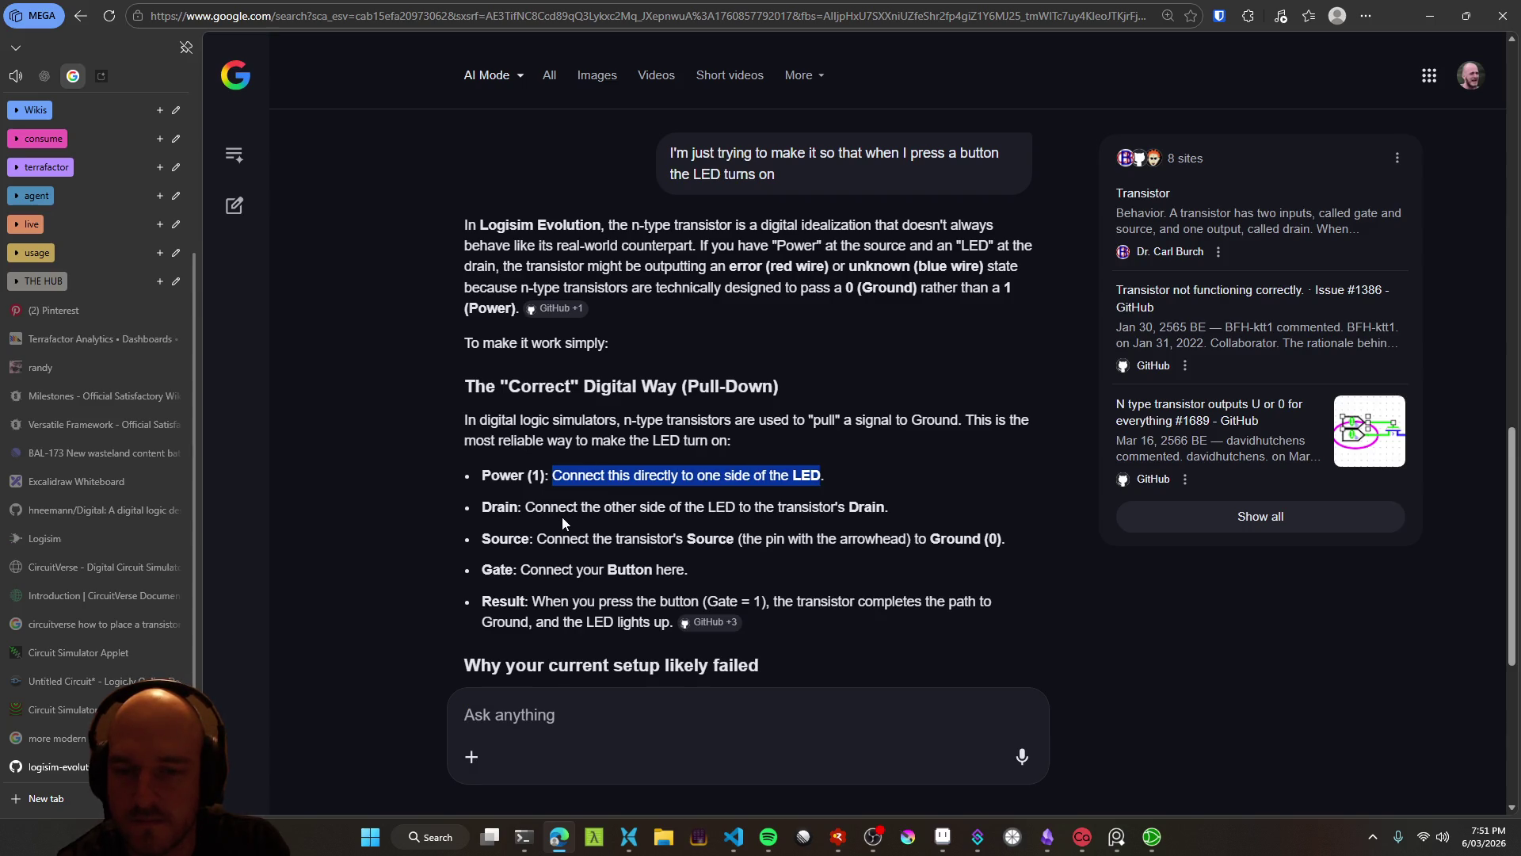
left_click_drag(526, 511, 868, 516)
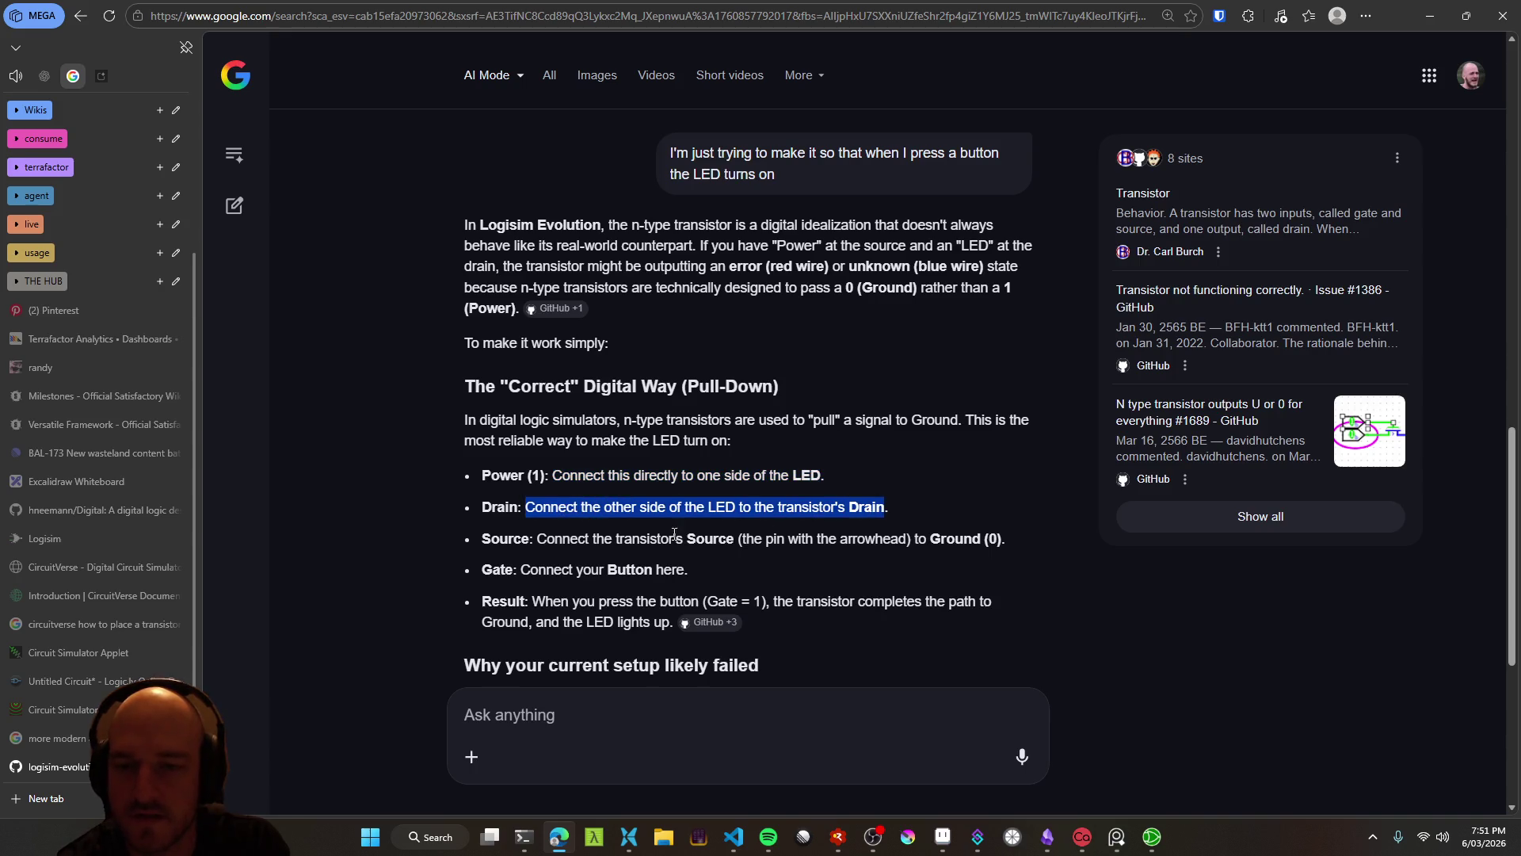
left_click_drag(536, 540, 734, 539)
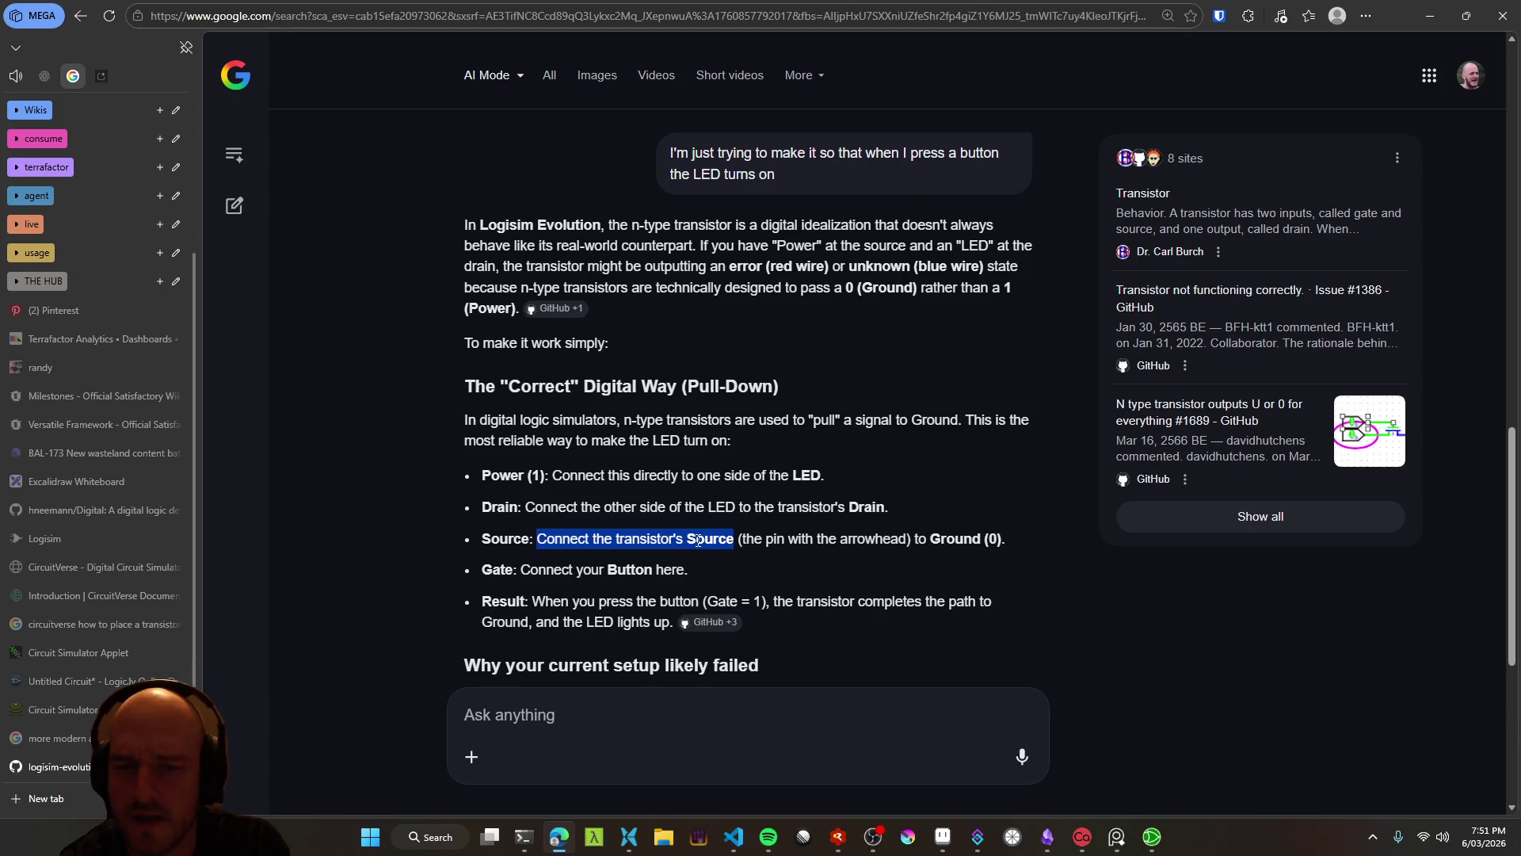
left_click(703, 543)
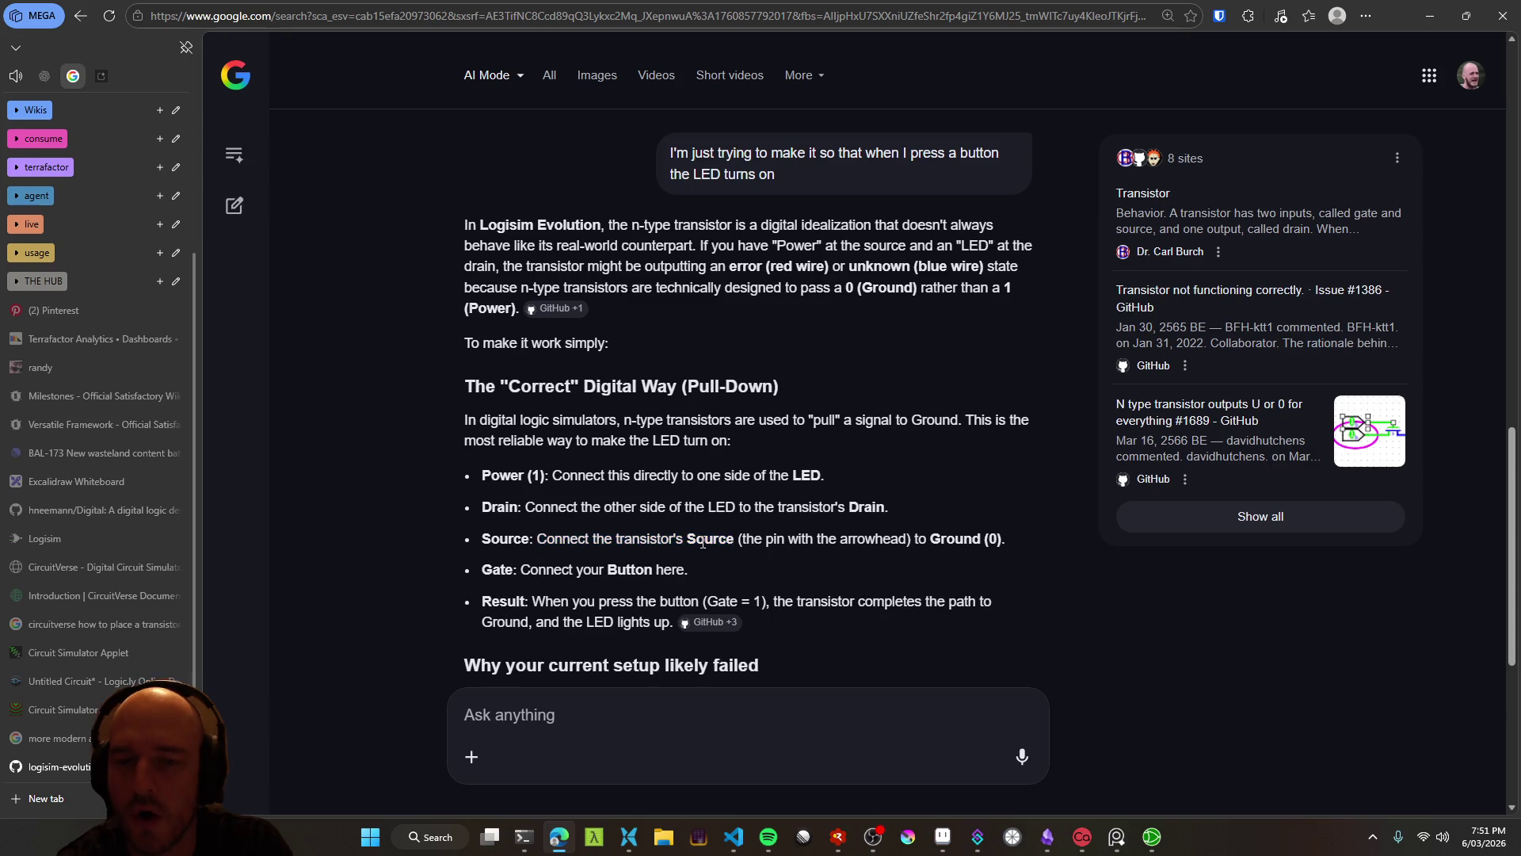
left_click_drag(570, 540, 693, 544)
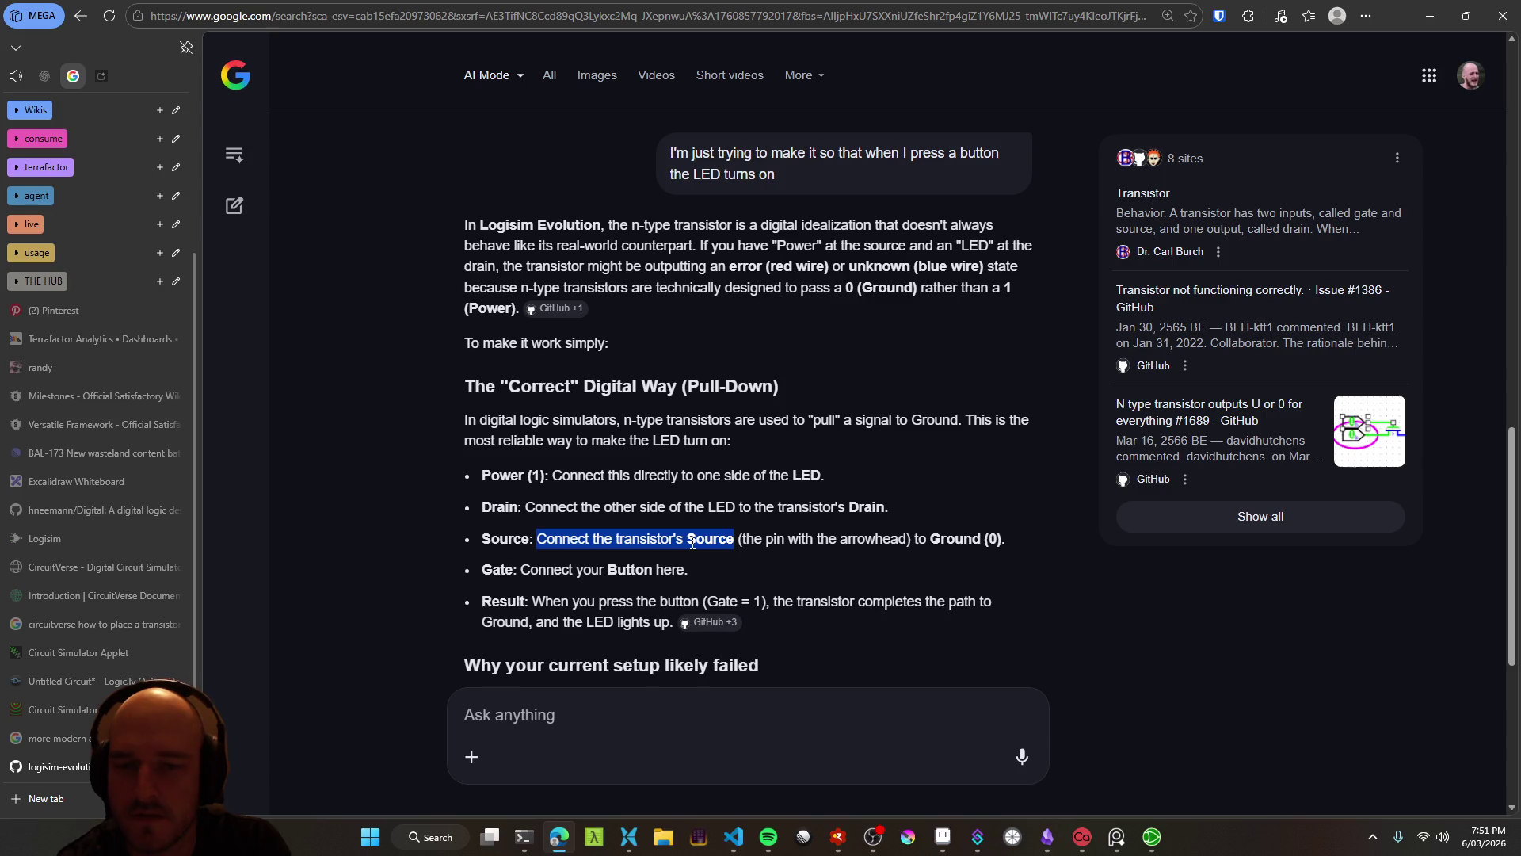
left_click(693, 544)
Dictate a follow-up question in the Ask anything box and submit it
left_click(667, 733)
key("ctrl+super")
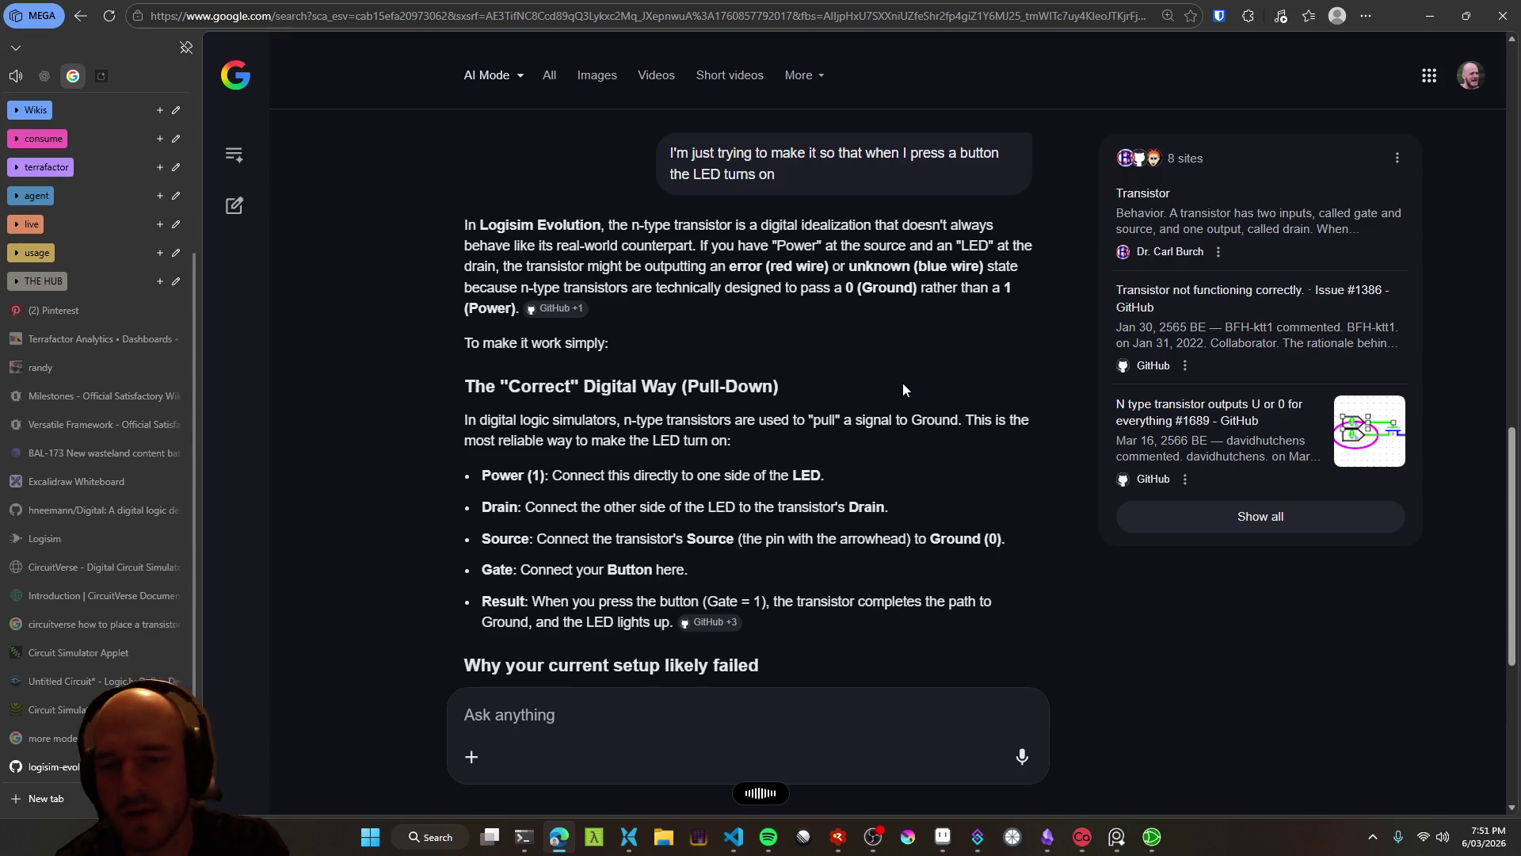
type("How do I connect it to ground and how do I get power in?")
key("Return")
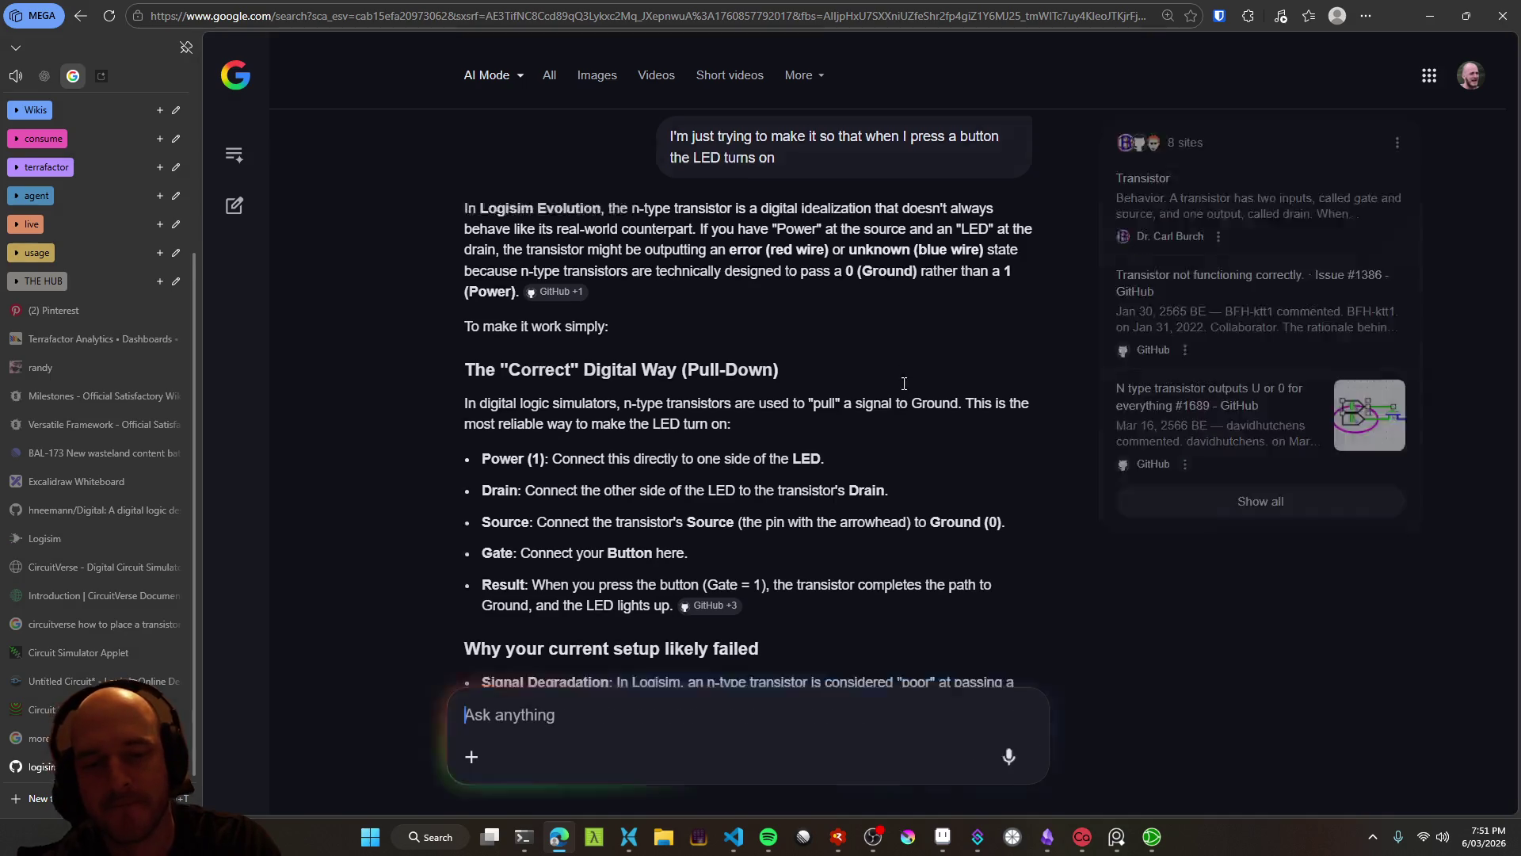
key("alt+Tab")
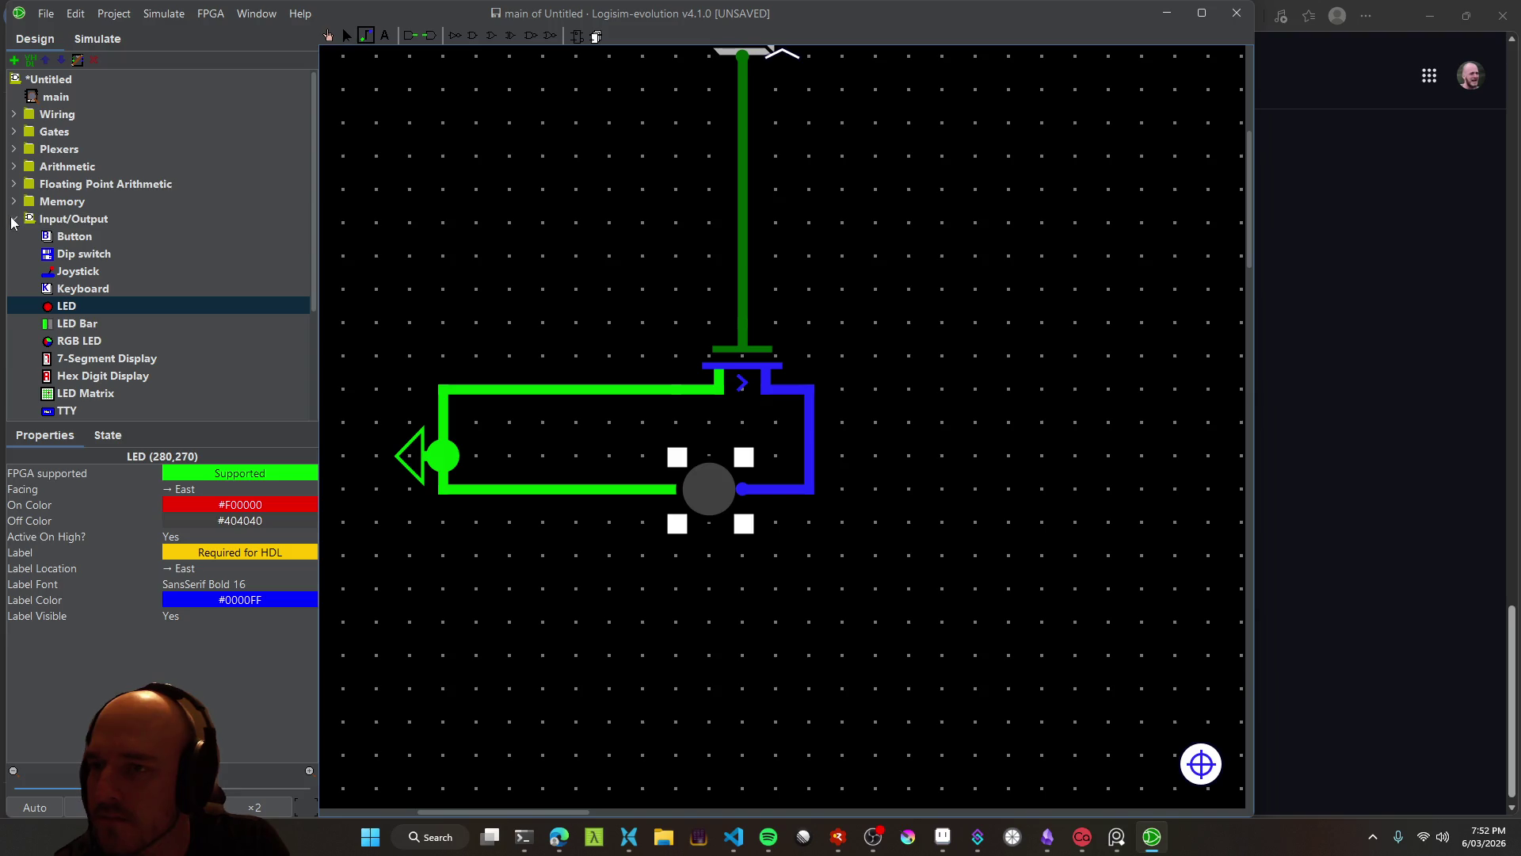
Expand the Wiring folder and place a Ground component in the circuit
scroll(156, 244, "down", 5)
scroll(163, 245, "up", 5)
left_click(14, 116)
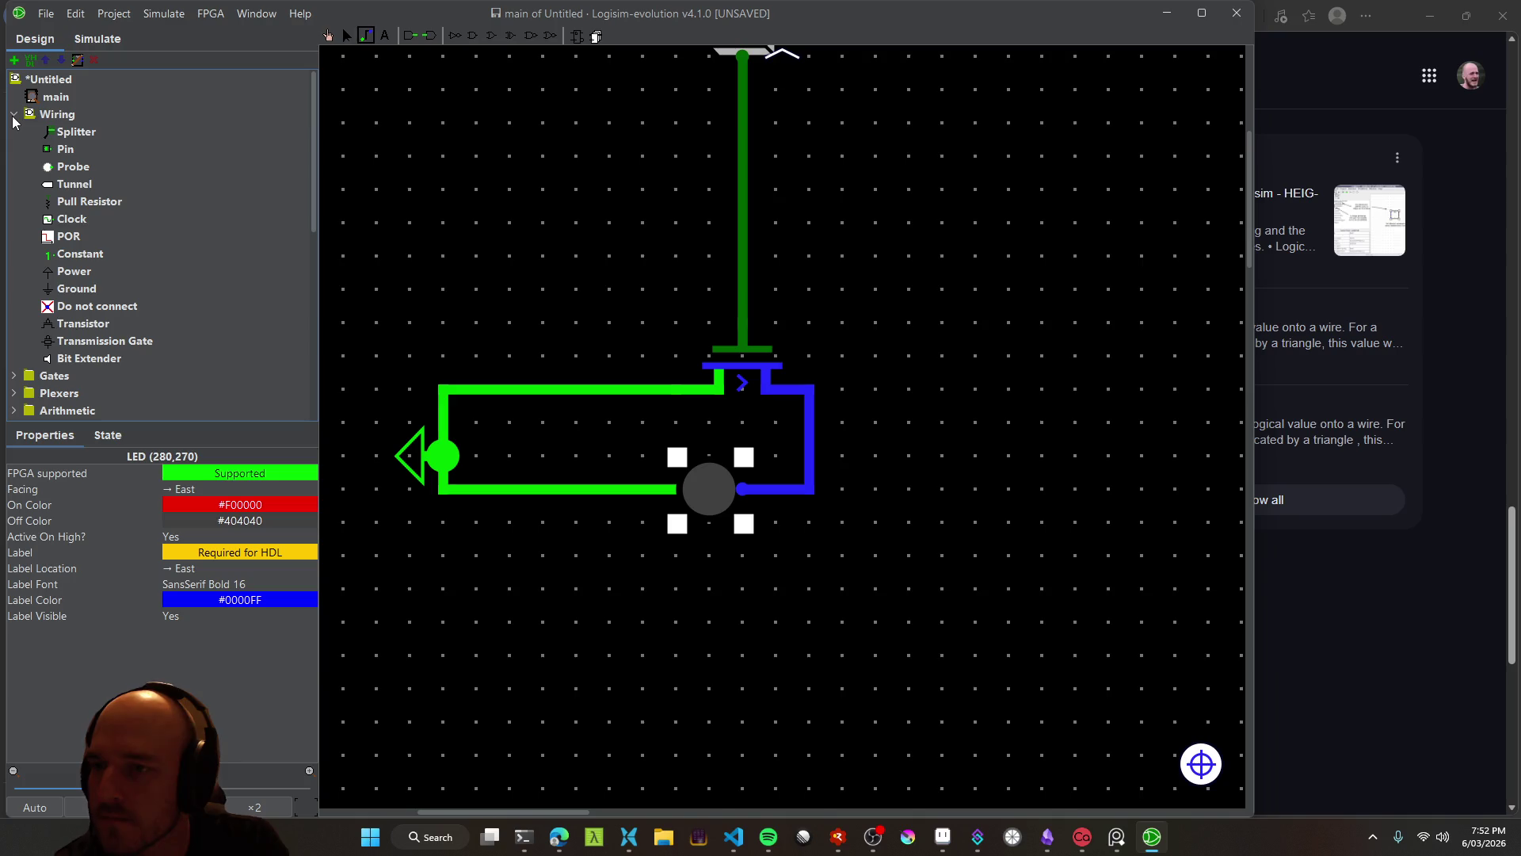
left_click(91, 287)
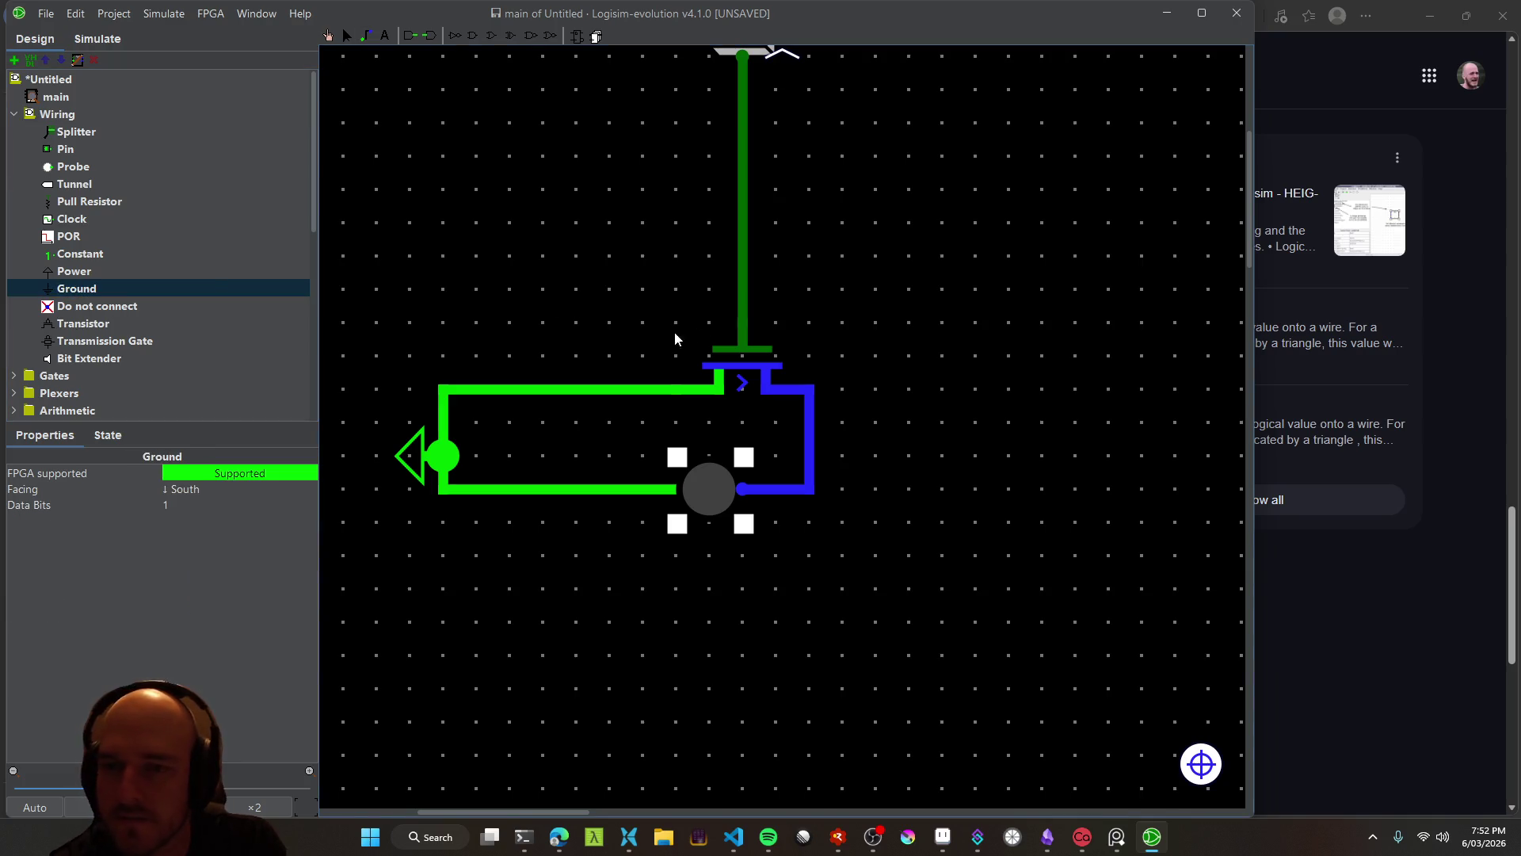
left_click(547, 261)
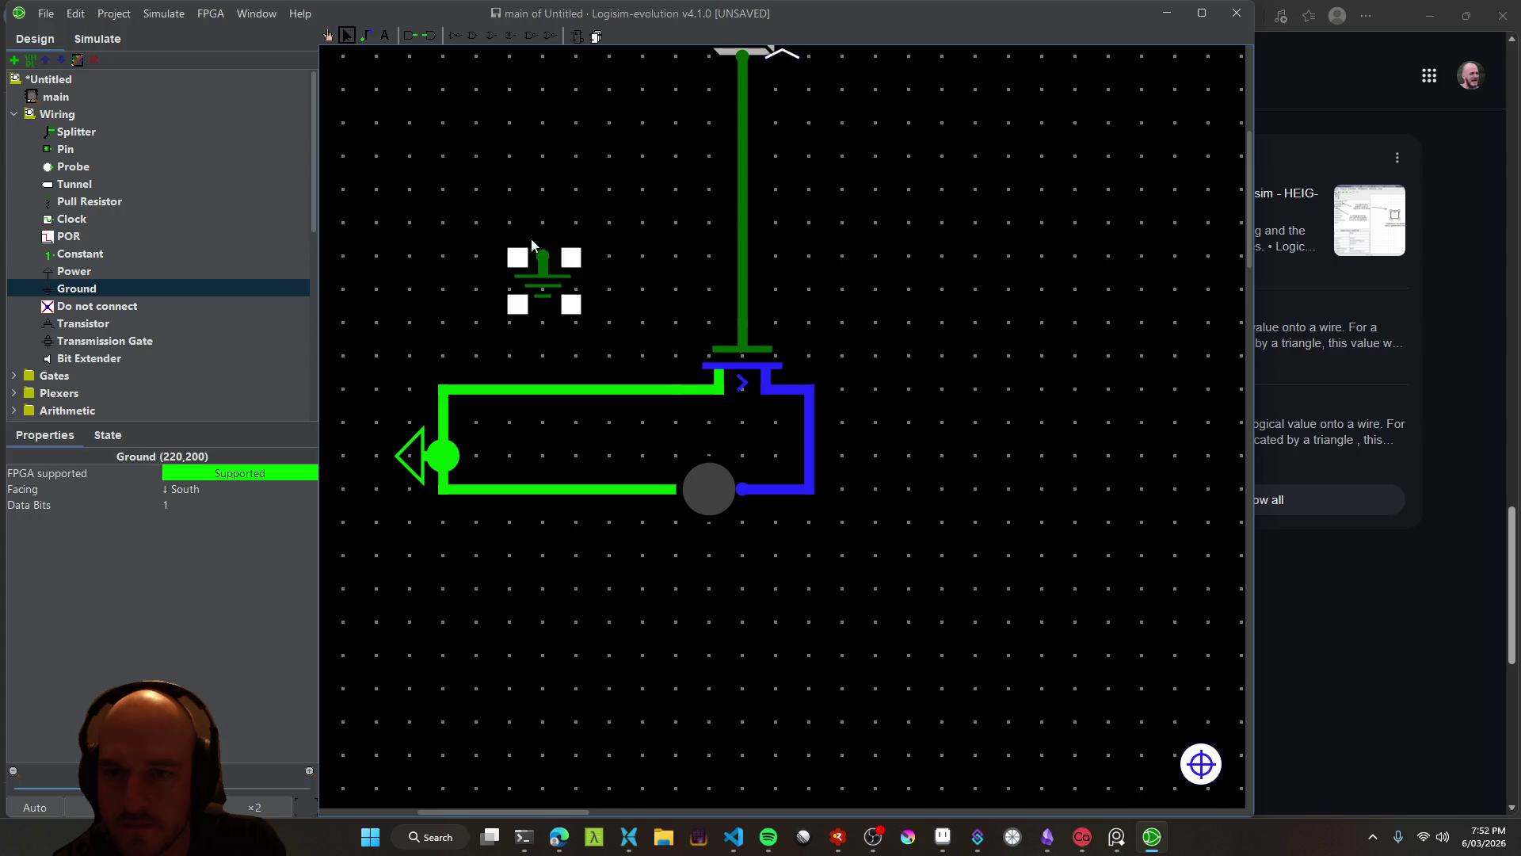
Try deleting the upper green wire near the transistor, then undo the deletion
left_click(718, 390)
left_click(546, 281)
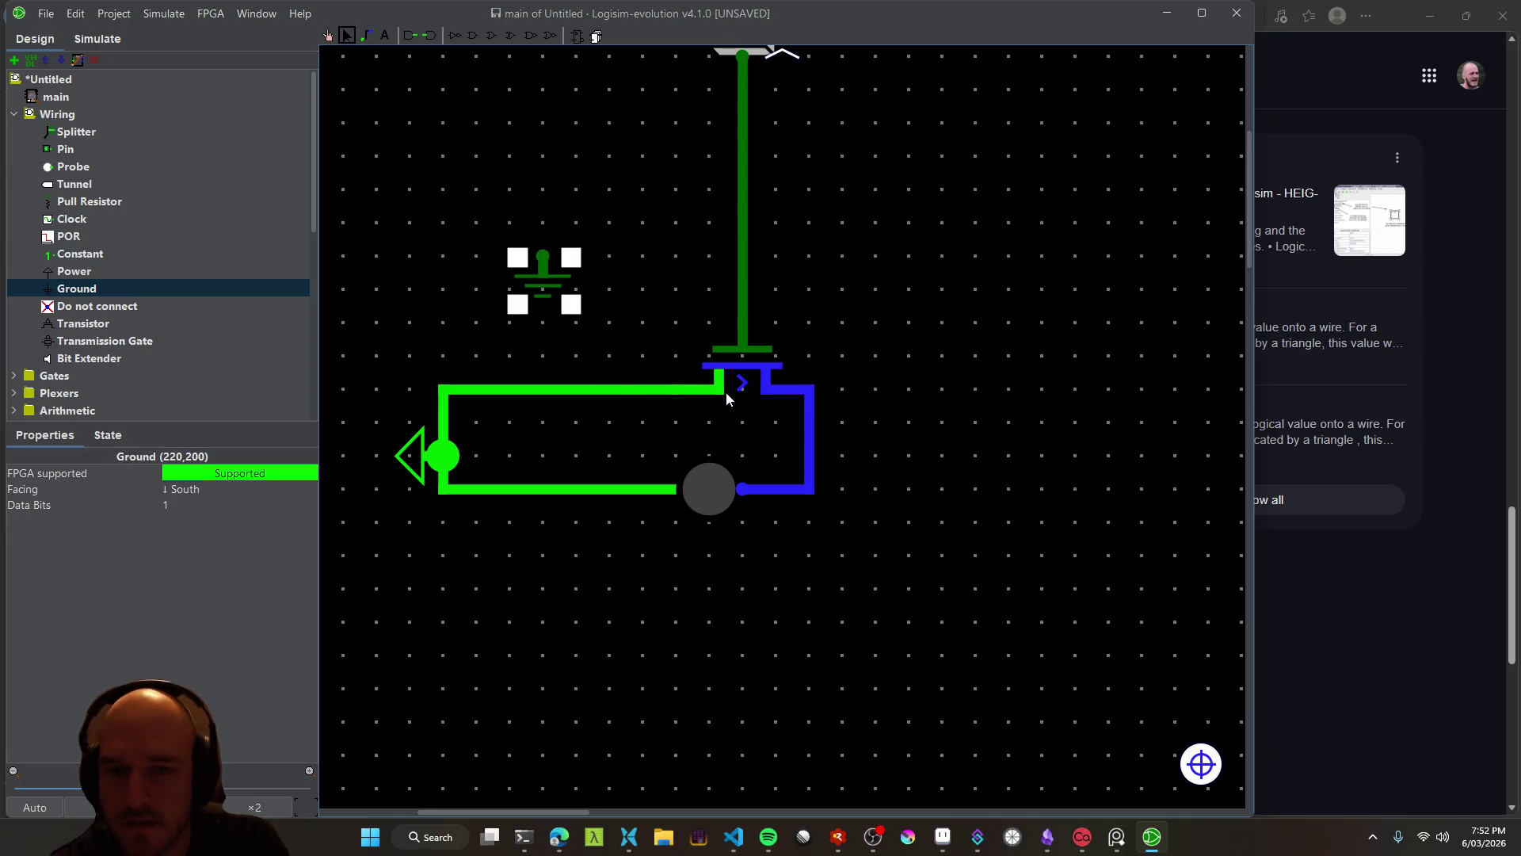
right_click(568, 389)
left_click(602, 401)
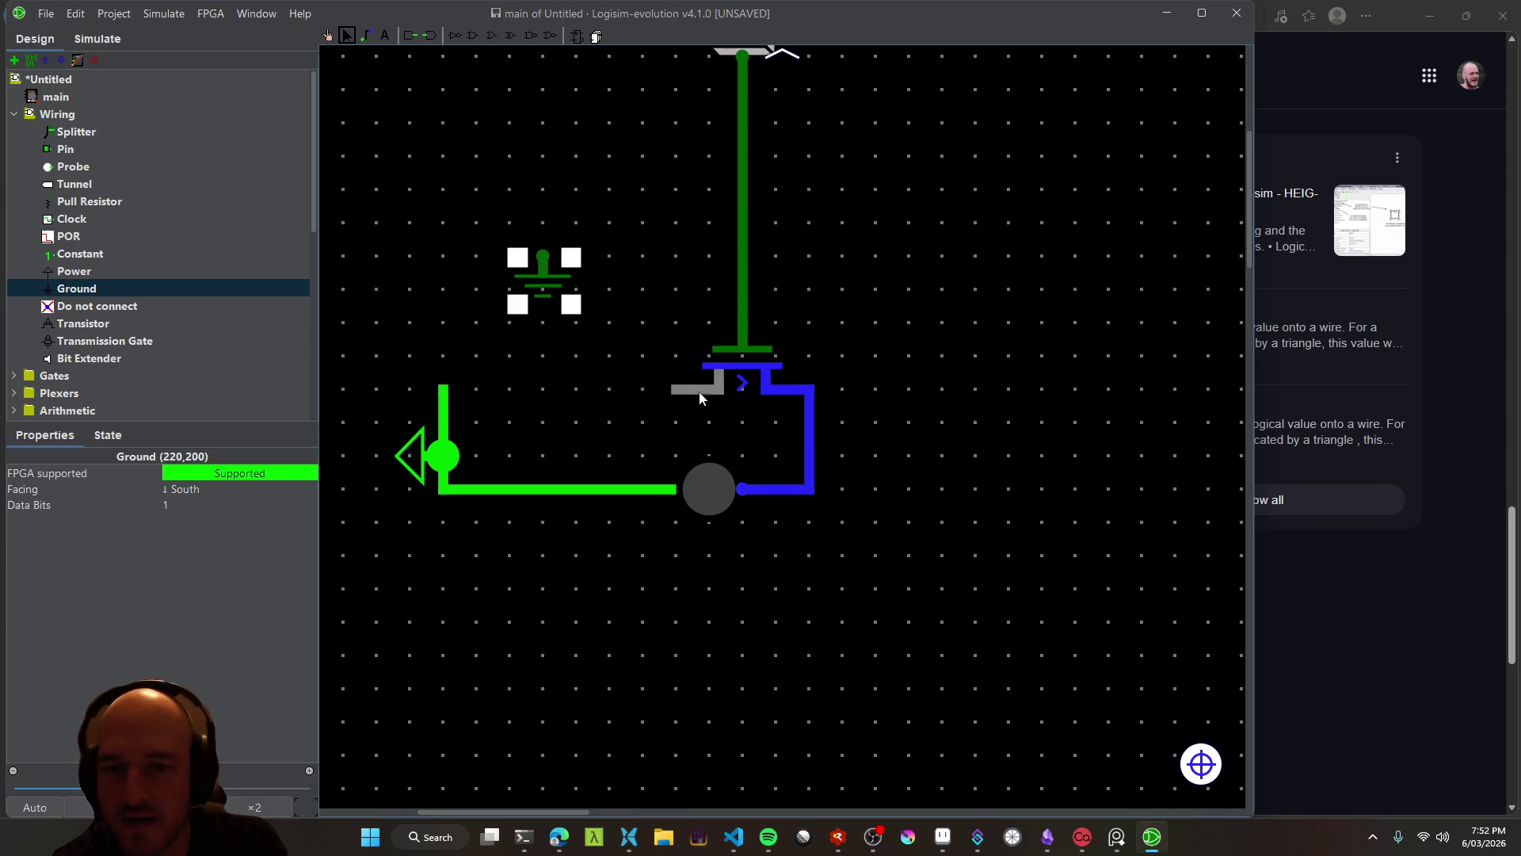
left_click(675, 390)
key("ctrl+z")
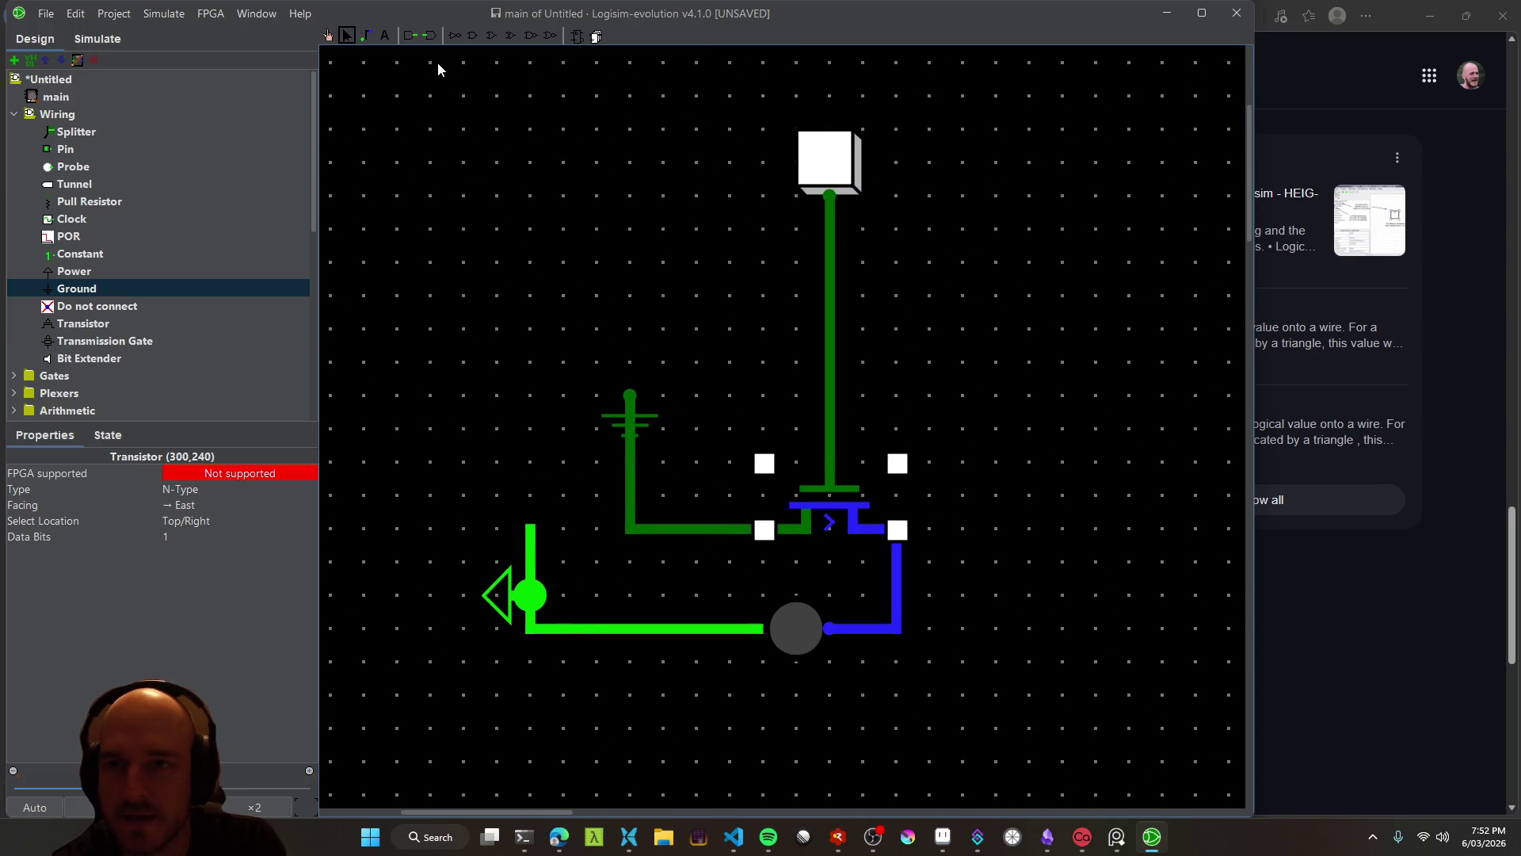
Press the button and probe the wires, finding the LED-to-transistor wire reads U
left_click(821, 173)
left_click(823, 175)
scroll(747, 383, "down", 3)
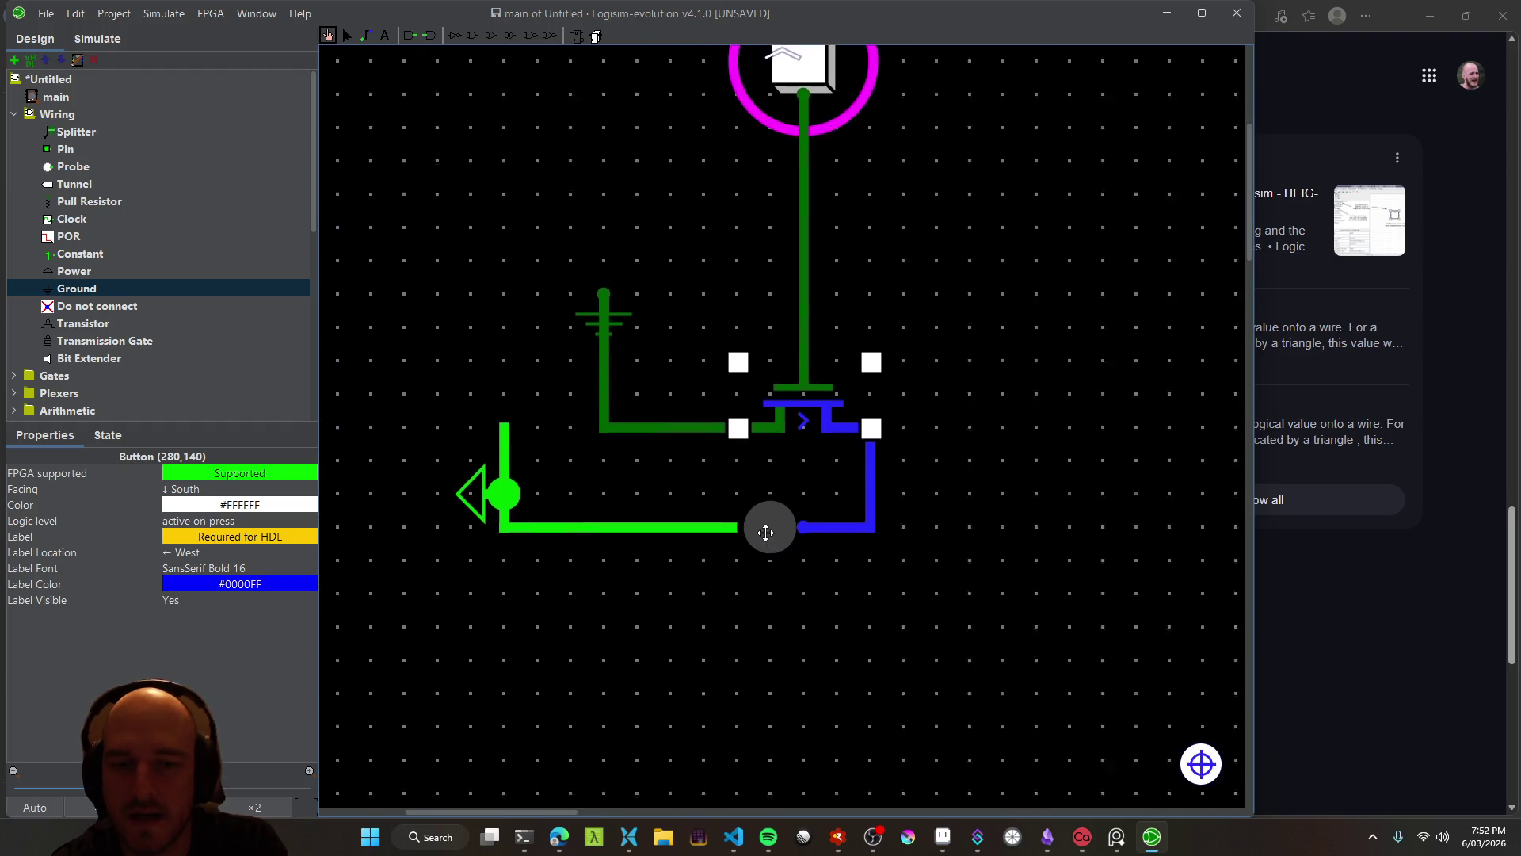
left_click(659, 493)
left_click(842, 493)
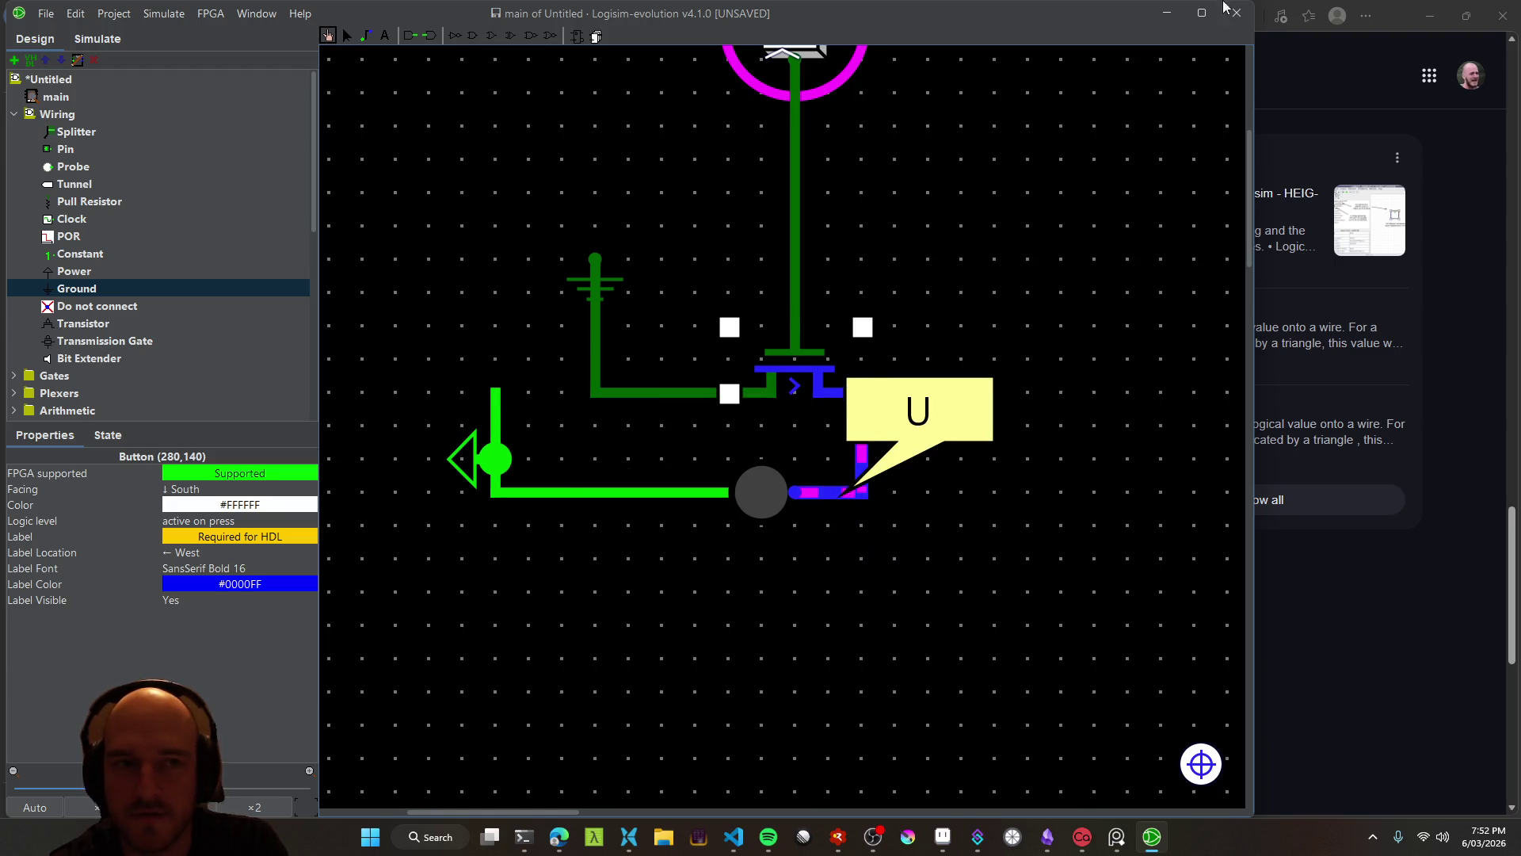
left_click(1166, 14)
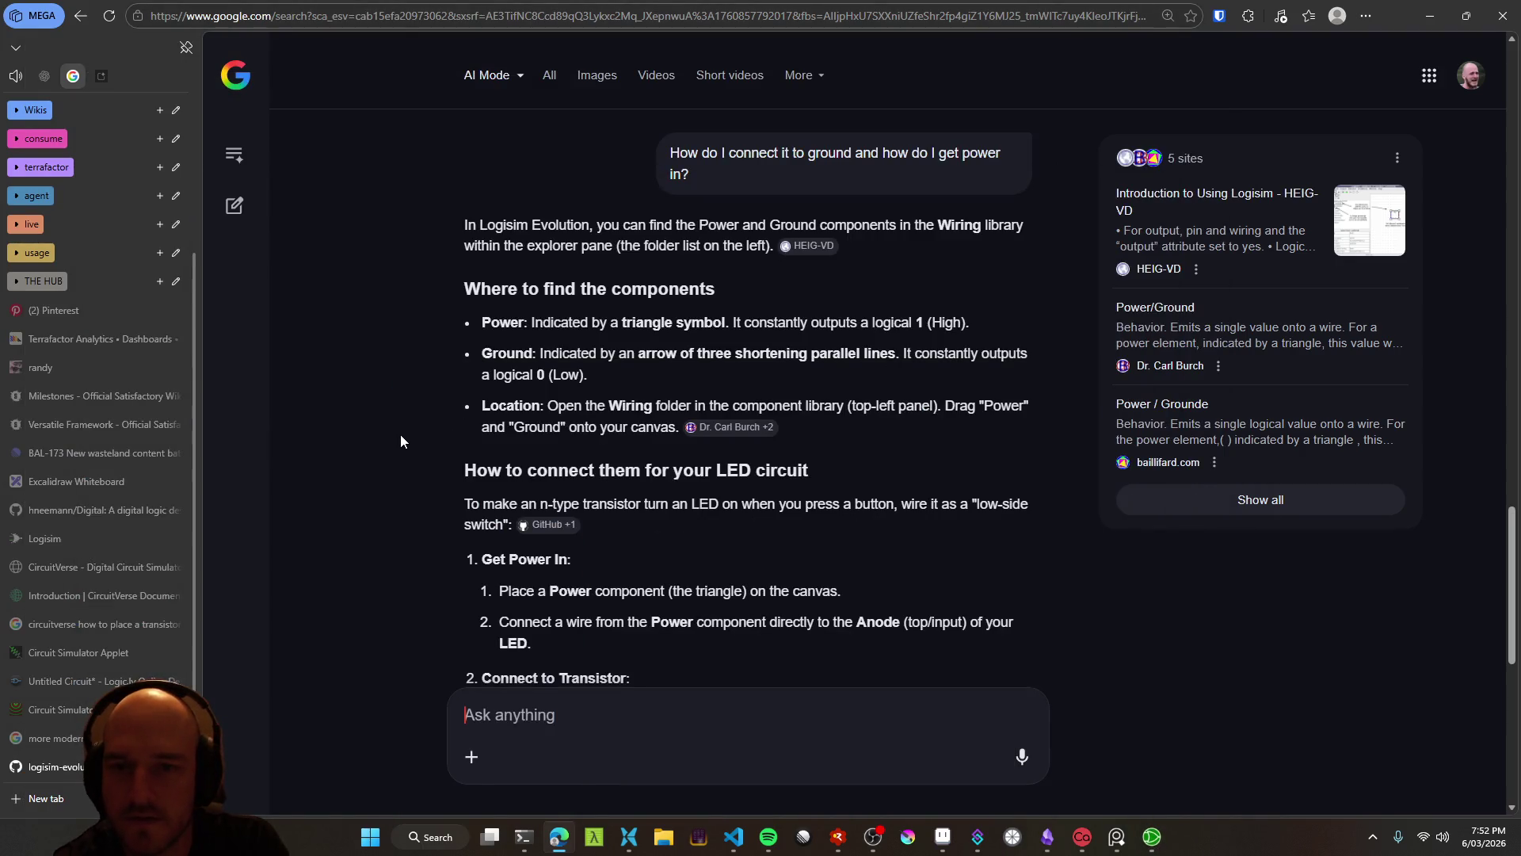
Scroll up the answer and highlight the Power (1) label in the first bullet
scroll(412, 508, "up", 7)
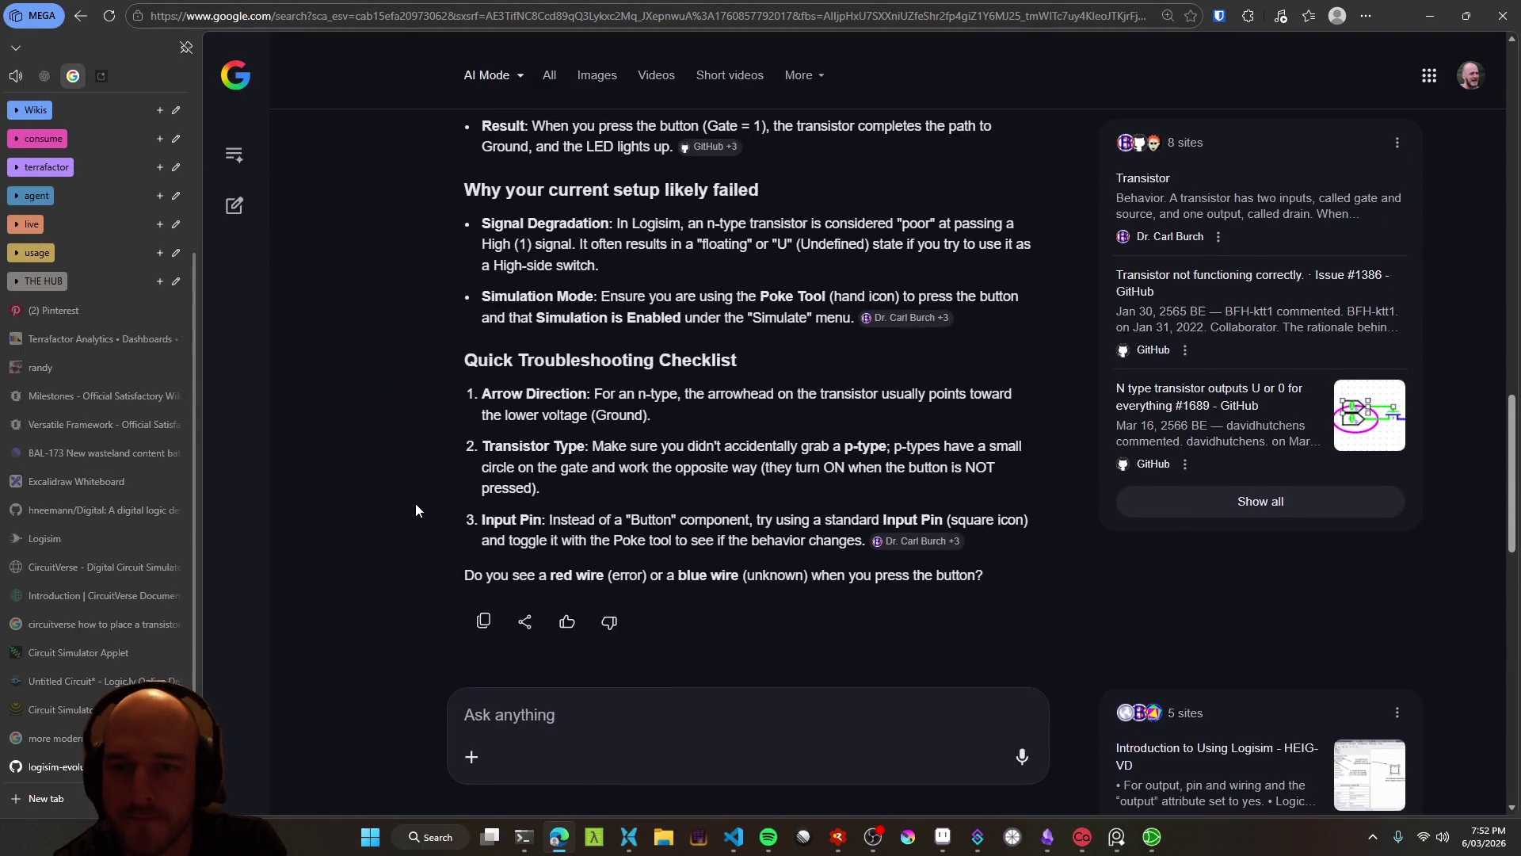
scroll(416, 509, "up", 2)
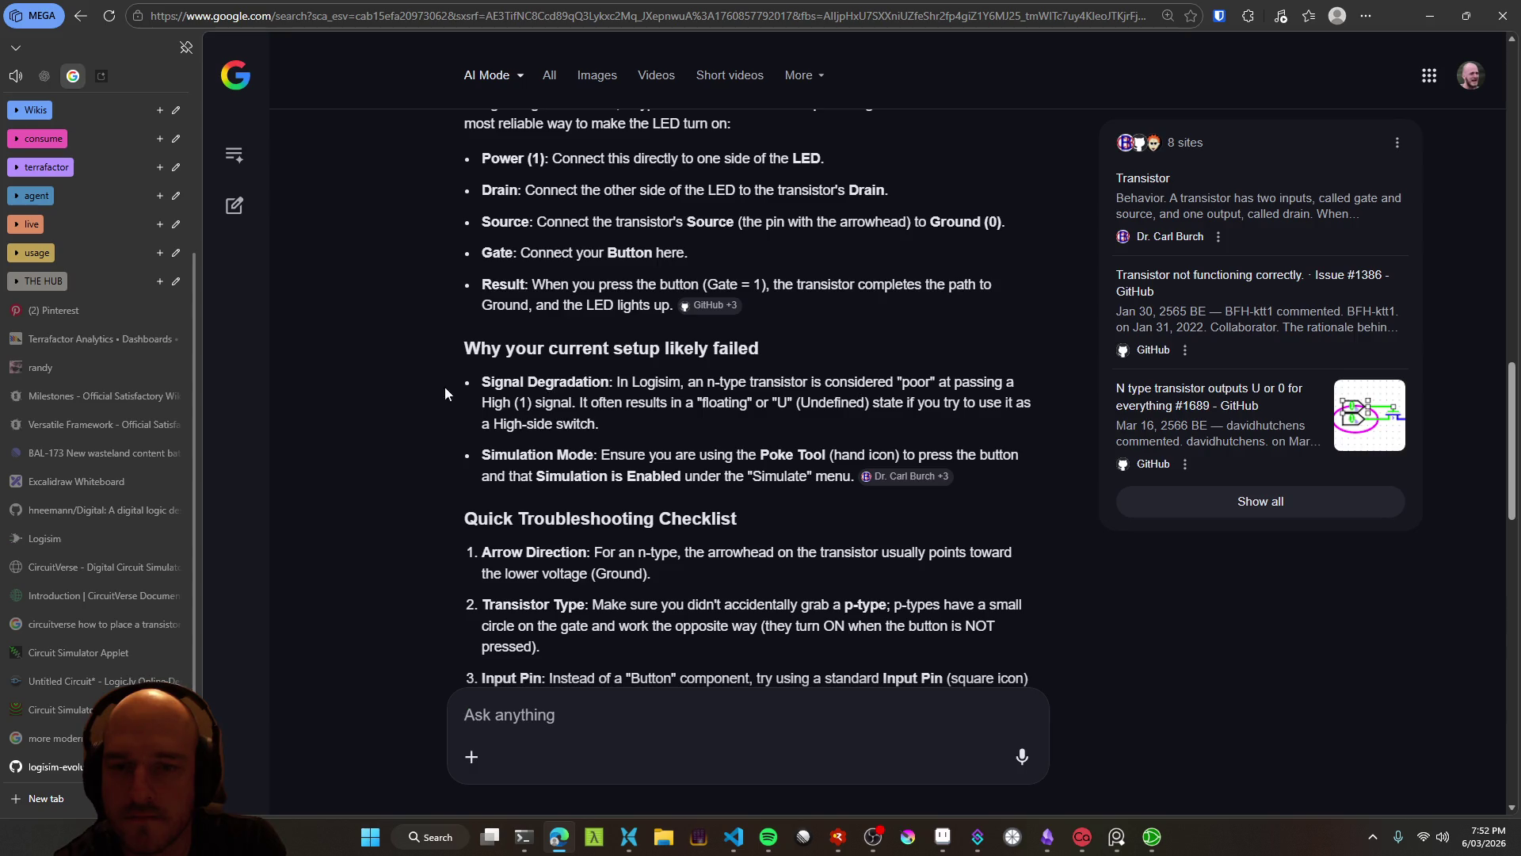
scroll(366, 450, "up", 4)
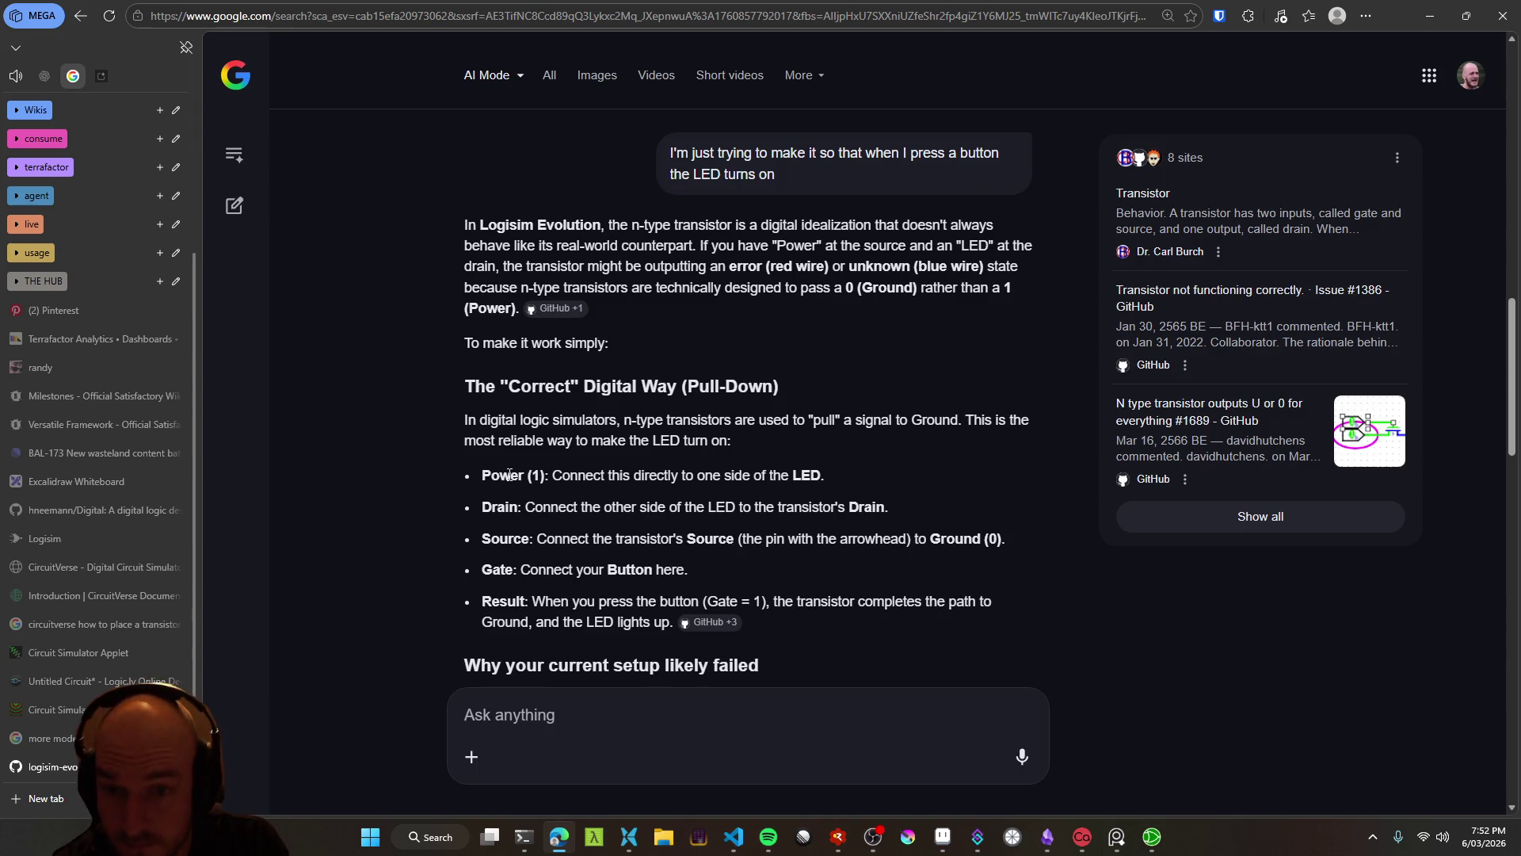
left_click_drag(481, 476, 550, 478)
left_click(651, 482)
key("alt+Tab")
key("alt+Tab")
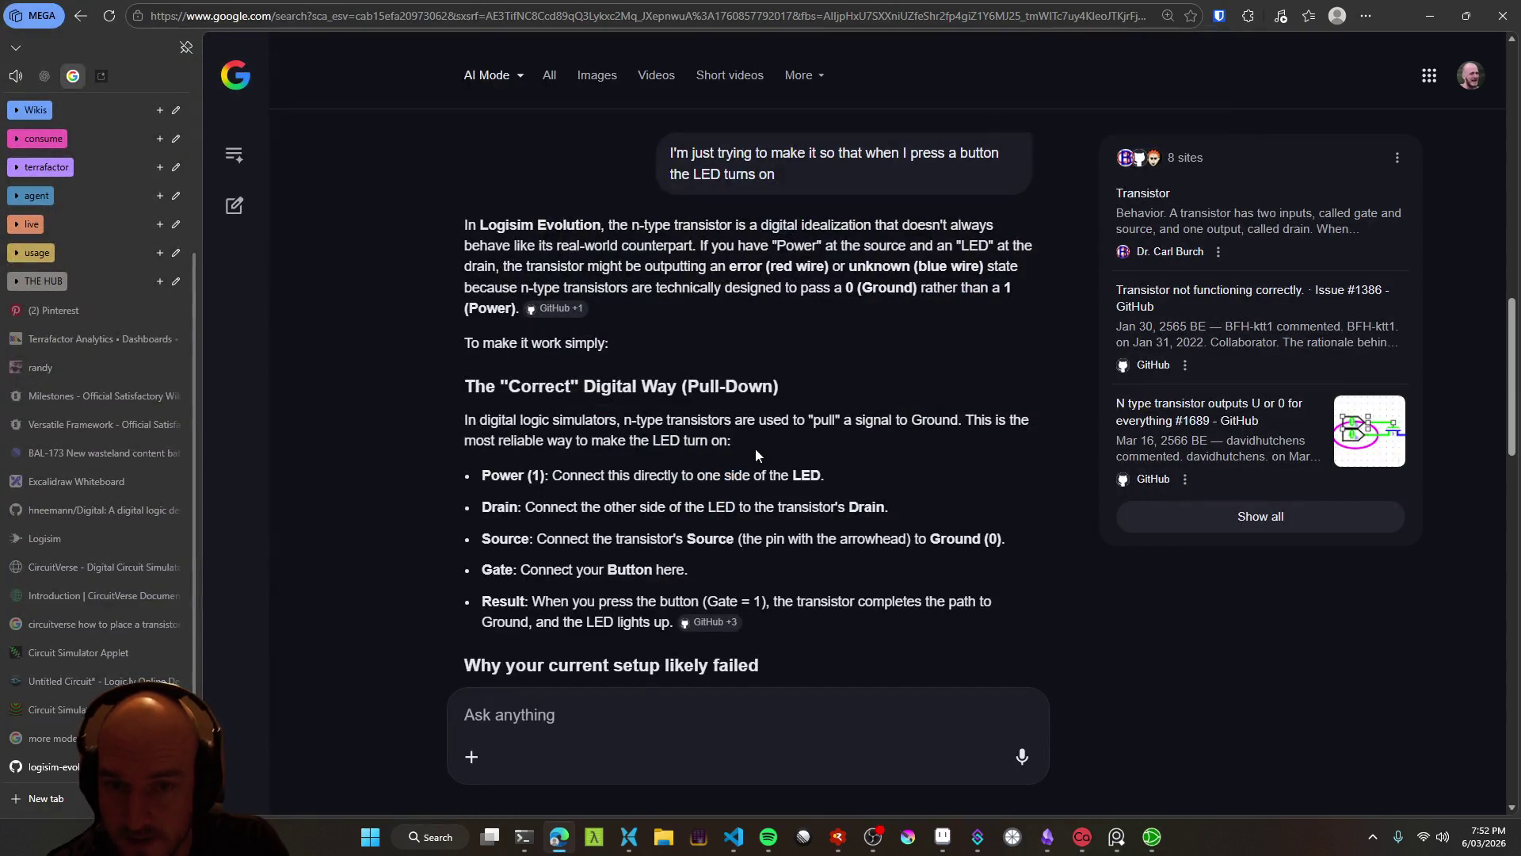
Highlight the Drain wiring instruction and compare it against the circuit
left_click_drag(525, 513, 886, 508)
key("alt+Tab")
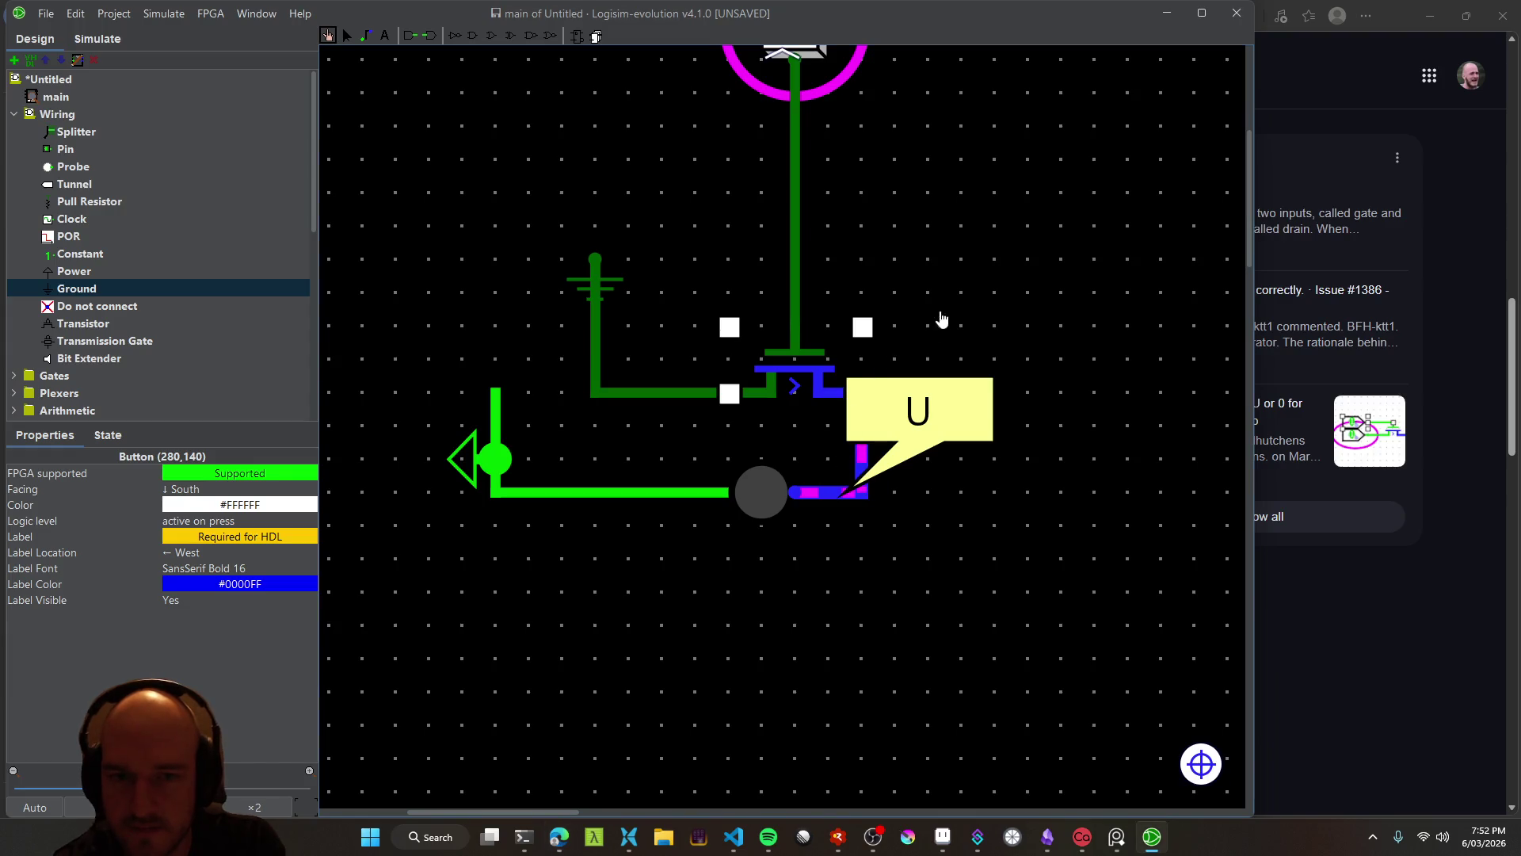
mouse_move(860, 396)
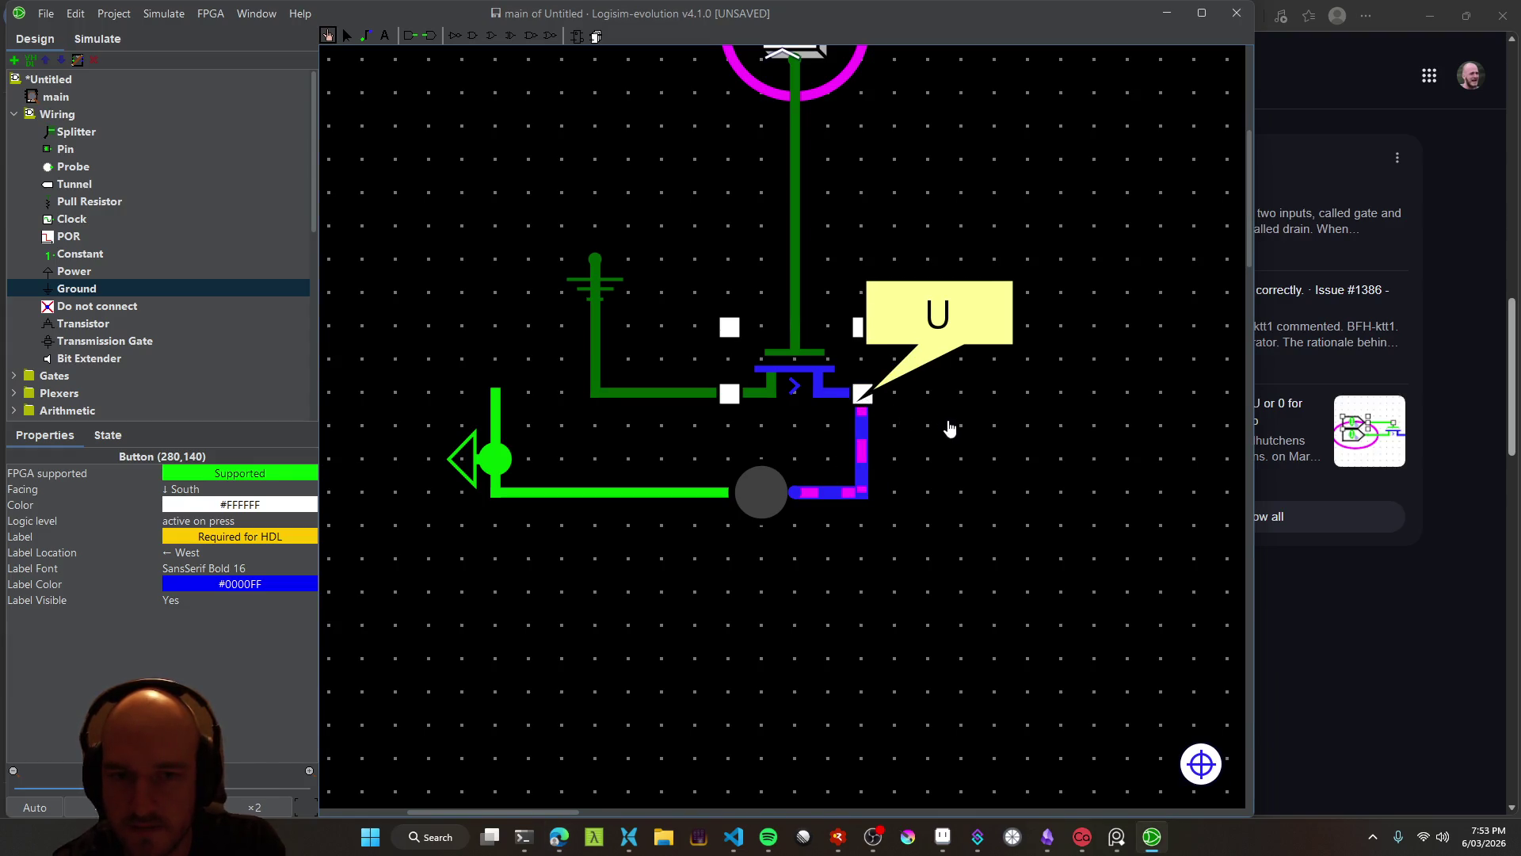
key("alt+Tab")
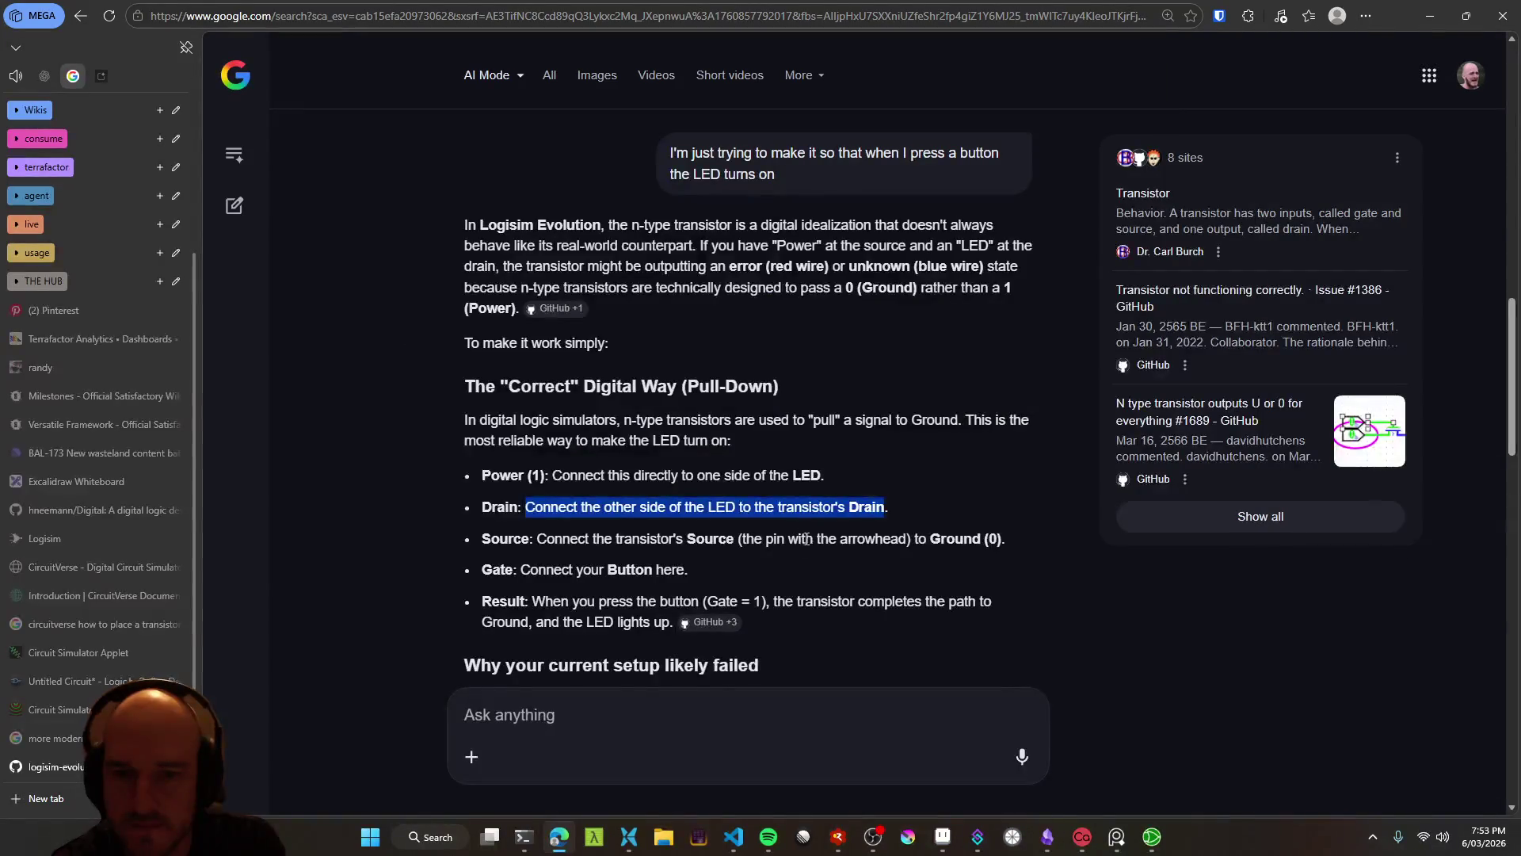
left_click(721, 714)
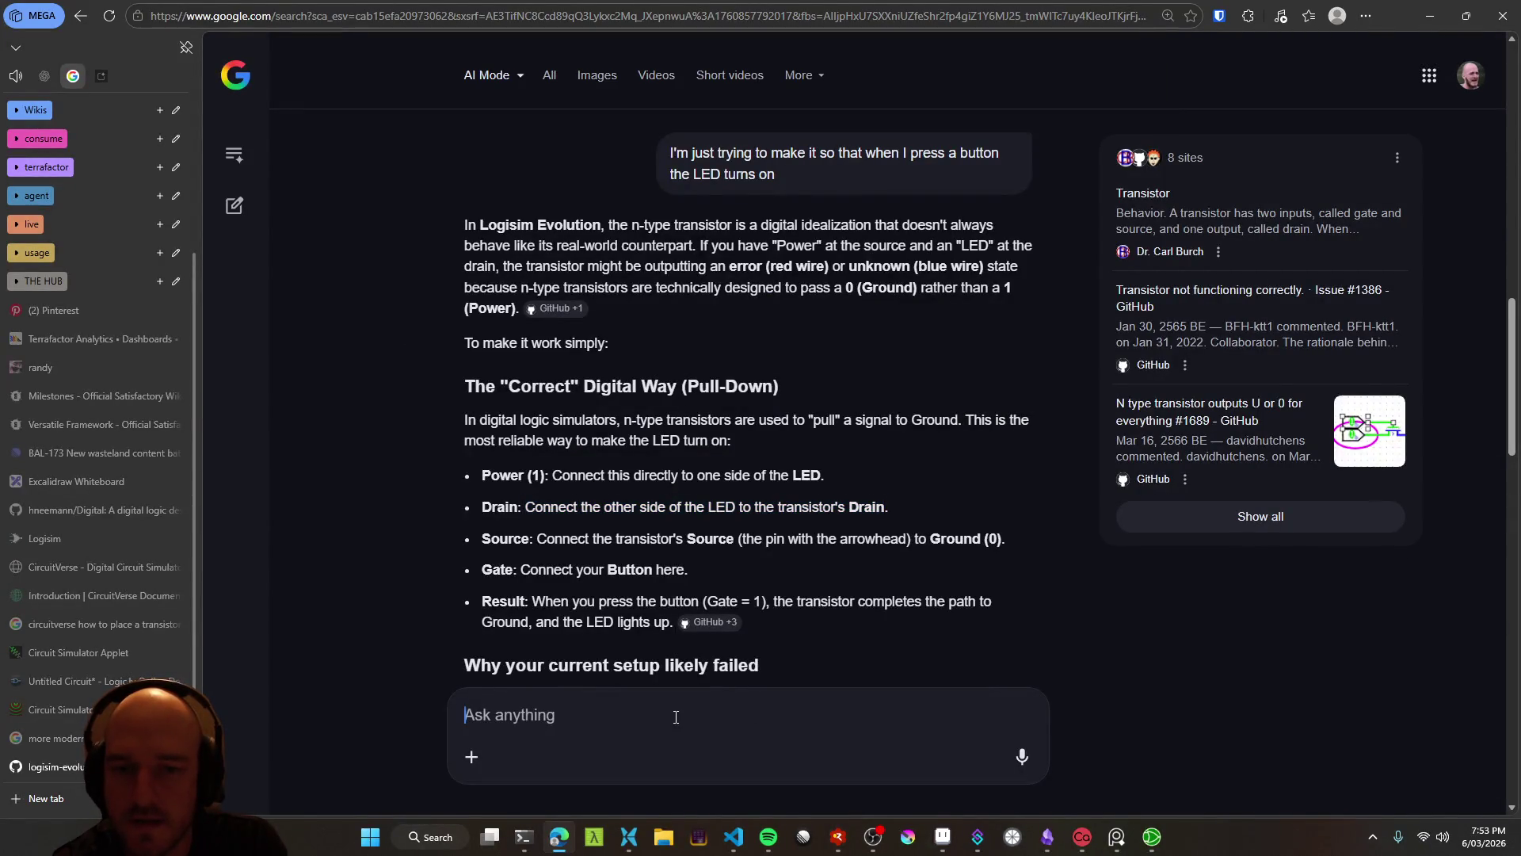
Highlight the Source, Gate-to-Button and Result lines of the answer
left_click_drag(546, 540, 953, 540)
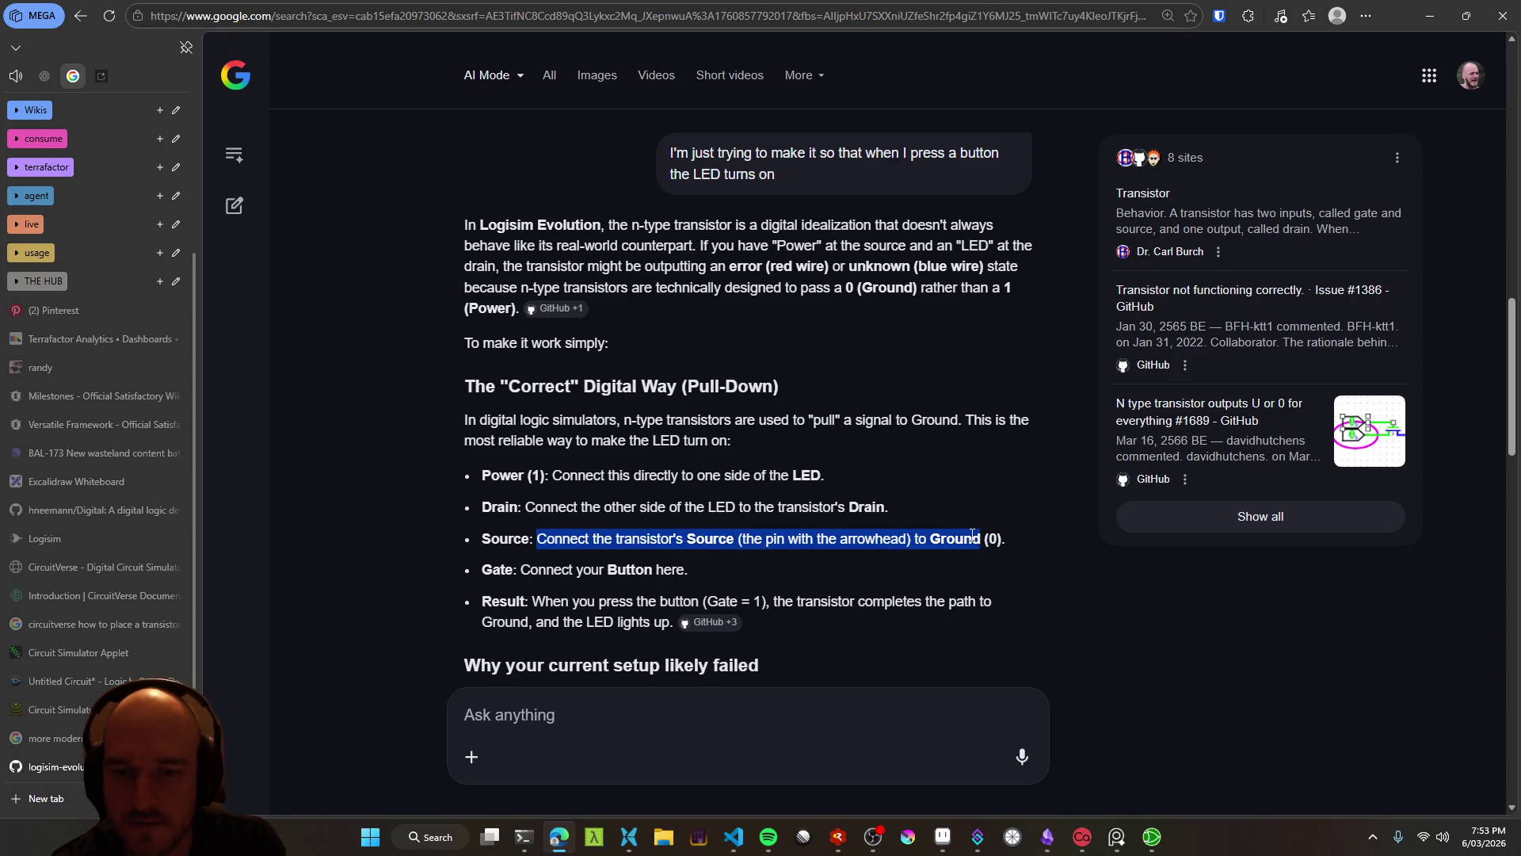
left_click_drag(520, 569, 696, 572)
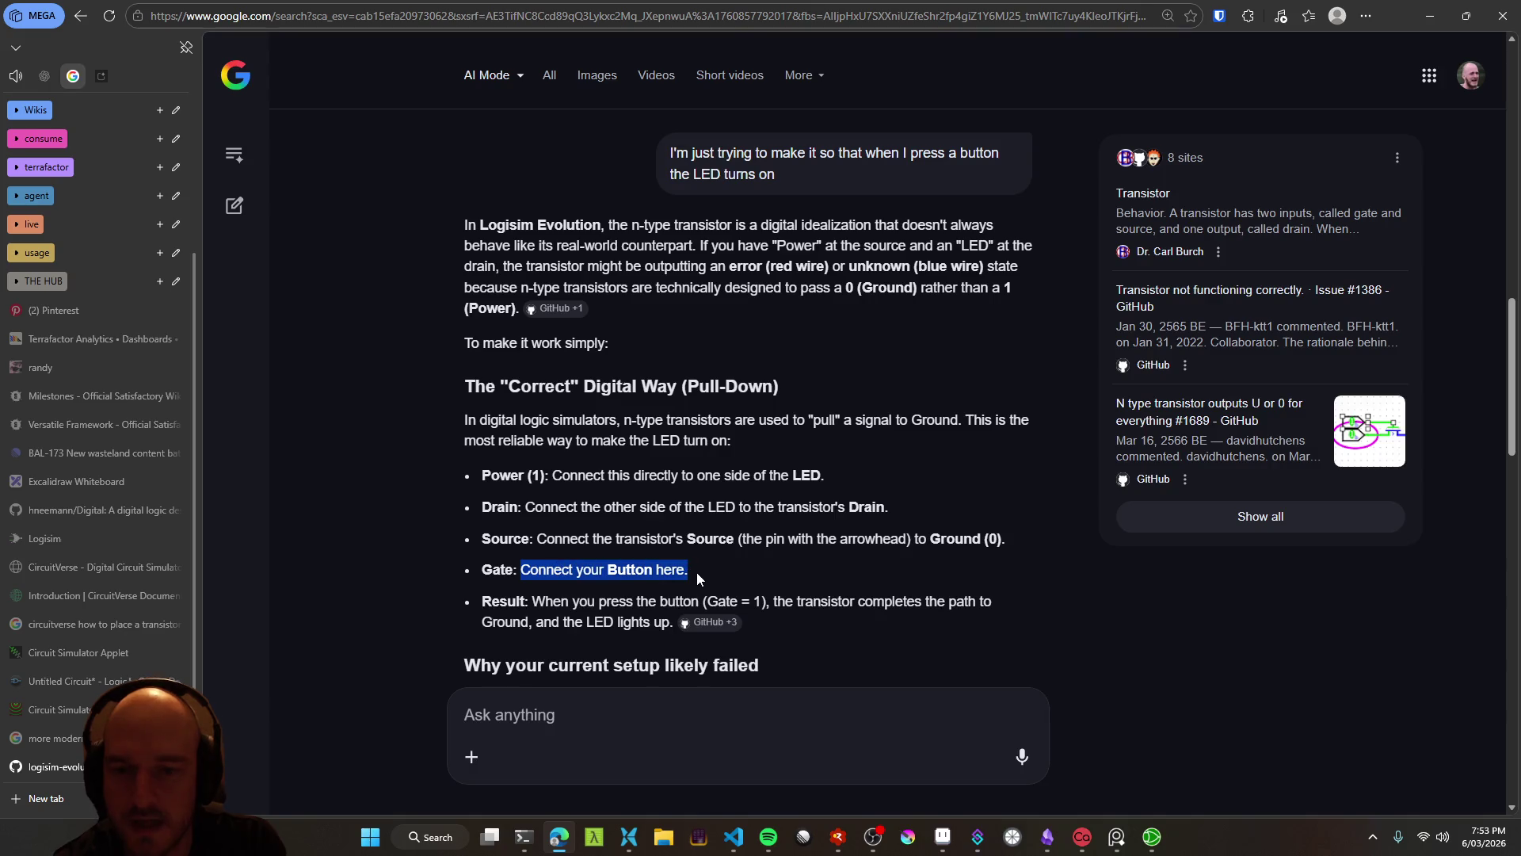
key("alt+Tab")
key("alt+Tab")
left_click_drag(533, 602, 621, 622)
left_click(627, 662)
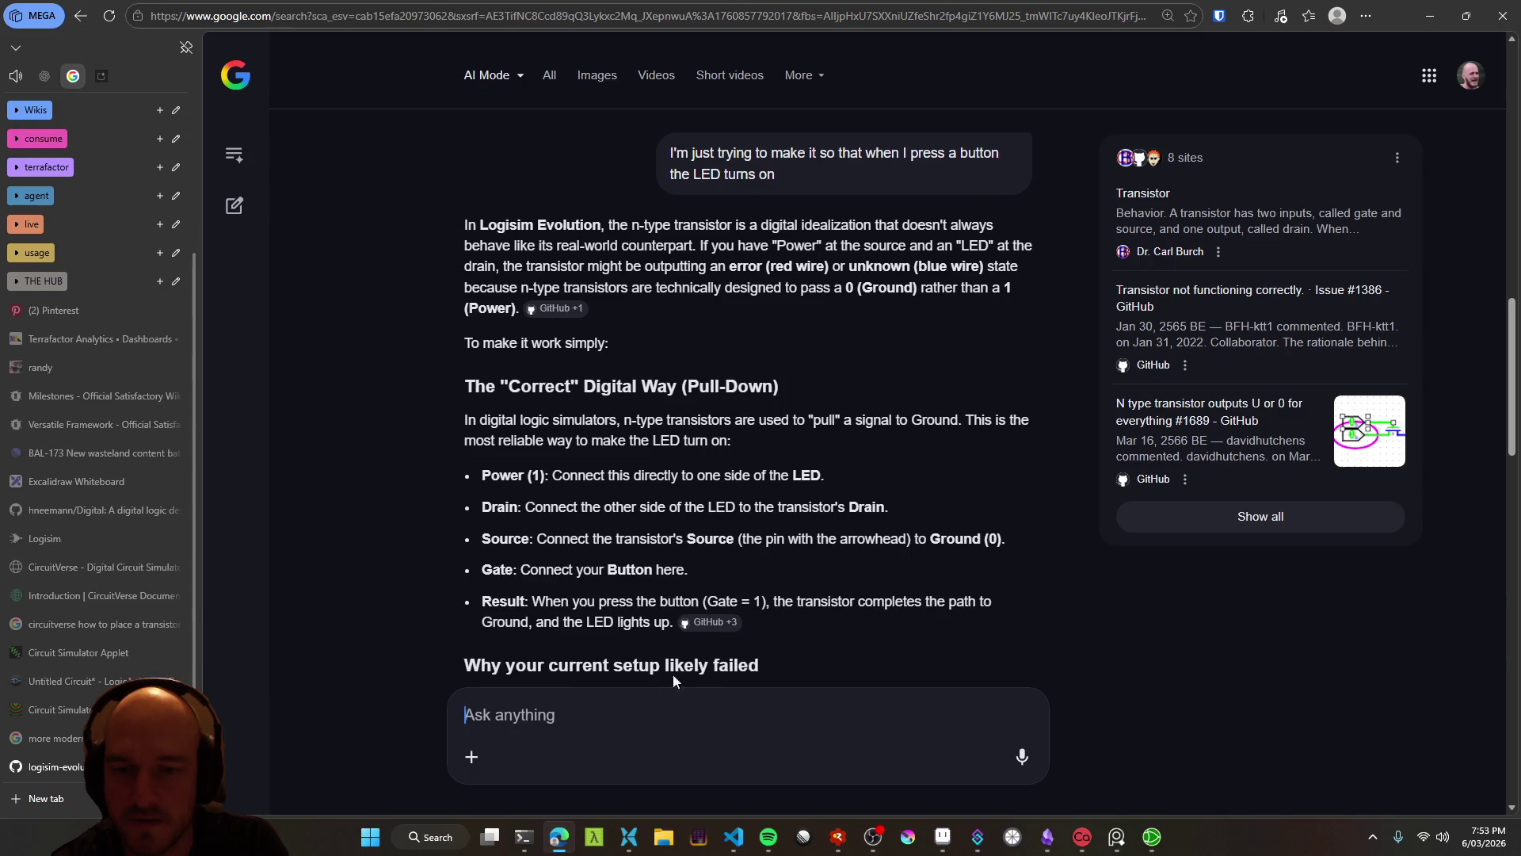
Dictate and submit another follow-up question, then bring Logisim forward
key("ctrl+super")
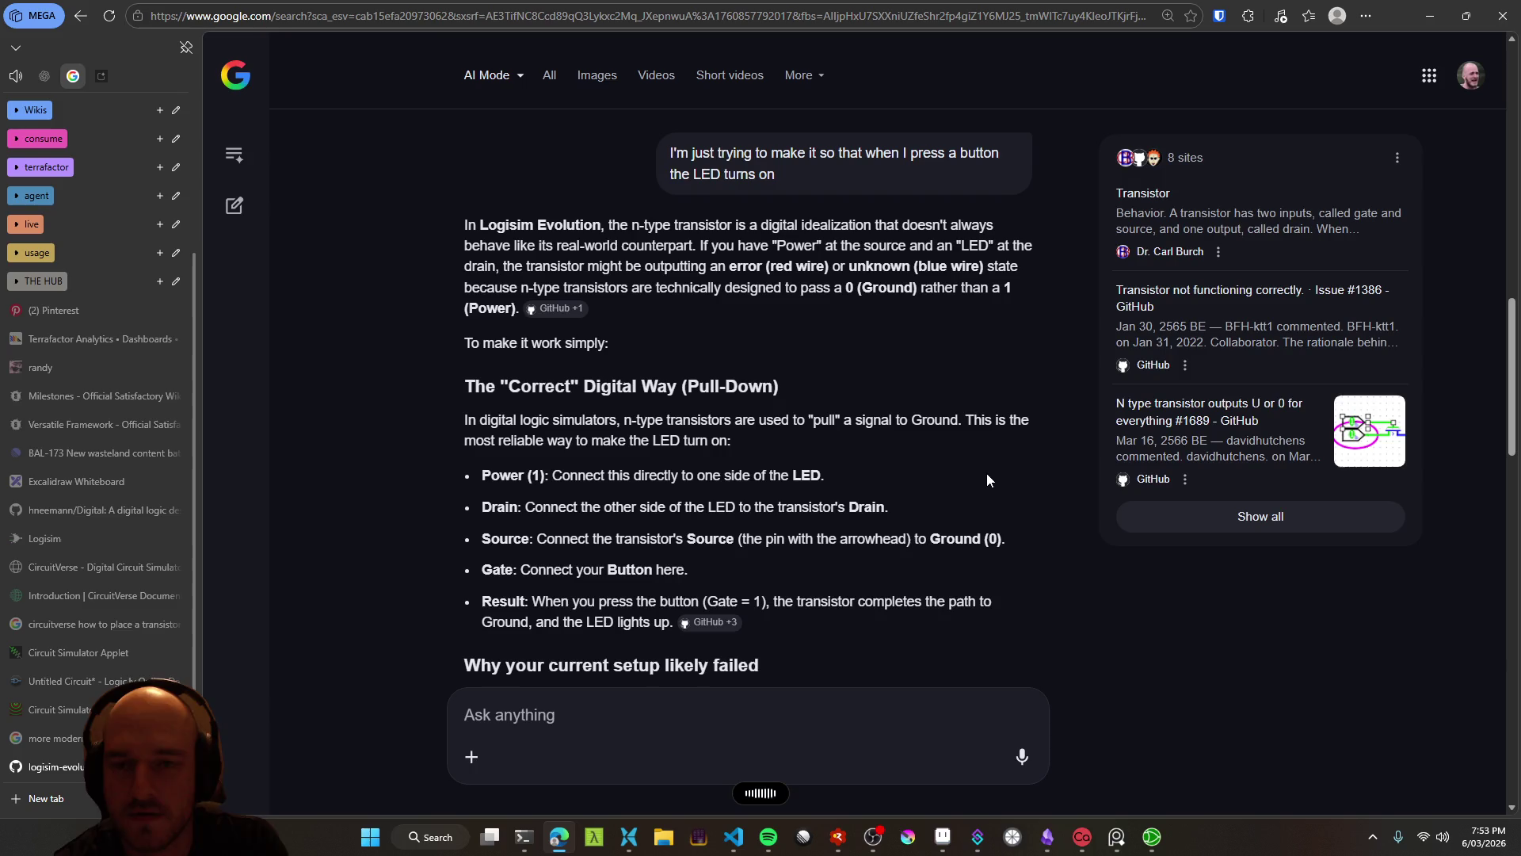
key("Return")
key("alt+Tab")
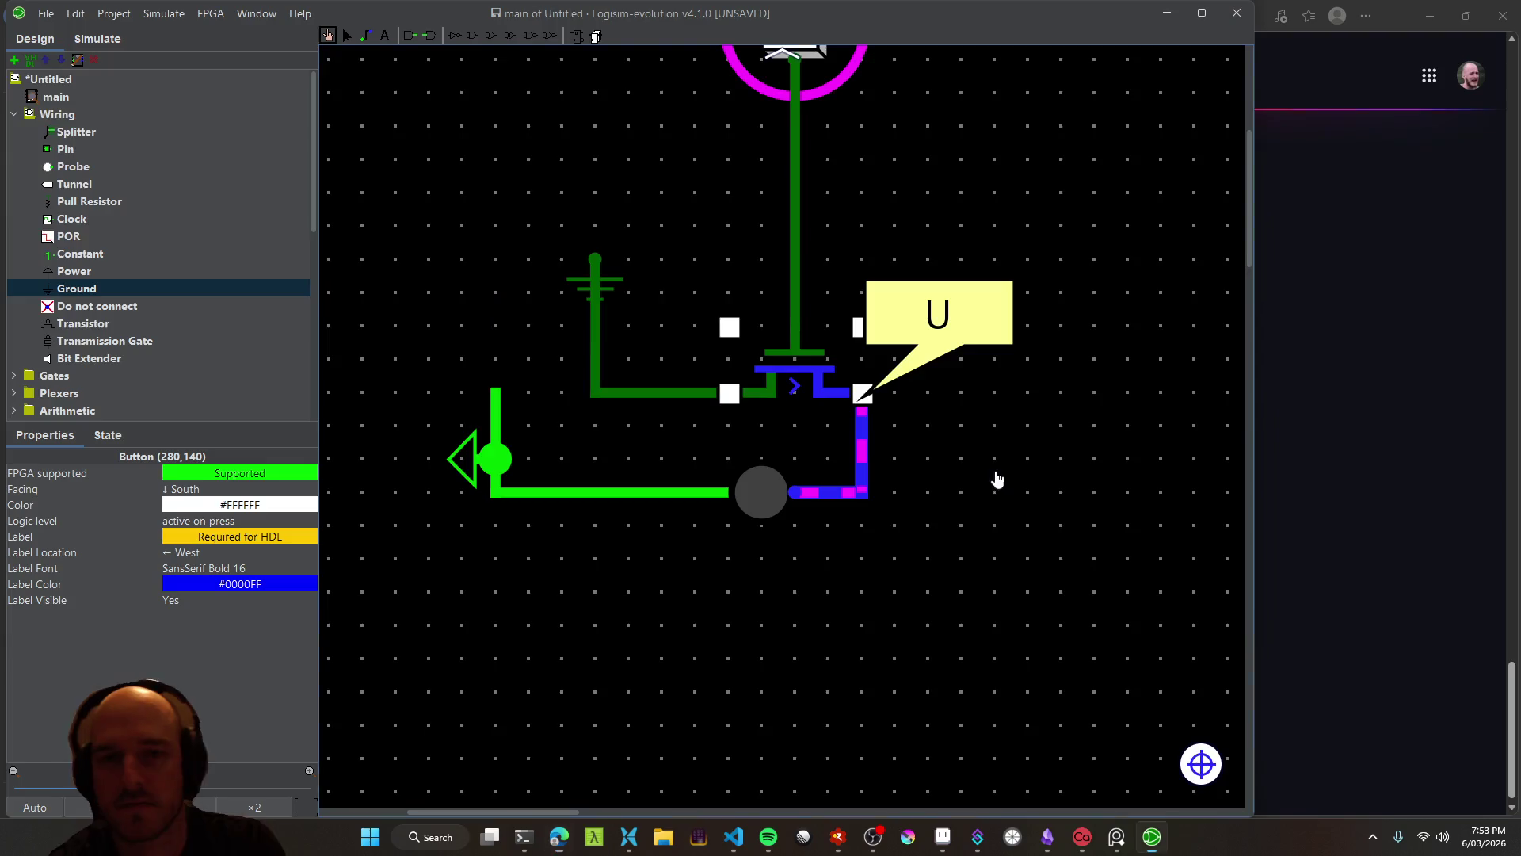
Probe the values on the wires by the transistor and the blue LED wire
left_click(809, 394)
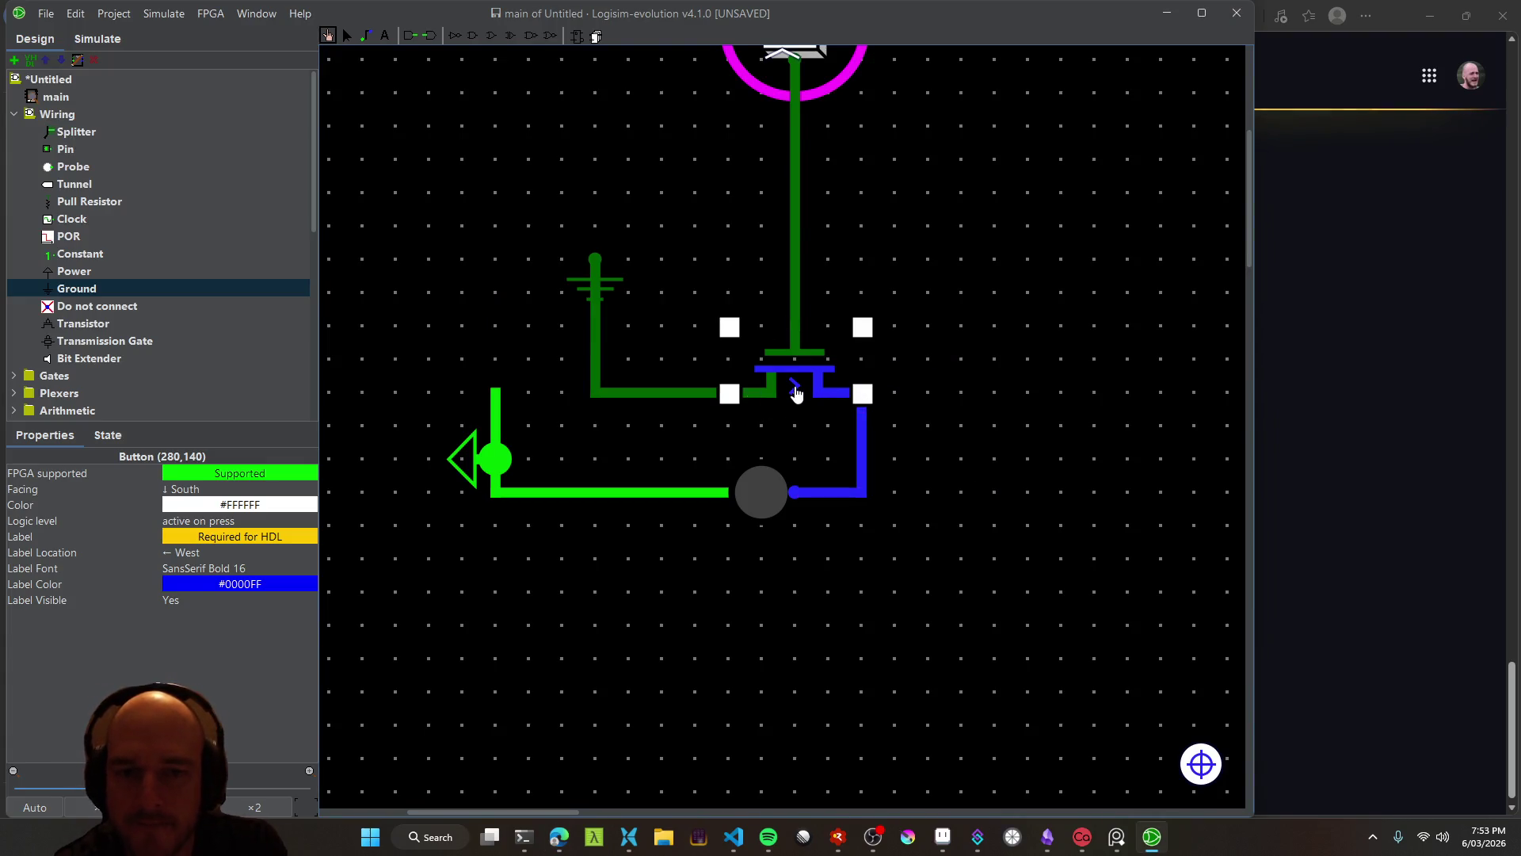
left_click(868, 396)
left_click(860, 488)
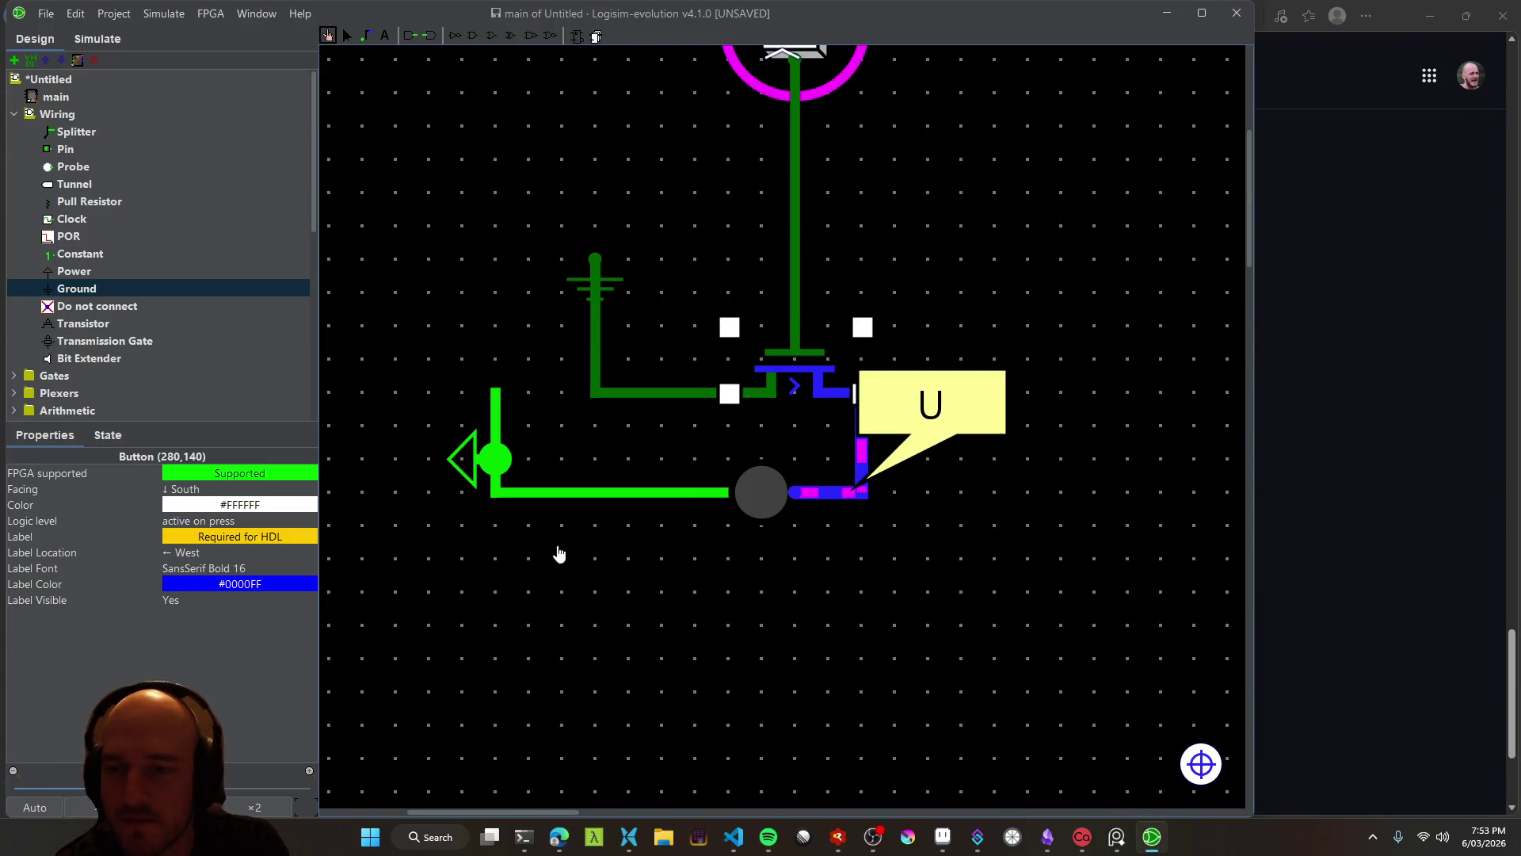
Delete the vertical blue wire and the horizontal ground wire
left_click(346, 36)
left_click(857, 464)
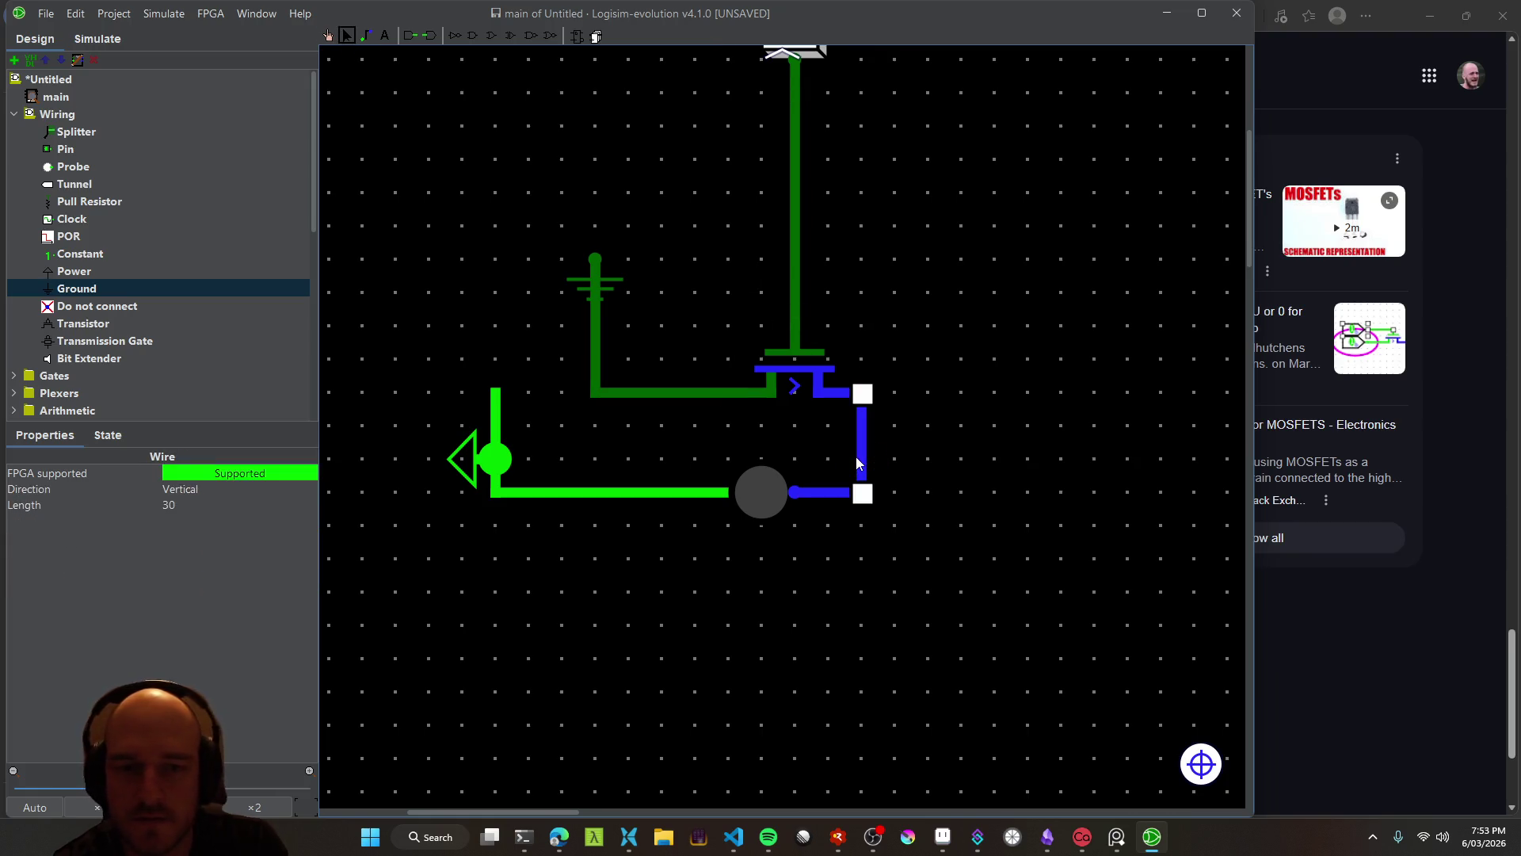
key("Delete")
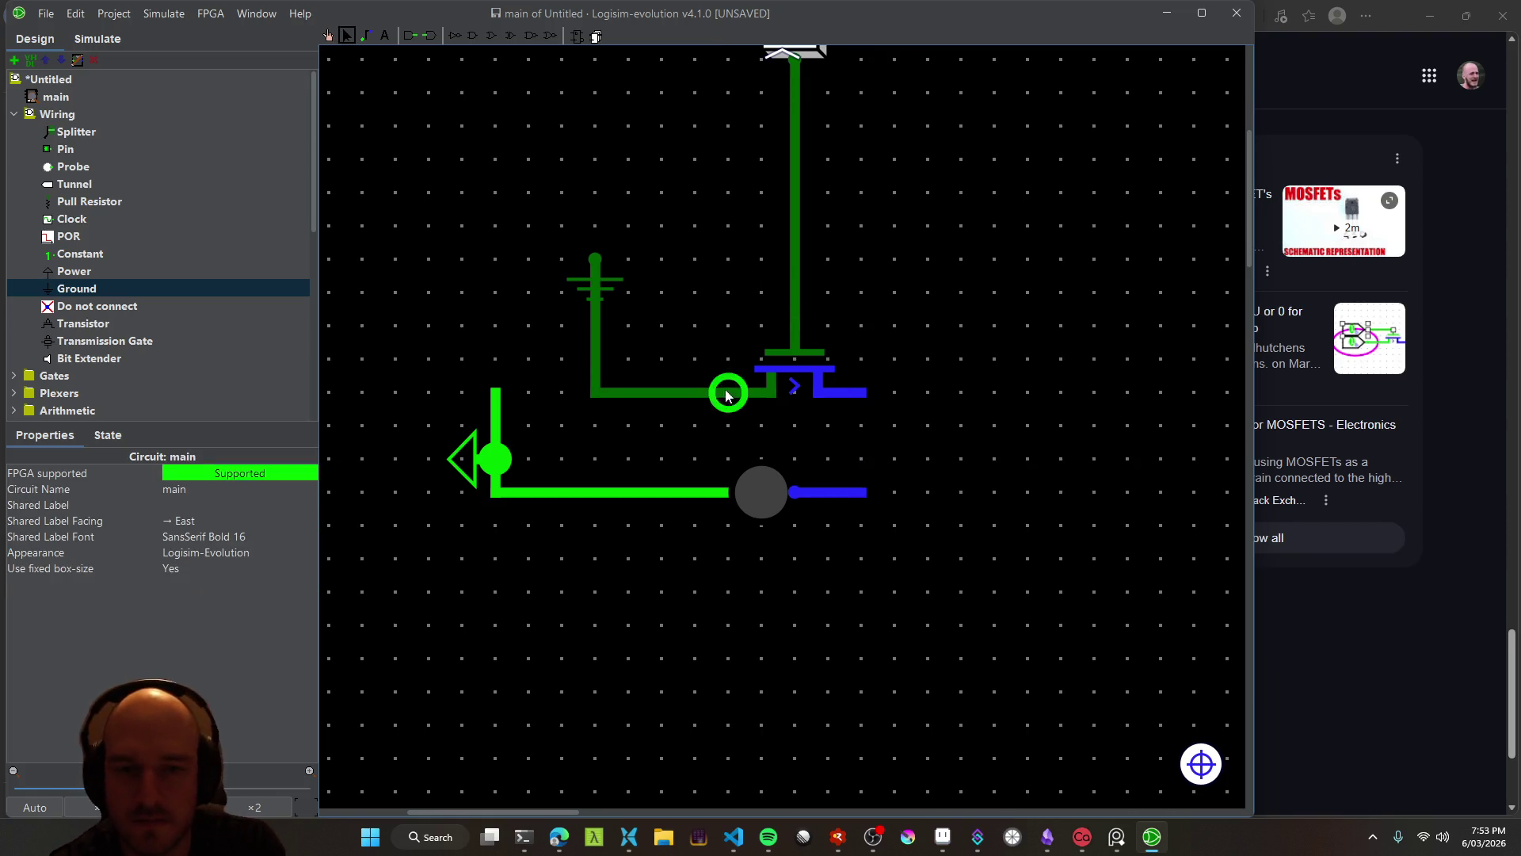
left_click(728, 394)
key("Delete")
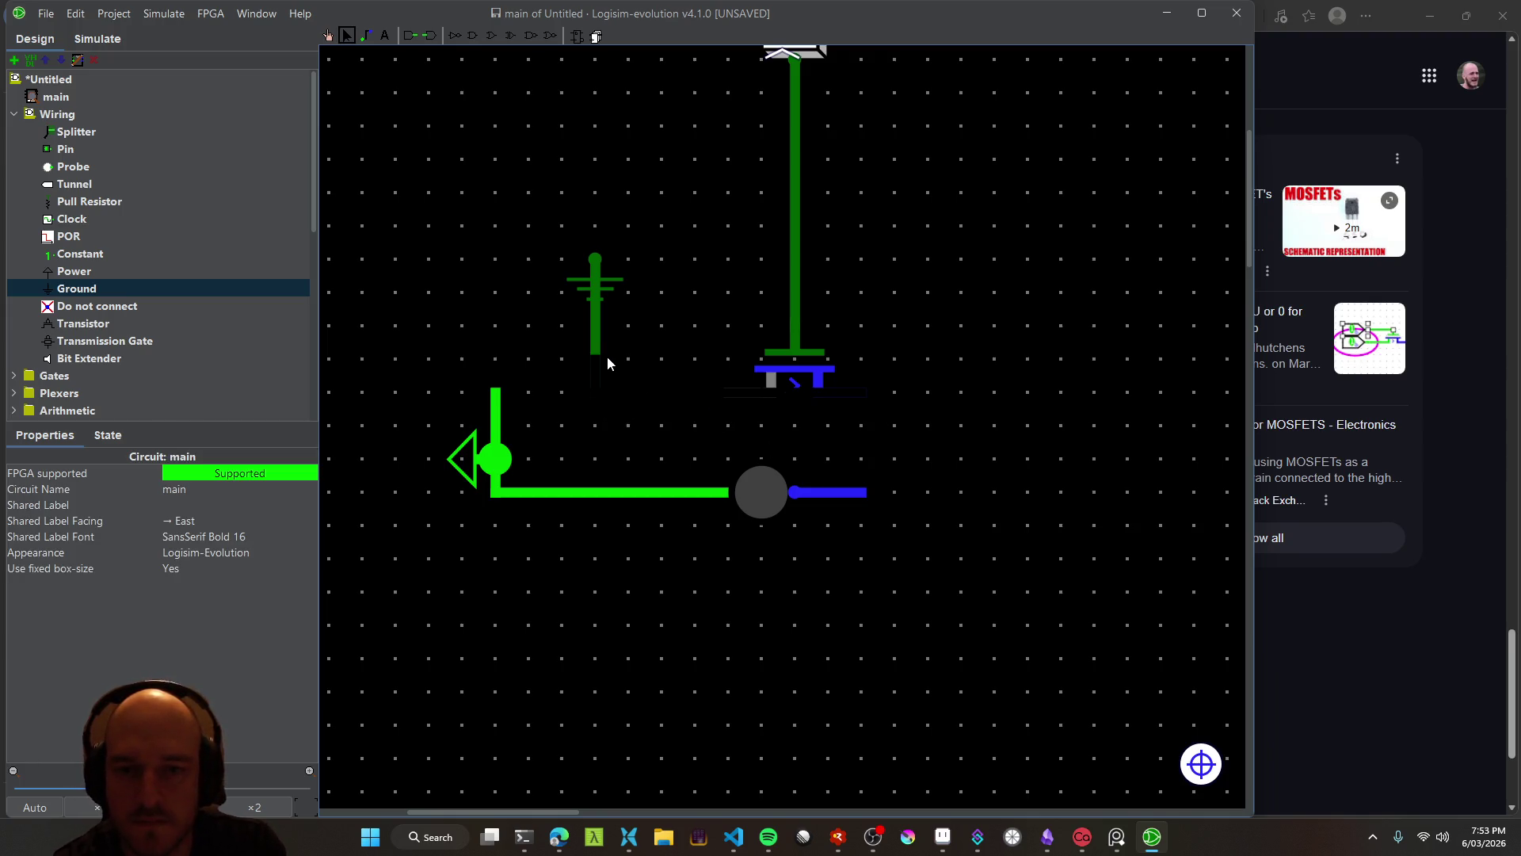
Draw a new wire from the Ground toward the transistor and move the Ground onto its top
mouse_move(599, 284)
left_mouse_down()
mouse_move(590, 297)
mouse_move(664, 223)
left_mouse_up()
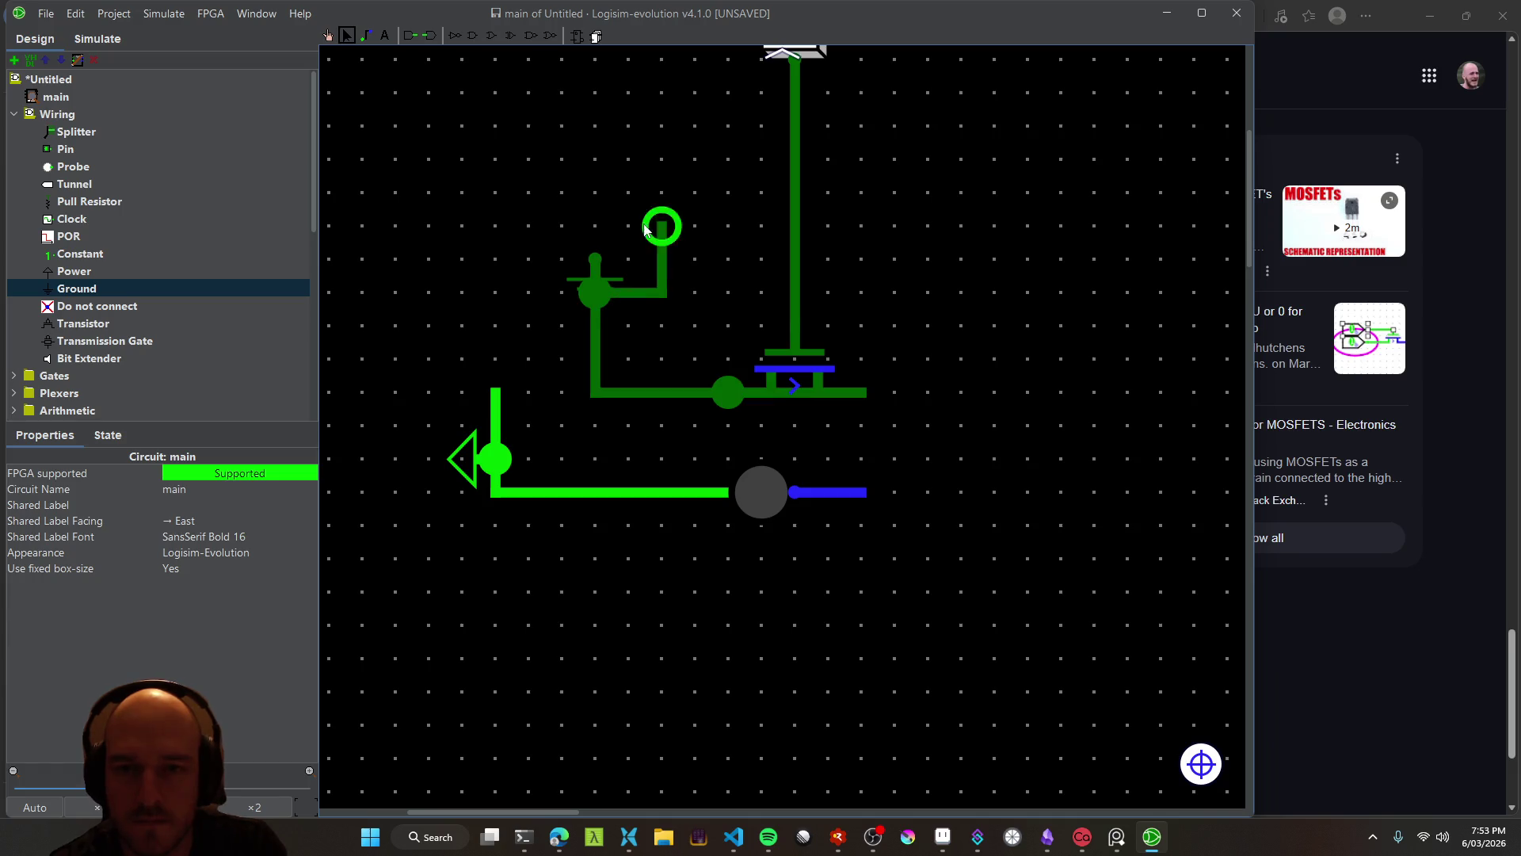
left_click(586, 274)
mouse_move(586, 273)
left_mouse_down()
mouse_move(653, 273)
mouse_move(594, 241)
mouse_move(961, 262)
mouse_move(594, 261)
mouse_move(603, 238)
left_mouse_up()
Try deleting the transistor with its attached wire, then undo it
left_click(719, 394)
key("Delete")
key("ctrl+z")
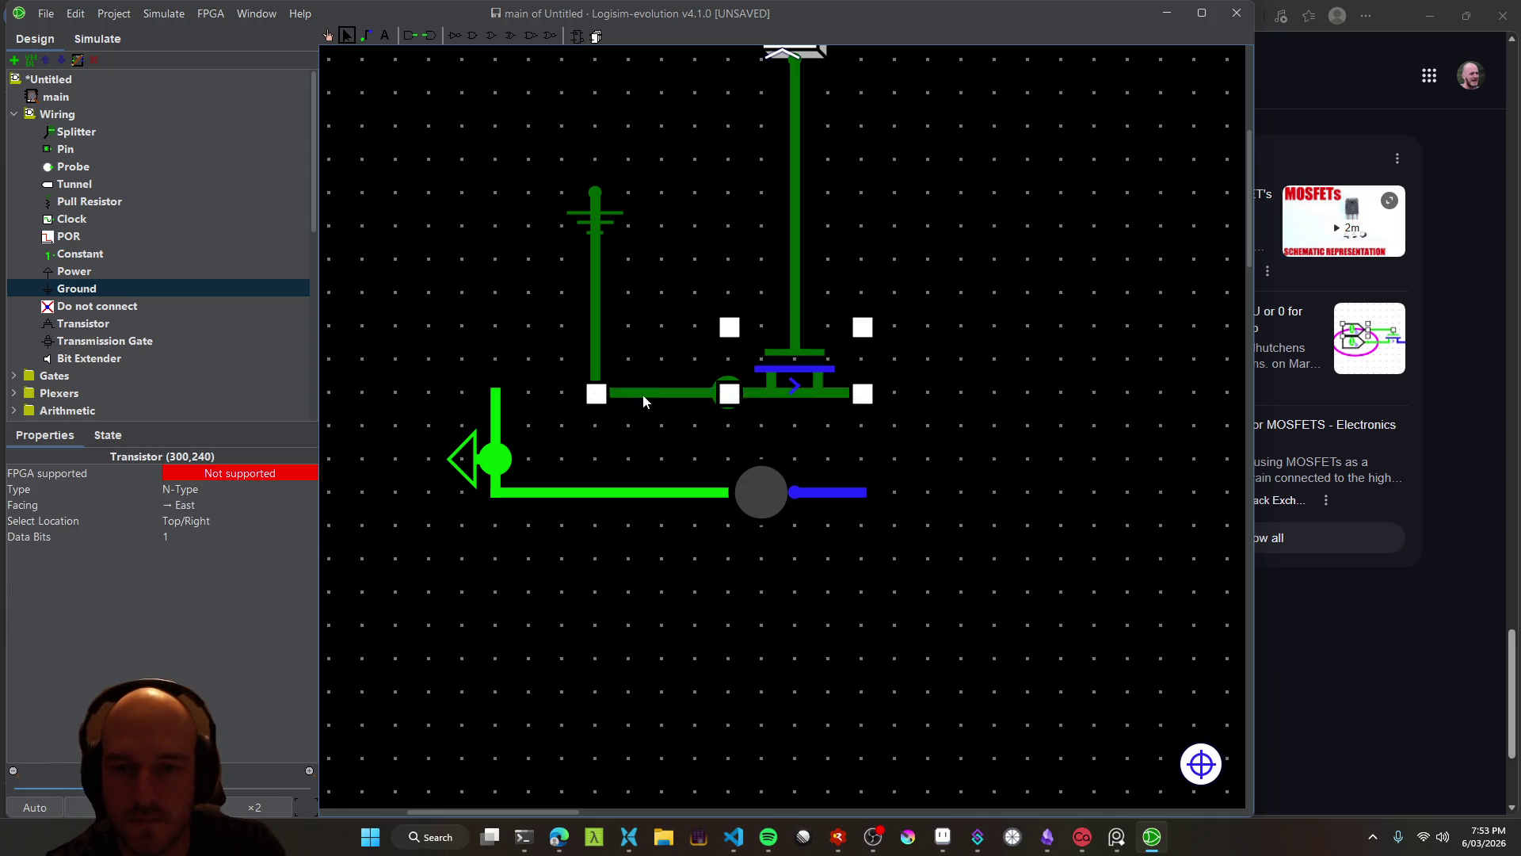
left_click(595, 394)
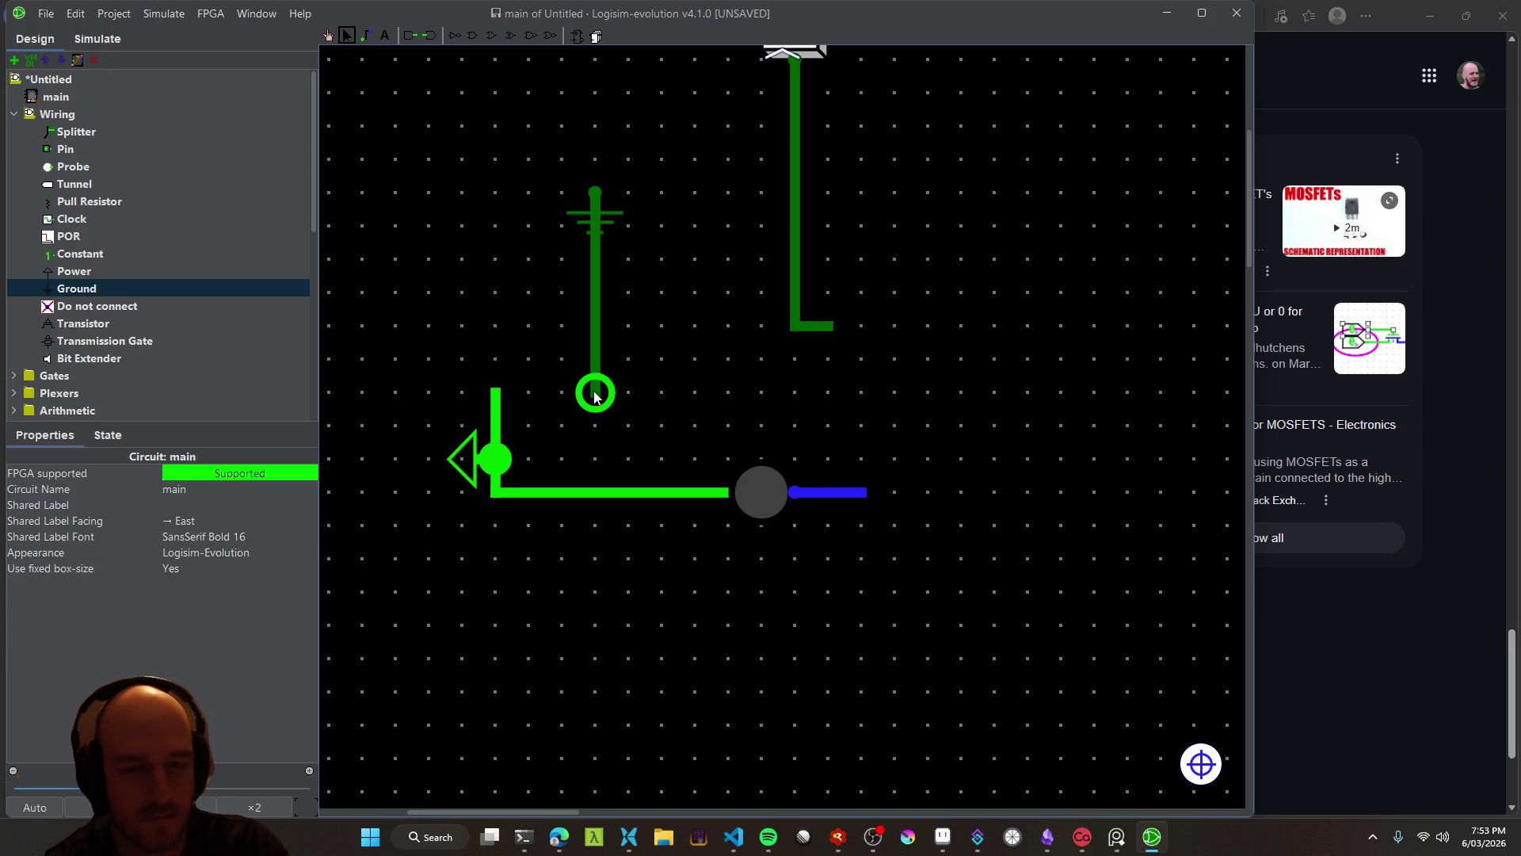
key("ctrl+z")
Nudge the transistor one grid step right and down, undoing trial deletions
left_click_drag(767, 399, 800, 432)
right_click(800, 432)
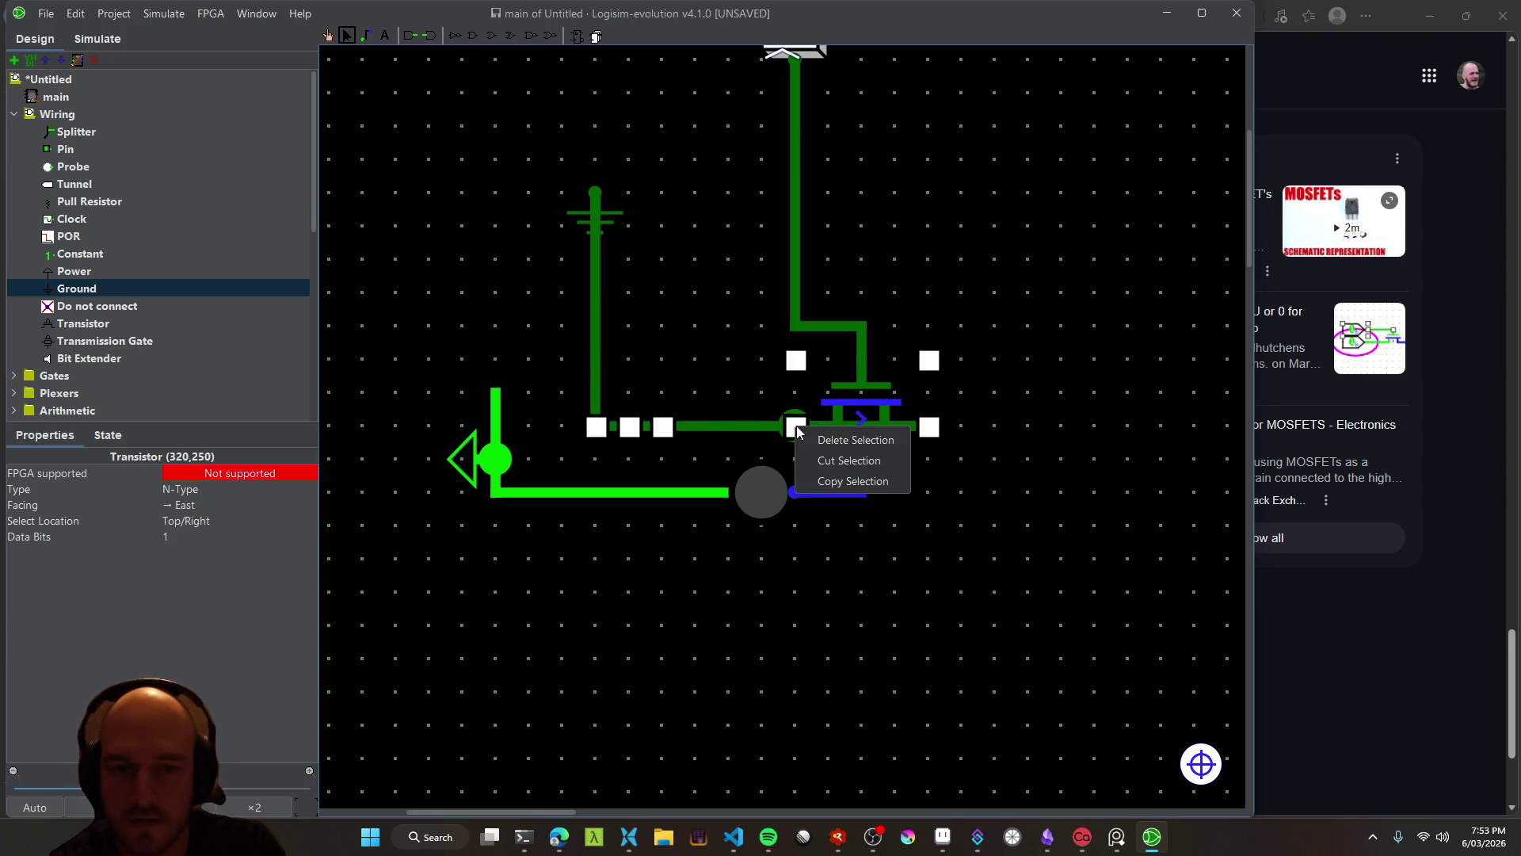
left_click(839, 438)
key("ctrl+z")
right_click(611, 433)
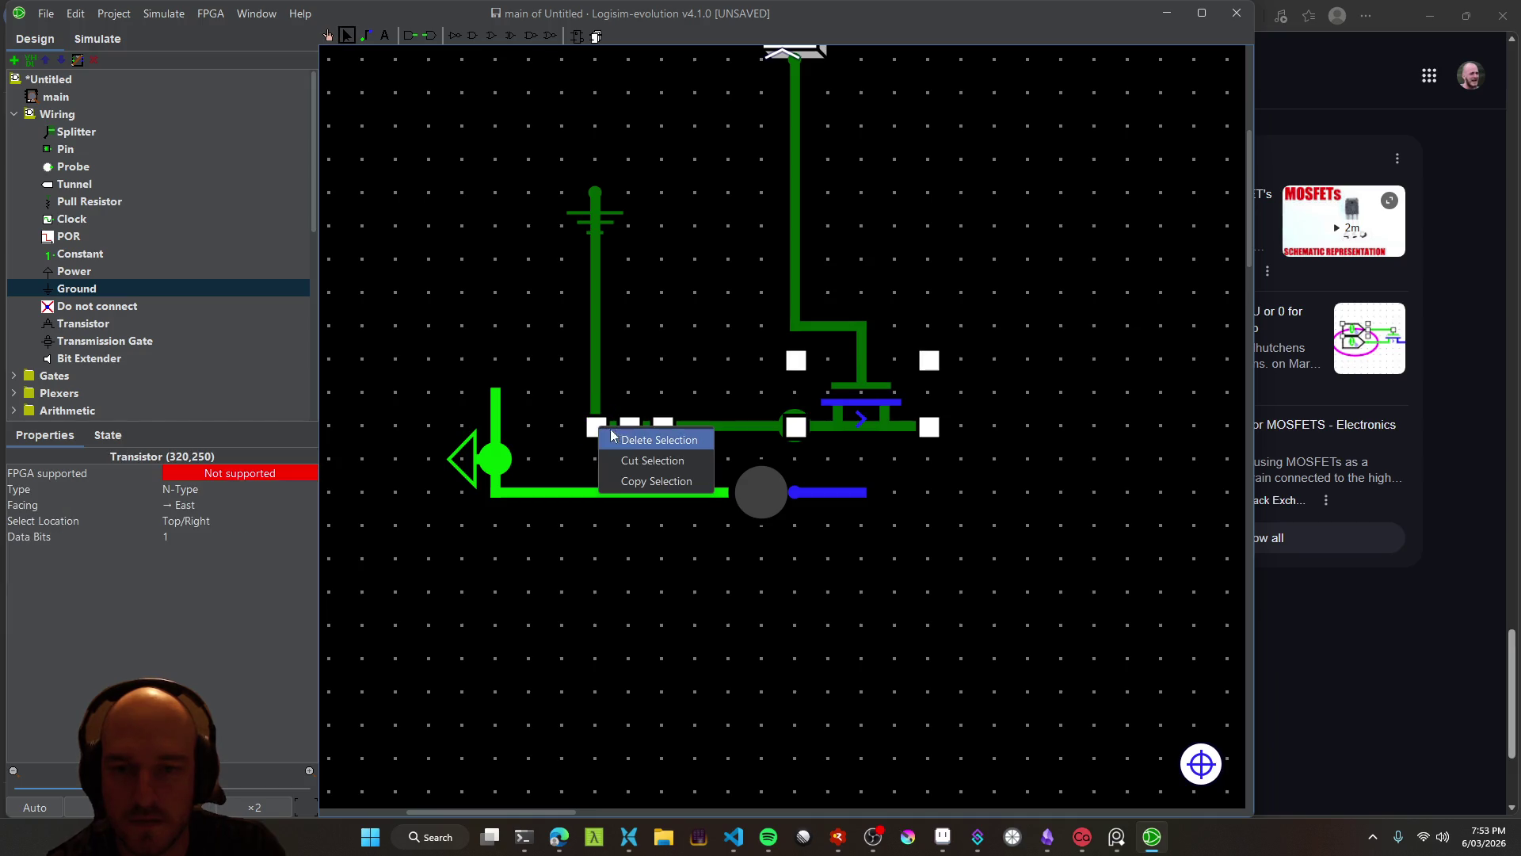
left_click(647, 441)
key("ctrl+z")
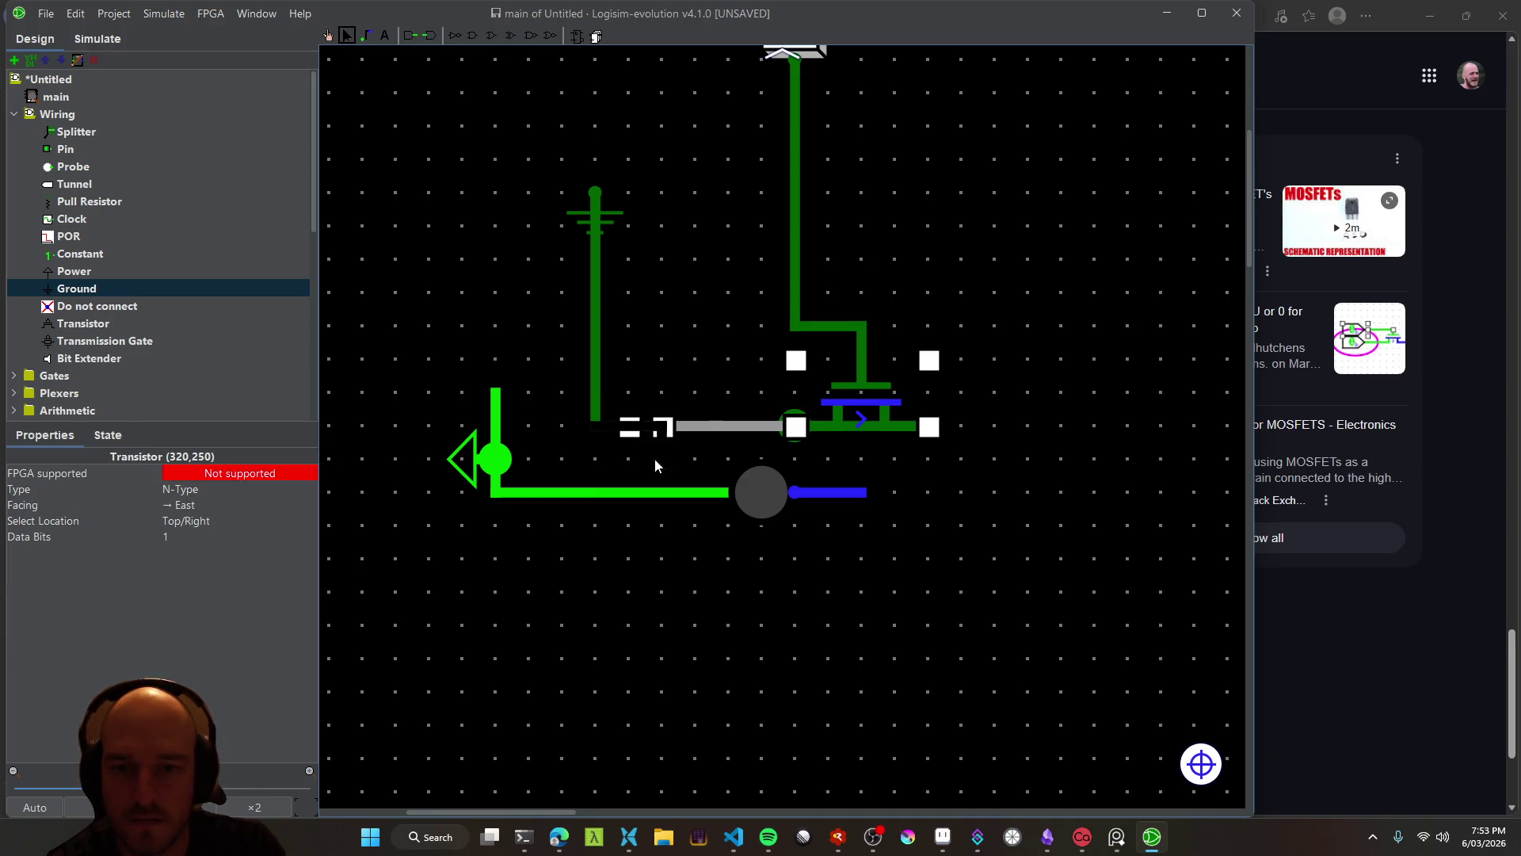
Shorten the vertical ground wire and shift the transistor two grid steps right
left_click_drag(595, 431, 596, 300)
mouse_move(651, 430)
left_mouse_down()
mouse_move(753, 432)
mouse_move(719, 433)
left_mouse_up()
right_click(772, 432)
left_click(367, 35)
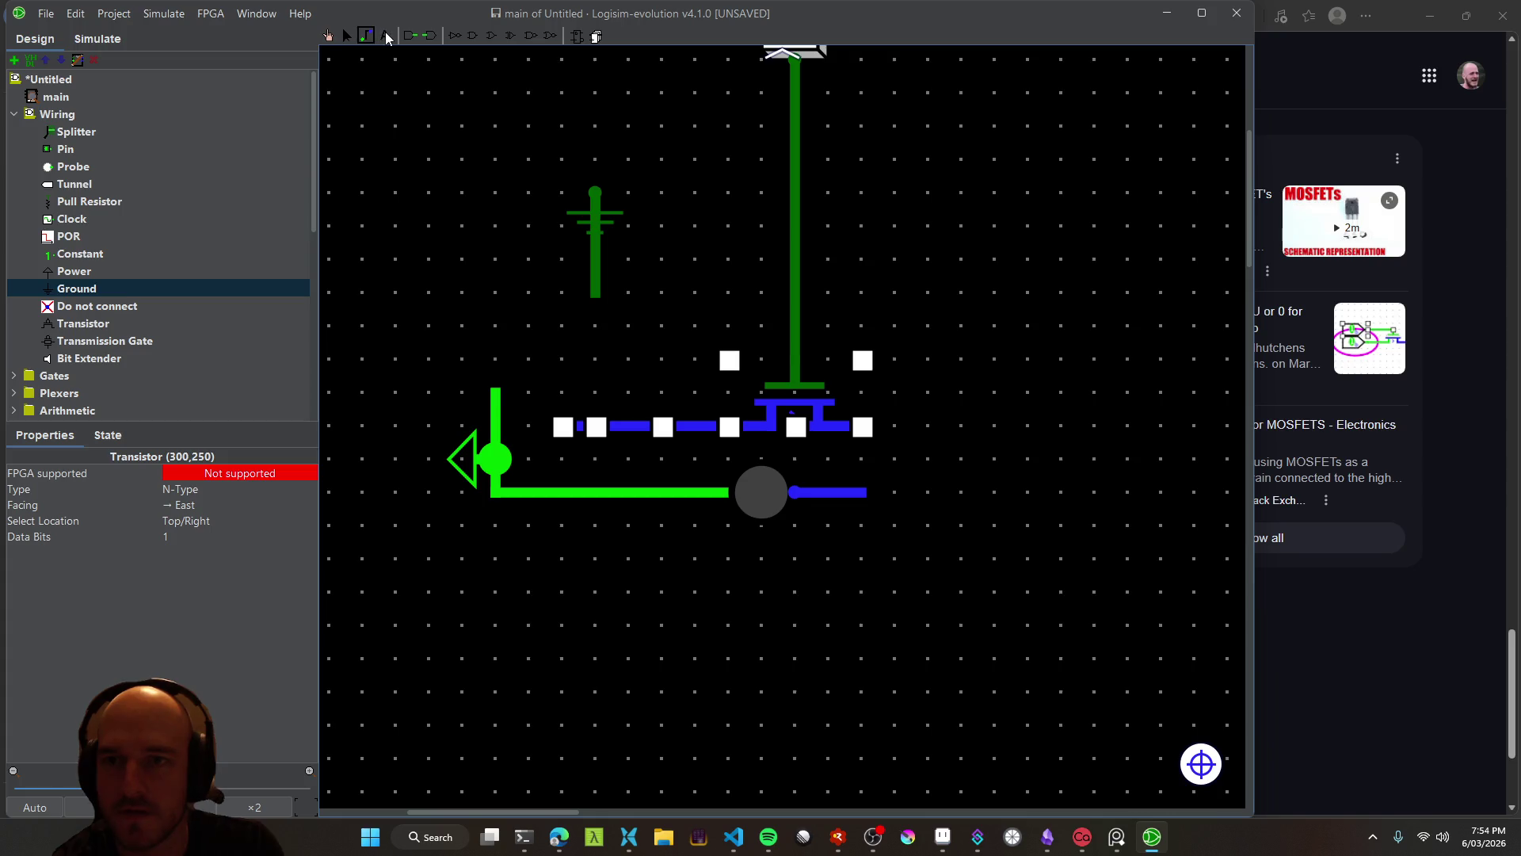
right_click(575, 427)
left_click(610, 435)
key("ctrl+z")
Delete the old transistor, shorten the button's wire, and place a P-type transistor above the LED
right_click(790, 428)
left_click(792, 420)
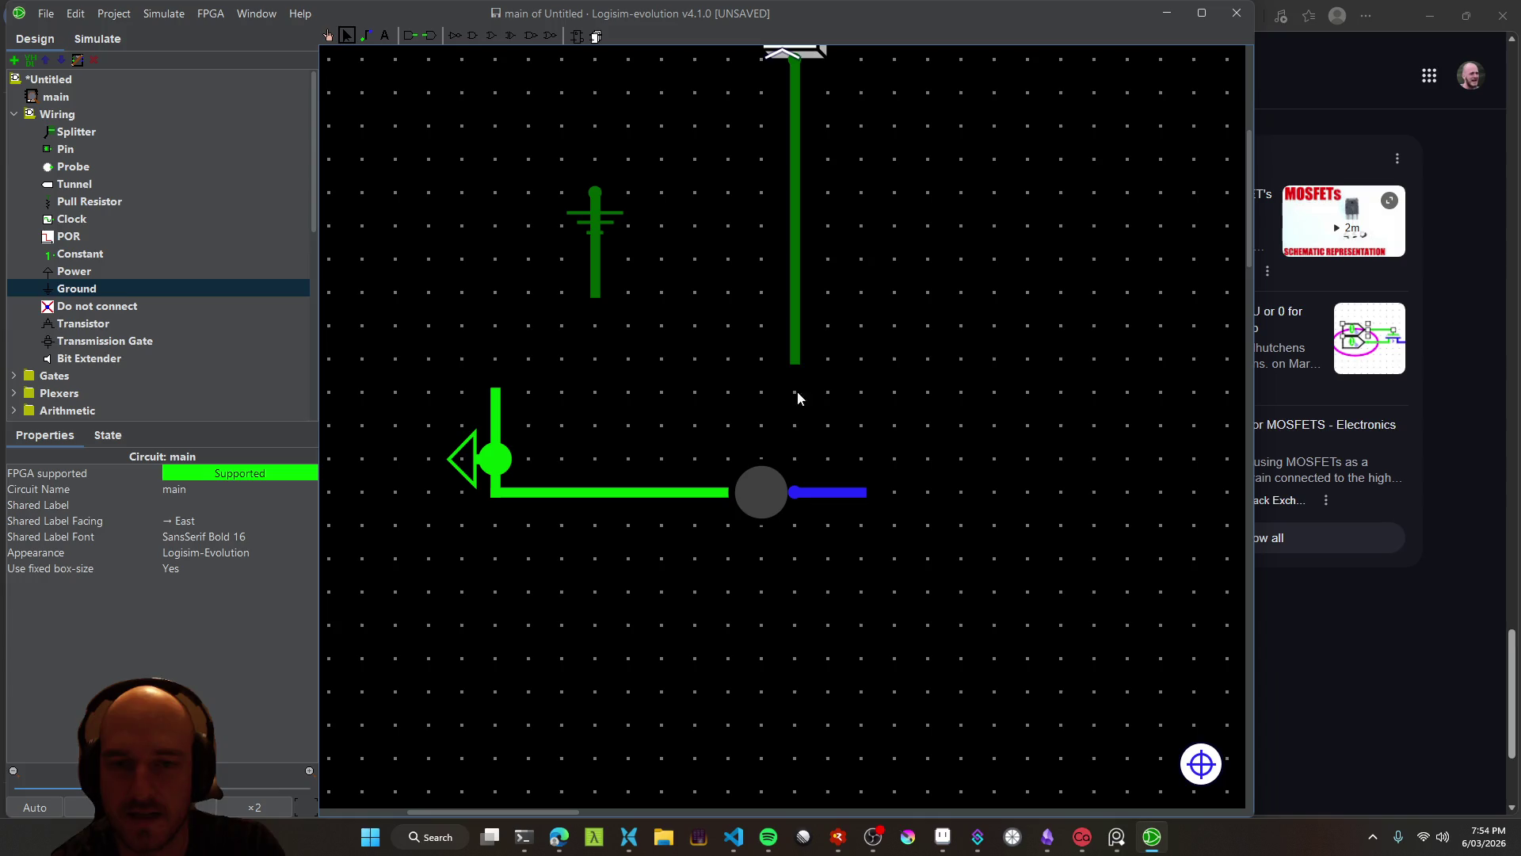
left_click_drag(799, 370, 803, 167)
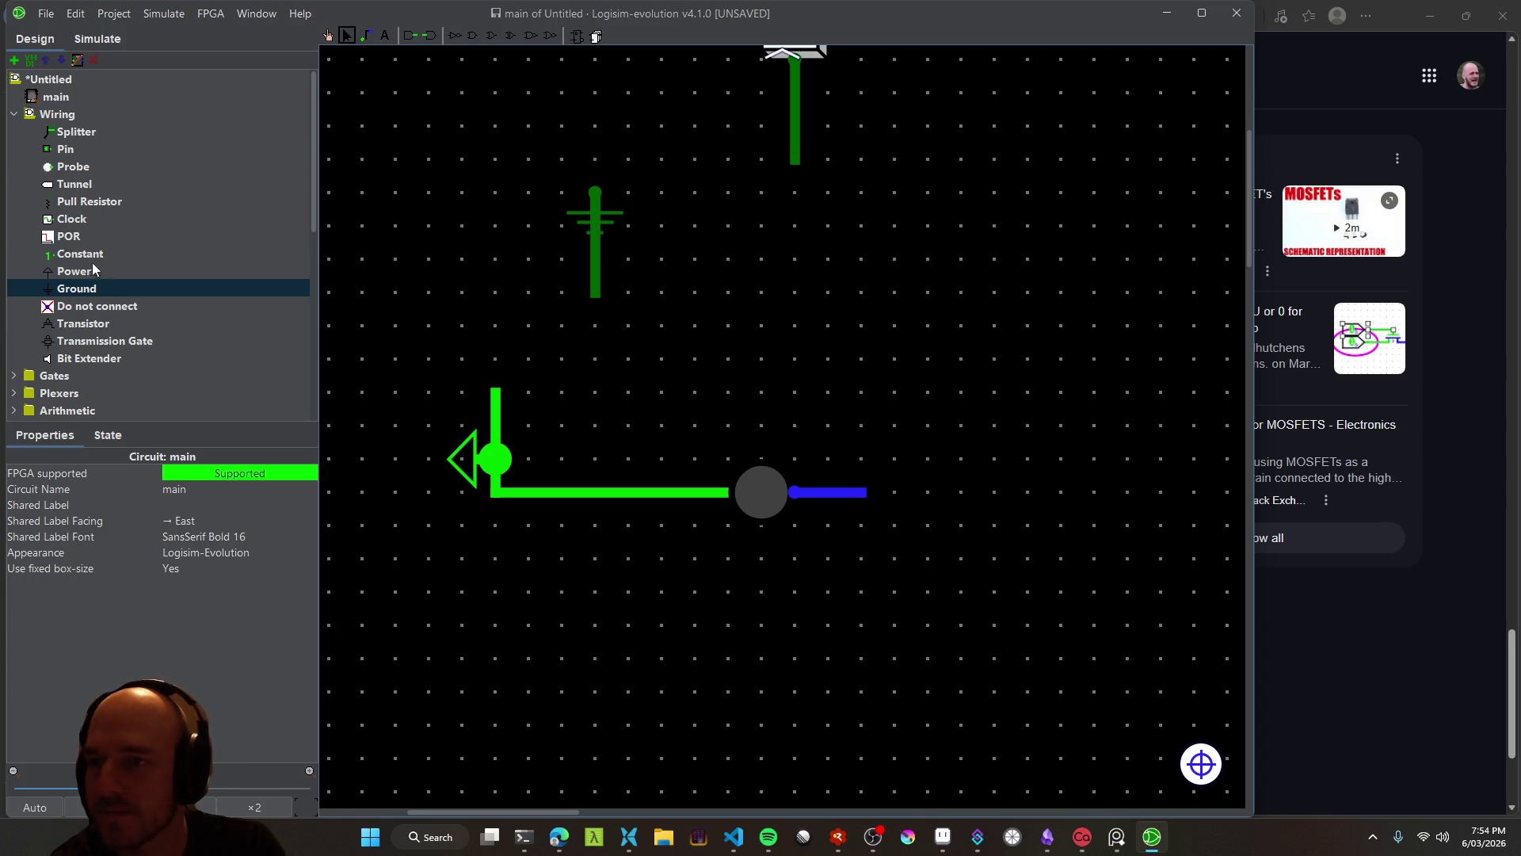
left_click(88, 325)
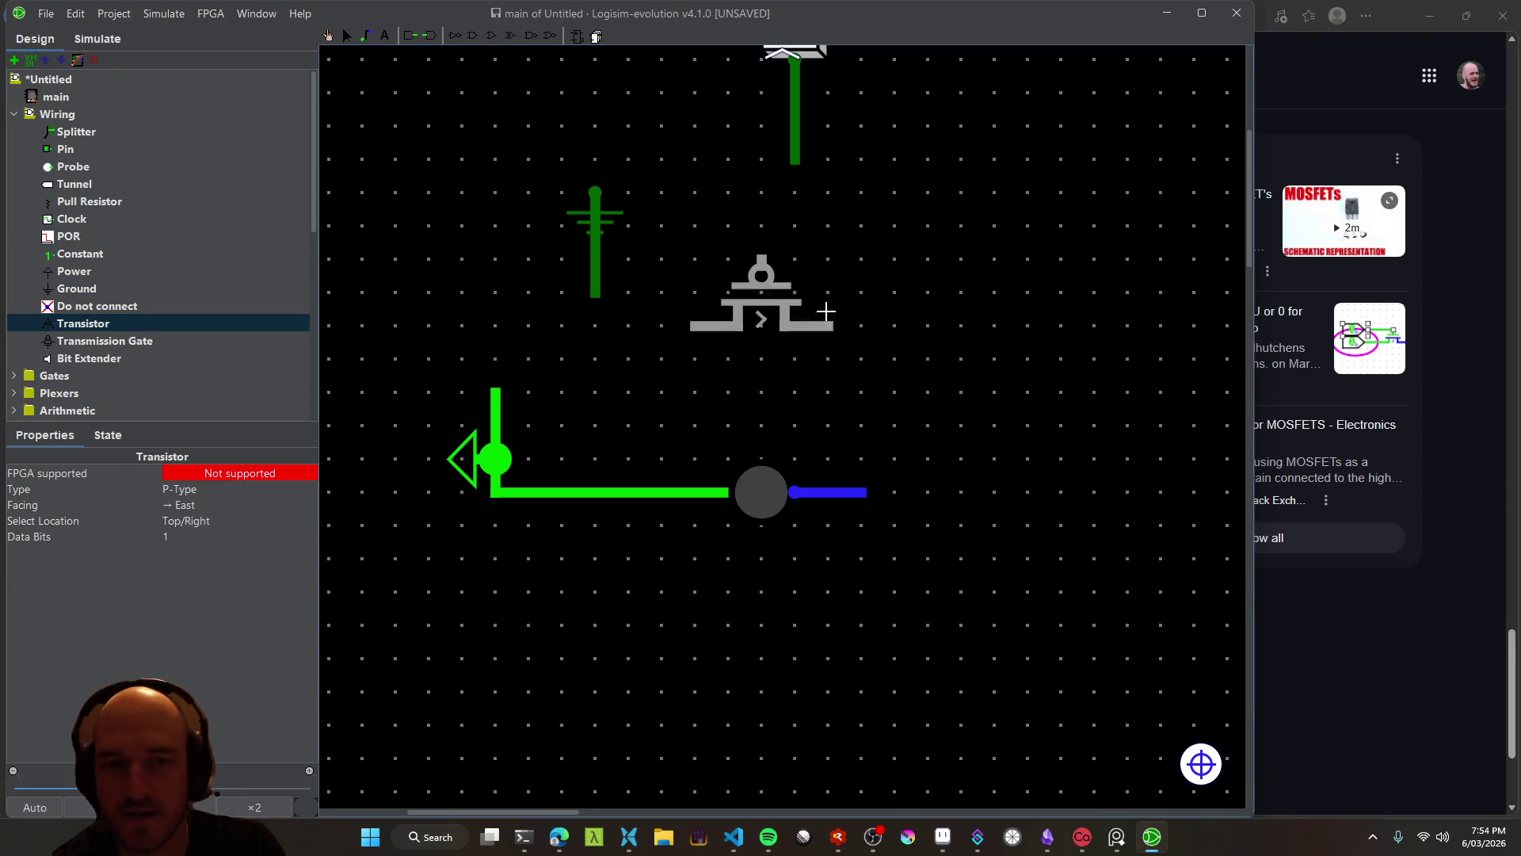
left_click(891, 371)
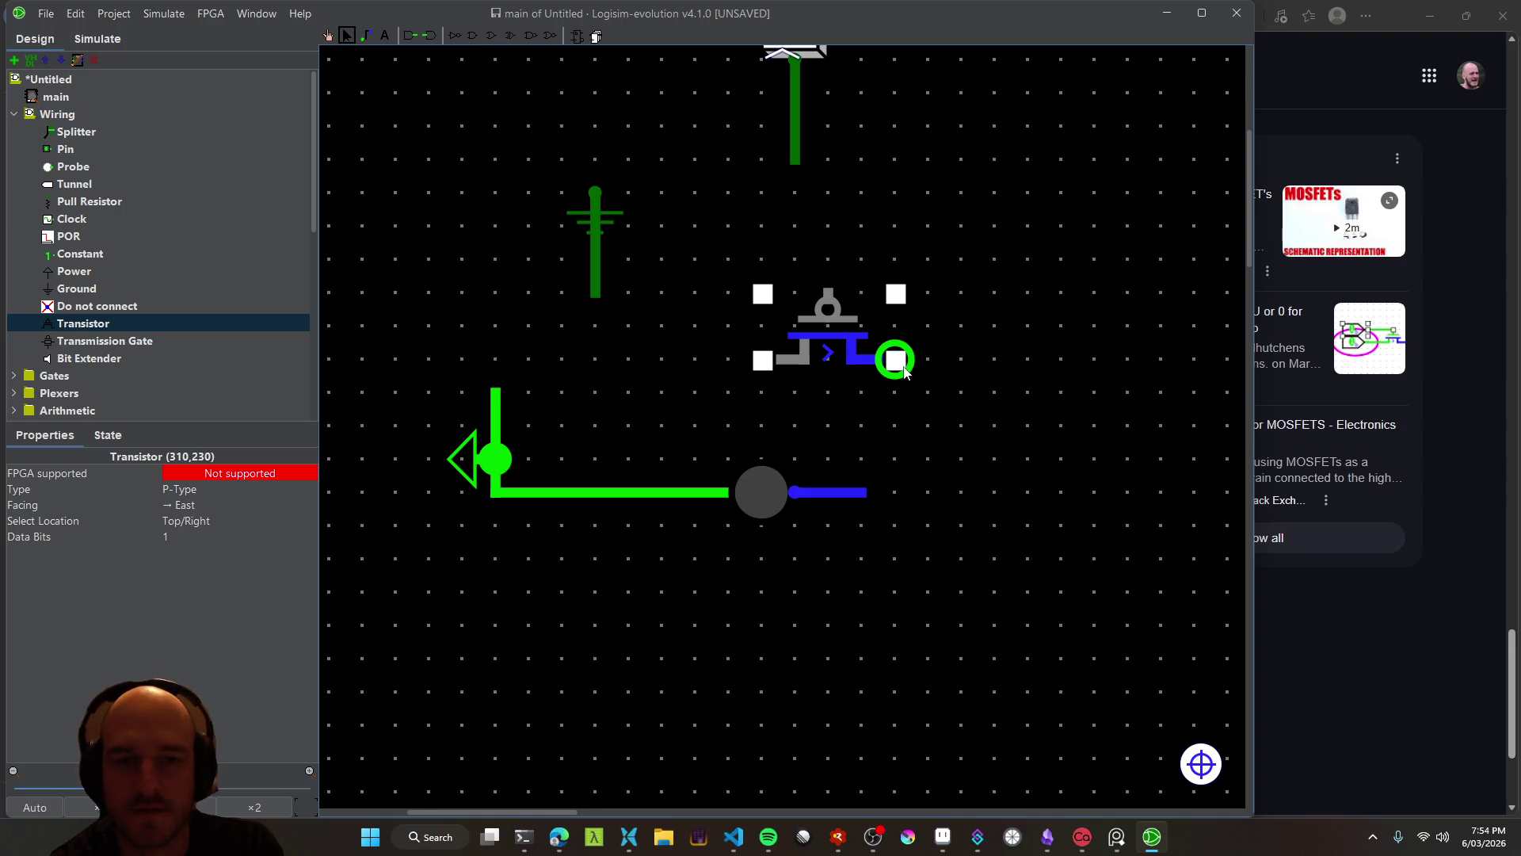
mouse_move(906, 372)
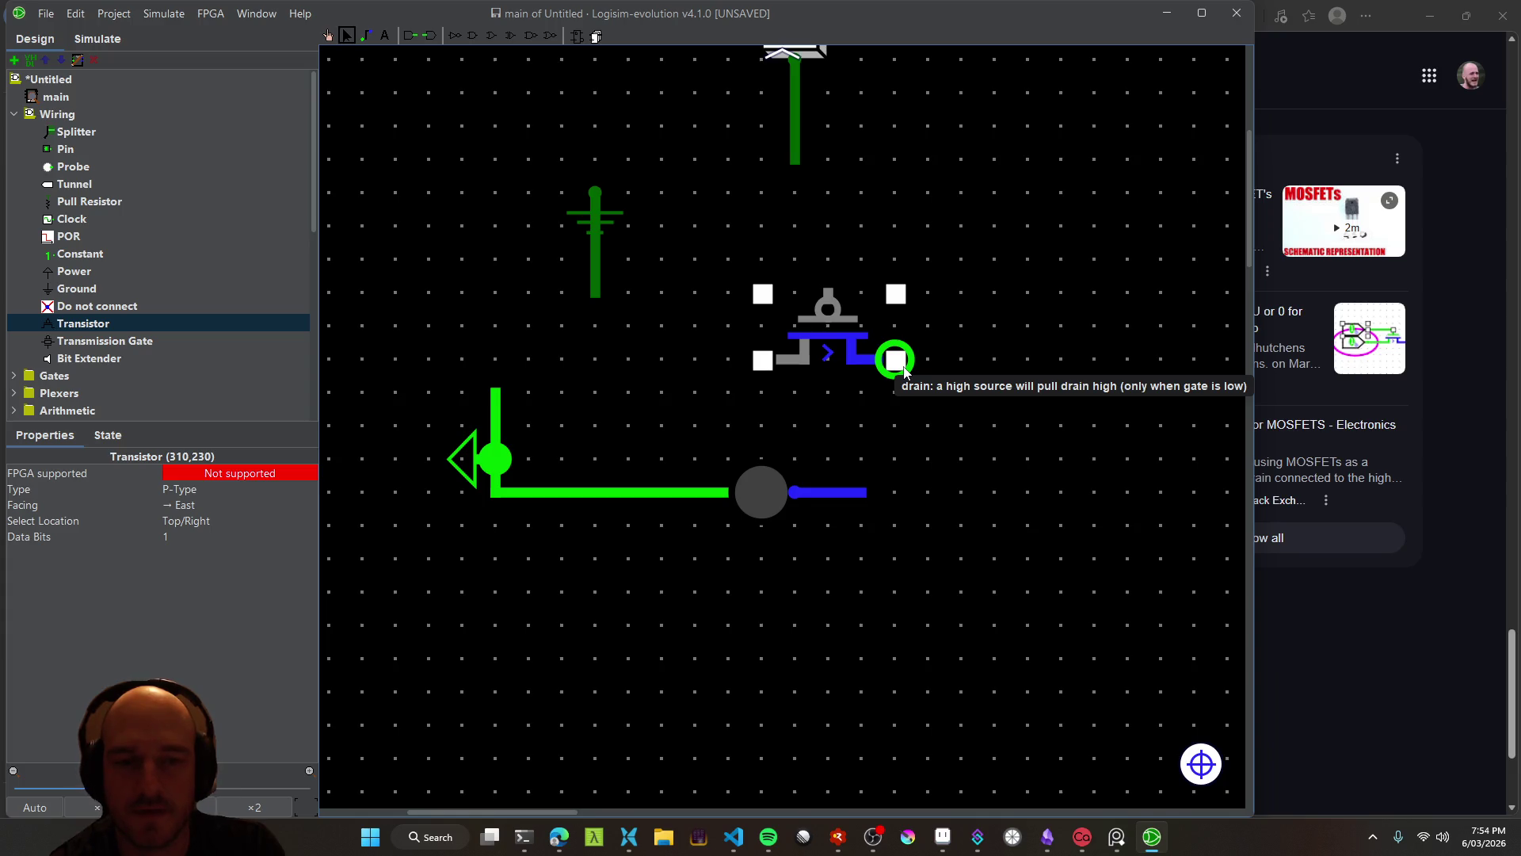
mouse_move(767, 365)
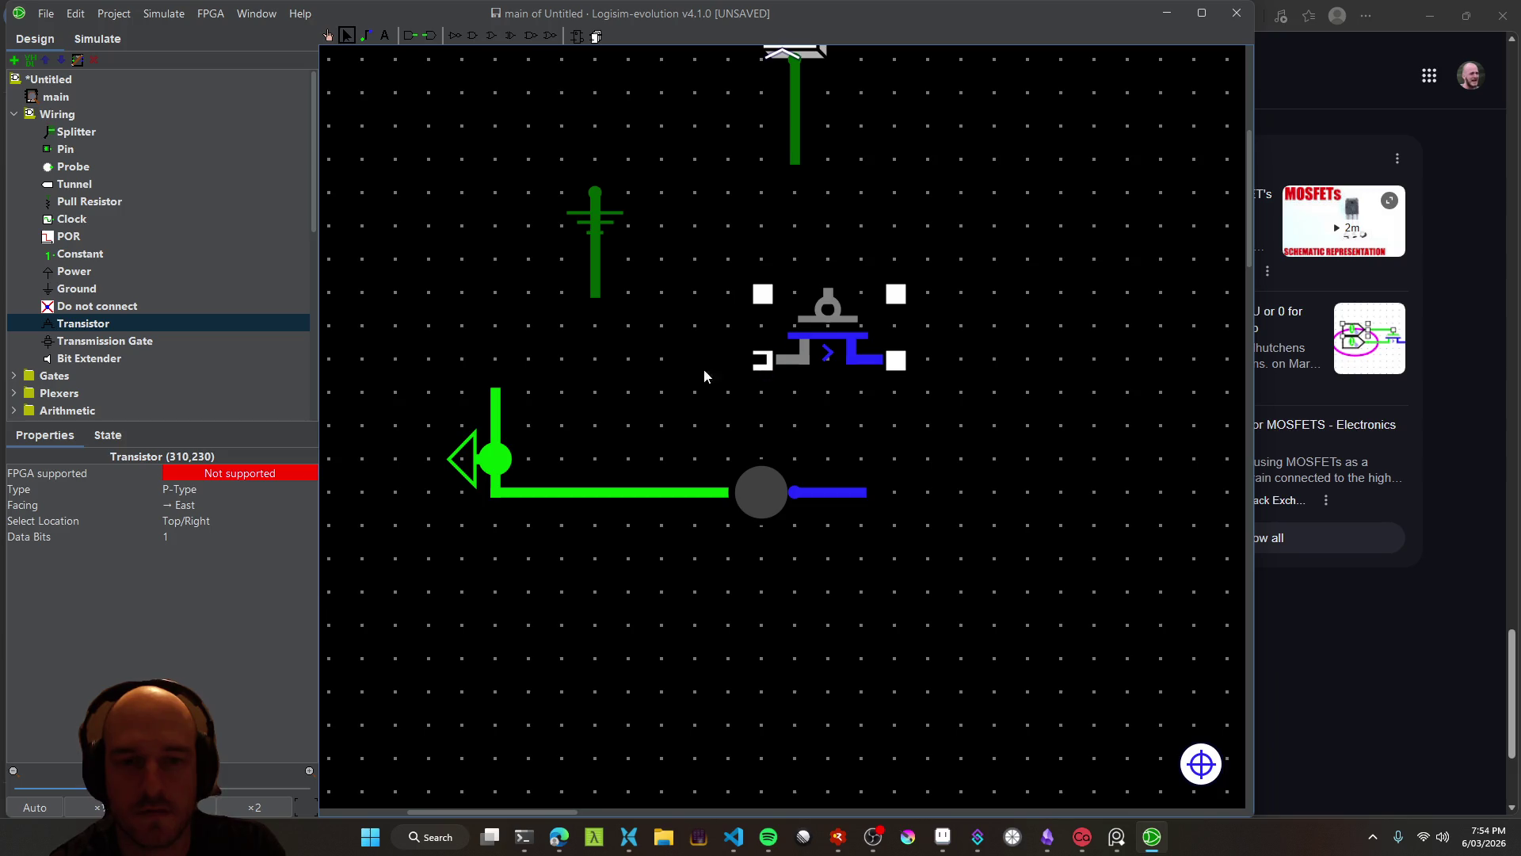
Wire ground to the source, the LED line to the drain, and the button to the gate
left_click_drag(597, 297, 762, 361)
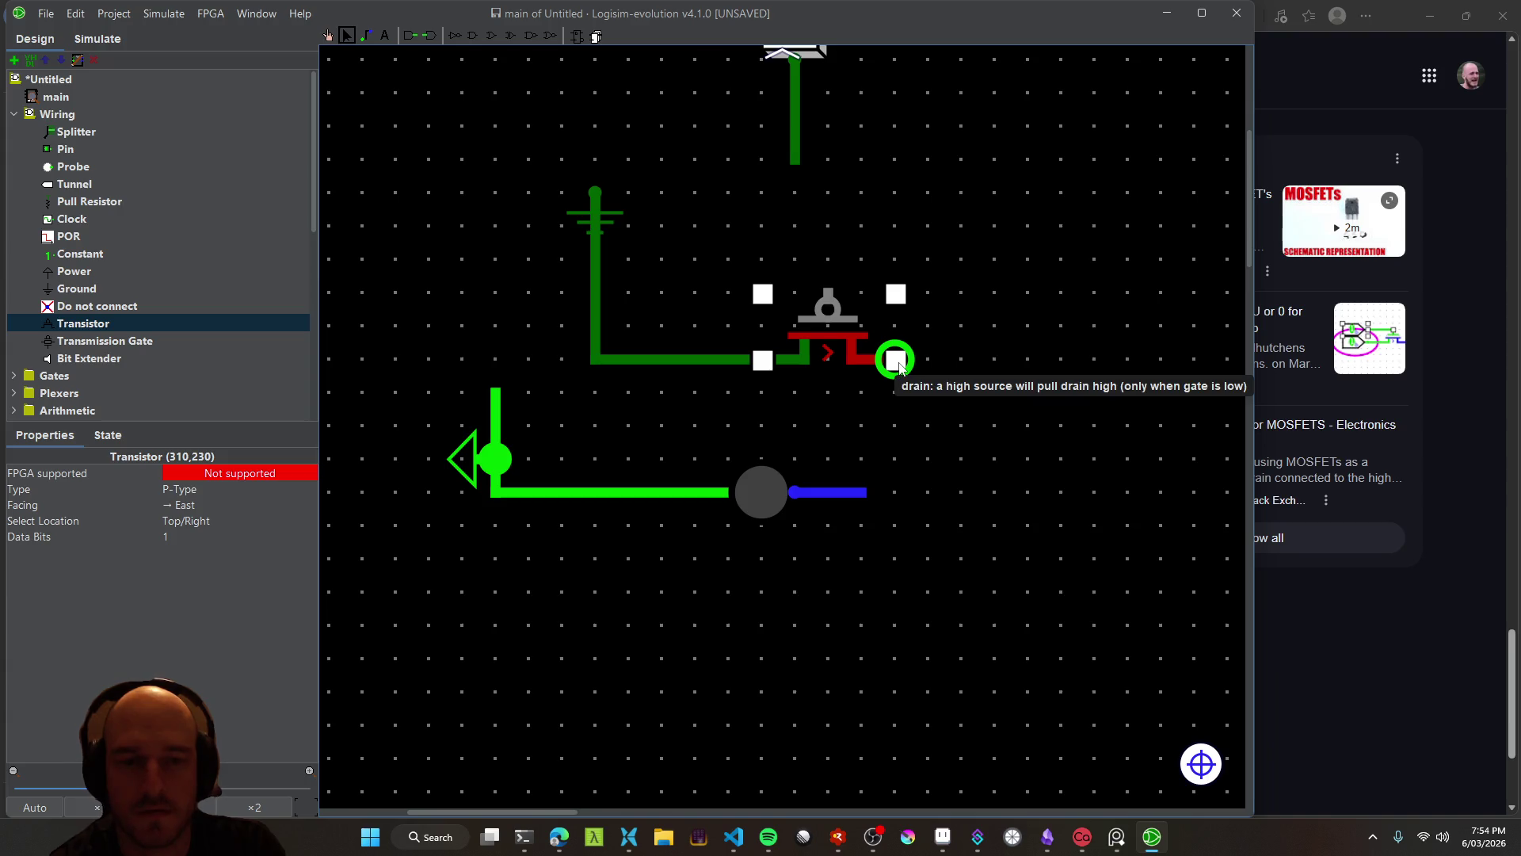
left_click_drag(867, 492, 895, 361)
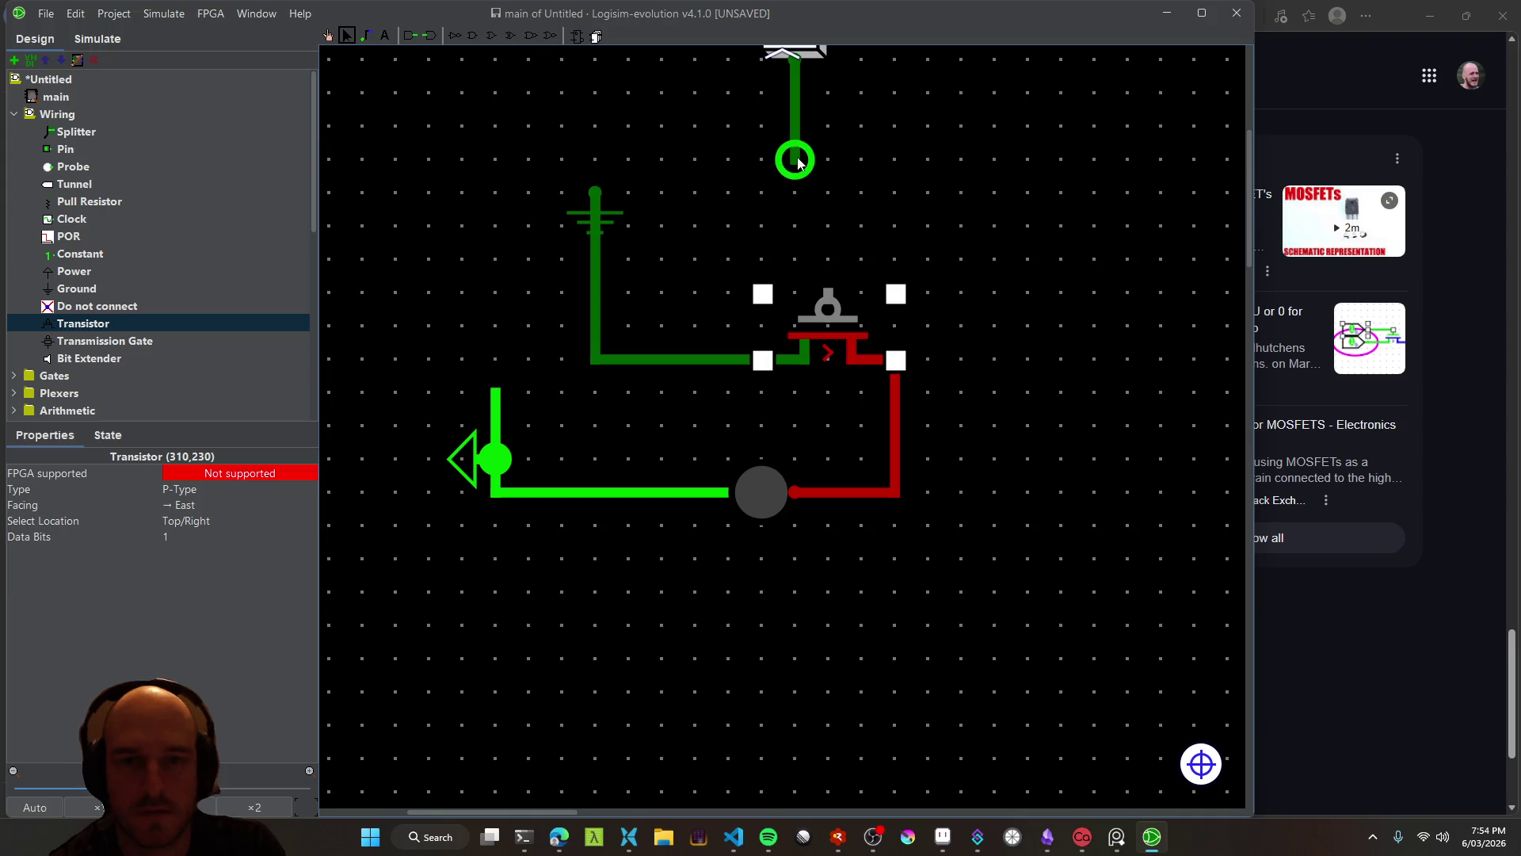
left_click_drag(795, 164, 828, 294)
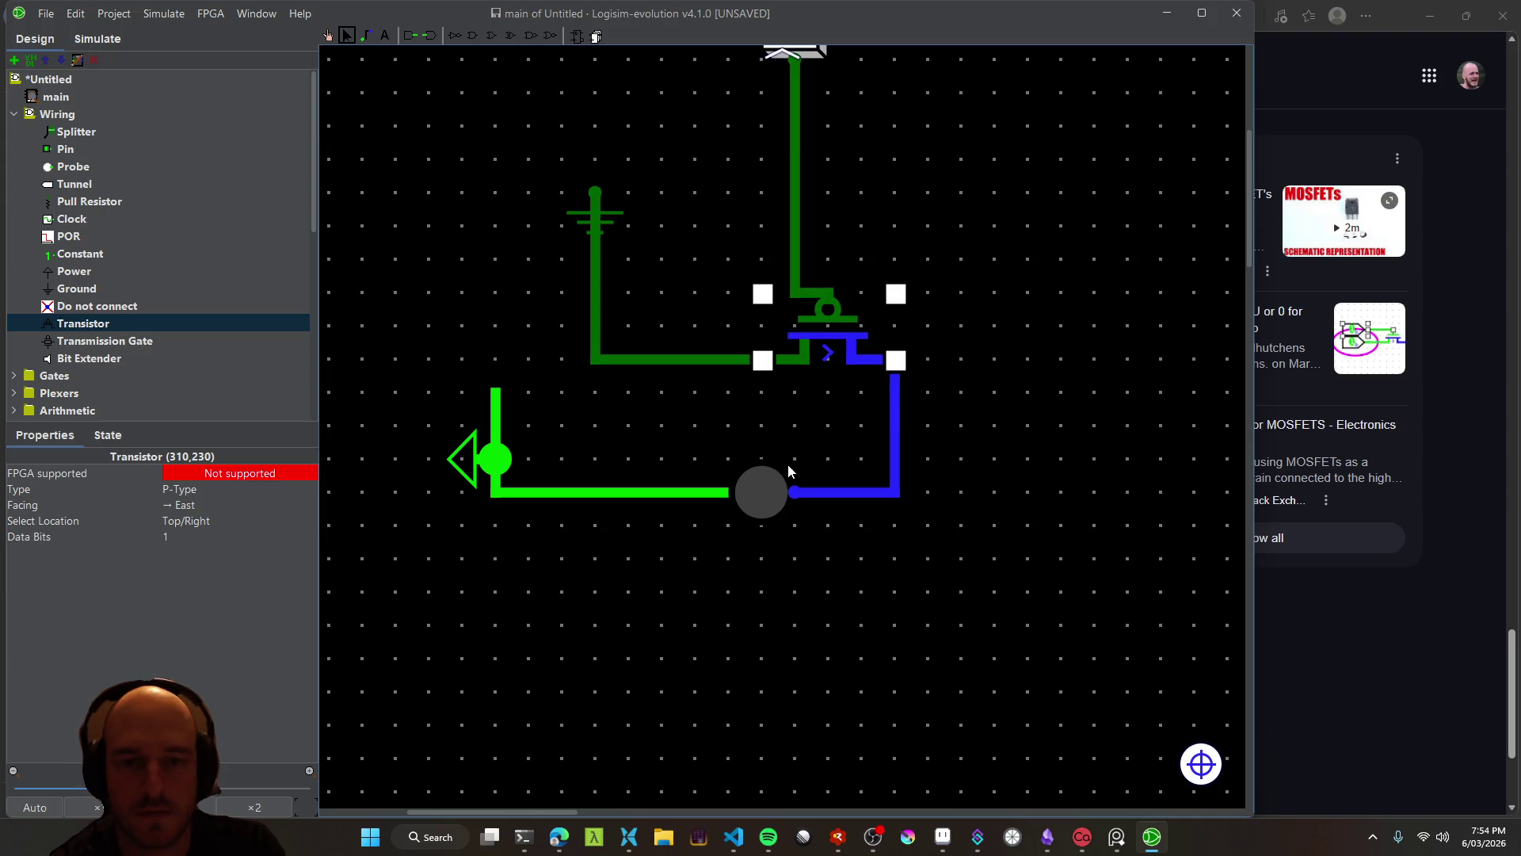
scroll(801, 381, "up", 3)
left_click(328, 35)
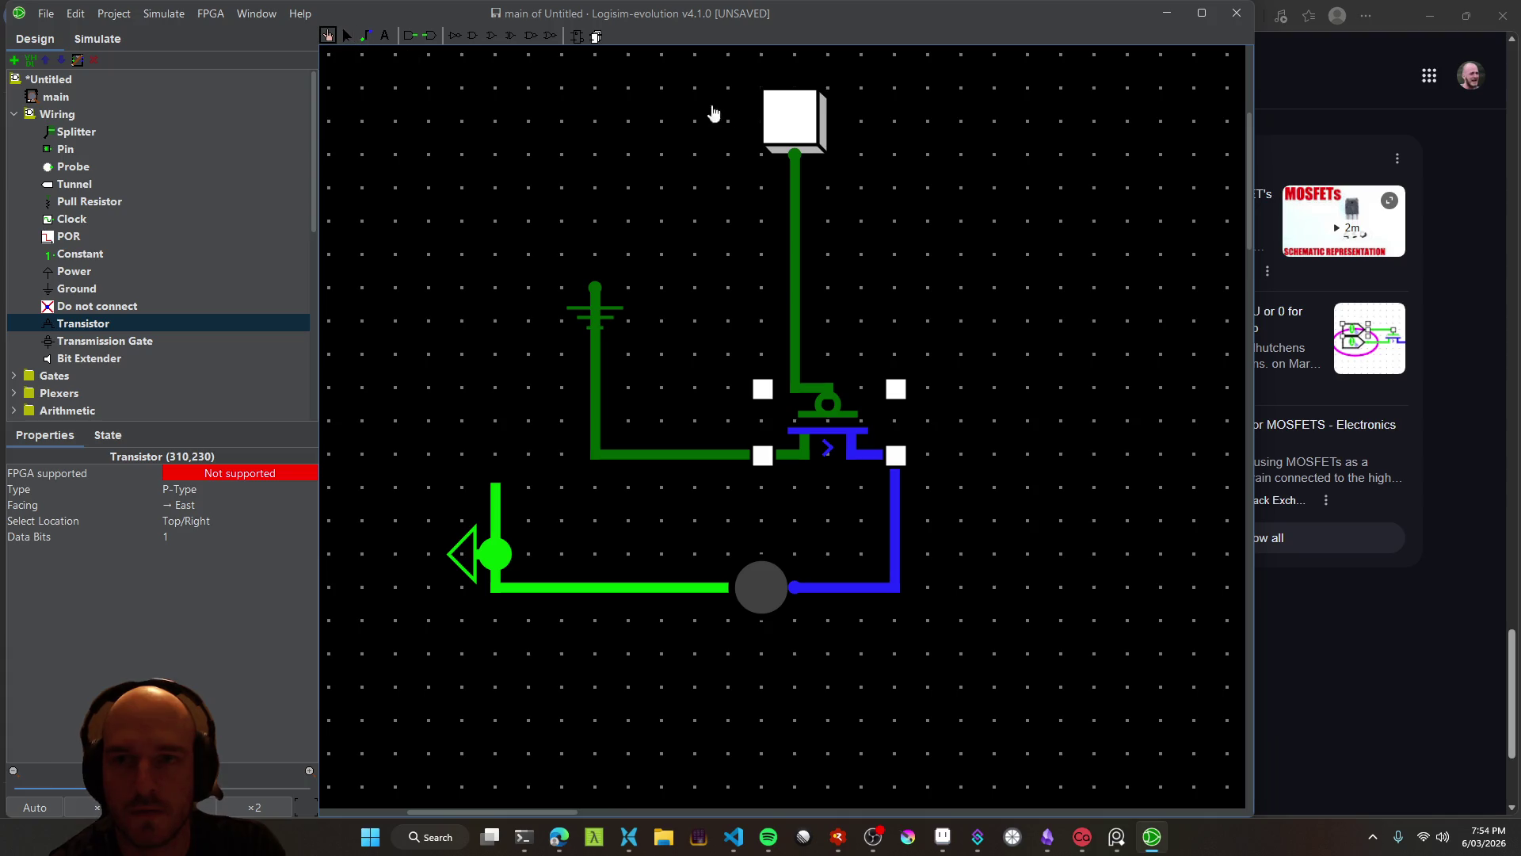
Poke the button, then toggle the transistor's Type, ending on N-Type
left_click(788, 120)
left_click(788, 120)
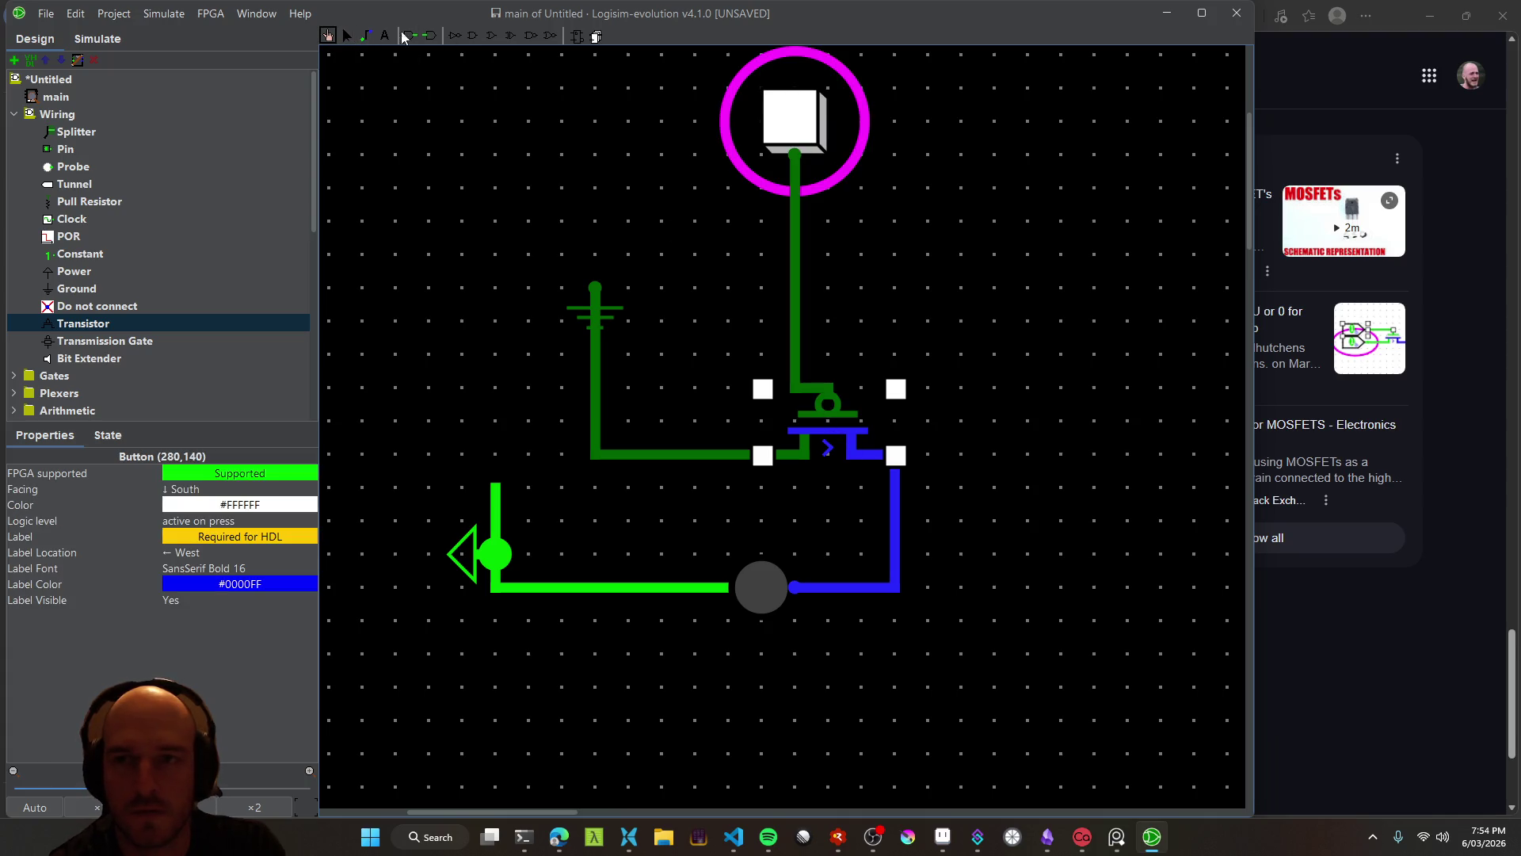
left_click(346, 36)
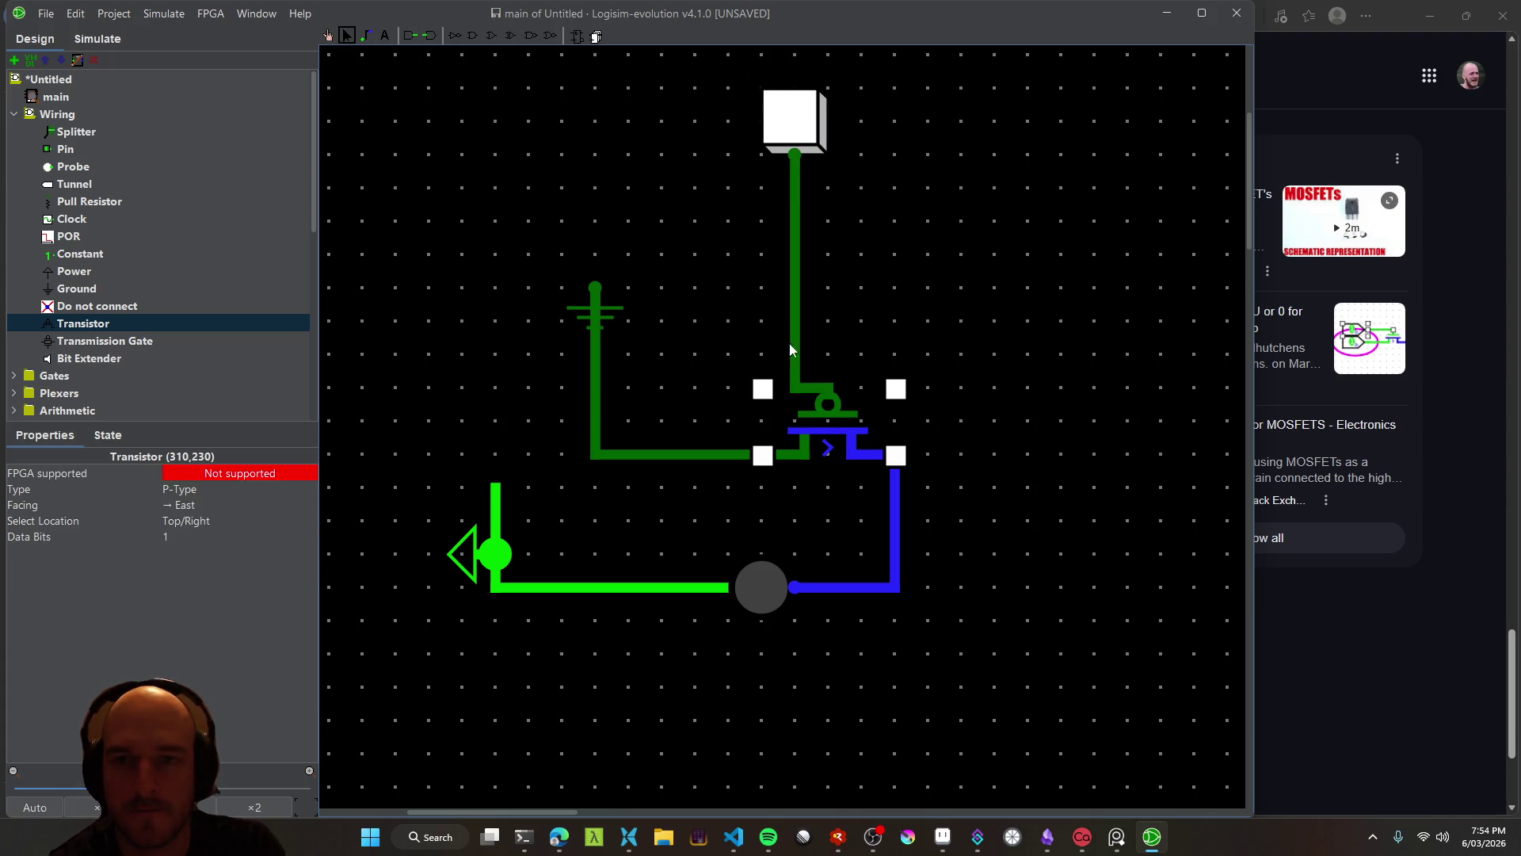
left_click(198, 489)
left_click(208, 524)
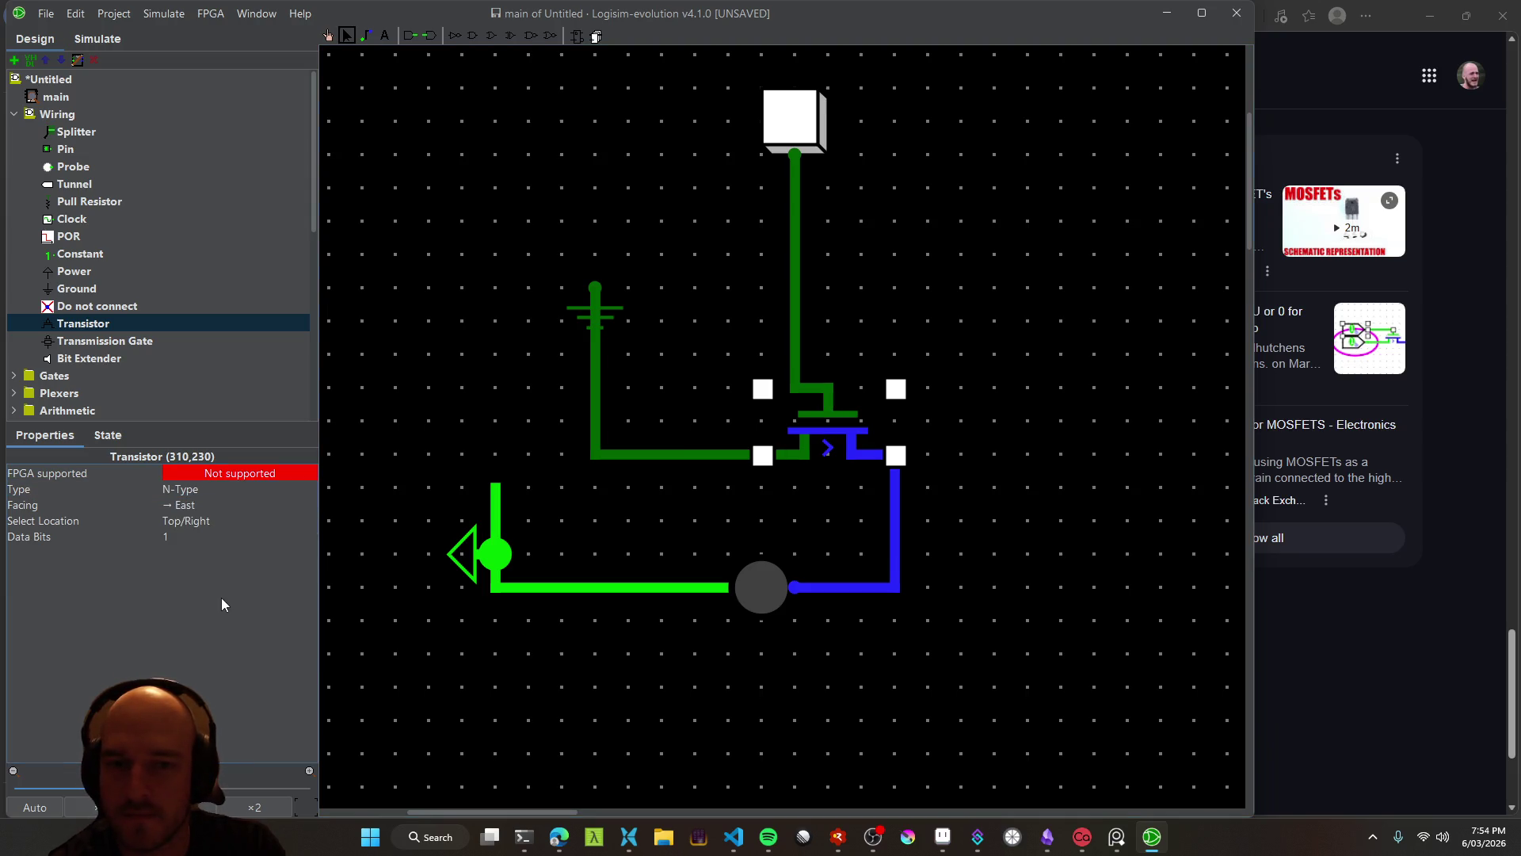
left_click(210, 489)
left_click(209, 506)
left_click(202, 488)
left_click(206, 520)
Select the blue wire and the LED to inspect them, then clear the selection
left_click(897, 519)
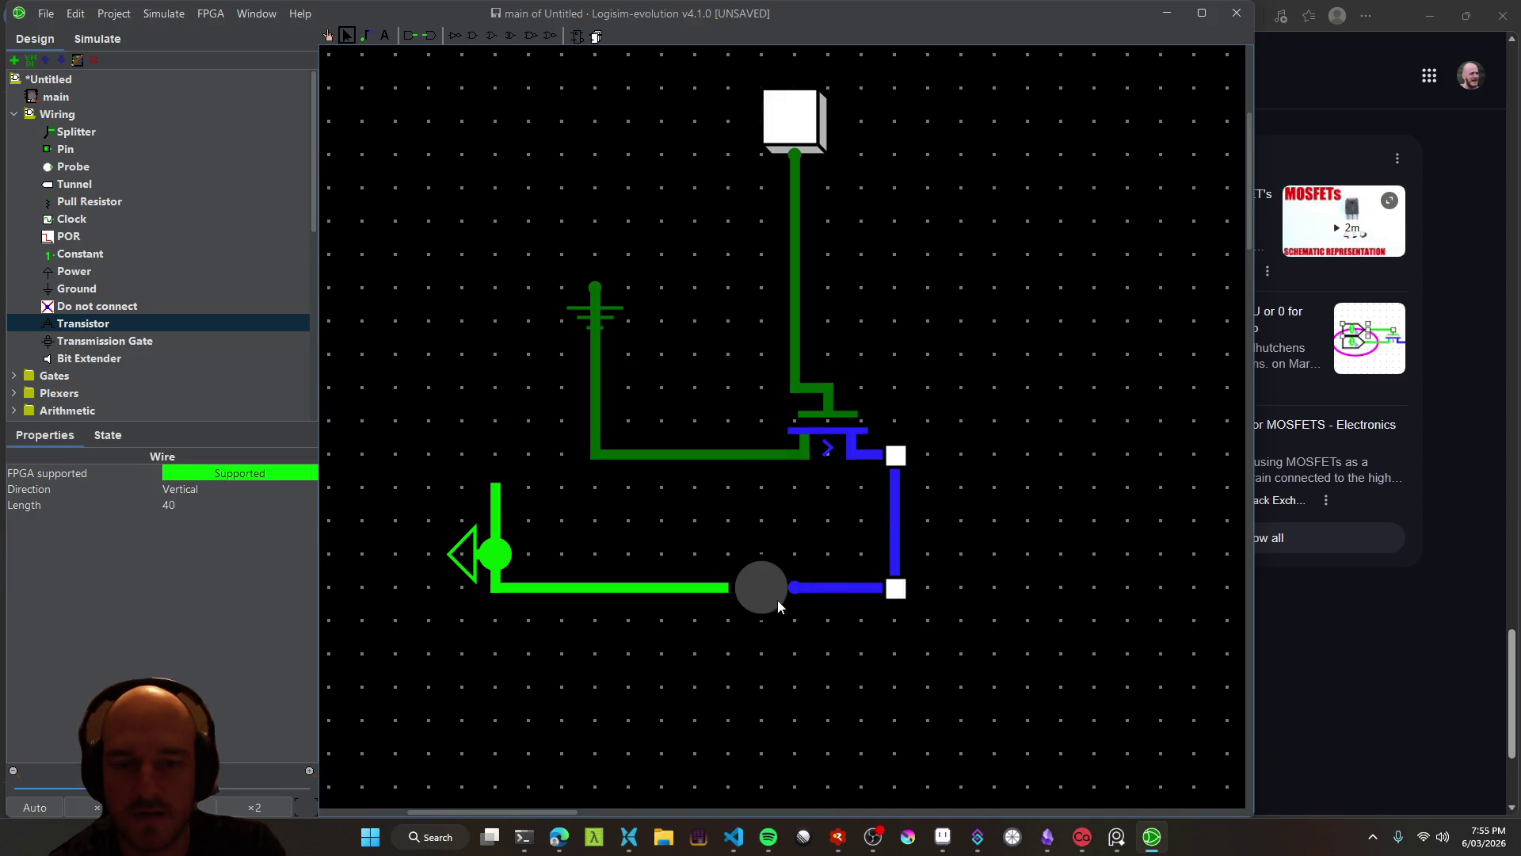
left_click(797, 595)
left_click(856, 610)
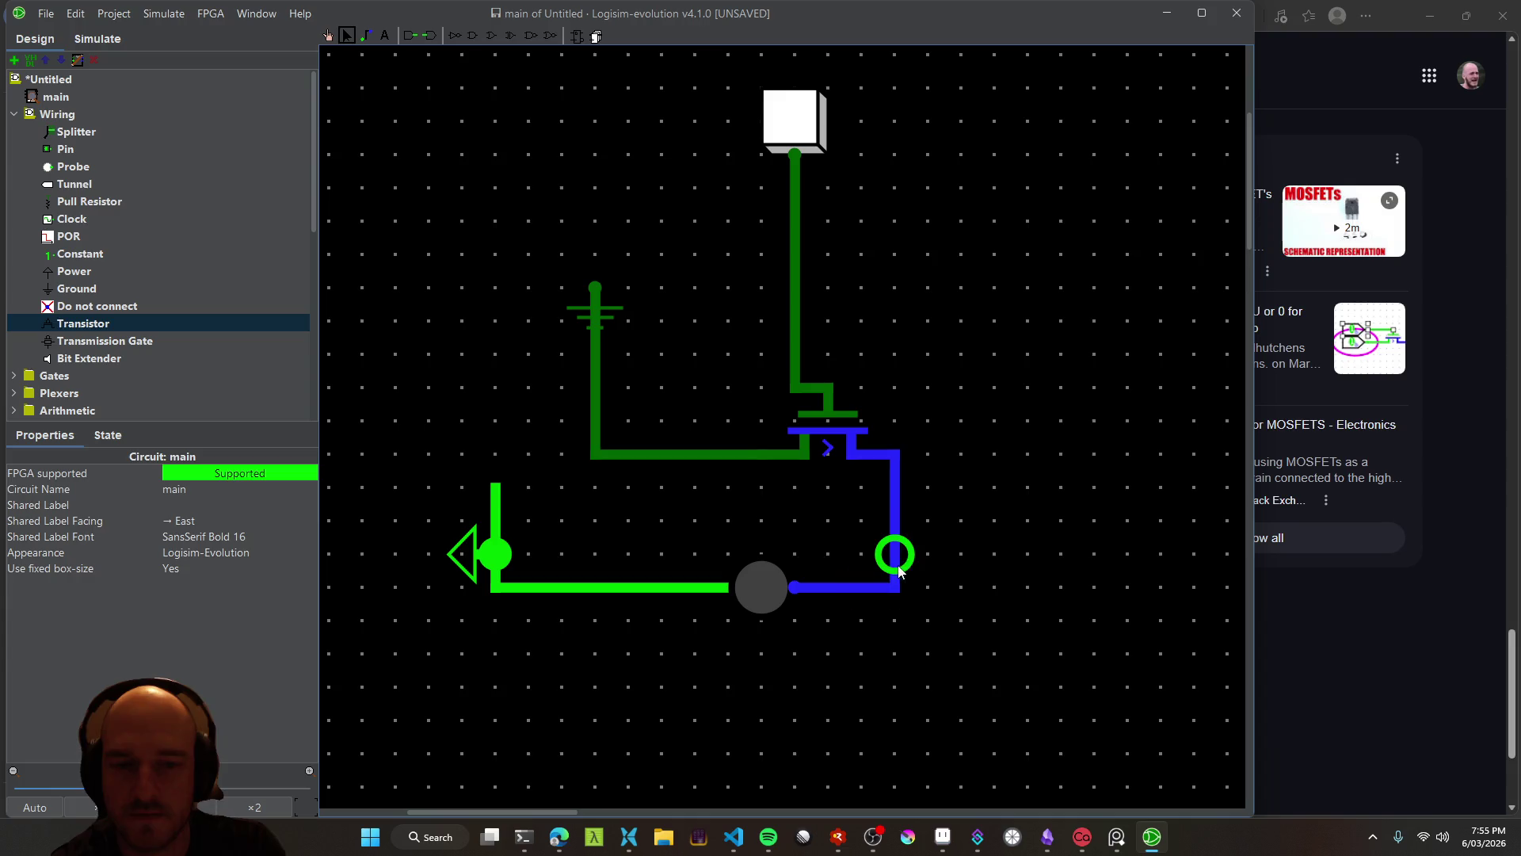
left_click(559, 836)
Scroll through the AI Mode answer on which transistor pin is source and which is drain
scroll(366, 444, "down", 5)
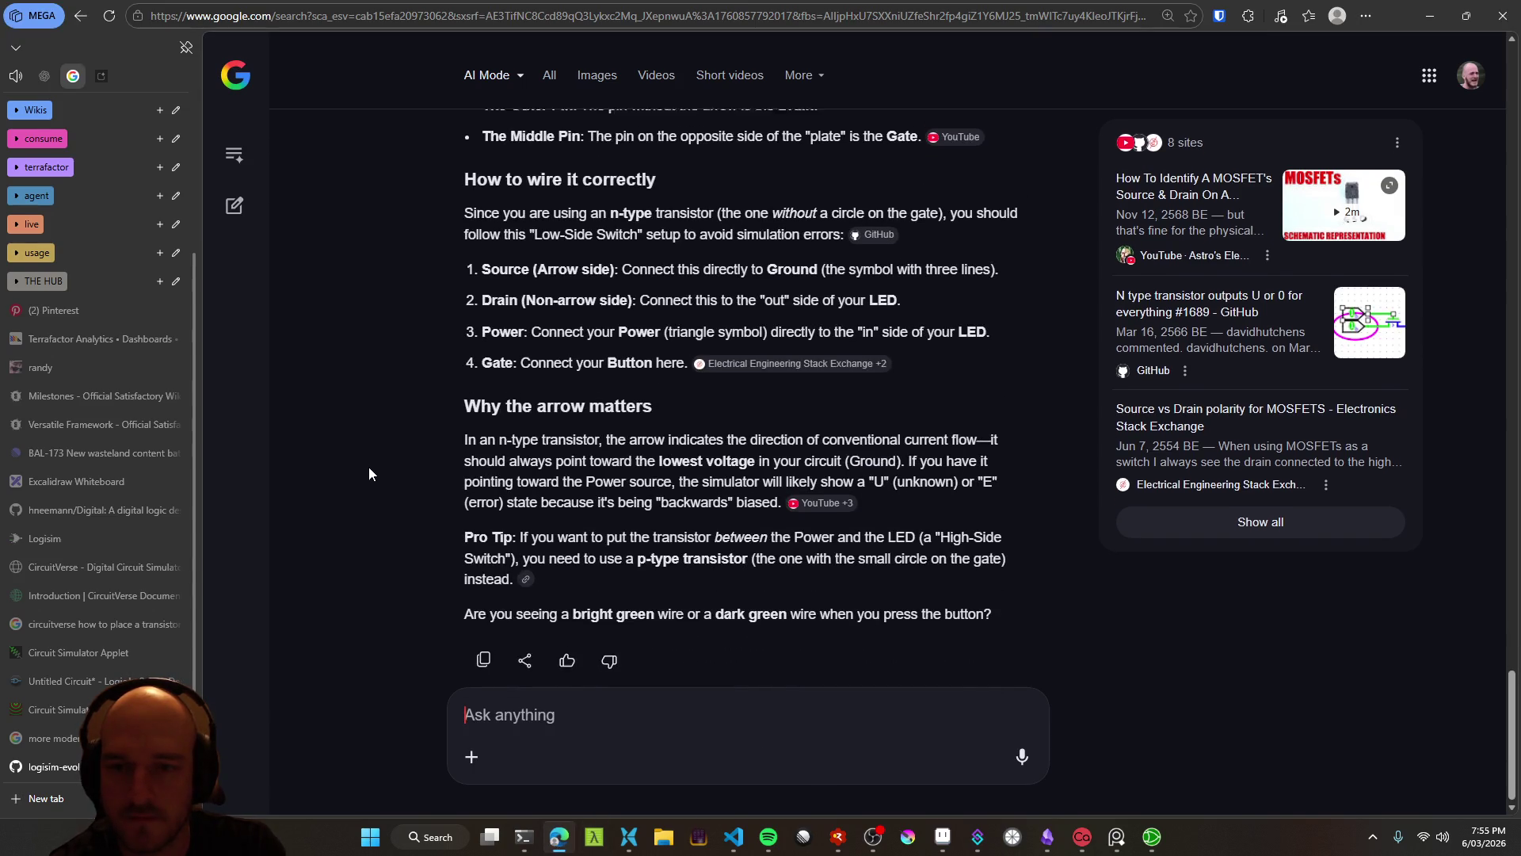
scroll(368, 463, "up", 2)
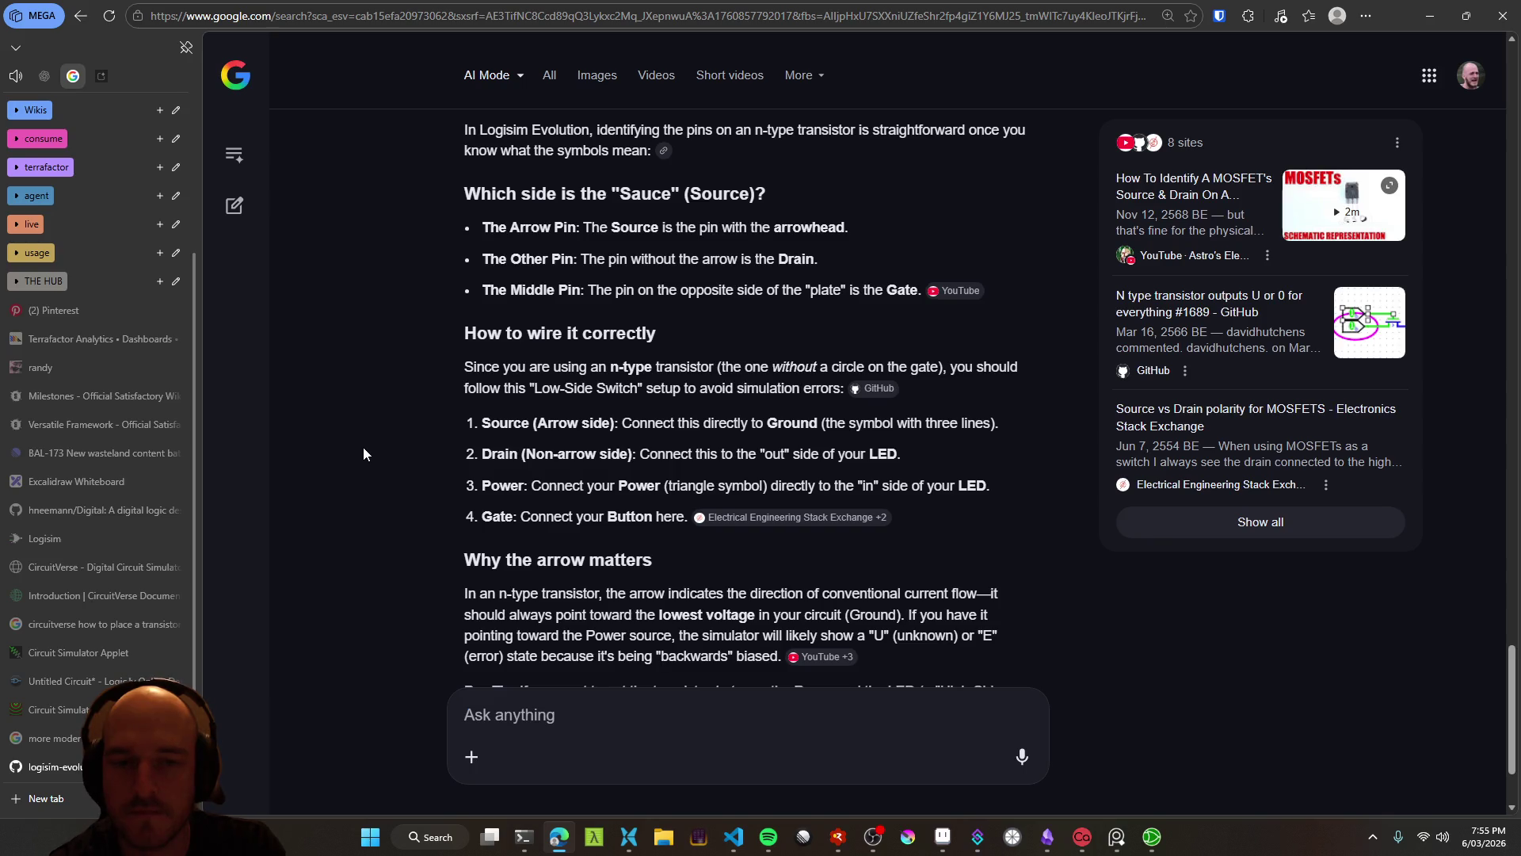
scroll(440, 581, "up", 5)
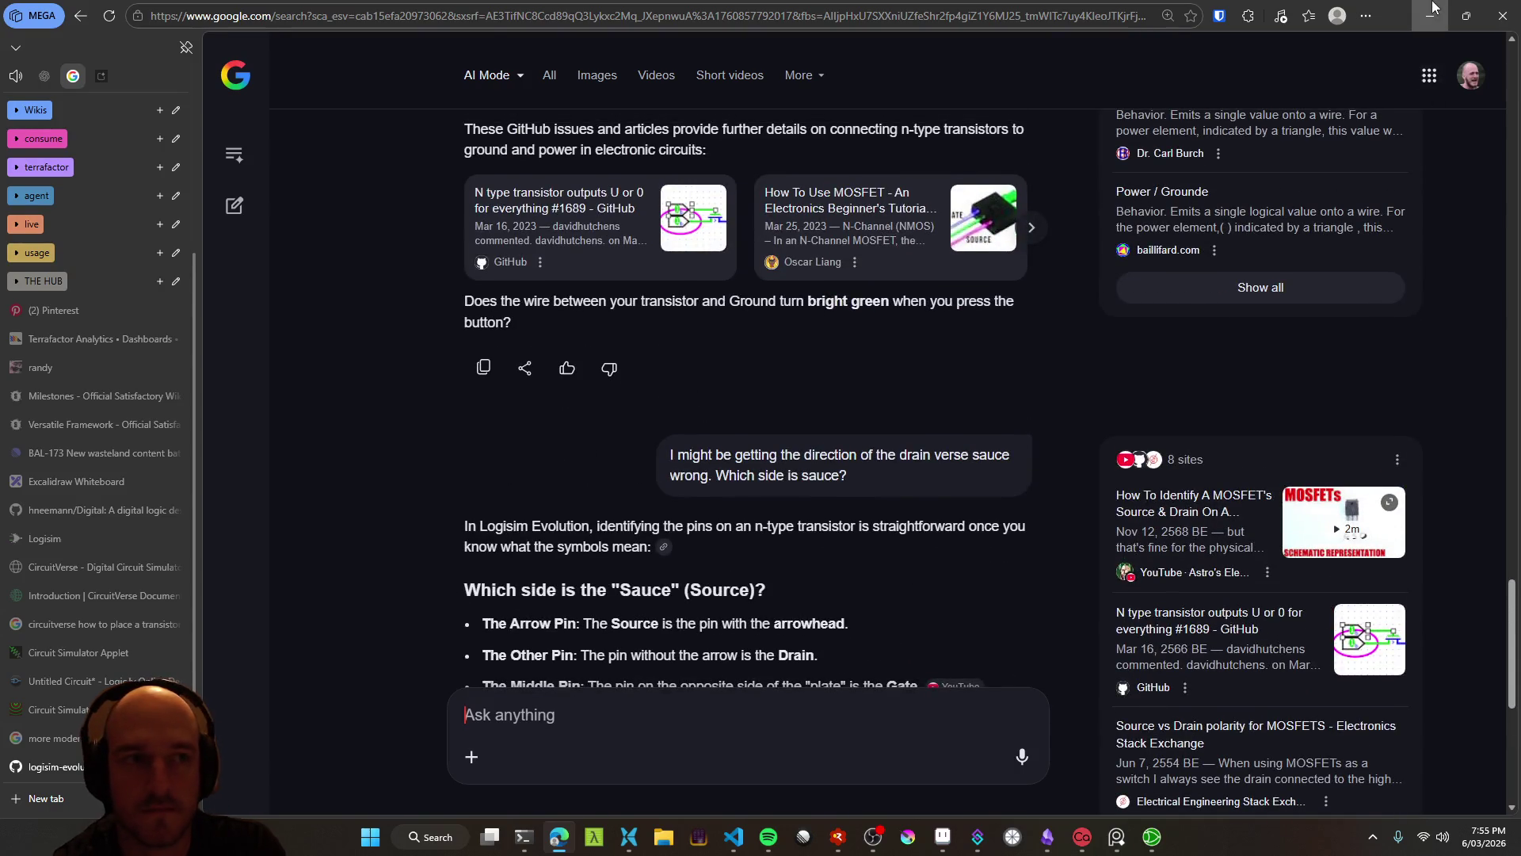
key("alt+Tab")
Center the circuit and move the power component up-left, replacing its short vertical wire
mouse_move(765, 534)
left_mouse_down()
mouse_move(795, 526)
mouse_move(774, 482)
mouse_move(795, 495)
left_mouse_up()
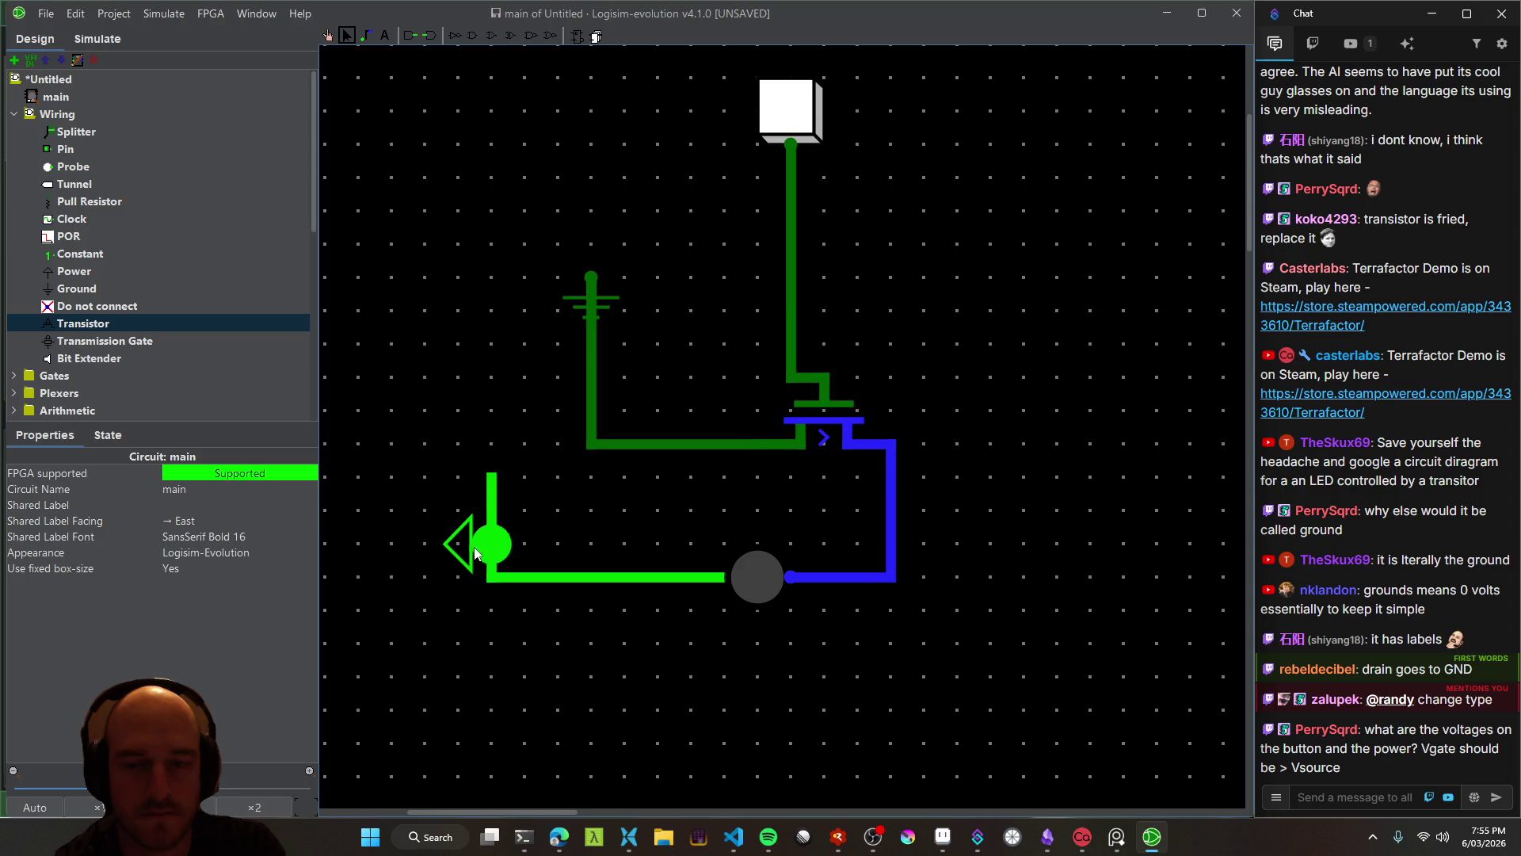
mouse_move(547, 529)
left_mouse_down()
mouse_move(705, 464)
mouse_move(807, 468)
mouse_move(788, 491)
mouse_move(800, 504)
left_mouse_up()
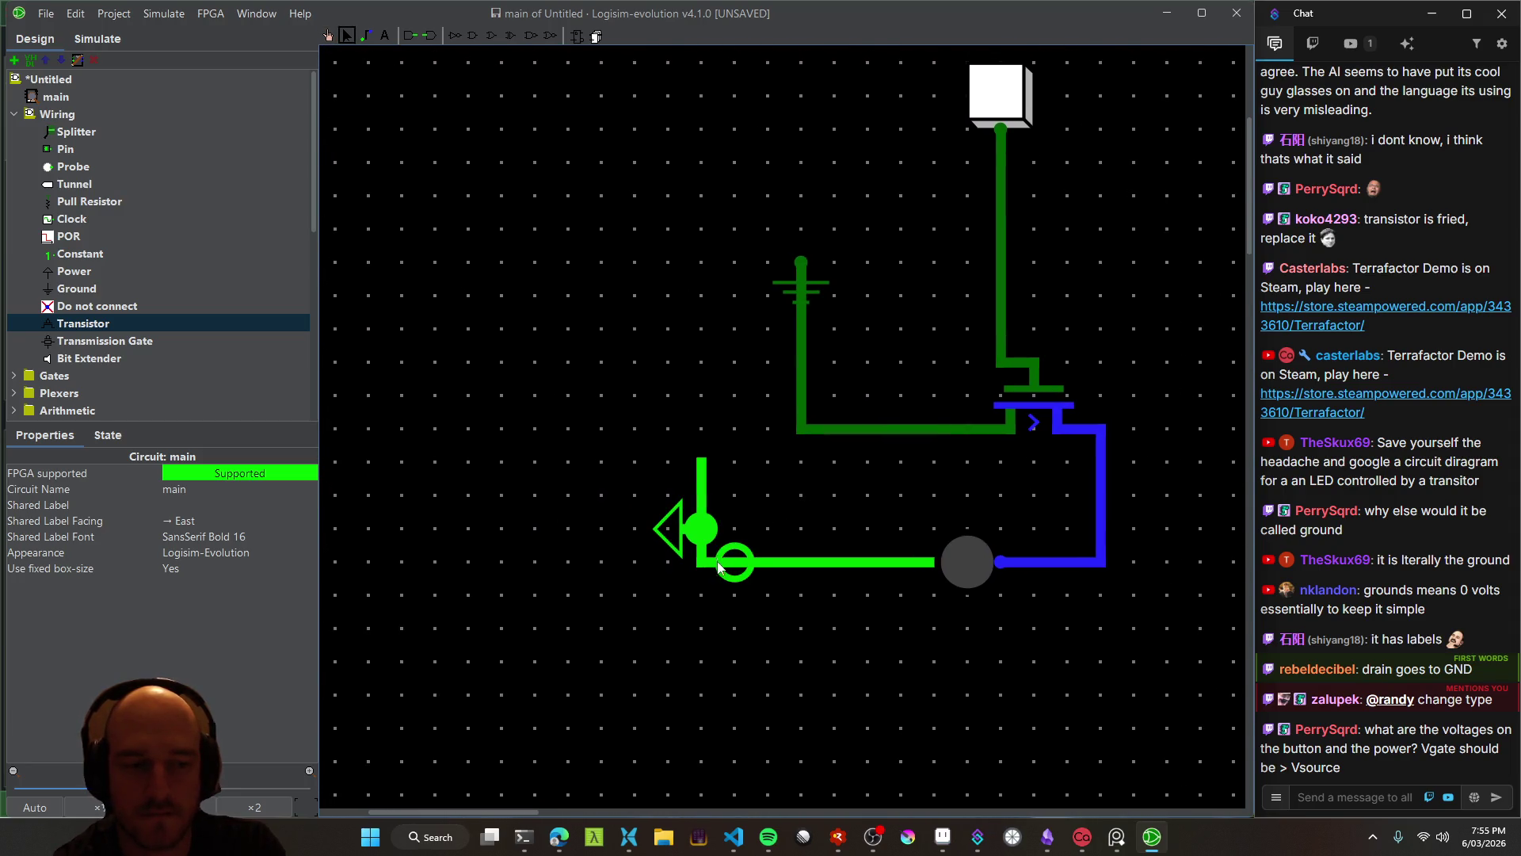
mouse_move(672, 542)
left_mouse_down()
mouse_move(640, 460)
mouse_move(606, 476)
mouse_move(677, 511)
mouse_move(669, 528)
left_mouse_up()
left_click(701, 488)
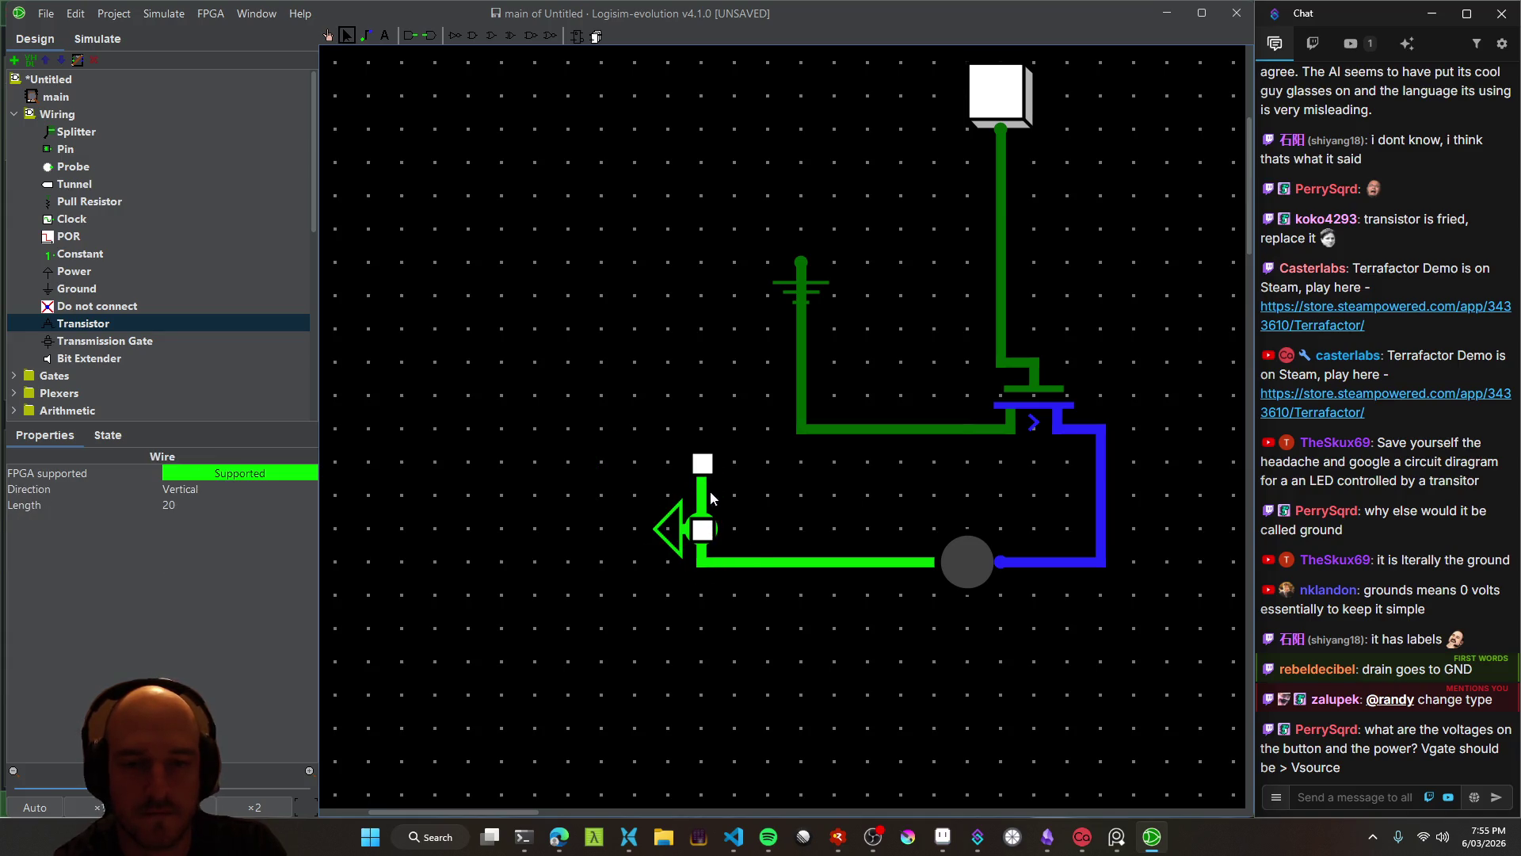
right_click(699, 474)
left_click(735, 481)
mouse_move(677, 535)
left_mouse_down()
mouse_move(656, 475)
mouse_move(673, 507)
left_mouse_up()
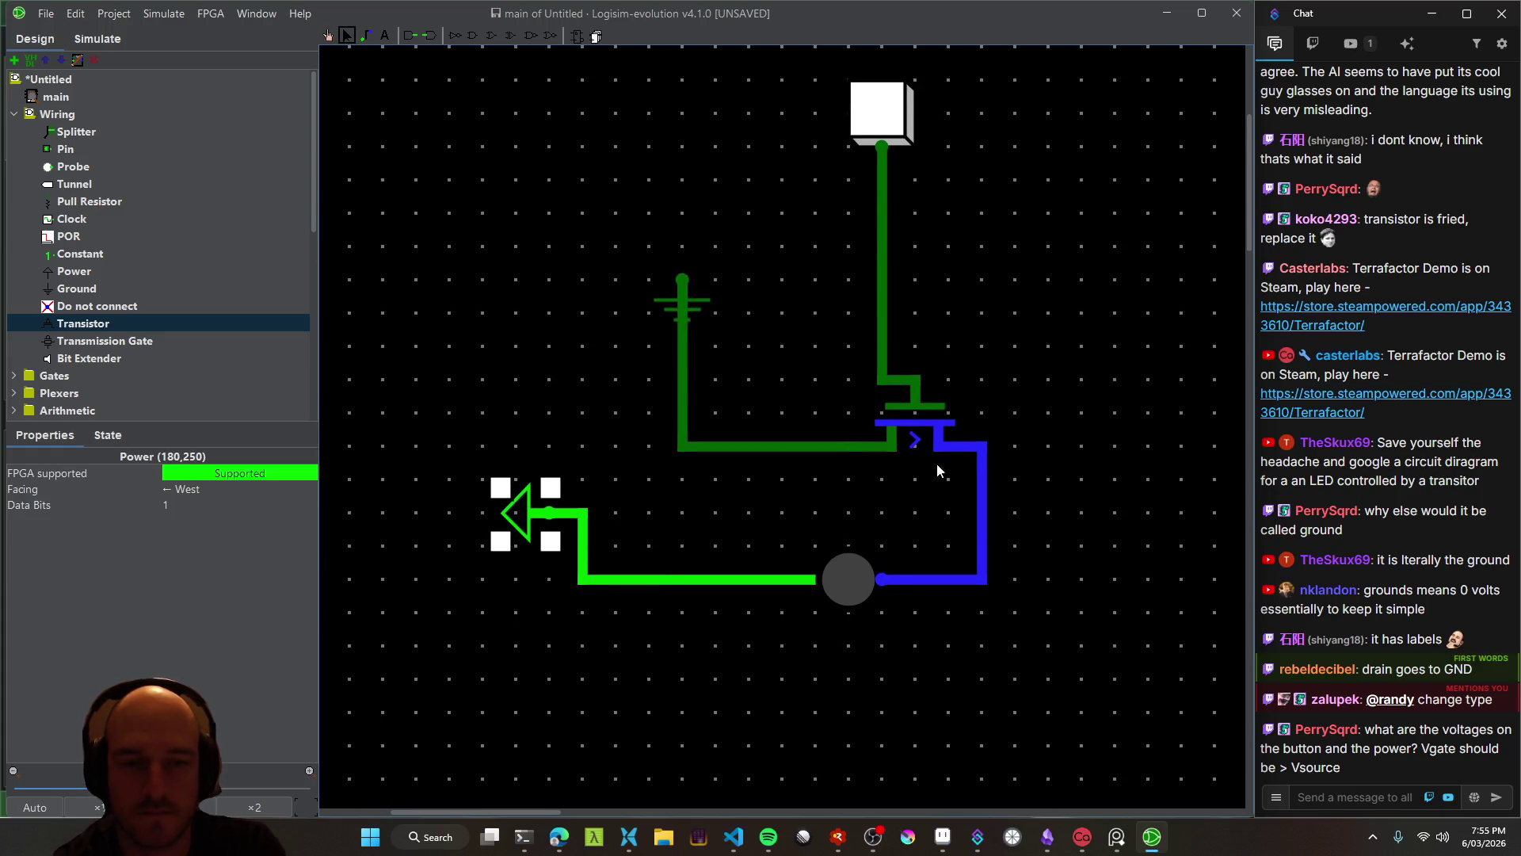
Inspect the transistor's State and Properties to confirm it is N-Type facing East
left_click(898, 435)
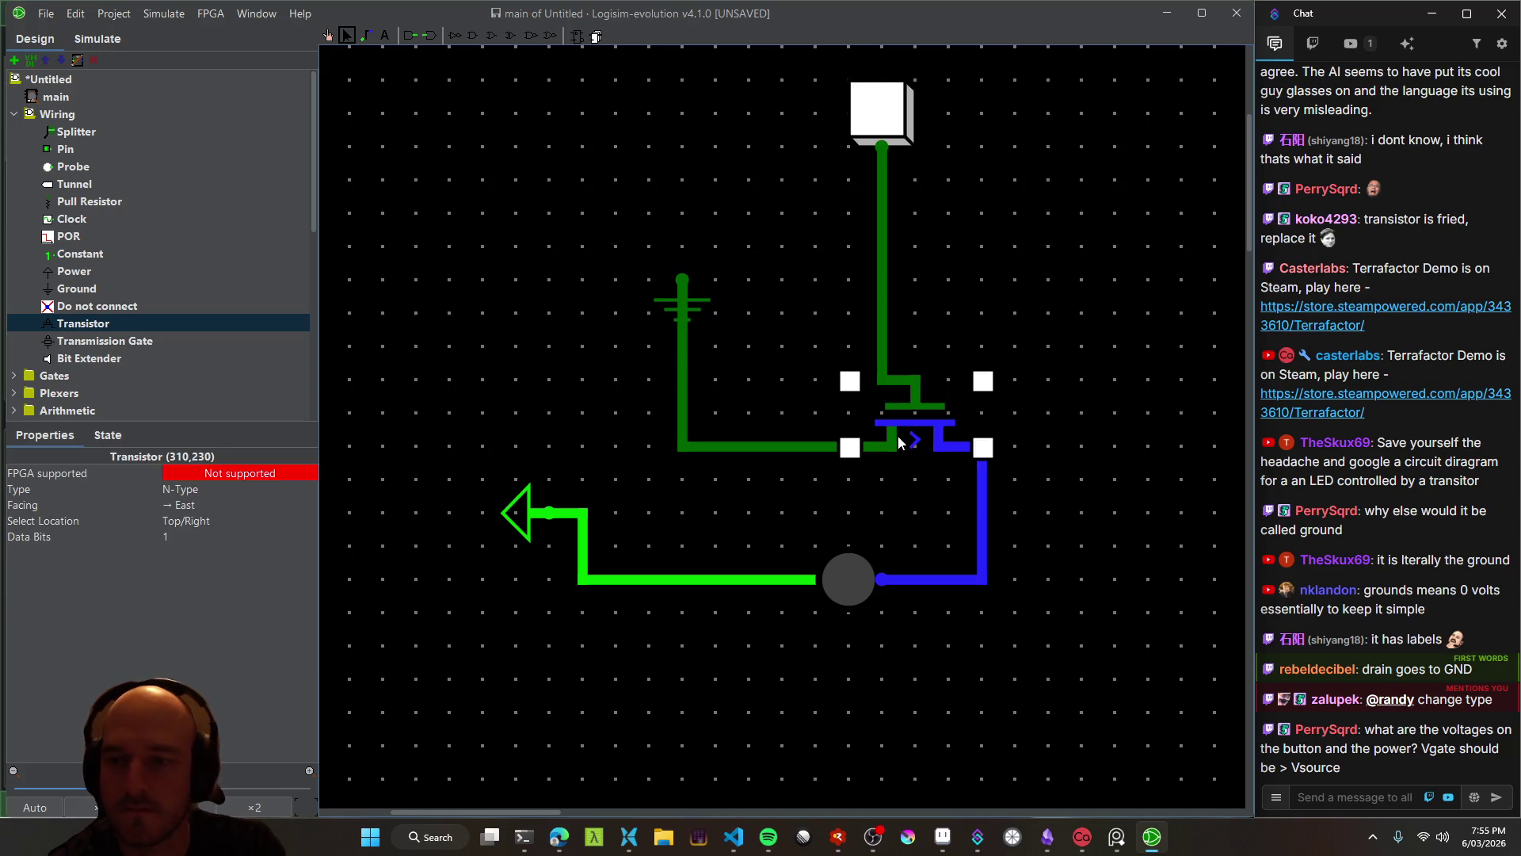
left_click(125, 436)
left_click(58, 442)
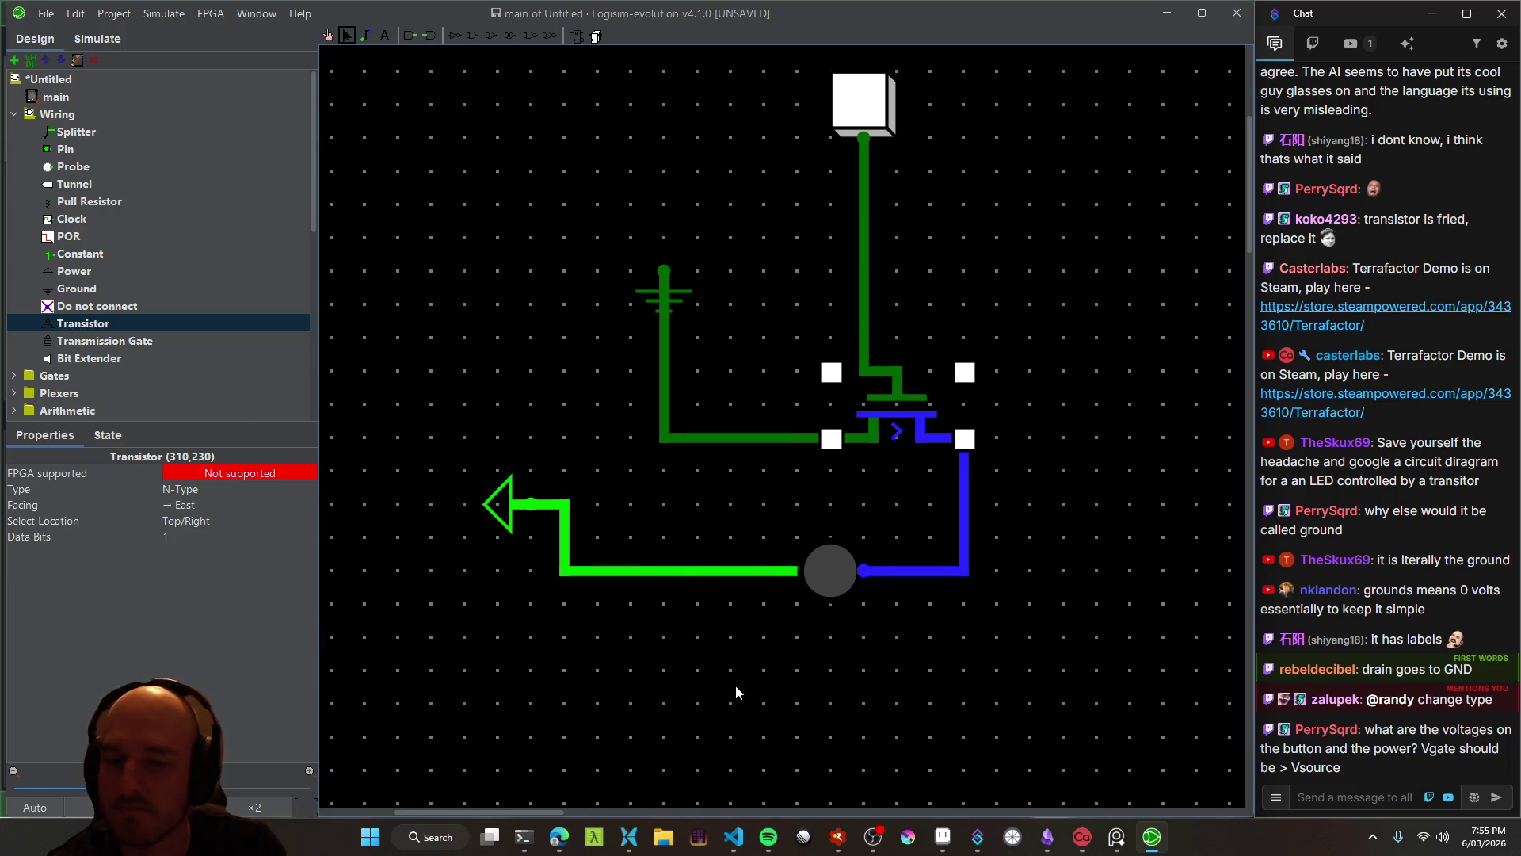
mouse_move(562, 842)
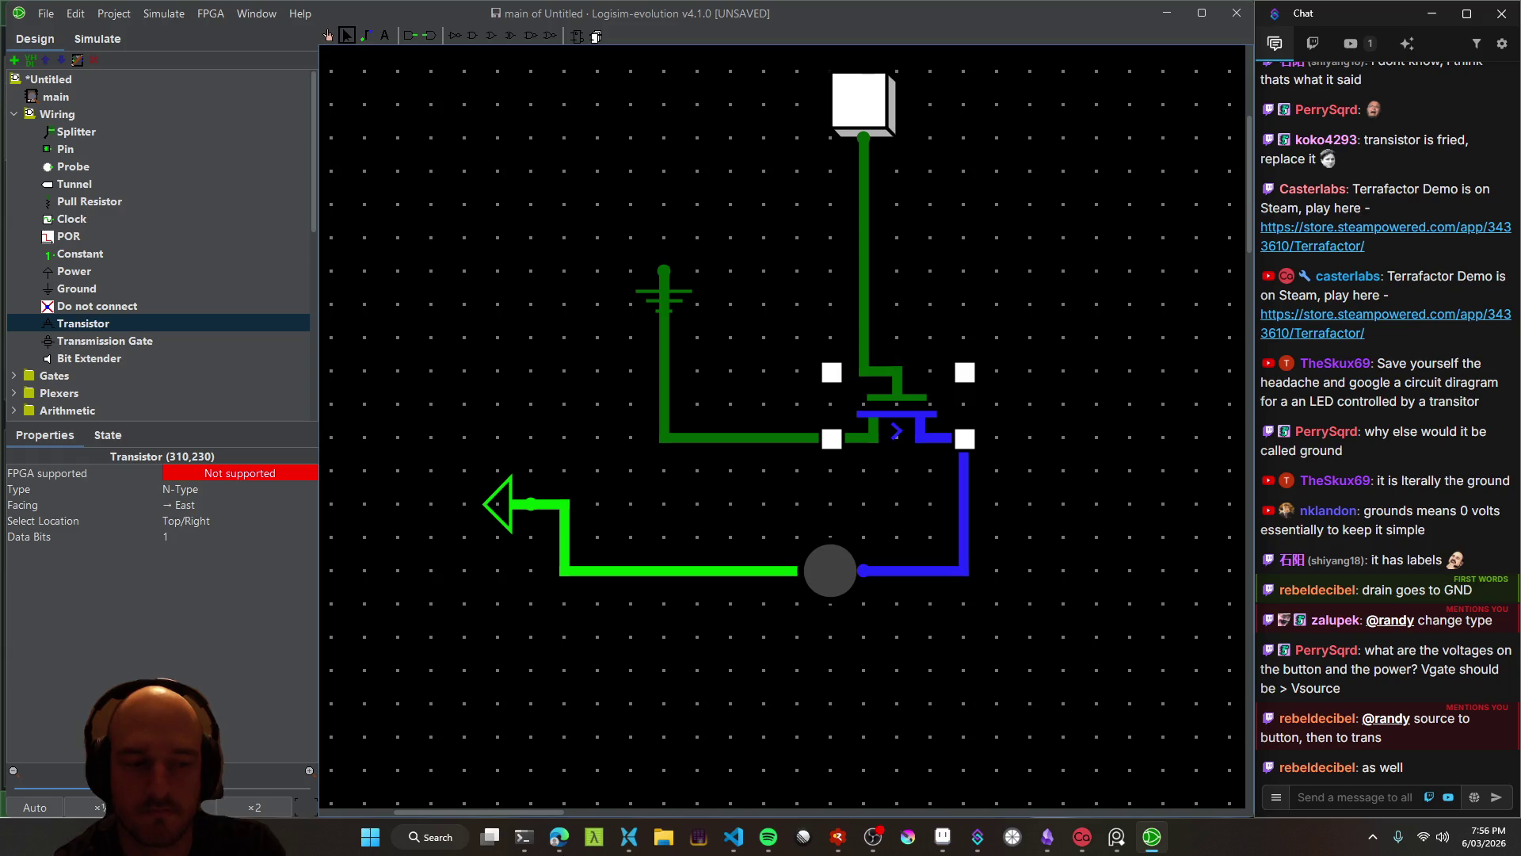
key("alt+Tab")
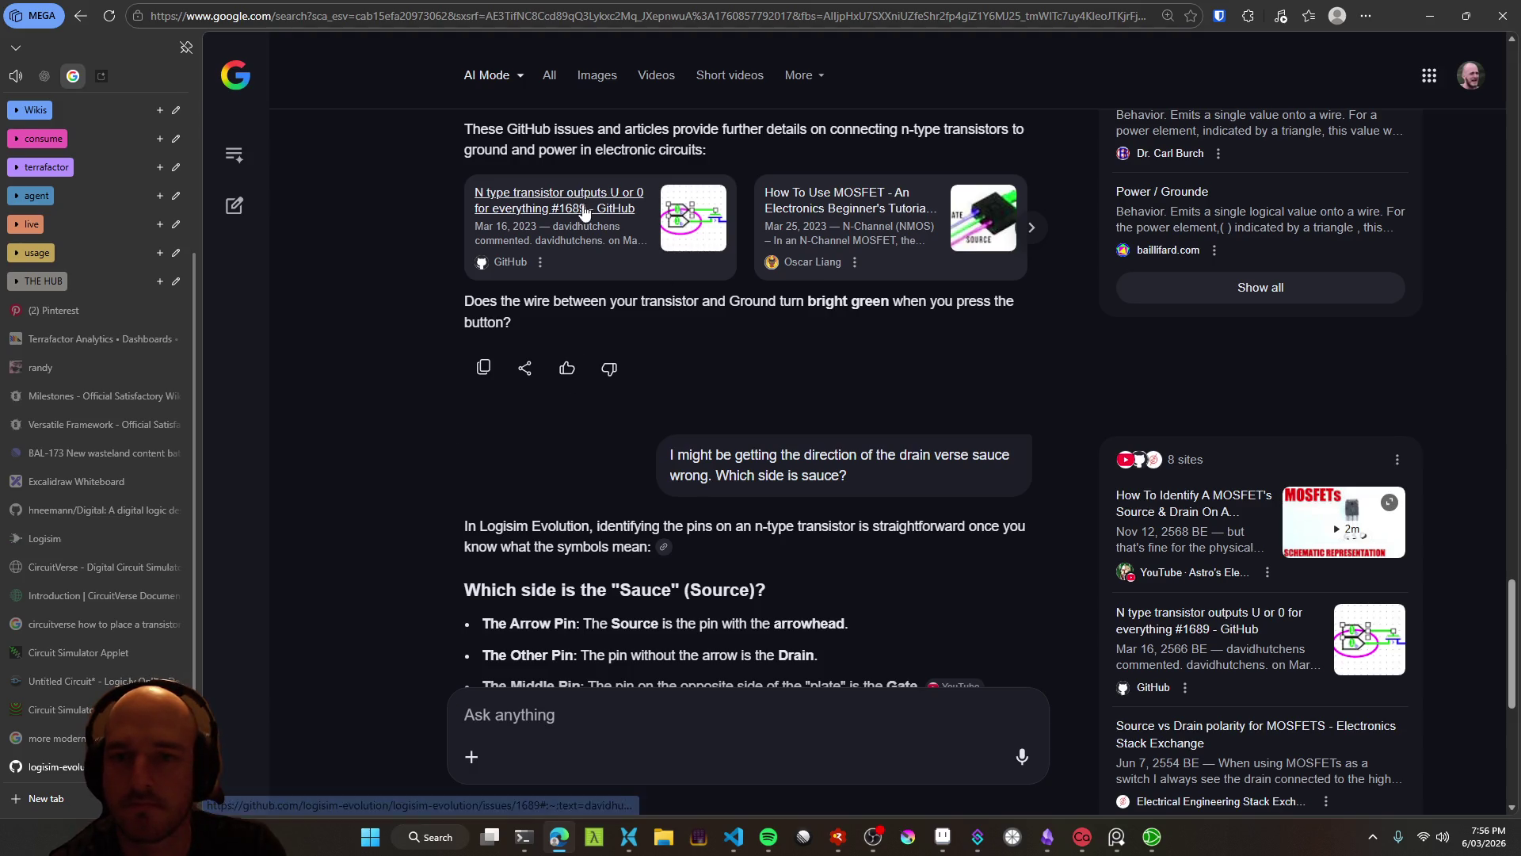
Read GitHub issue #1689 'N type transistor outputs U or 0 for everything' and its comments
left_click(696, 217)
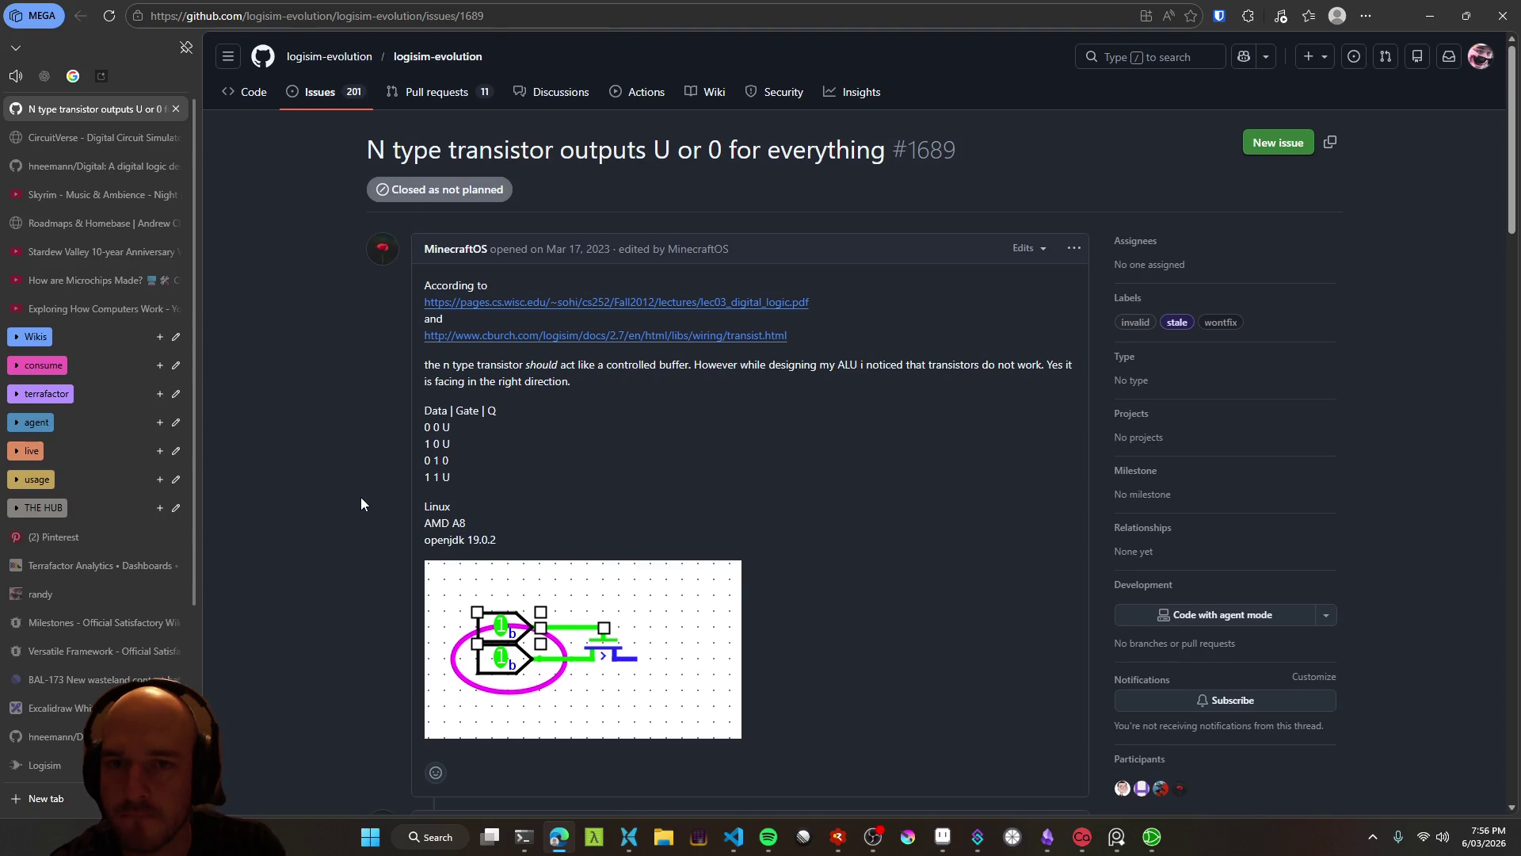
scroll(349, 498, "down", 2)
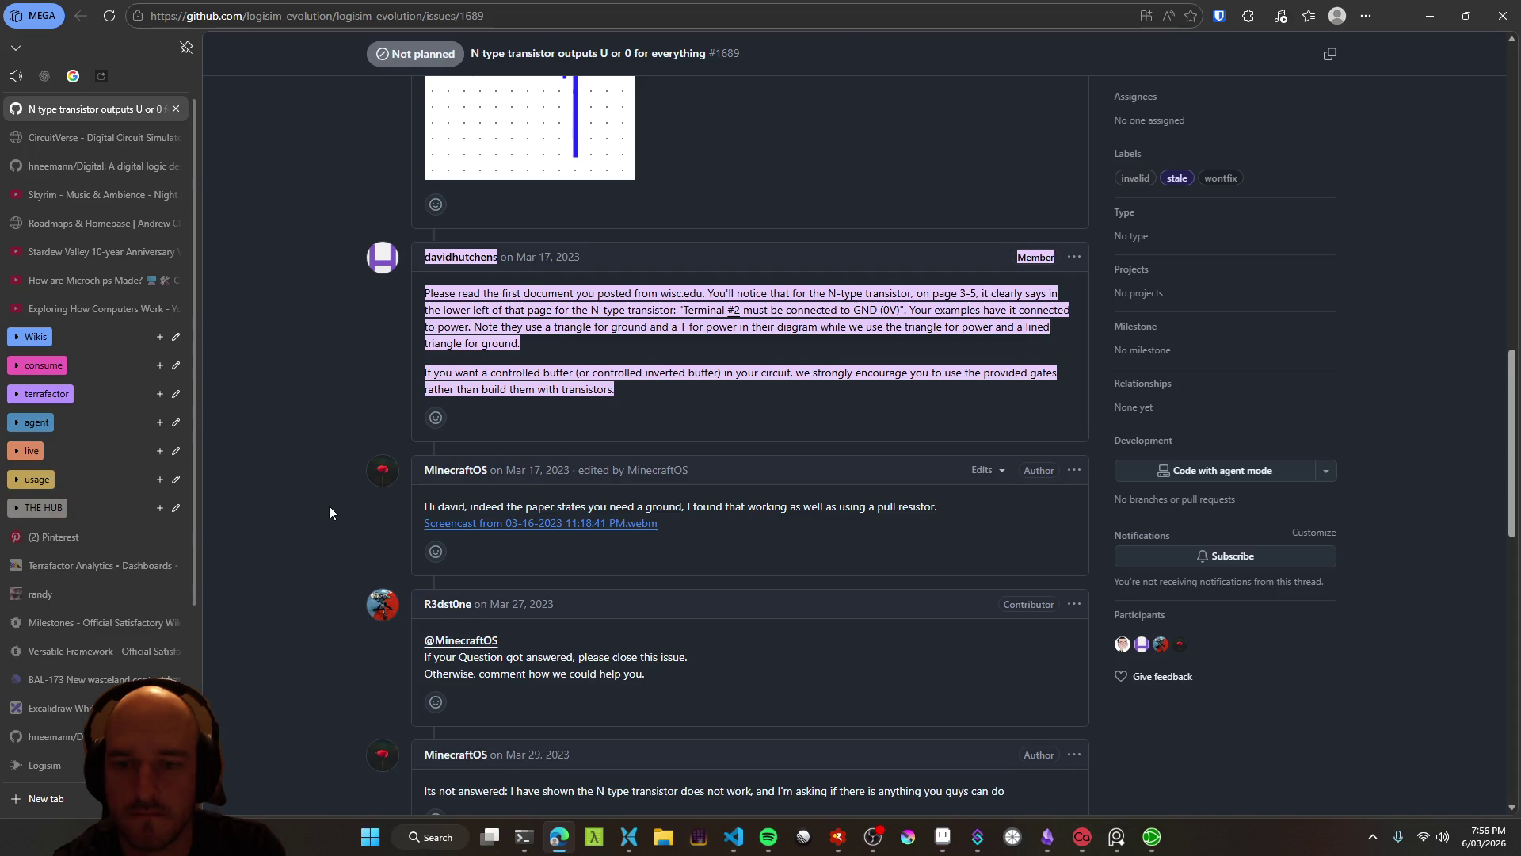
scroll(330, 508, "down", 3)
scroll(330, 506, "down", 8)
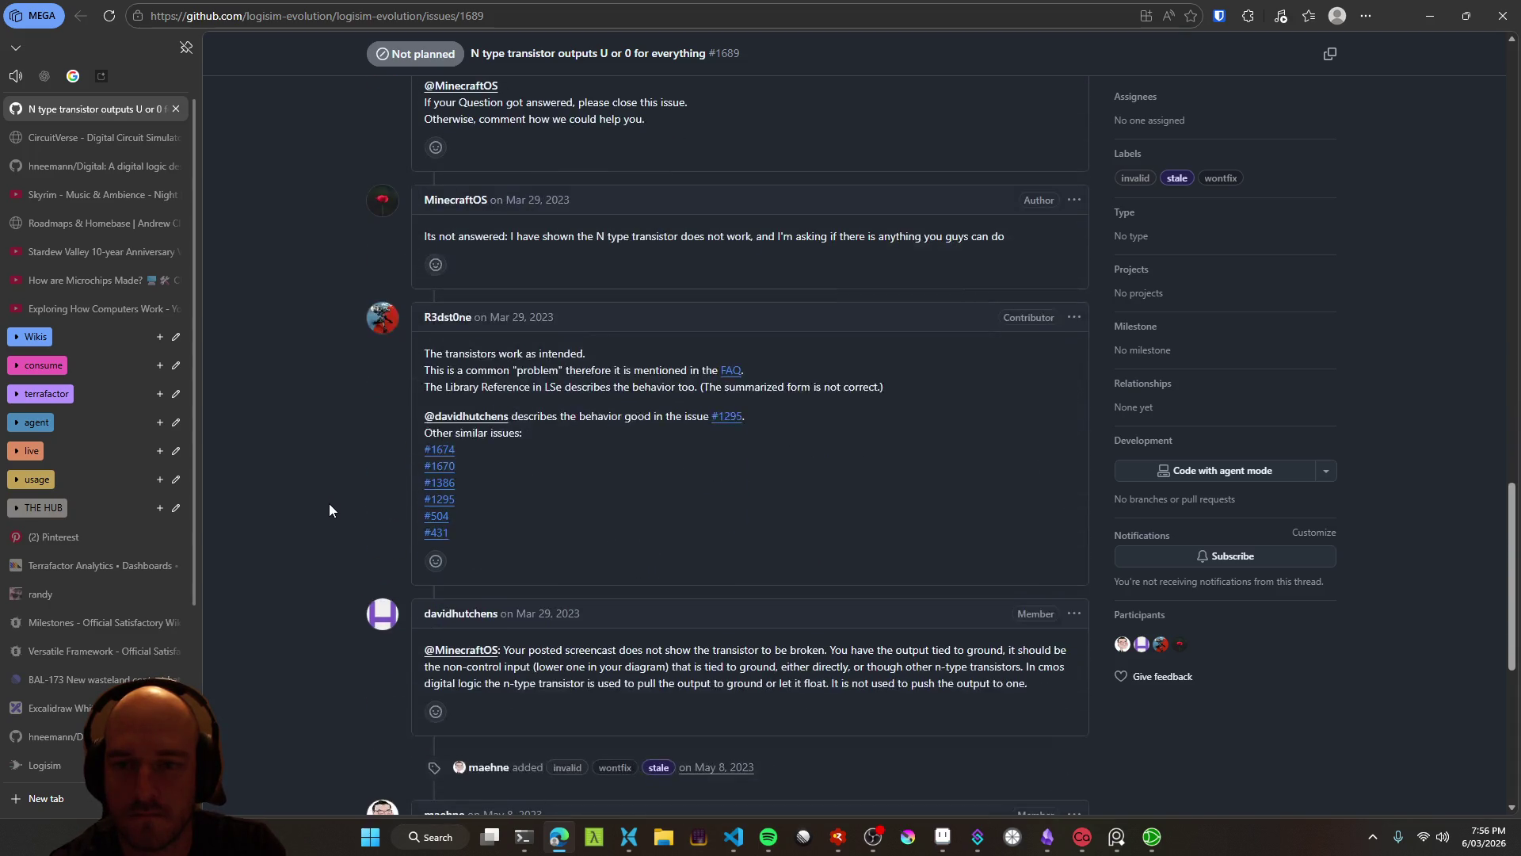
scroll(330, 508, "up", 4)
scroll(330, 509, "down", 7)
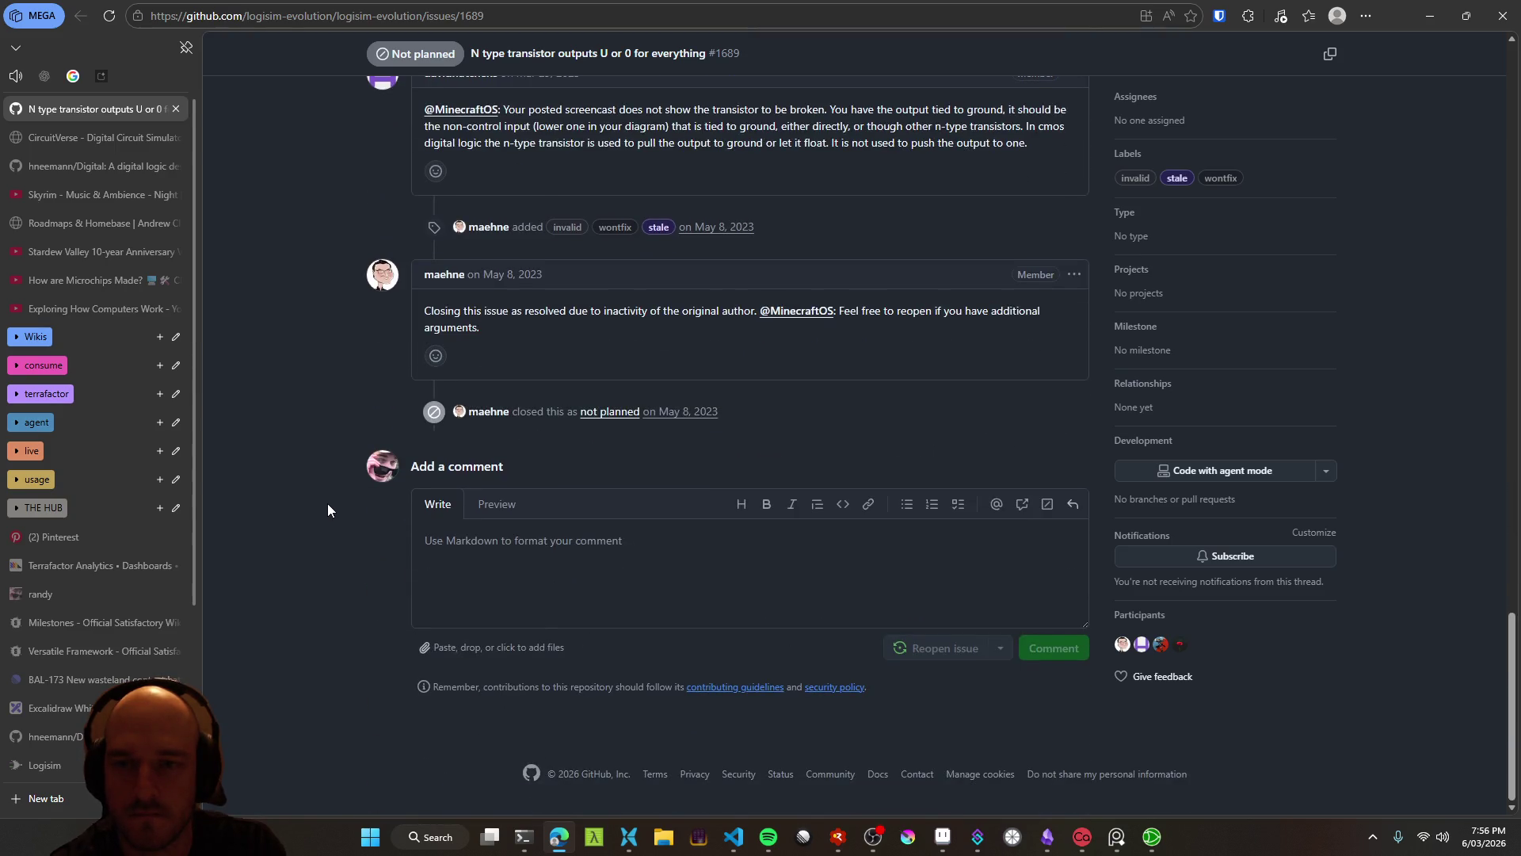
scroll(320, 523, "up", 6)
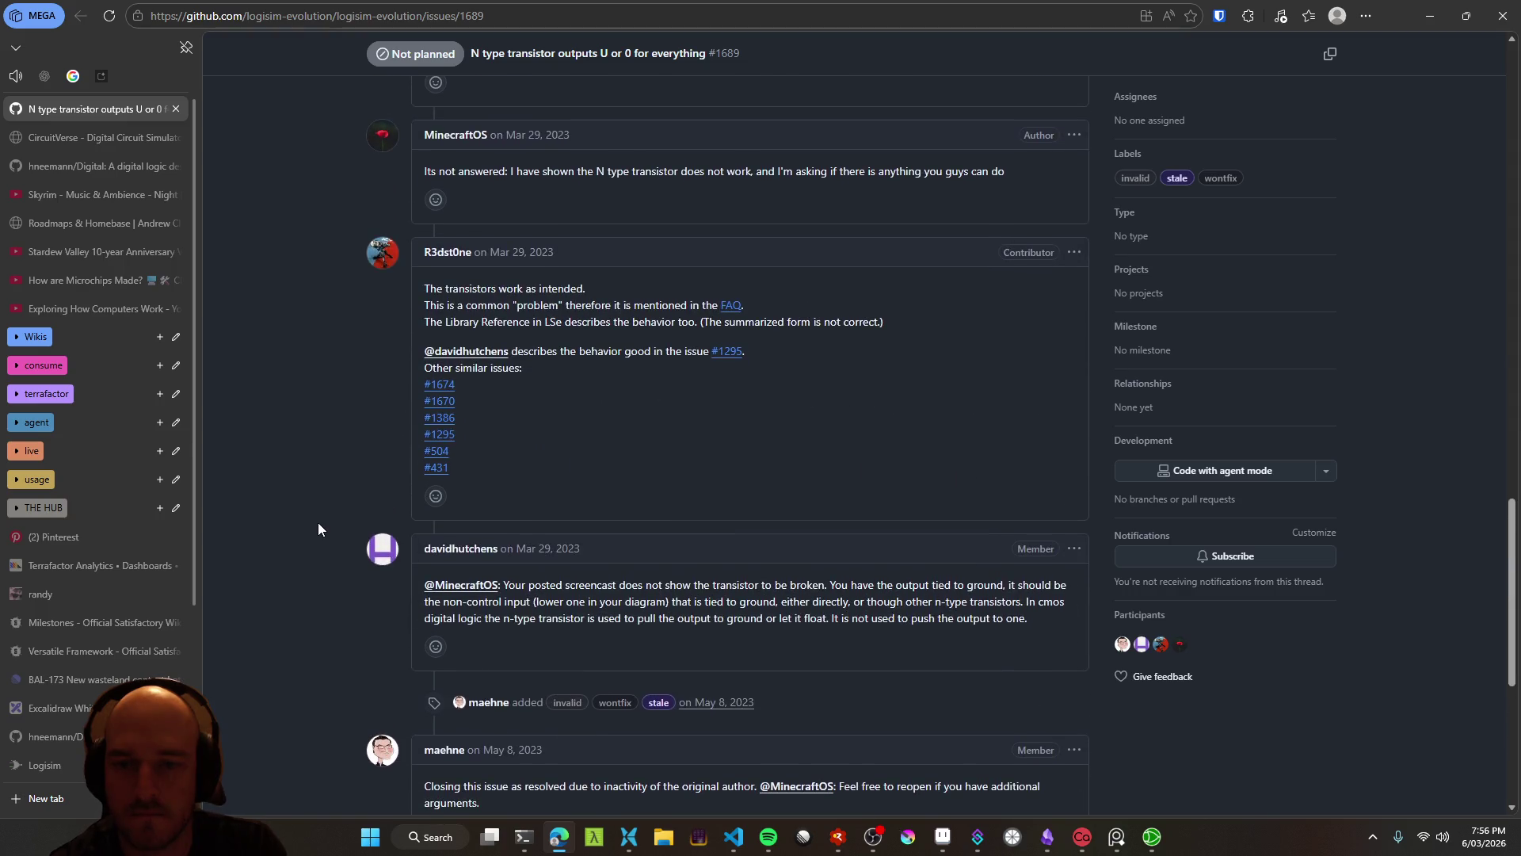
scroll(315, 539, "up", 13)
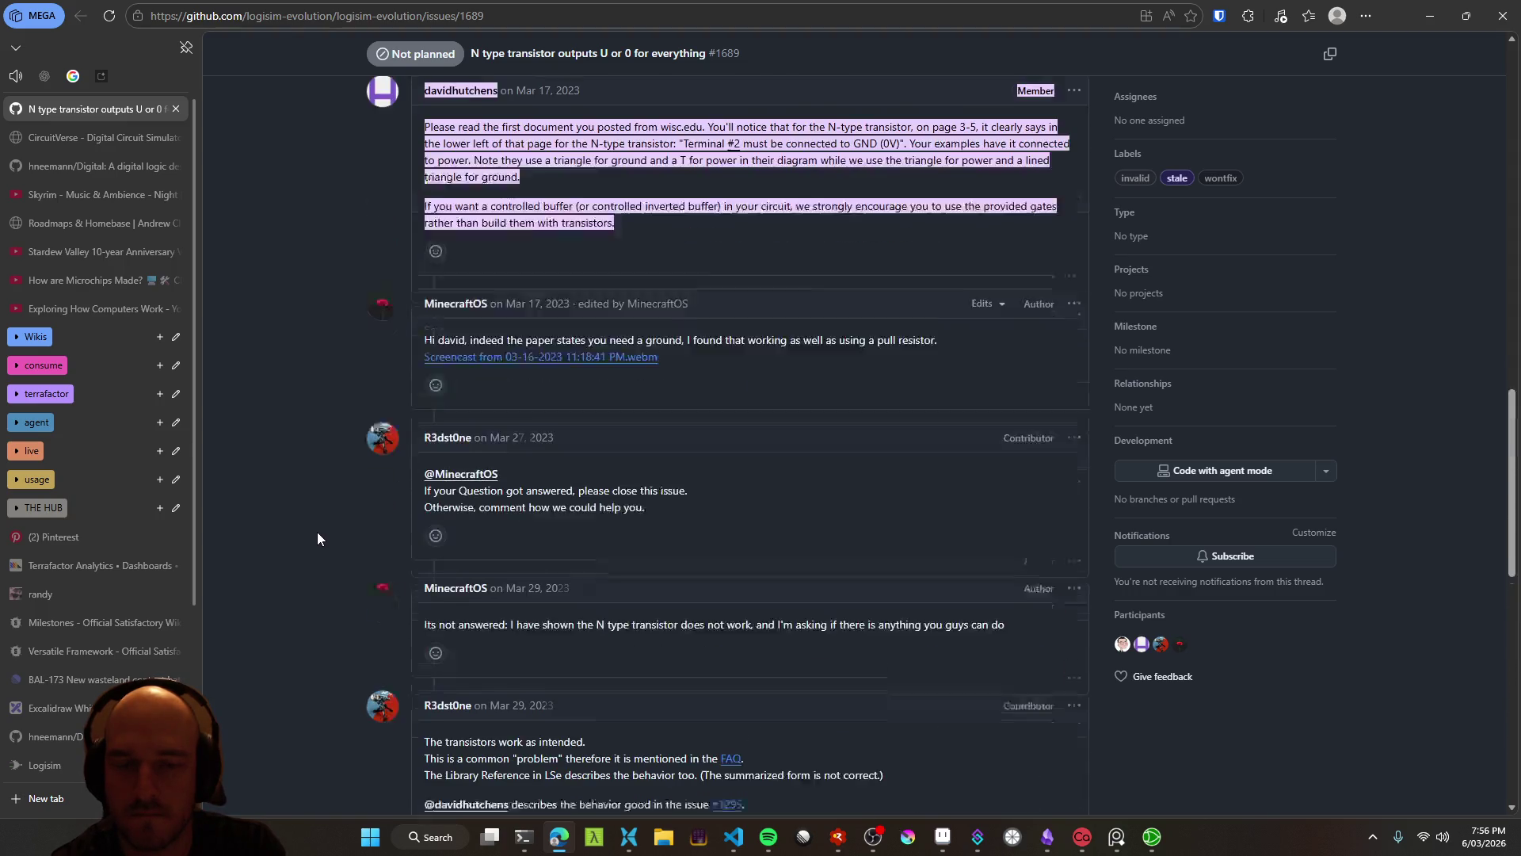
scroll(317, 535, "up", 5)
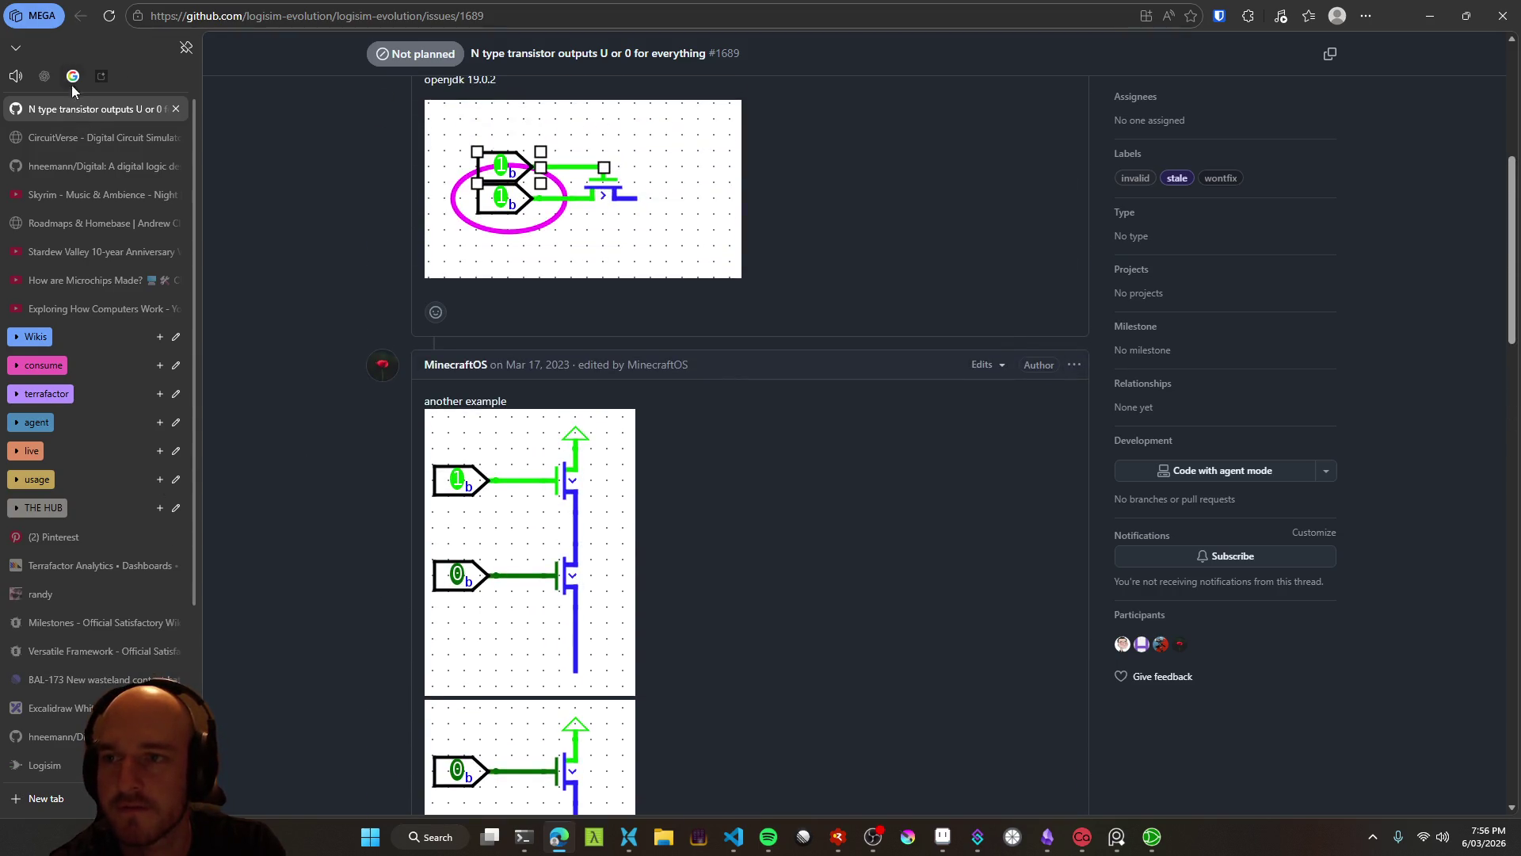
key("ctrl+Tab")
Search the web for 'button transistor circuit logism evolution' and switch to image results
key("ctrl+t")
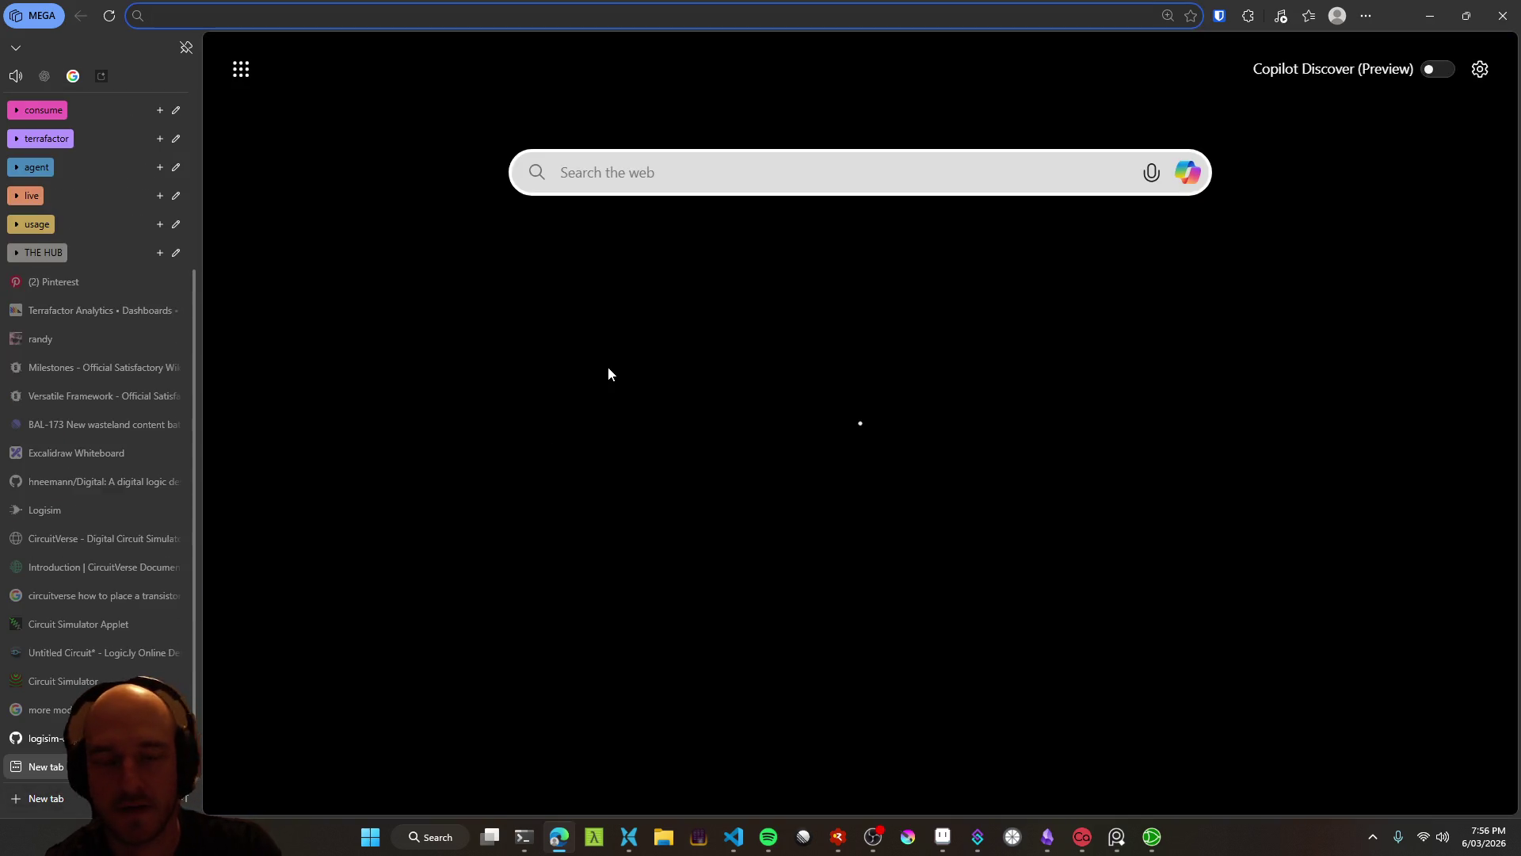
type("button ")
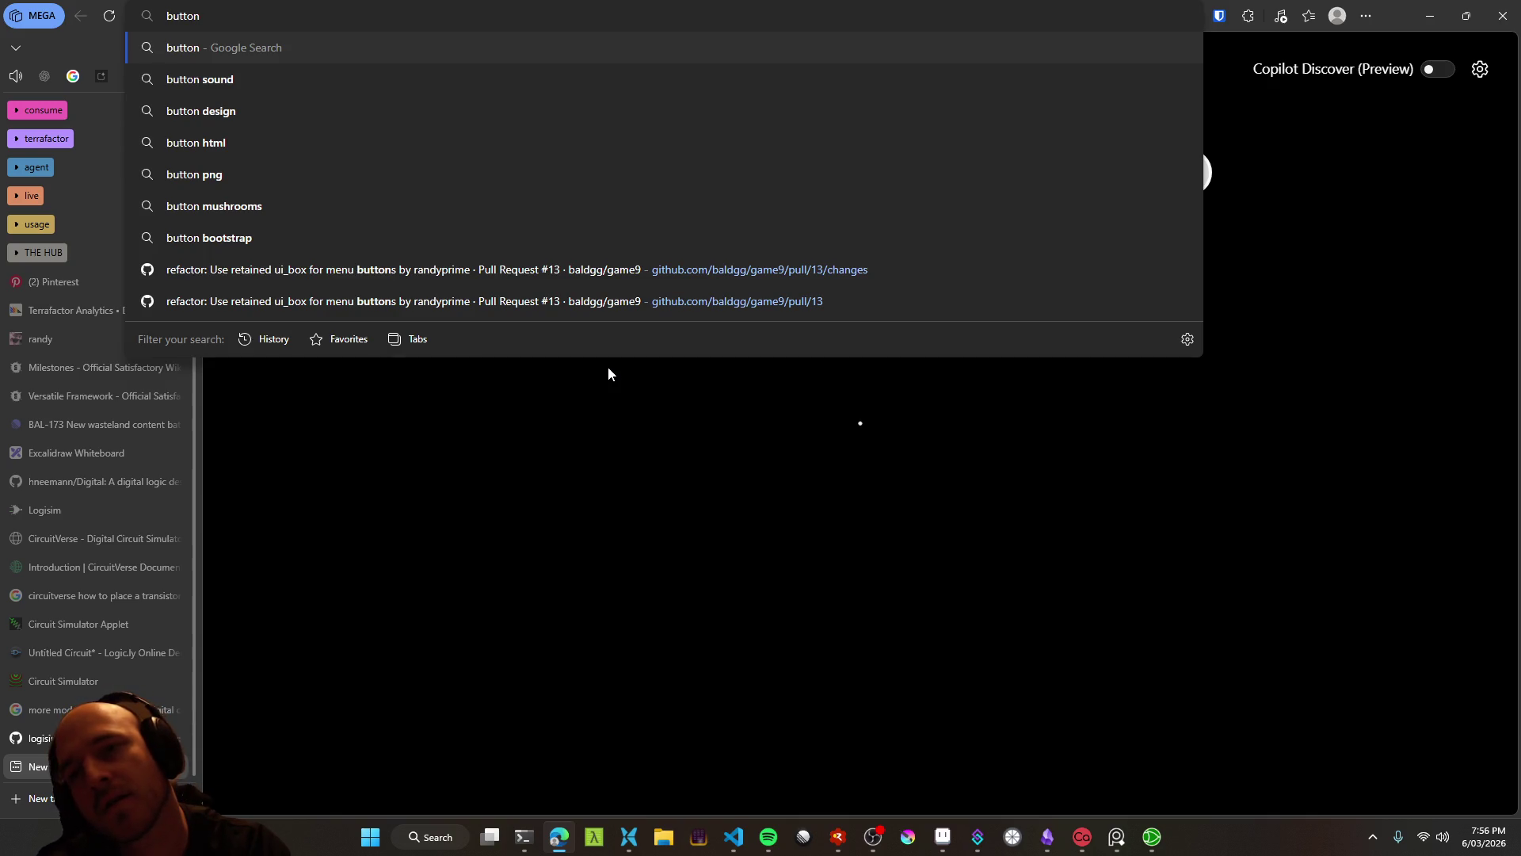
type("tarns")
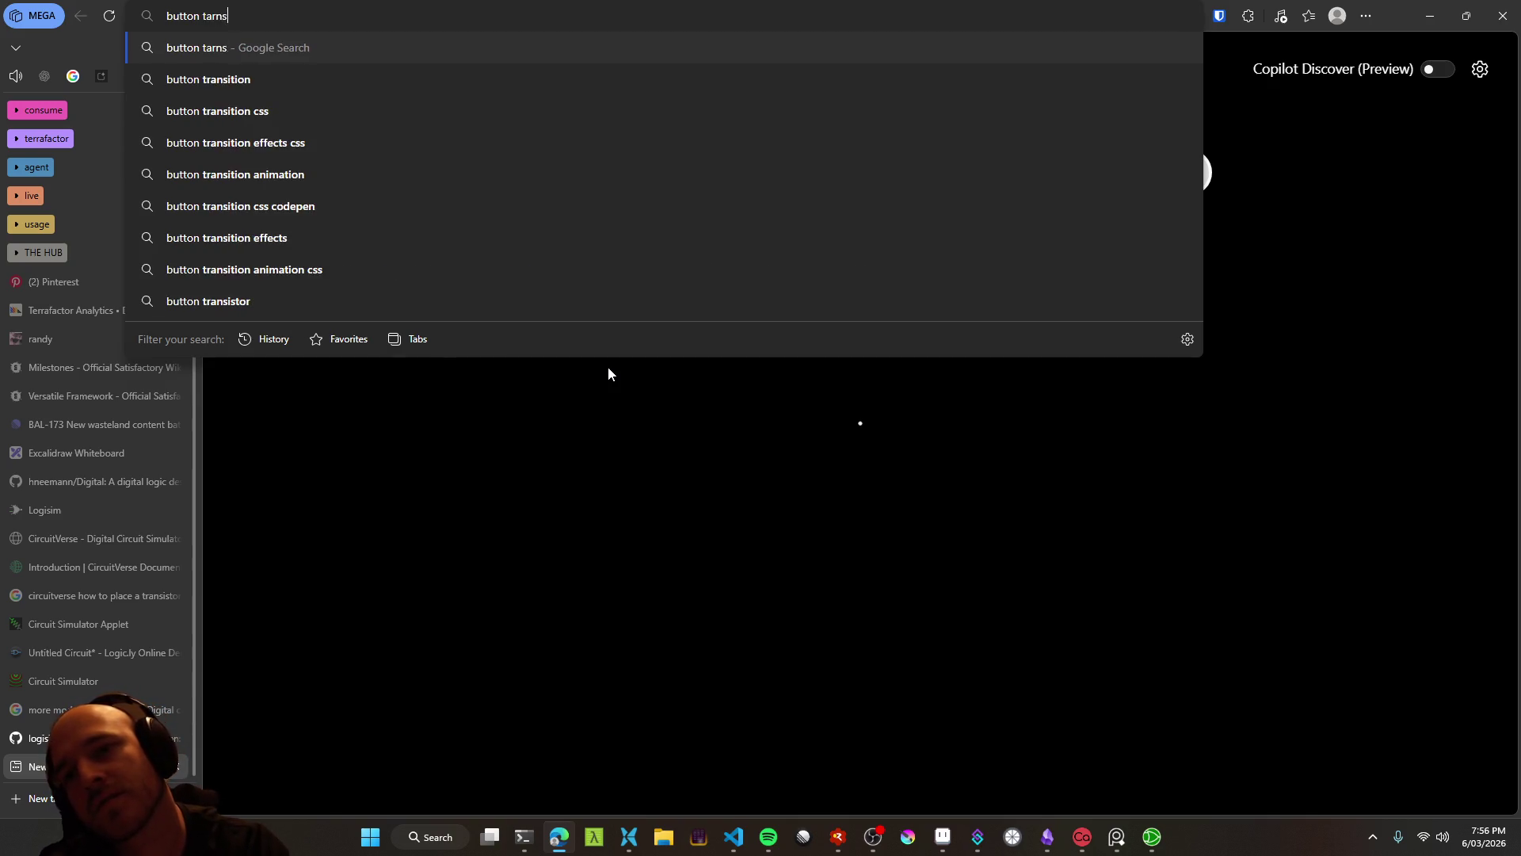
key("BackSpace")
key("BackSpace")
key("BackSpace")
key("BackSpace")
type("ransisctor")
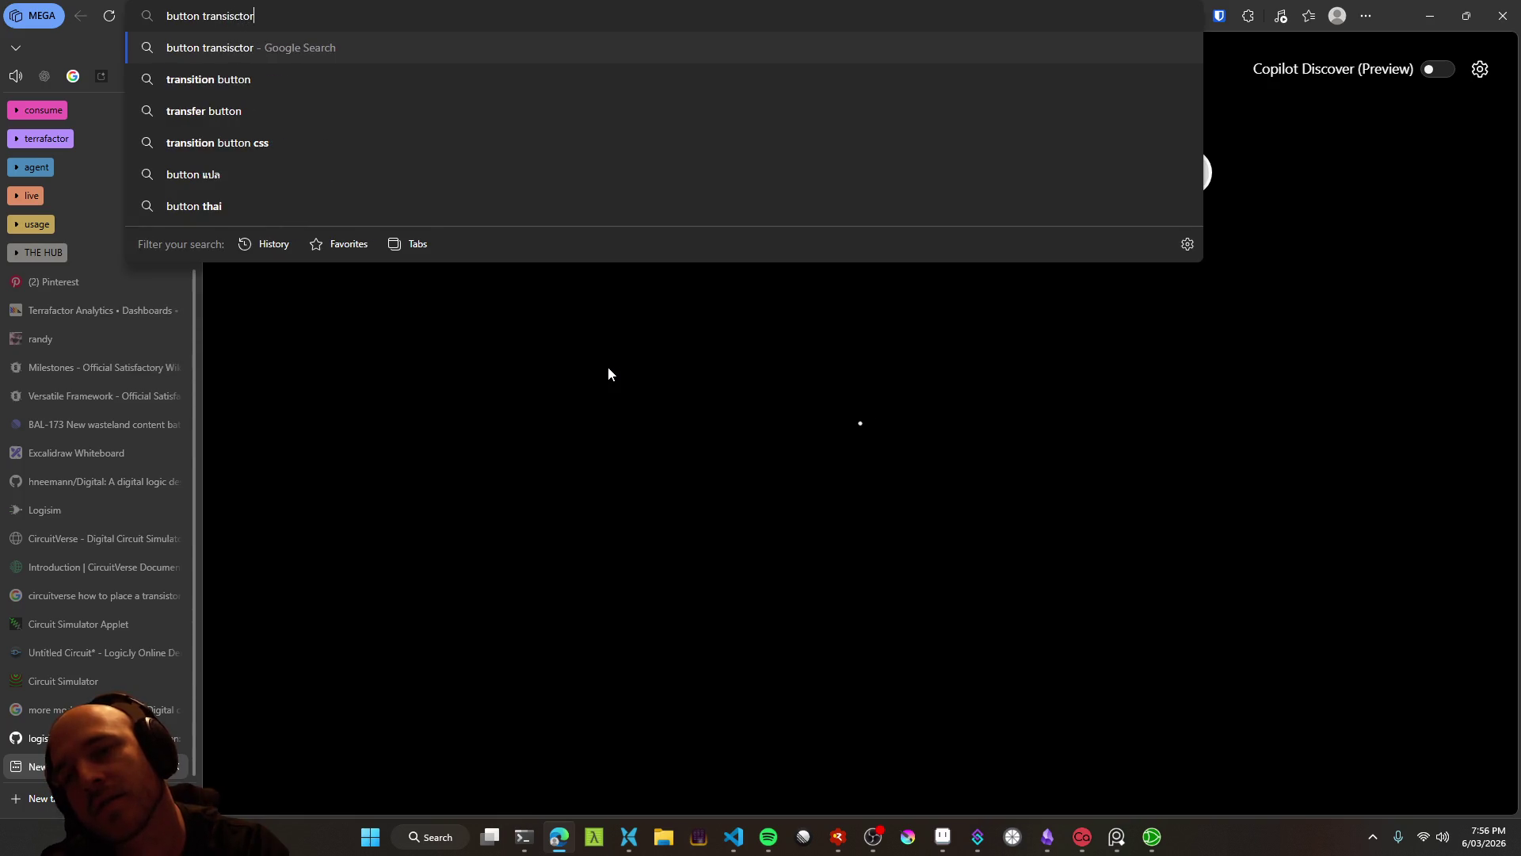
key("BackSpace")
key("BackSpace")
key("BackSpace")
key("BackSpace")
type("tor ")
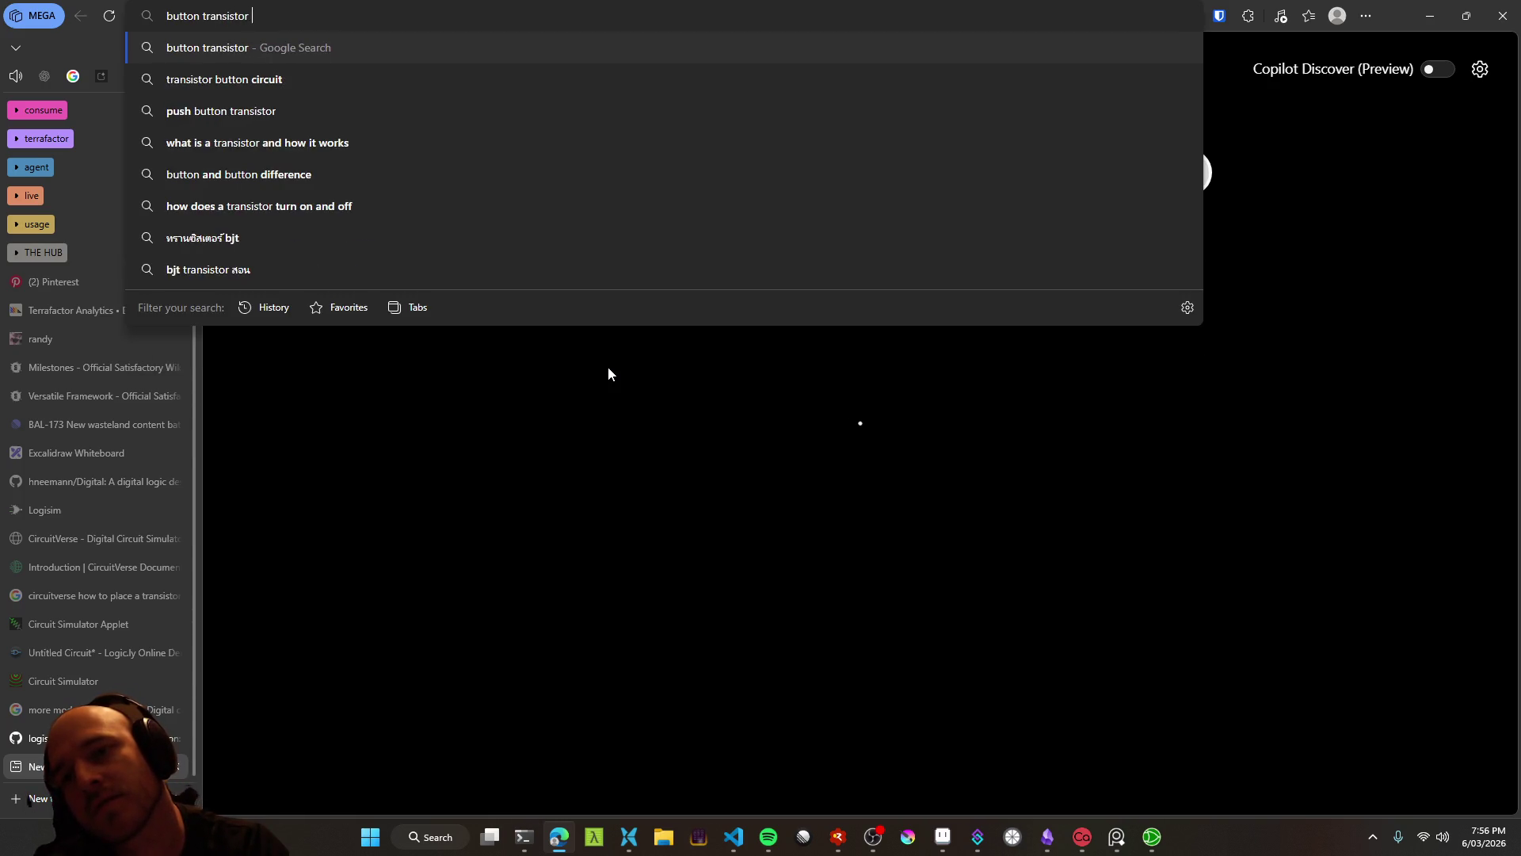
type("circuit")
key("alt+Tab")
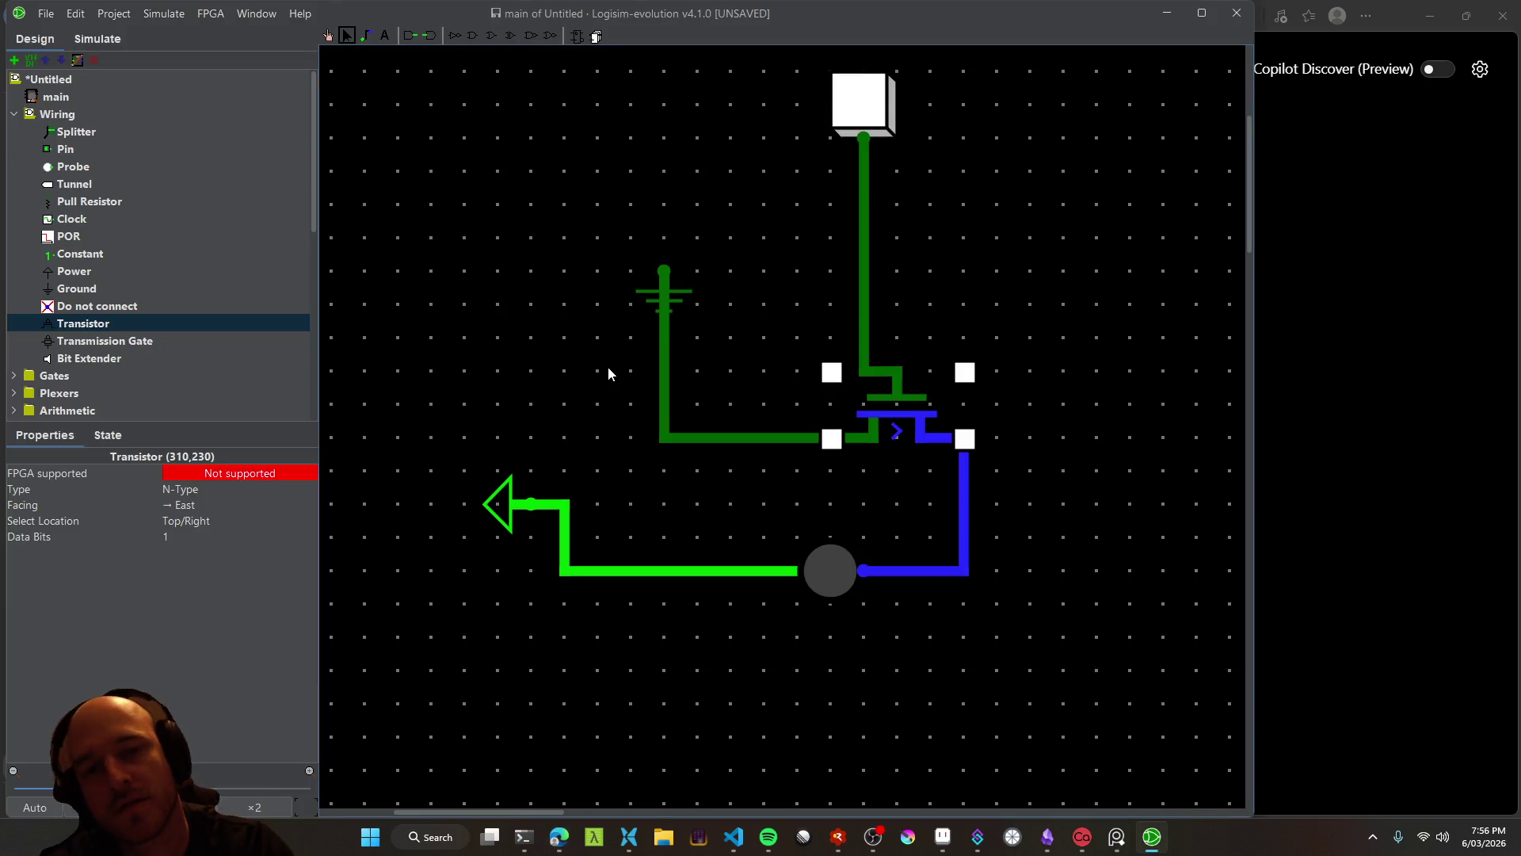
key("alt+Tab")
type("logism ")
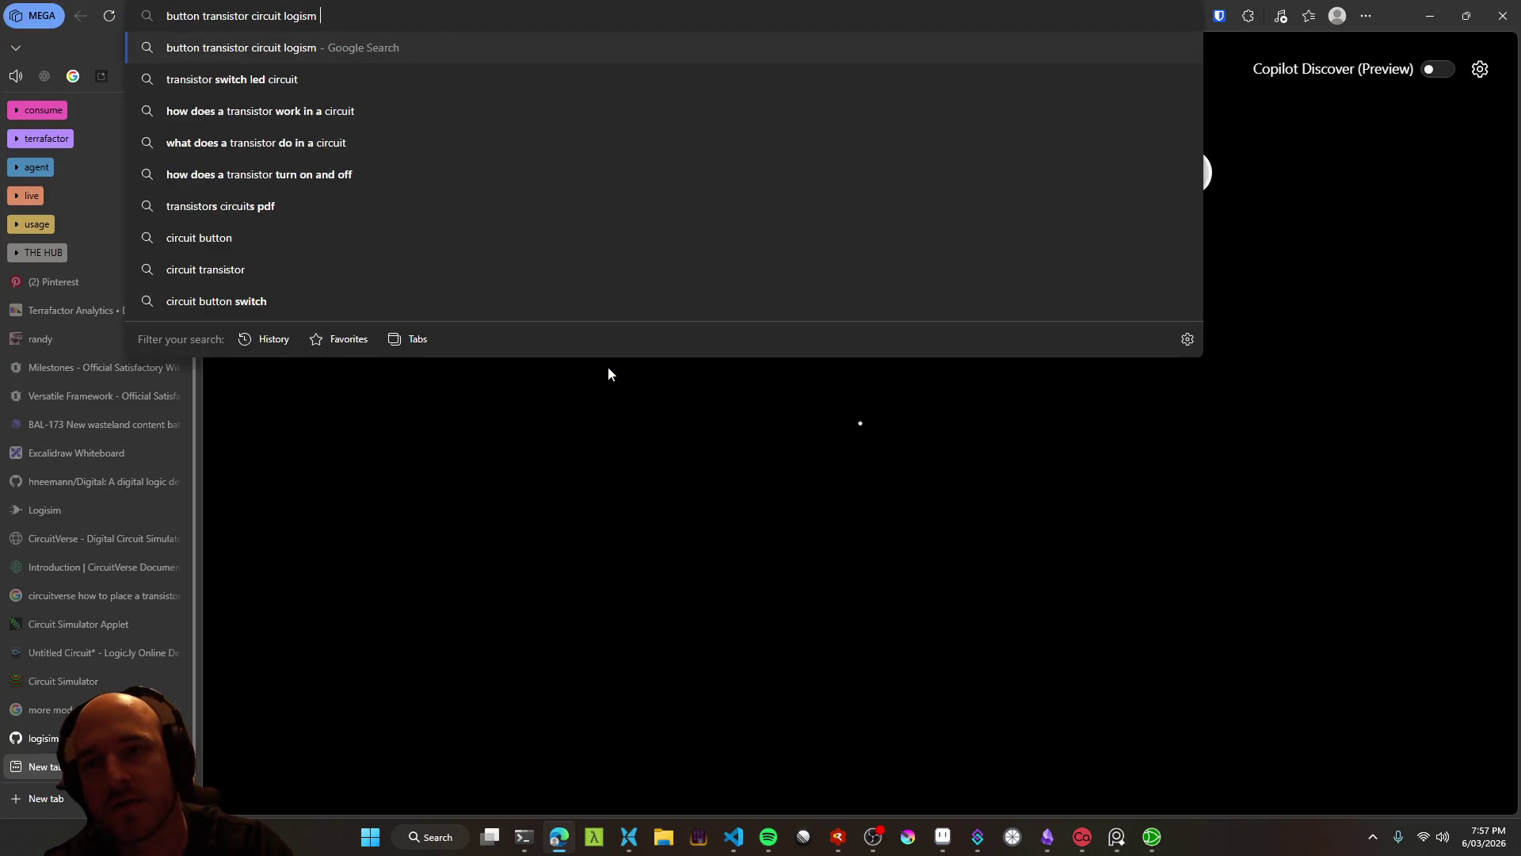
type("evolution")
key("Return")
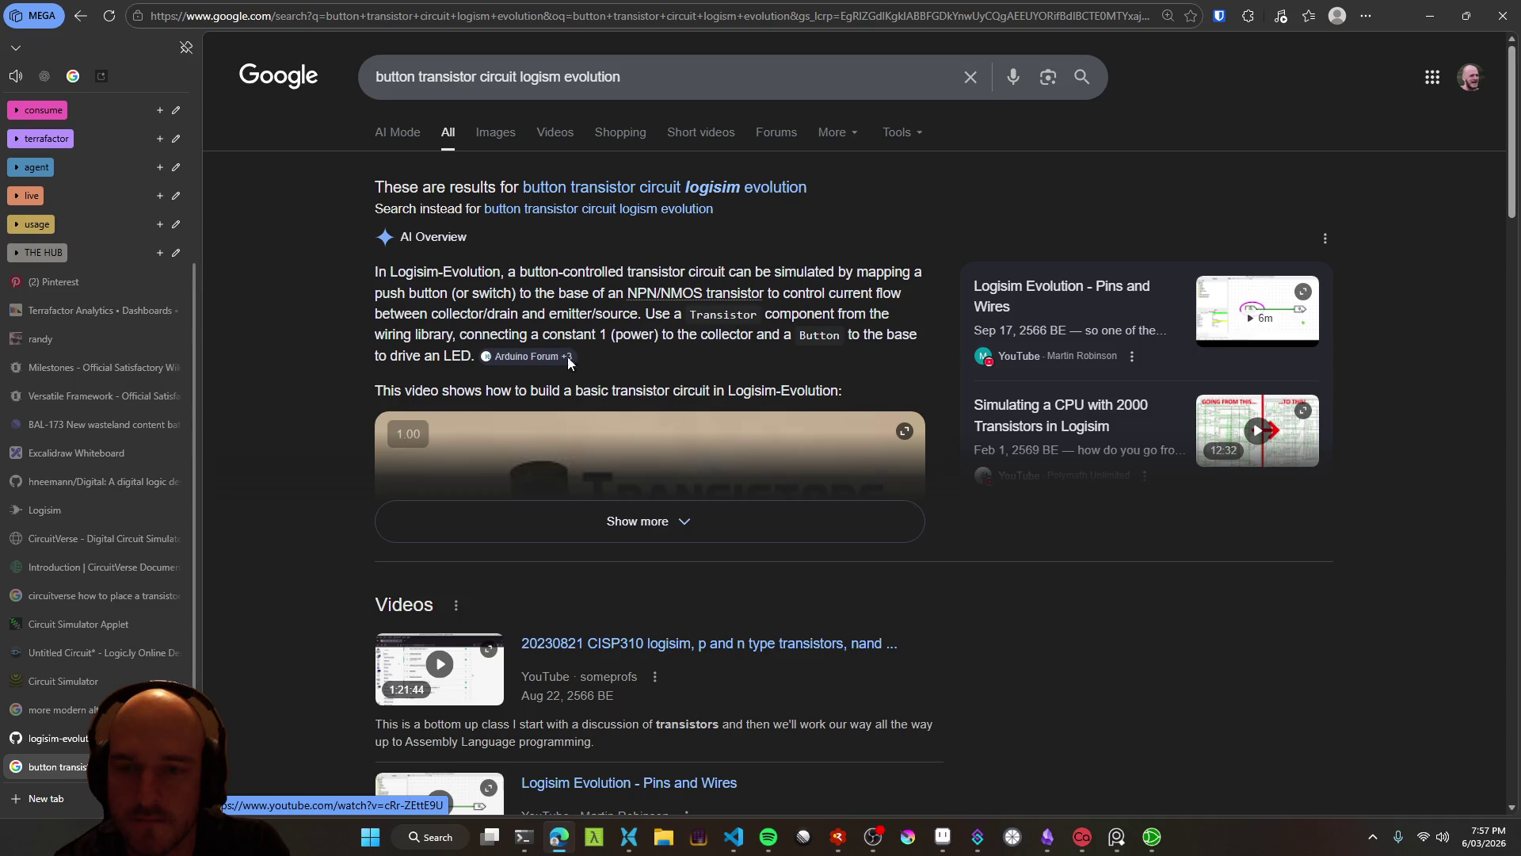
left_click(497, 133)
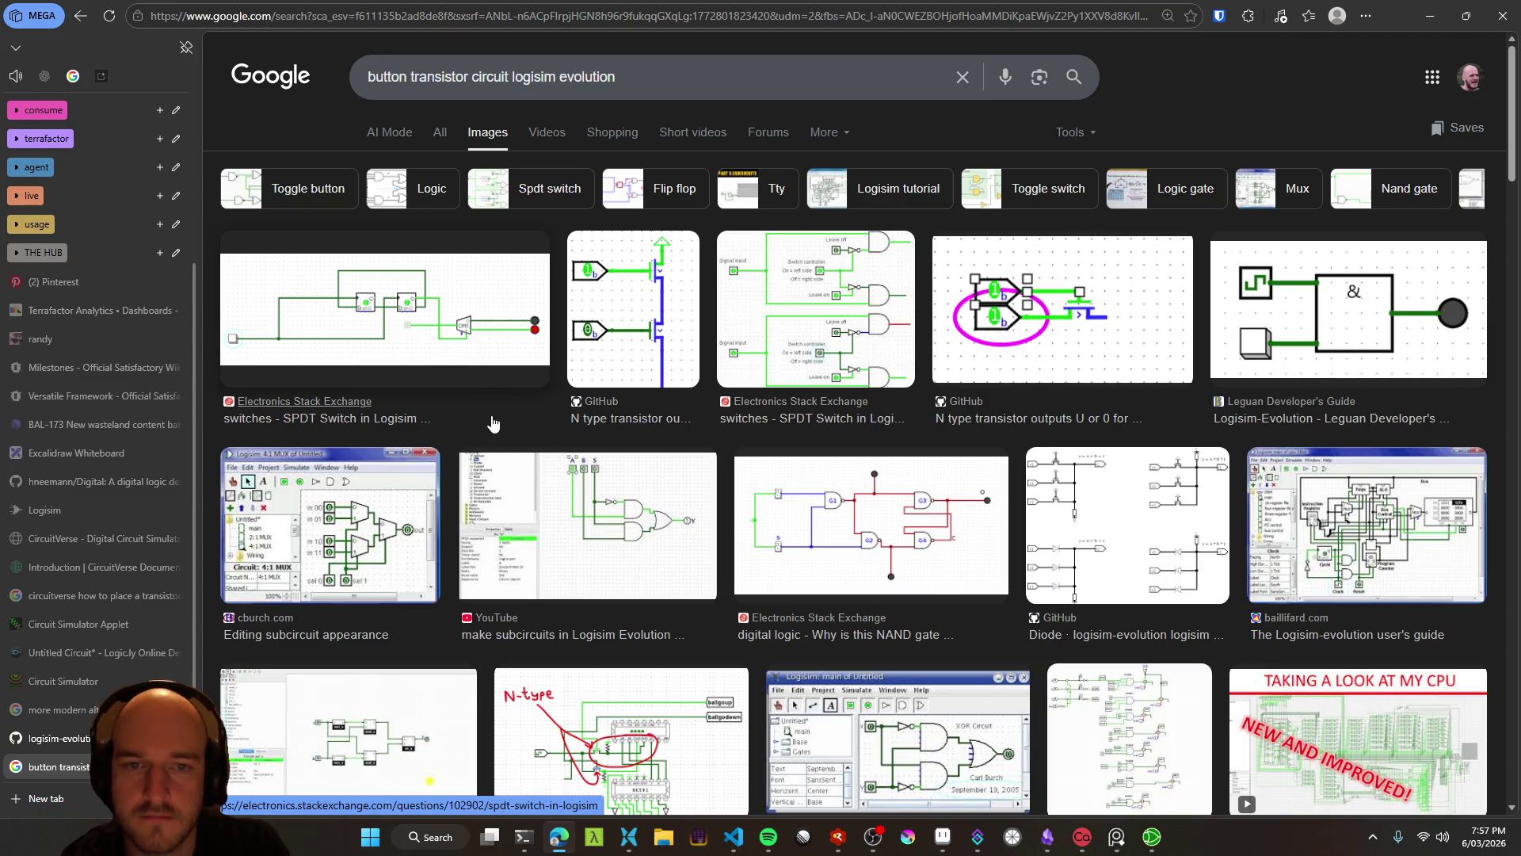
Preview the GitHub N-type transistor image, then open the CISP310 p and n transistors lecture video
left_click(626, 346)
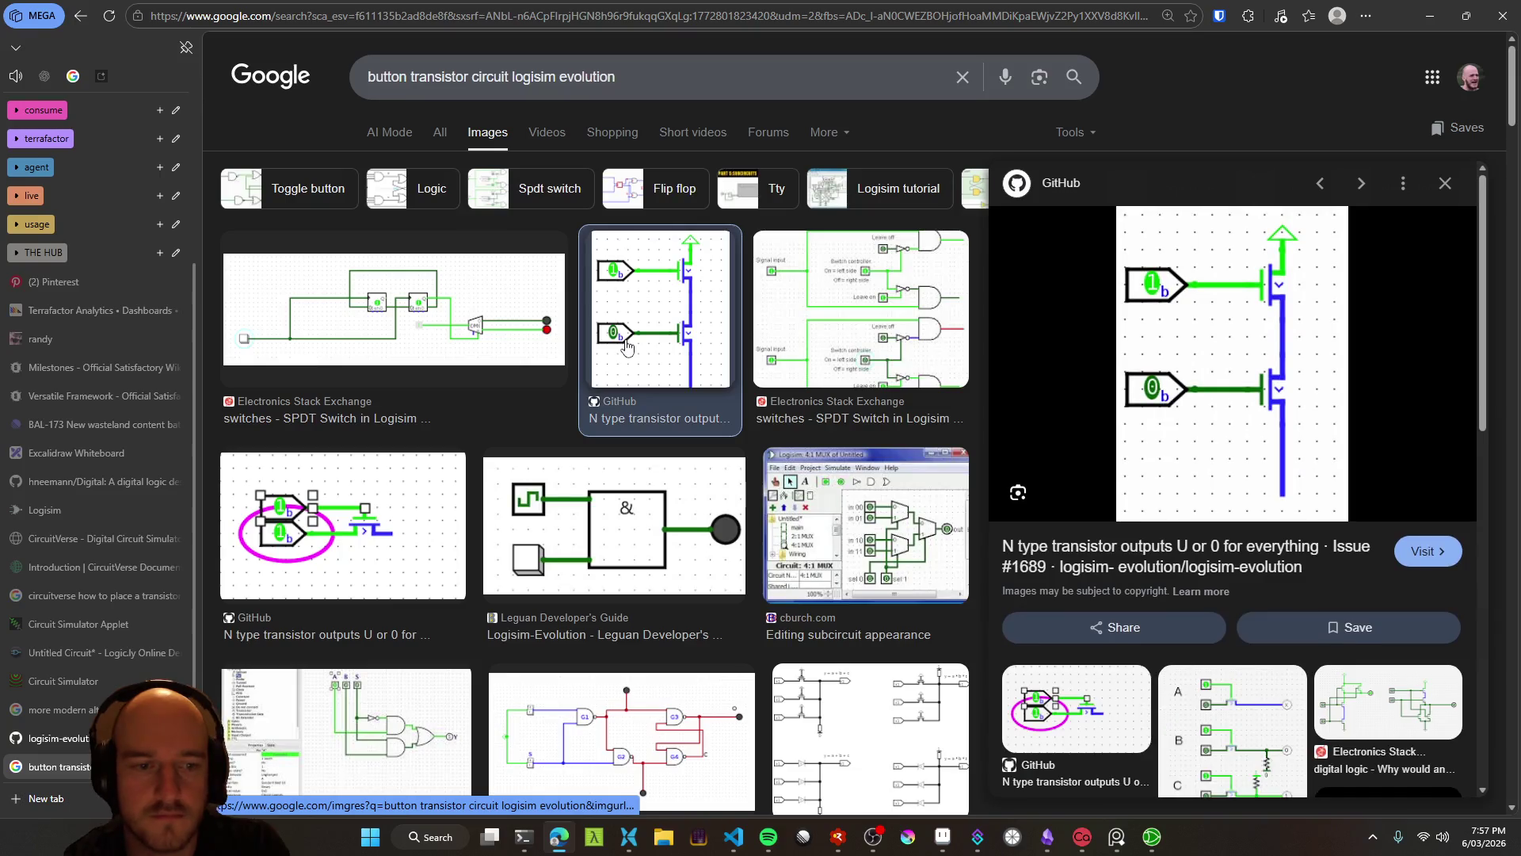
left_click(1445, 183)
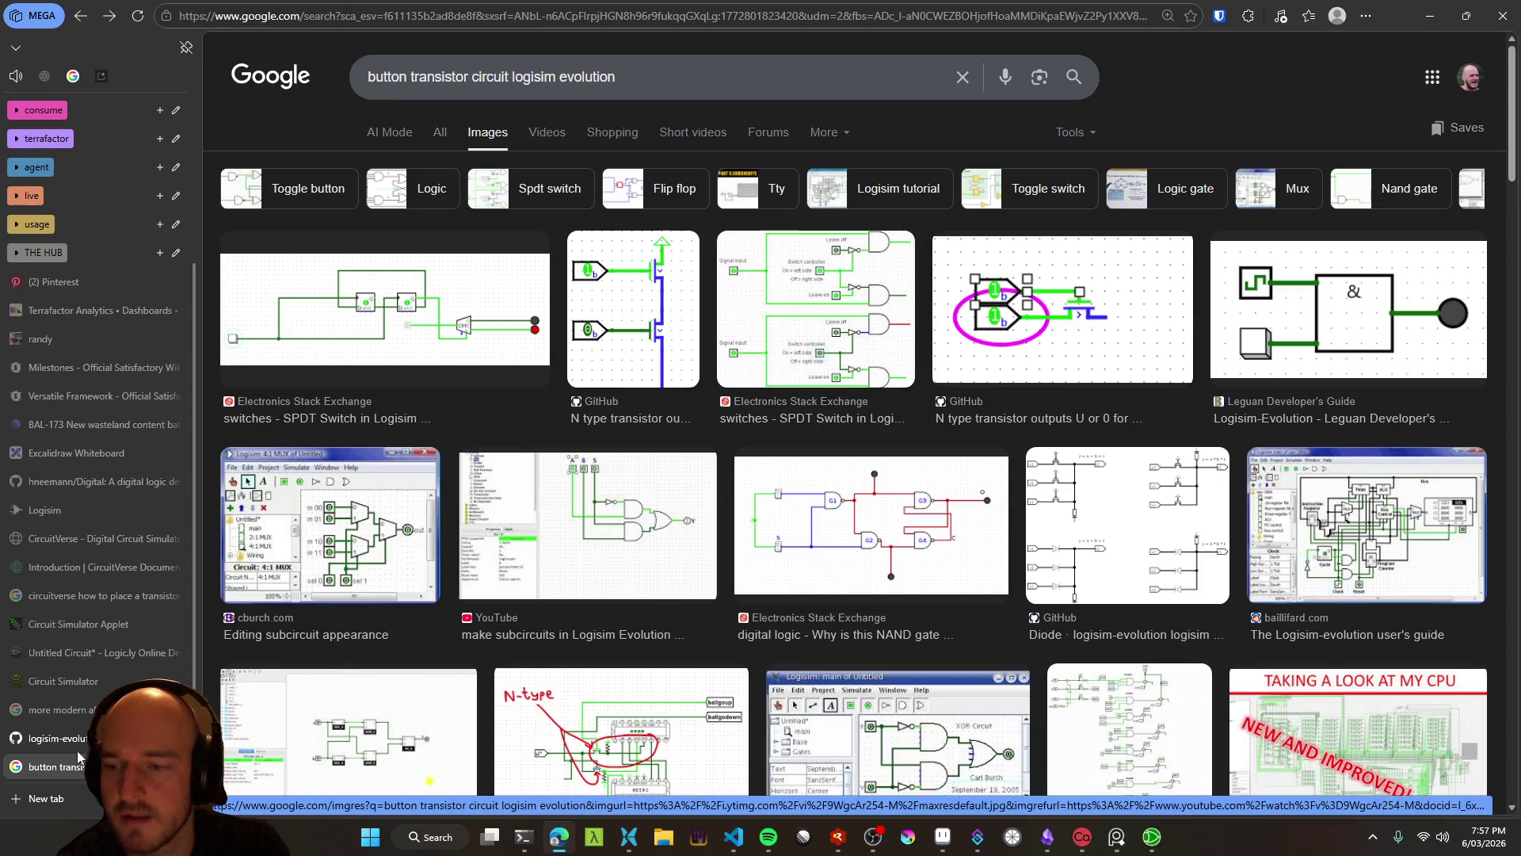
left_click(555, 634)
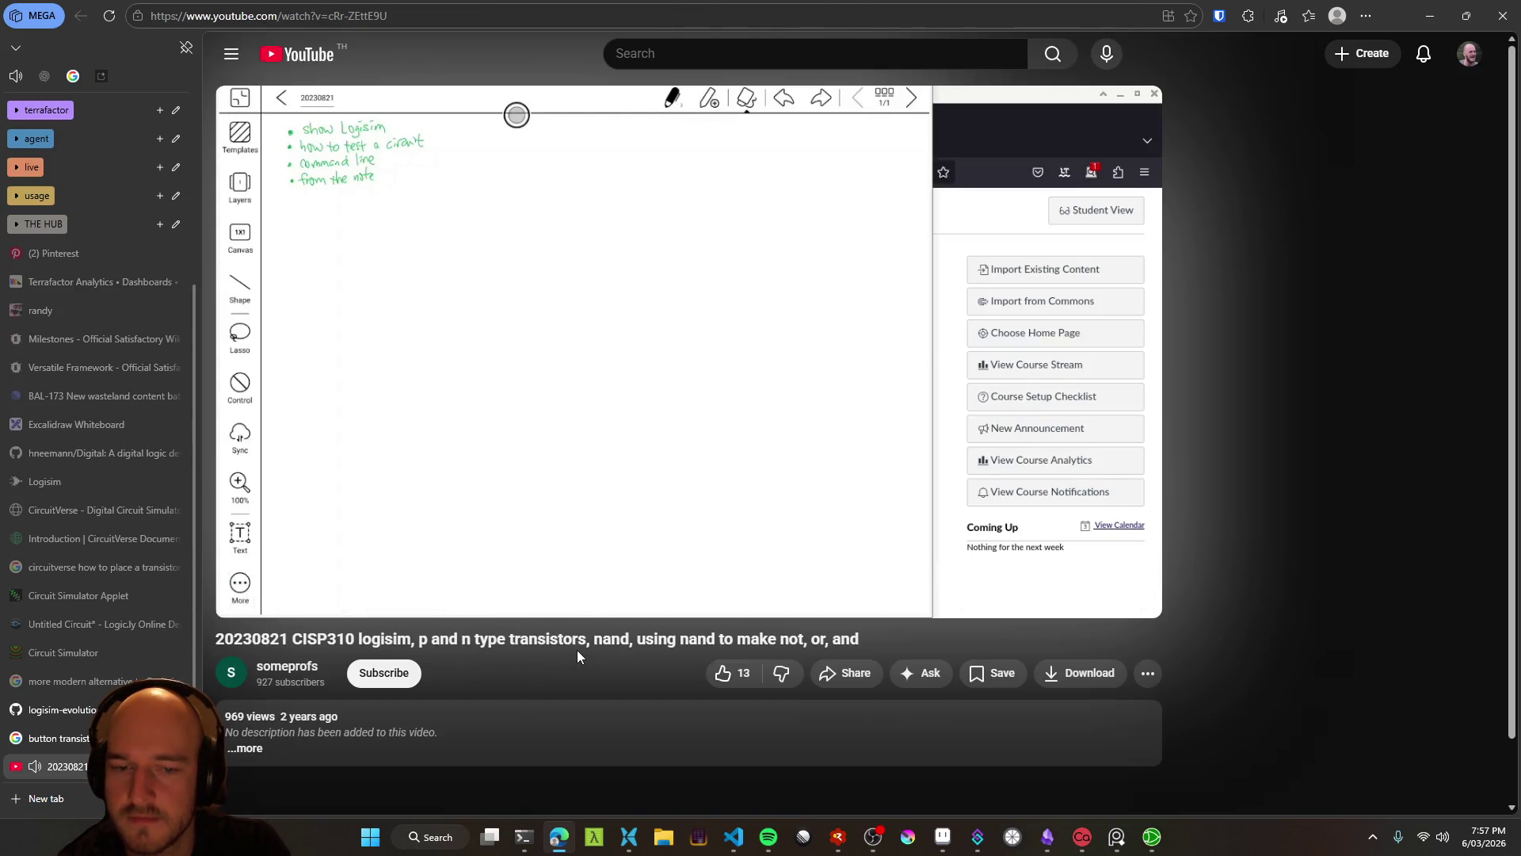
Seek the CISP310 lecture to the Logisim transistor demo near 52 minutes and pause it
left_click(354, 516)
left_click(309, 539)
left_click_drag(247, 576, 270, 577)
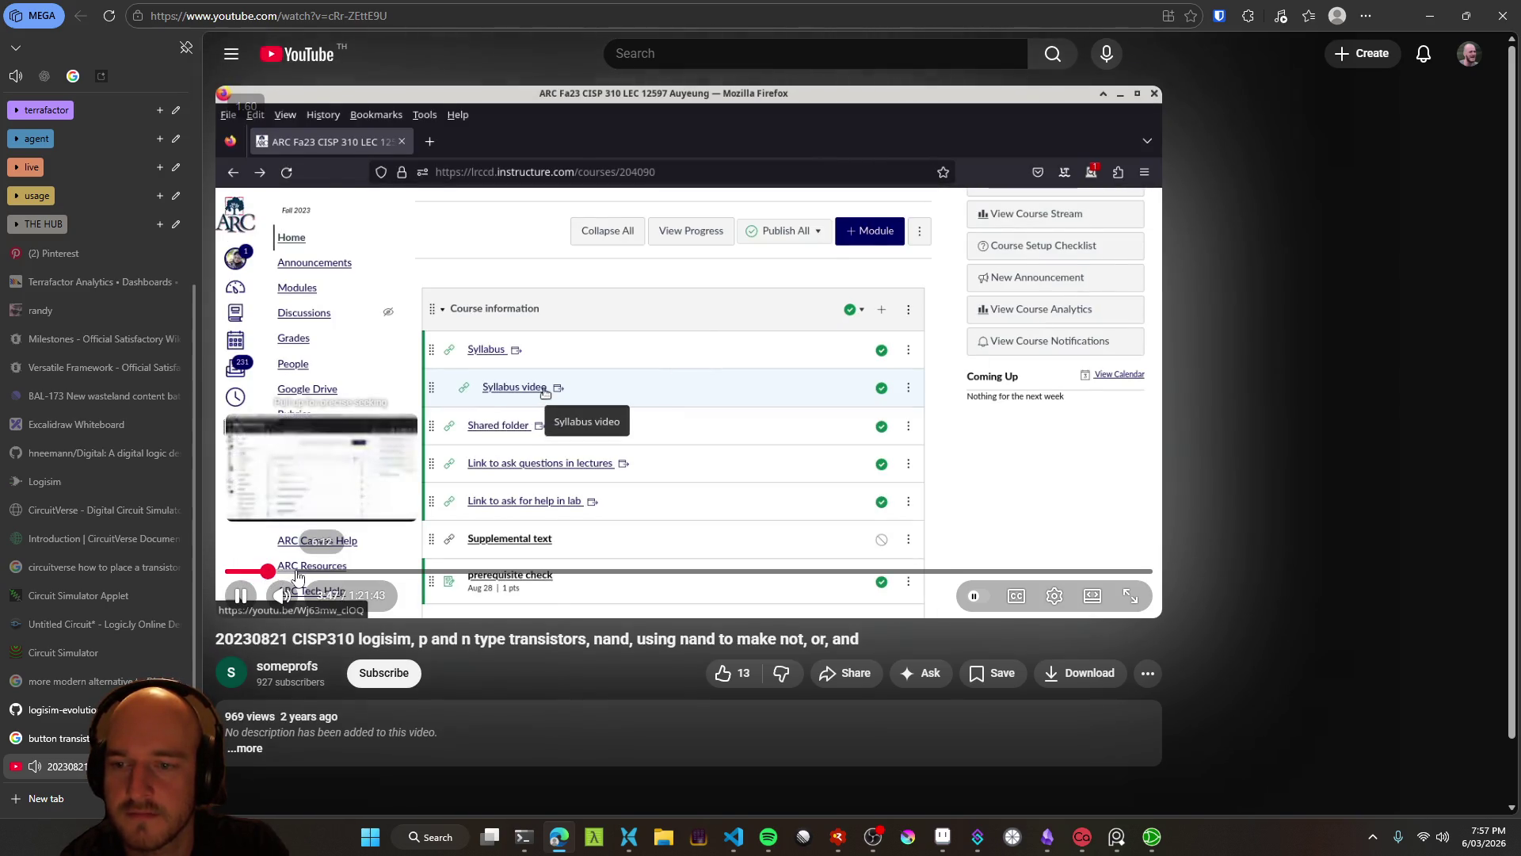
left_click(299, 571)
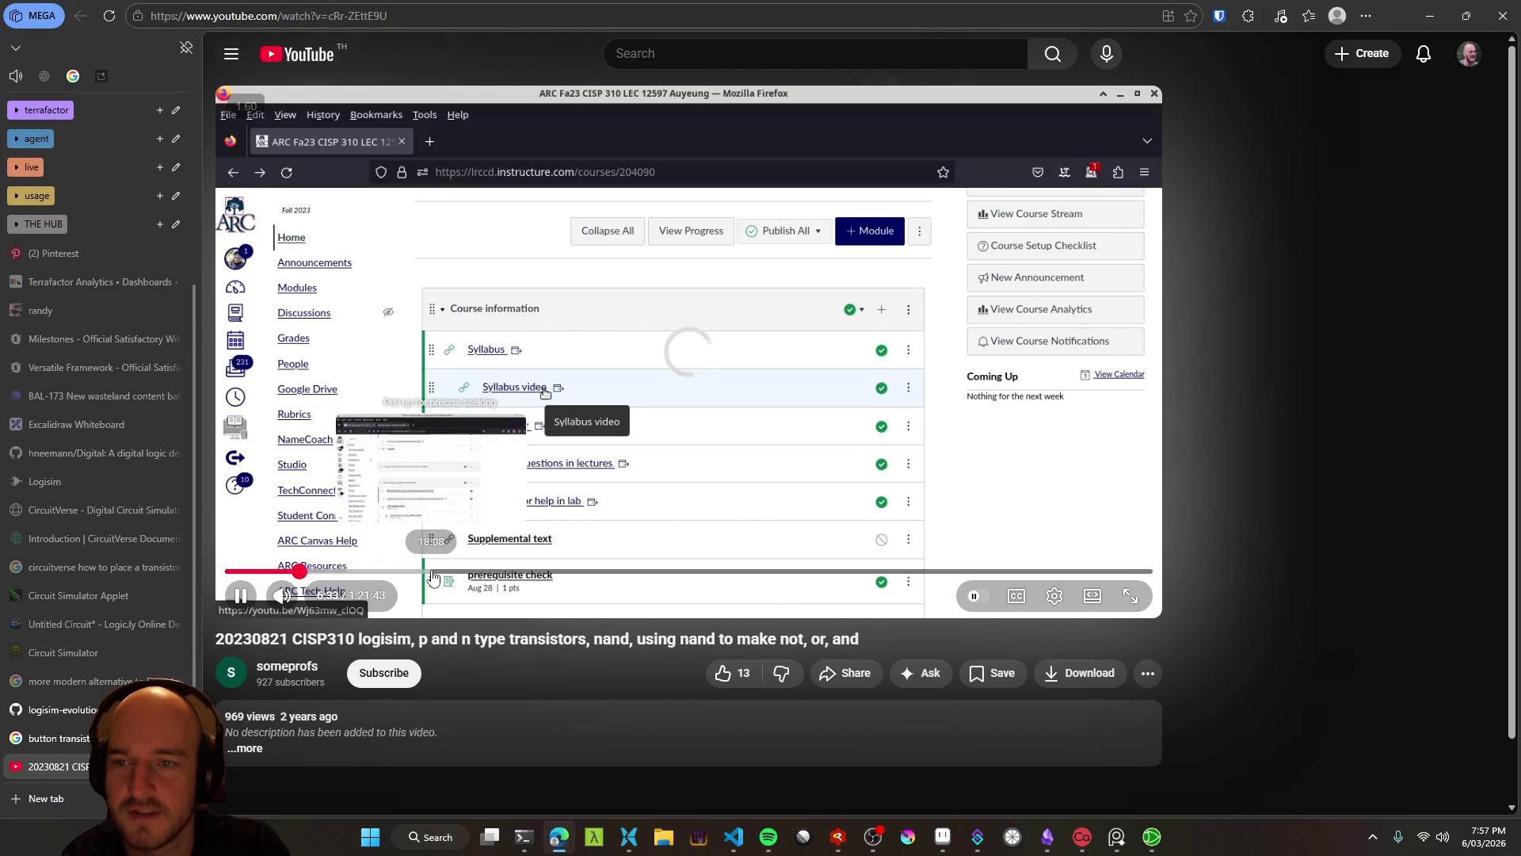
left_click(500, 583)
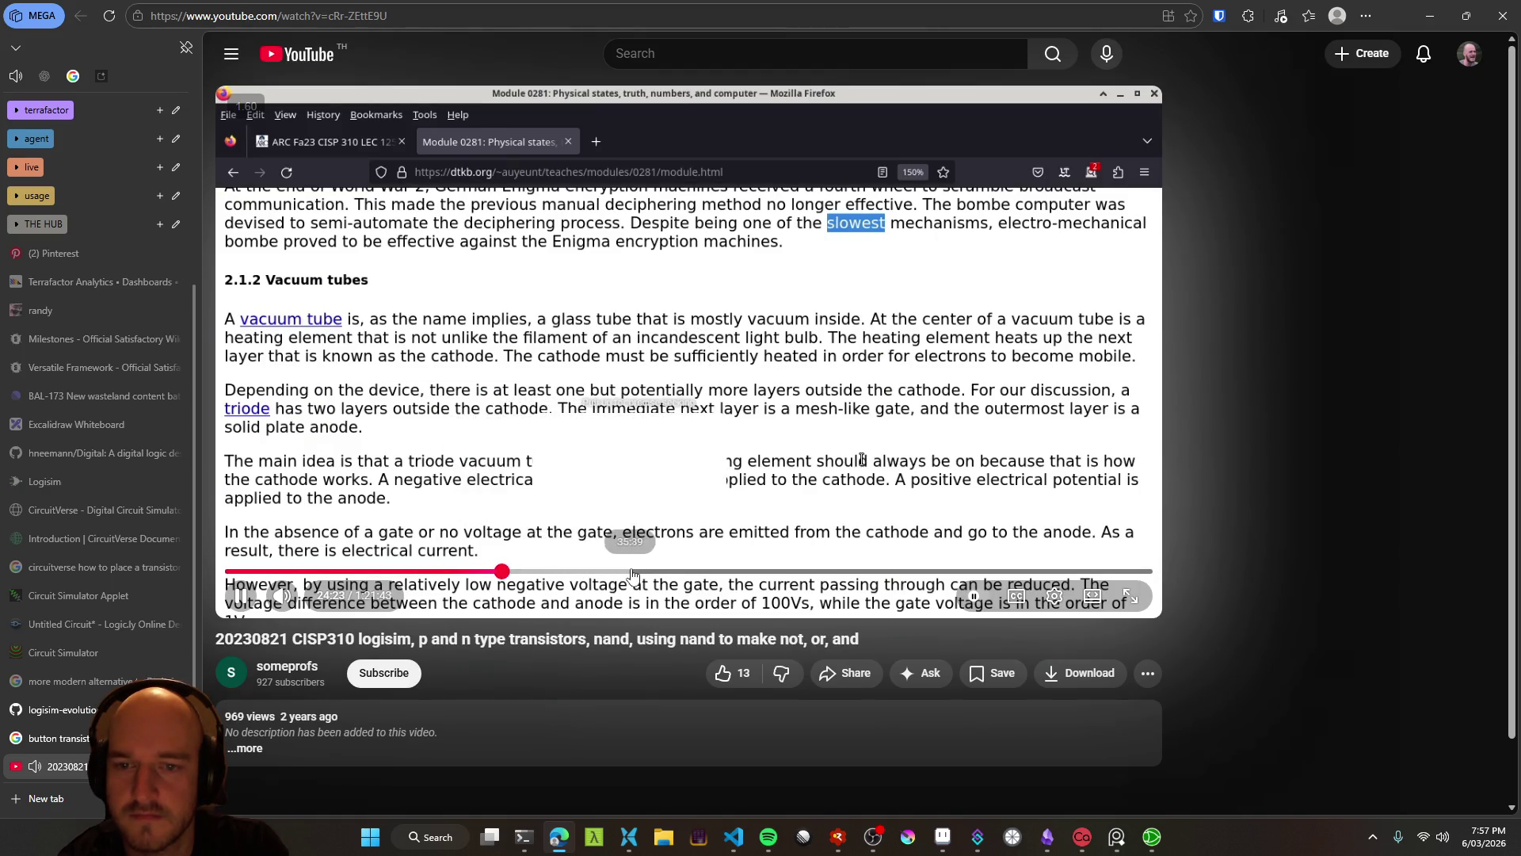
left_click(725, 572)
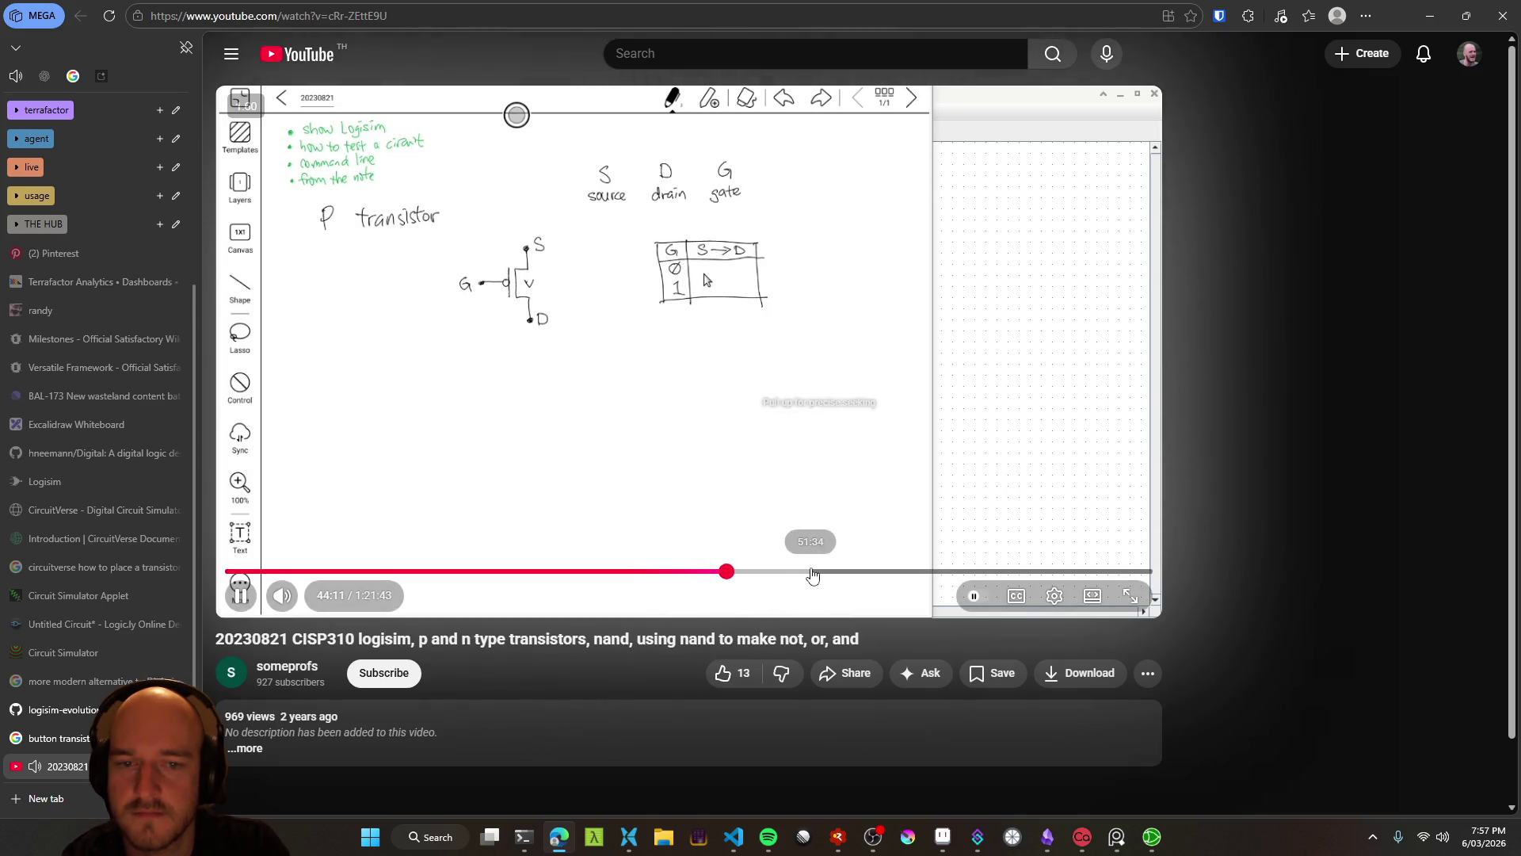
left_click(813, 572)
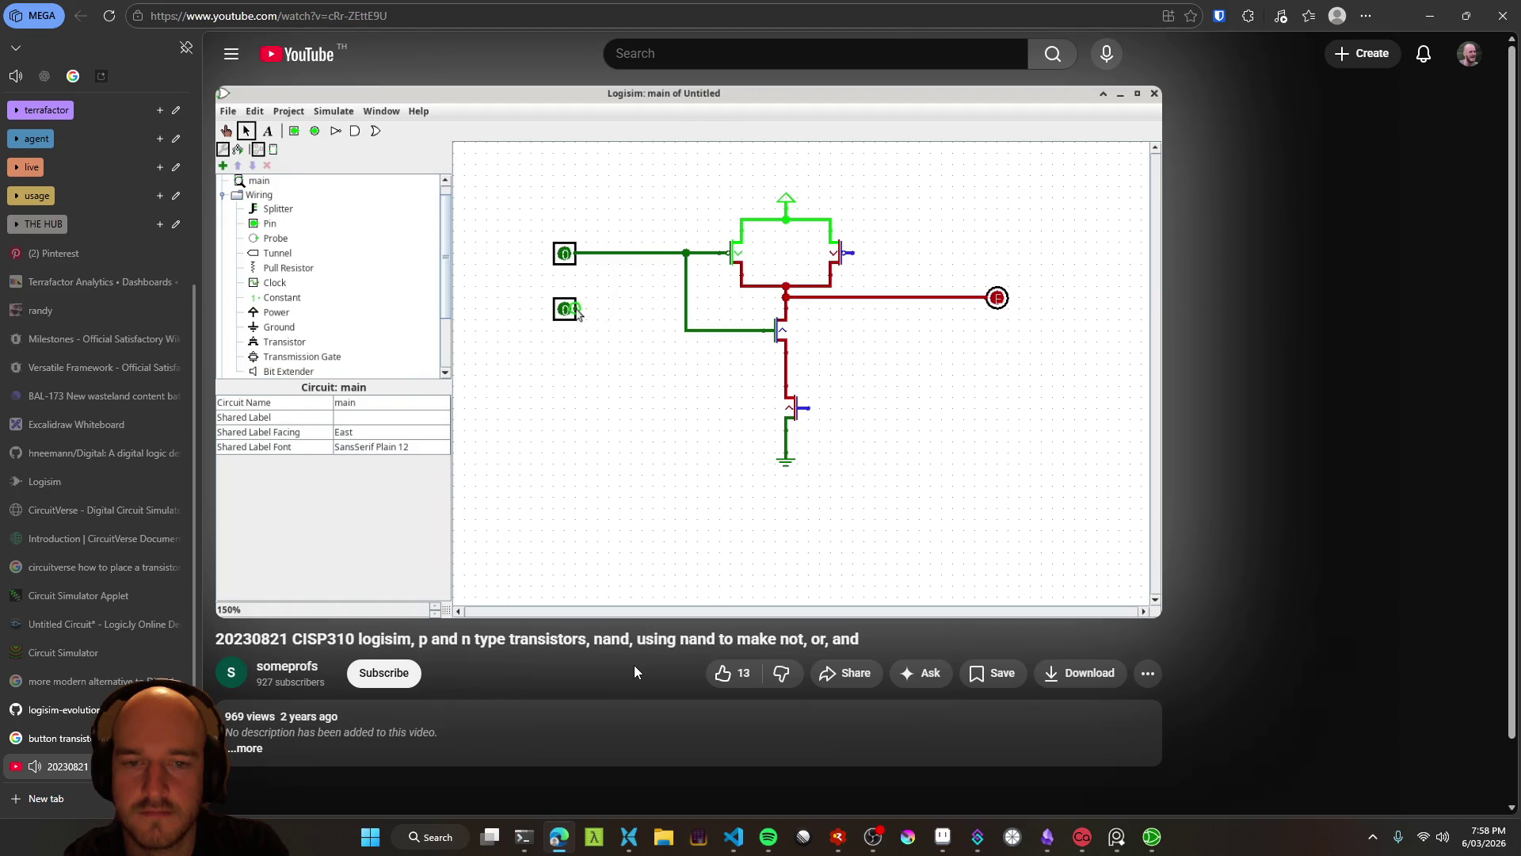
key("k")
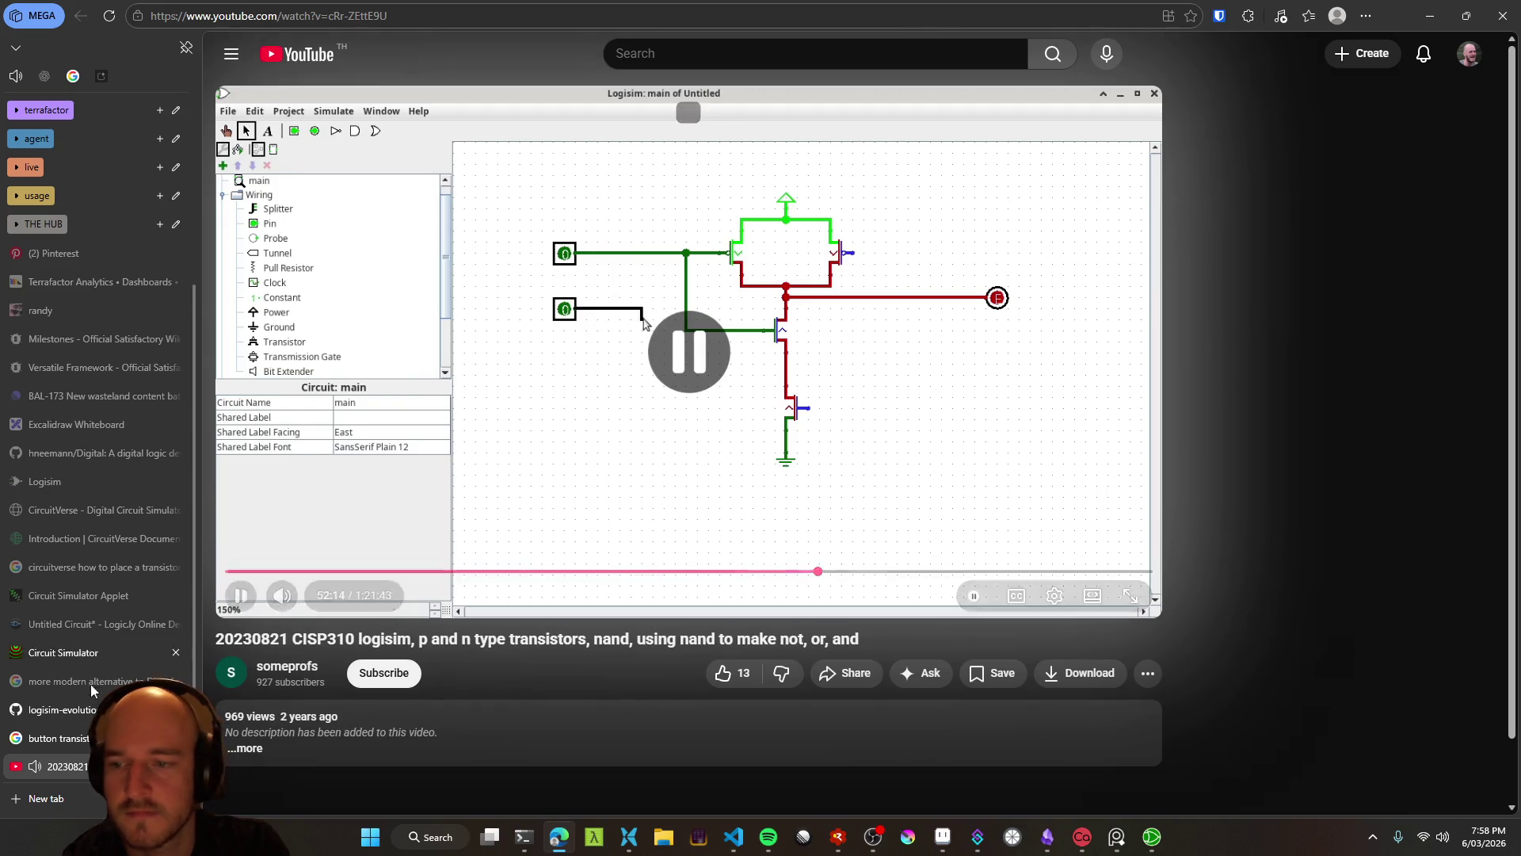
key("ctrl+shift+Tab")
scroll(854, 424, "down", 8)
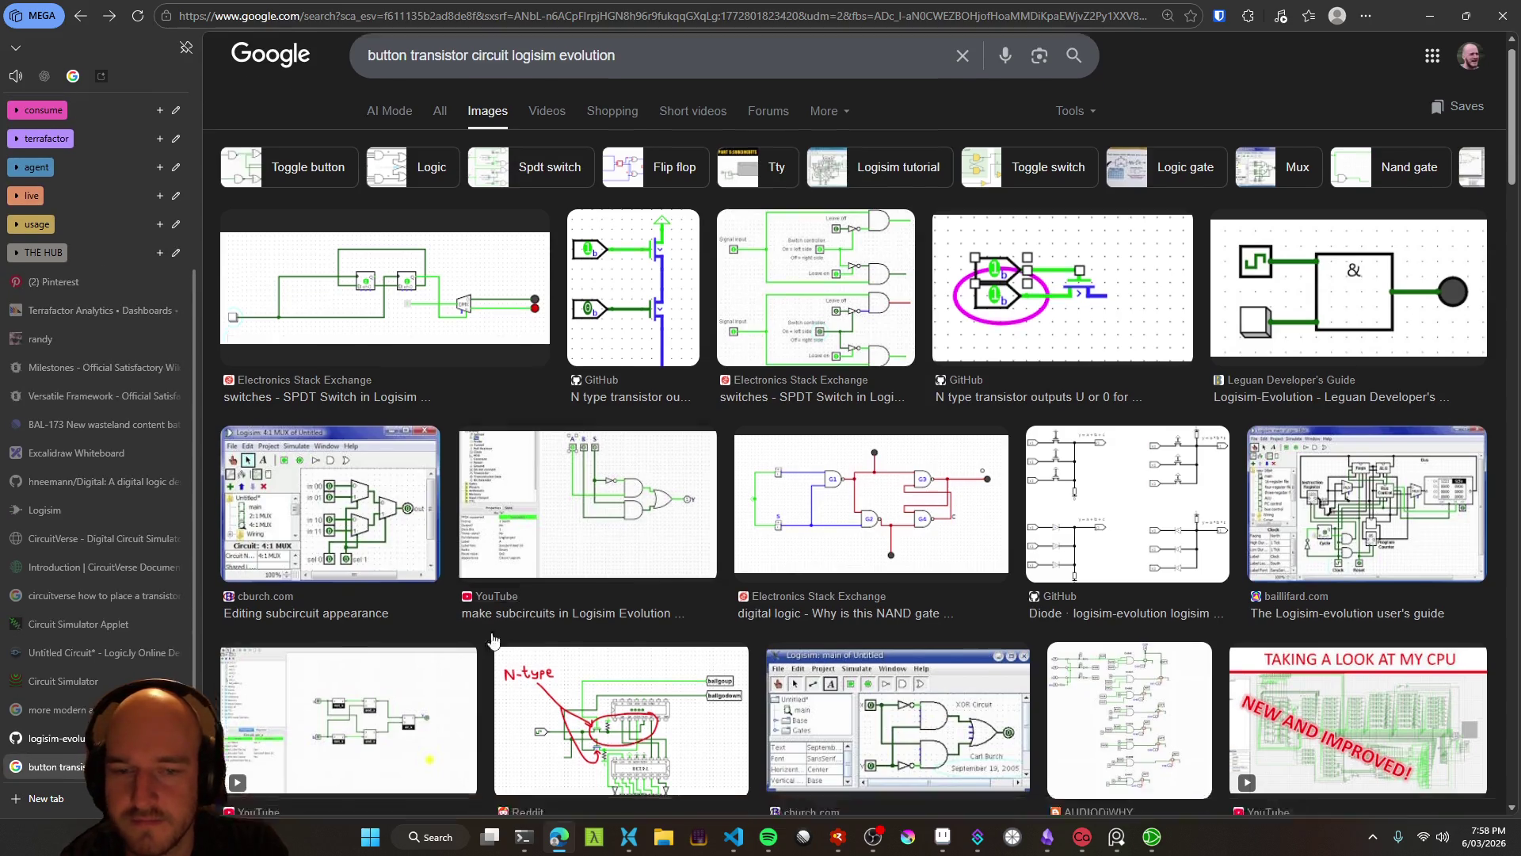
Close the Google Images tab and minimize the browser to show the Logisim transistor circuit
key("ctrl+w")
left_click(1430, 16)
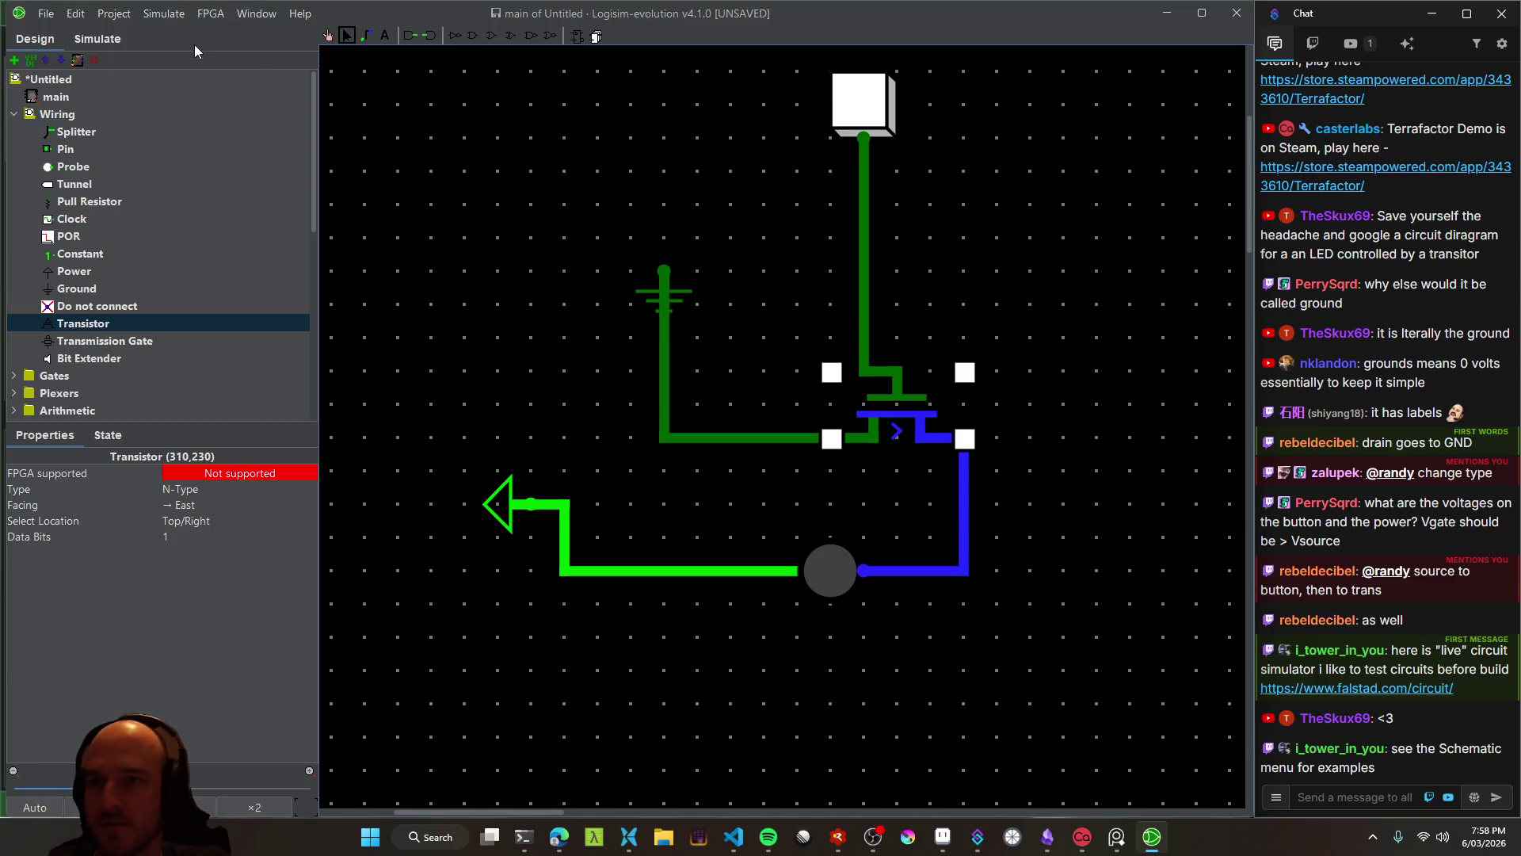
left_click(249, 16)
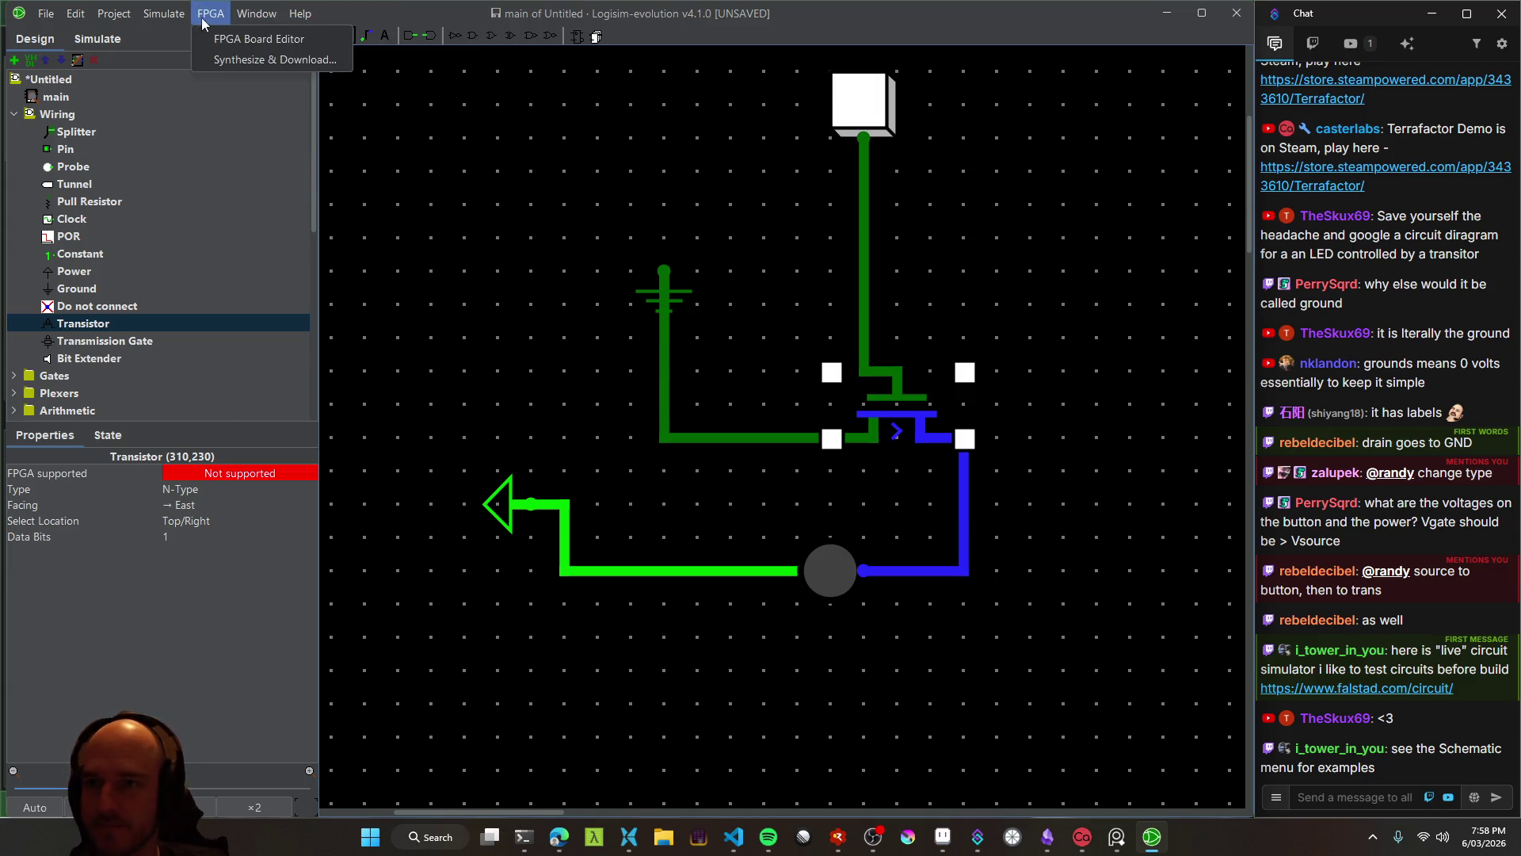
mouse_move(116, 20)
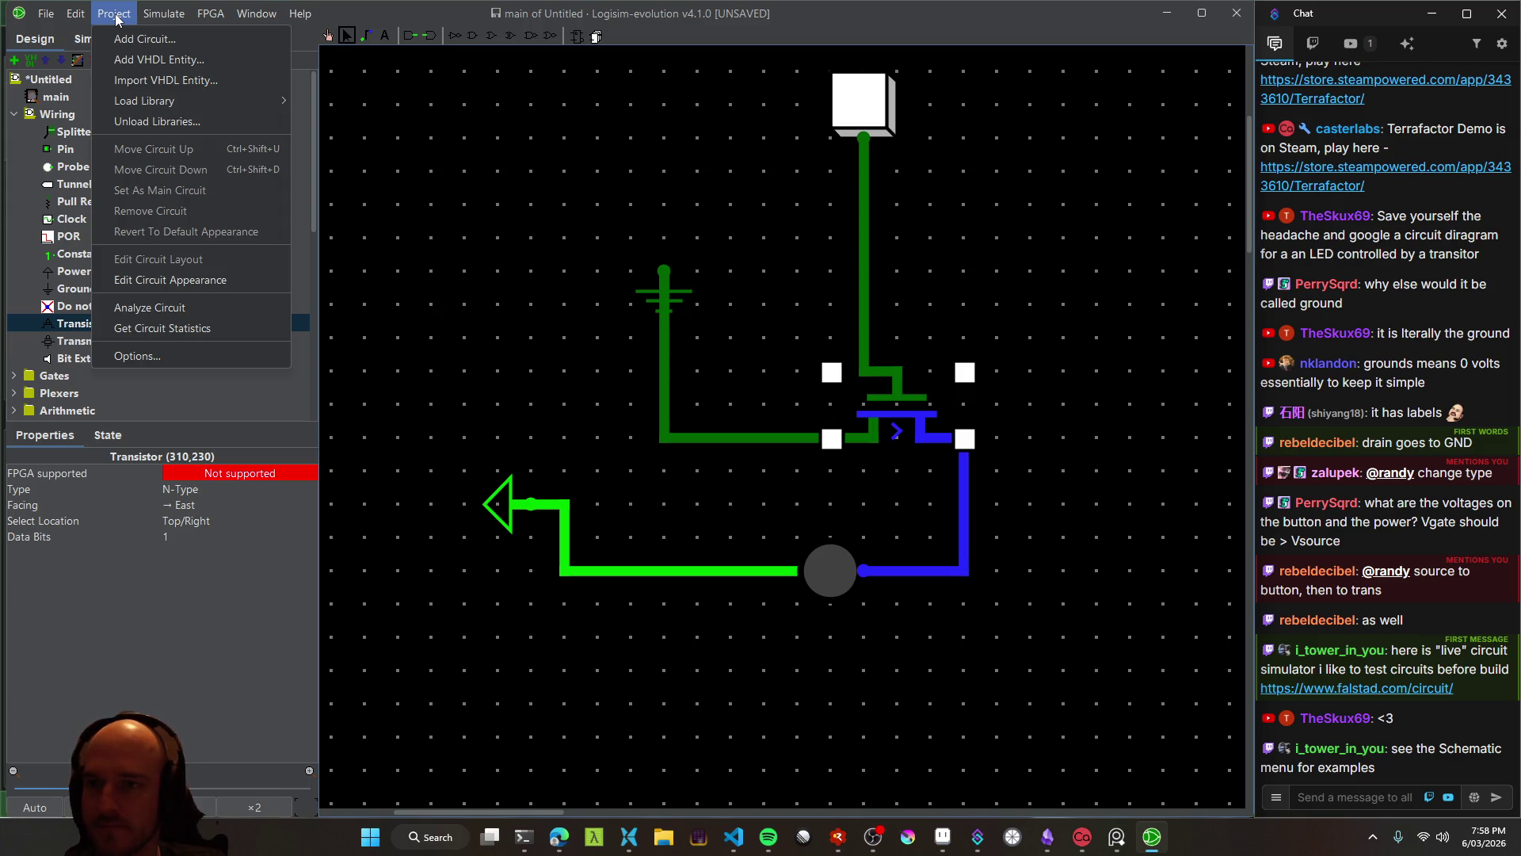
left_click(448, 17)
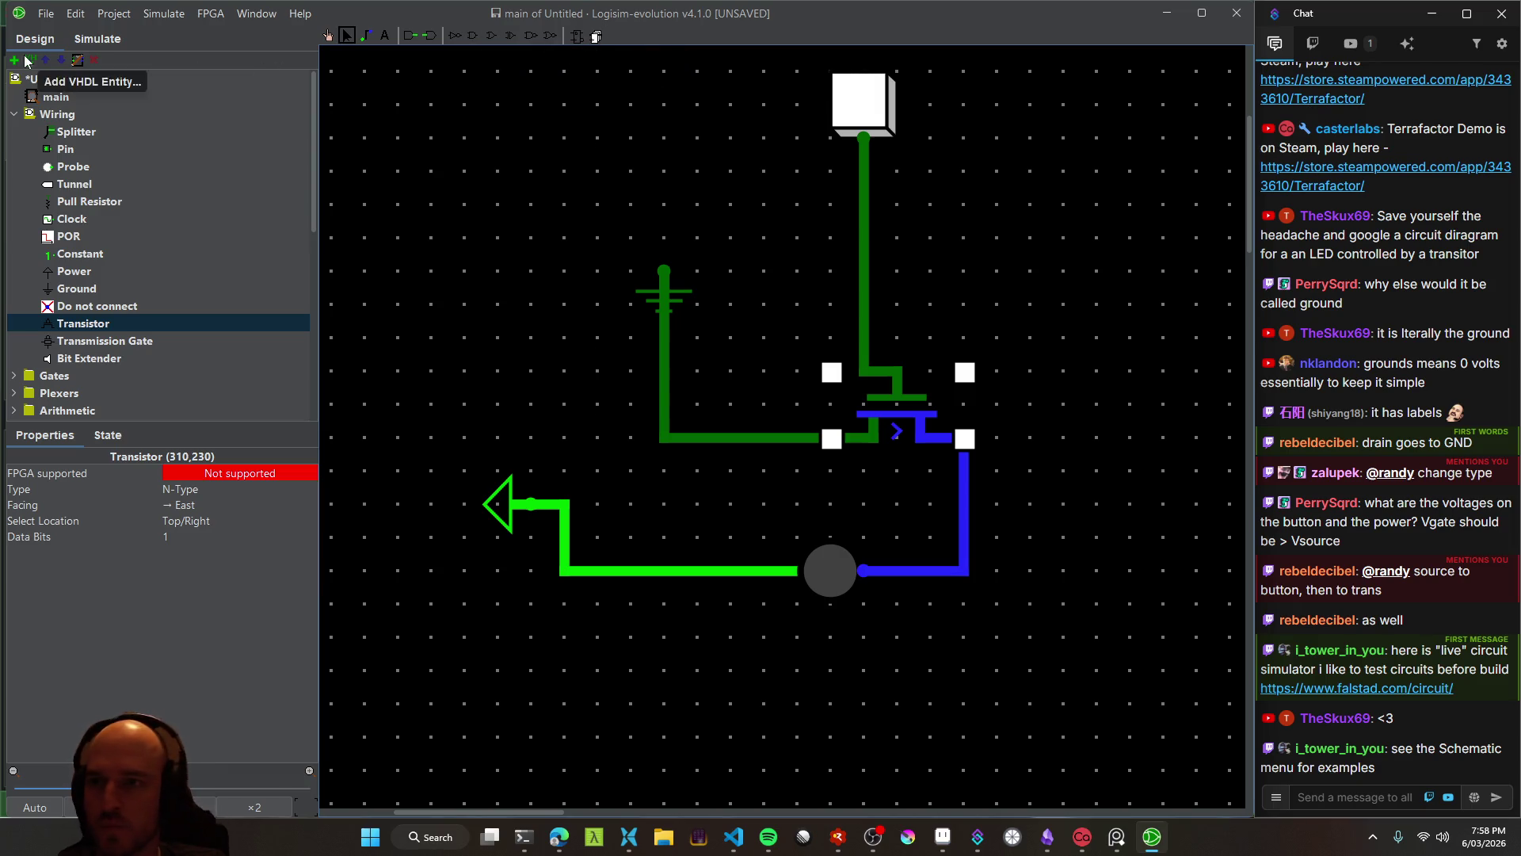
left_click(46, 15)
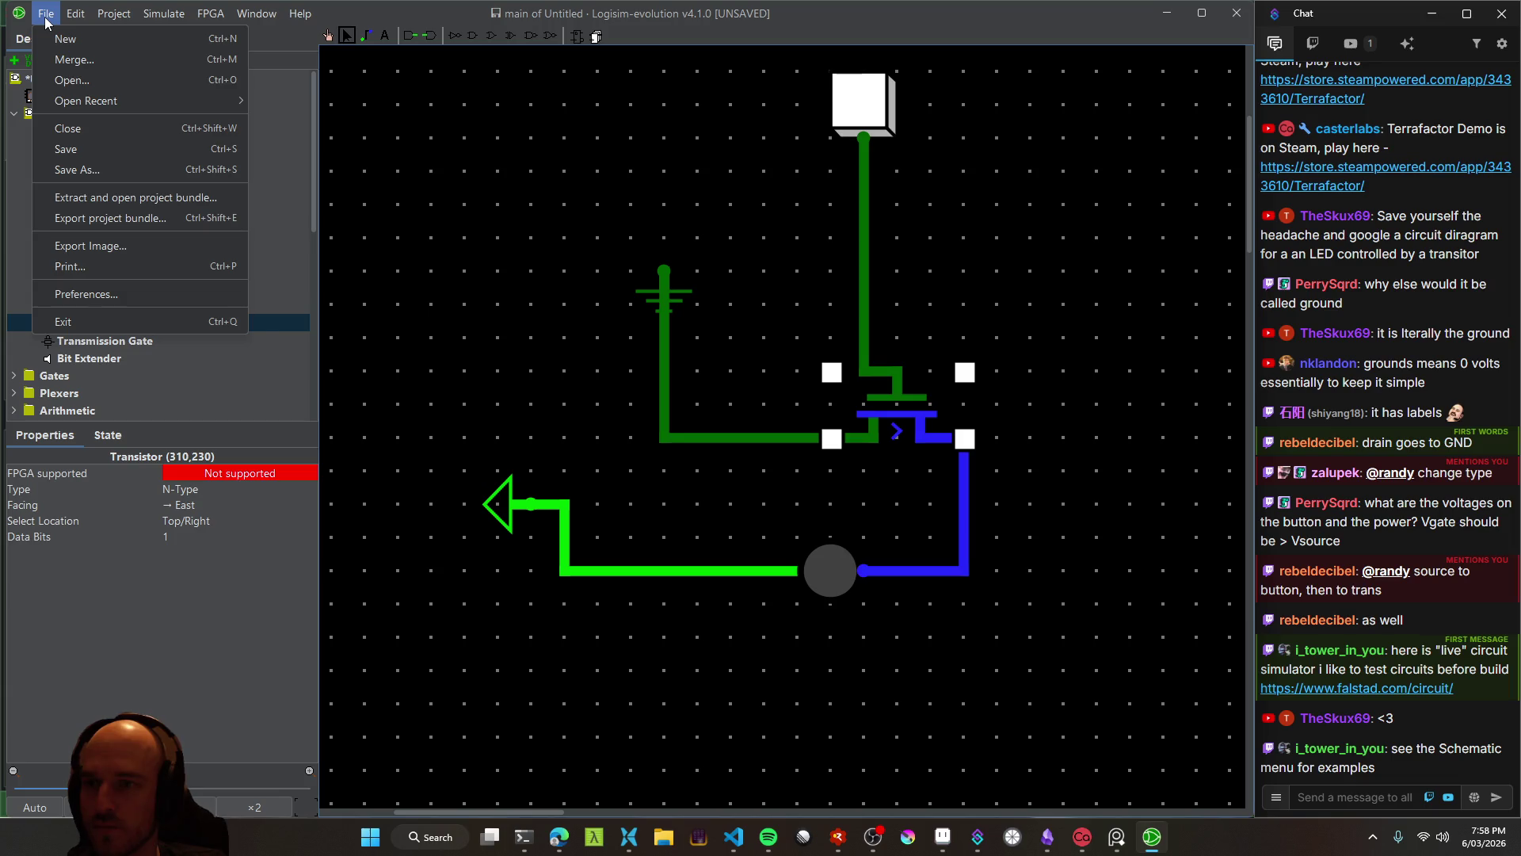
mouse_move(89, 23)
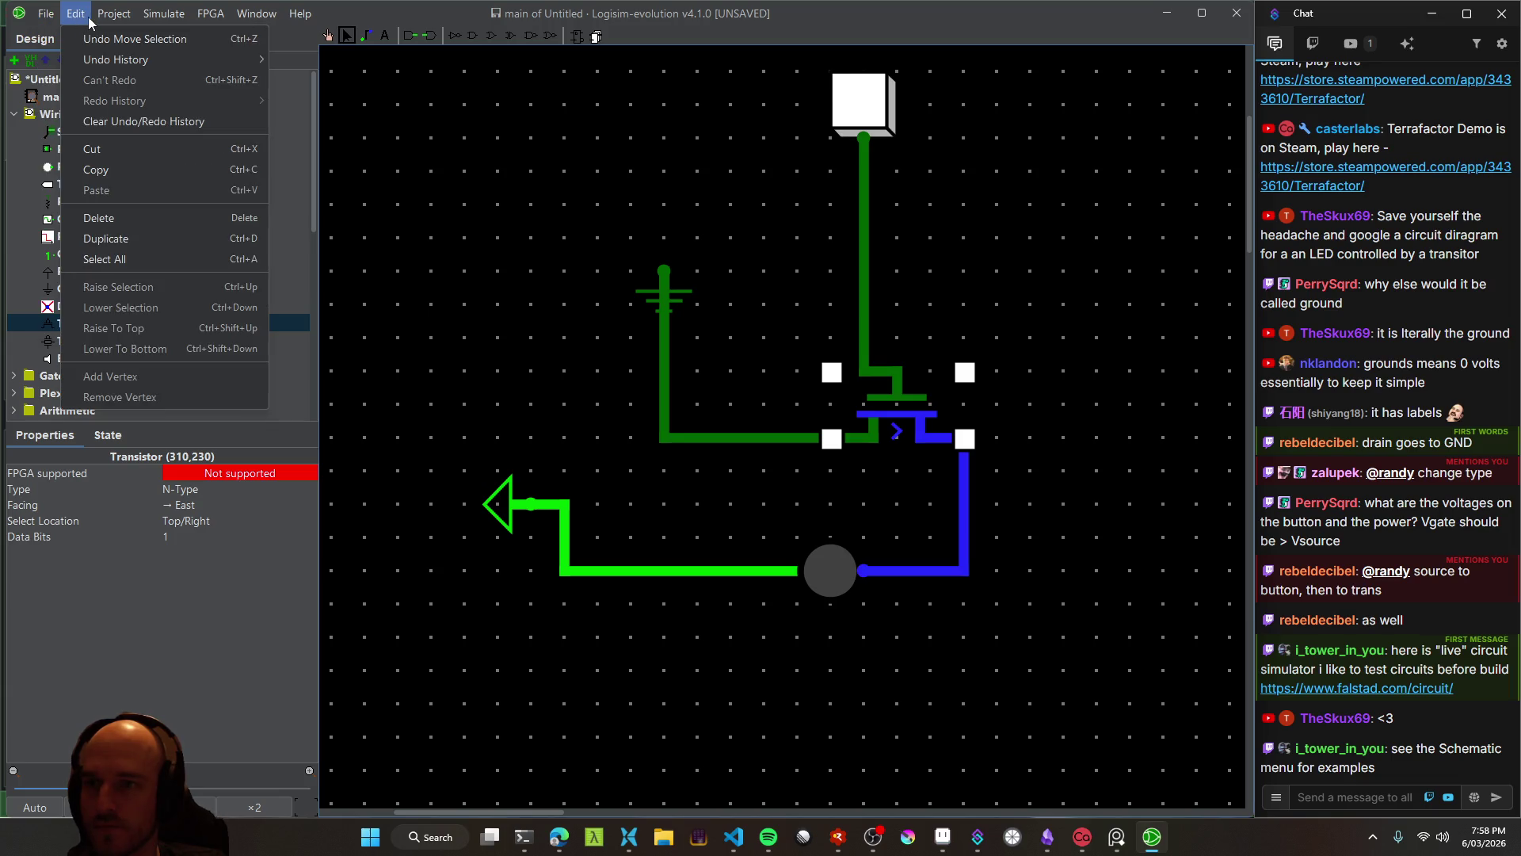
left_click(159, 14)
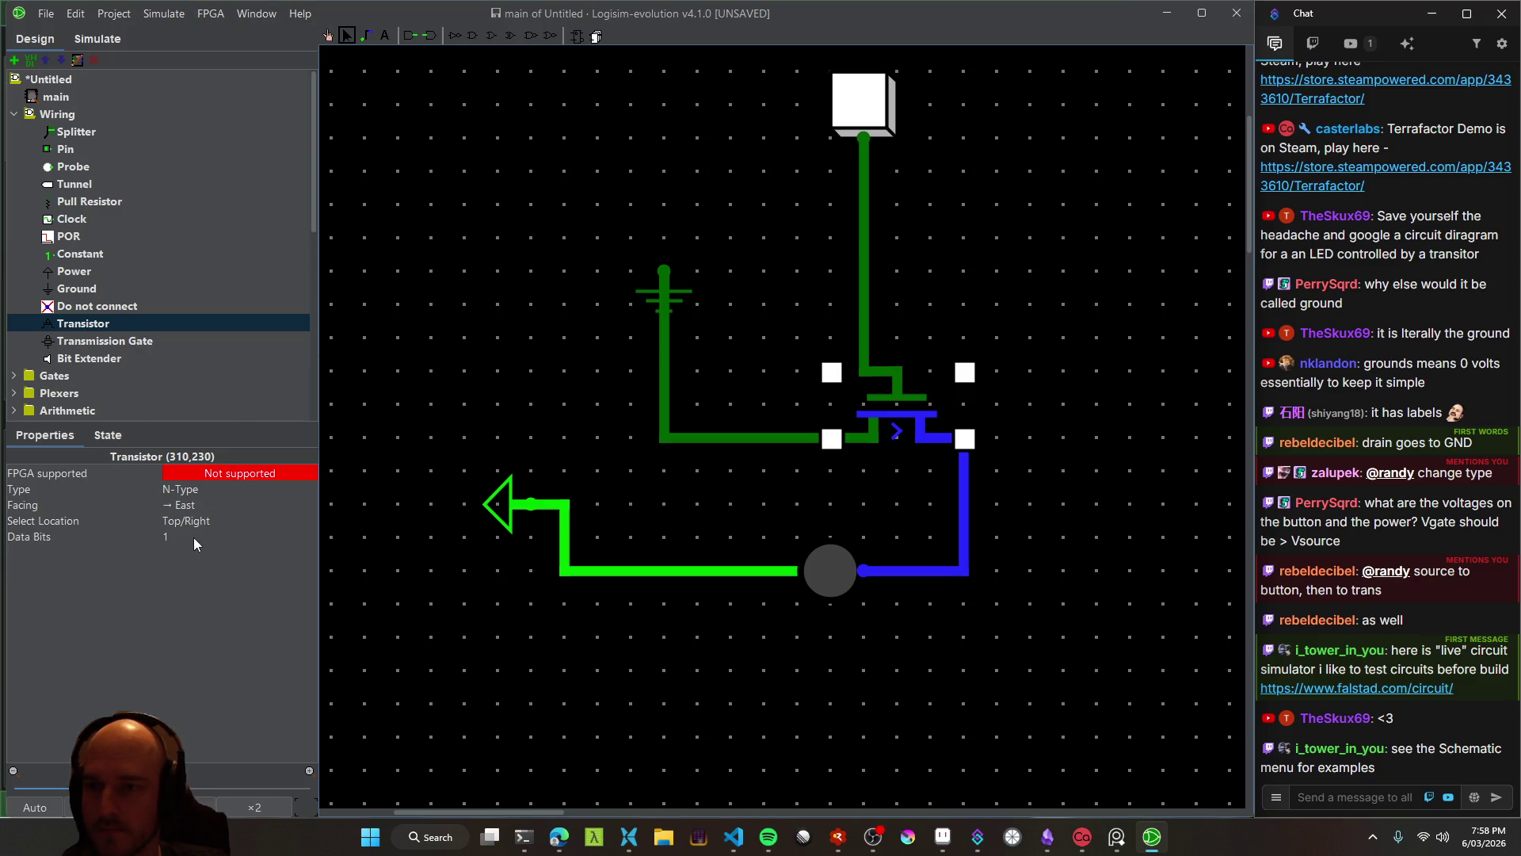
left_click(559, 837)
Search 'logism eovlution how to use' and open the baillifard.com Logisim-evolution user's guide
scroll(202, 707, "down", 3)
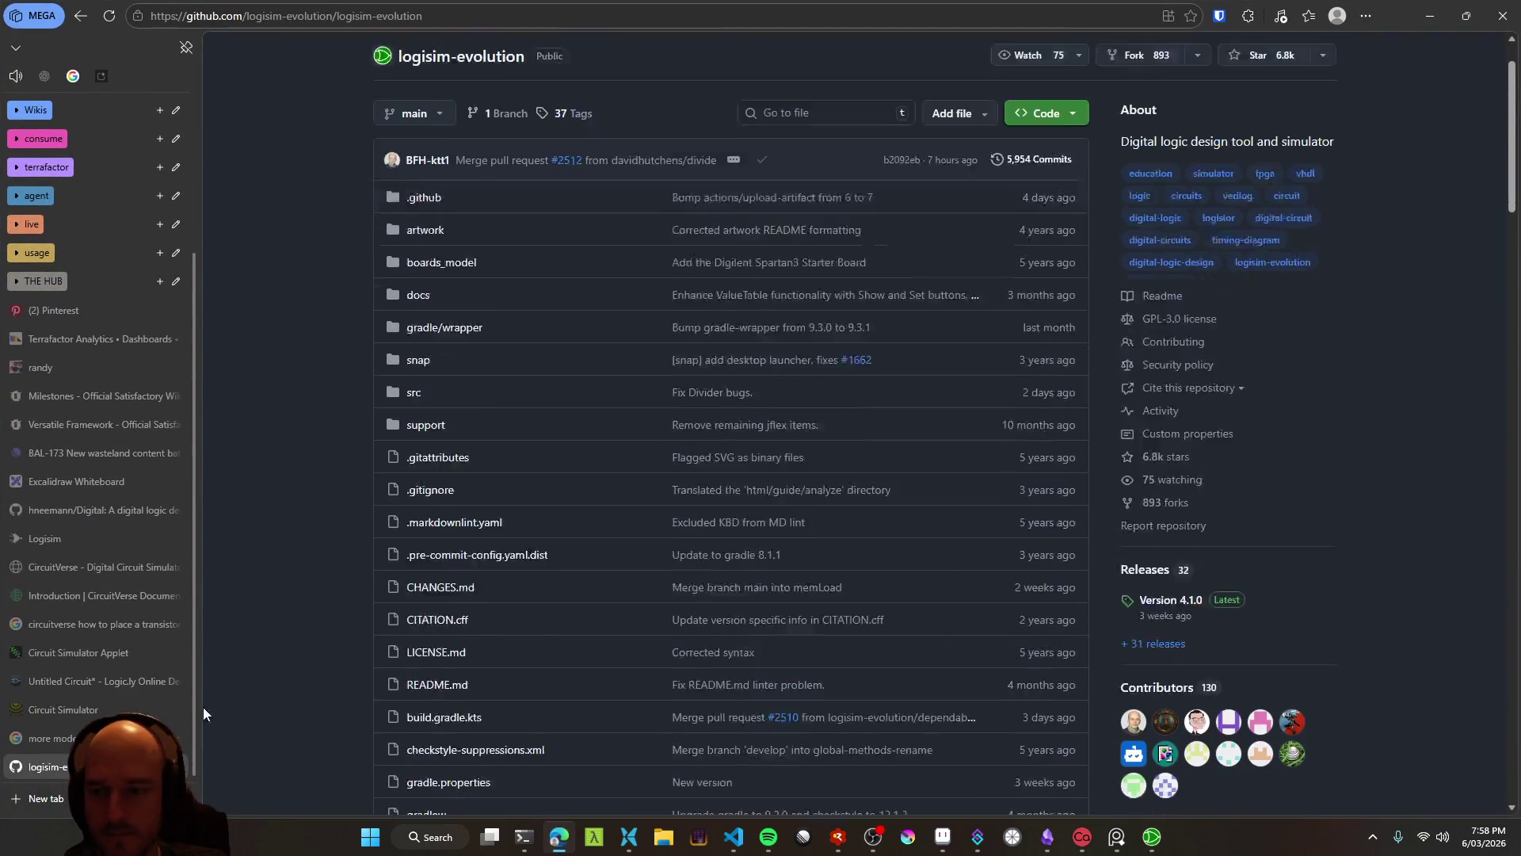
key("ctrl+t")
type("log")
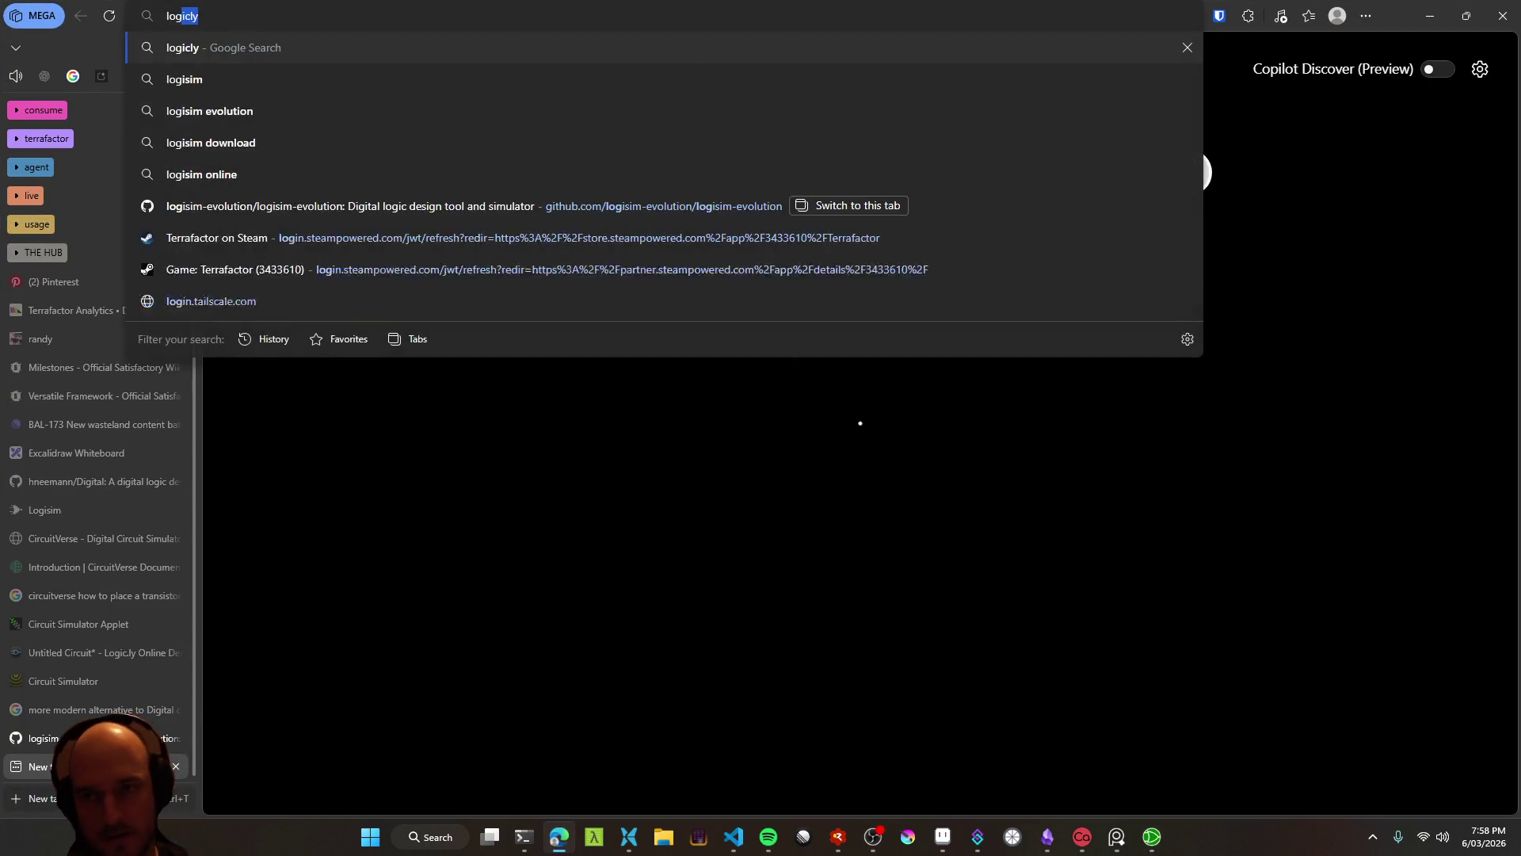
type("ism eovlhow to")
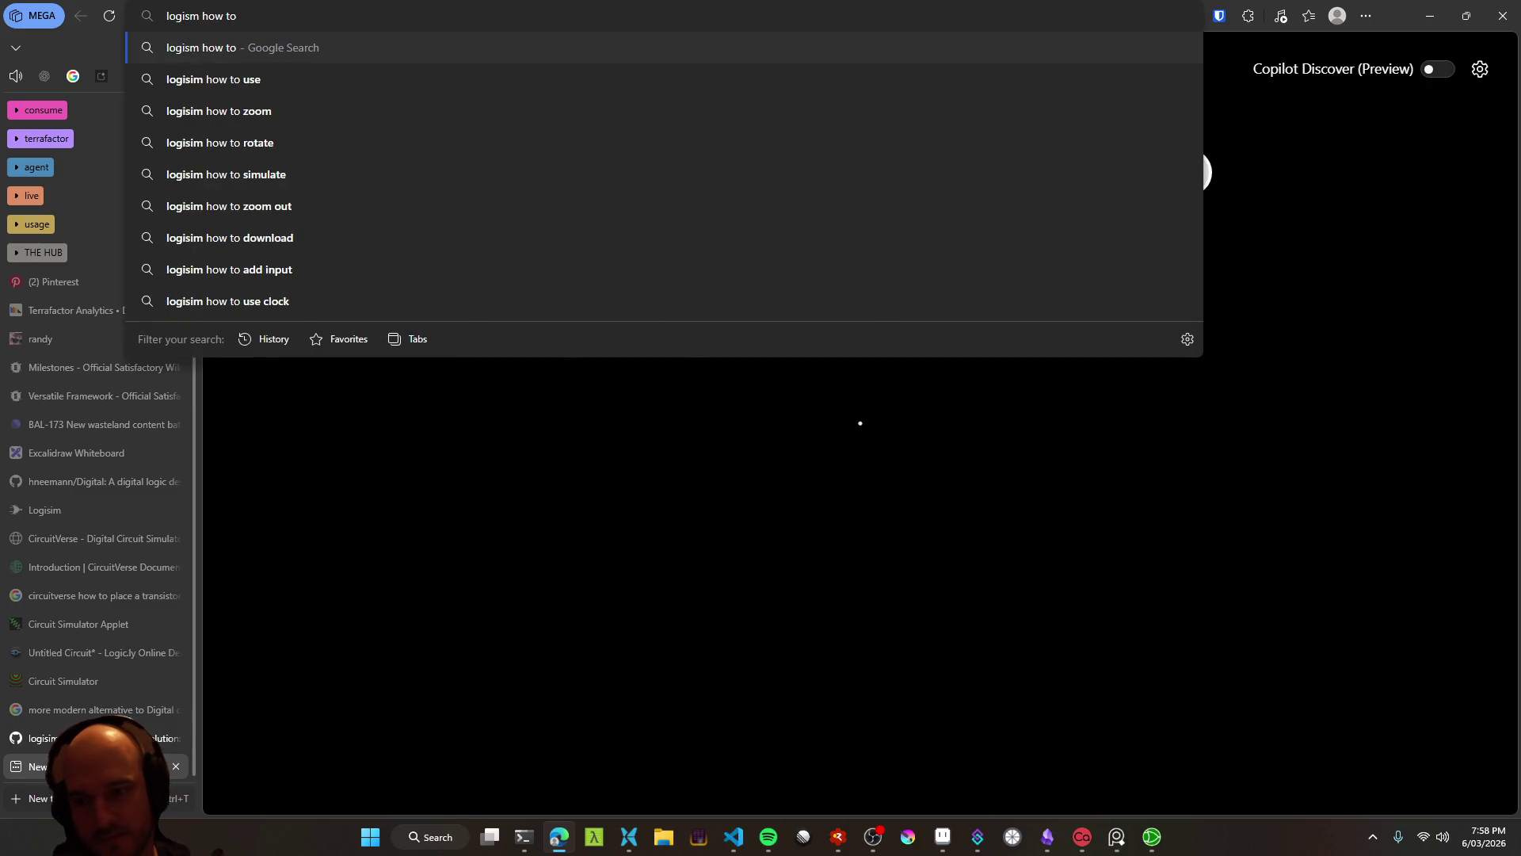
key("ctrl+Left")
key("ctrl+Left")
type("eovlution")
key("End")
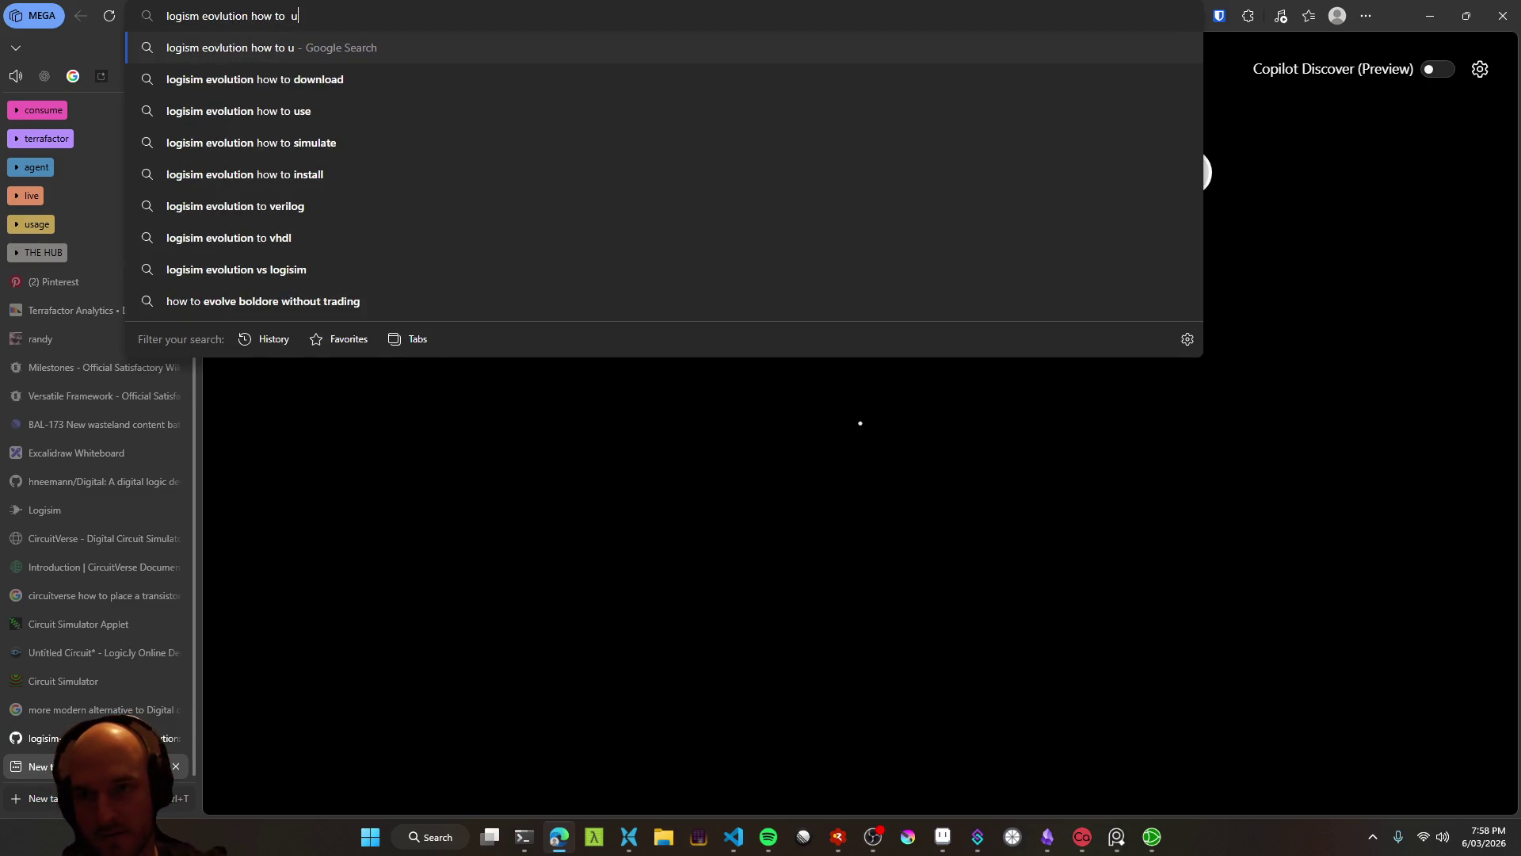
type("use")
key("Return")
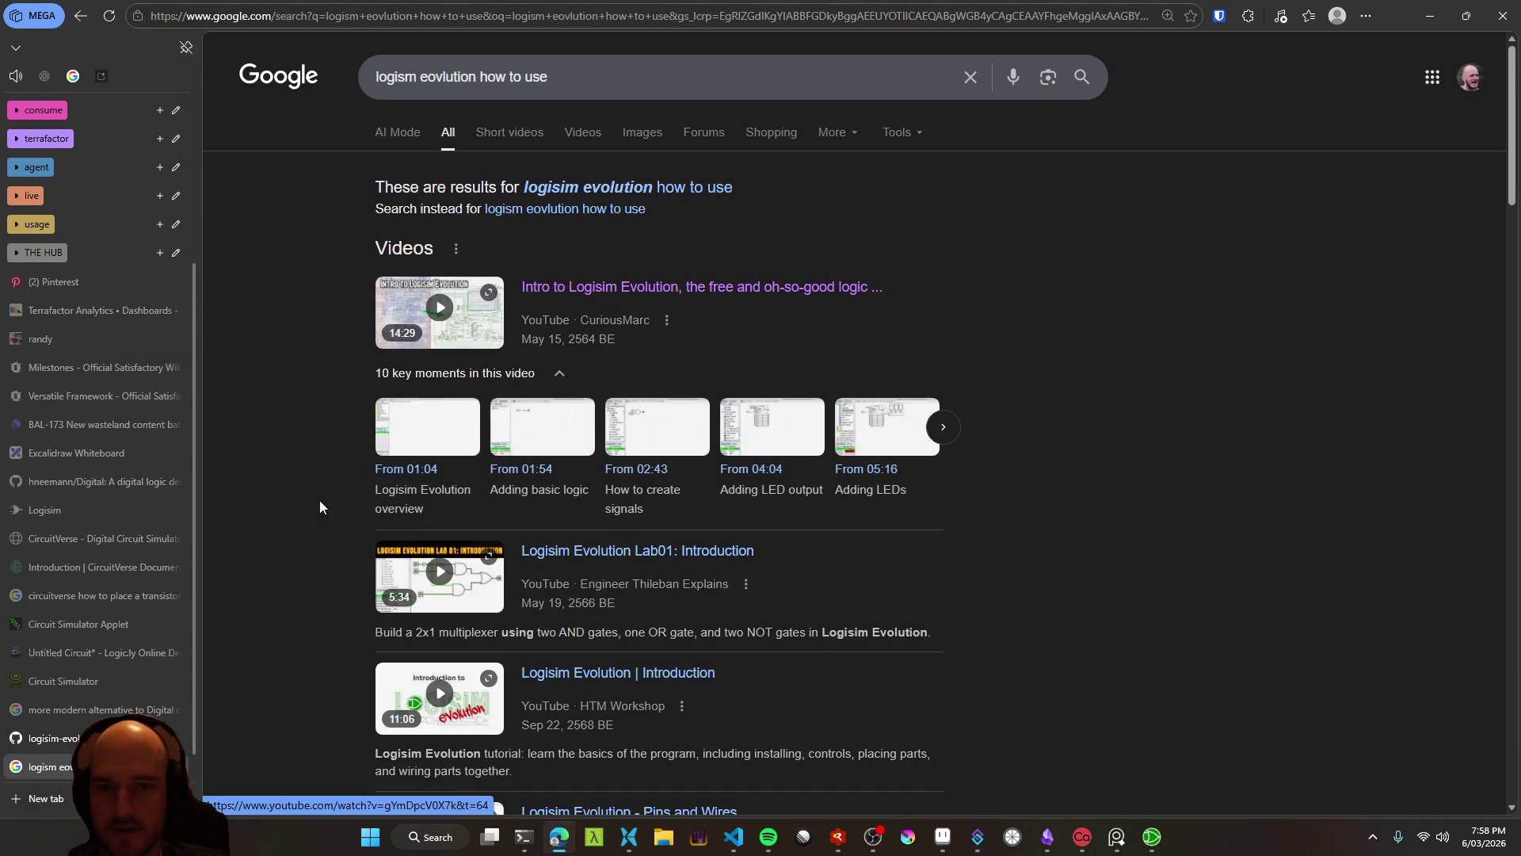
scroll(320, 501, "down", 9)
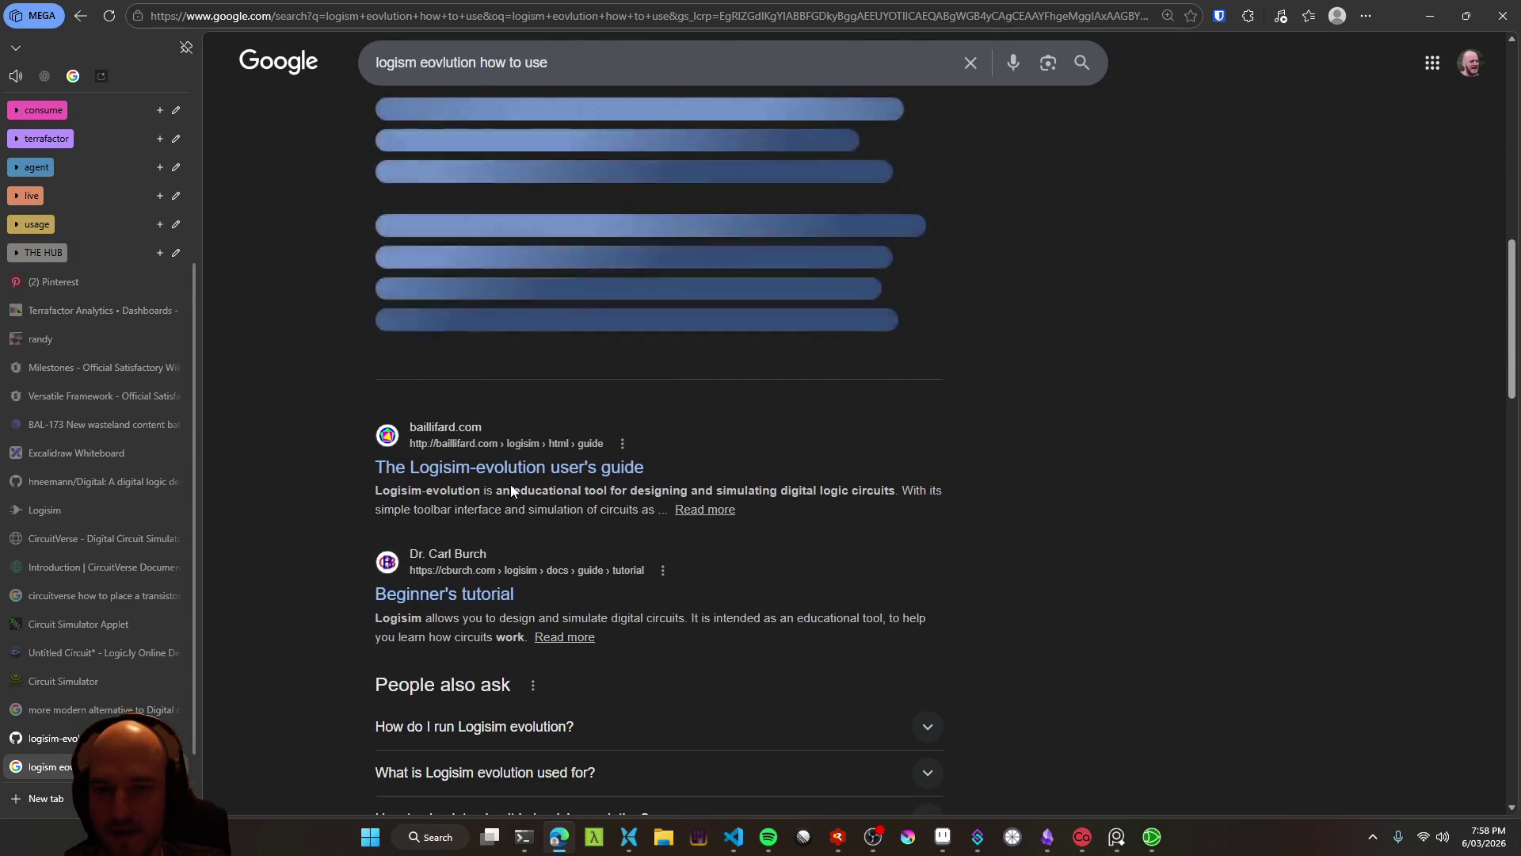
left_click(507, 467)
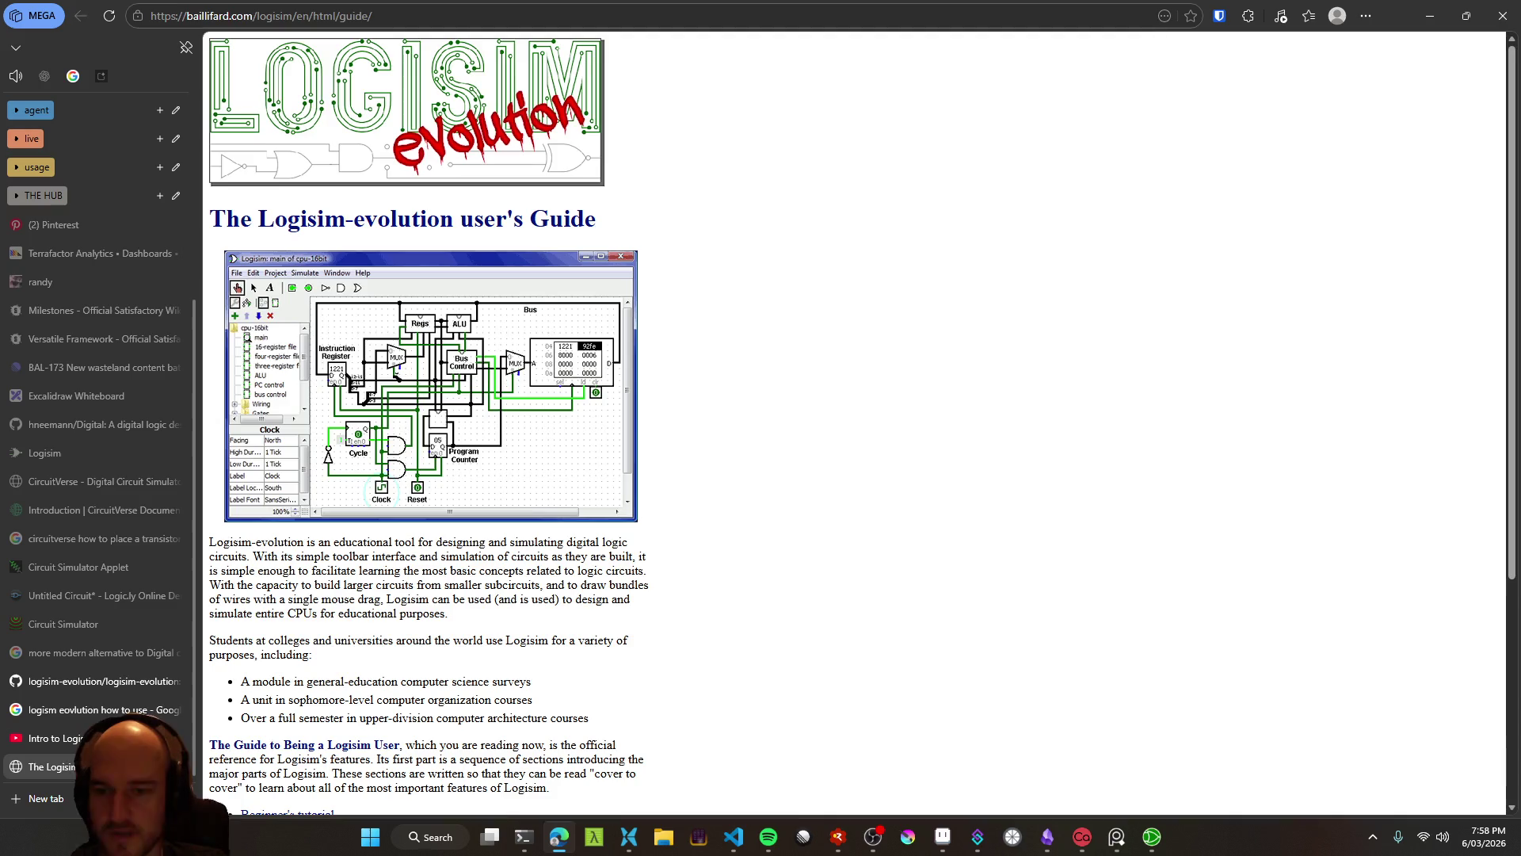
Open the Beginner's tutorial, skim 'Step 0: Orienting yourself', then close the guide pages
scroll(311, 336, "down", 3)
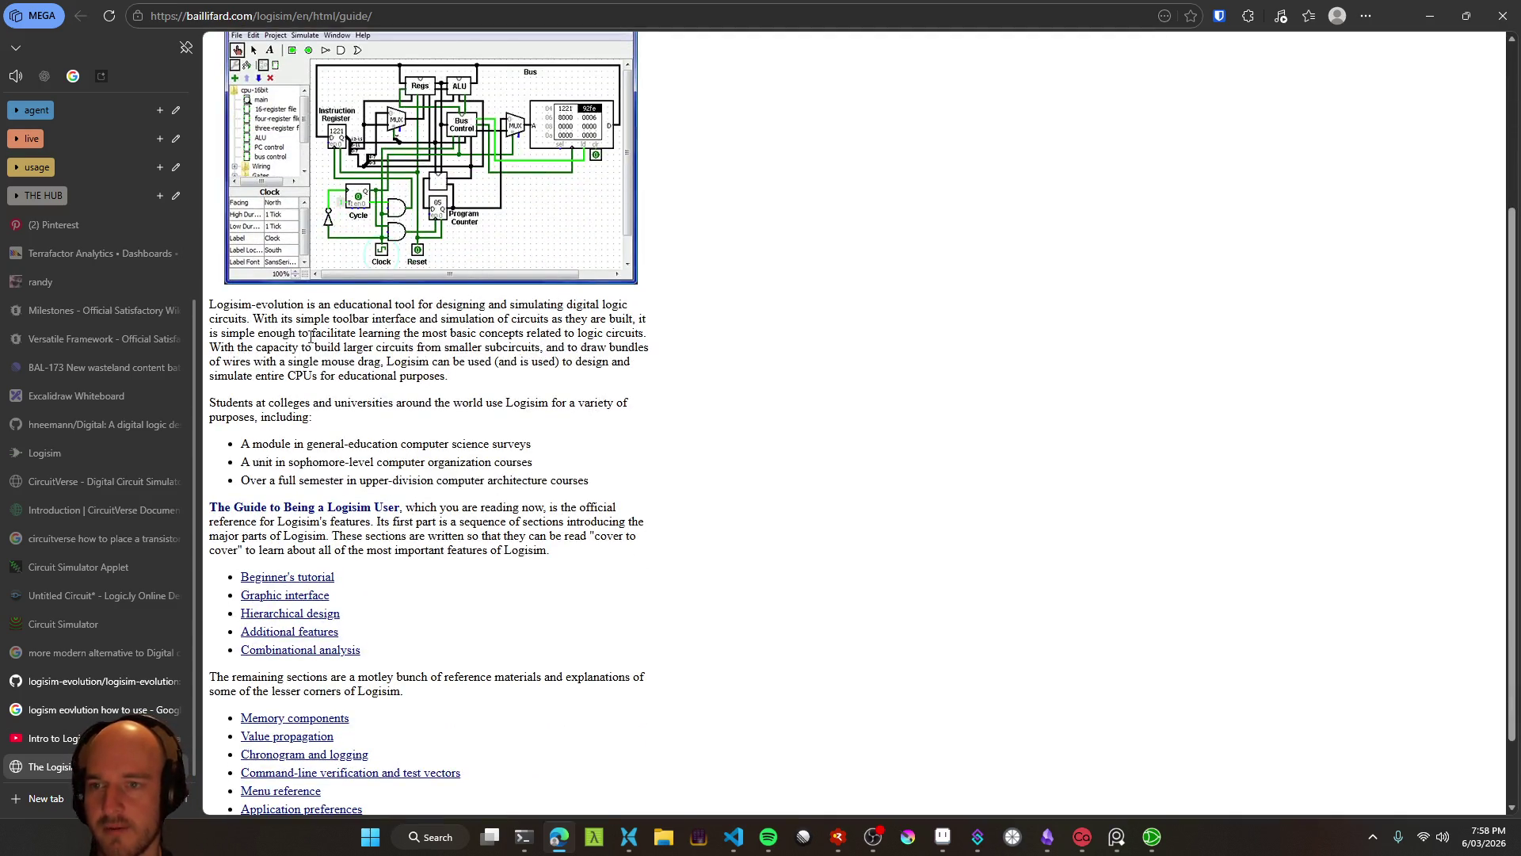
scroll(443, 317, "down", 1)
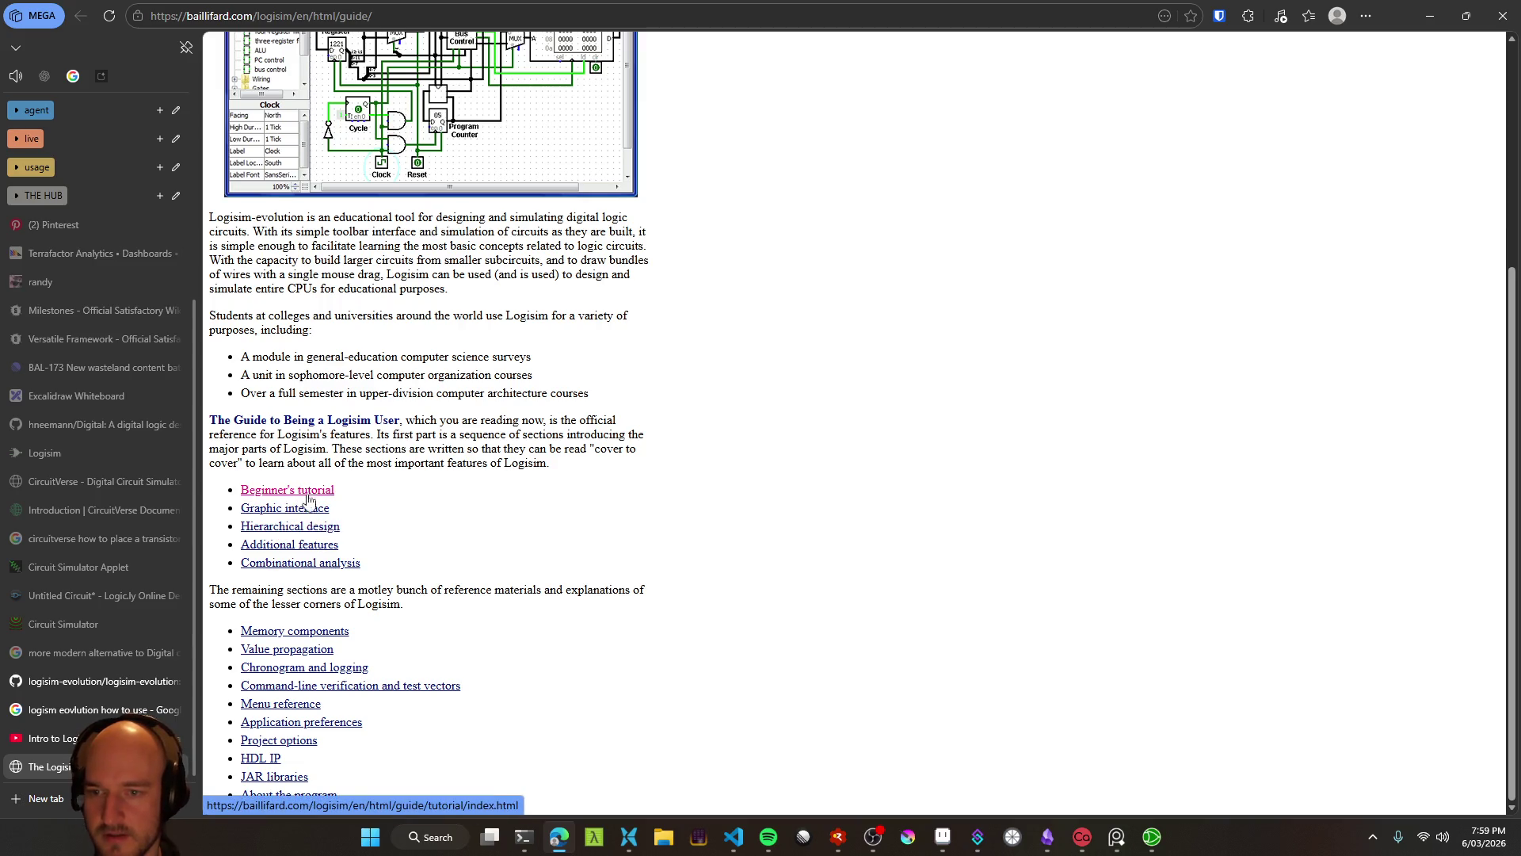
left_click(305, 495)
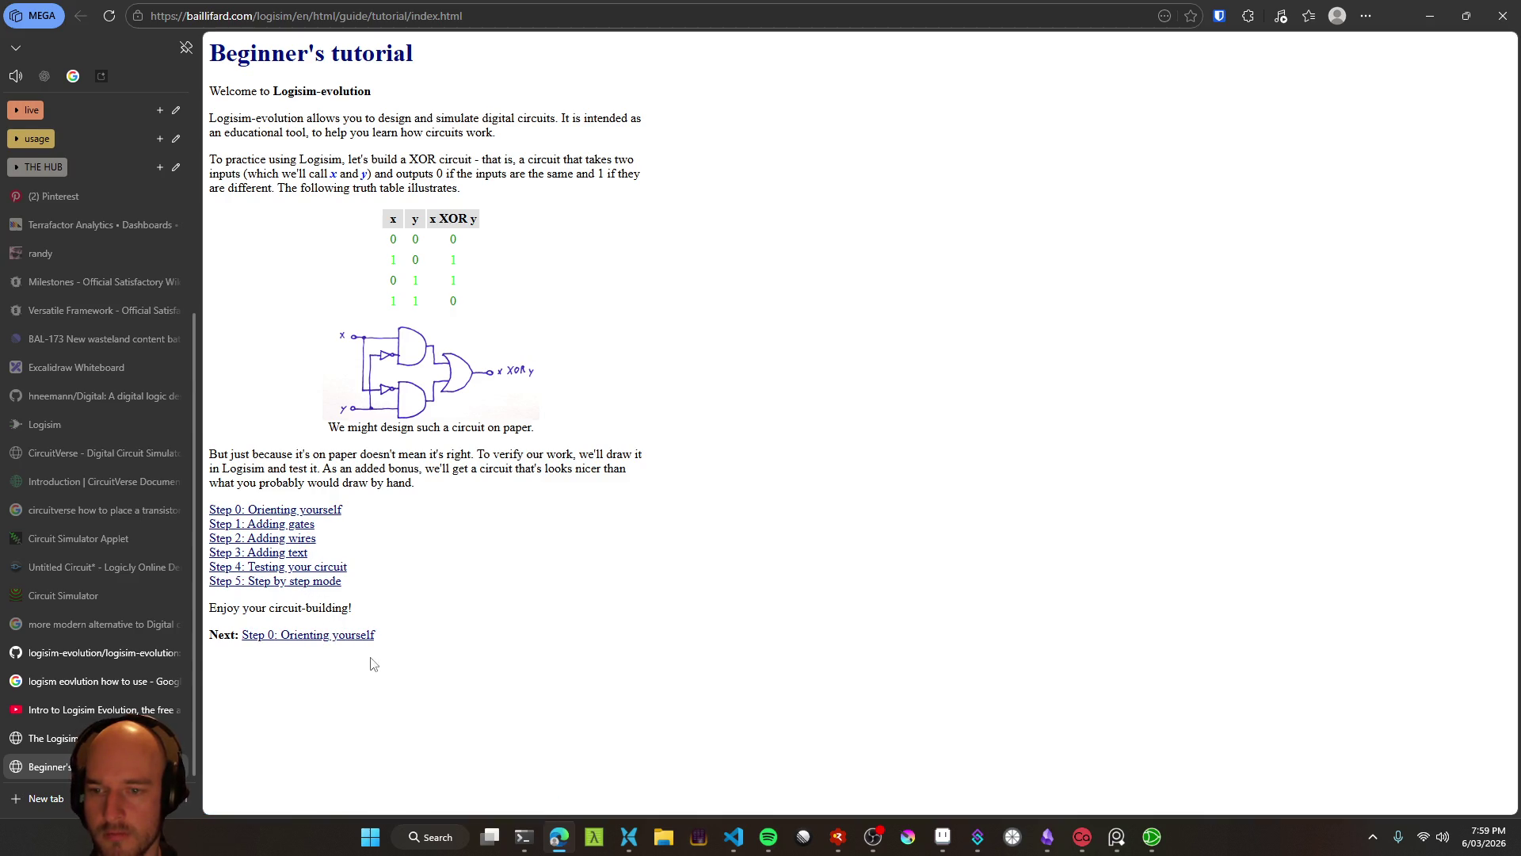
left_click(336, 635)
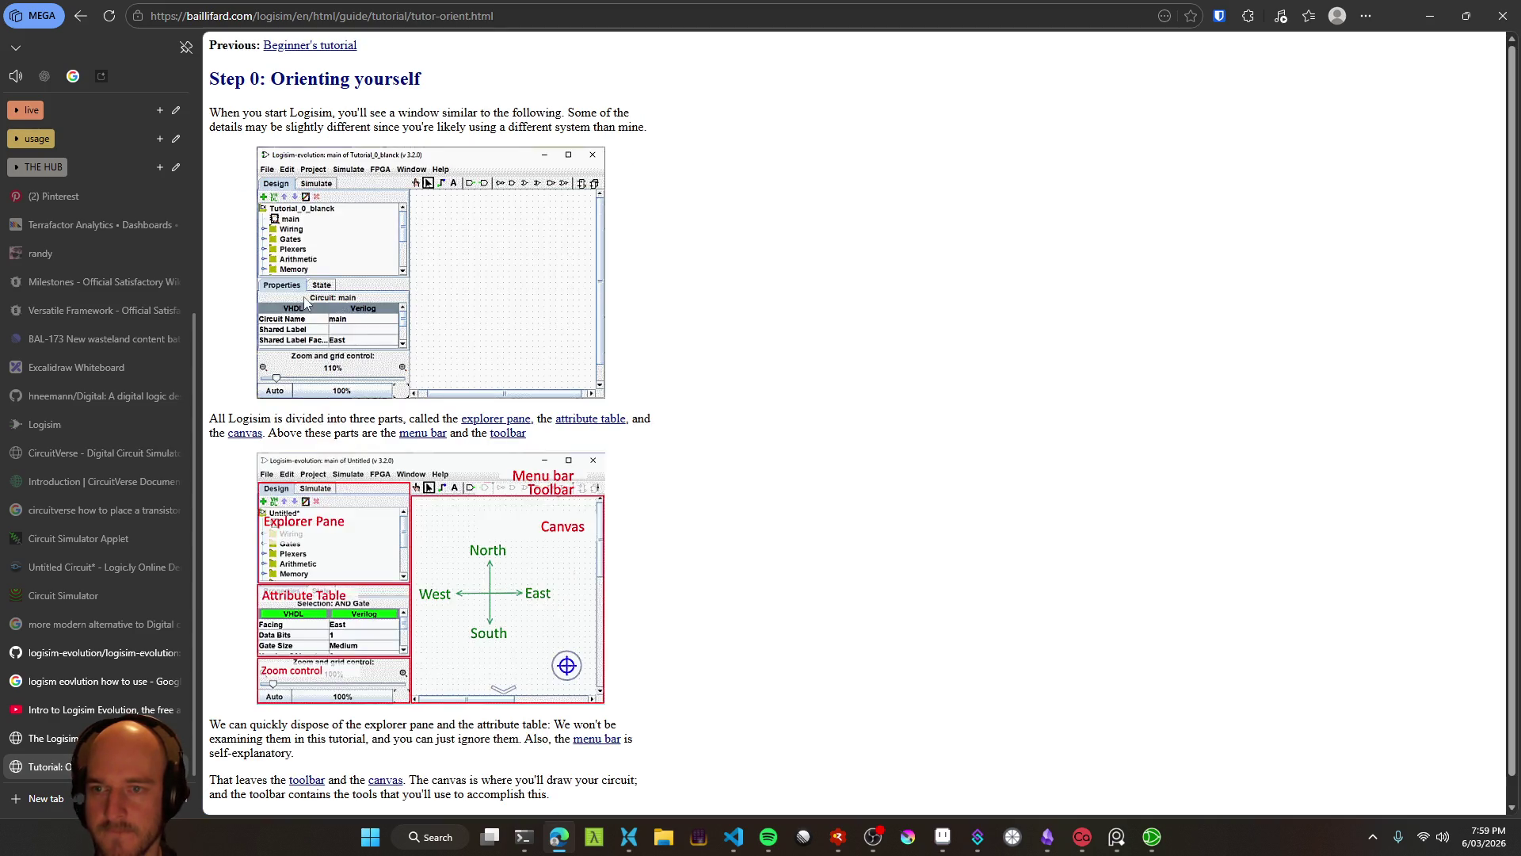
scroll(651, 528, "down", 1)
scroll(579, 529, "up", 1)
scroll(580, 530, "down", 1)
scroll(580, 531, "up", 1)
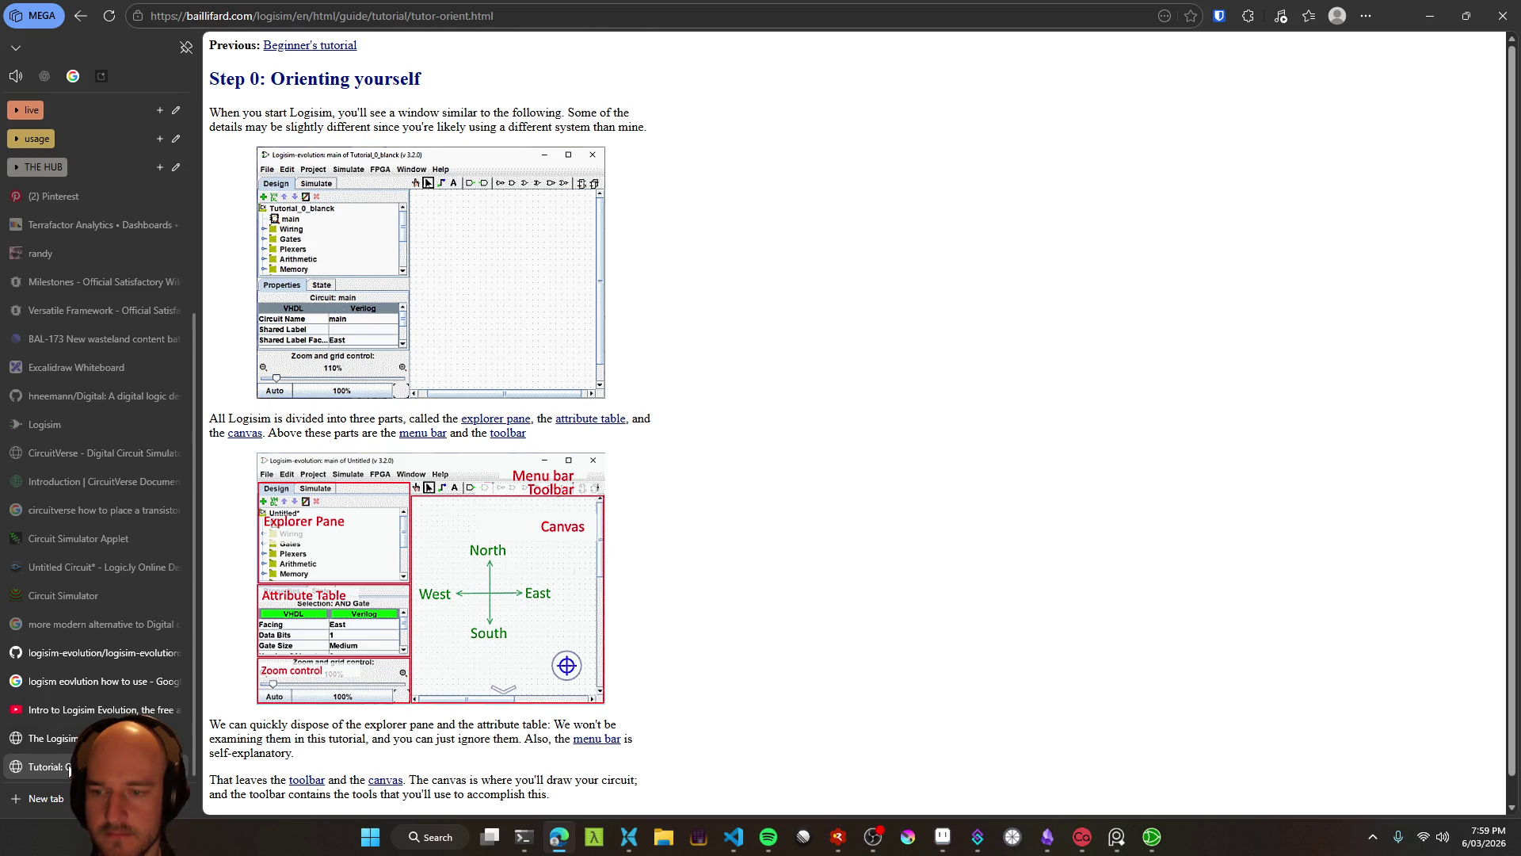
key("ctrl+w")
key("ctrl+w")
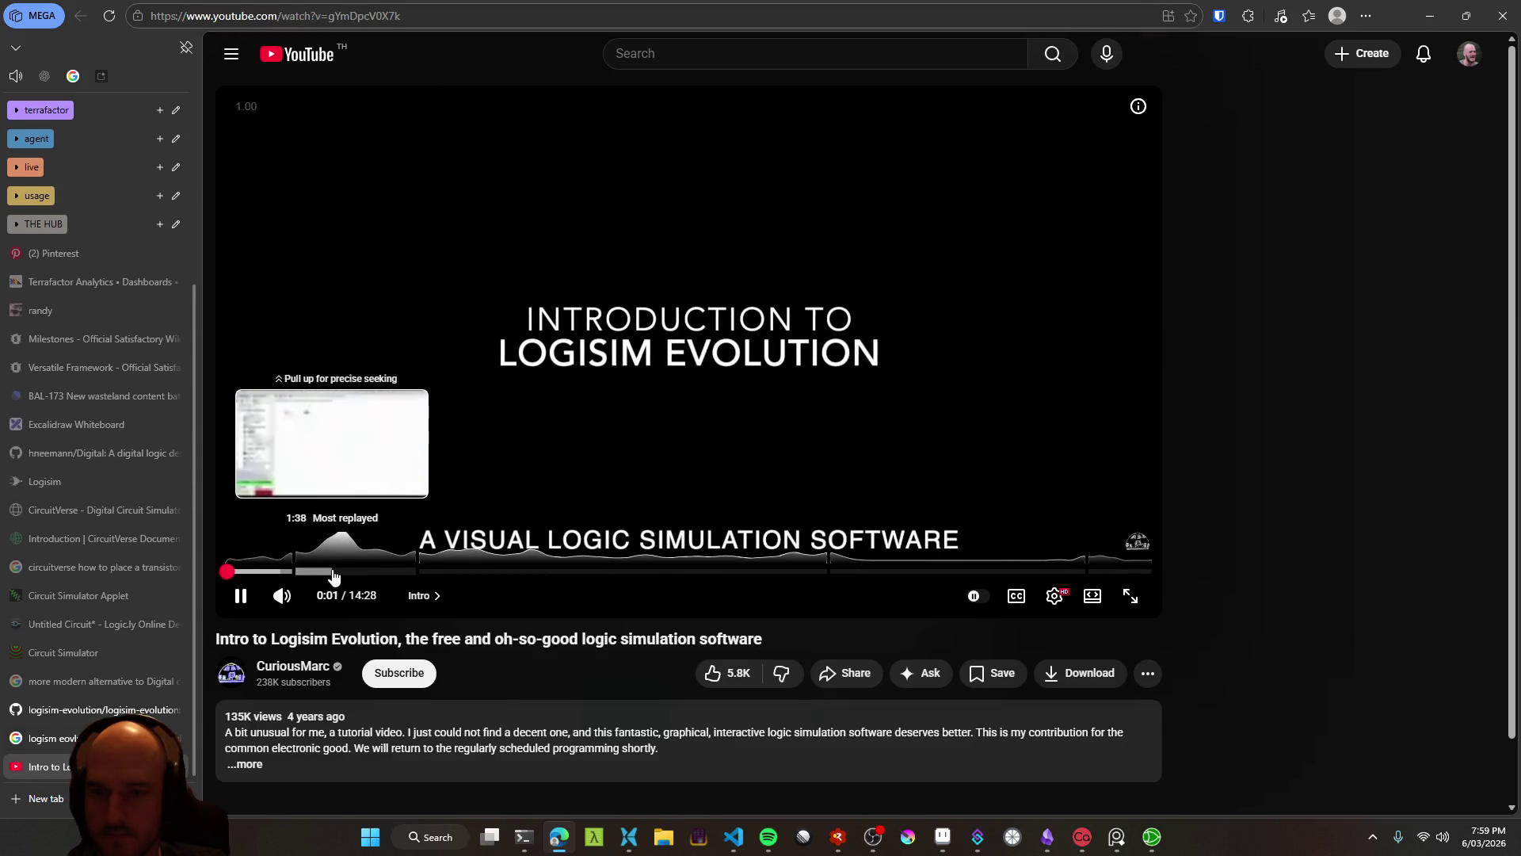
Skip through the intro video's editor and counter demos, then return to the Logisim circuit
left_click(451, 571)
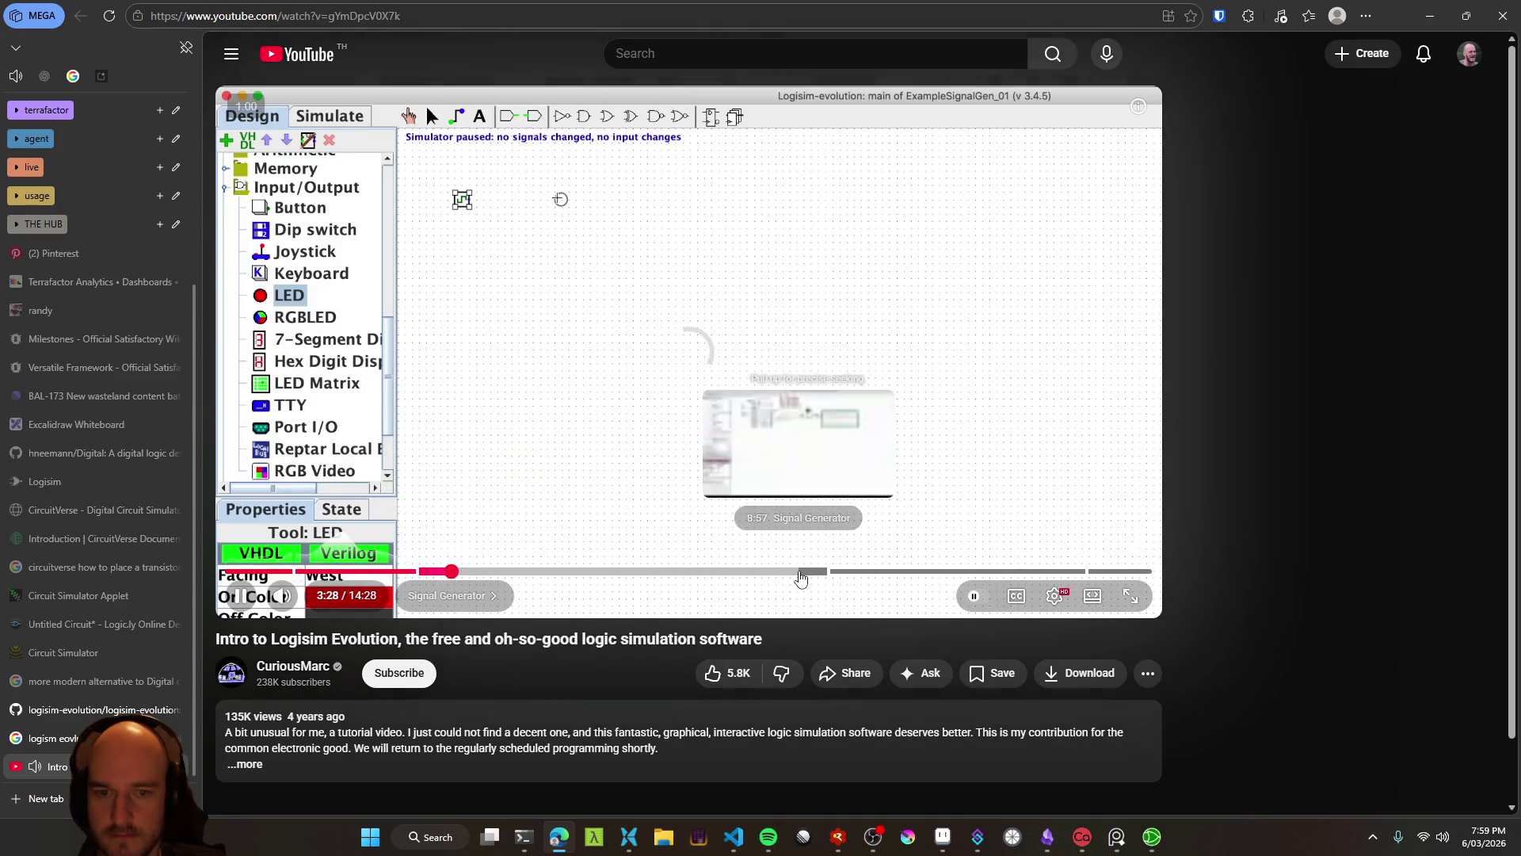
left_click(792, 572)
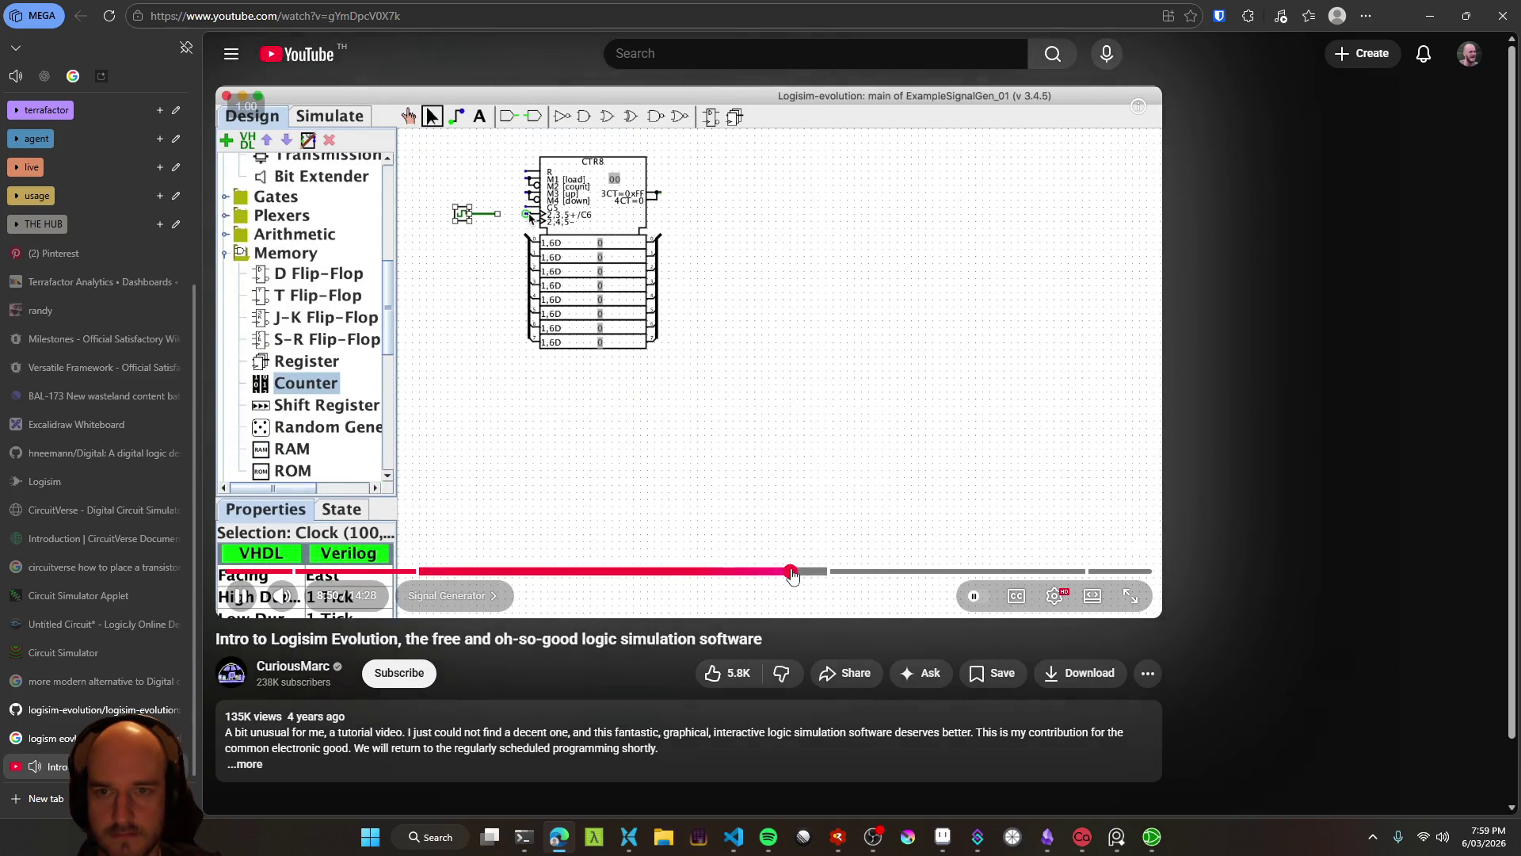
left_click(925, 571)
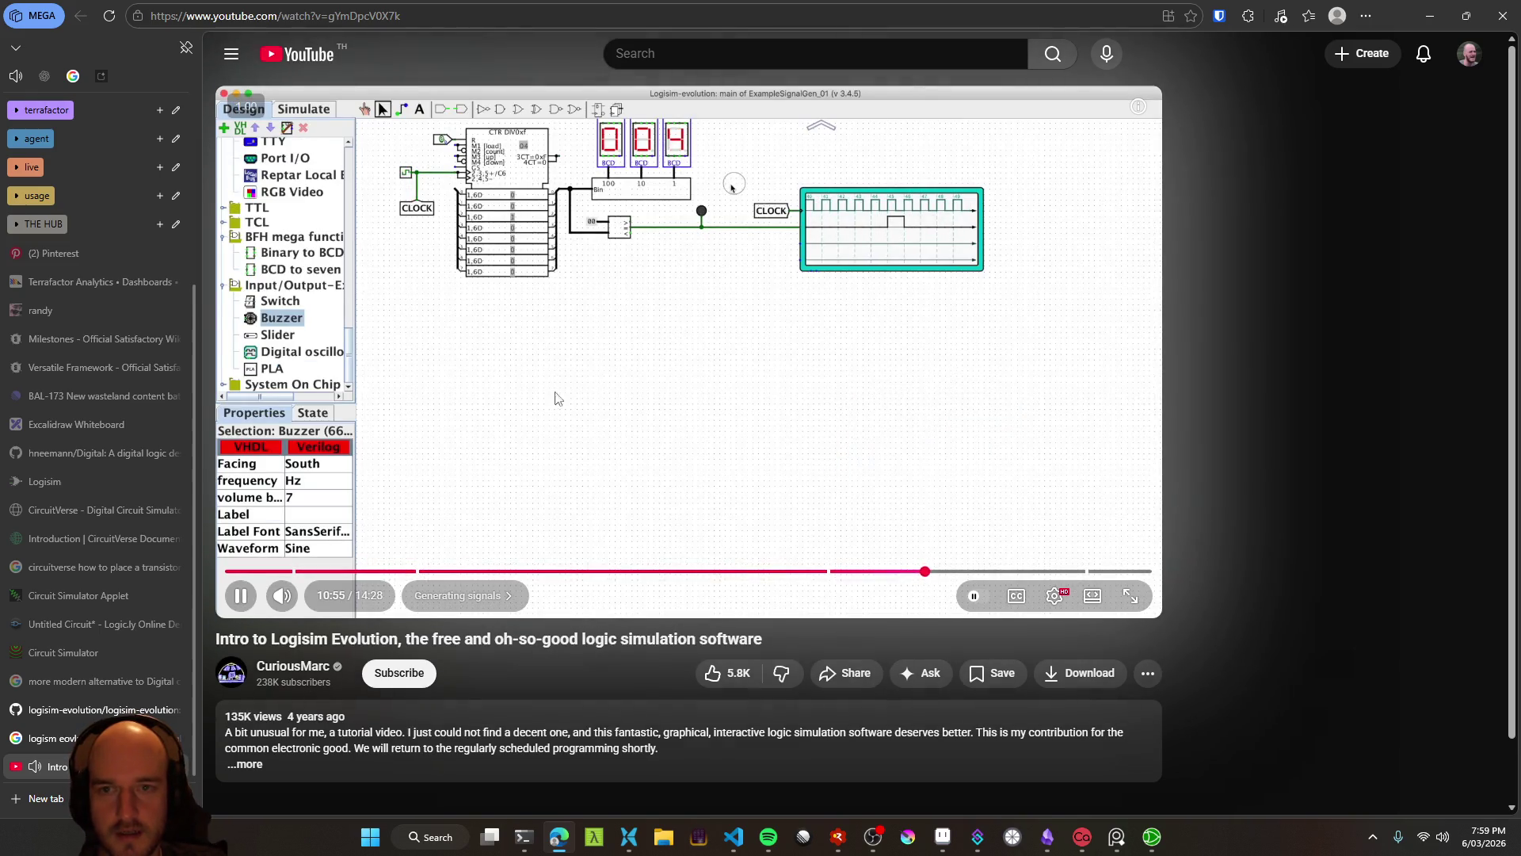
left_click(119, 738)
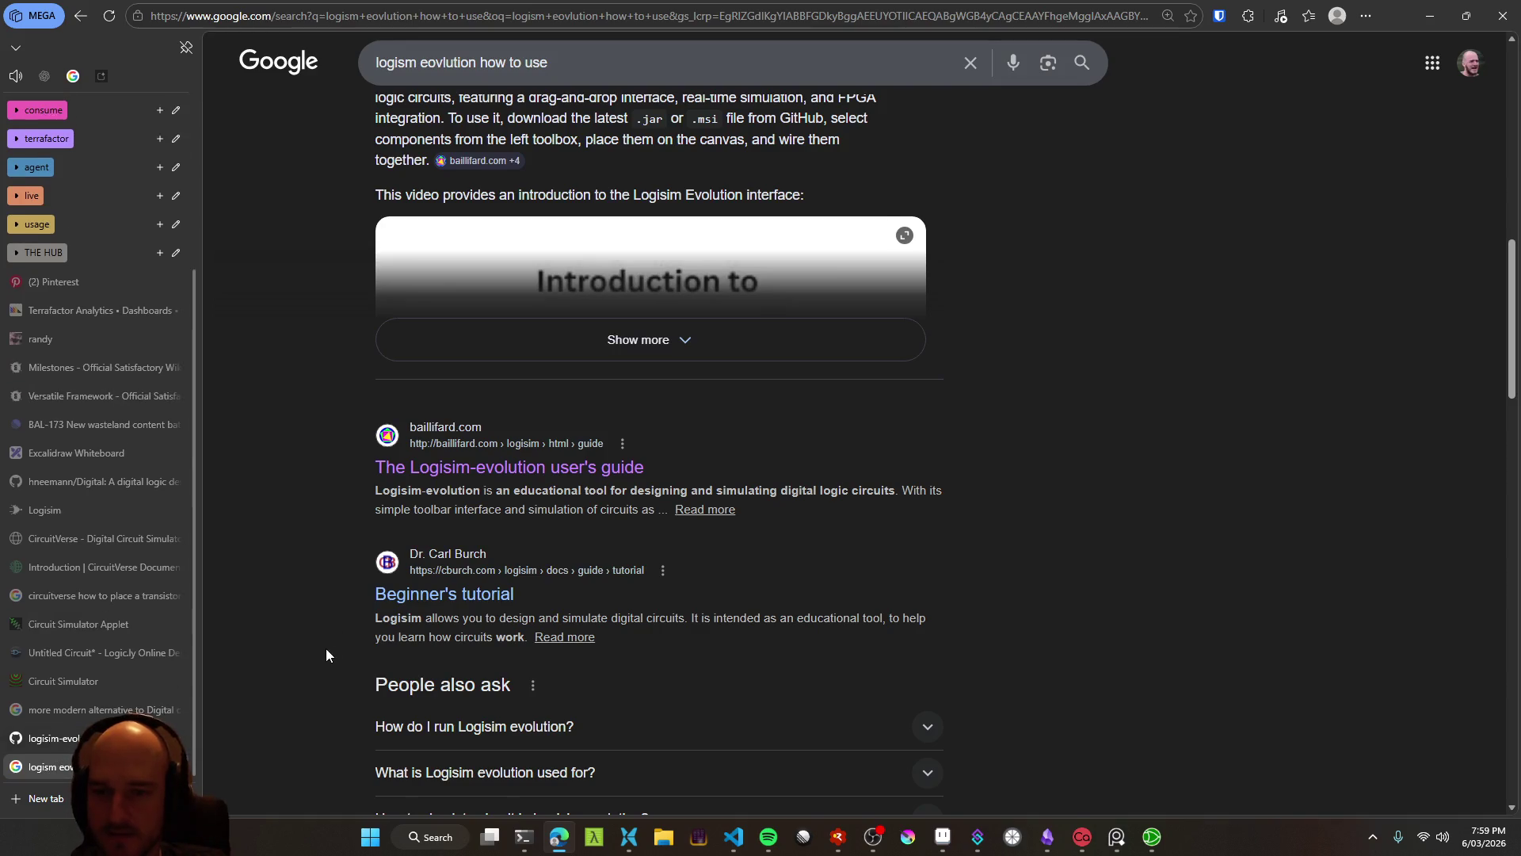
scroll(330, 656, "down", 5)
scroll(319, 640, "up", 13)
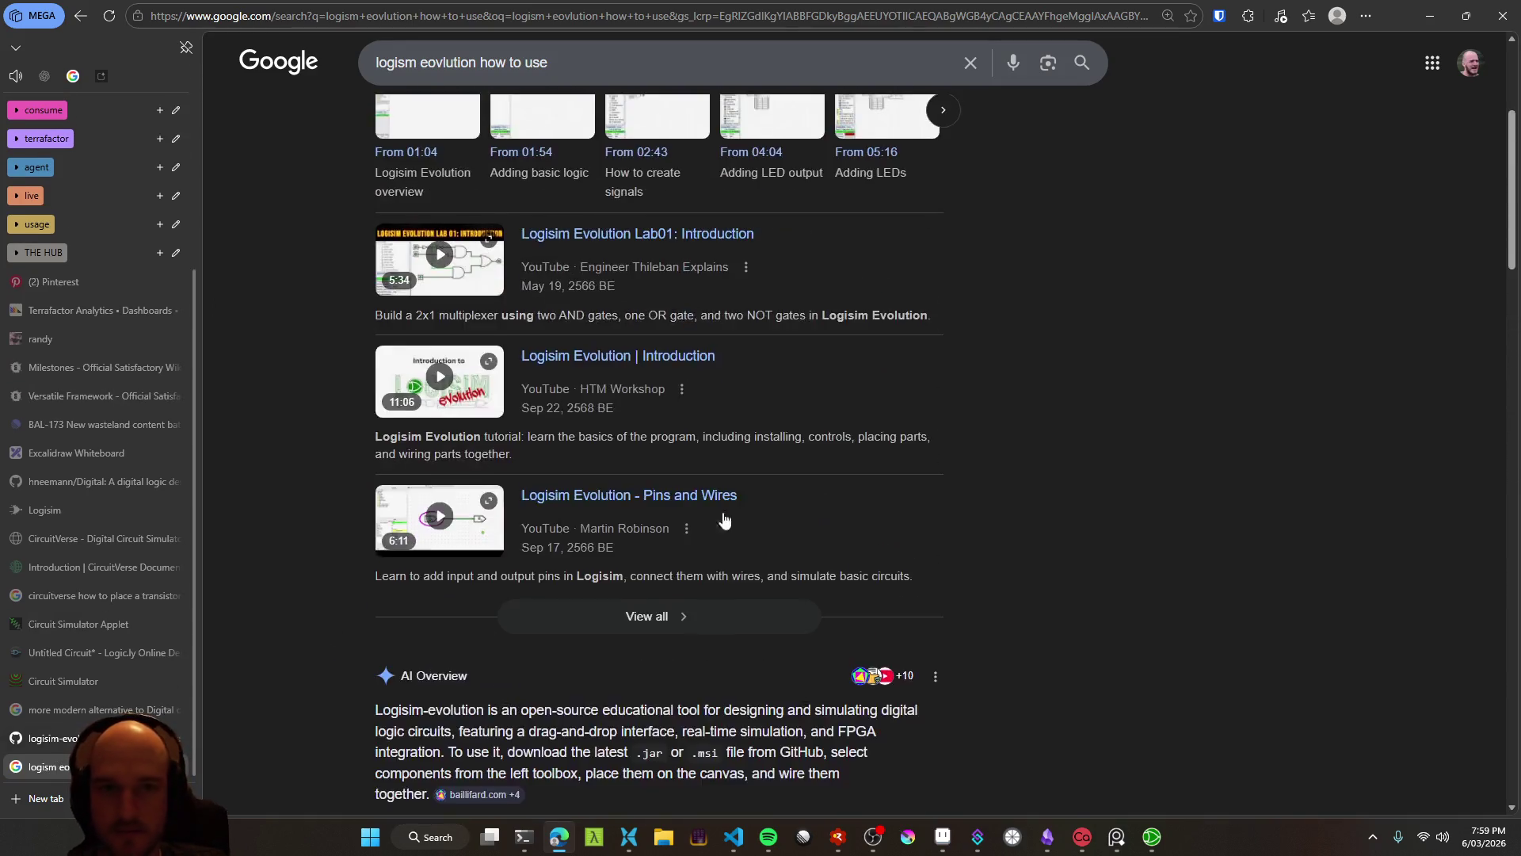
key("alt+Tab")
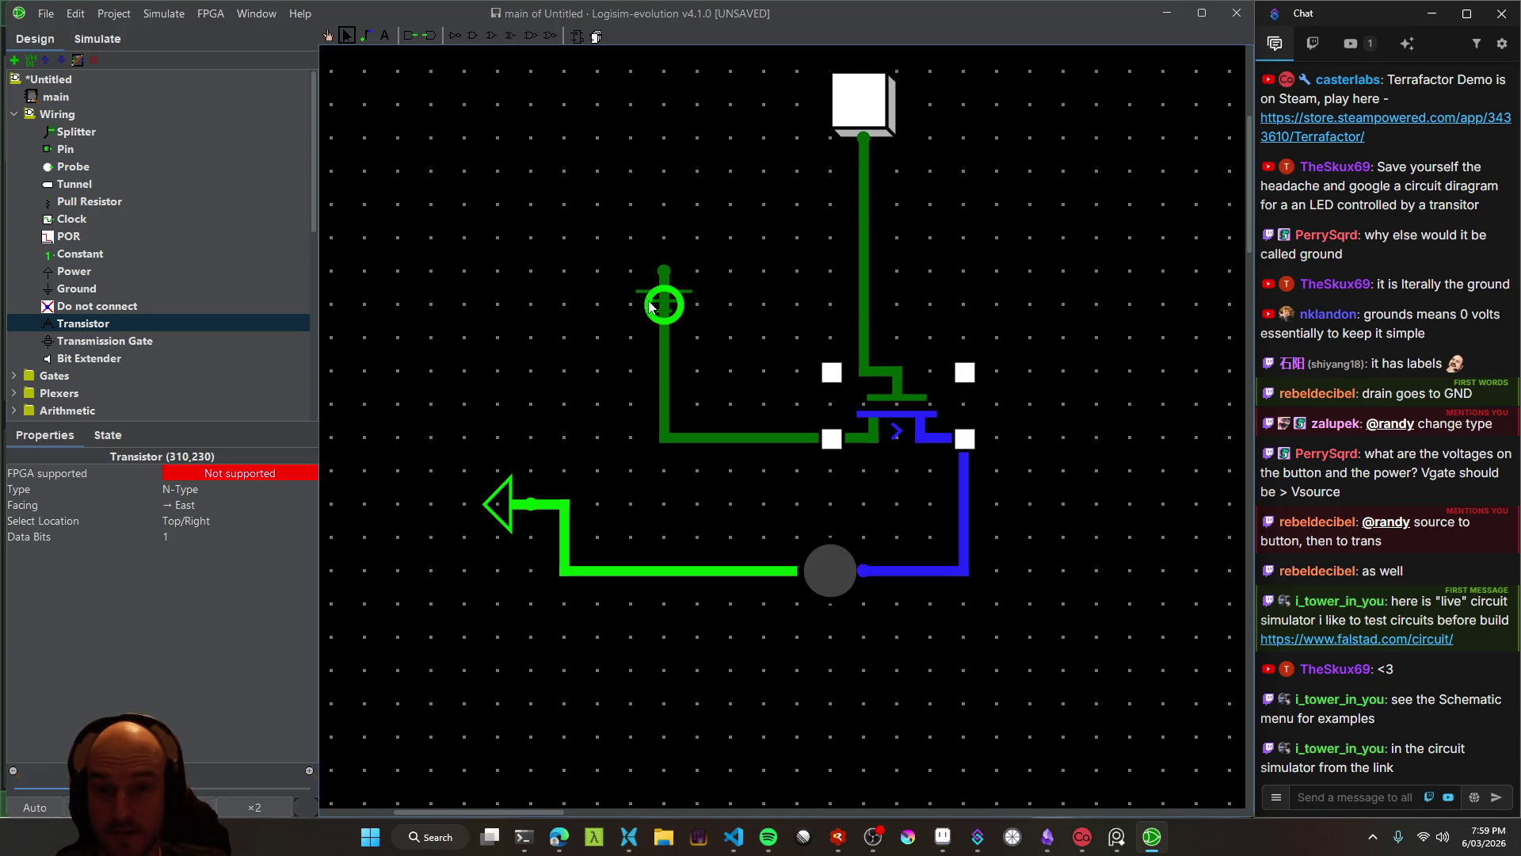
Collapse the Wiring and Input/Output groups and open the falstad.com/circuit link from the chat
left_click(25, 116)
left_click(14, 221)
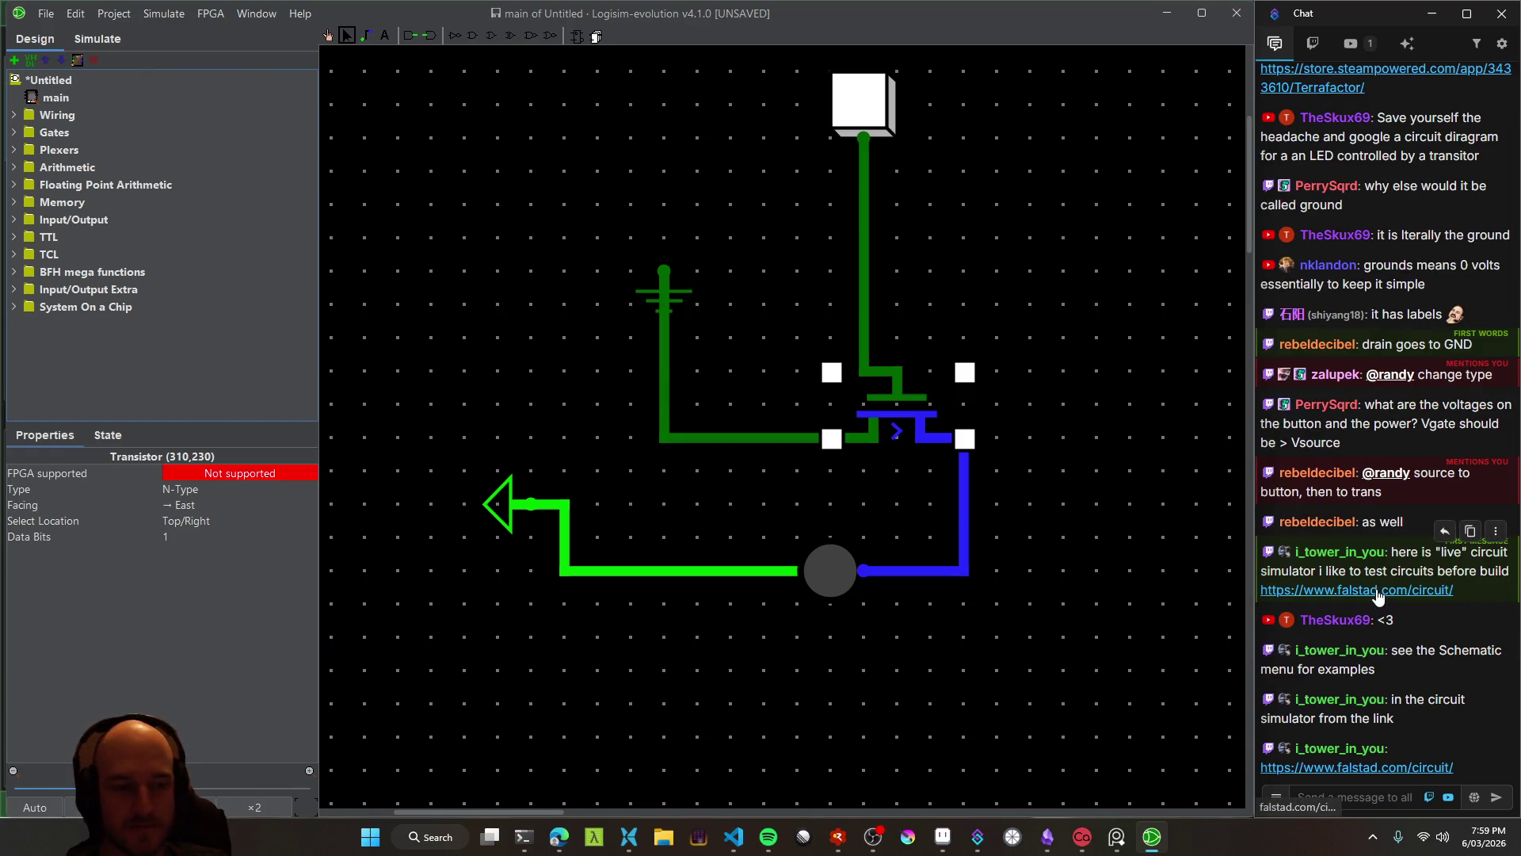
left_click(1378, 597)
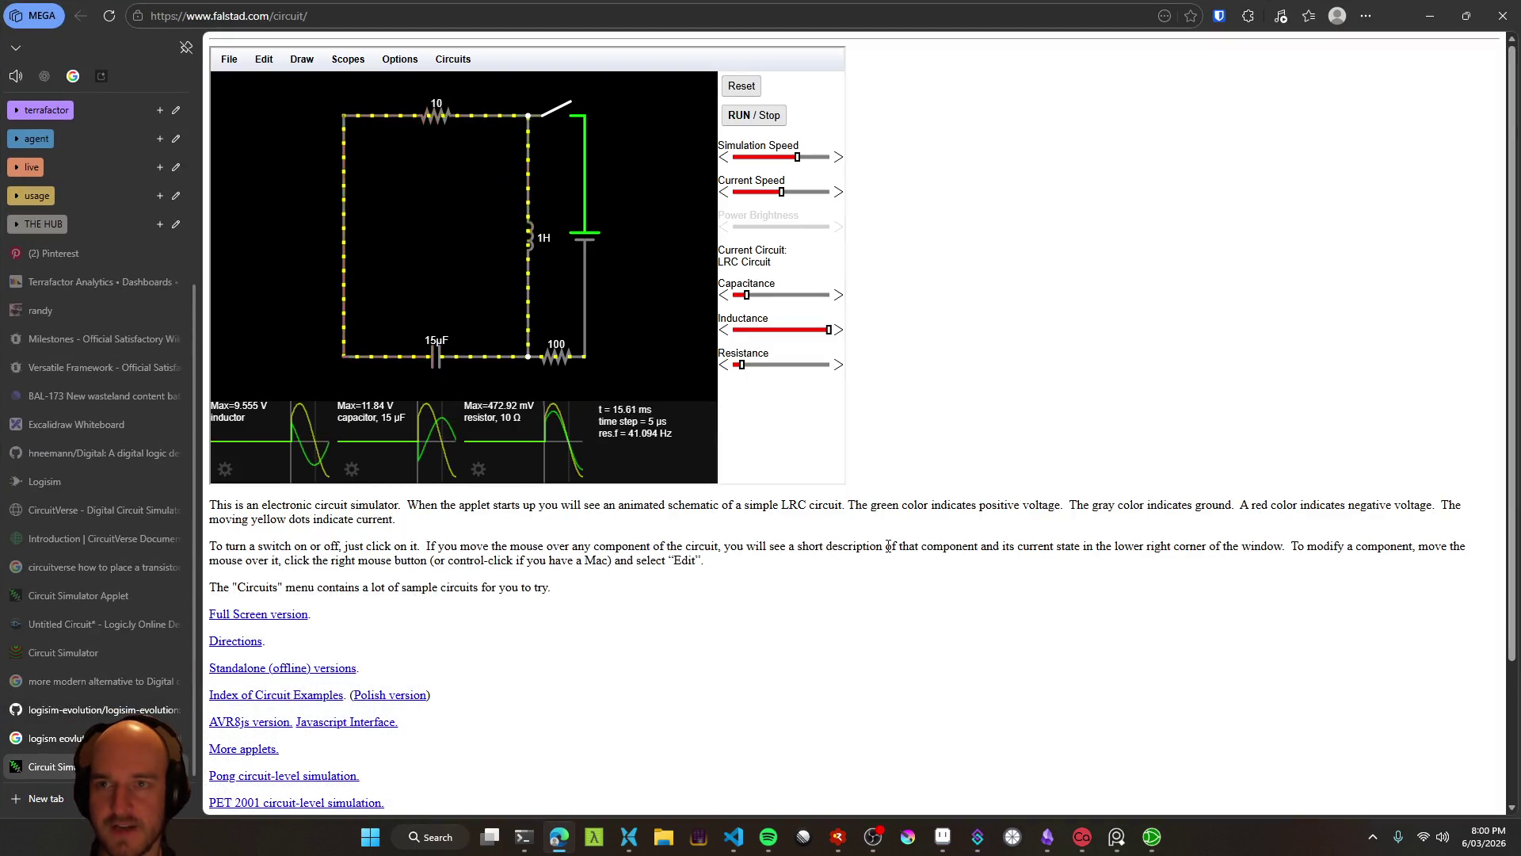
Scroll down the Falstad page and open the Index of Circuit Examples
scroll(502, 604, "down", 2)
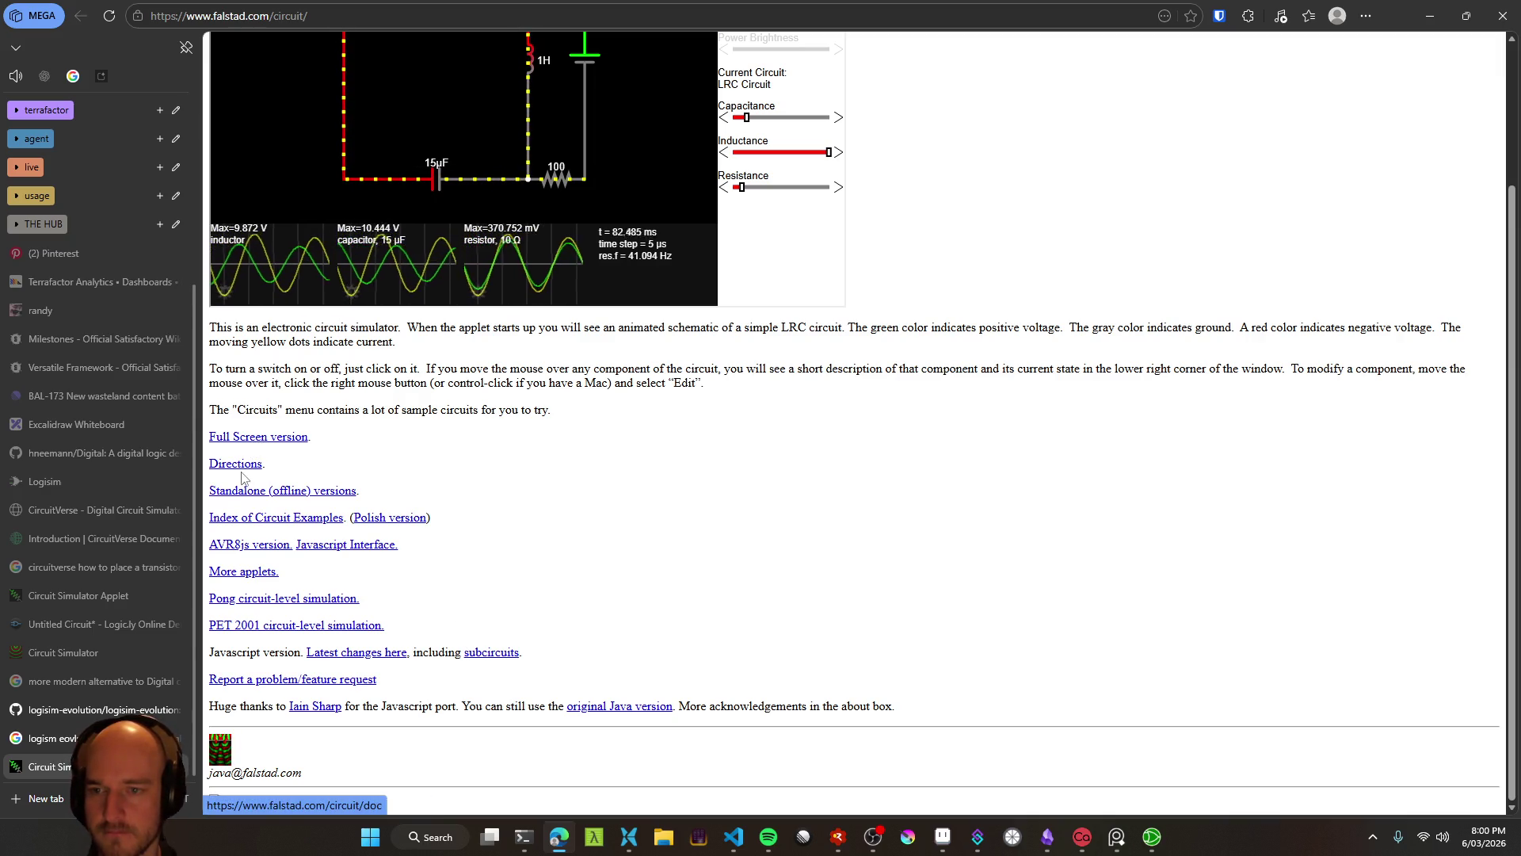
left_click(289, 527)
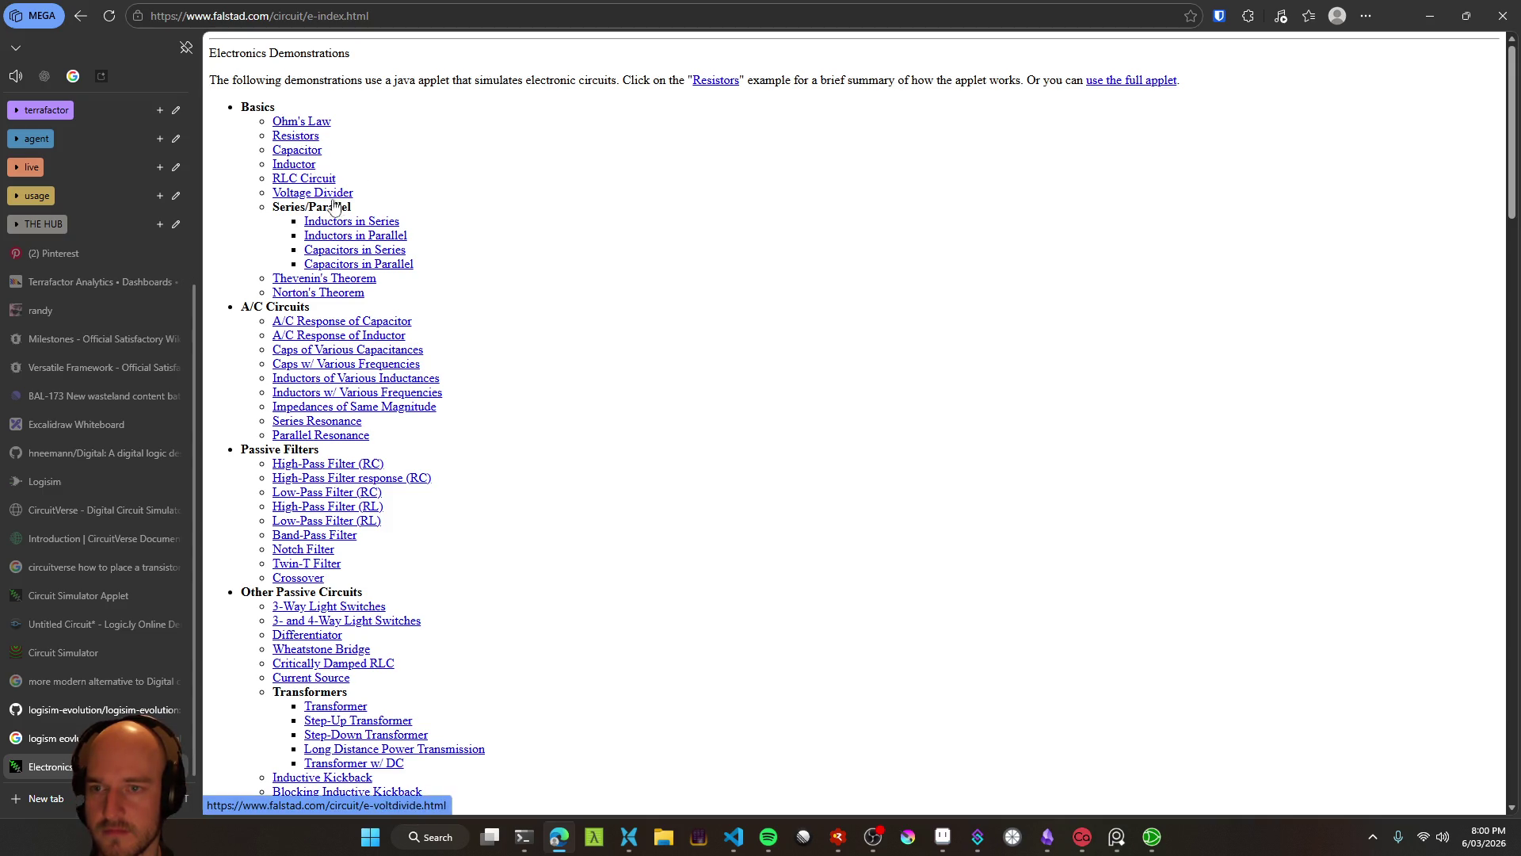
scroll(497, 353, "down", 2)
scroll(497, 354, "down", 7)
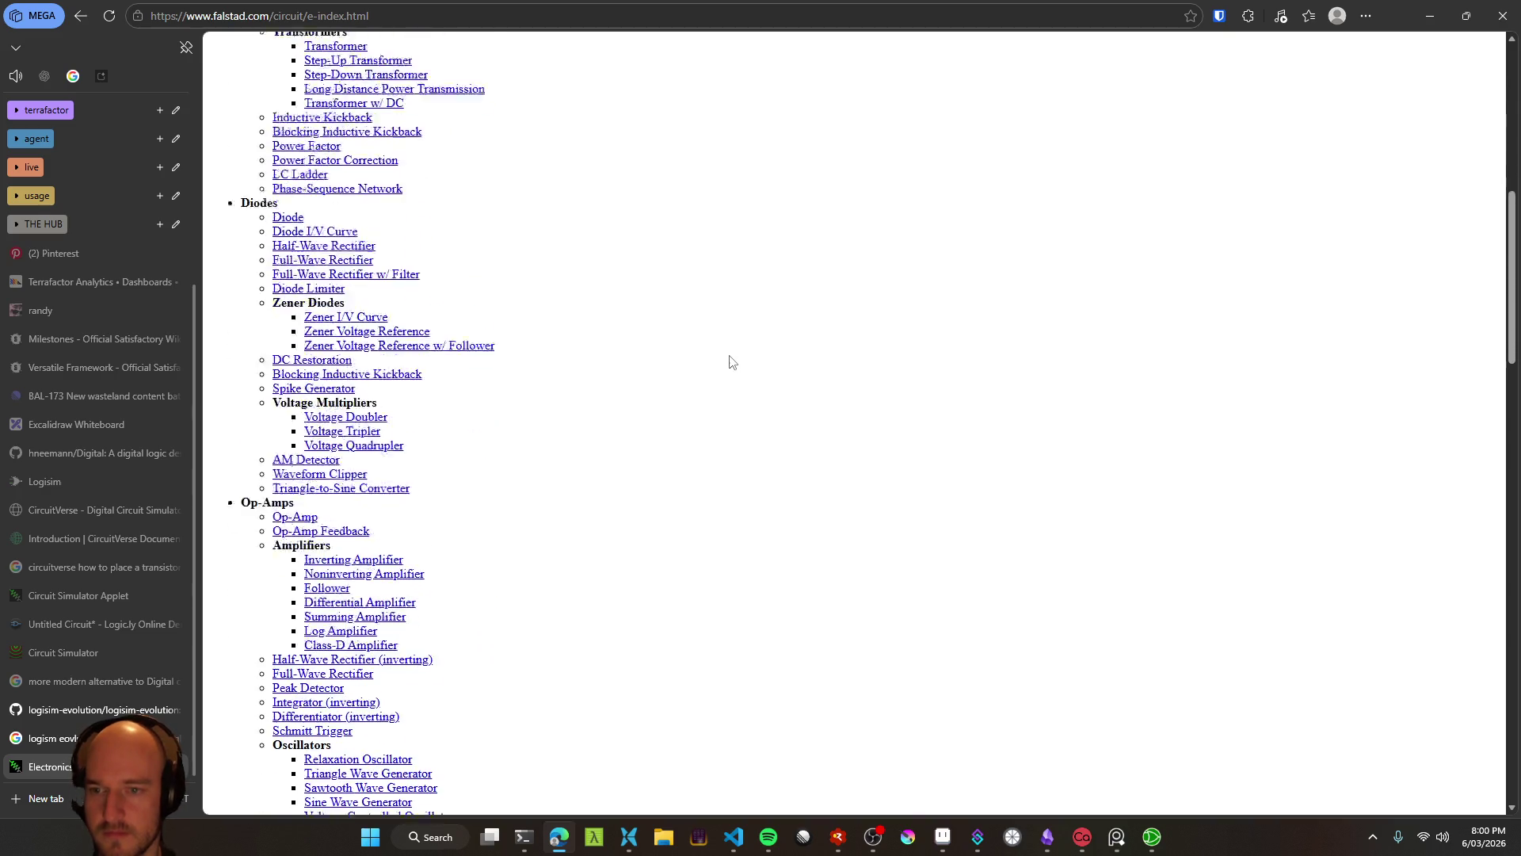
key("ctrl+f")
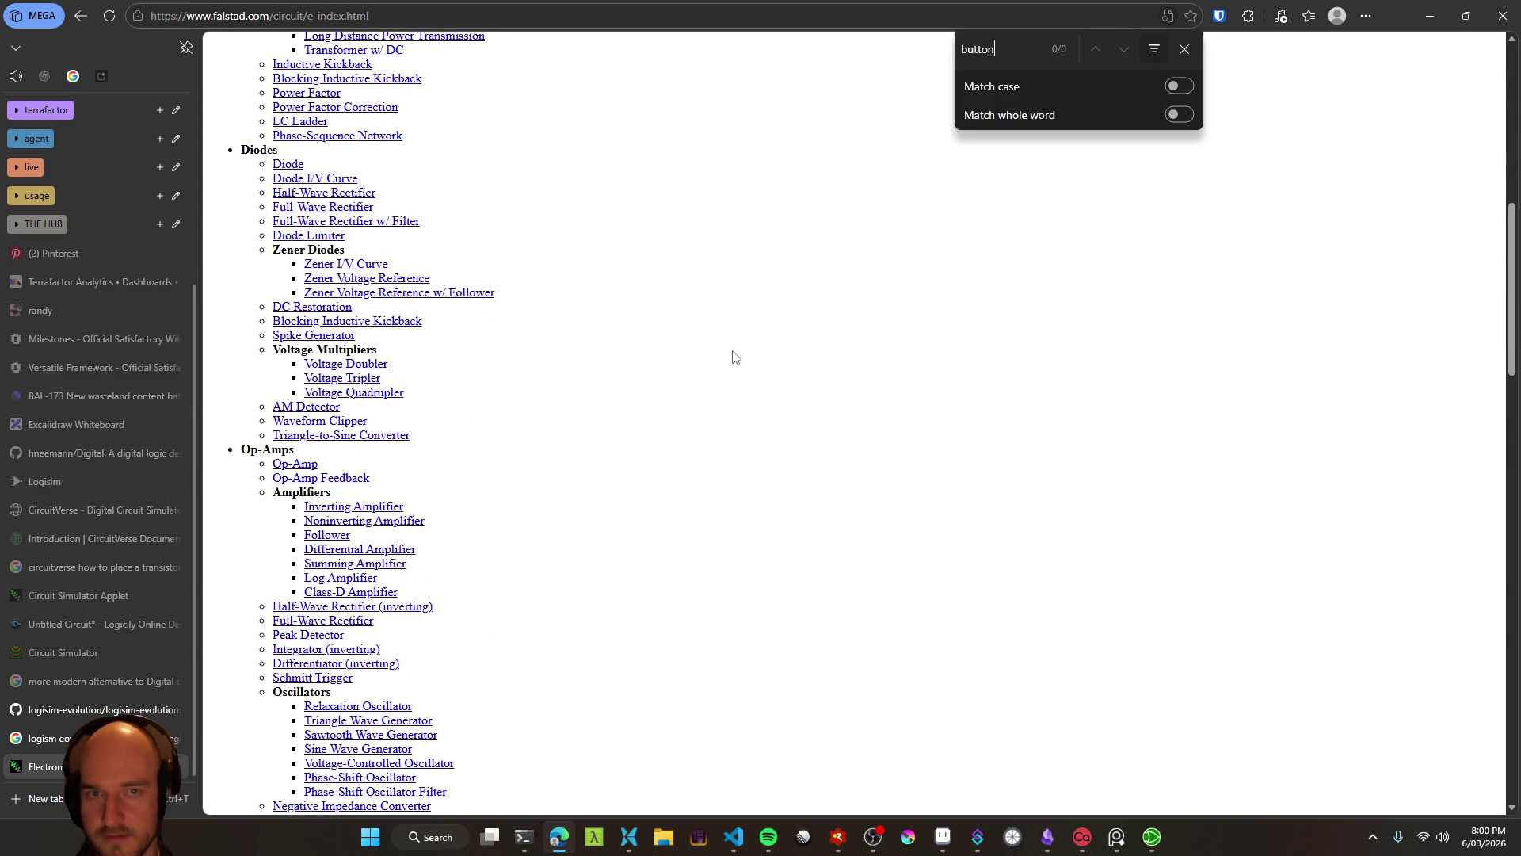
key("BackSpace")
key("BackSpace")
key("BackSpace")
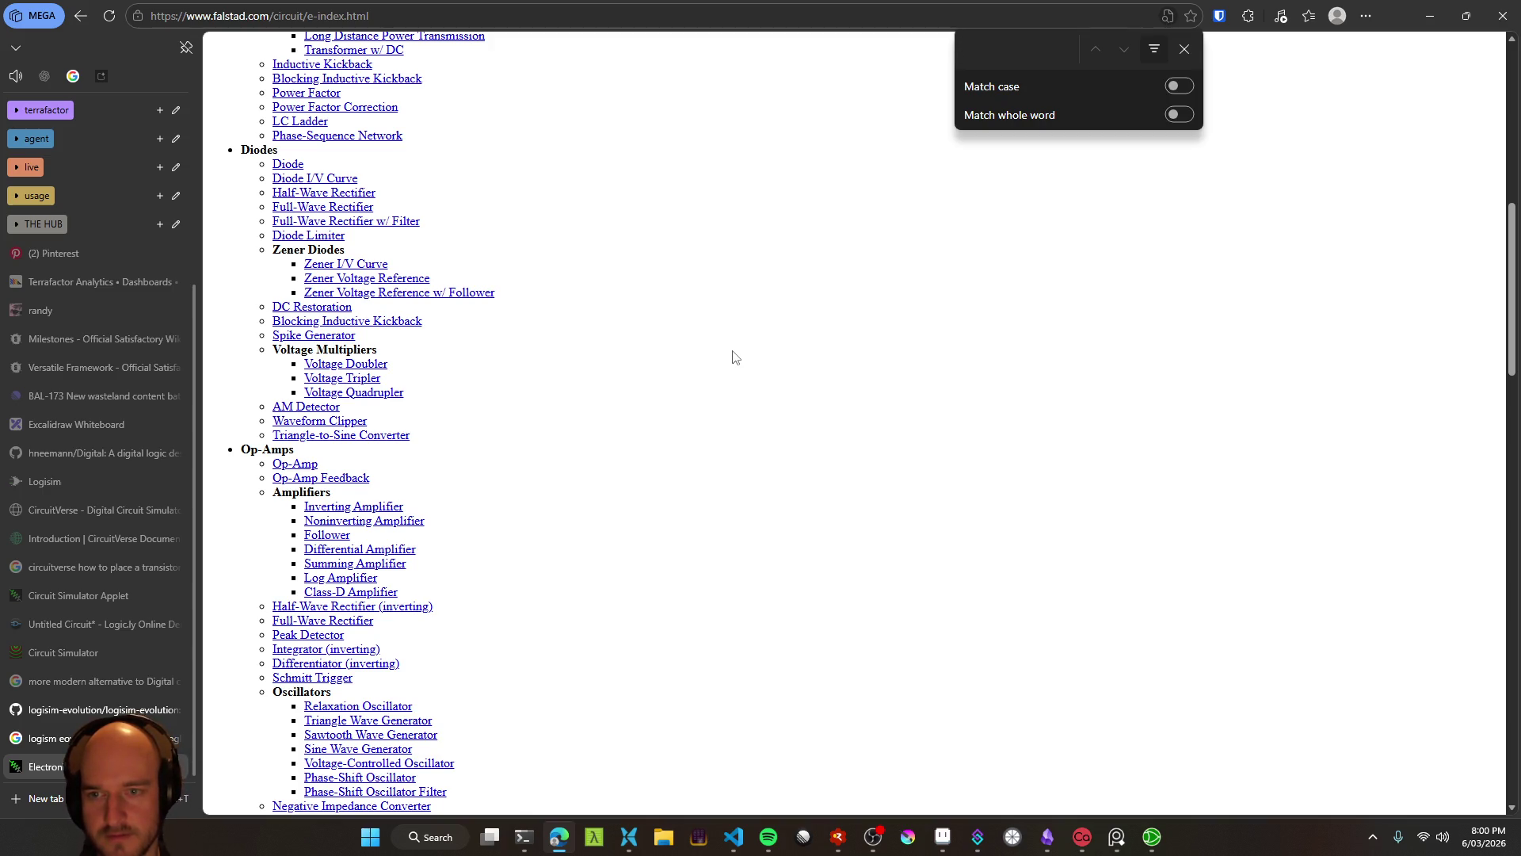
type("led")
key("Return")
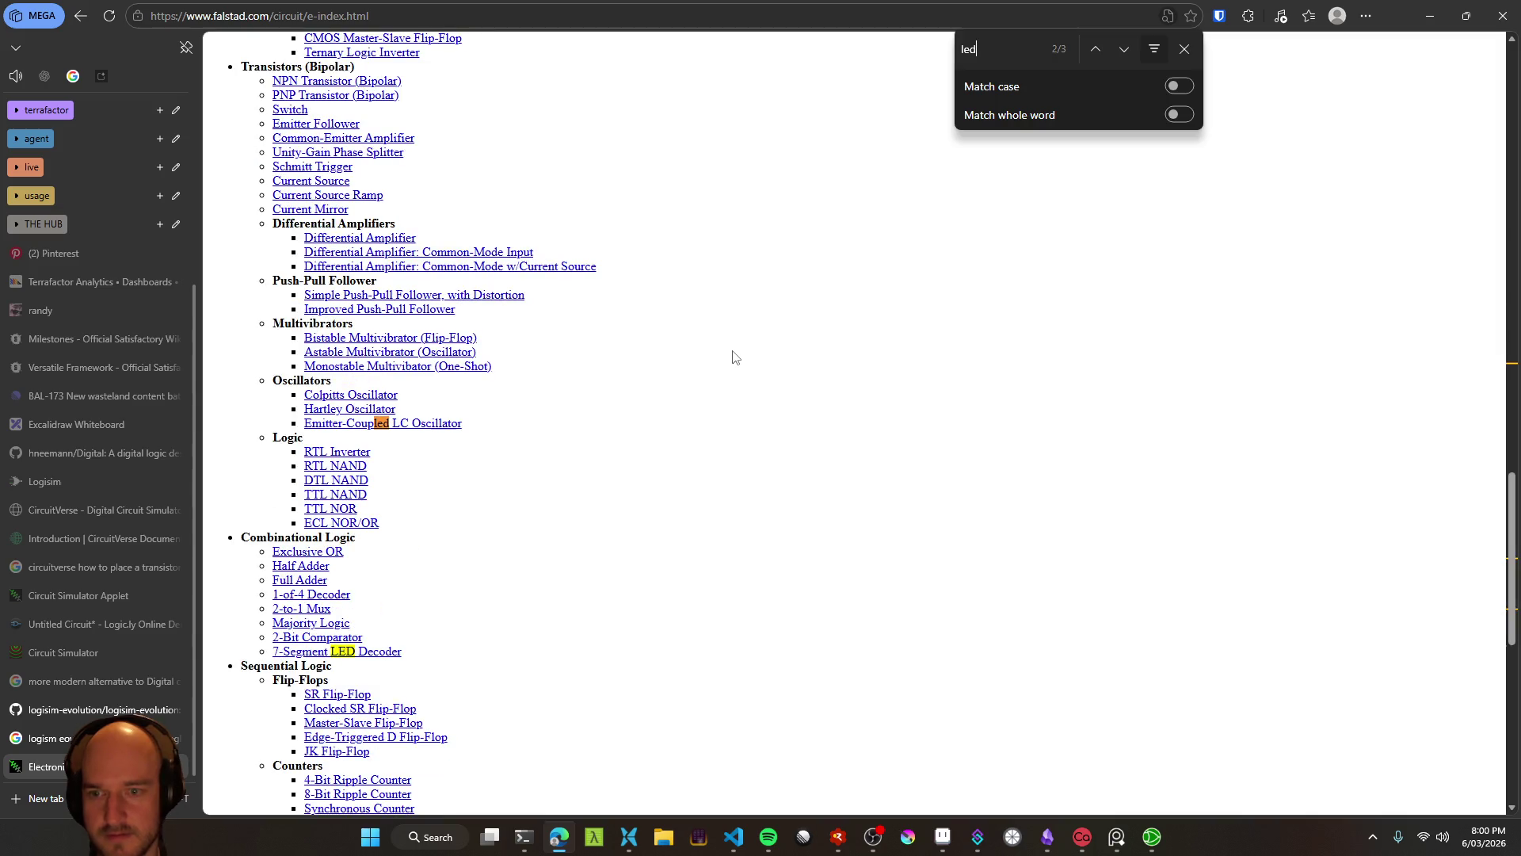
key("Return")
key("Return")
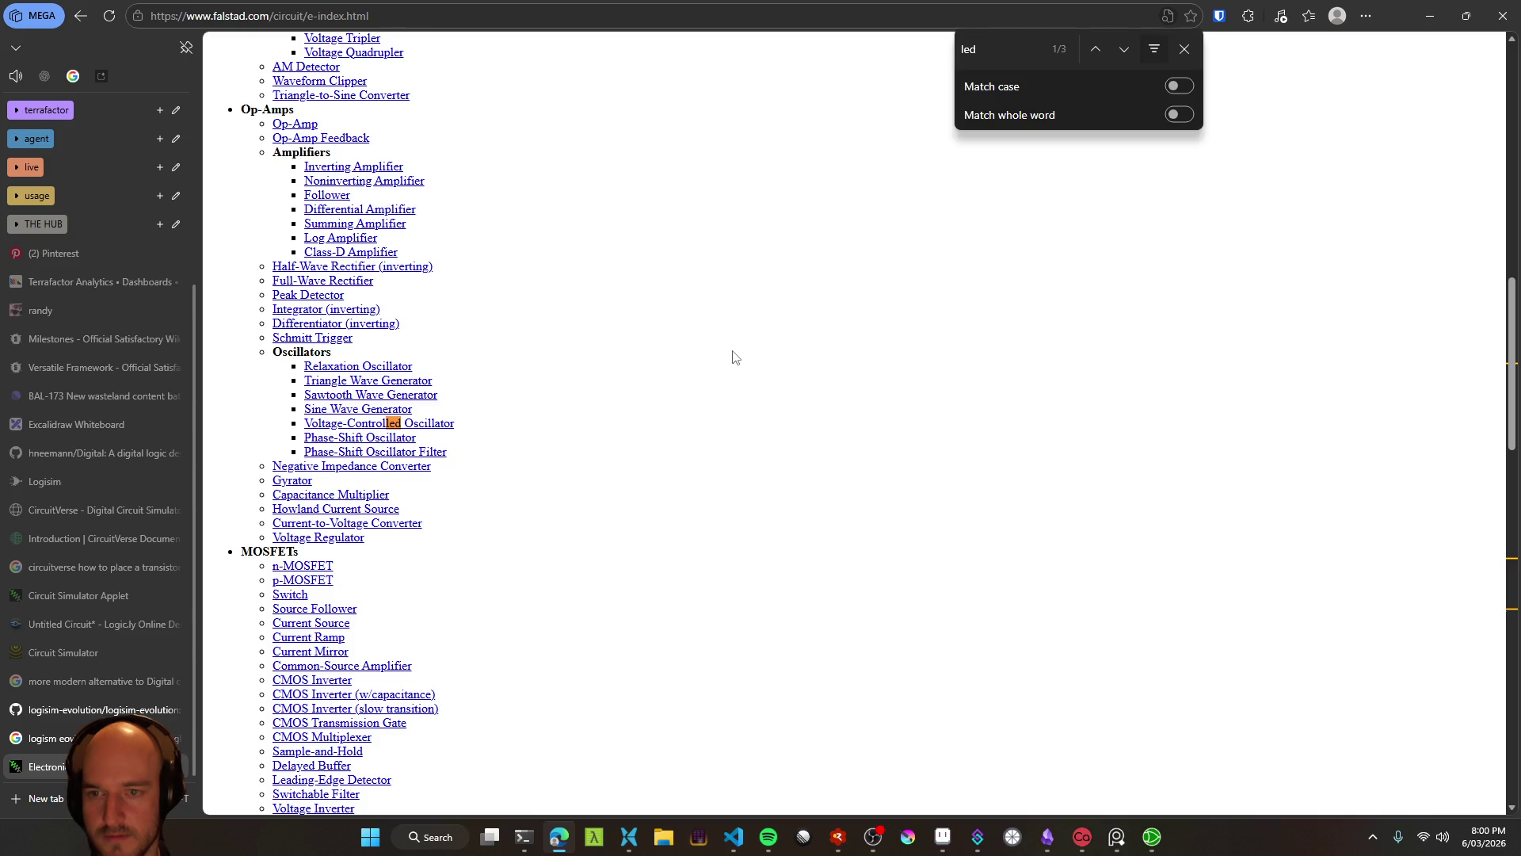
scroll(733, 357, "up", 12)
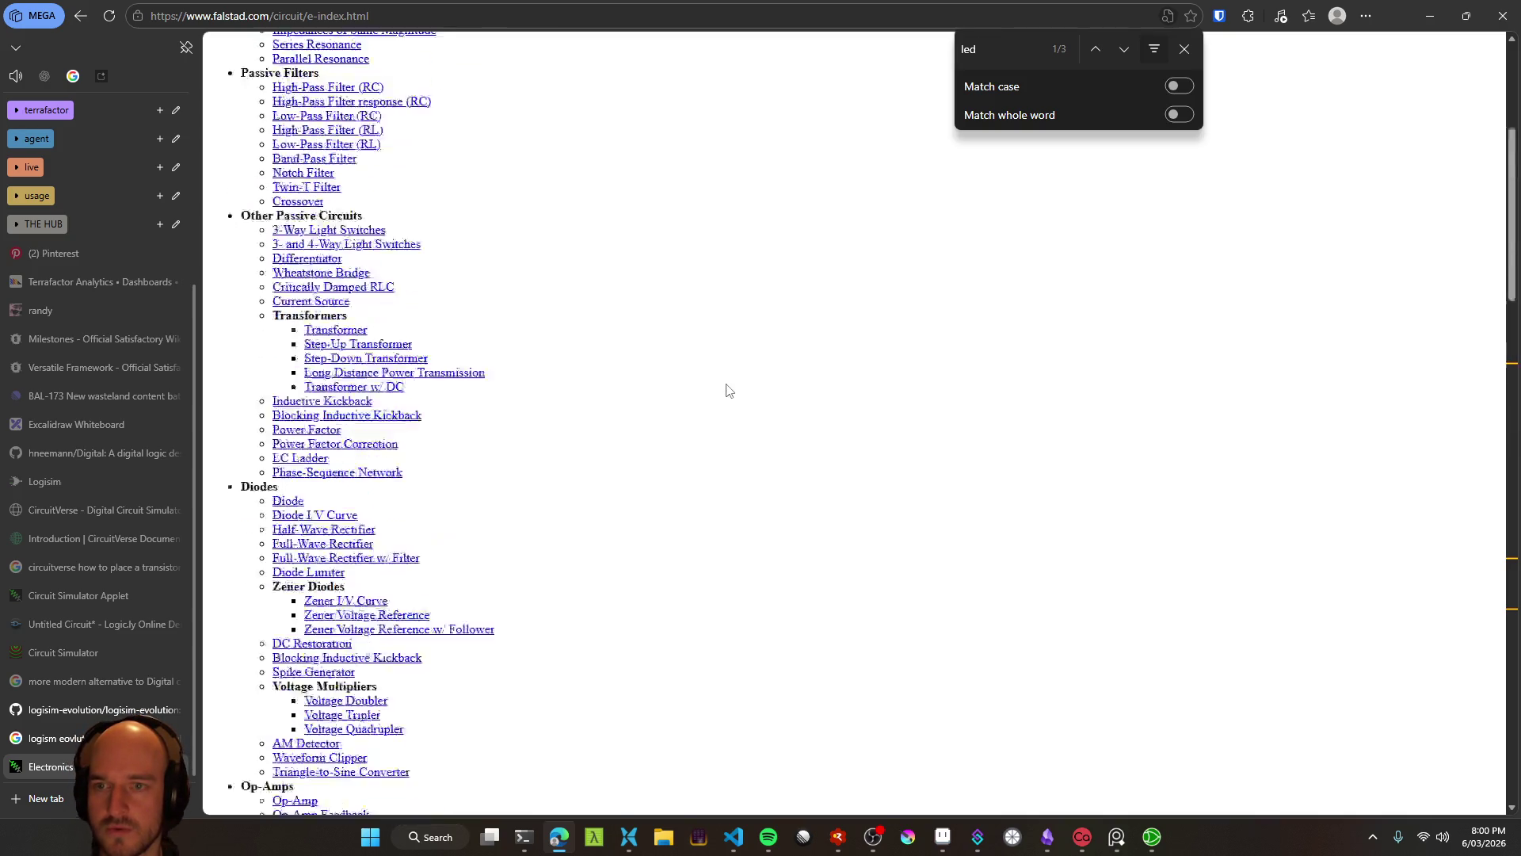
key("Escape")
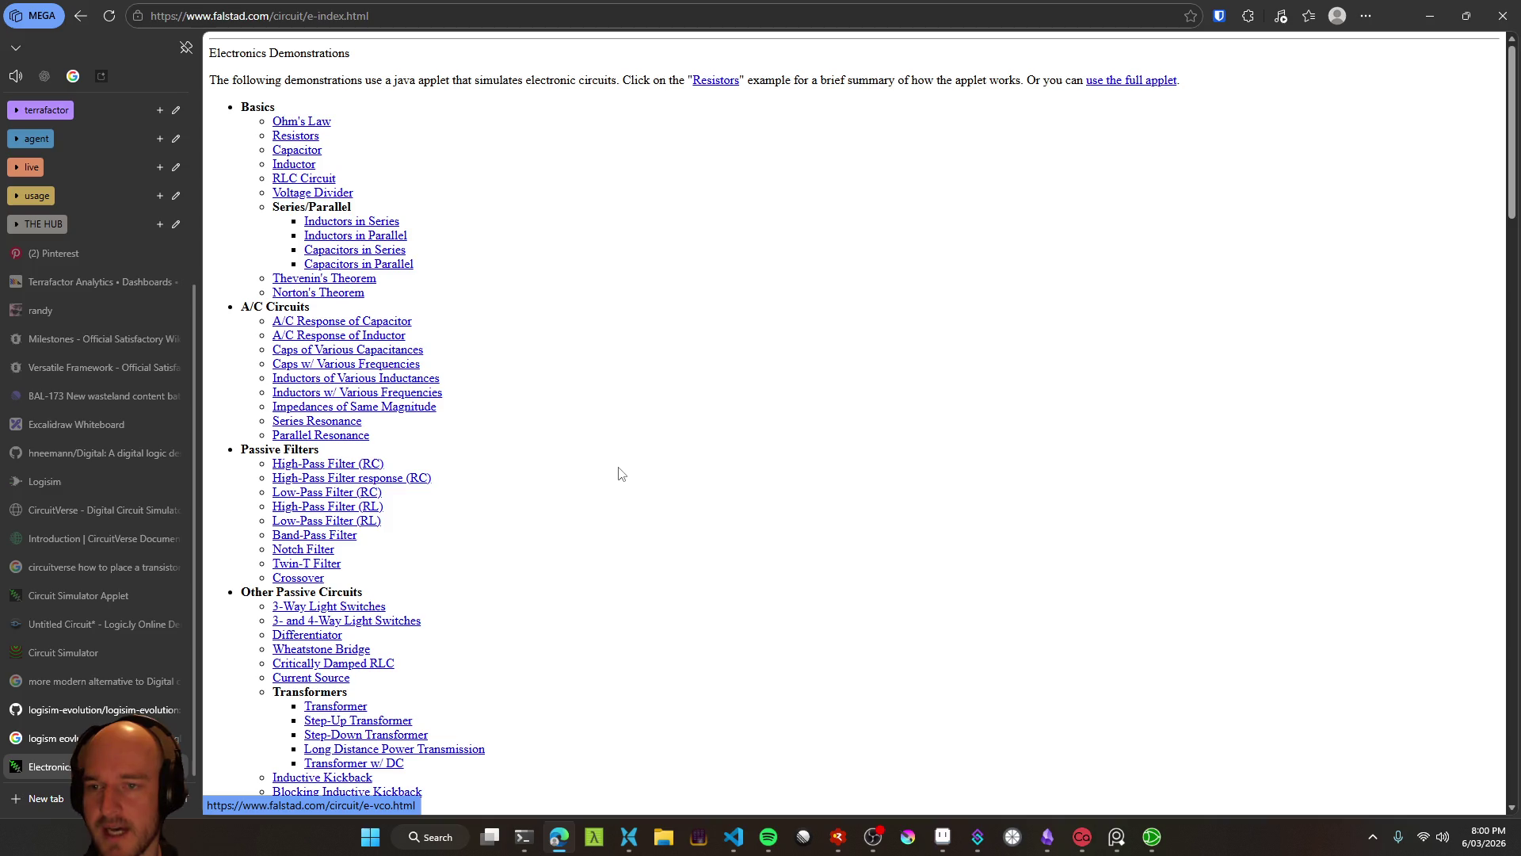
scroll(537, 469, "down", 3)
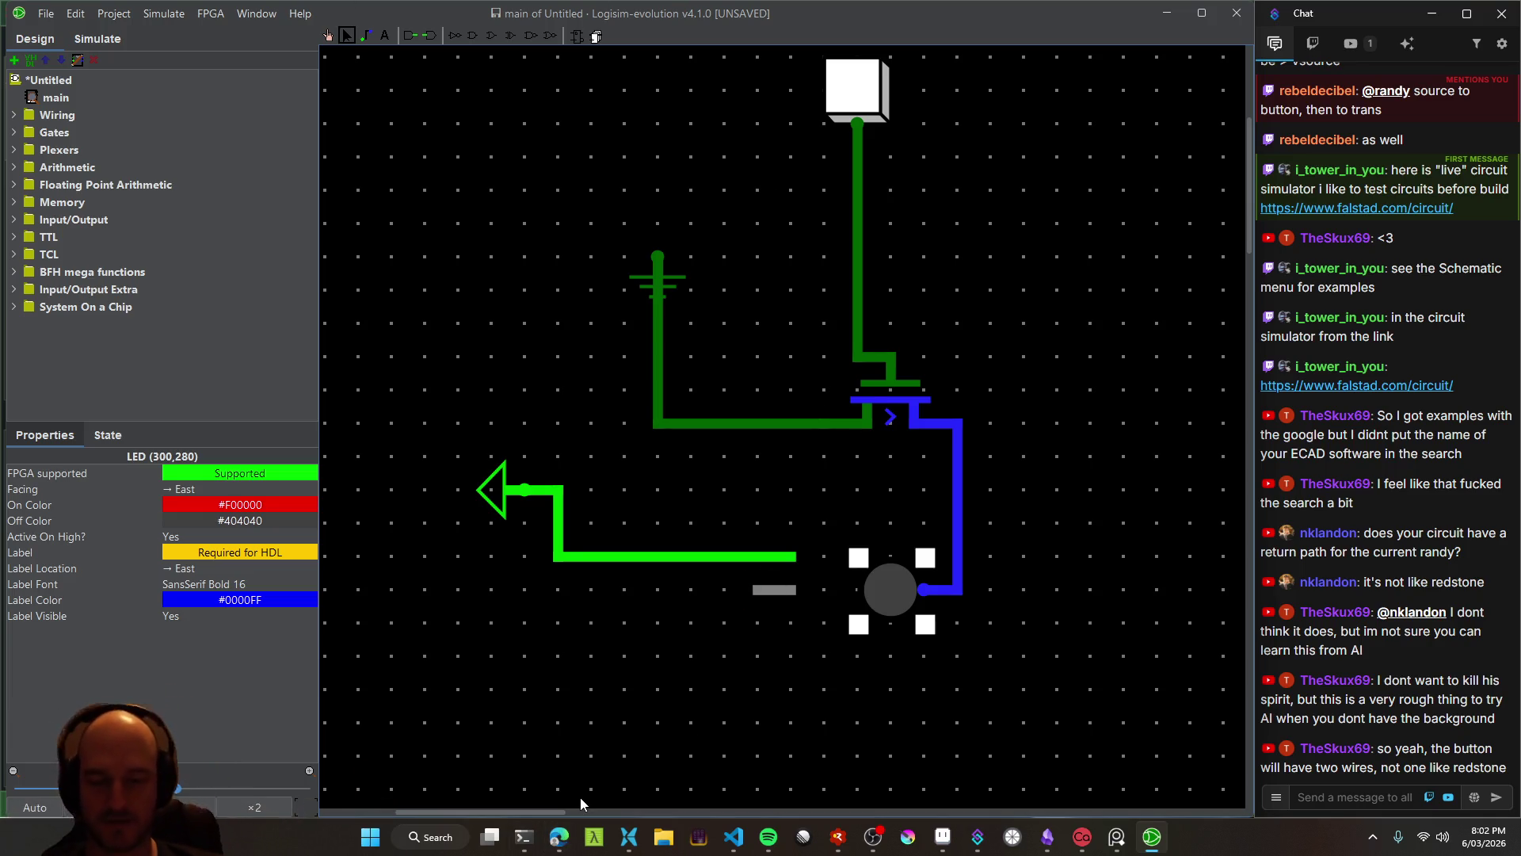
Return from the Logisim canvas to the Google AI Mode answer about the LED's pins
left_click(559, 837)
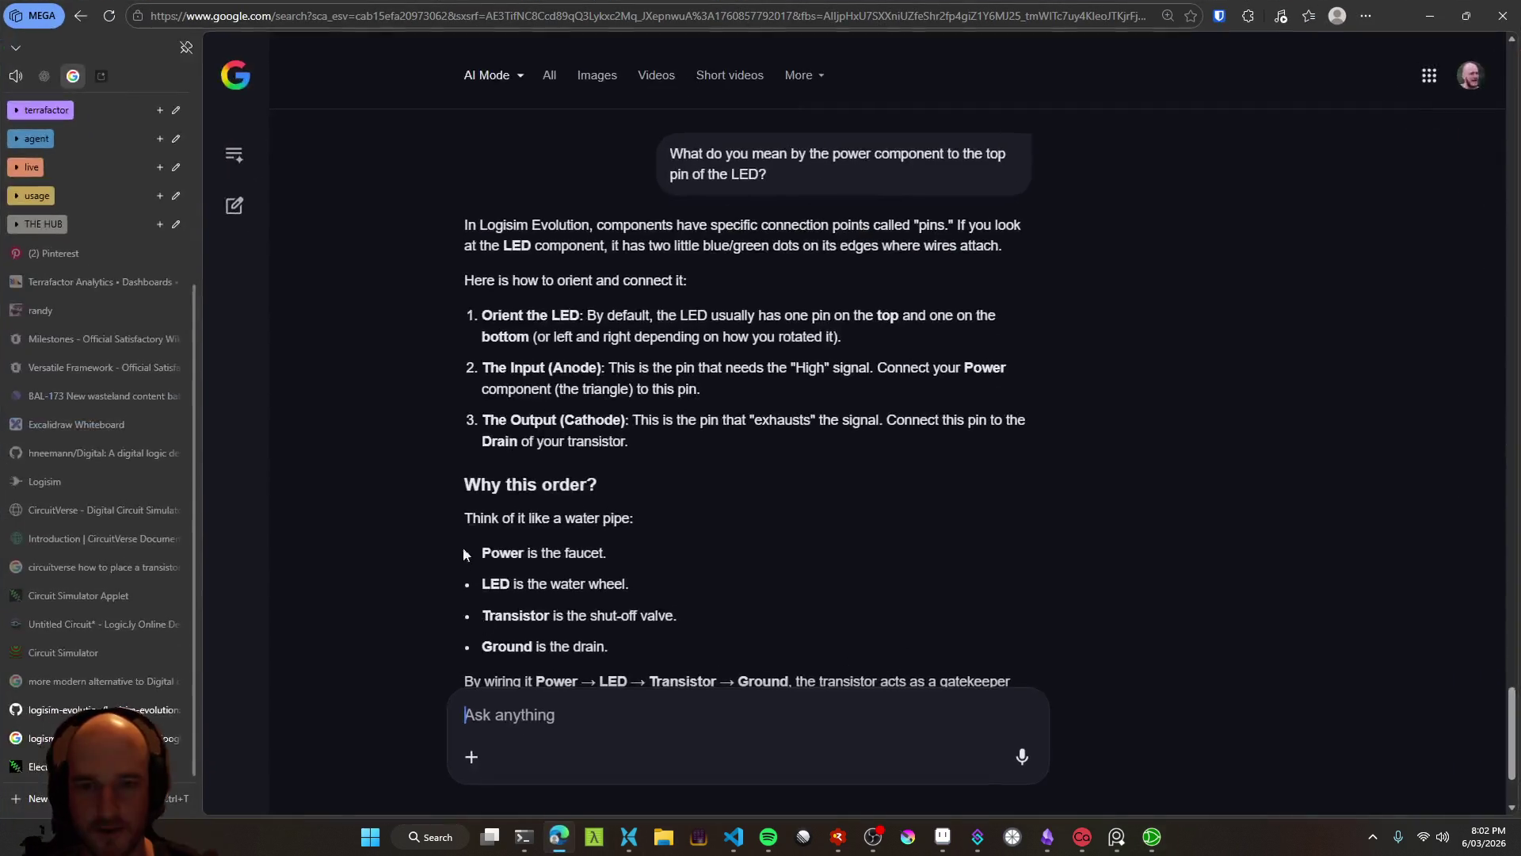
Read the AI's LED orientation step and its top and bottom pin description
scroll(537, 465, "up", 3)
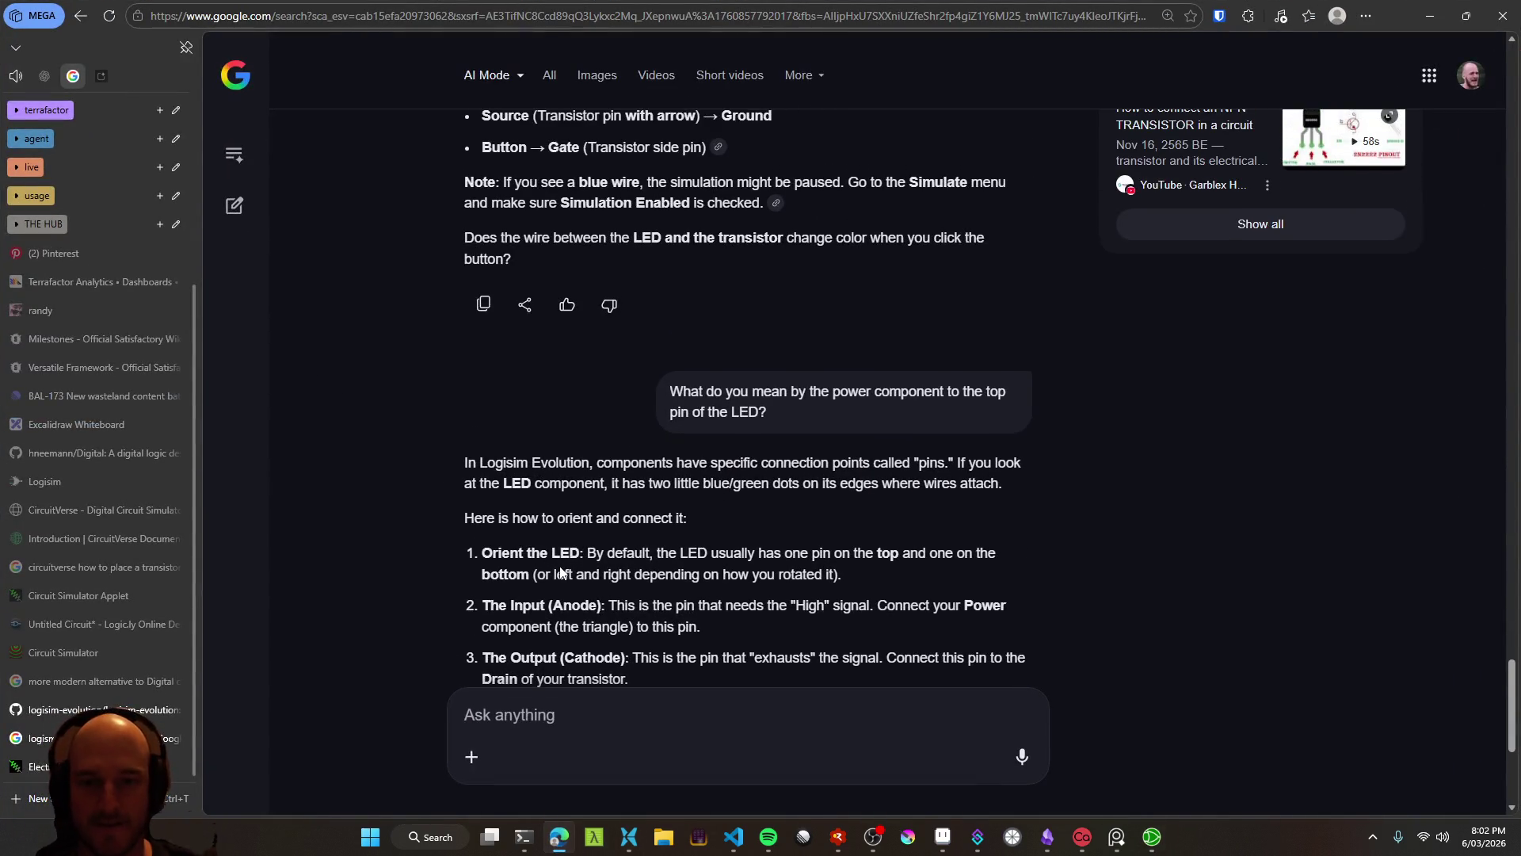
scroll(560, 572, "down", 2)
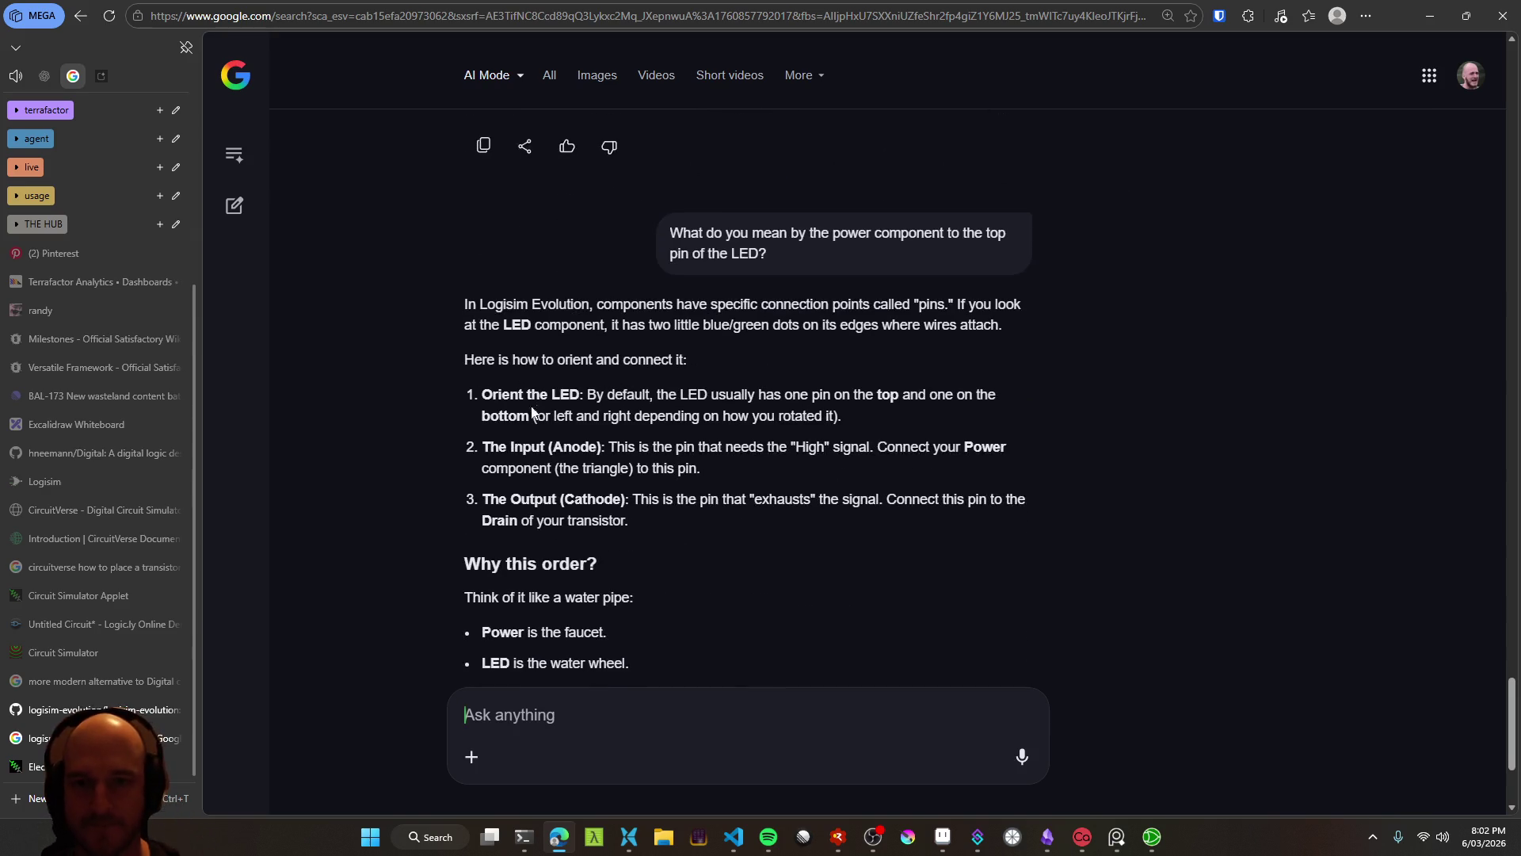
left_click_drag(492, 410, 579, 399)
left_click(783, 398)
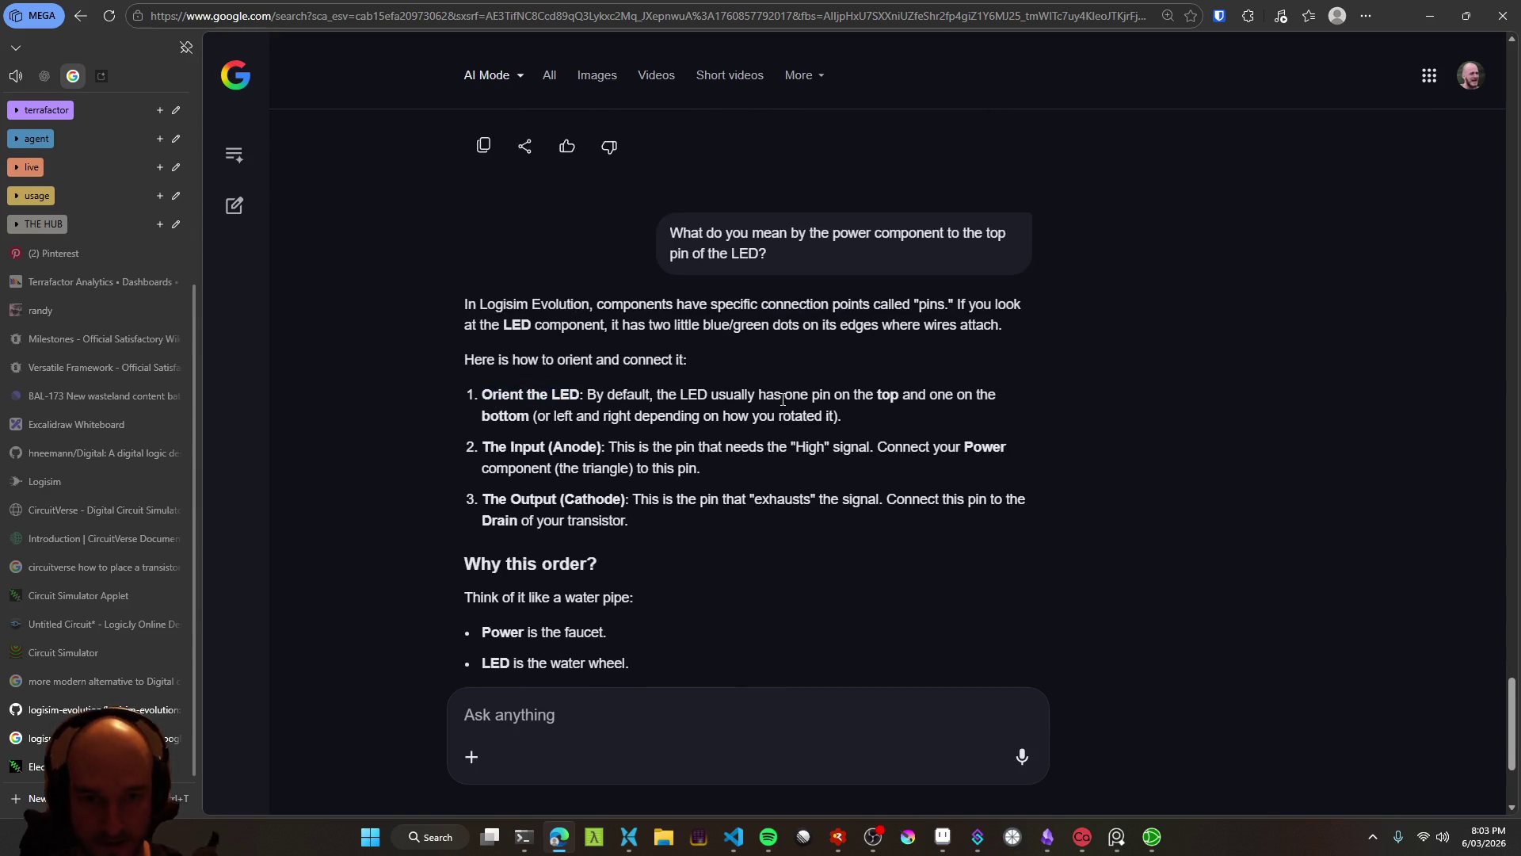
mouse_move(814, 393)
left_mouse_down()
mouse_move(979, 396)
mouse_move(610, 398)
left_mouse_up()
left_click(628, 412)
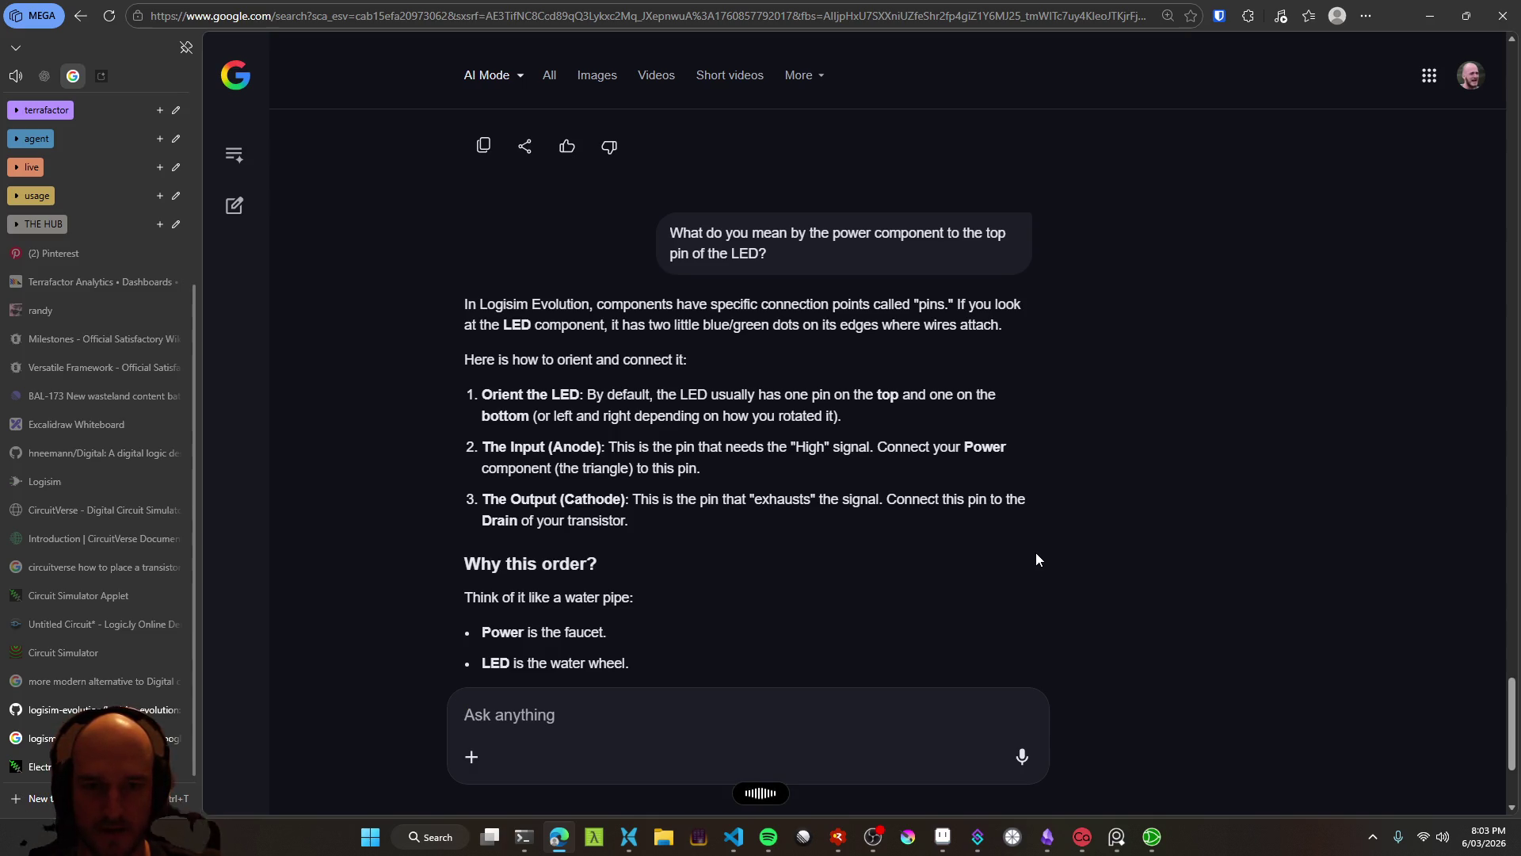
Send the follow-up 'No I only see a single pin on the LED'
type("No I only see a single pin on the LED")
key("Return")
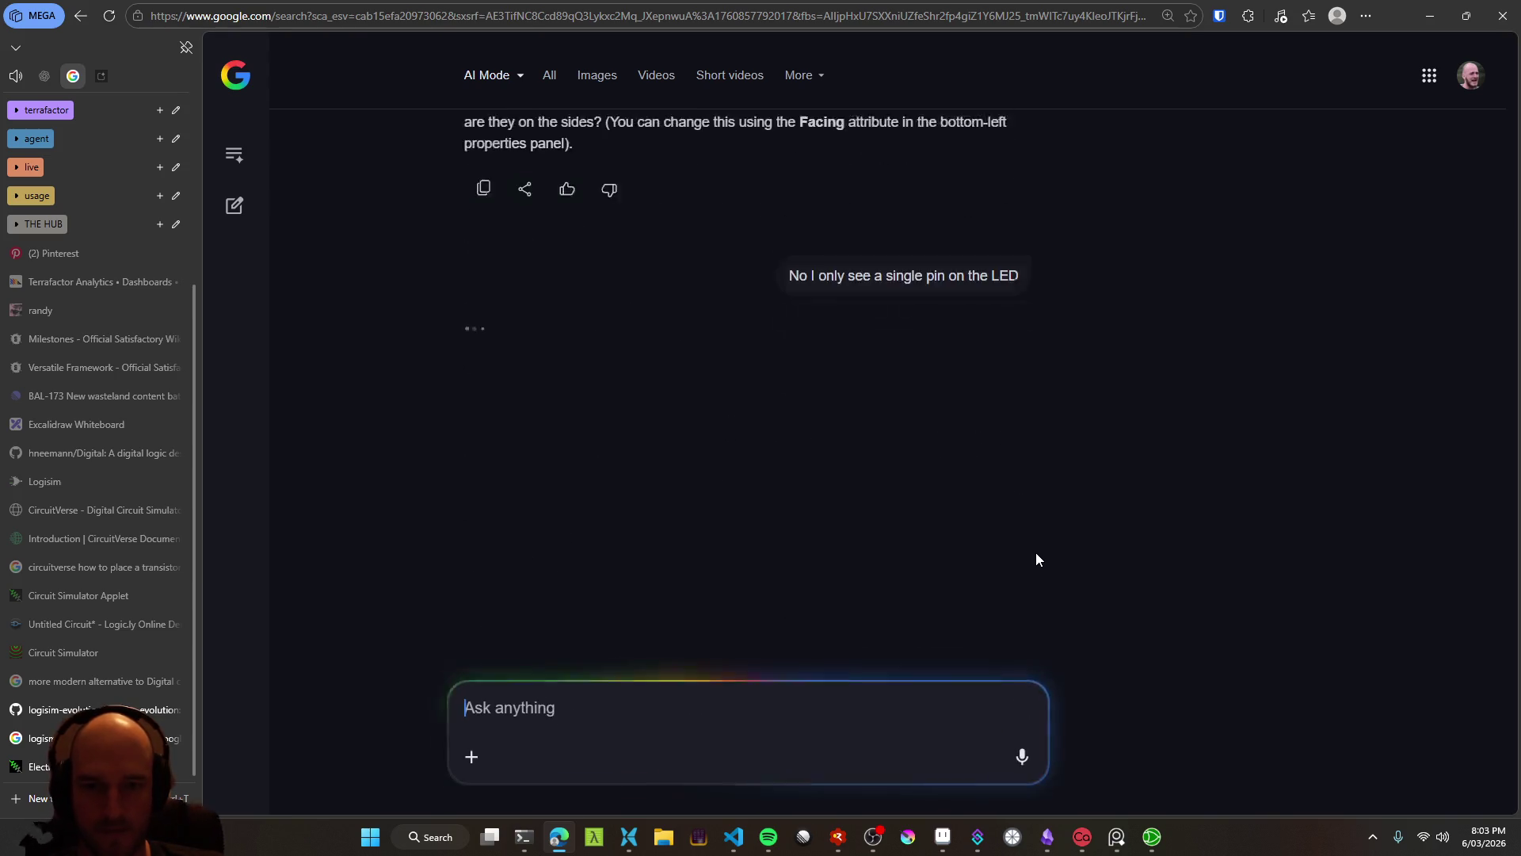
key("alt+Tab")
Move the LED lower with its wire attached, leaving its Facing setting unchanged
left_click_drag(890, 589, 890, 656)
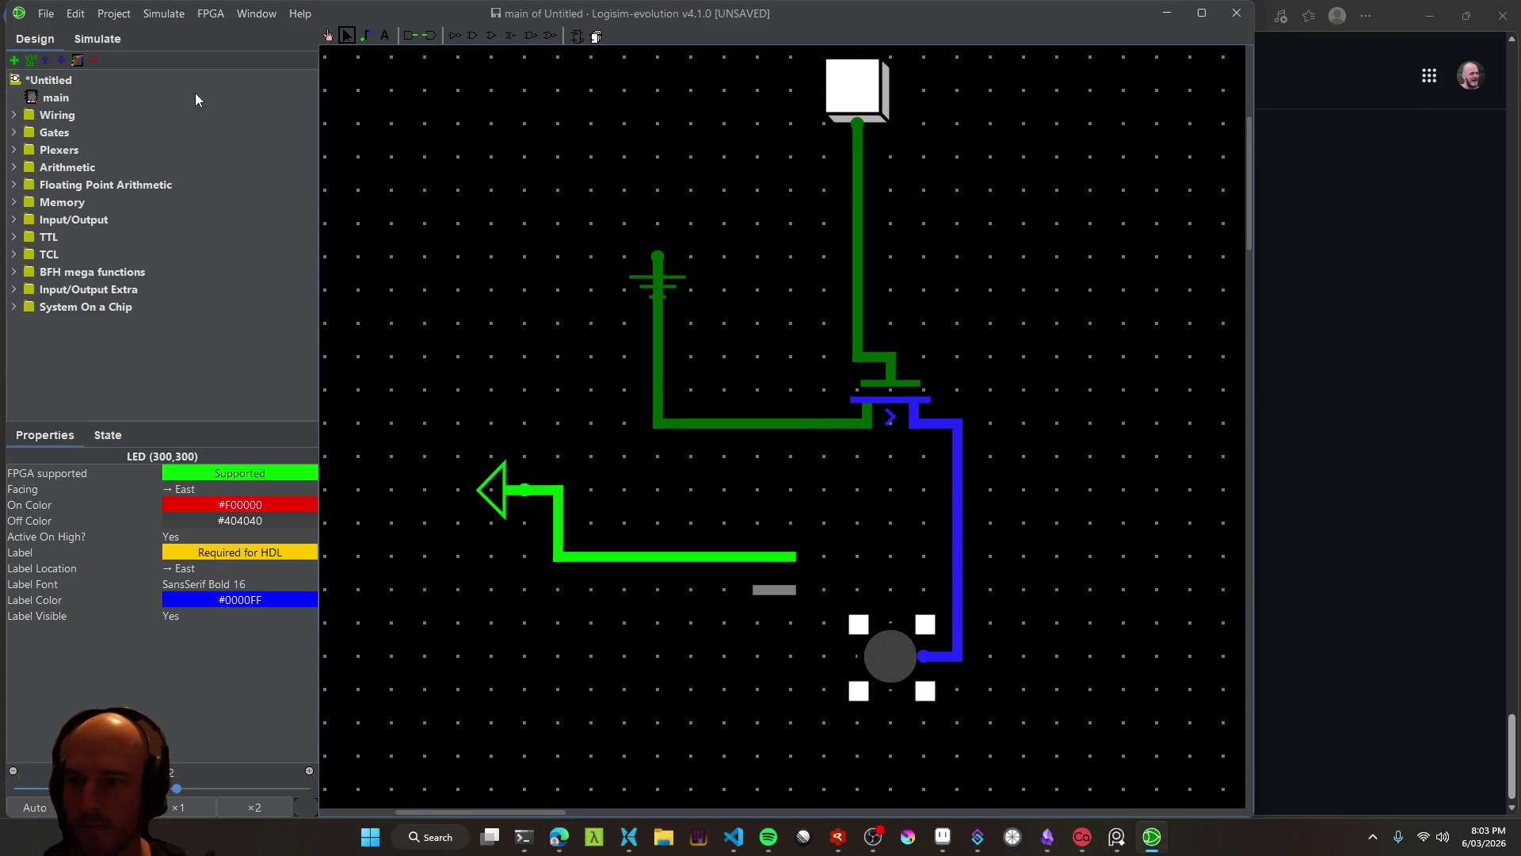
left_click(196, 485)
left_click(197, 485)
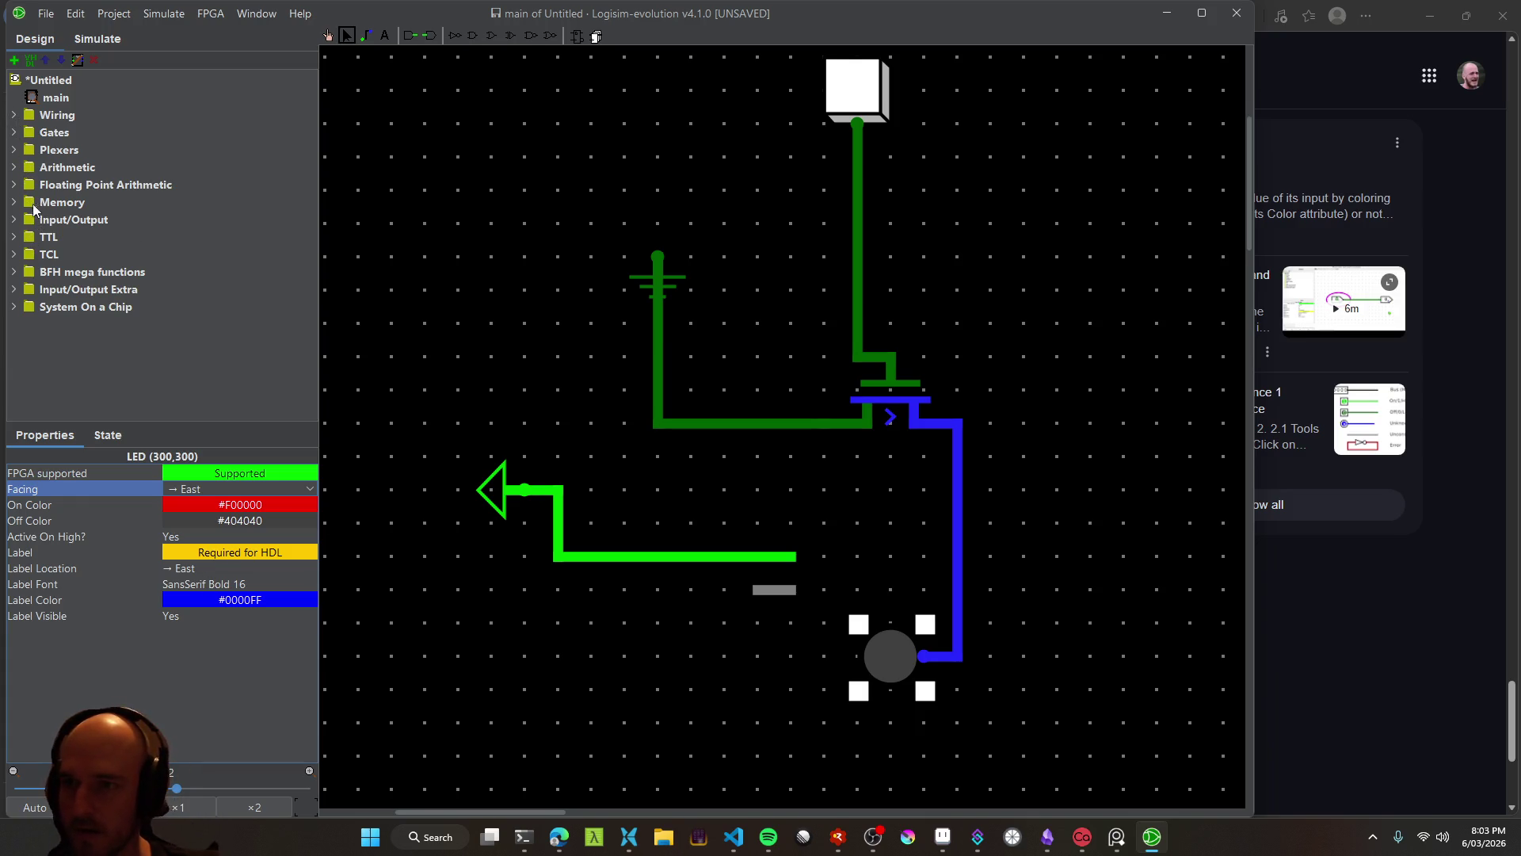
Expand Input/Output and select the LED component to inspect it
left_click(18, 223)
left_click(79, 243)
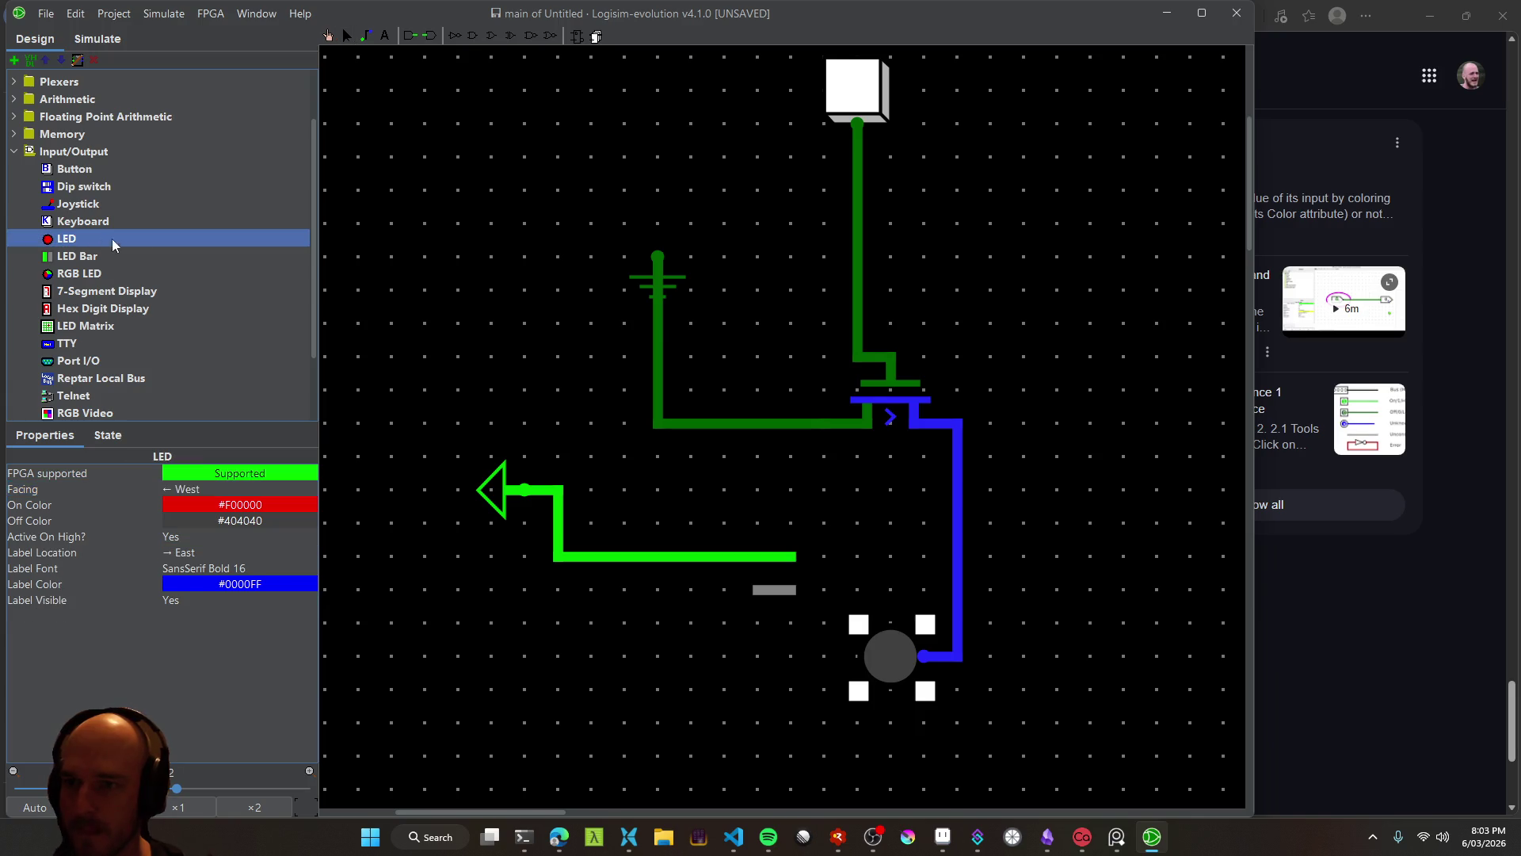
scroll(127, 245, "down", 2)
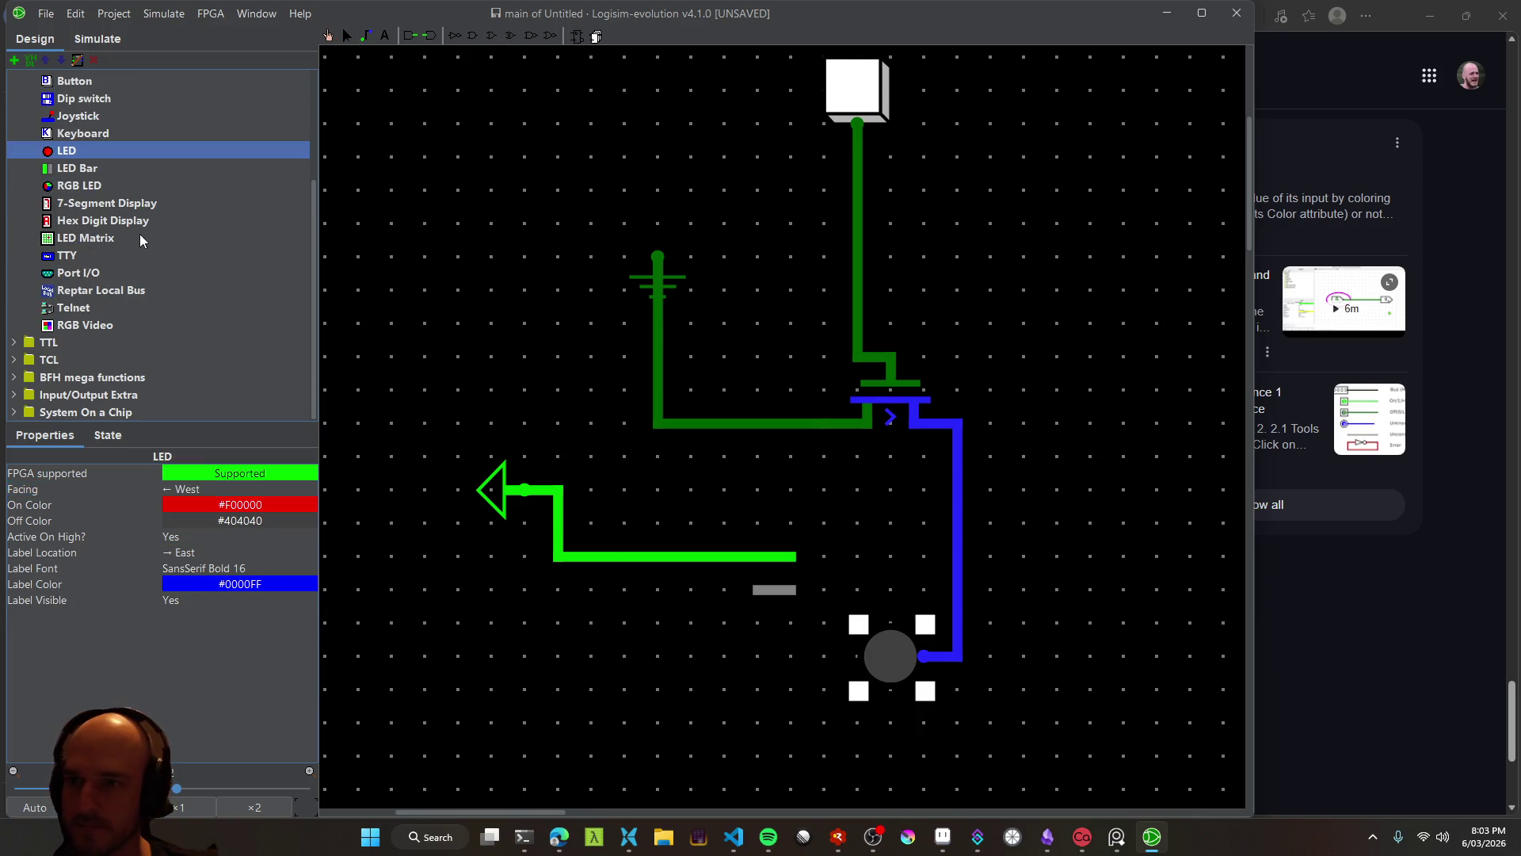
scroll(140, 235, "up", 2)
Bring up the AI reply's single-pin LED Connection Steps
key("alt+Tab")
scroll(472, 566, "down", 6)
scroll(472, 564, "up", 5)
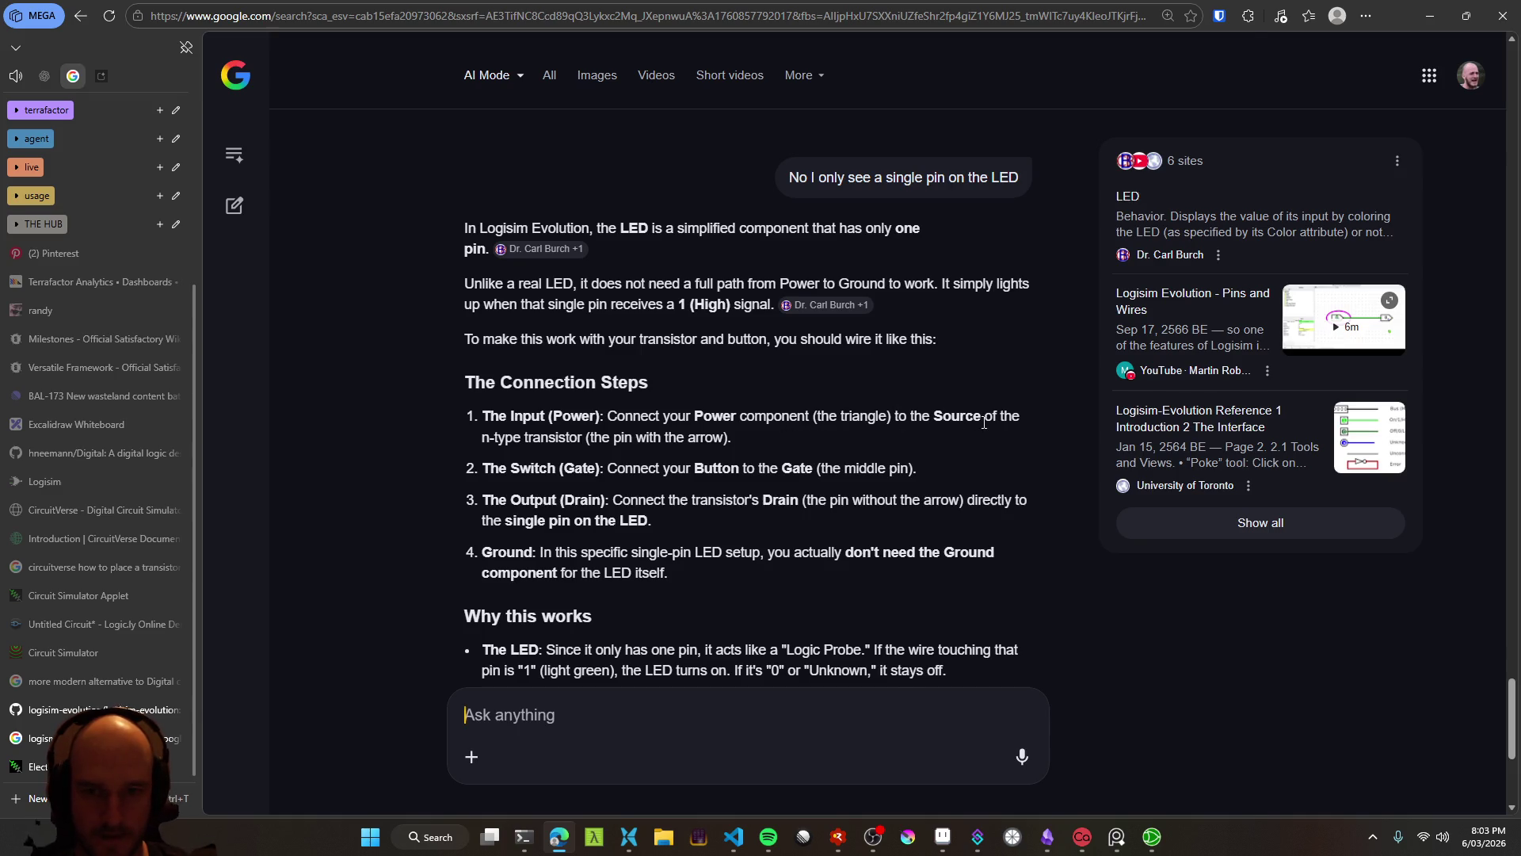
Move the transistor up and to the right on the Logisim canvas
key("alt+Tab")
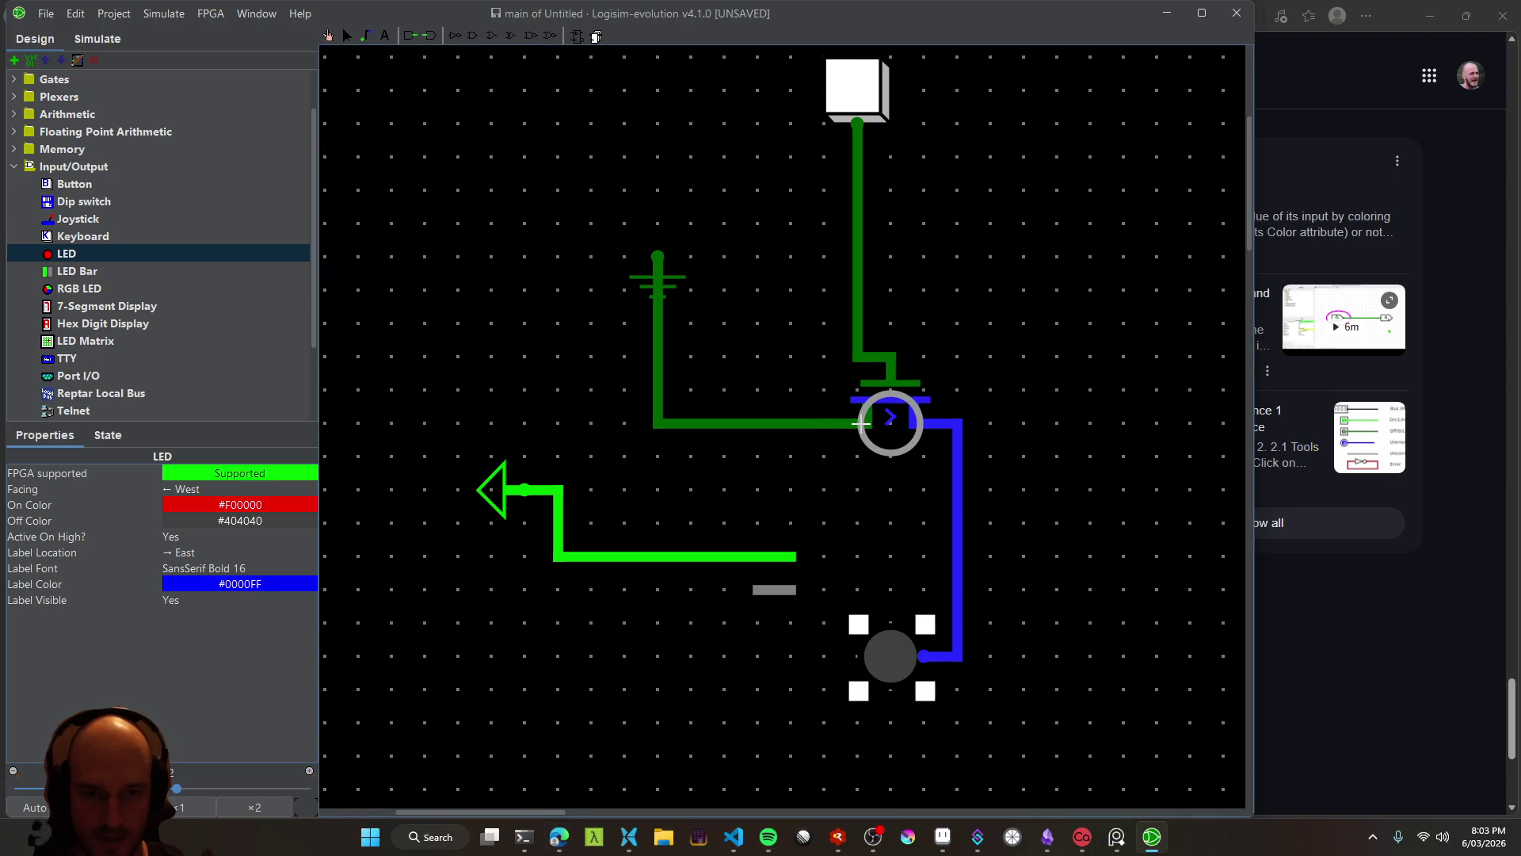
left_click(849, 424)
left_click(349, 40)
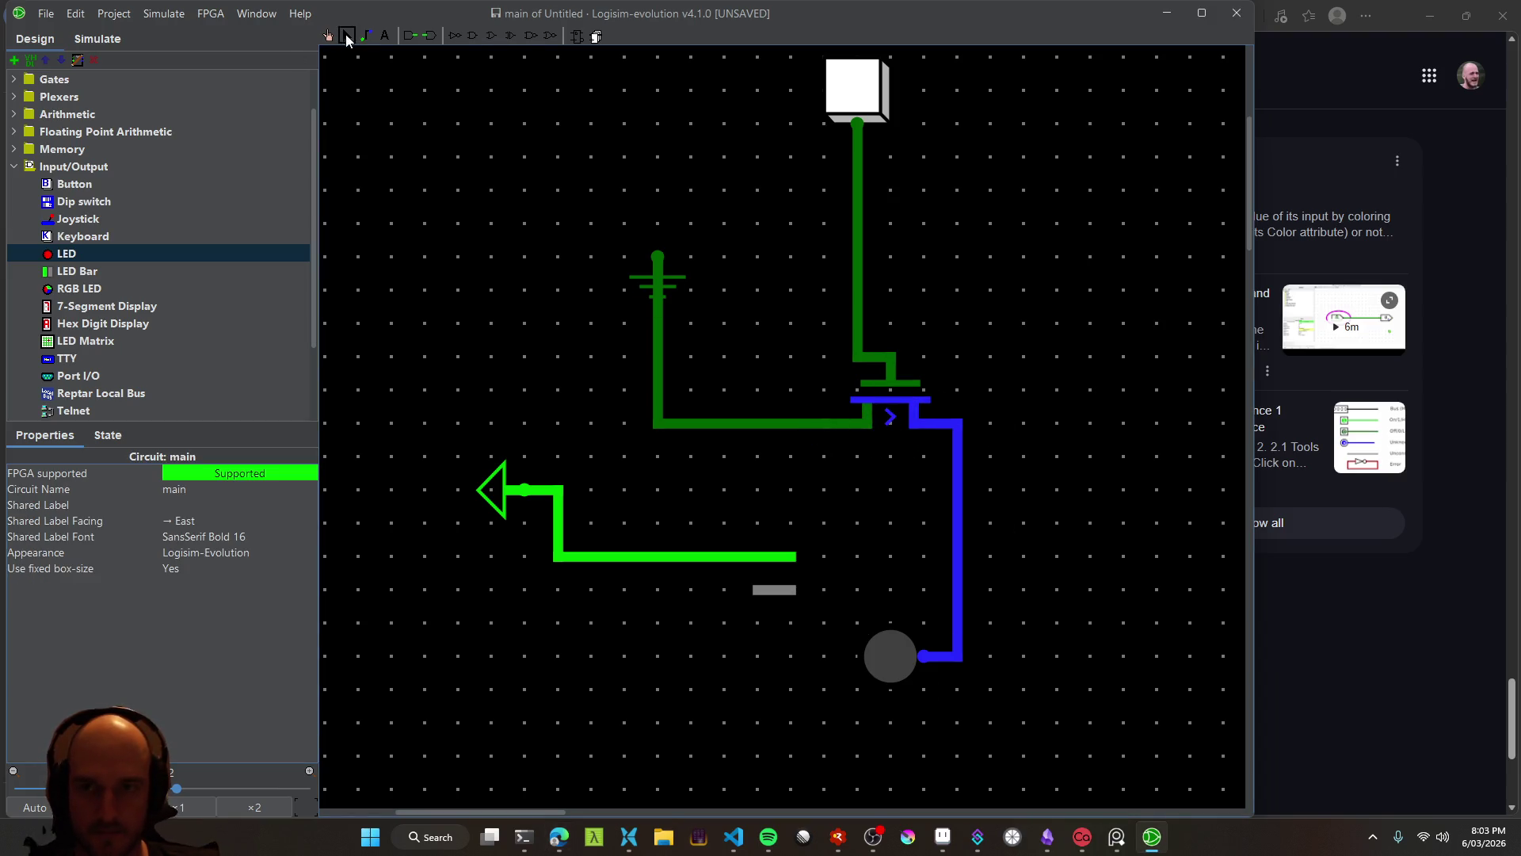
left_click(880, 432)
mouse_move(863, 409)
left_mouse_down()
mouse_move(919, 380)
mouse_move(864, 372)
mouse_move(880, 396)
left_mouse_up()
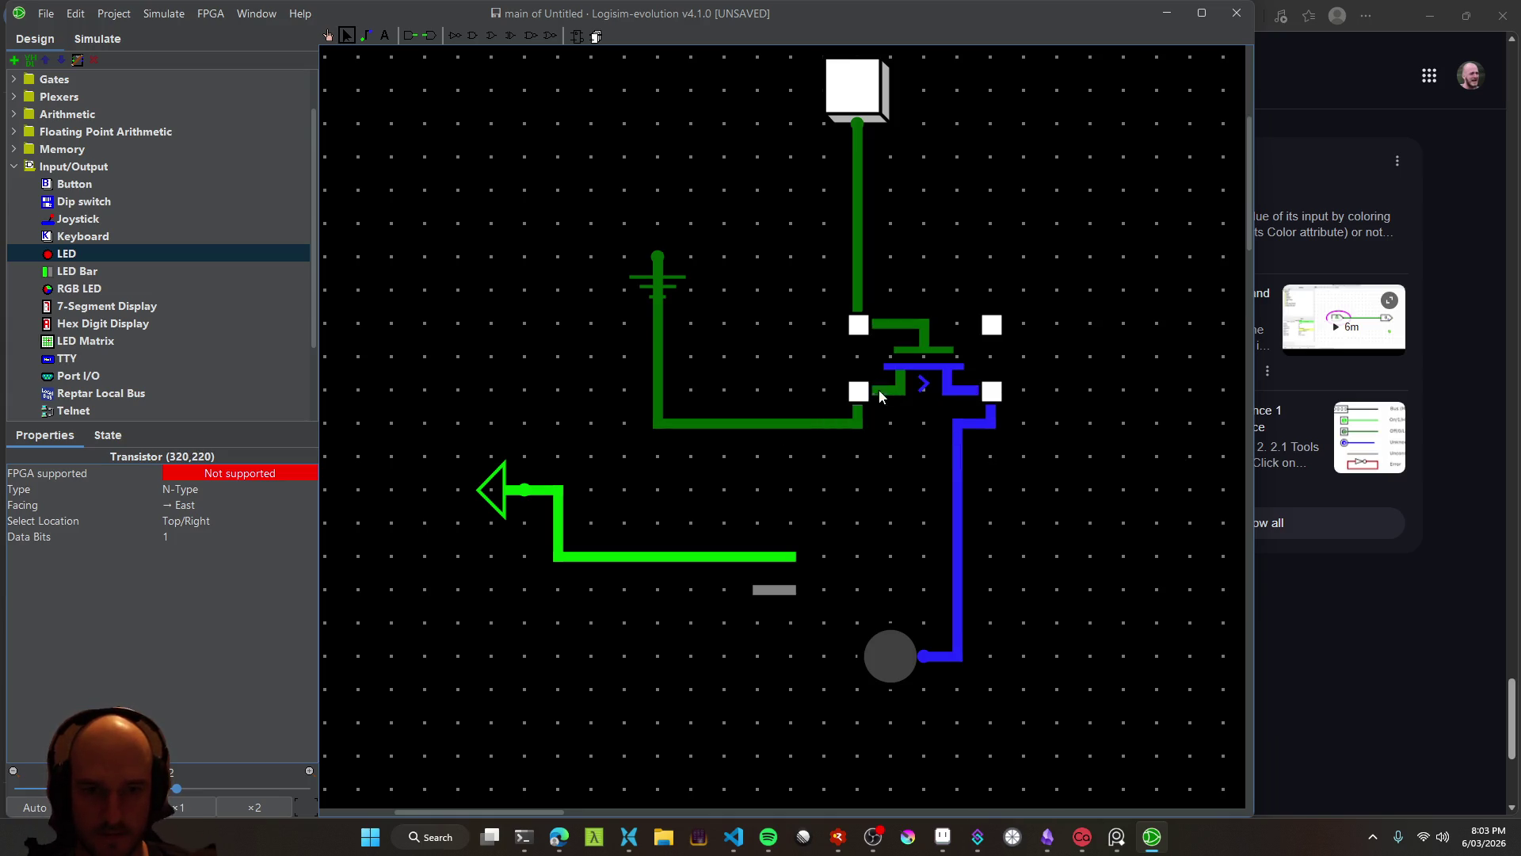
Delete the transistor's ground wire and connect the power wire to its source
left_click(841, 424)
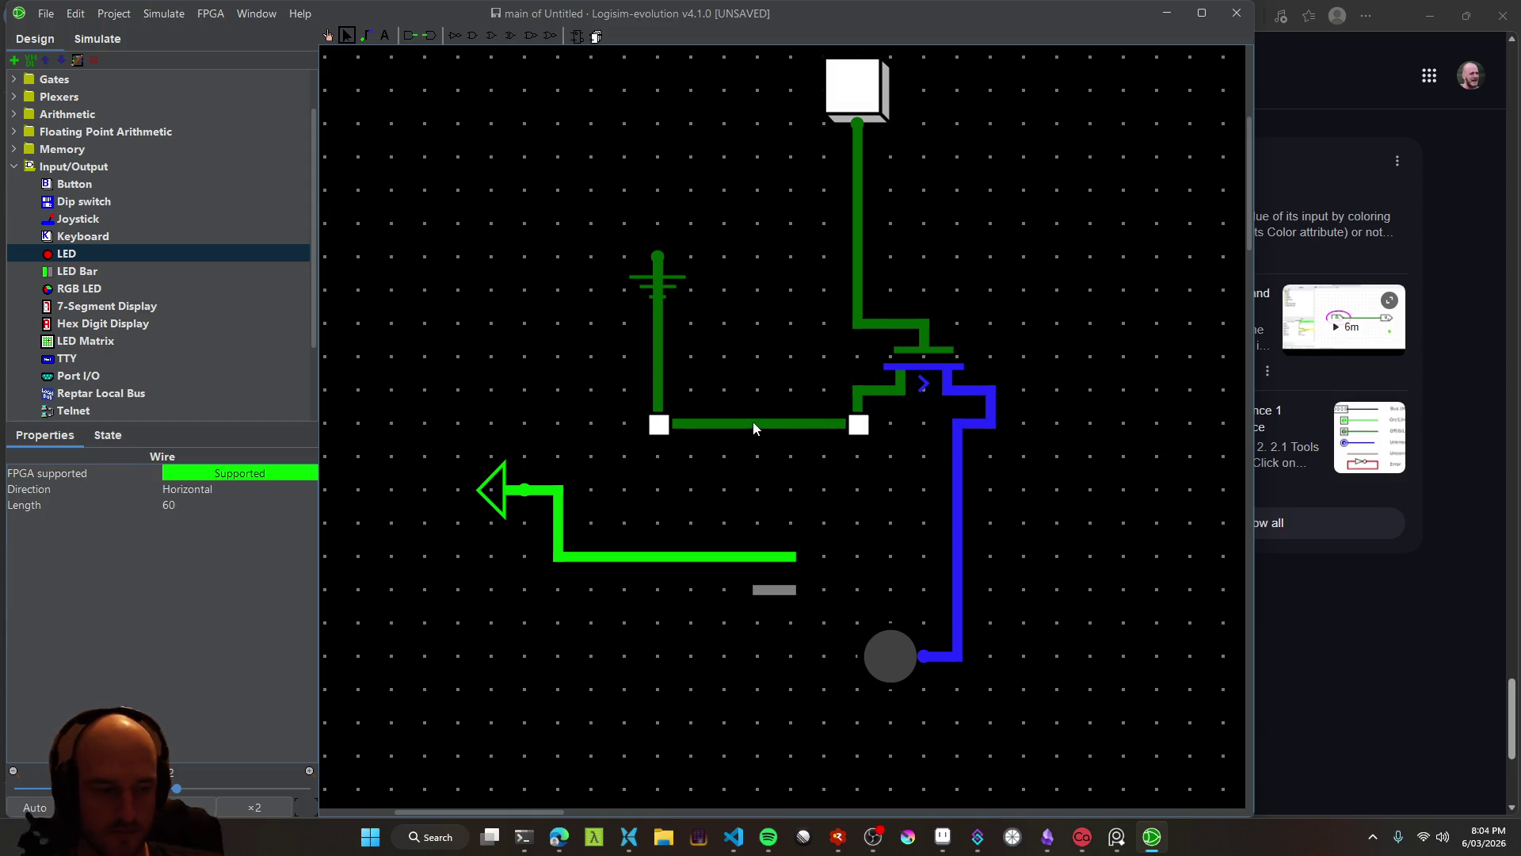
key("Delete")
left_click_drag(795, 557, 858, 424)
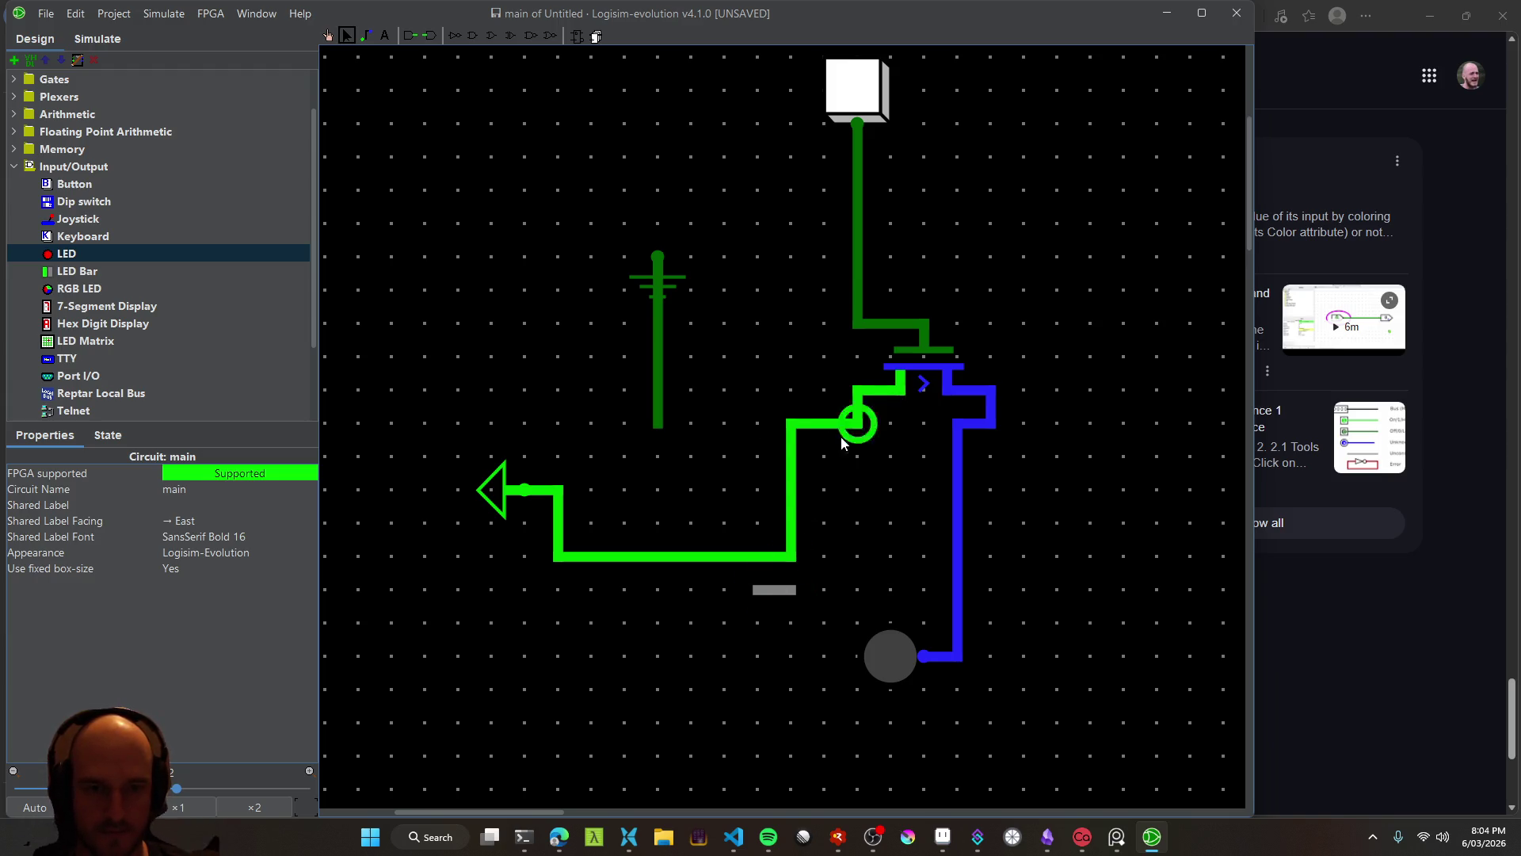
key("alt+Tab")
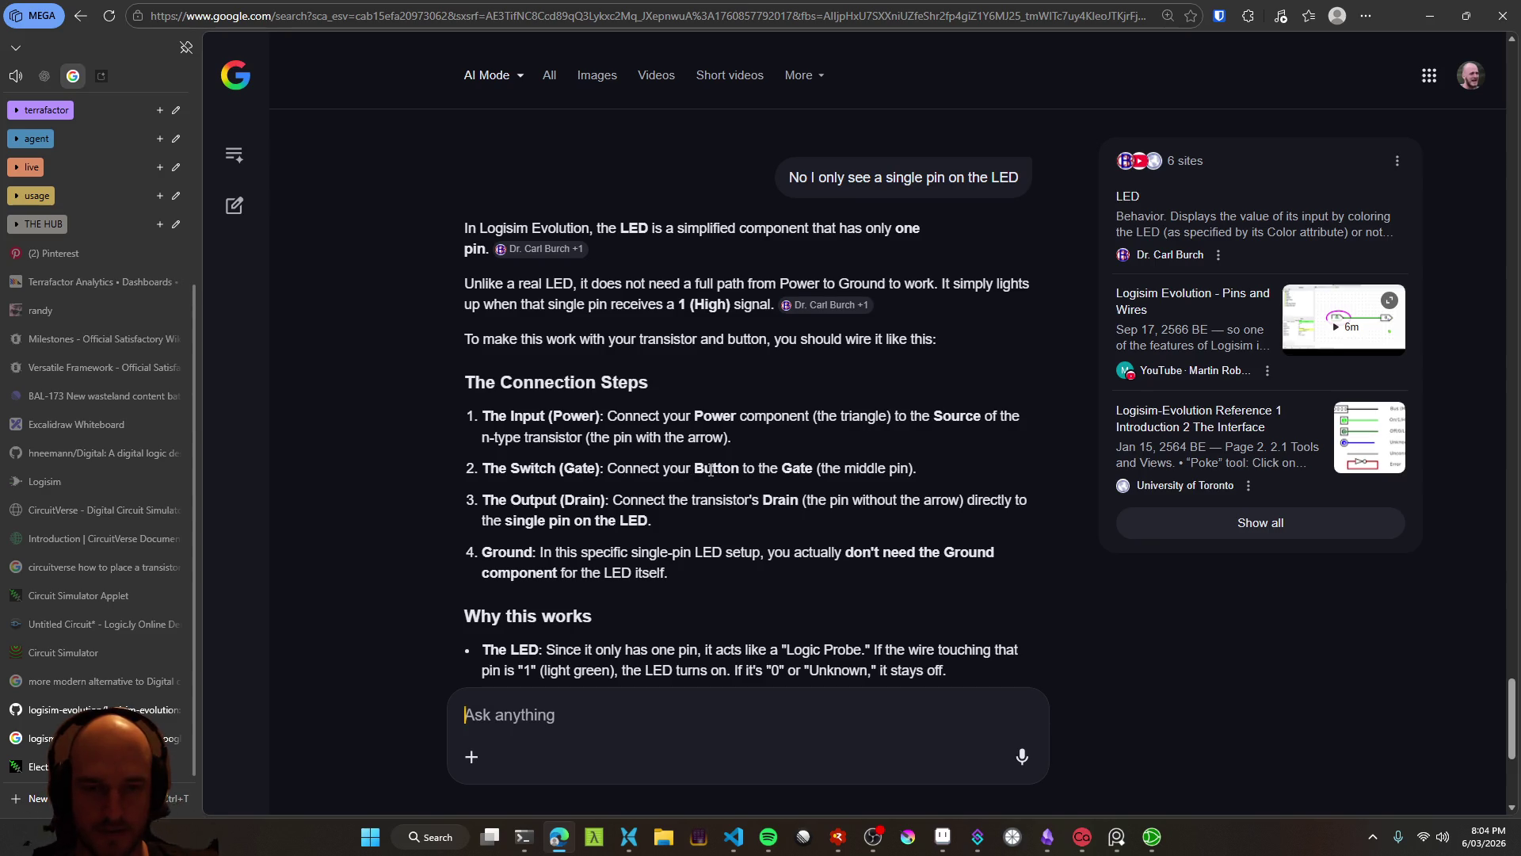
Read the AI's drain-to-LED step, blue-wire note and p-type transistor fix
left_click_drag(614, 500, 781, 504)
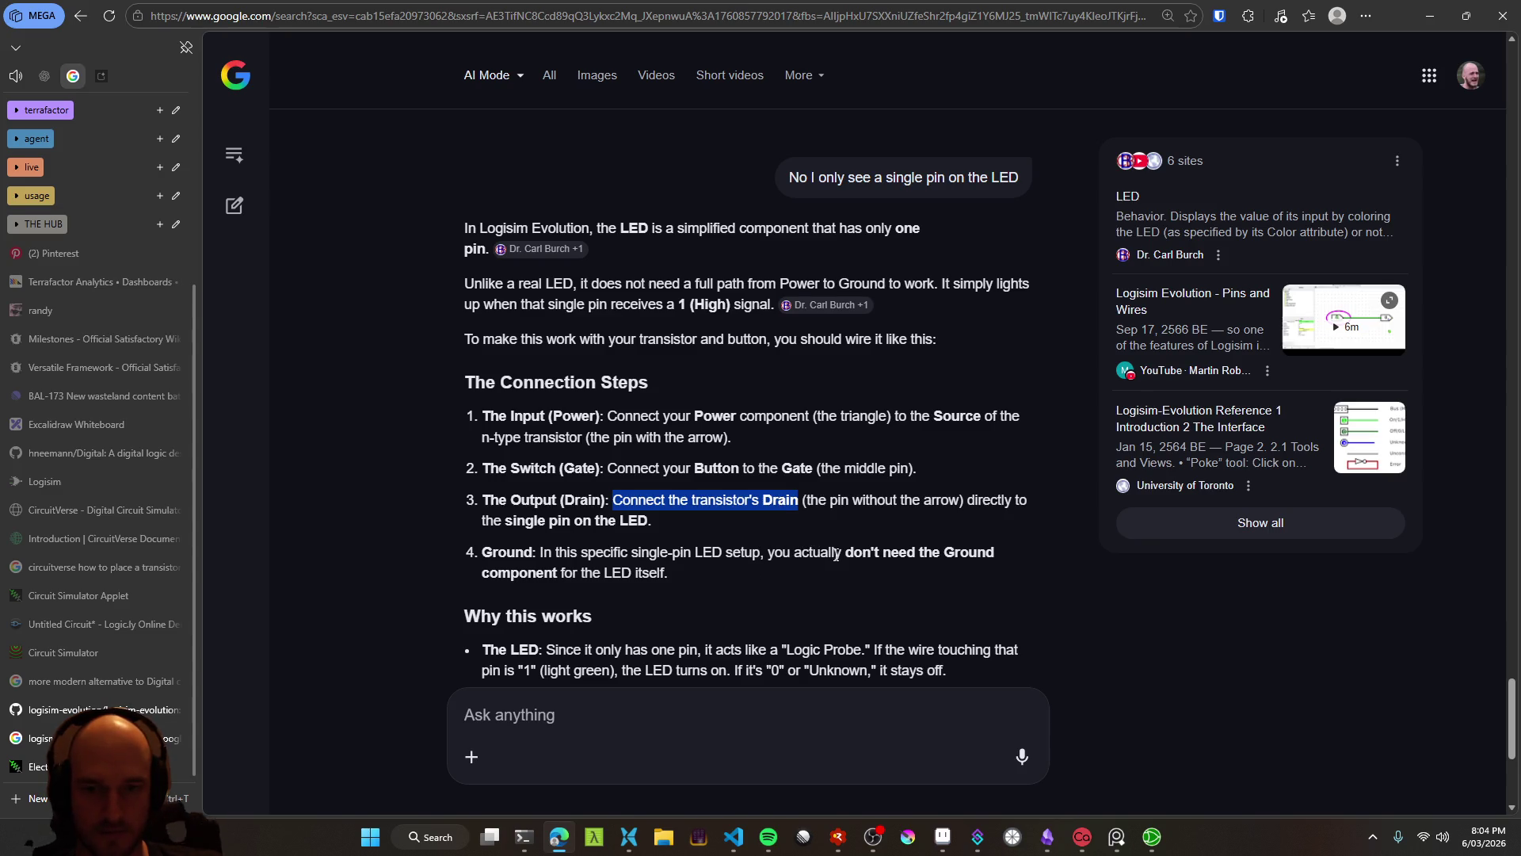
scroll(824, 543, "down", 1)
left_click(810, 529)
scroll(792, 512, "down", 1)
scroll(792, 508, "down", 1)
scroll(793, 429, "down", 2)
left_click_drag(742, 424, 1023, 428)
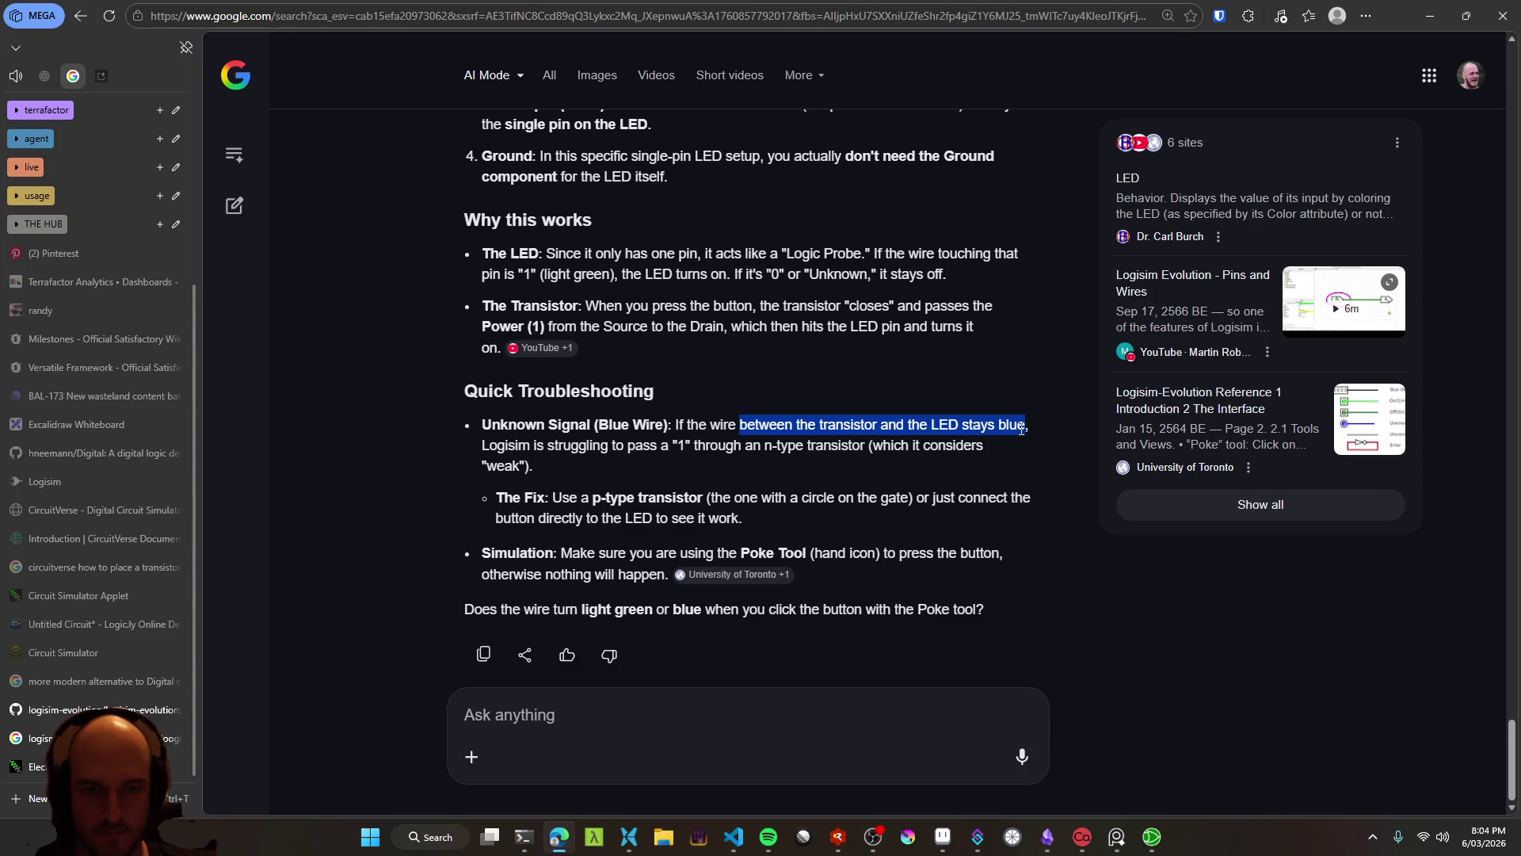
left_click_drag(552, 498, 703, 500)
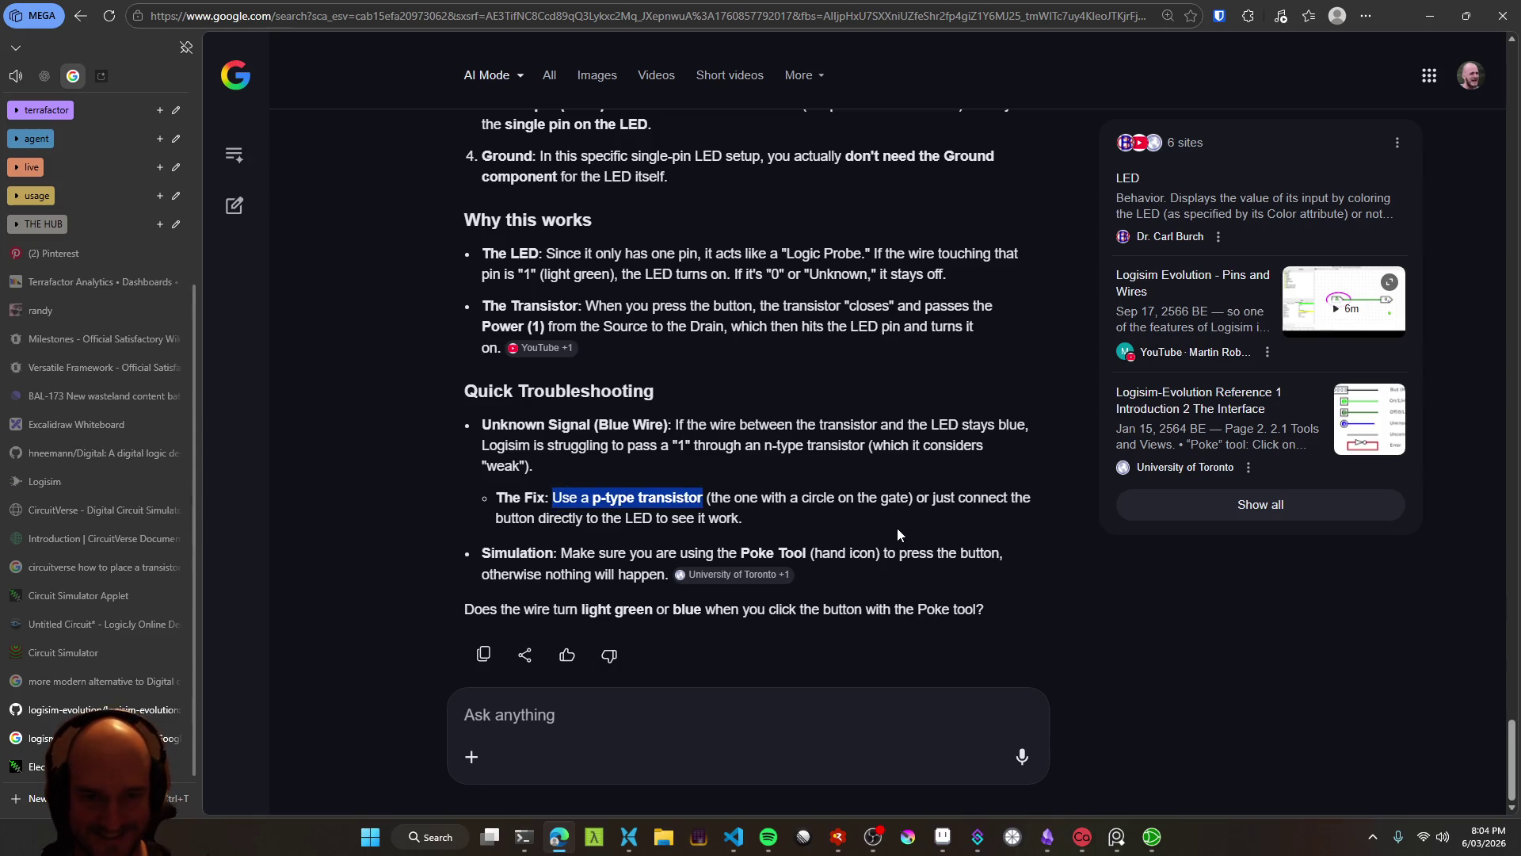
Dictate and send a question on whether real CPUs use P-type or N-type transistors
left_click(583, 705)
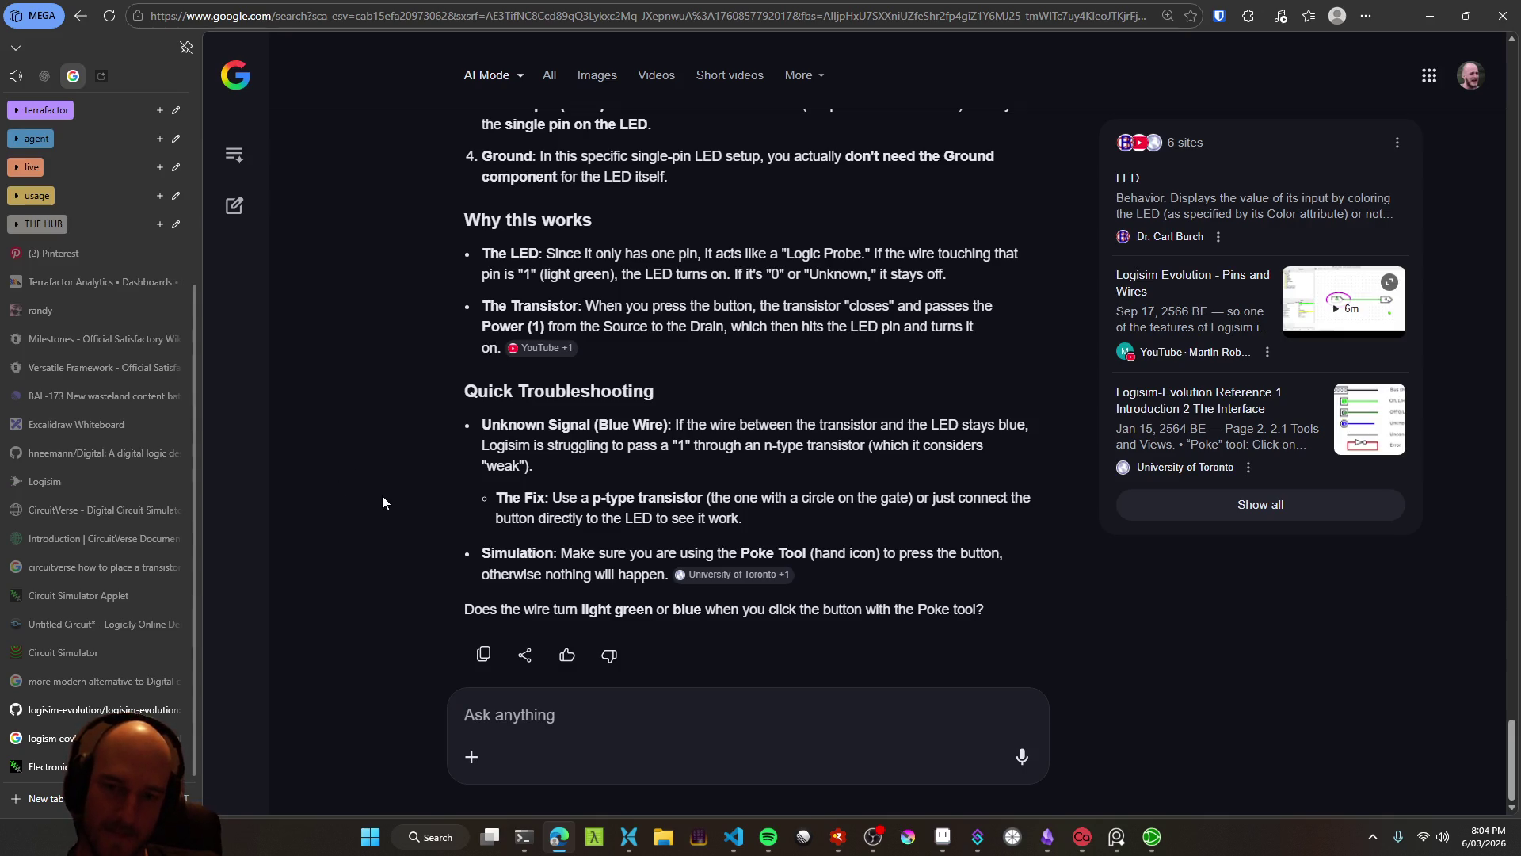
key("ctrl+super")
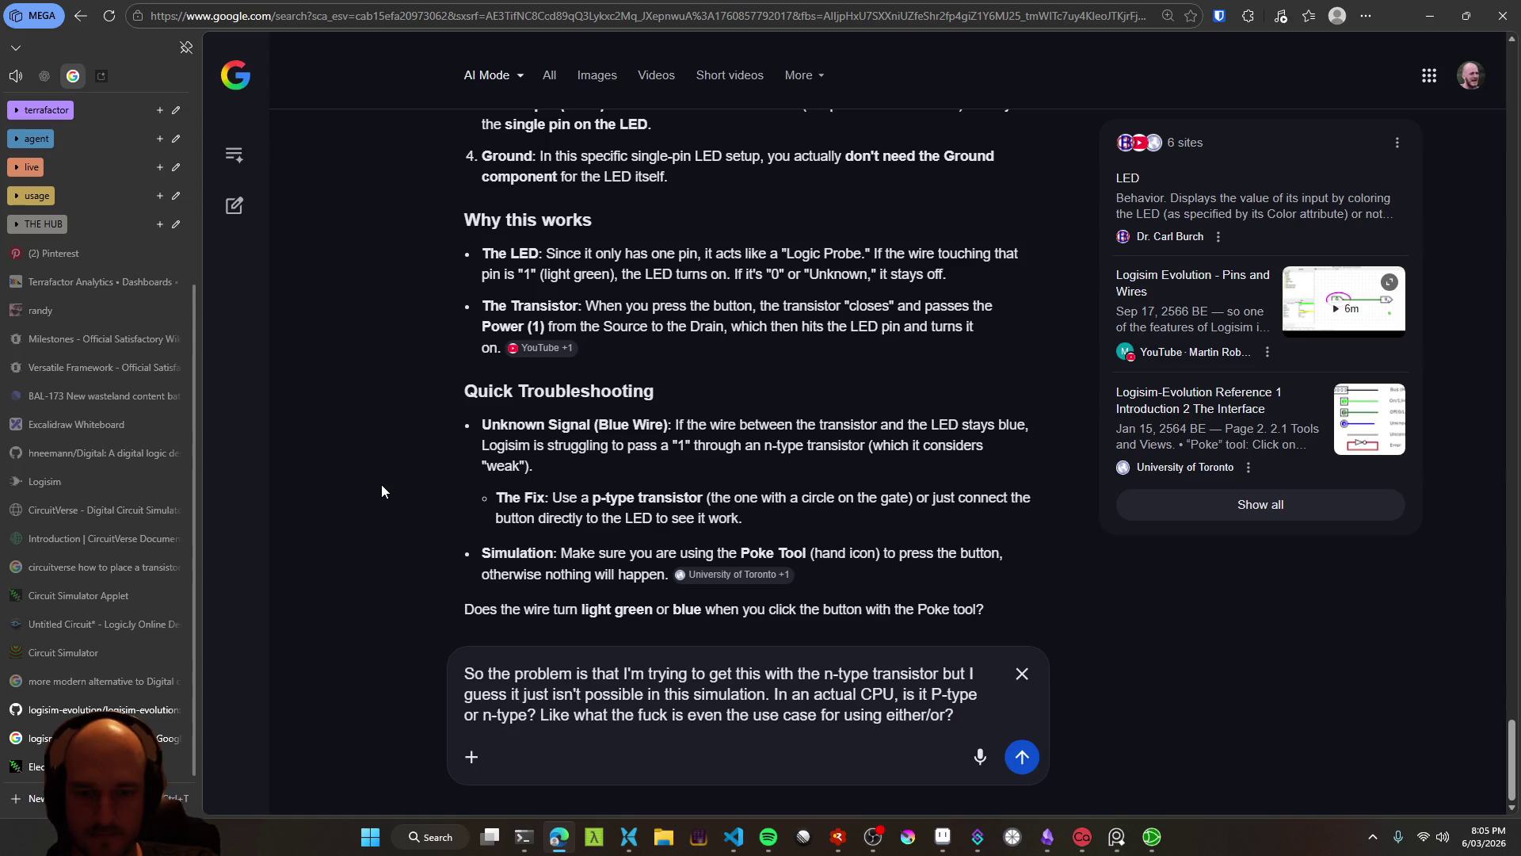
key("Return")
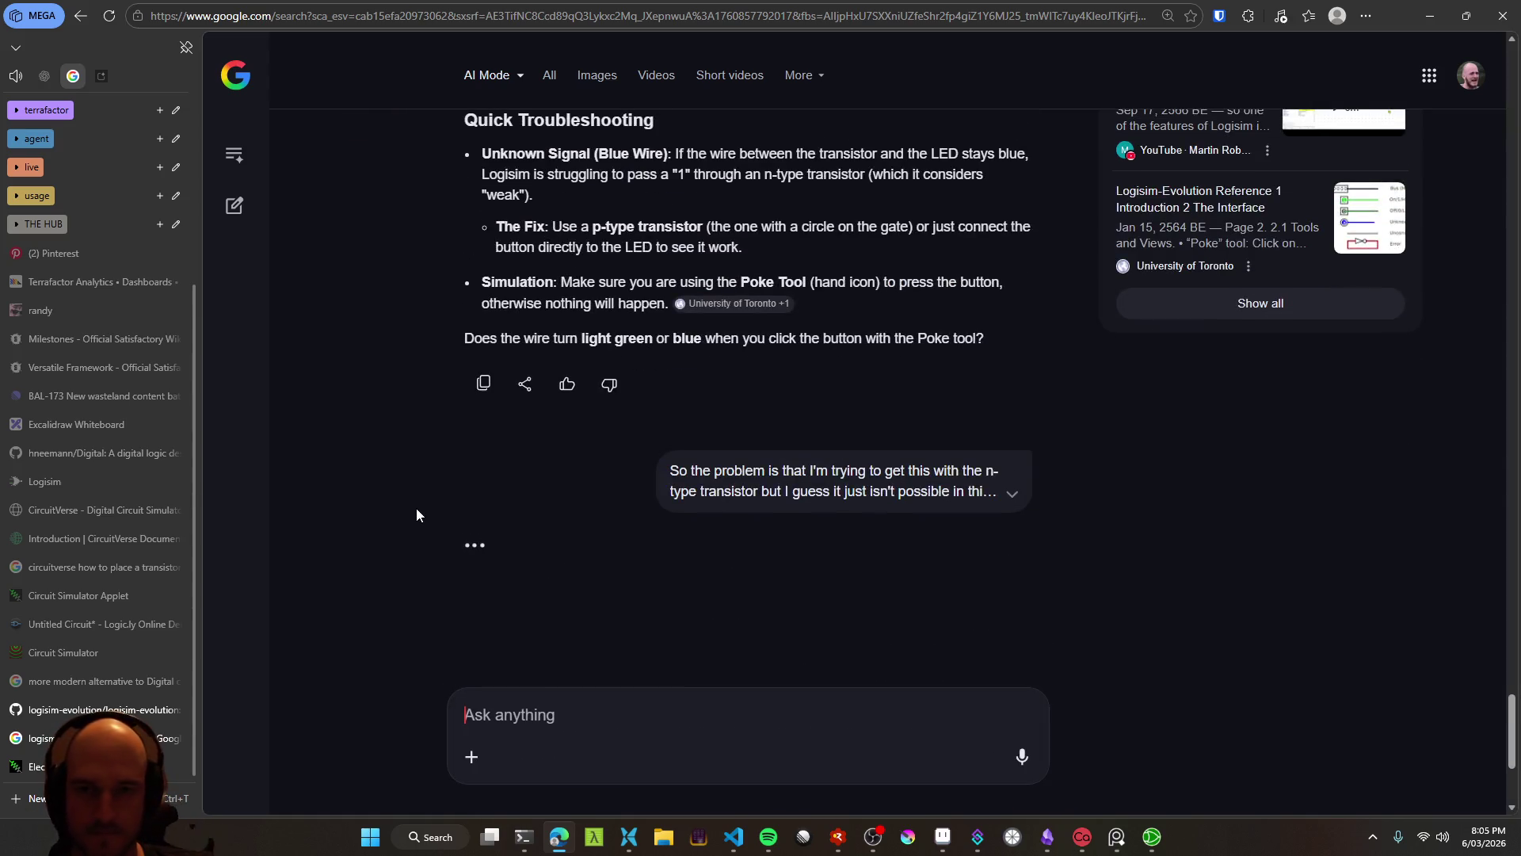
Read the CMOS pull-down/pull-up answer and dictate 'Why does N-type lose voltage when passing a 1?'
scroll(397, 525, "down", 2)
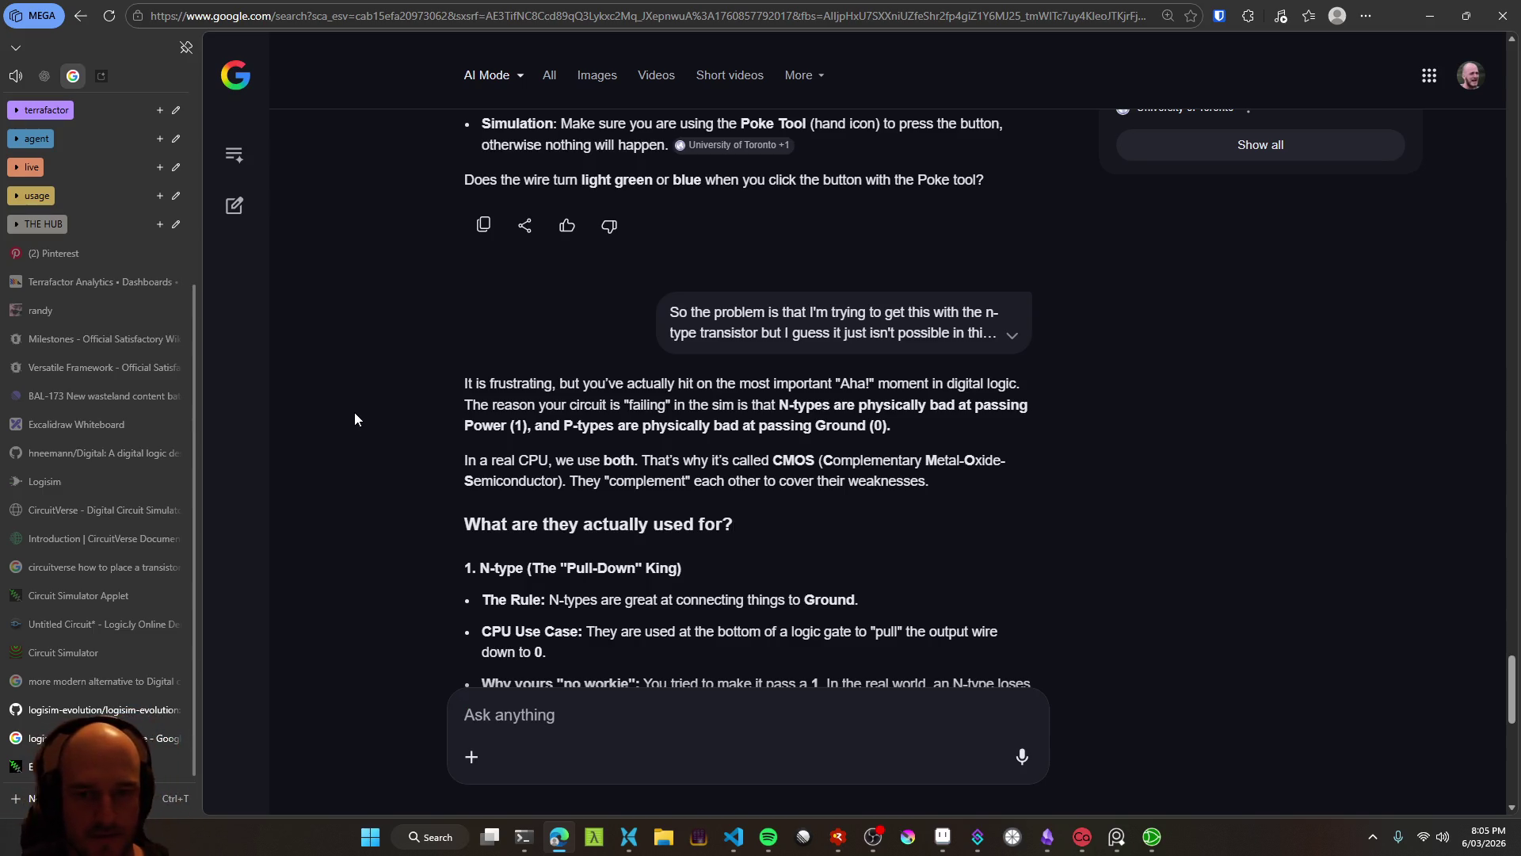
scroll(355, 414, "down", 2)
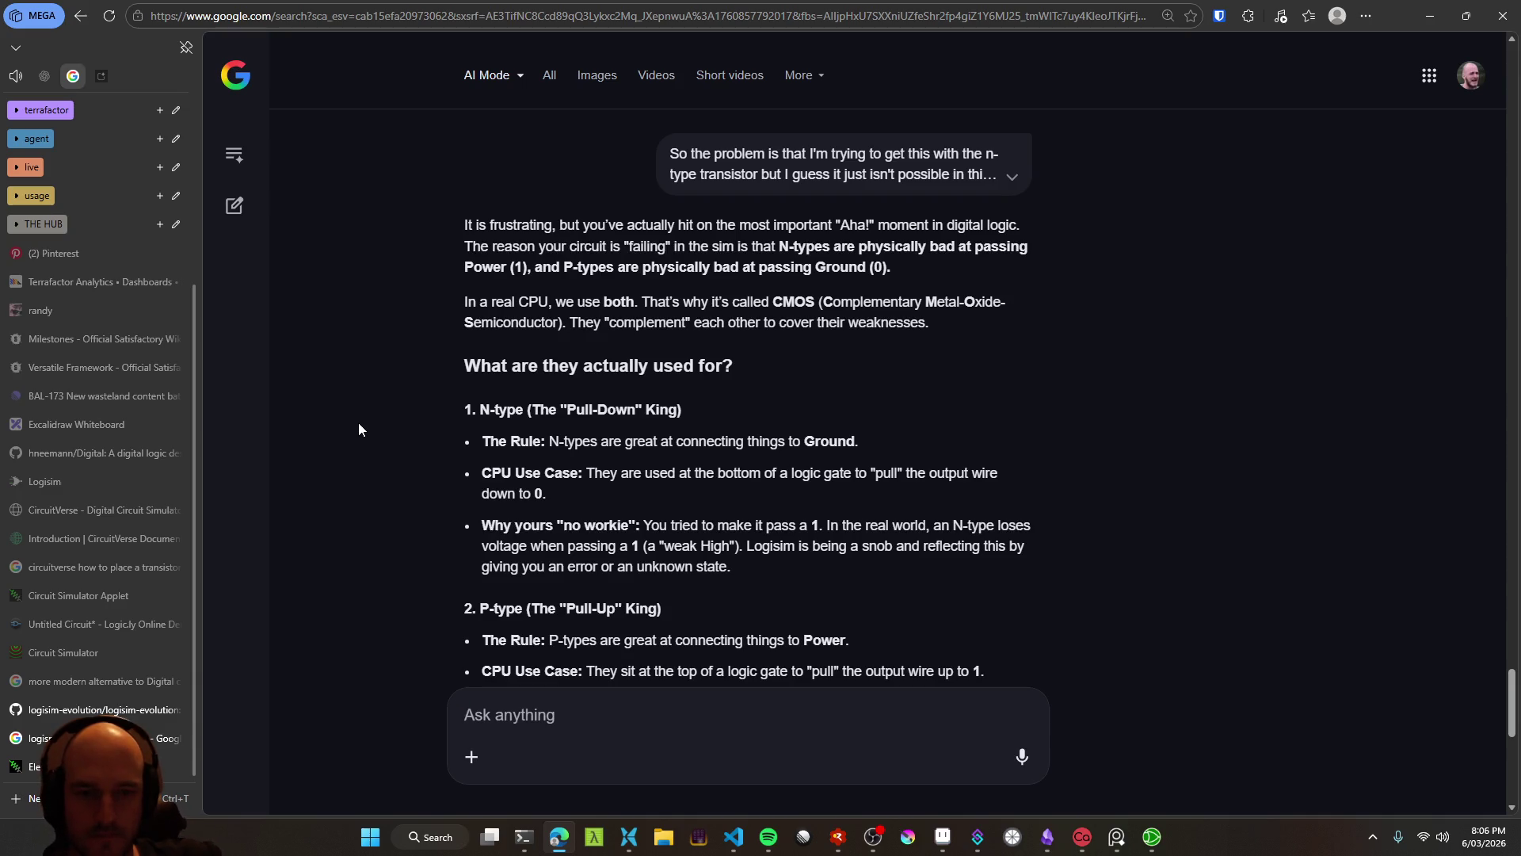
key("ctrl+super")
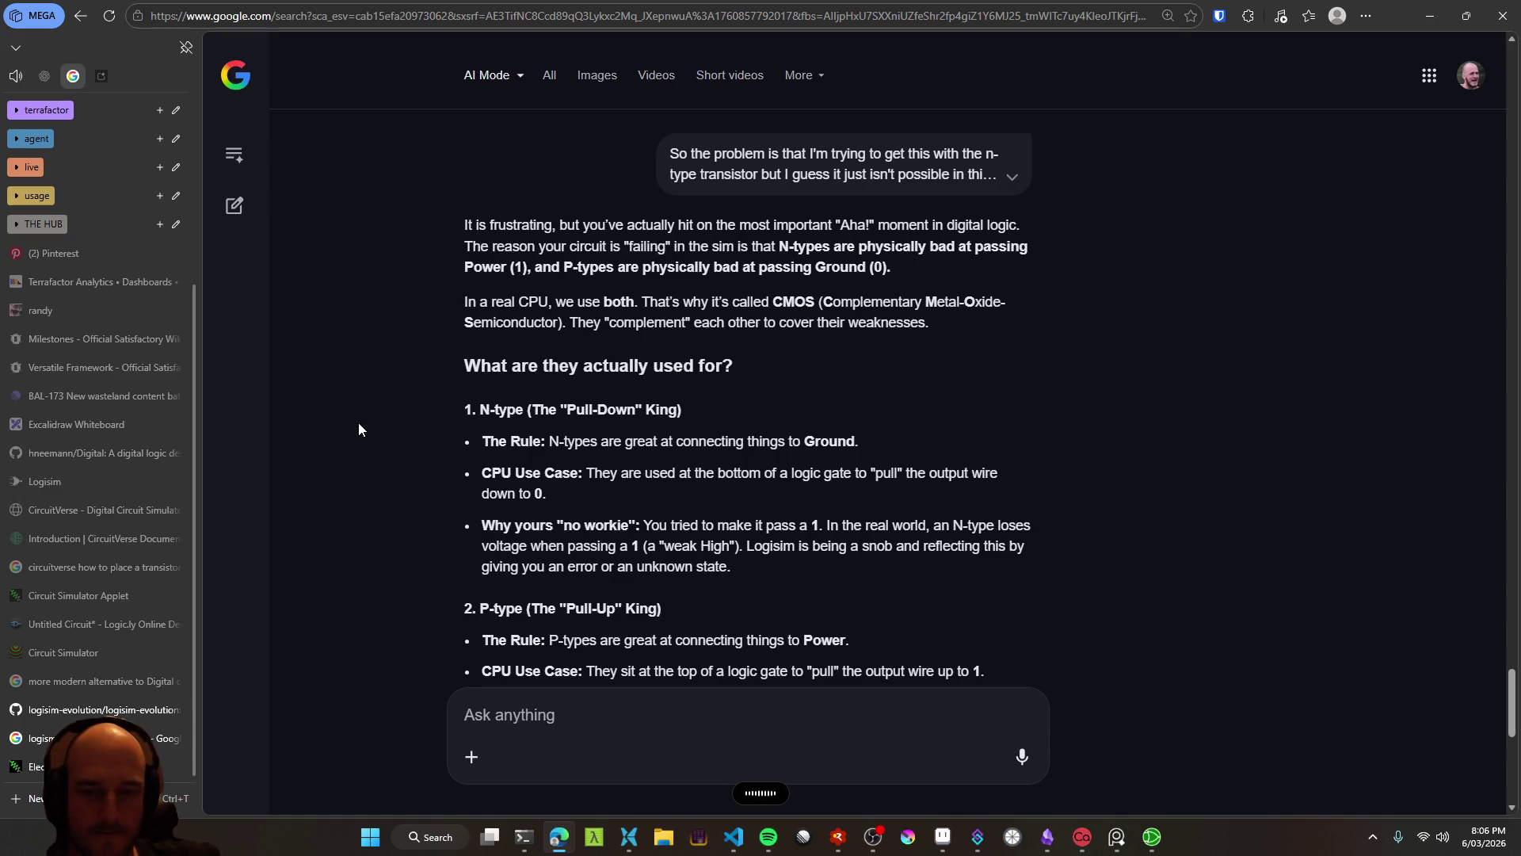
scroll(394, 438, "down", 3)
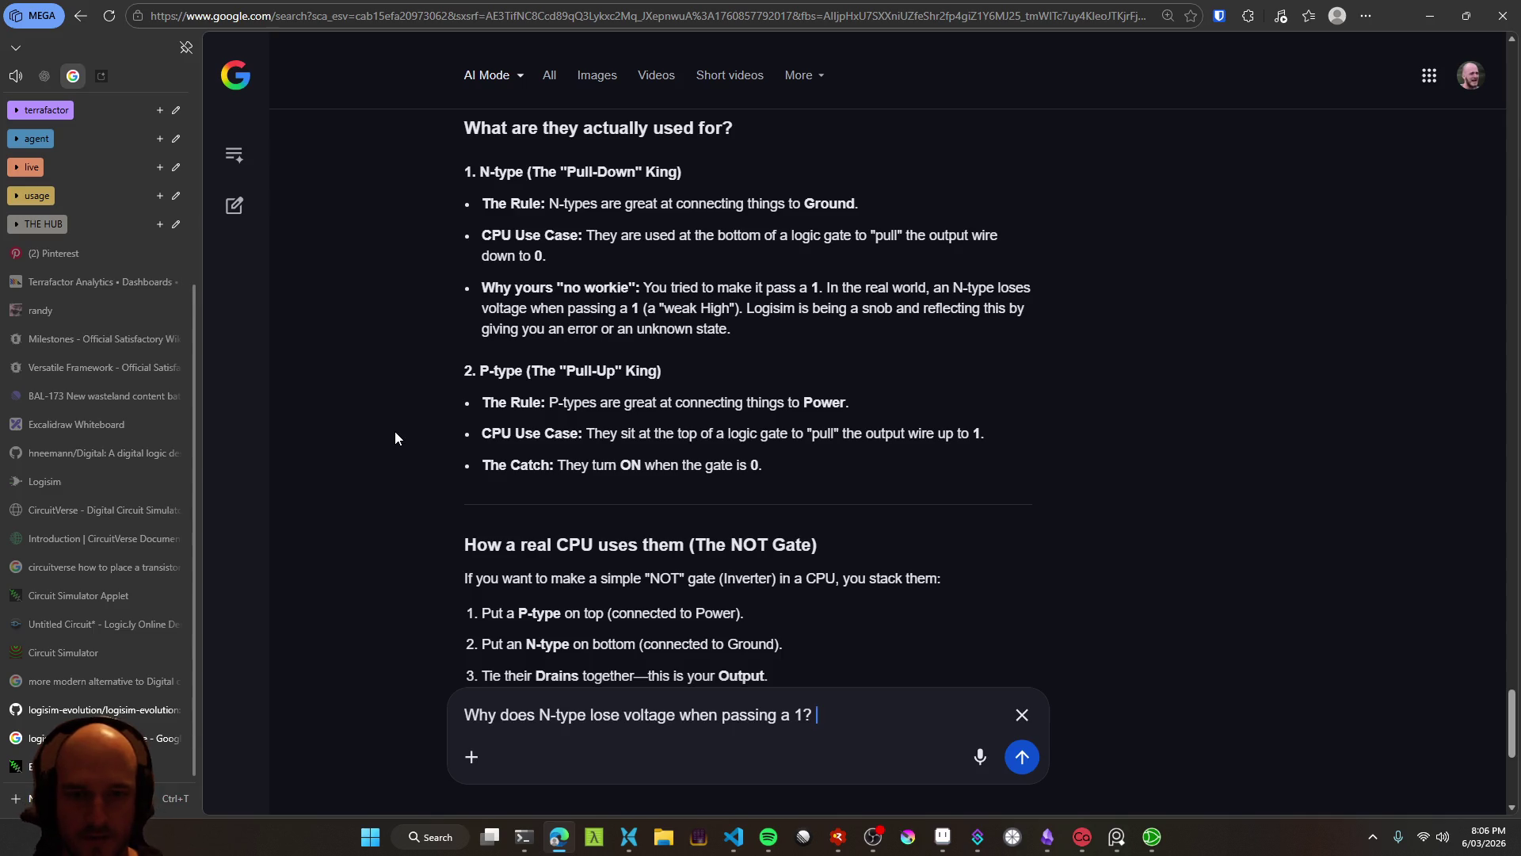
Scroll through the rest of the CMOS reply on N-type and P-type roles
scroll(395, 431, "down", 1)
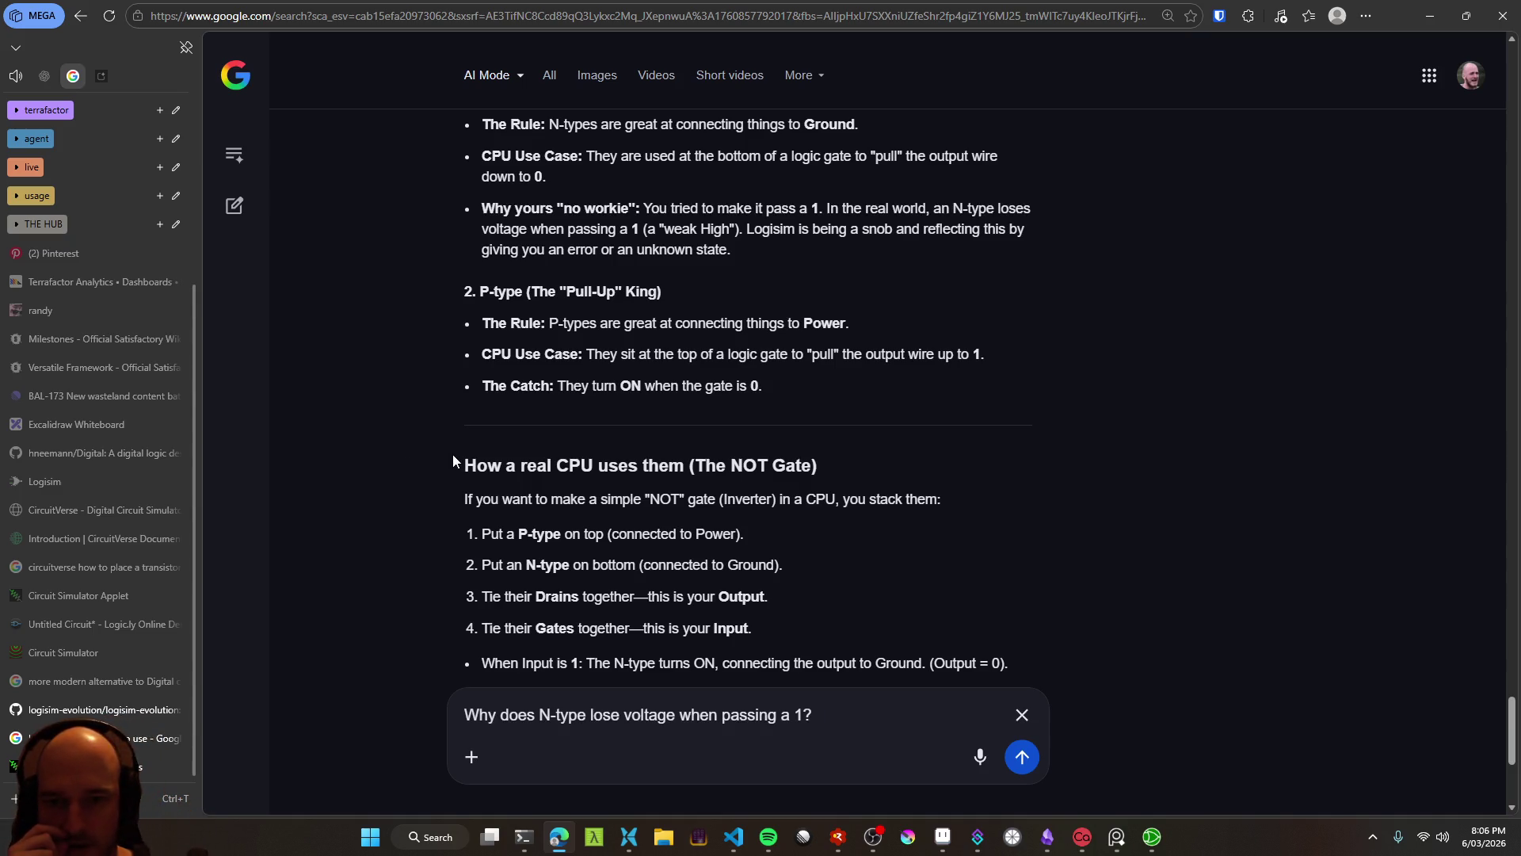
scroll(387, 519, "down", 1)
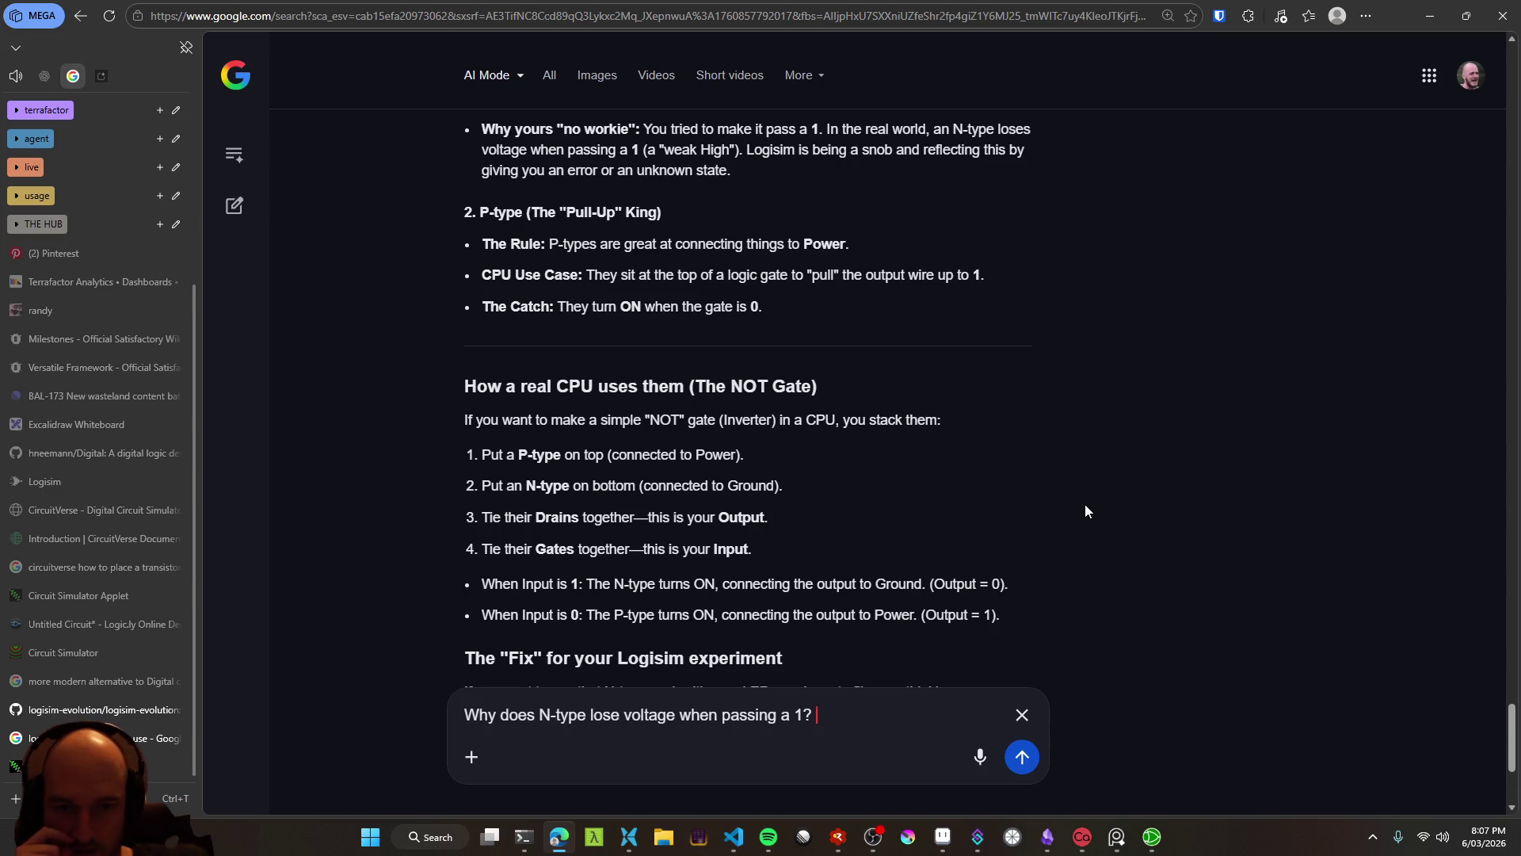
scroll(1096, 547, "down", 1)
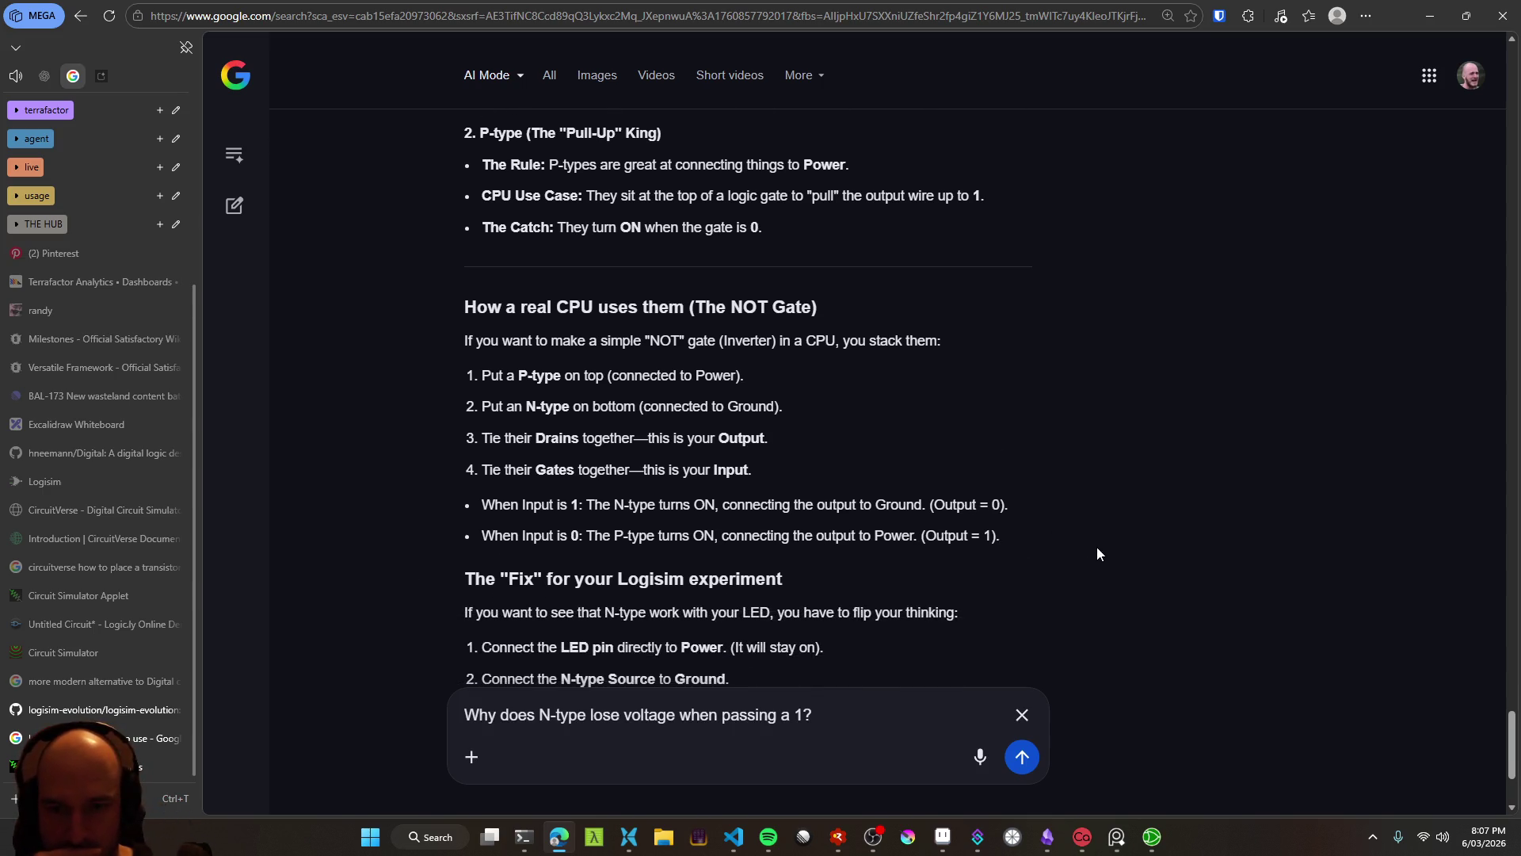
scroll(1181, 433, "down", 1)
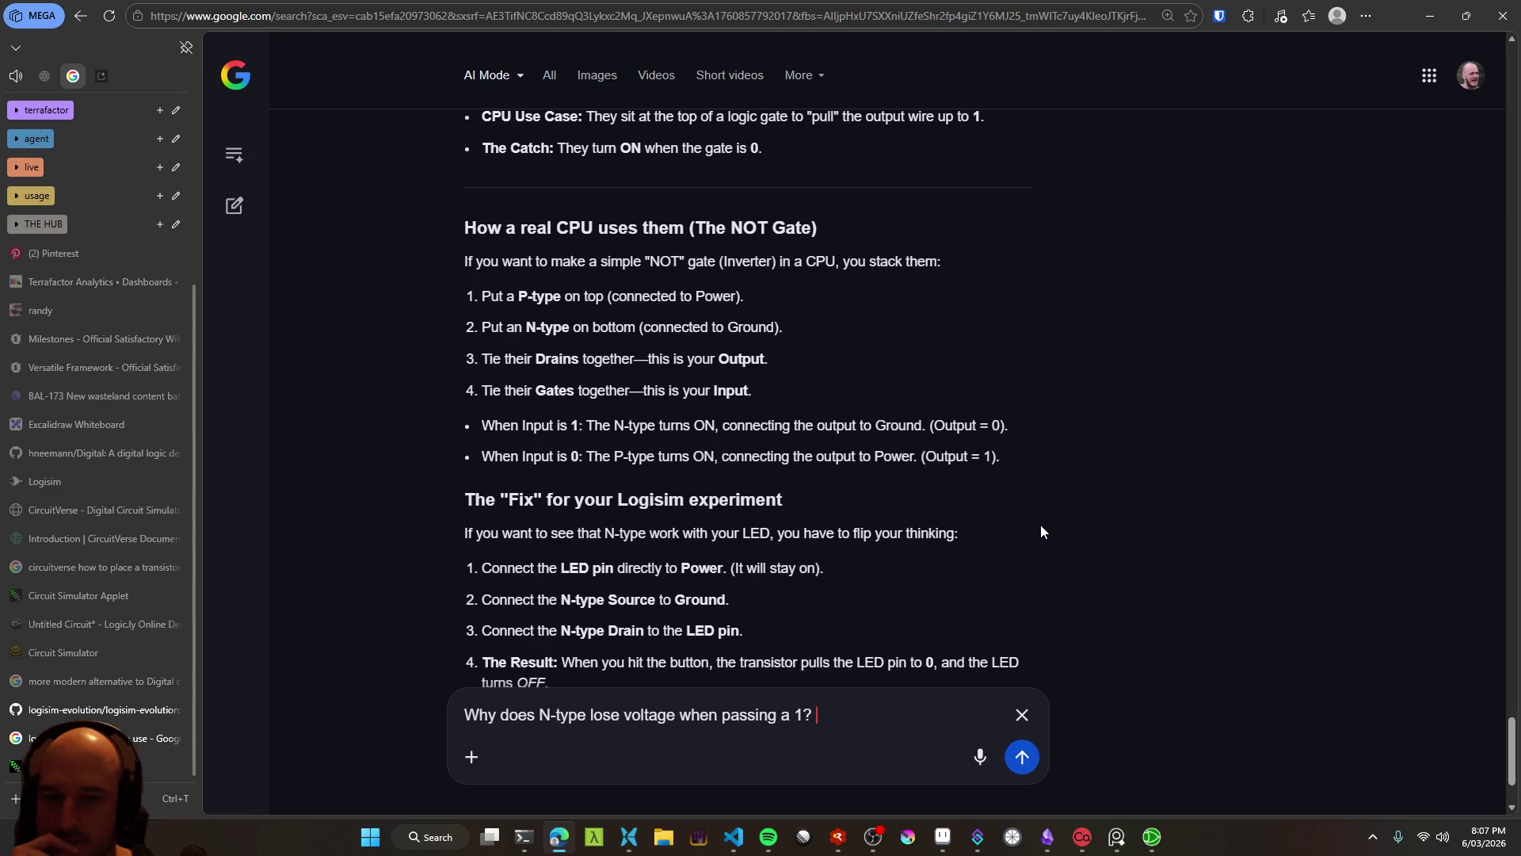
scroll(1046, 539, "down", 1)
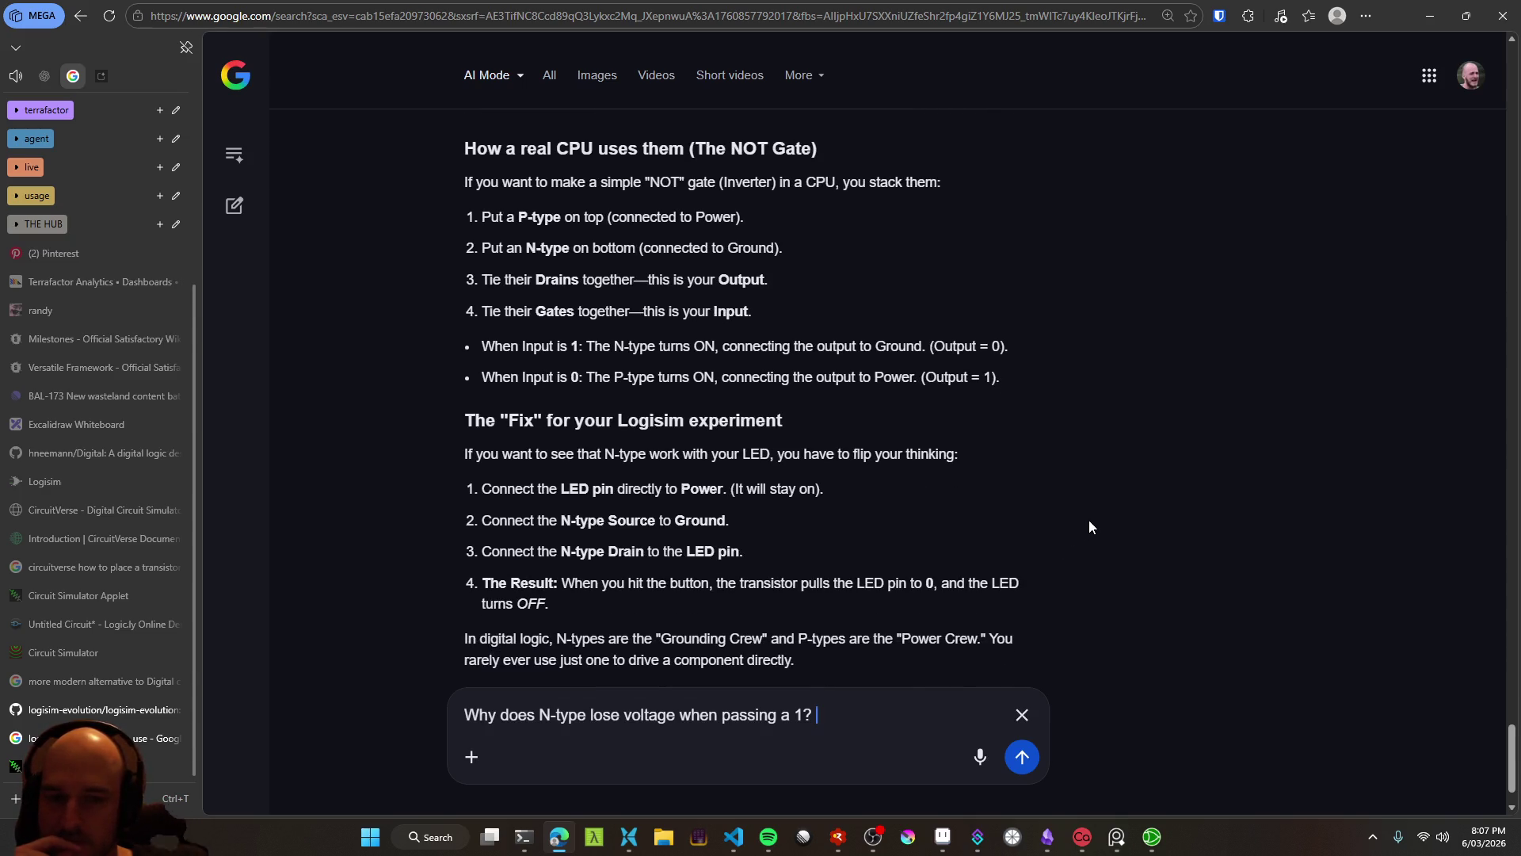
scroll(1089, 520, "down", 1)
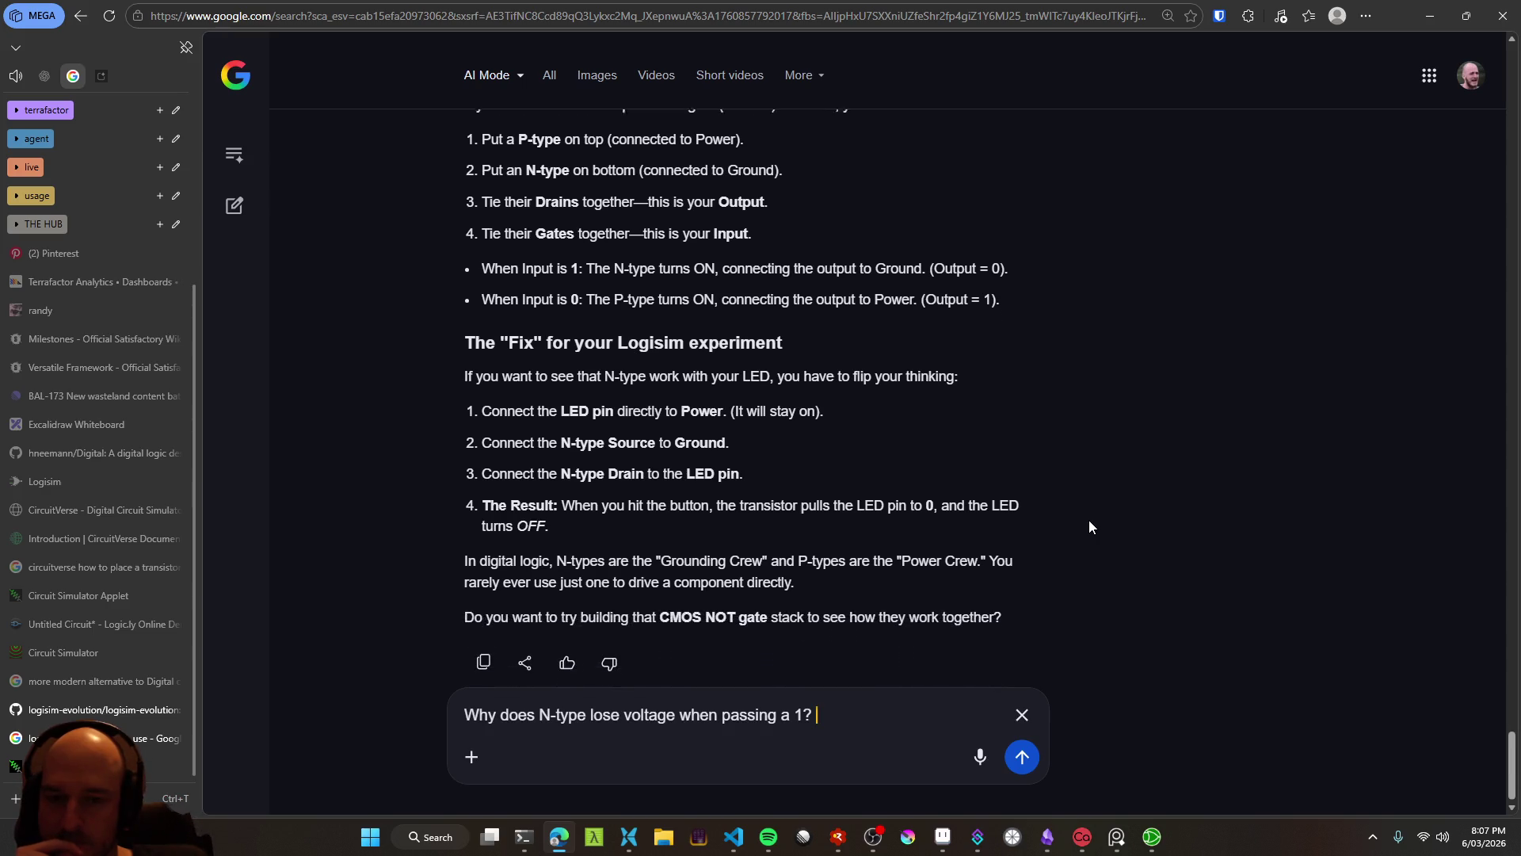
scroll(1089, 520, "down", 1)
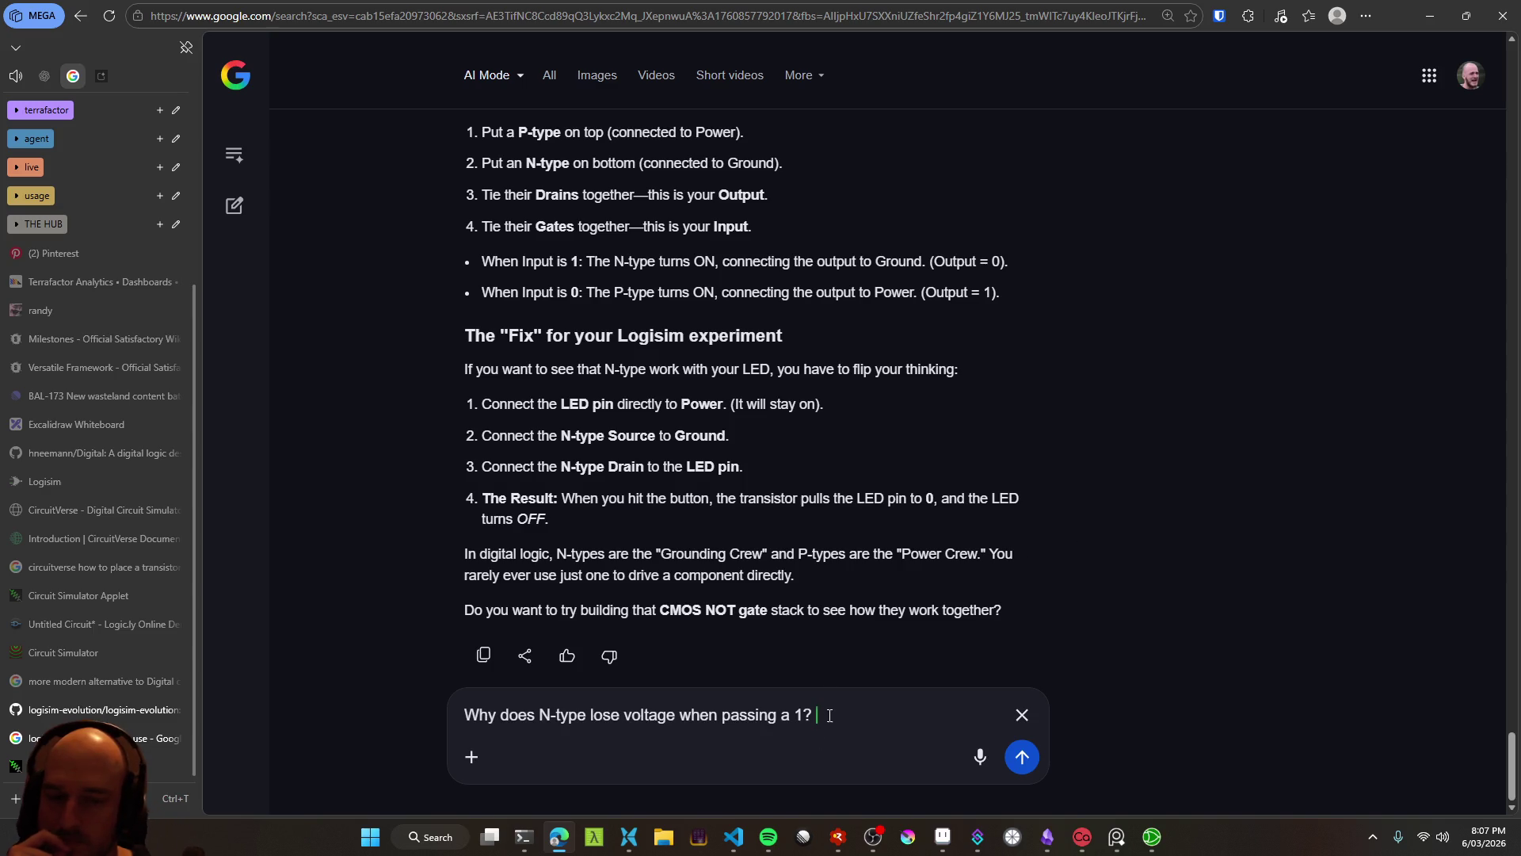
Replace the draft with 'I still don't really understand the use case for using one or the other' and send
left_click_drag(844, 713, 398, 705)
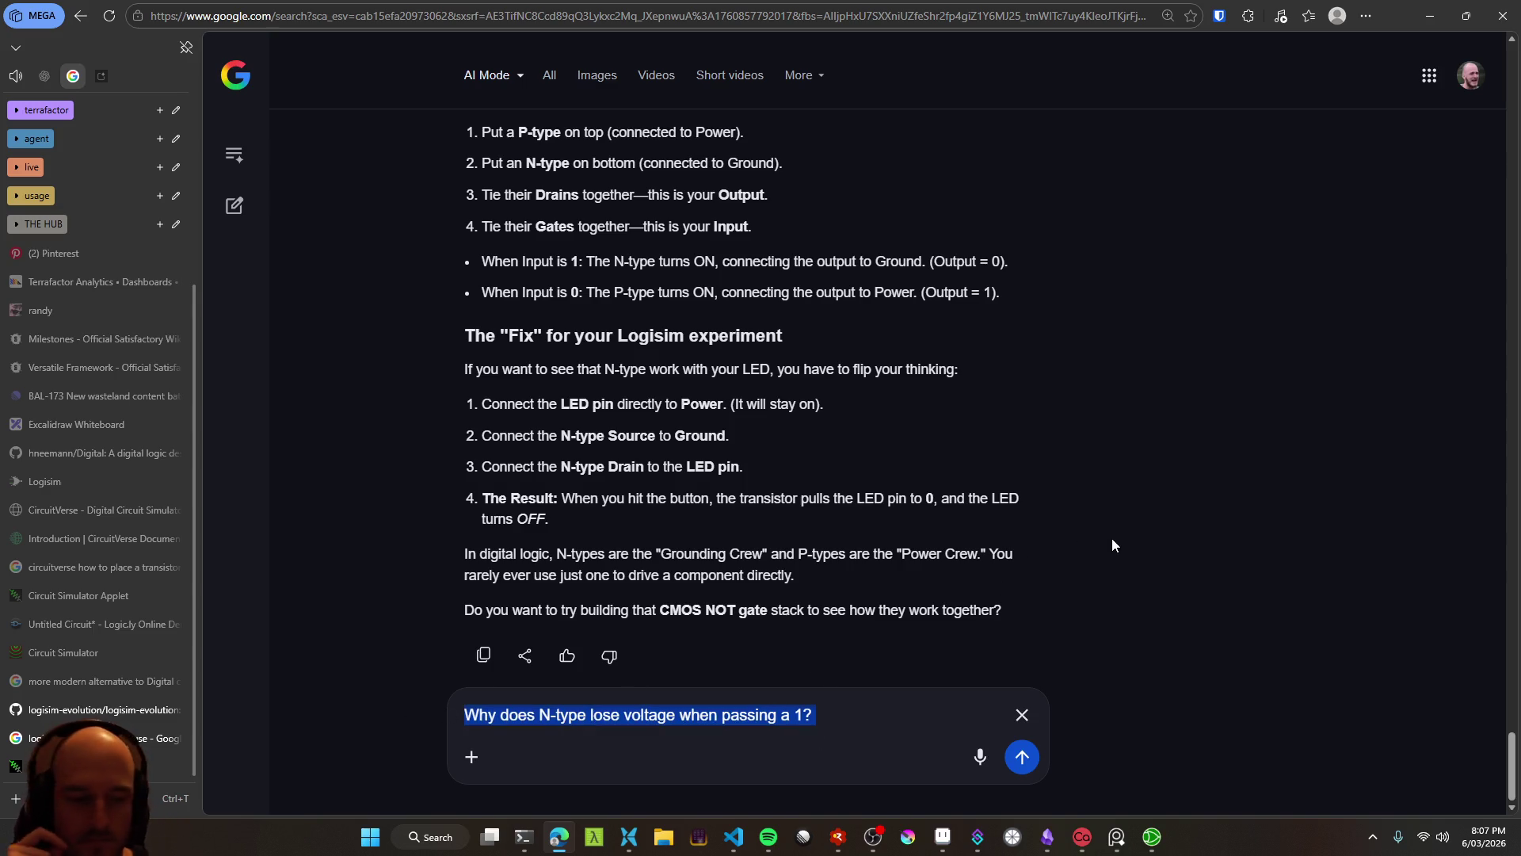
key("BackSpace")
key("ctrl+super")
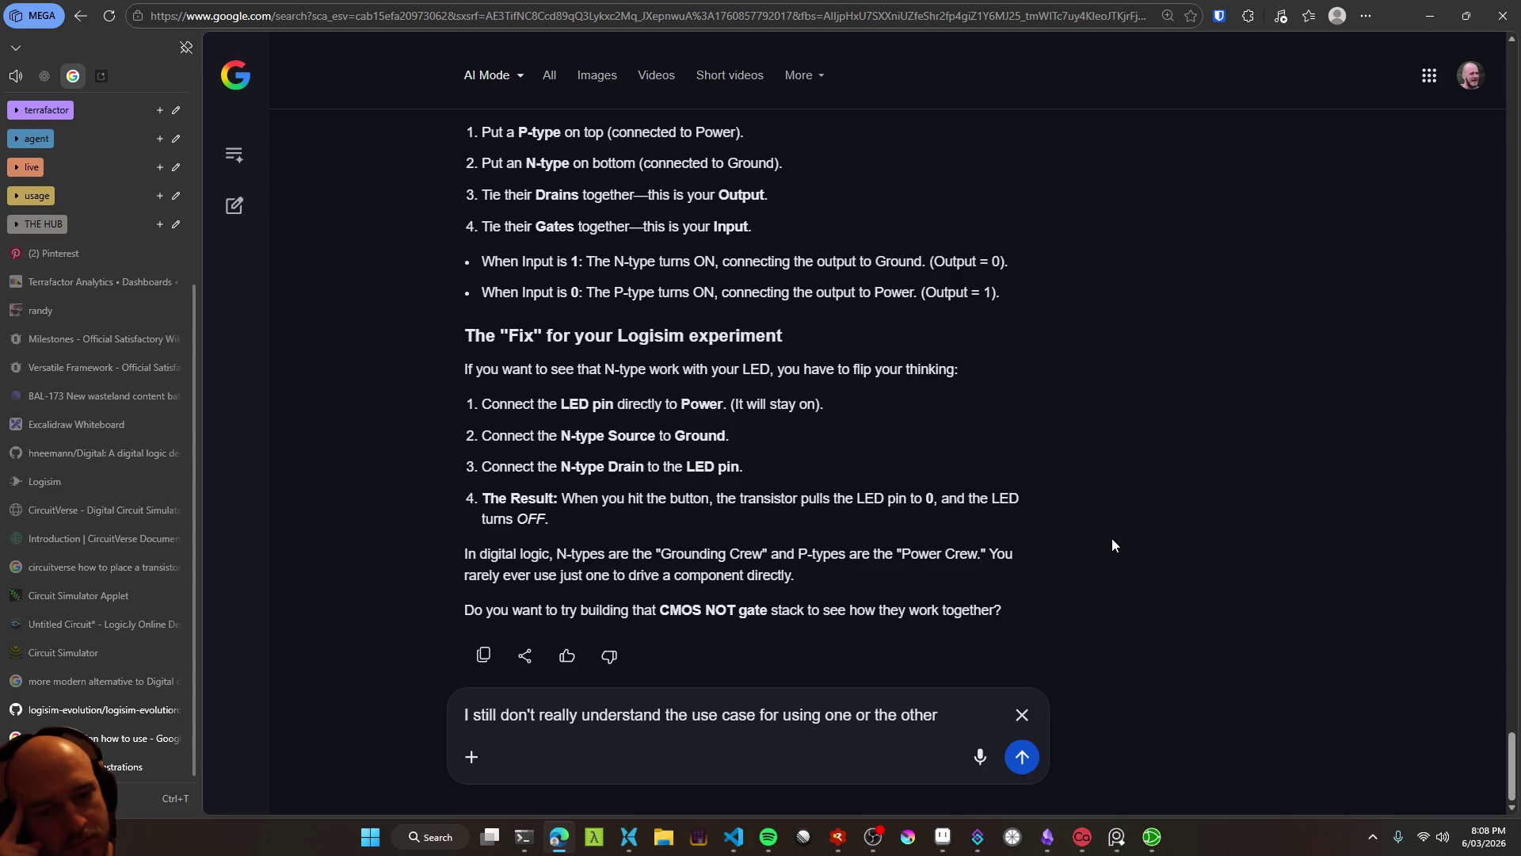
key("Return")
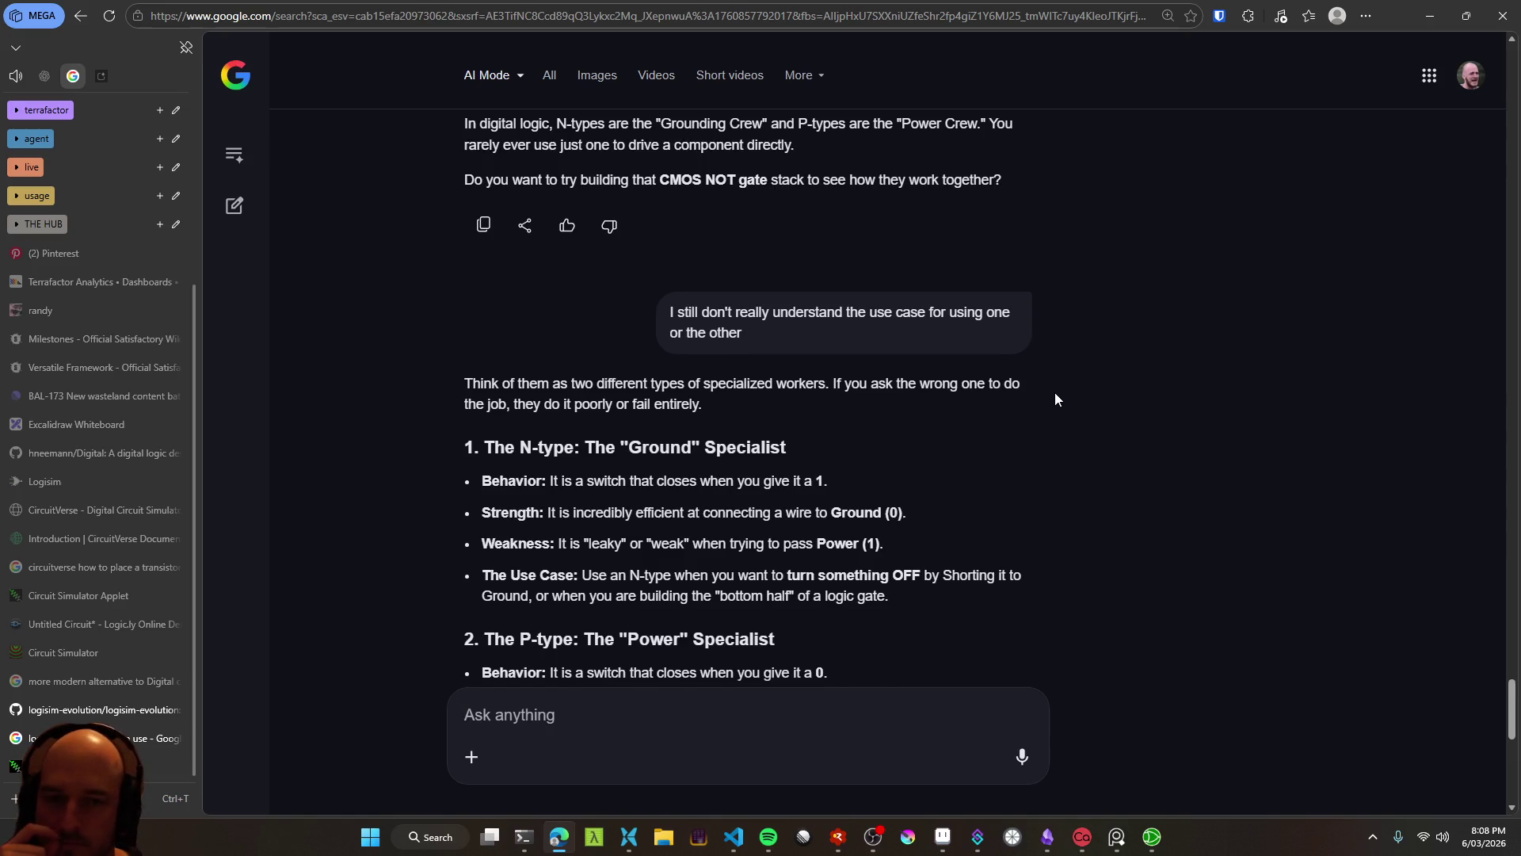
Read the Ground/Power Specialist reply and dictate 'Now stupid question but what actually is ground?'
scroll(1054, 398, "down", 2)
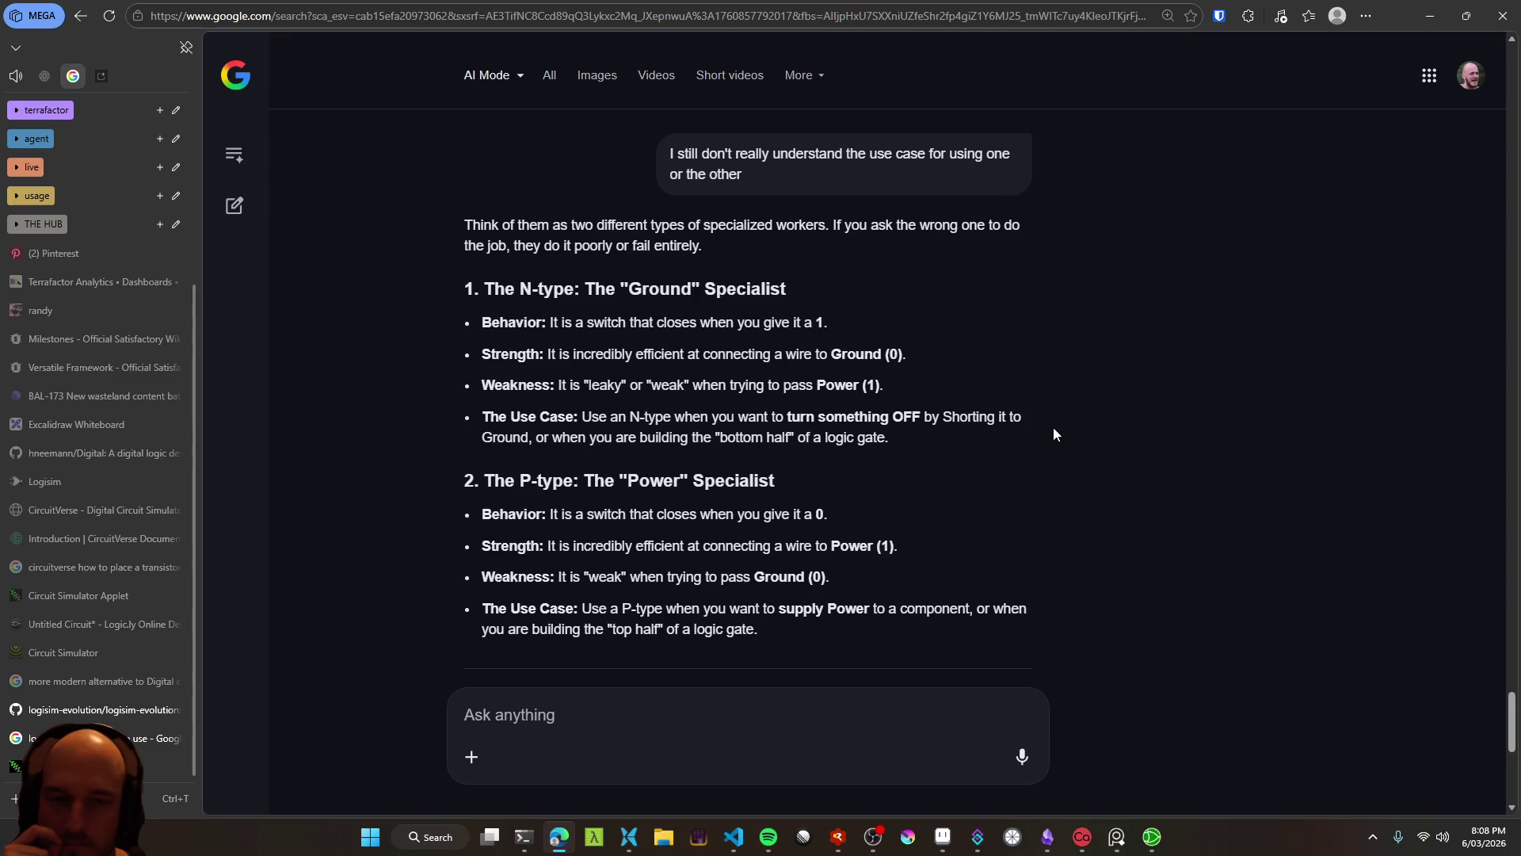
key("ctrl+super")
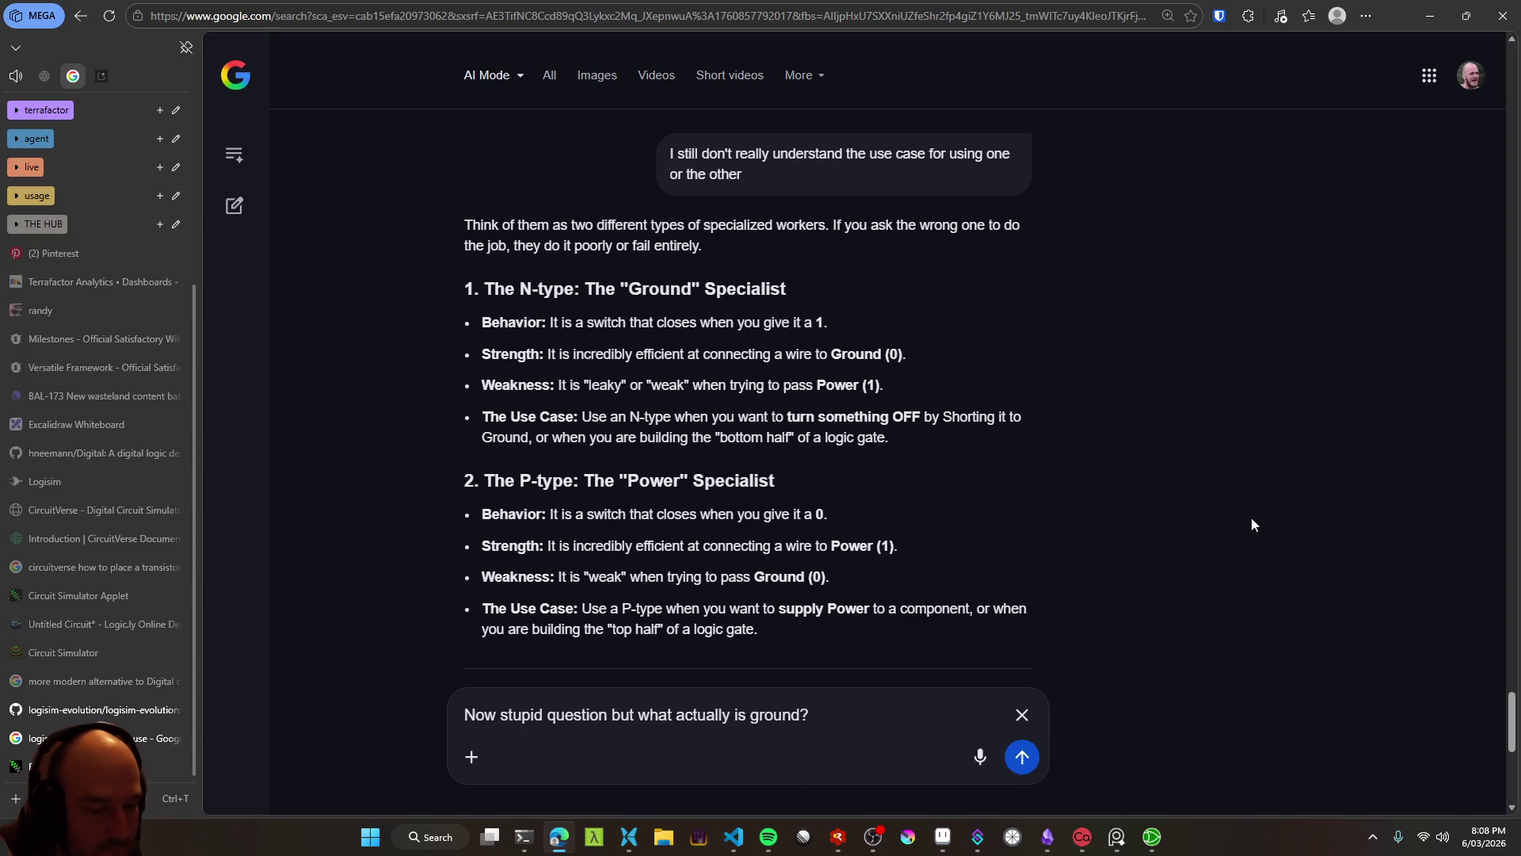
Ask Google AI Mode what ground is, then minimize the browser to return to the transistor circuit
key("Return")
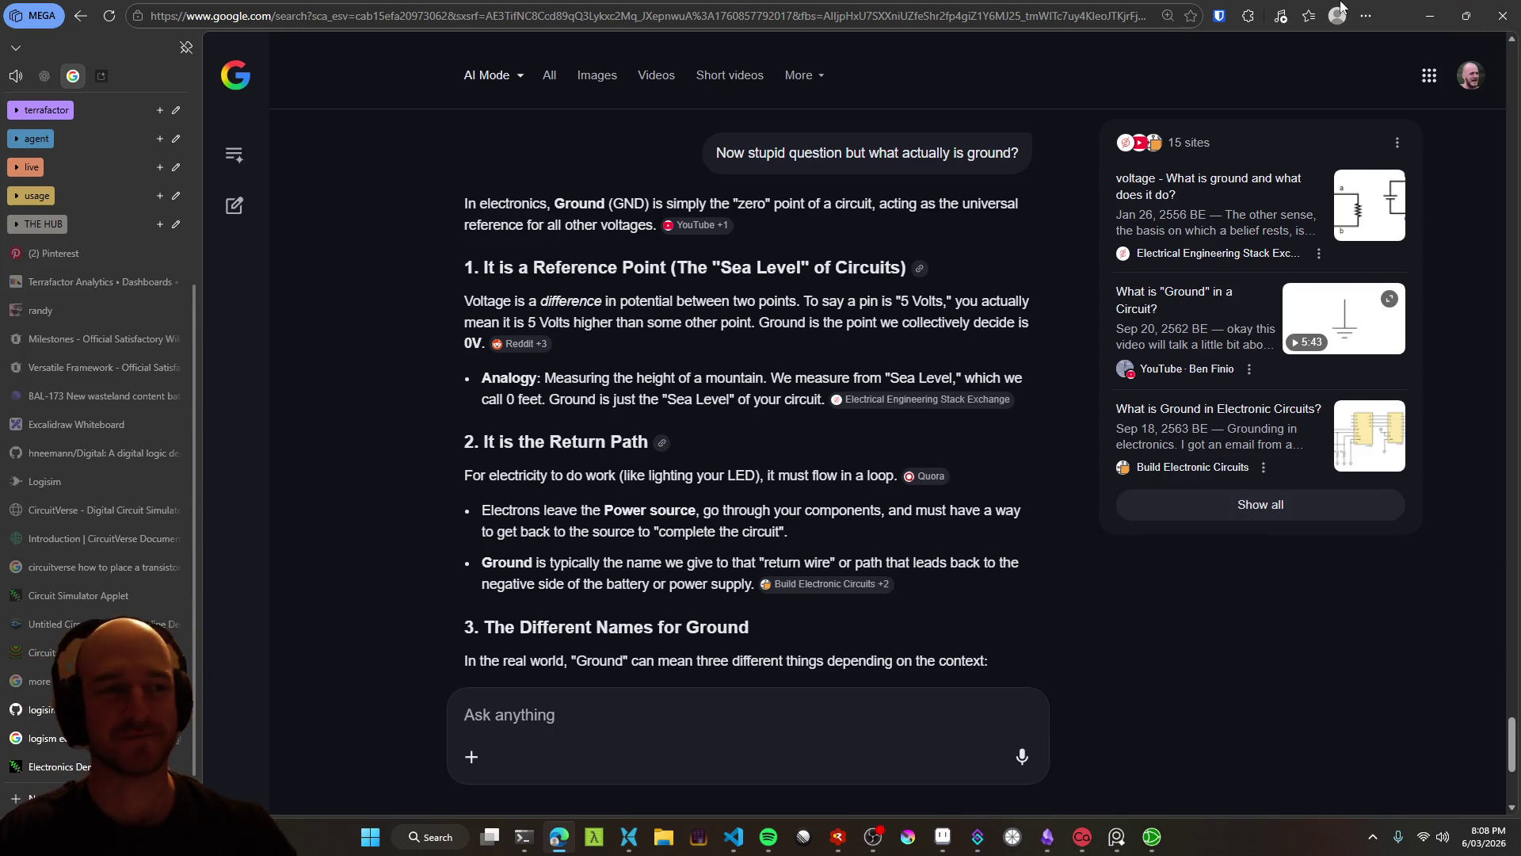
left_click(1430, 15)
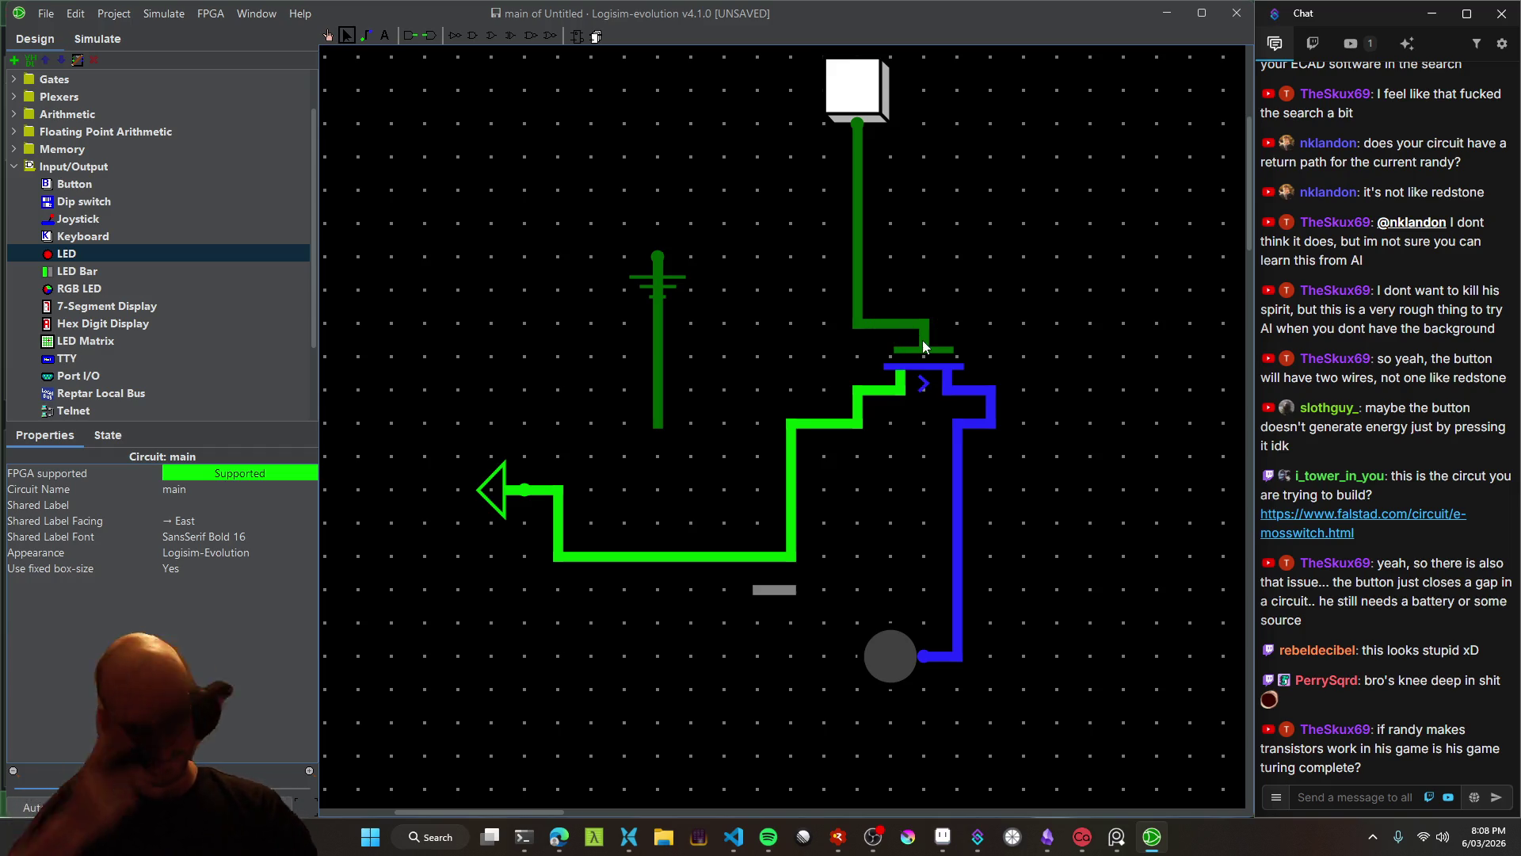
left_click(875, 838)
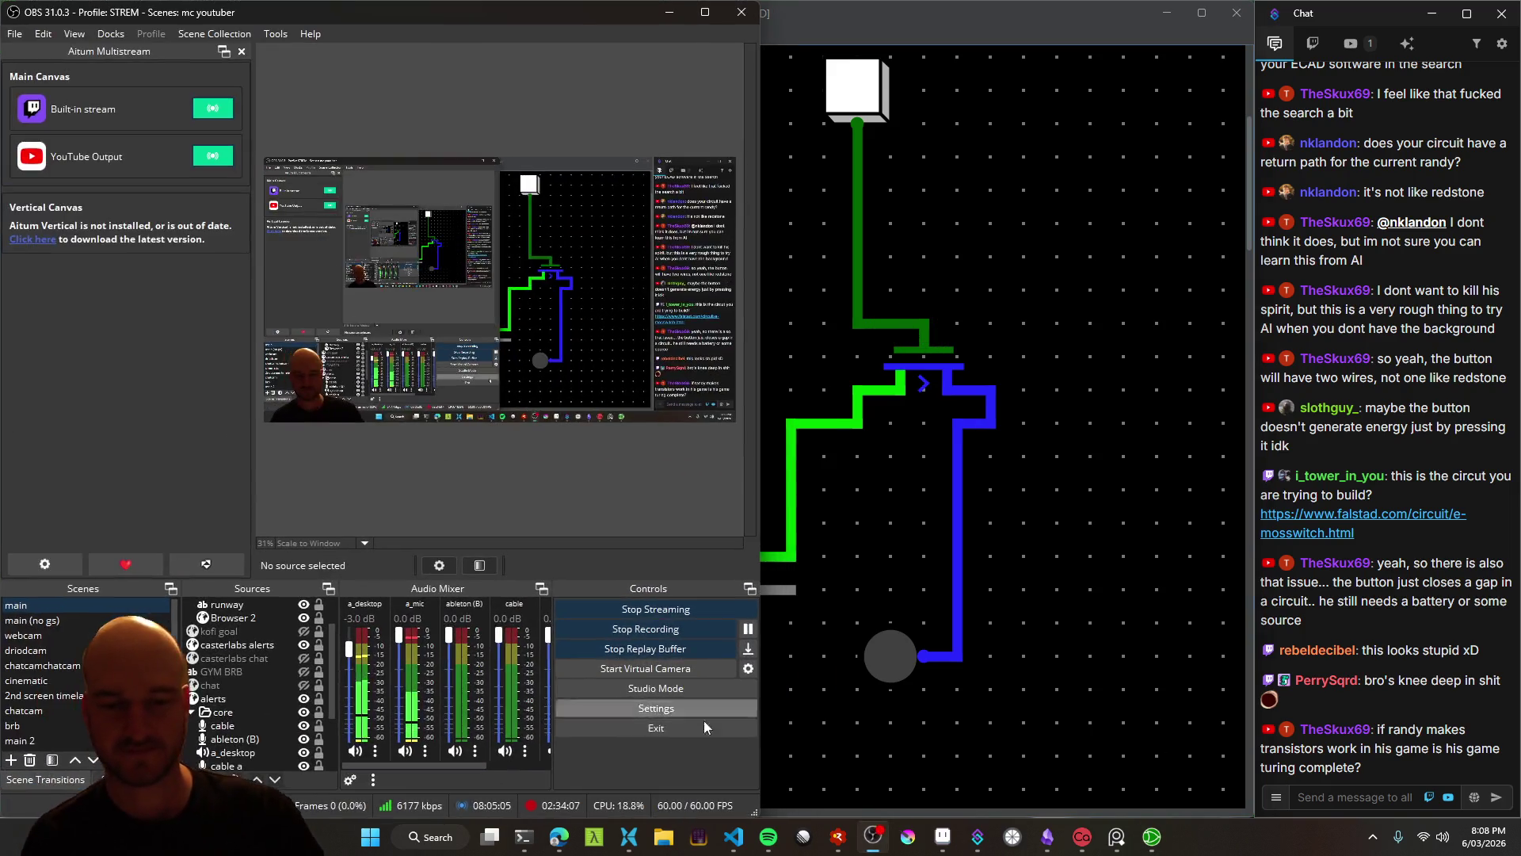
left_click(768, 7)
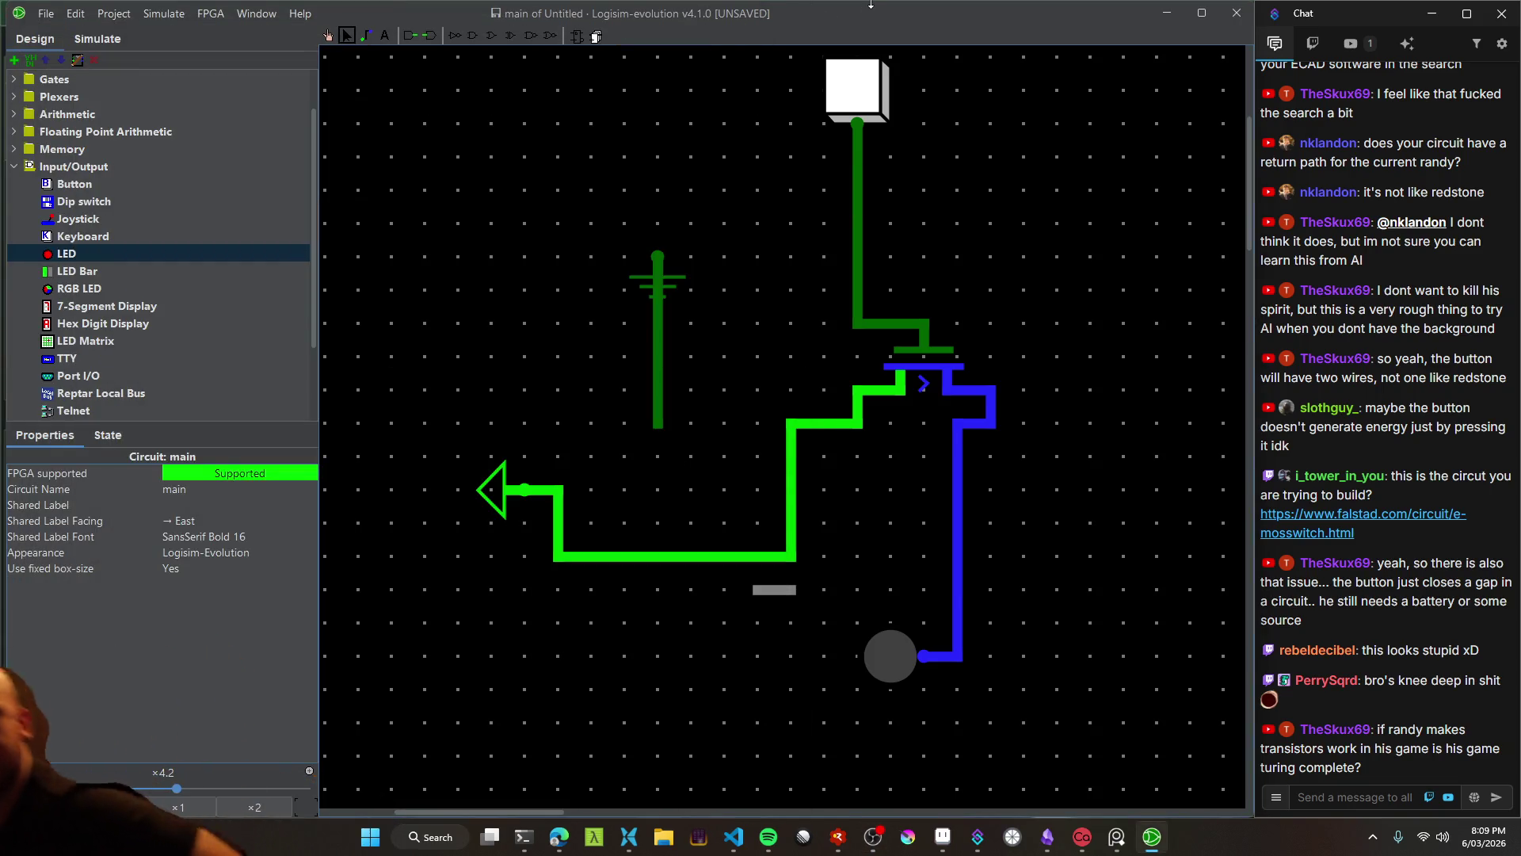
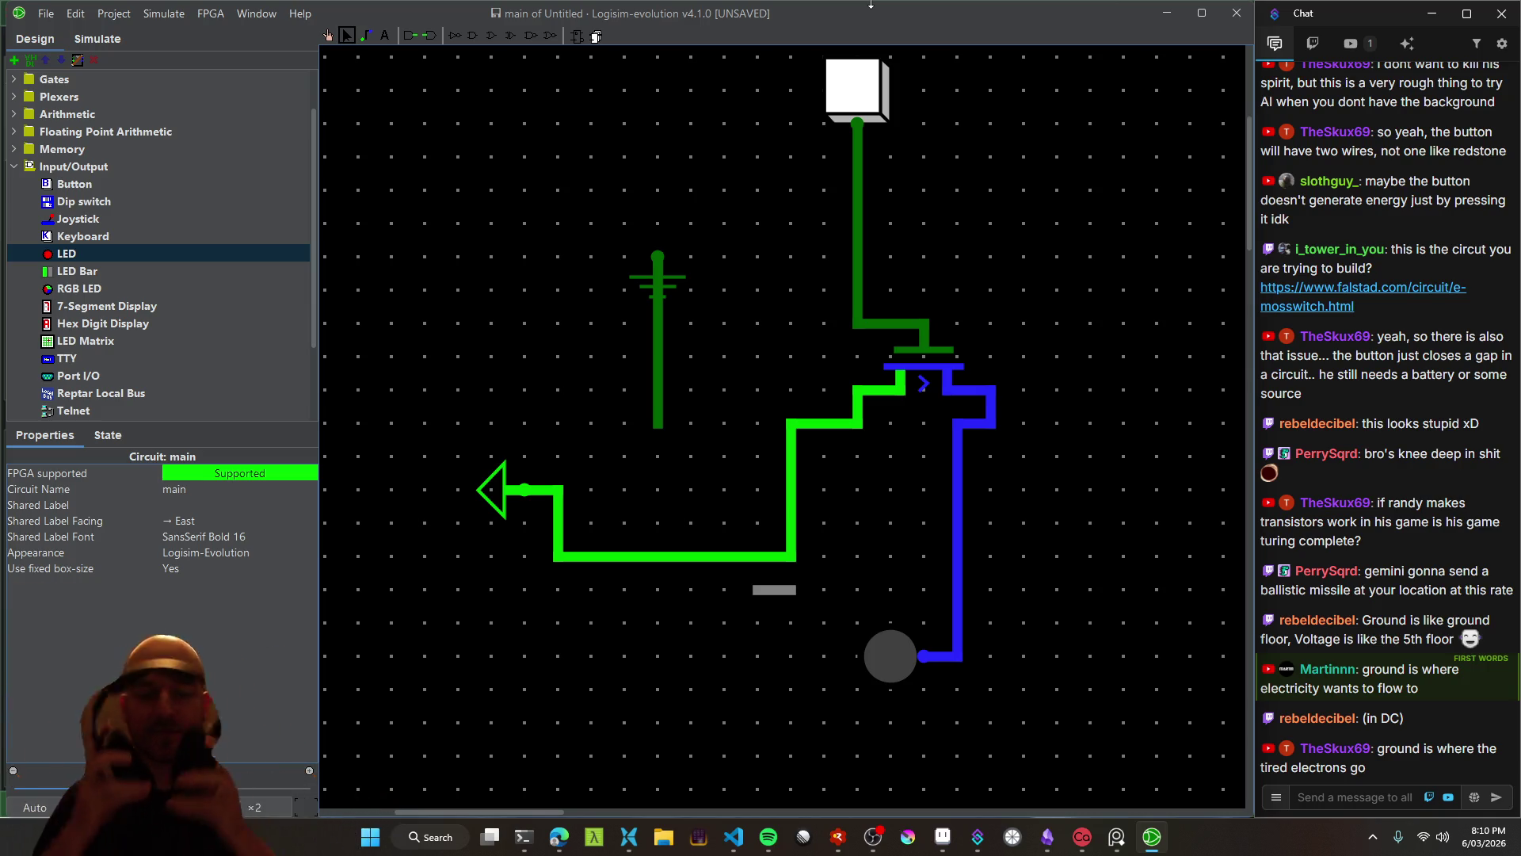
Unmute the microphone in the streaming controls and hide the streaming window
left_click(872, 836)
left_click(408, 750)
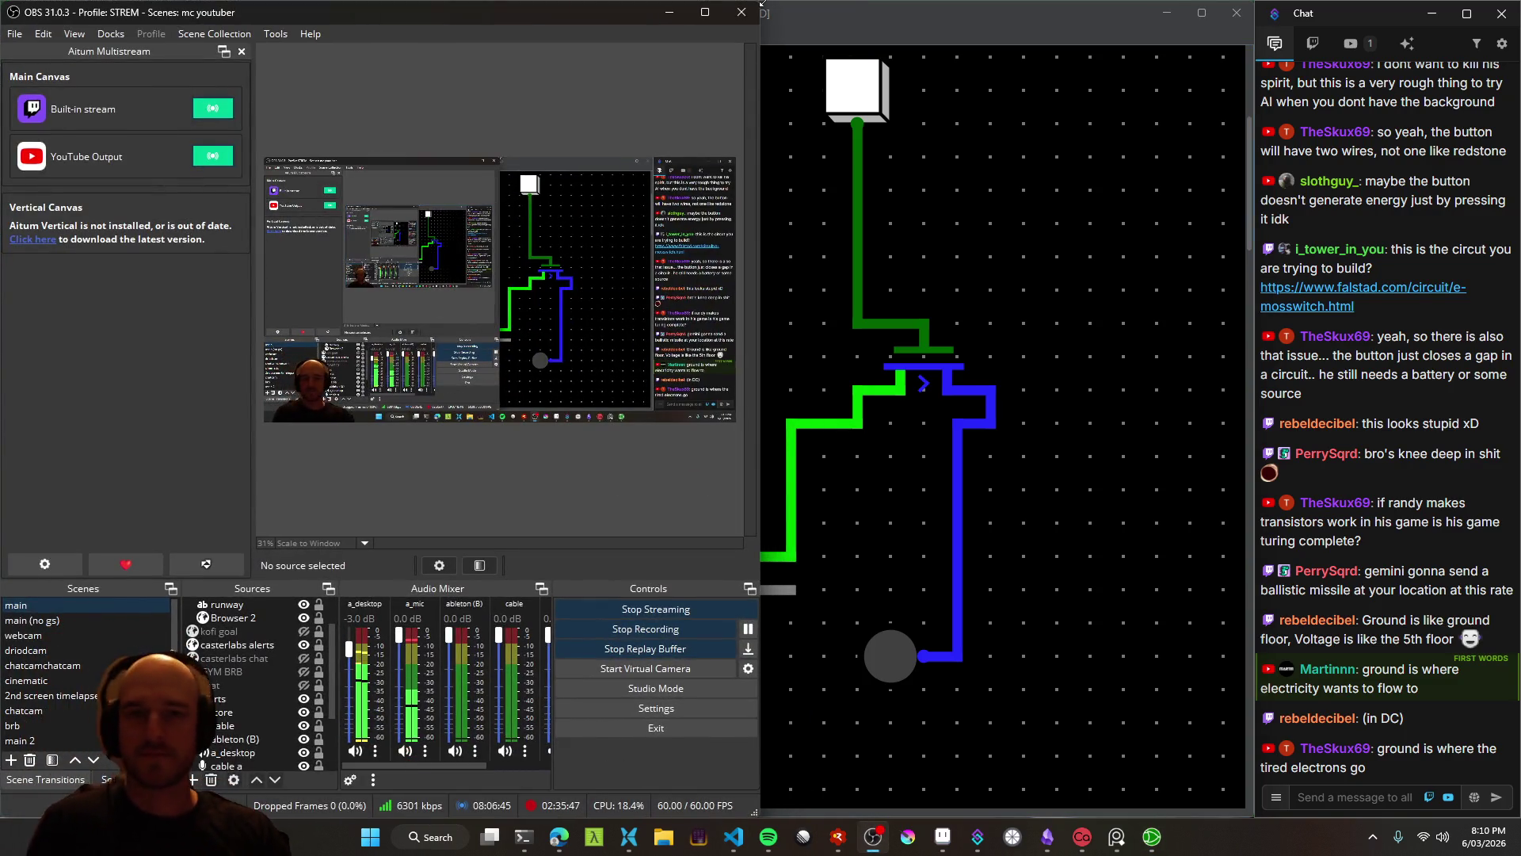
left_click(670, 12)
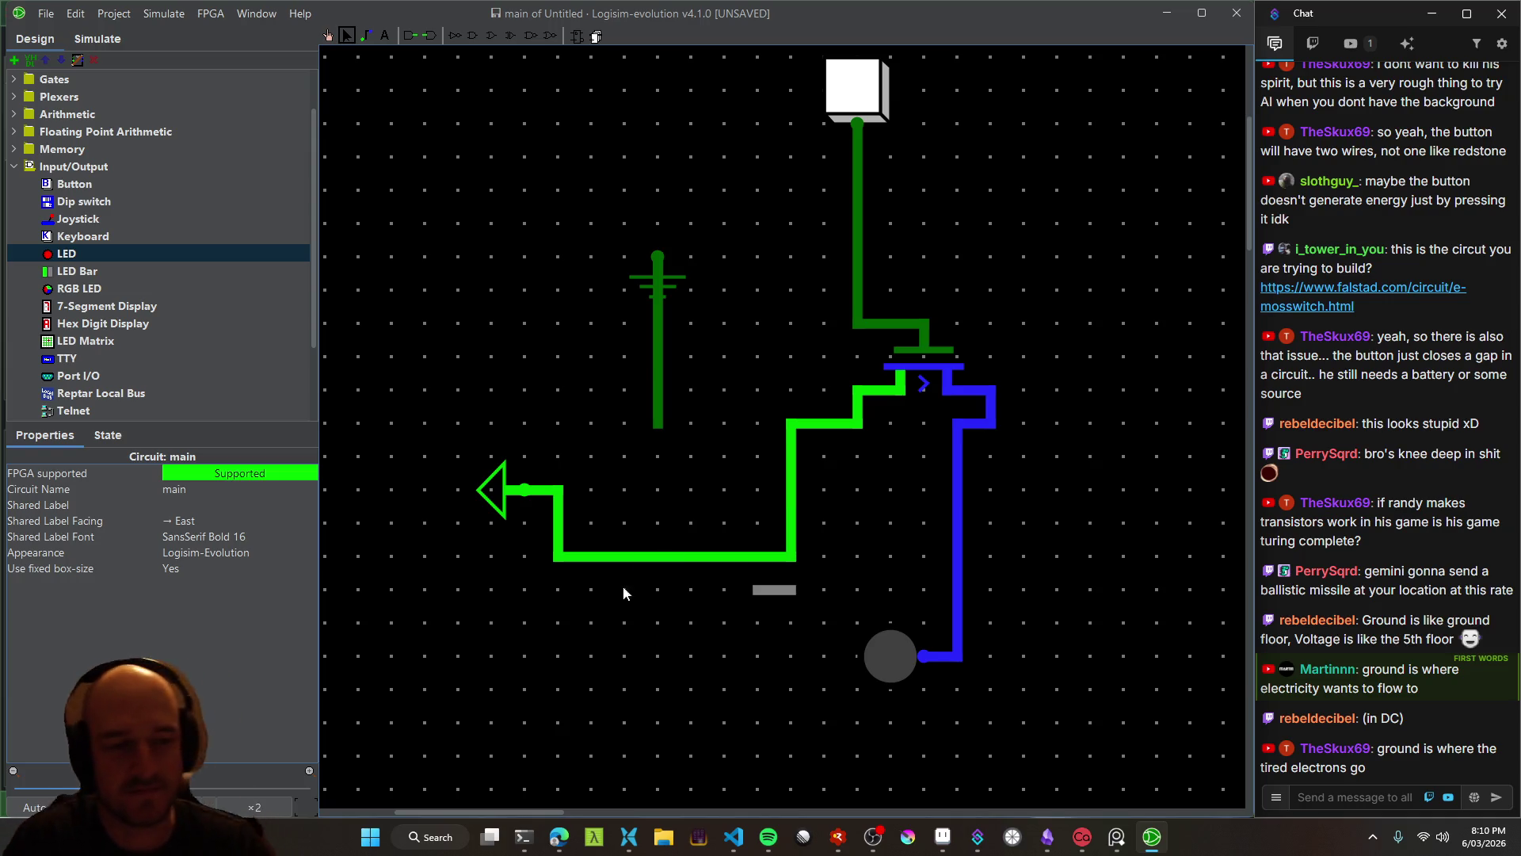
Show the AI Mode answer on ground and scroll through its Earth, Chassis and Signal ground sections
left_click(559, 836)
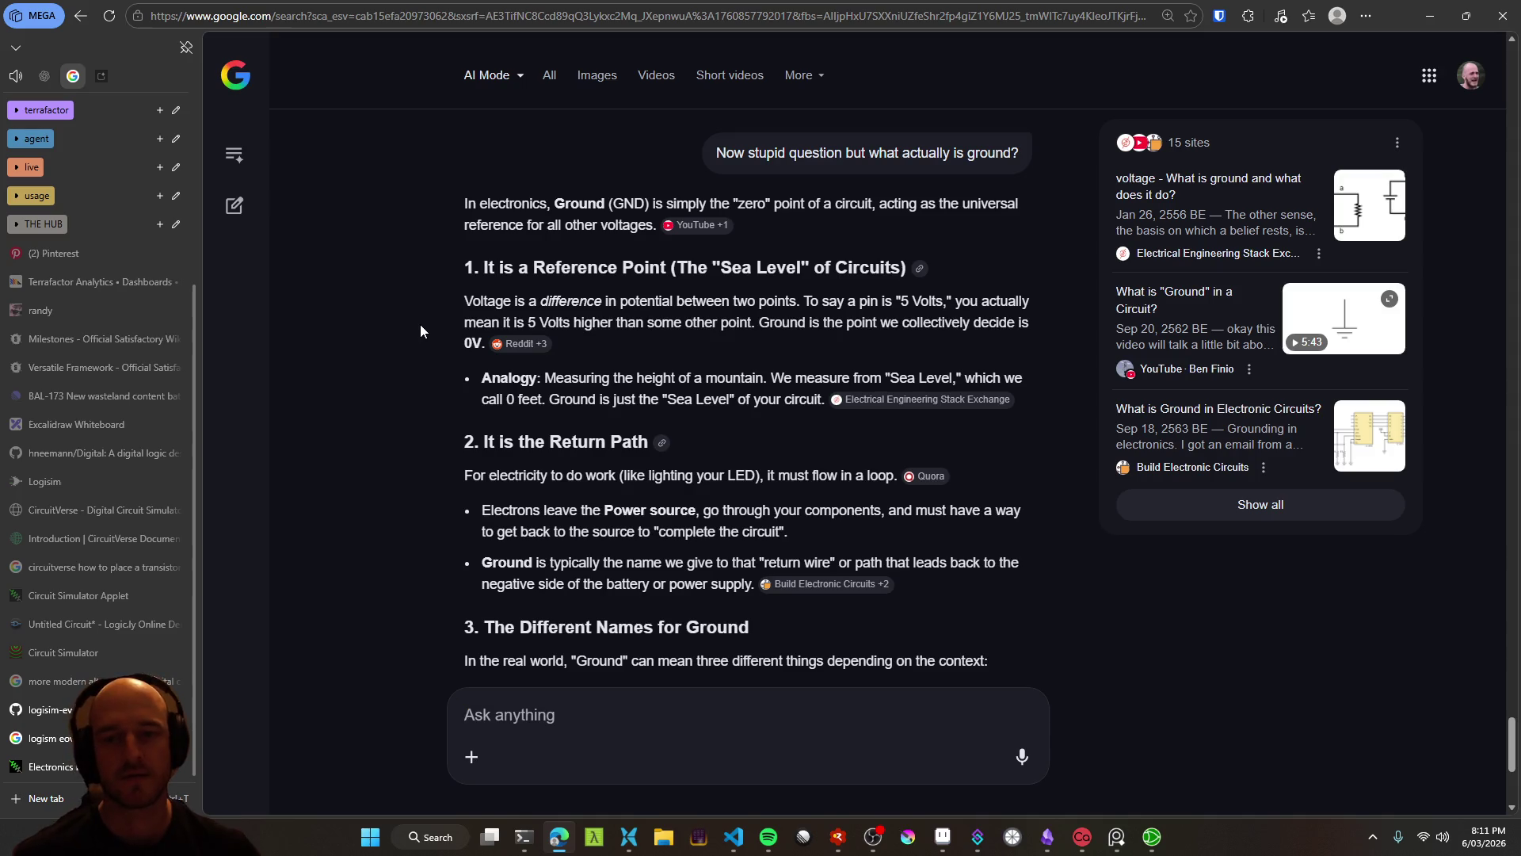
scroll(462, 444, "down", 3)
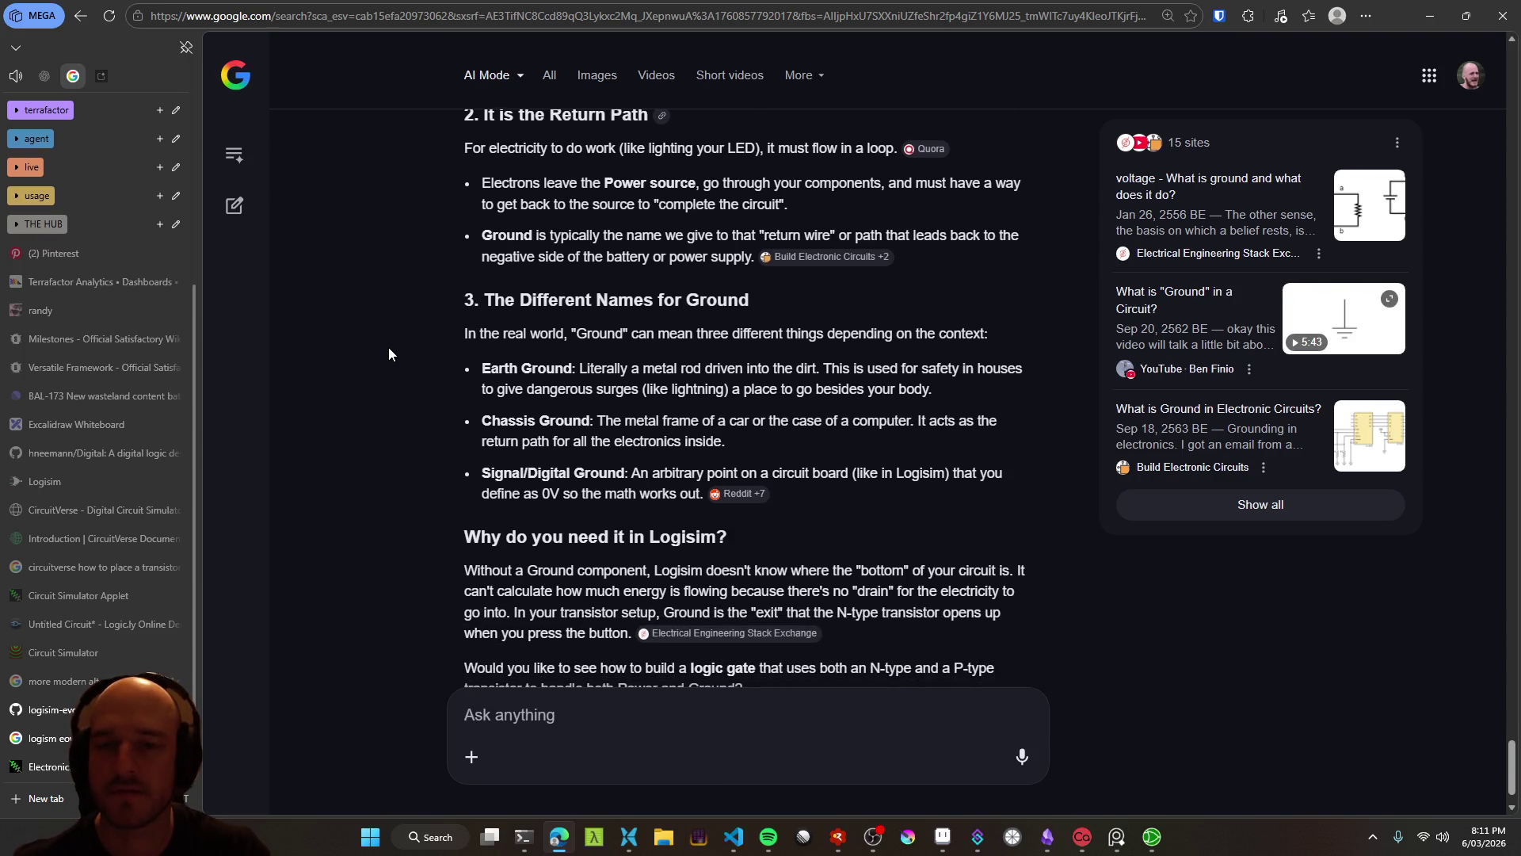
scroll(389, 347, "up", 5)
scroll(388, 347, "down", 3)
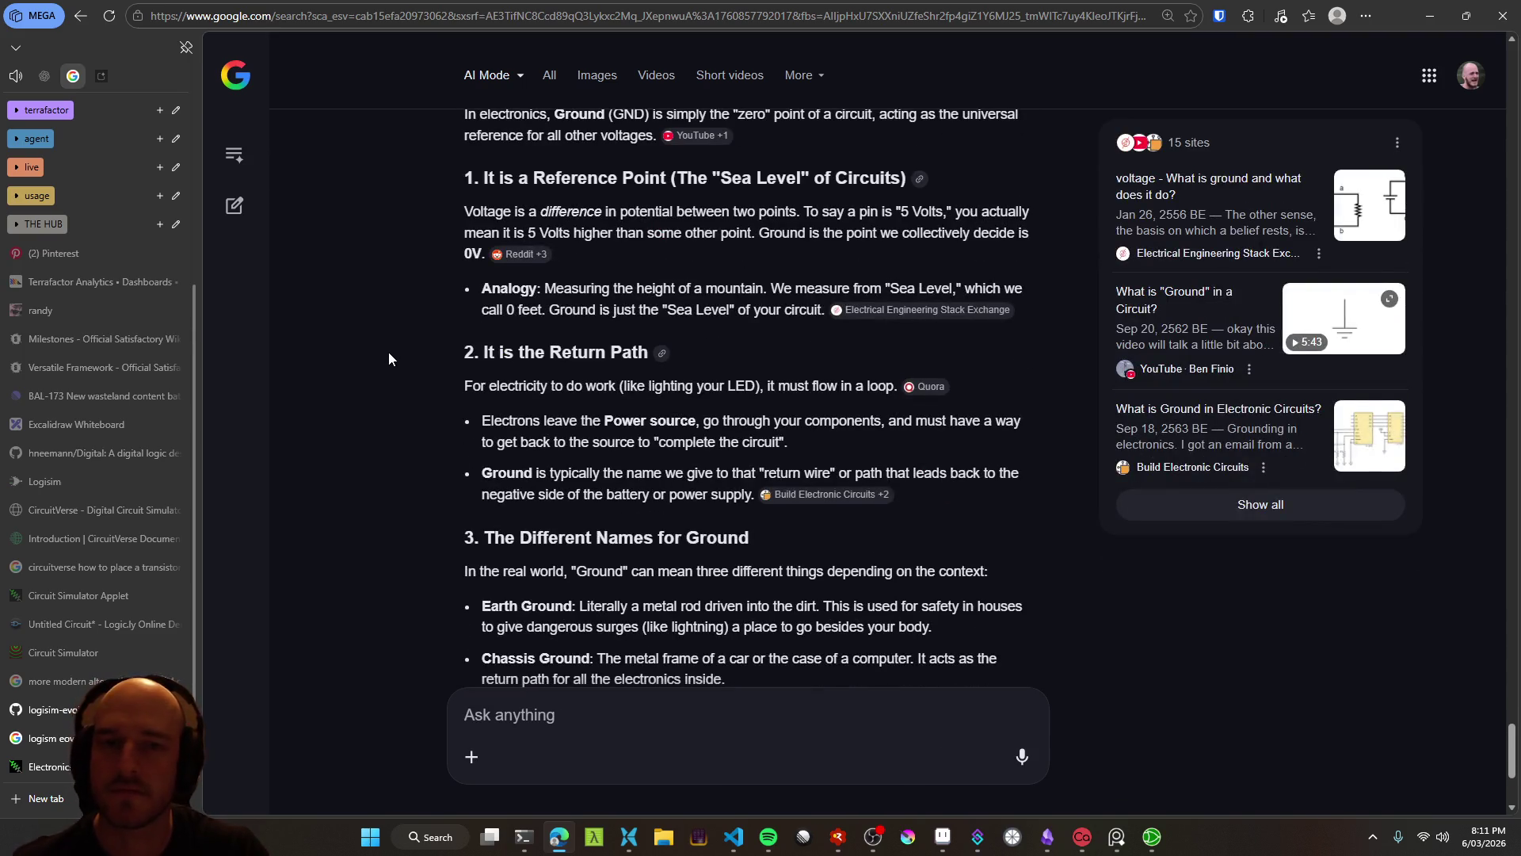
scroll(391, 363, "down", 2)
scroll(414, 345, "up", 2)
middle_click(395, 396)
left_click(203, 590)
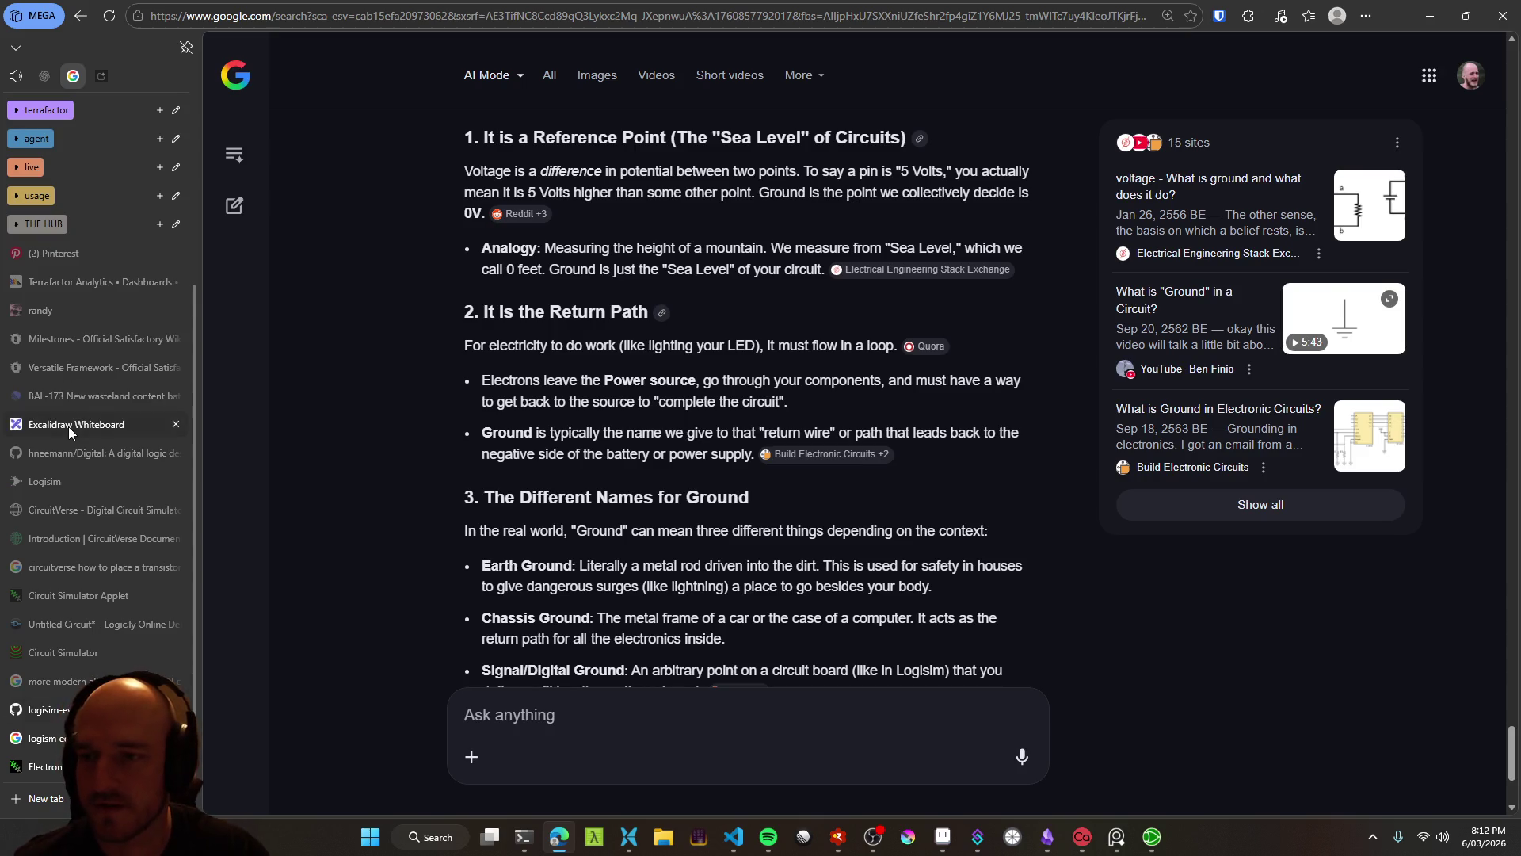
left_click(68, 426)
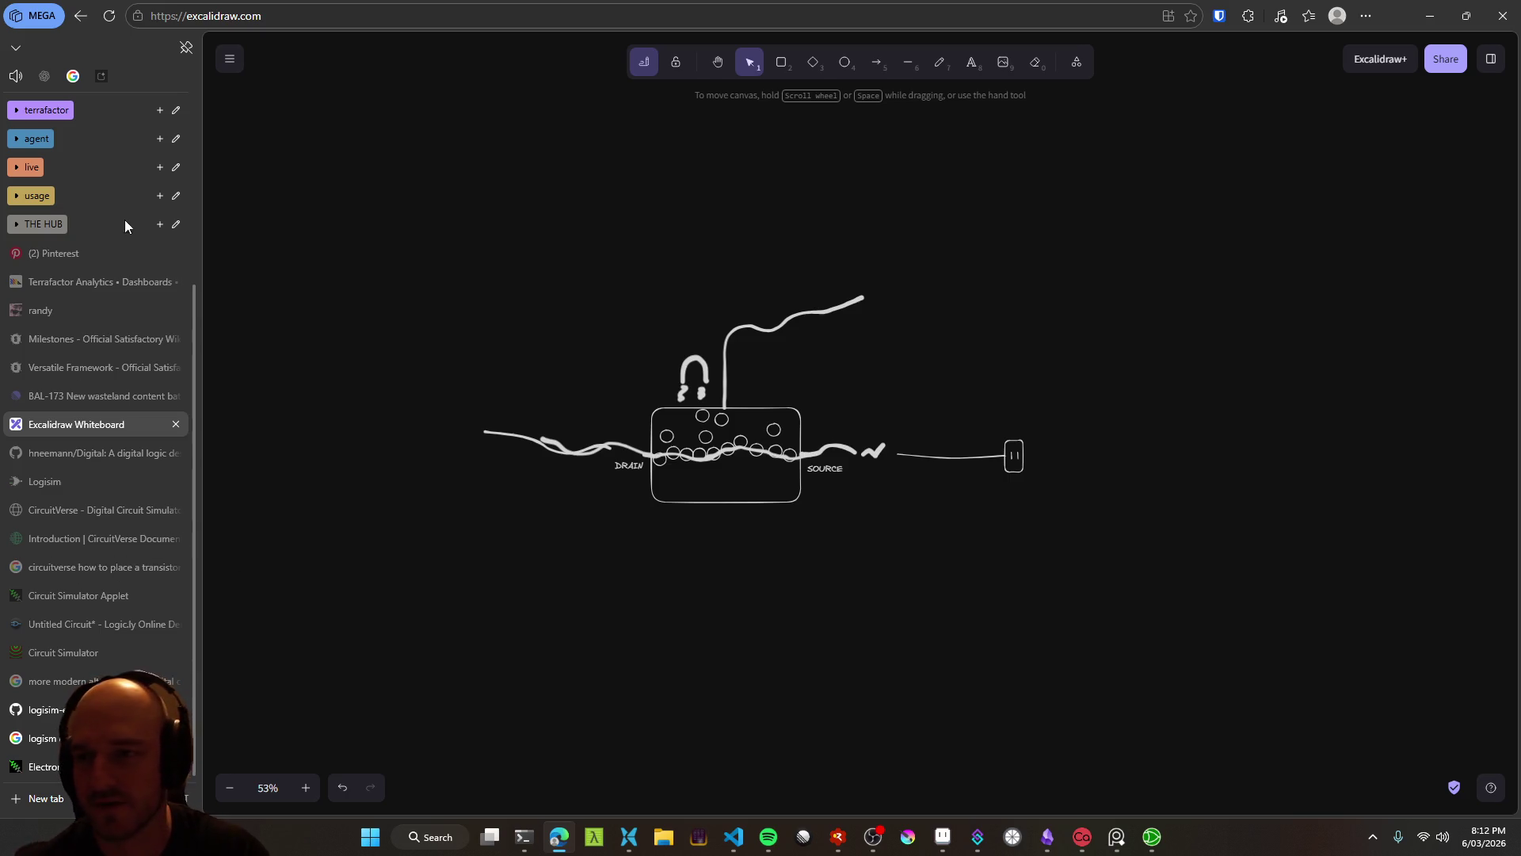
left_click(73, 76)
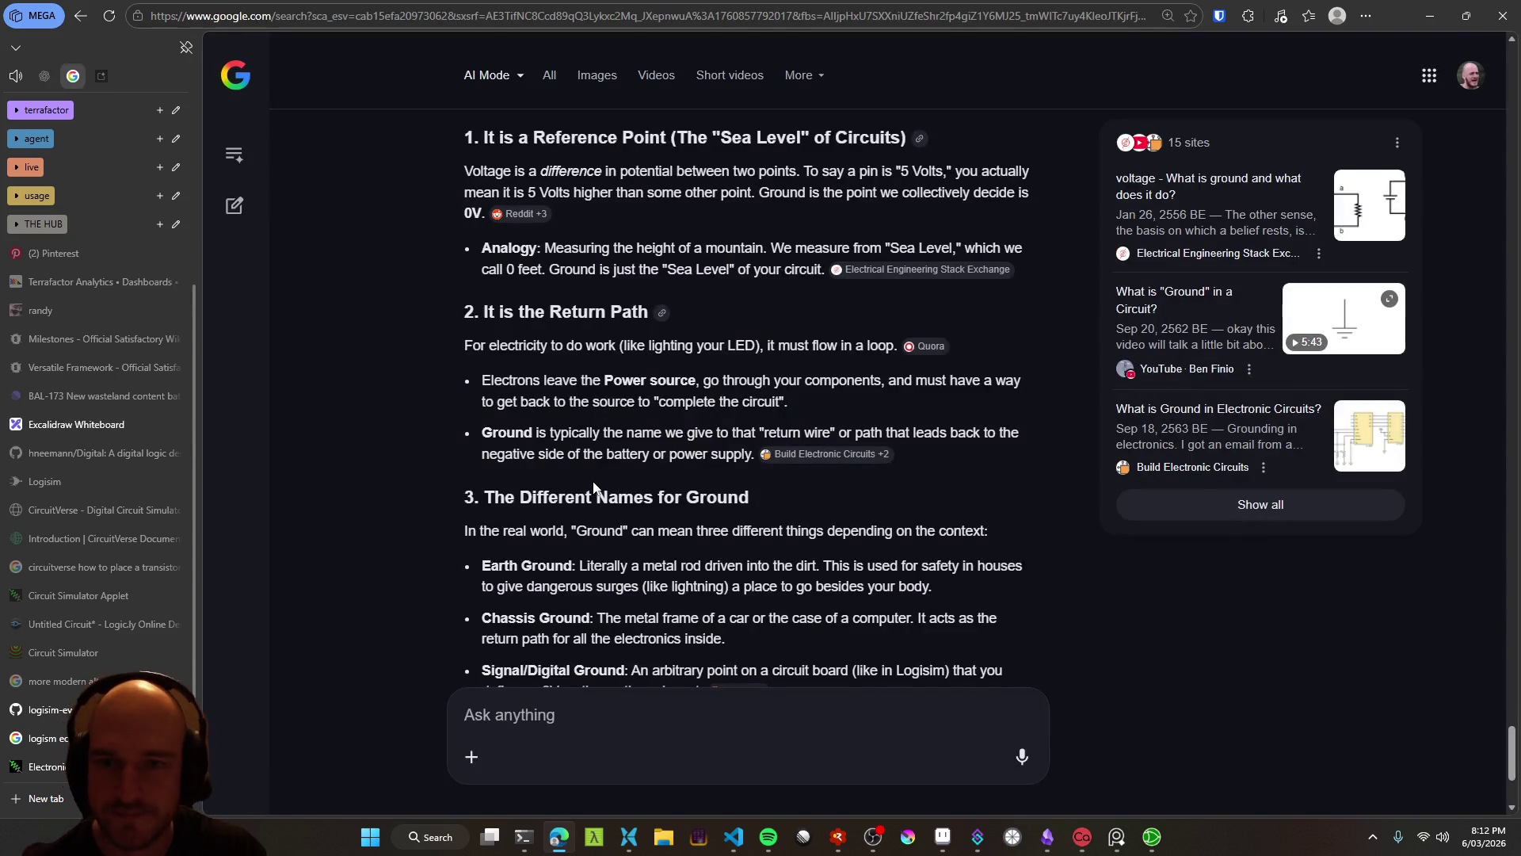
scroll(483, 379, "down", 1)
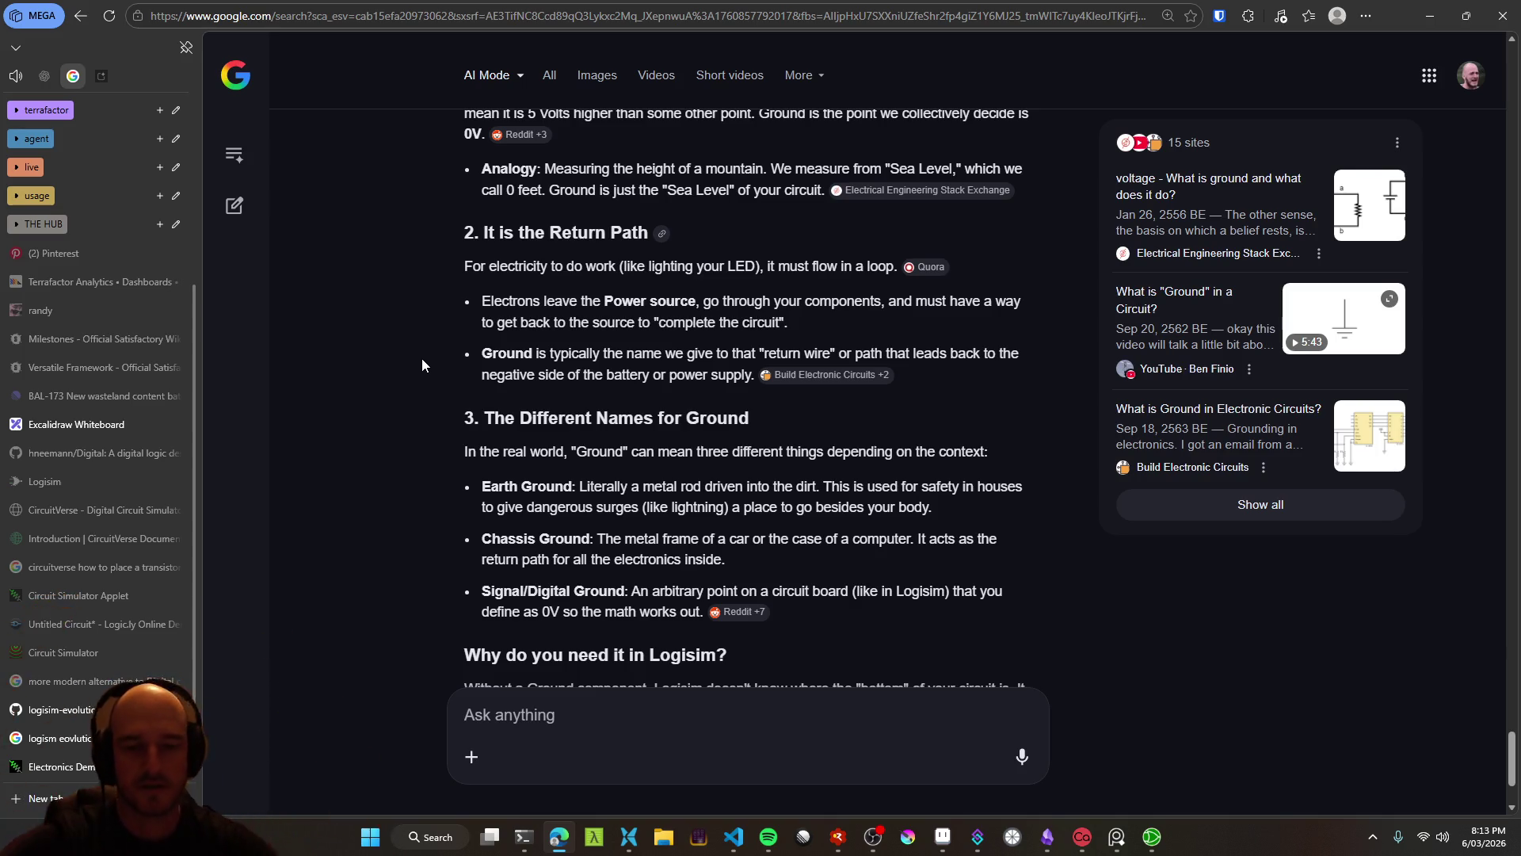
Move the power source up and left and rotate it to face North
left_click(1151, 837)
mouse_move(497, 507)
left_mouse_down()
mouse_move(402, 538)
mouse_move(432, 472)
left_mouse_up()
right_click(435, 453)
left_click(507, 491)
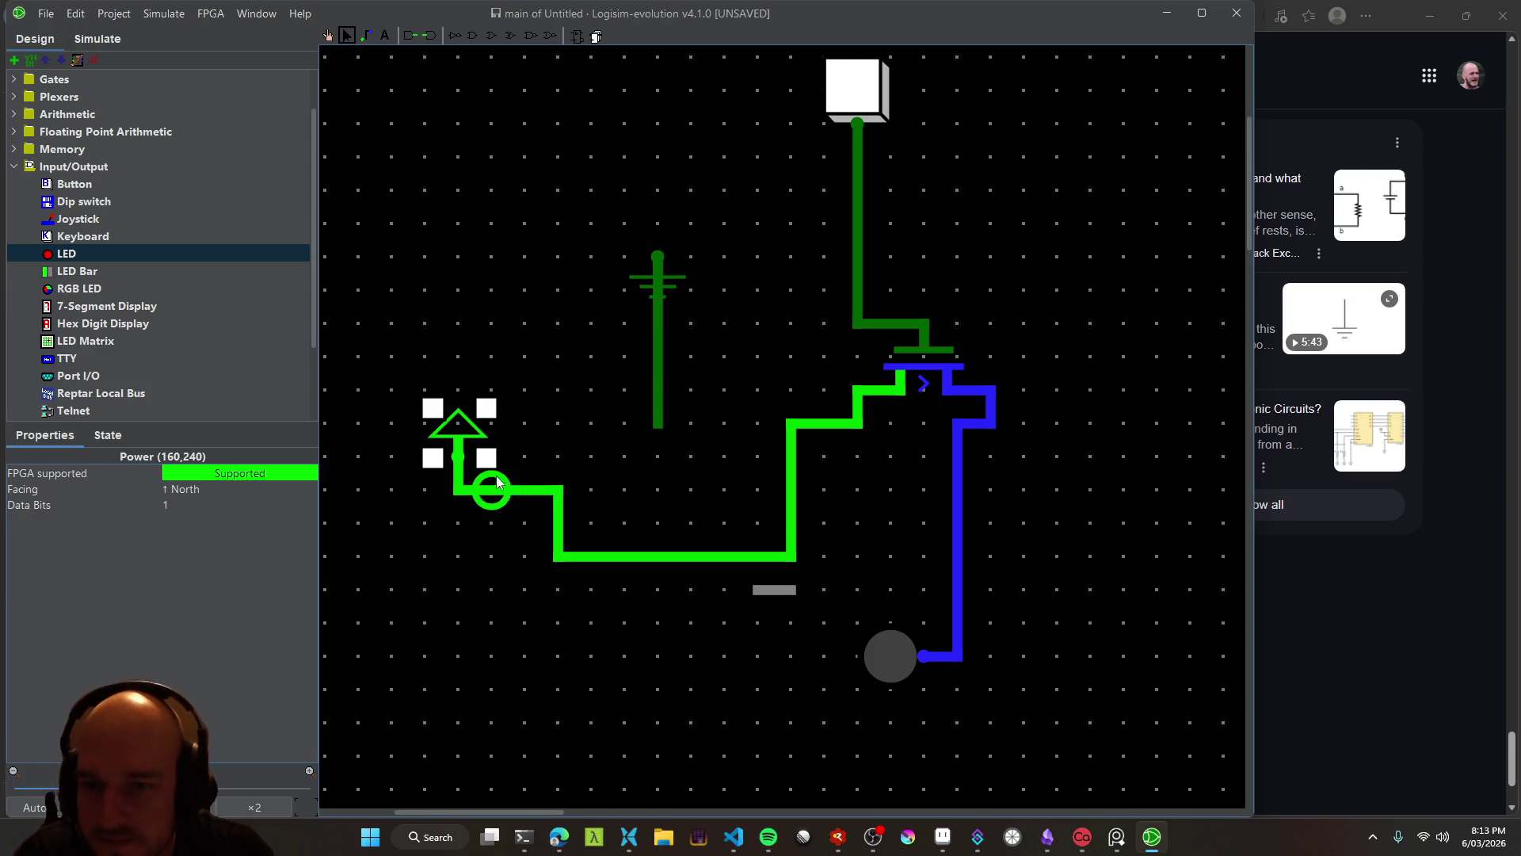
Drag a Ground component onto the canvas and move it below the power source
scroll(452, 414, "left", 3)
scroll(611, 435, "up", 2)
scroll(707, 412, "up", 1)
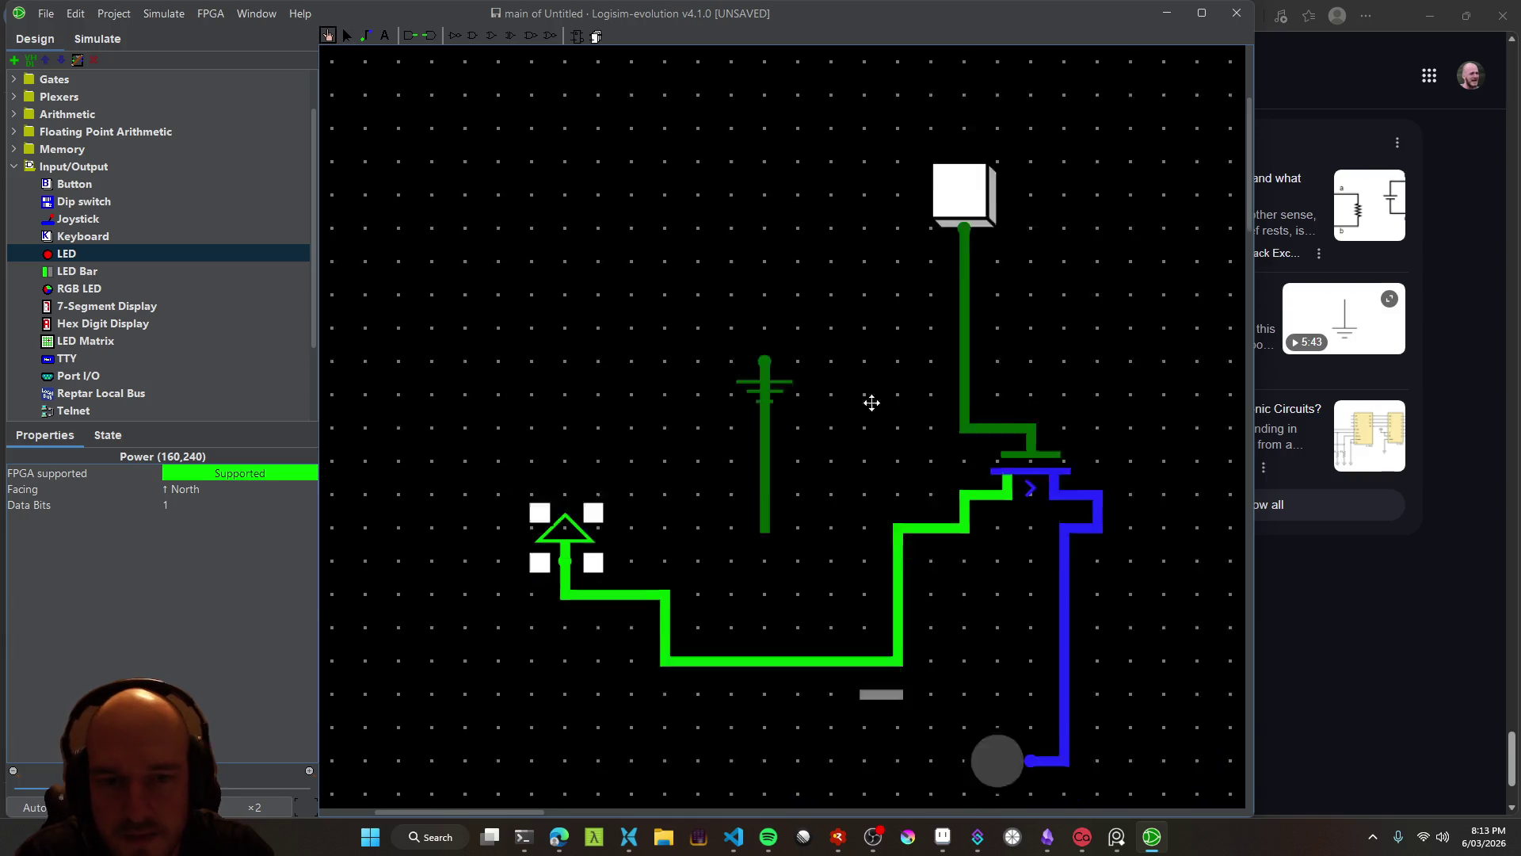
scroll(799, 259, "down", 3)
left_click(800, 258)
mouse_move(799, 258)
left_mouse_down()
mouse_move(592, 253)
mouse_move(801, 265)
mouse_move(601, 265)
left_mouse_up()
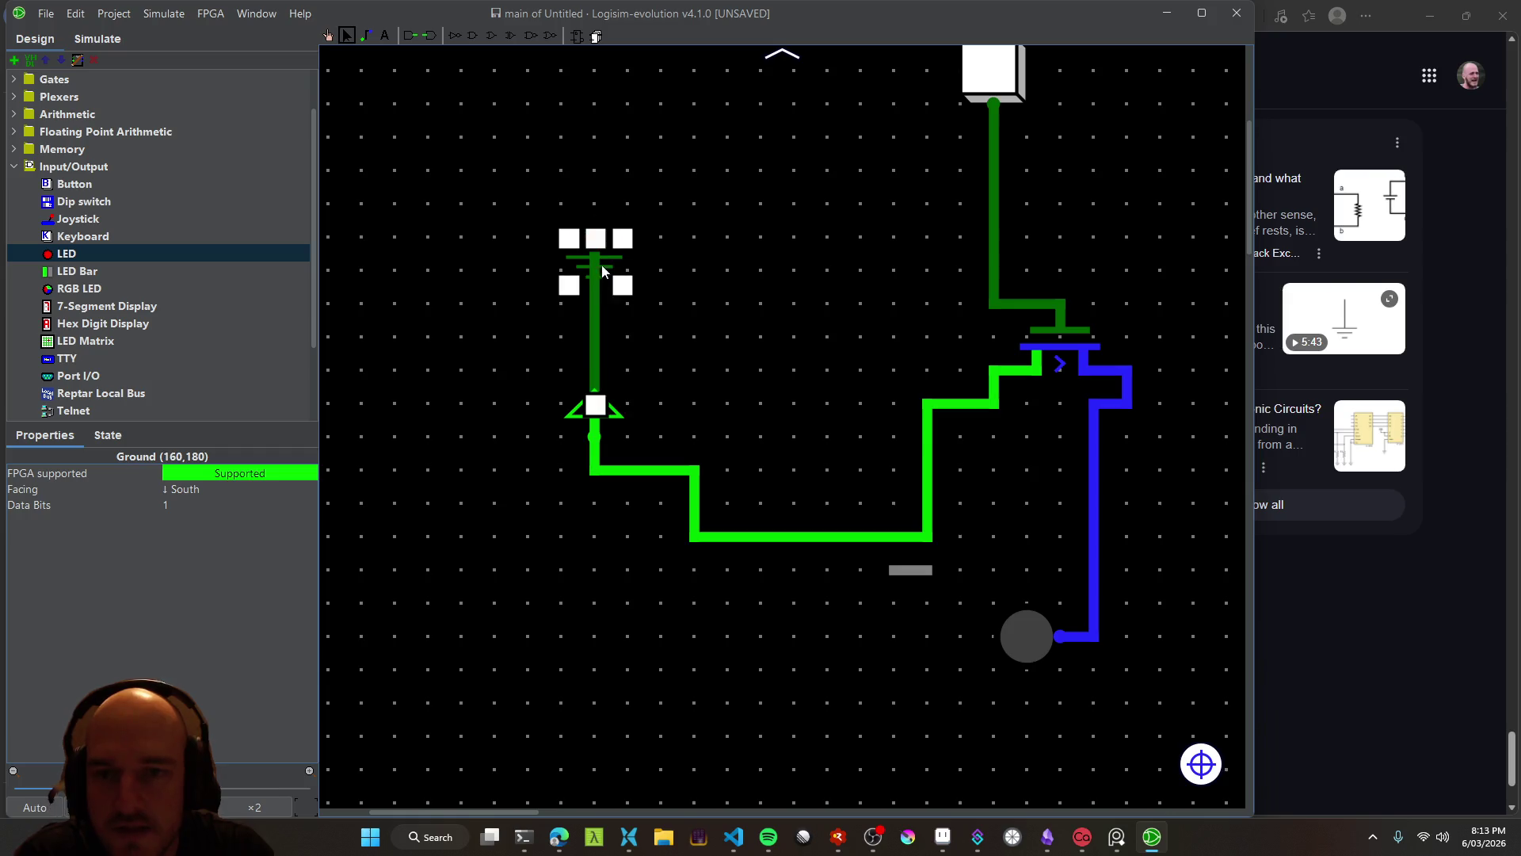
left_click_drag(700, 343, 816, 345)
mouse_move(707, 267)
left_mouse_down()
mouse_move(632, 384)
mouse_move(642, 532)
mouse_move(575, 516)
mouse_move(602, 527)
left_mouse_up()
Adjust the ground's position slightly up and left, then down one grid step
right_click(642, 533)
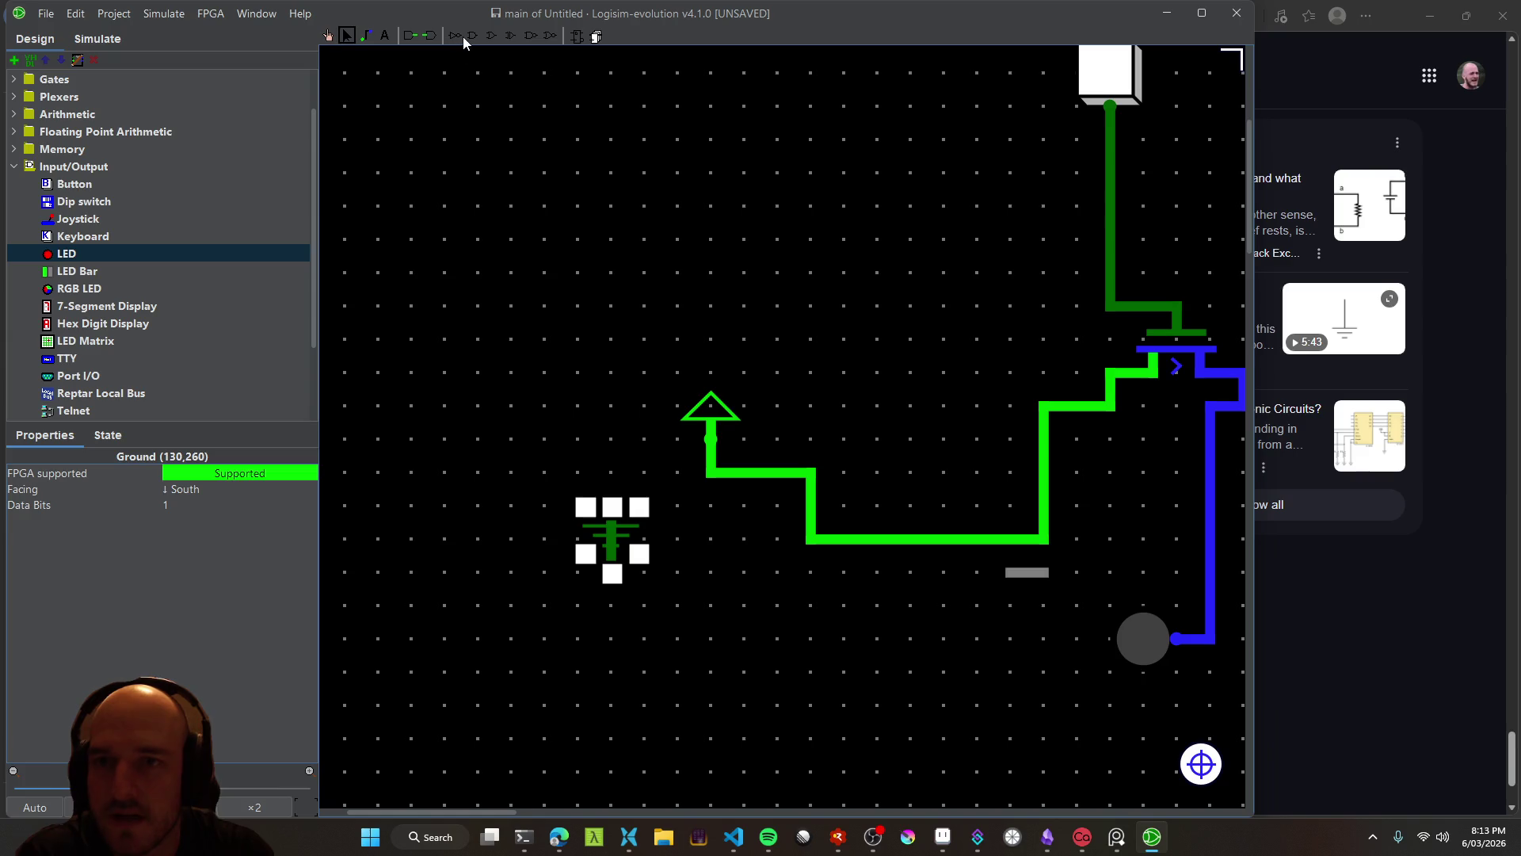
right_click(610, 532)
left_click_drag(611, 533, 567, 495)
right_click(574, 506)
left_click(550, 598)
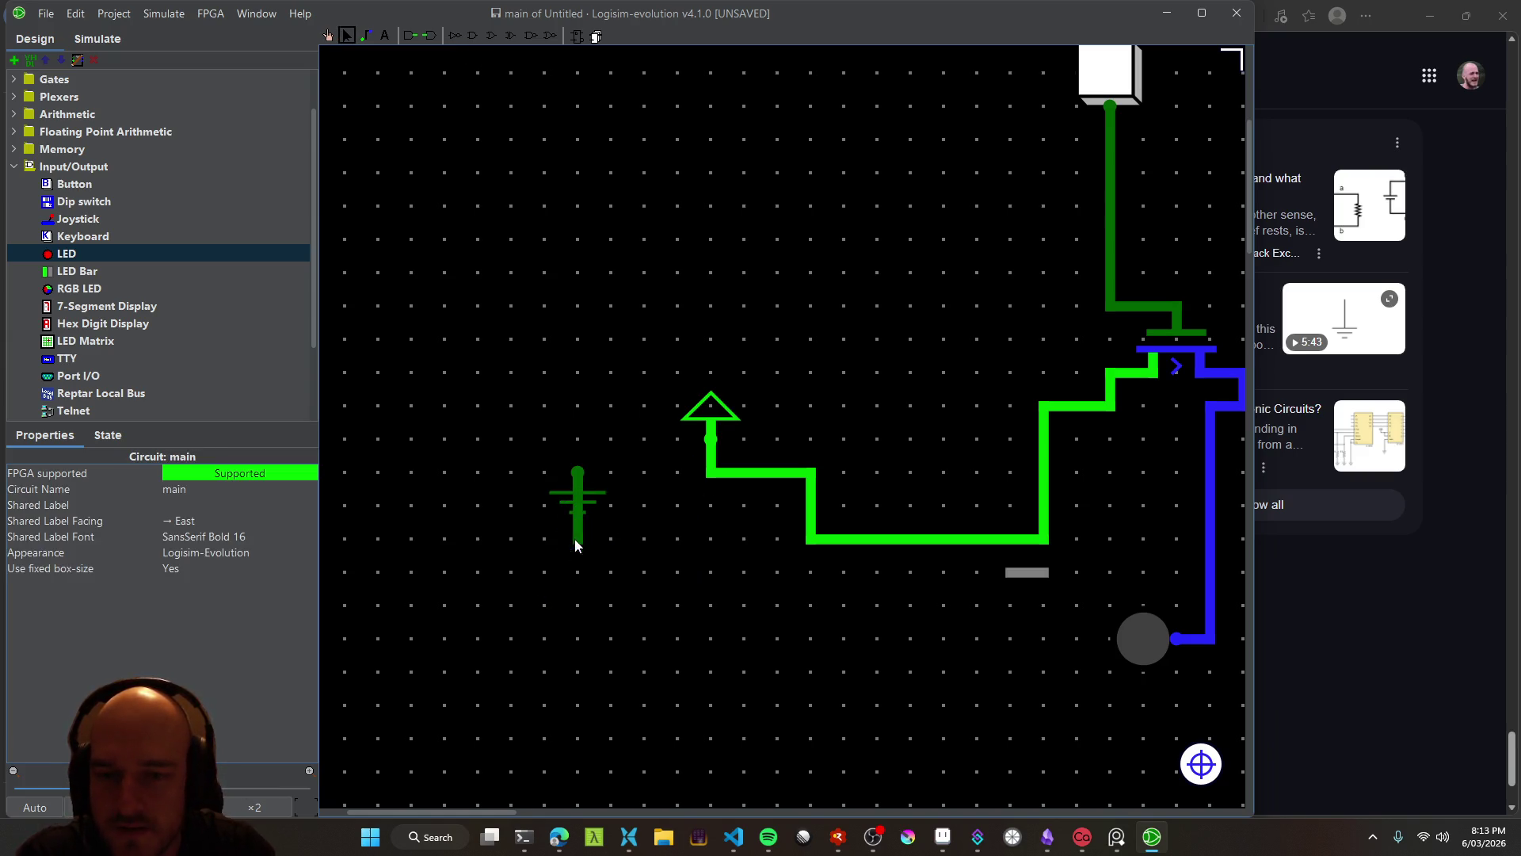
right_click(577, 499)
left_click(578, 499)
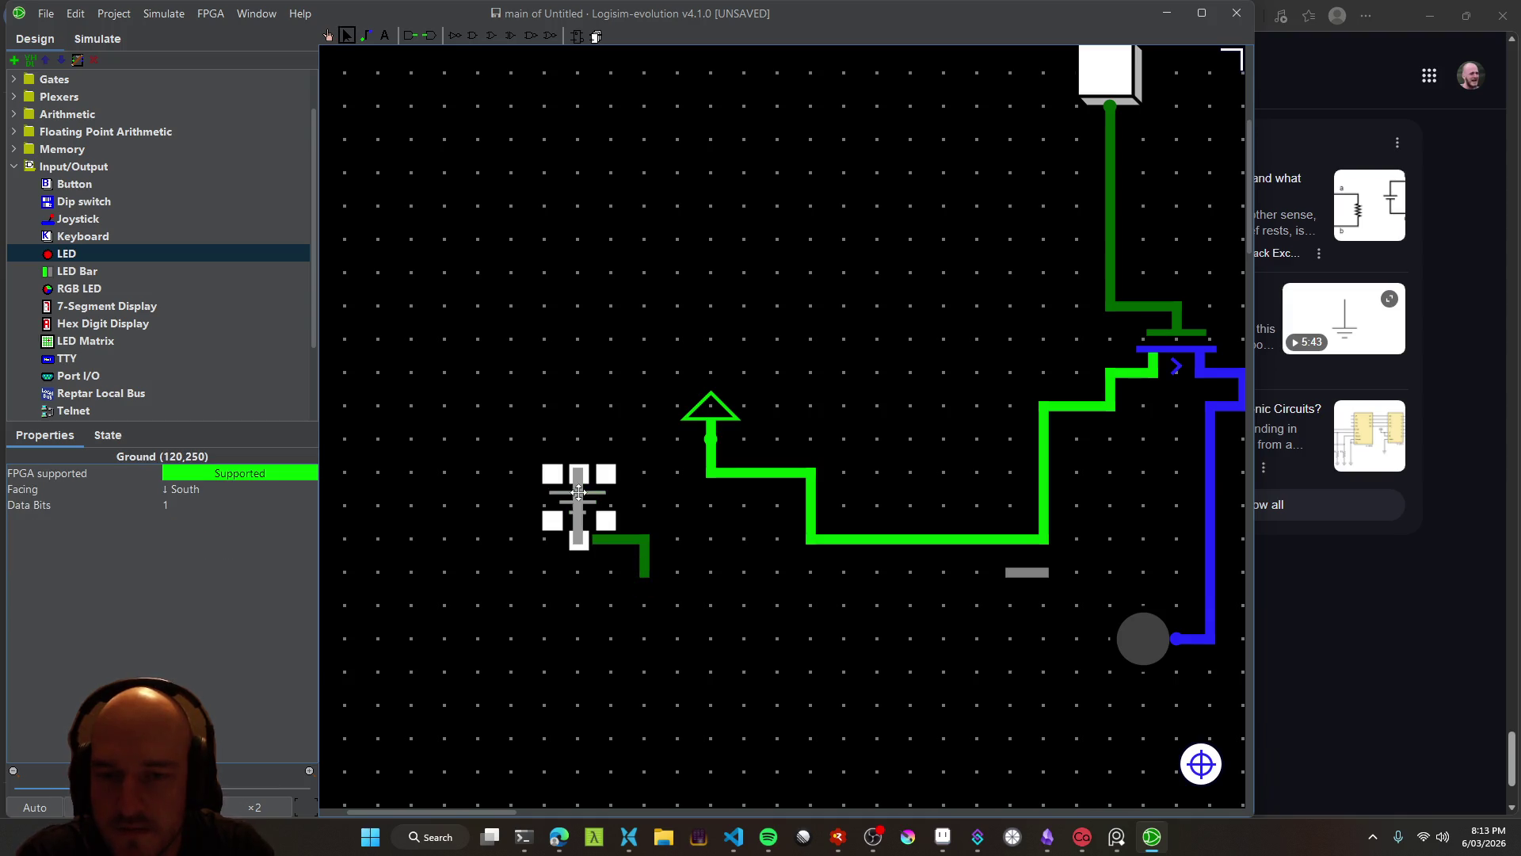
mouse_move(586, 476)
left_mouse_down()
mouse_move(590, 519)
mouse_move(589, 487)
mouse_move(677, 507)
left_mouse_up()
Undo the accidental ground wire and settle the ground at (160,290) below the power source
left_click(590, 520)
key("ctrl+z")
key("ctrl+z")
left_click(588, 473)
mouse_move(579, 473)
left_mouse_down()
mouse_move(710, 473)
mouse_move(580, 473)
mouse_move(757, 559)
mouse_move(735, 598)
left_mouse_up()
key("ctrl+z")
mouse_move(589, 498)
left_mouse_down()
mouse_move(775, 573)
mouse_move(722, 599)
left_mouse_up()
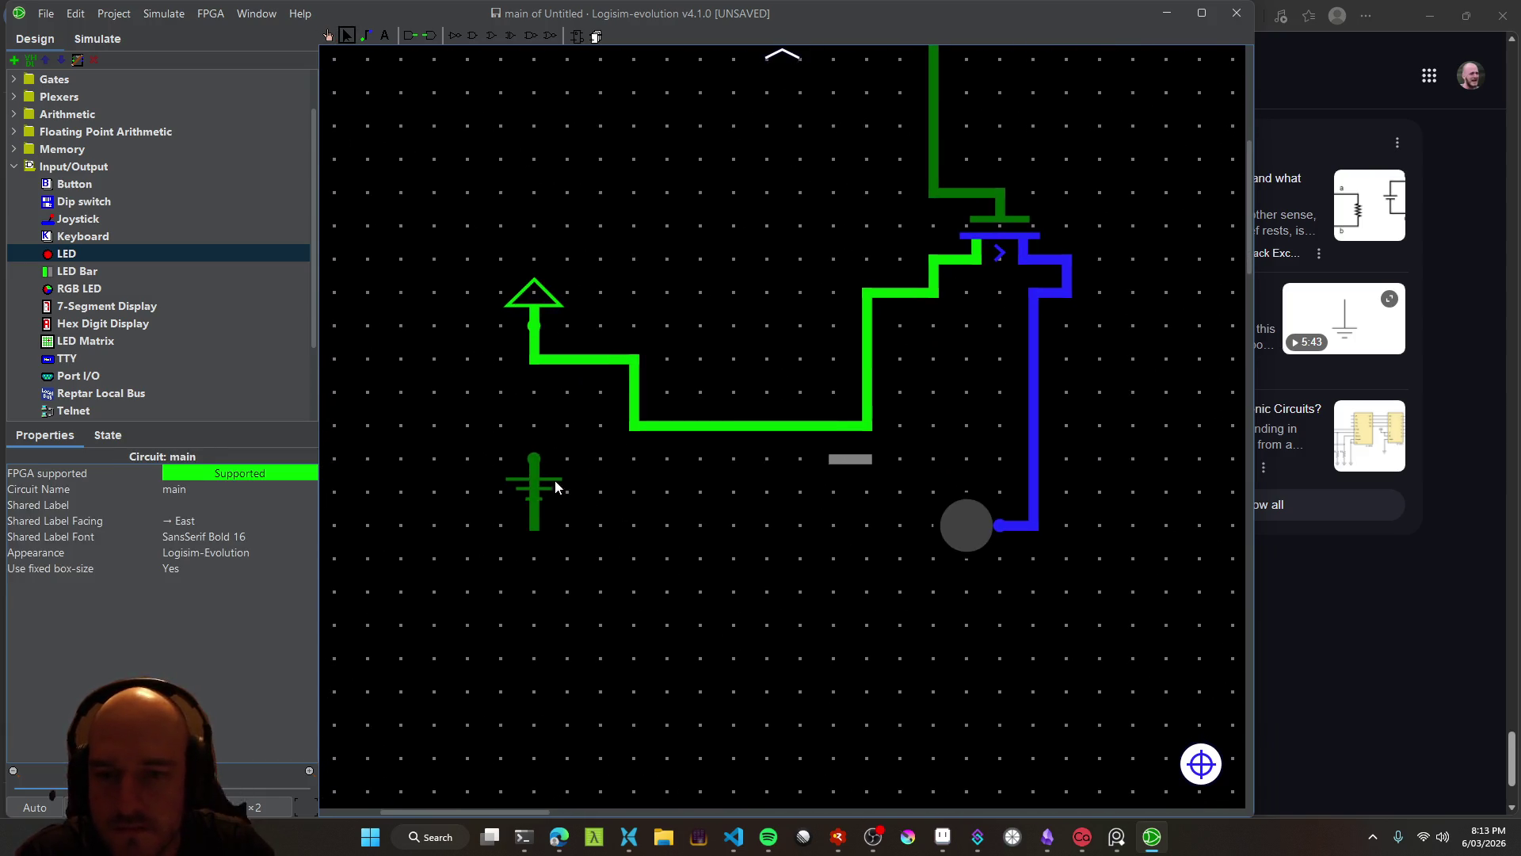
left_click_drag(556, 486, 558, 519)
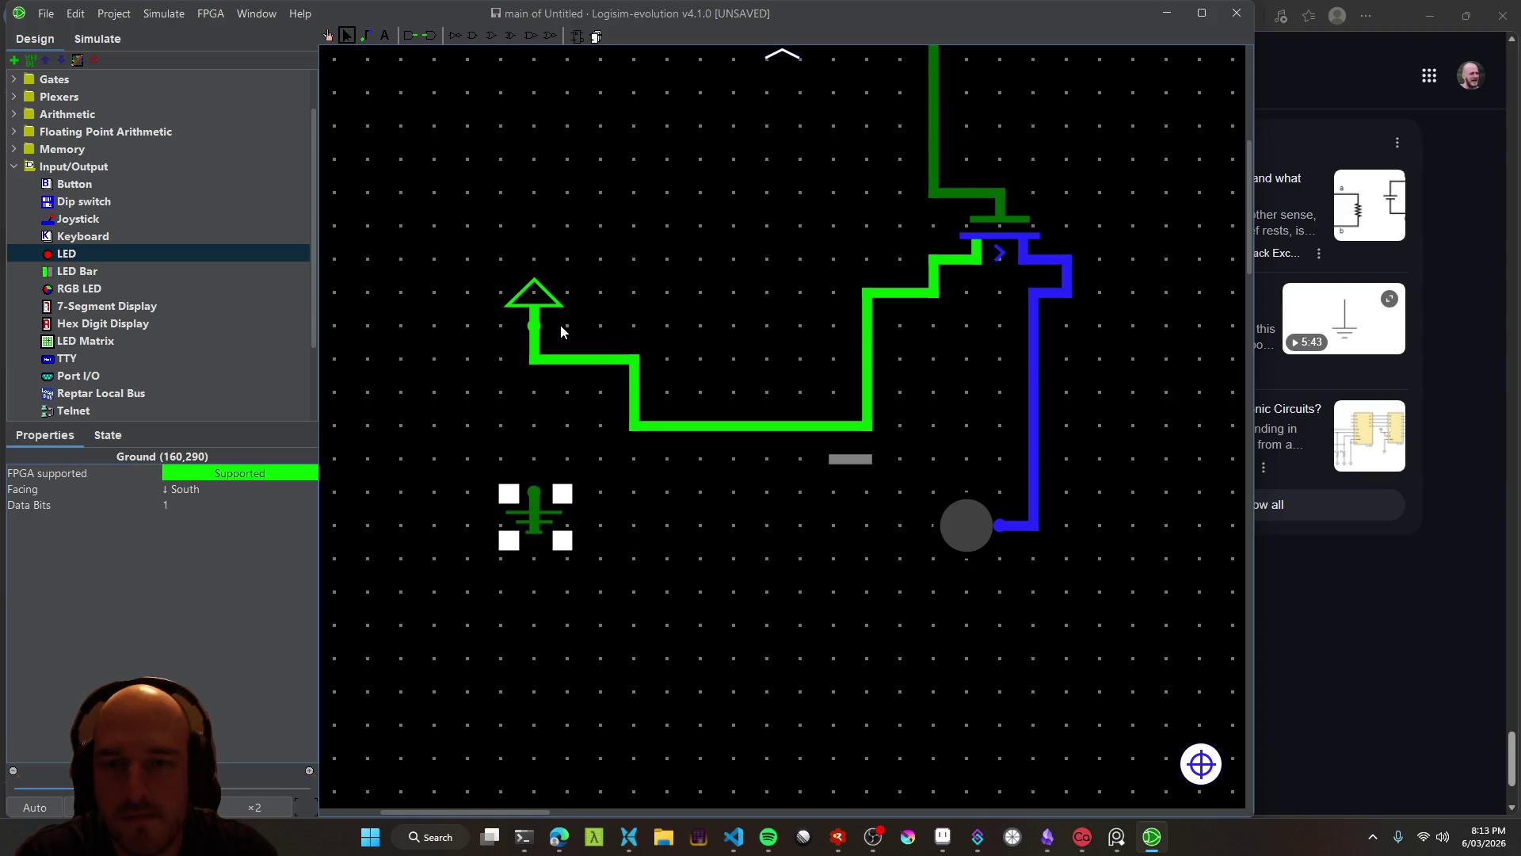
Rotate the power source to point South and shift it down two grid steps
left_click(537, 305)
right_click(535, 299)
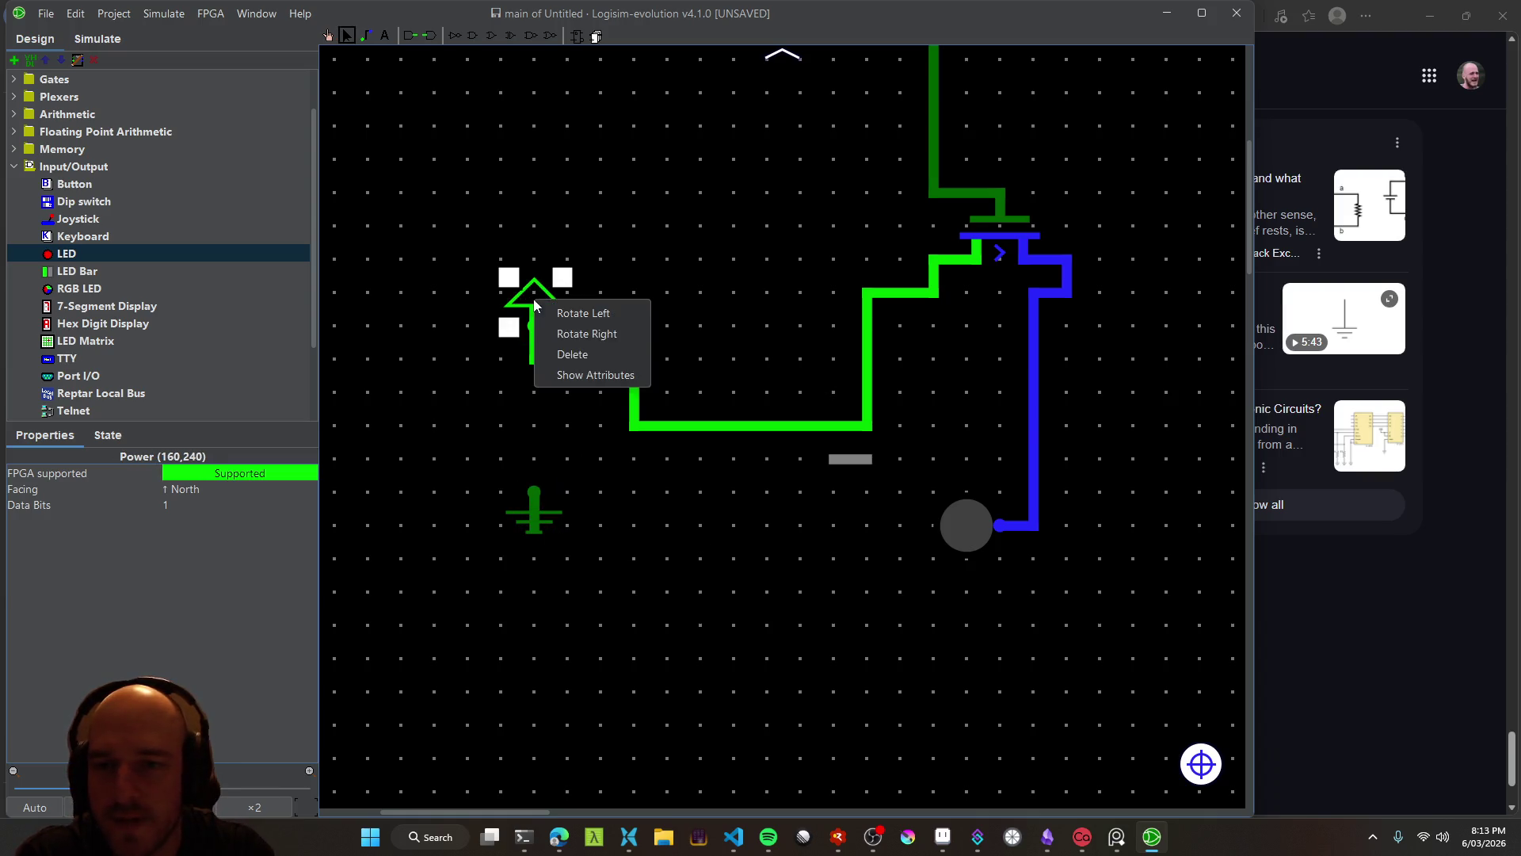
left_click(582, 313)
right_click(518, 318)
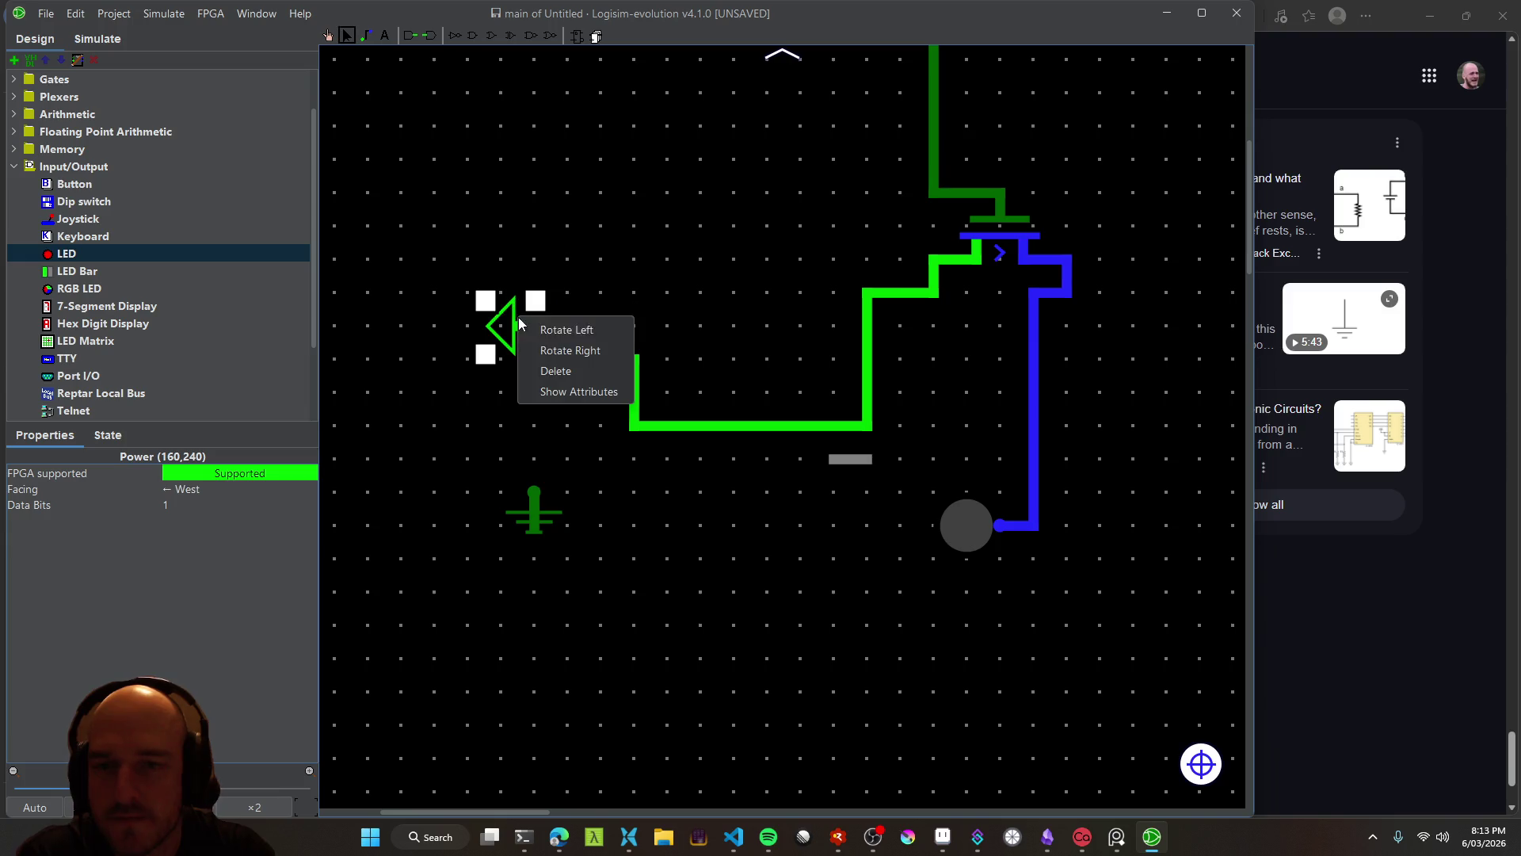
left_click(553, 331)
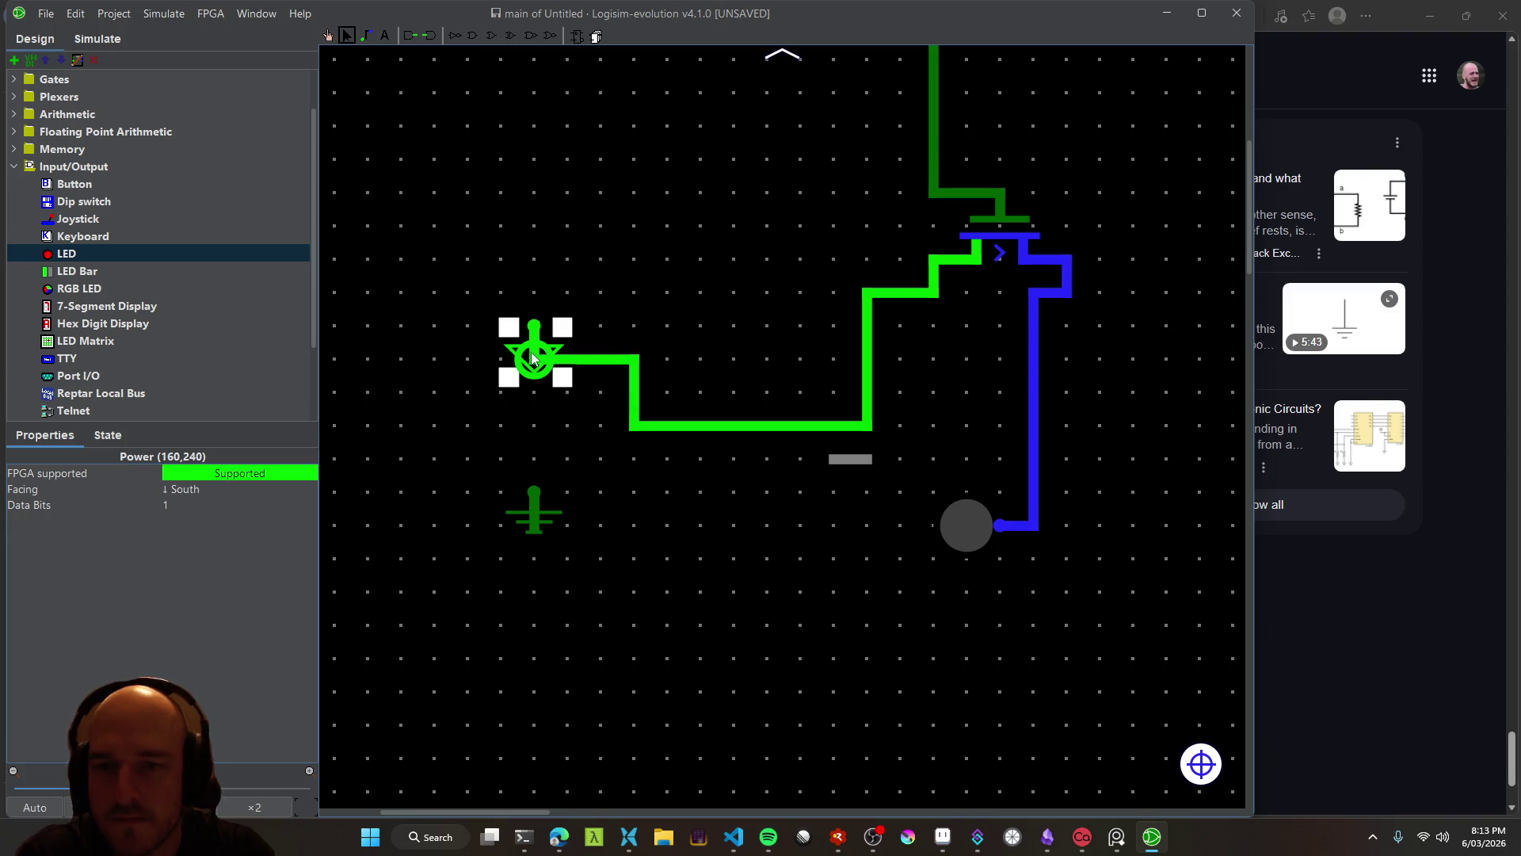
left_click_drag(515, 343, 513, 412)
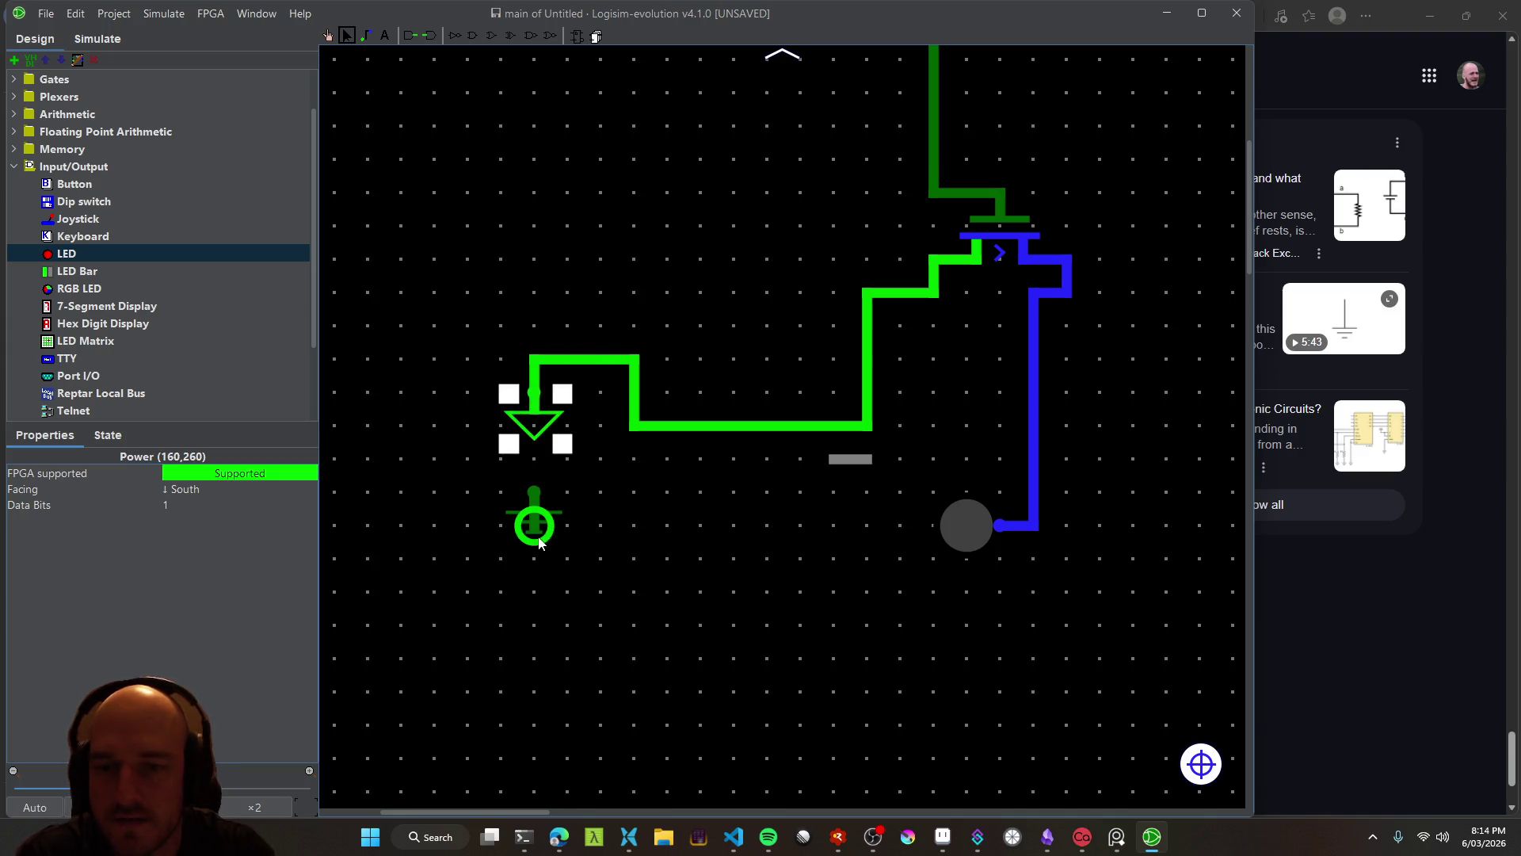
Undo the power source move and reposition the ground beneath it
left_click(535, 501)
key("ctrl+z")
left_click(559, 519)
mouse_move(561, 517)
left_mouse_down()
mouse_move(555, 555)
mouse_move(568, 506)
left_mouse_up()
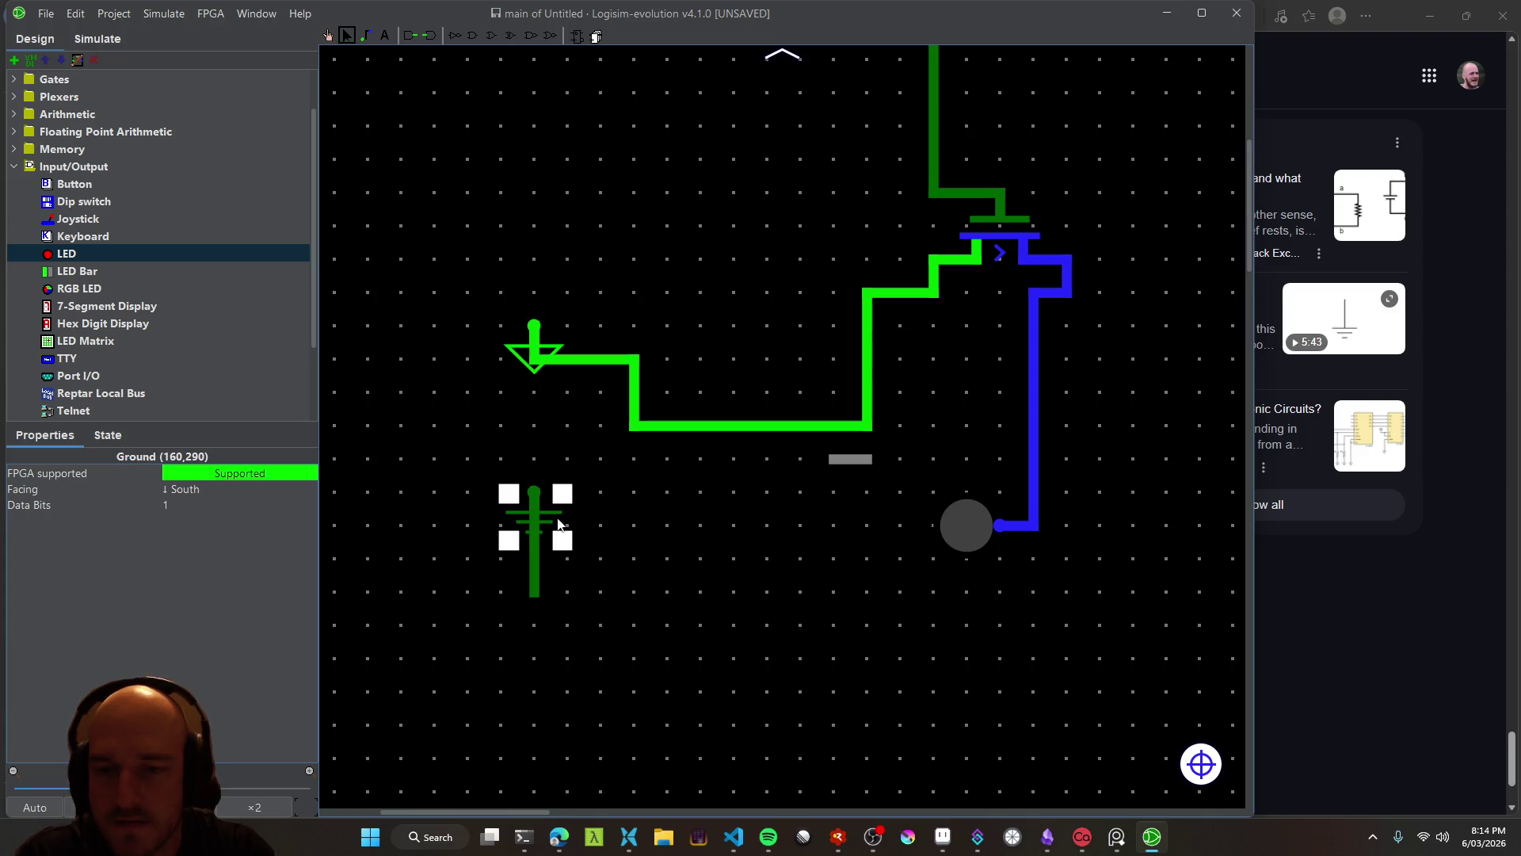
left_click(618, 458)
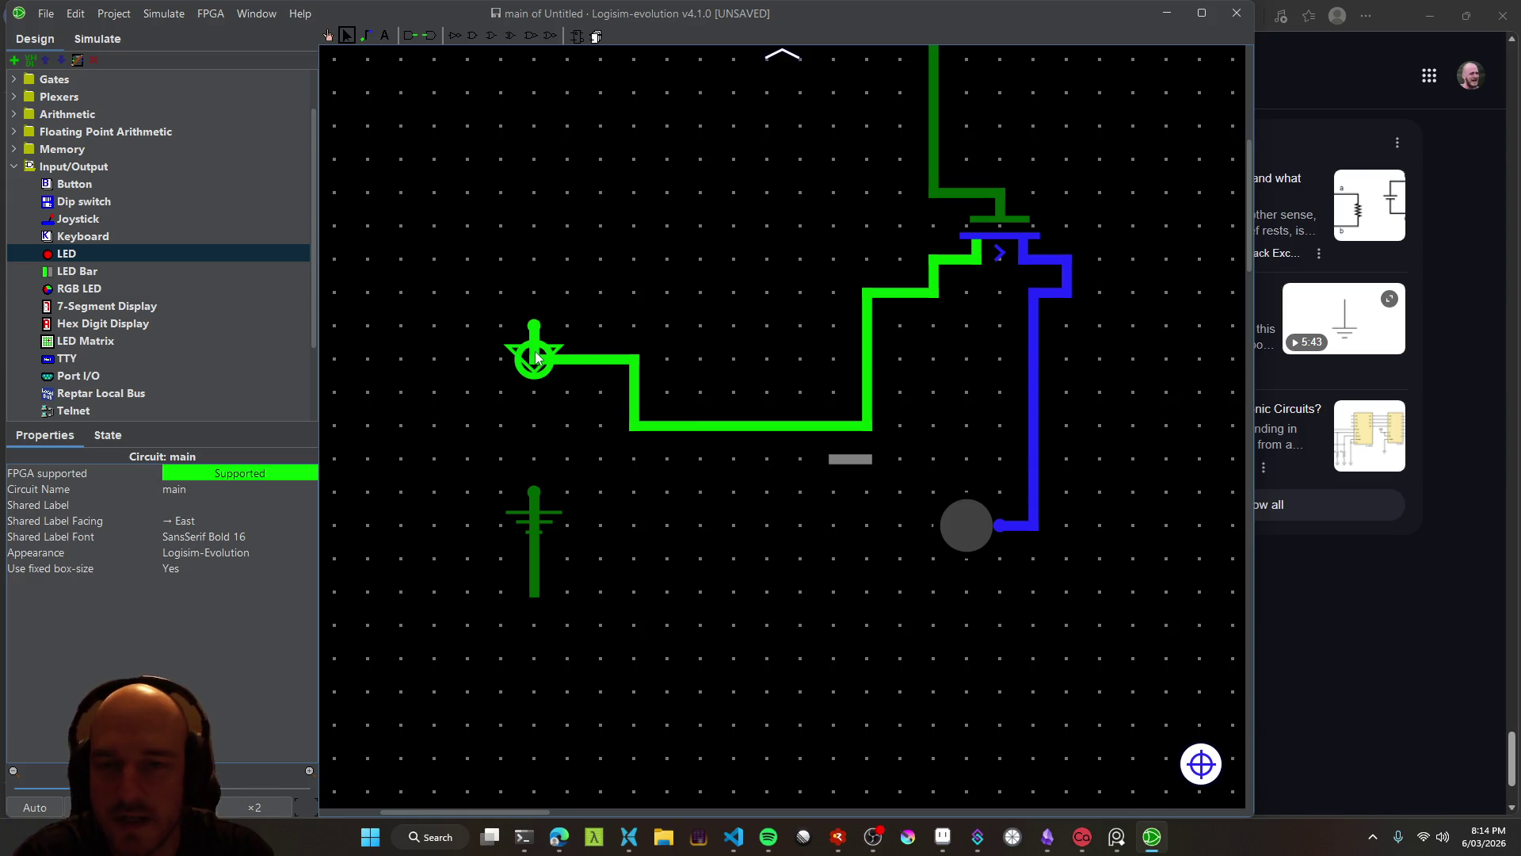
Move the LED right to (370,270) and draw a wire from the blue junction toward the ground
left_click_drag(924, 354, 828, 393)
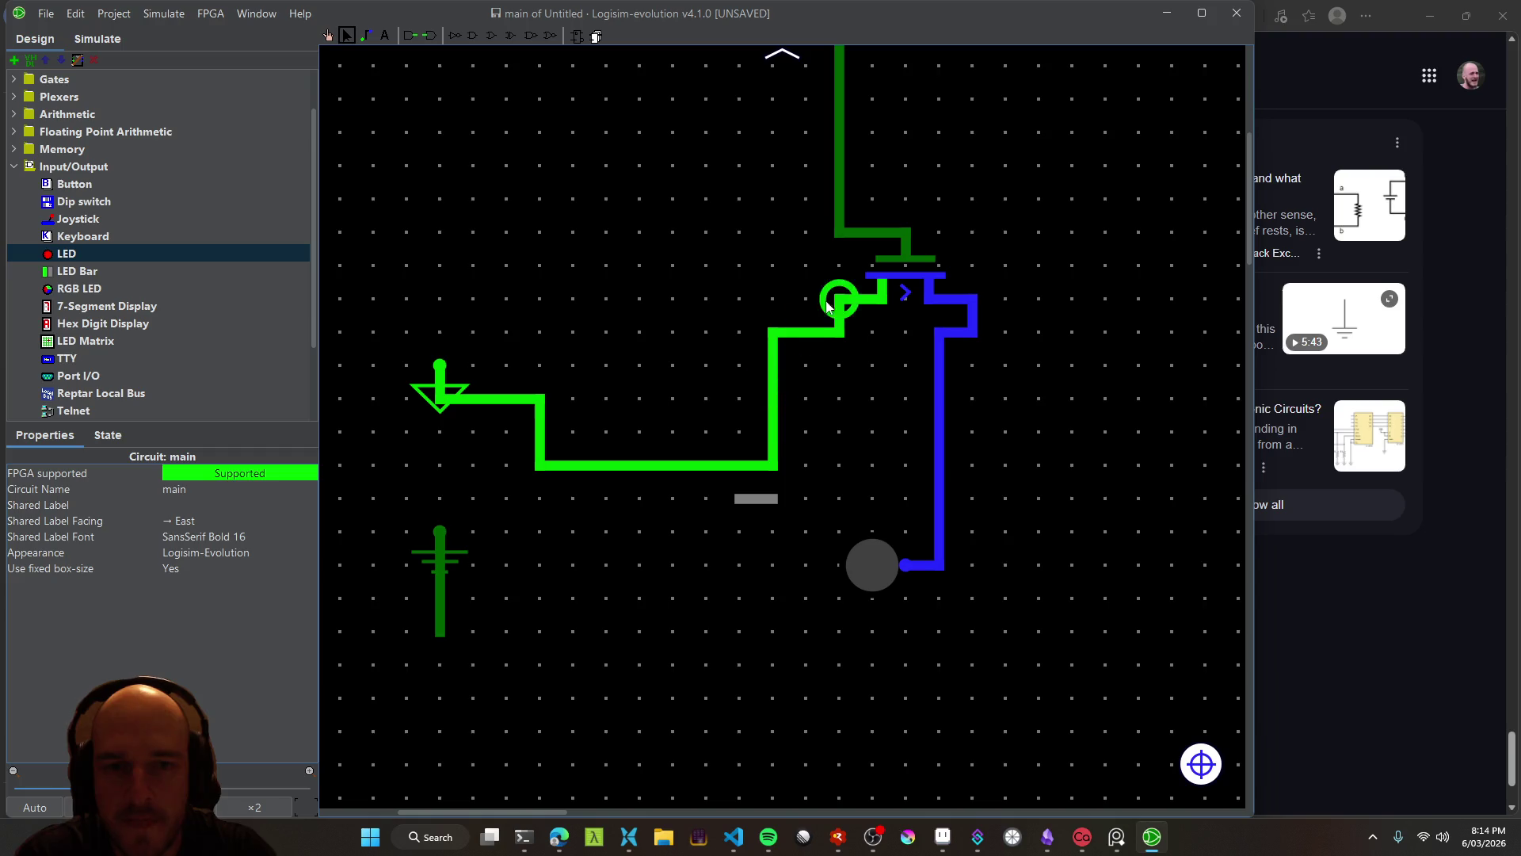
left_click(874, 577)
mouse_move(873, 574)
left_mouse_down()
mouse_move(967, 603)
mouse_move(912, 567)
left_mouse_up()
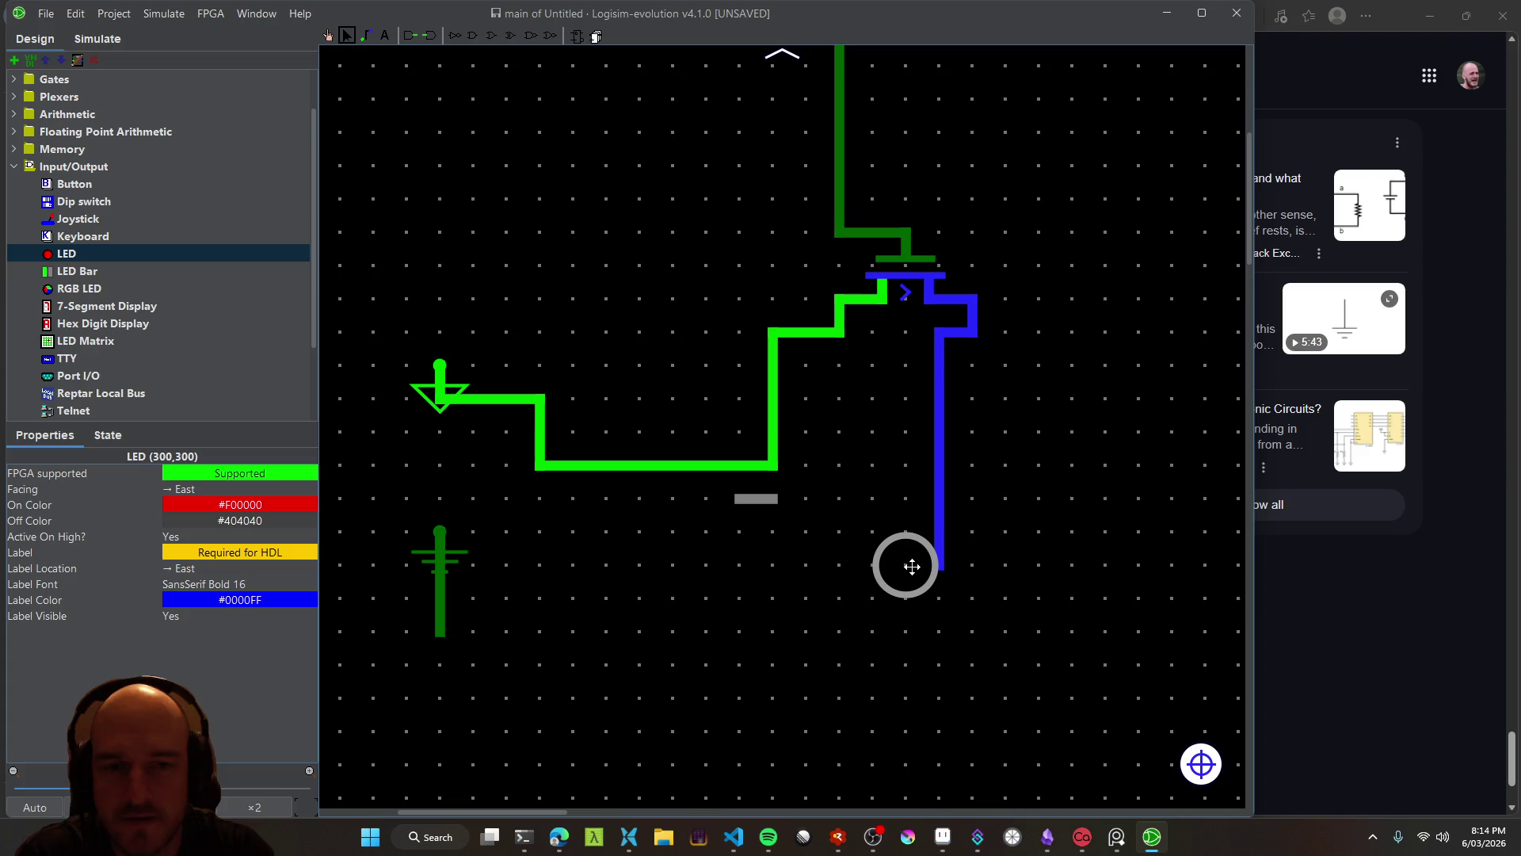
mouse_move(912, 566)
left_mouse_down()
mouse_move(973, 559)
mouse_move(1055, 258)
mouse_move(1089, 458)
left_mouse_up()
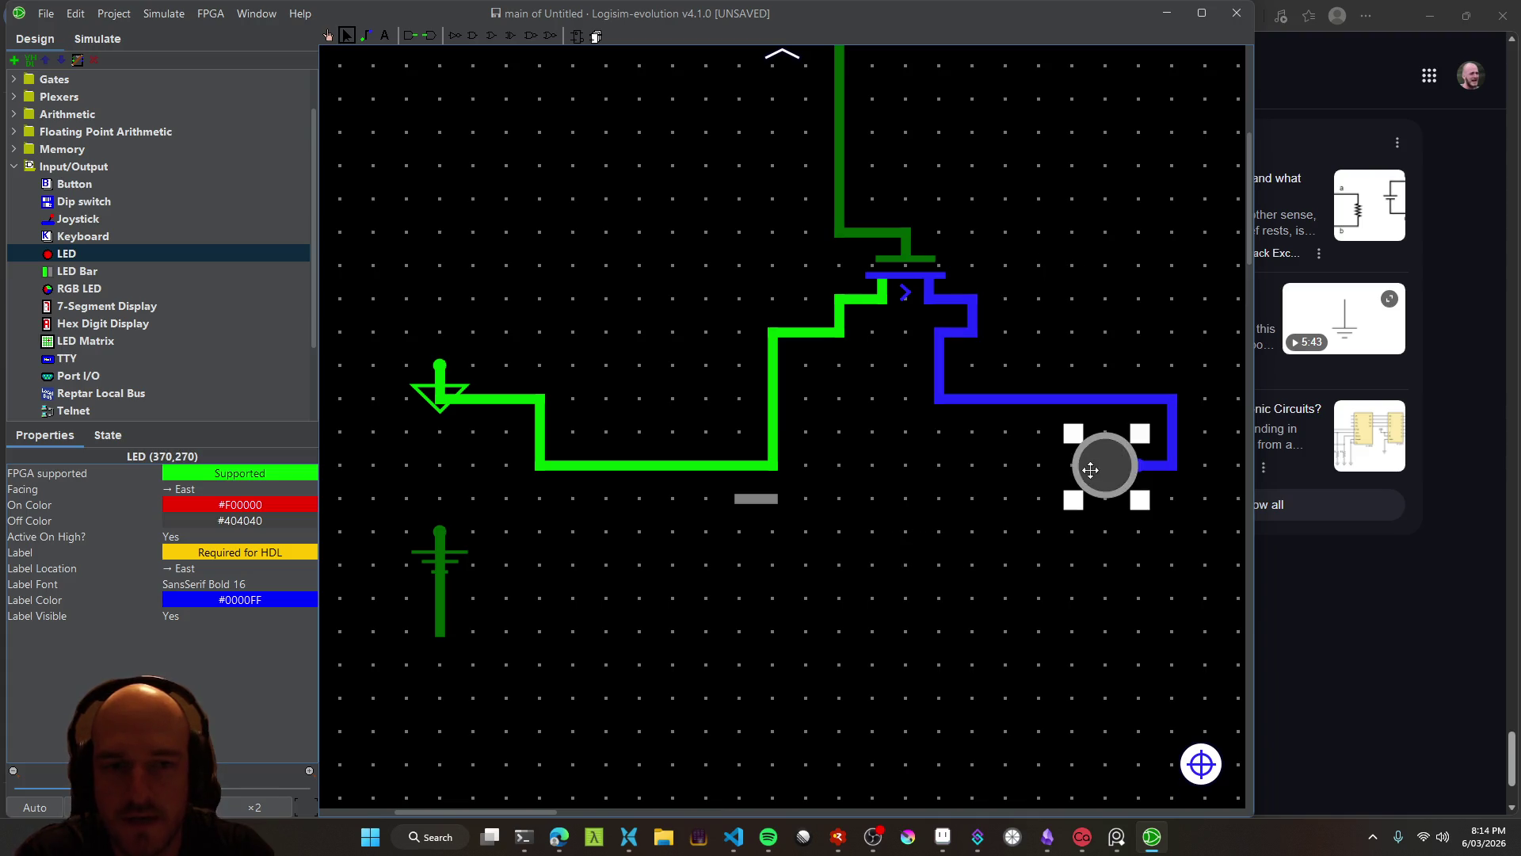
mouse_move(937, 401)
left_mouse_down()
mouse_move(747, 644)
mouse_move(441, 629)
left_mouse_up()
Connect the new wire to the ground and poke the push button several times to test
key("ctrl+1")
left_click_drag(932, 180, 883, 308)
left_click(346, 35)
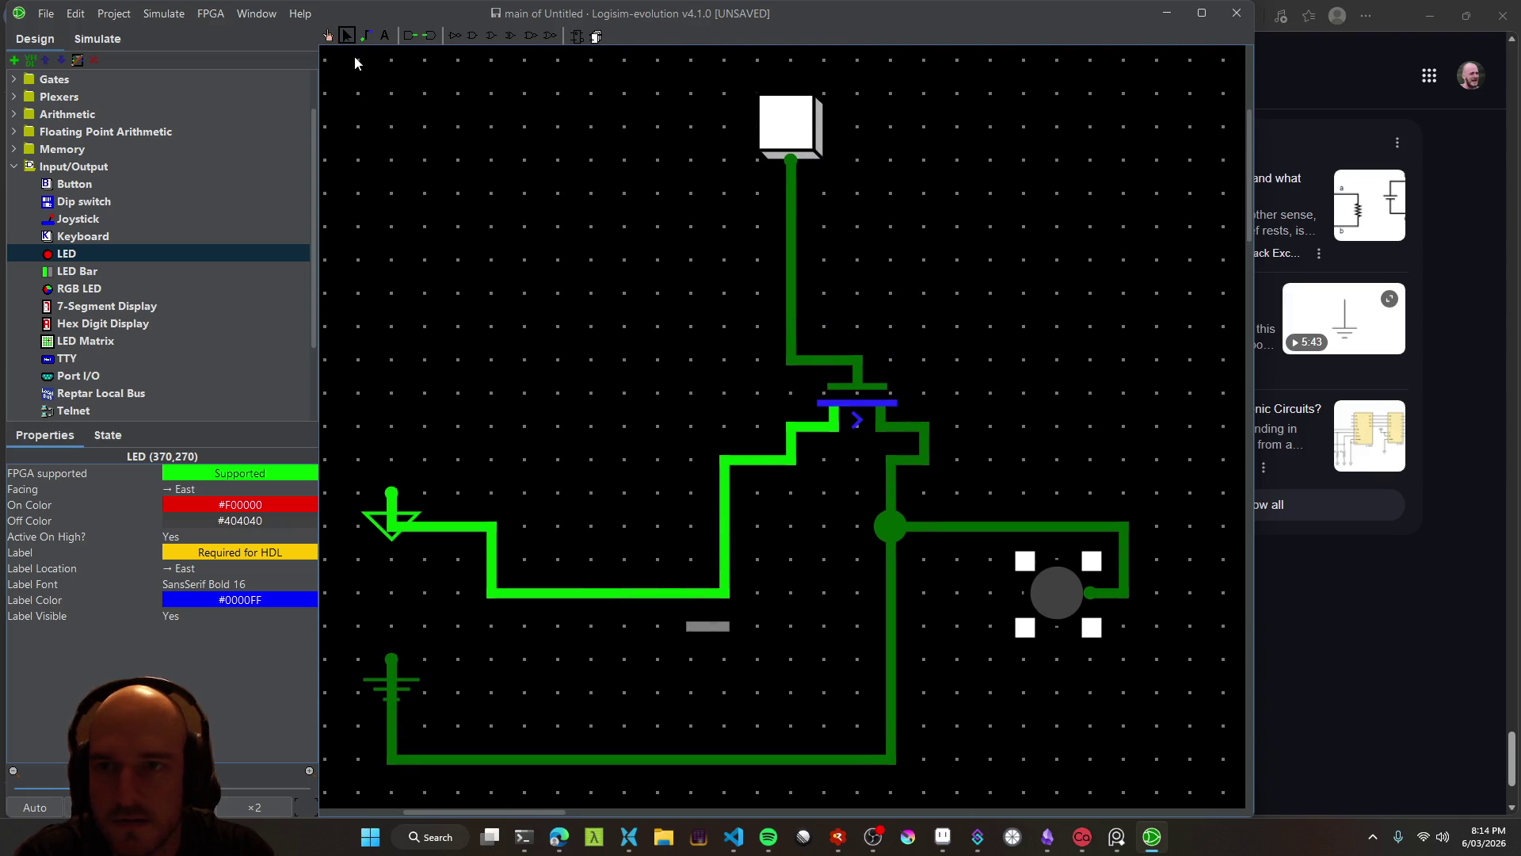
left_click(327, 35)
left_click(795, 125)
left_click(797, 126)
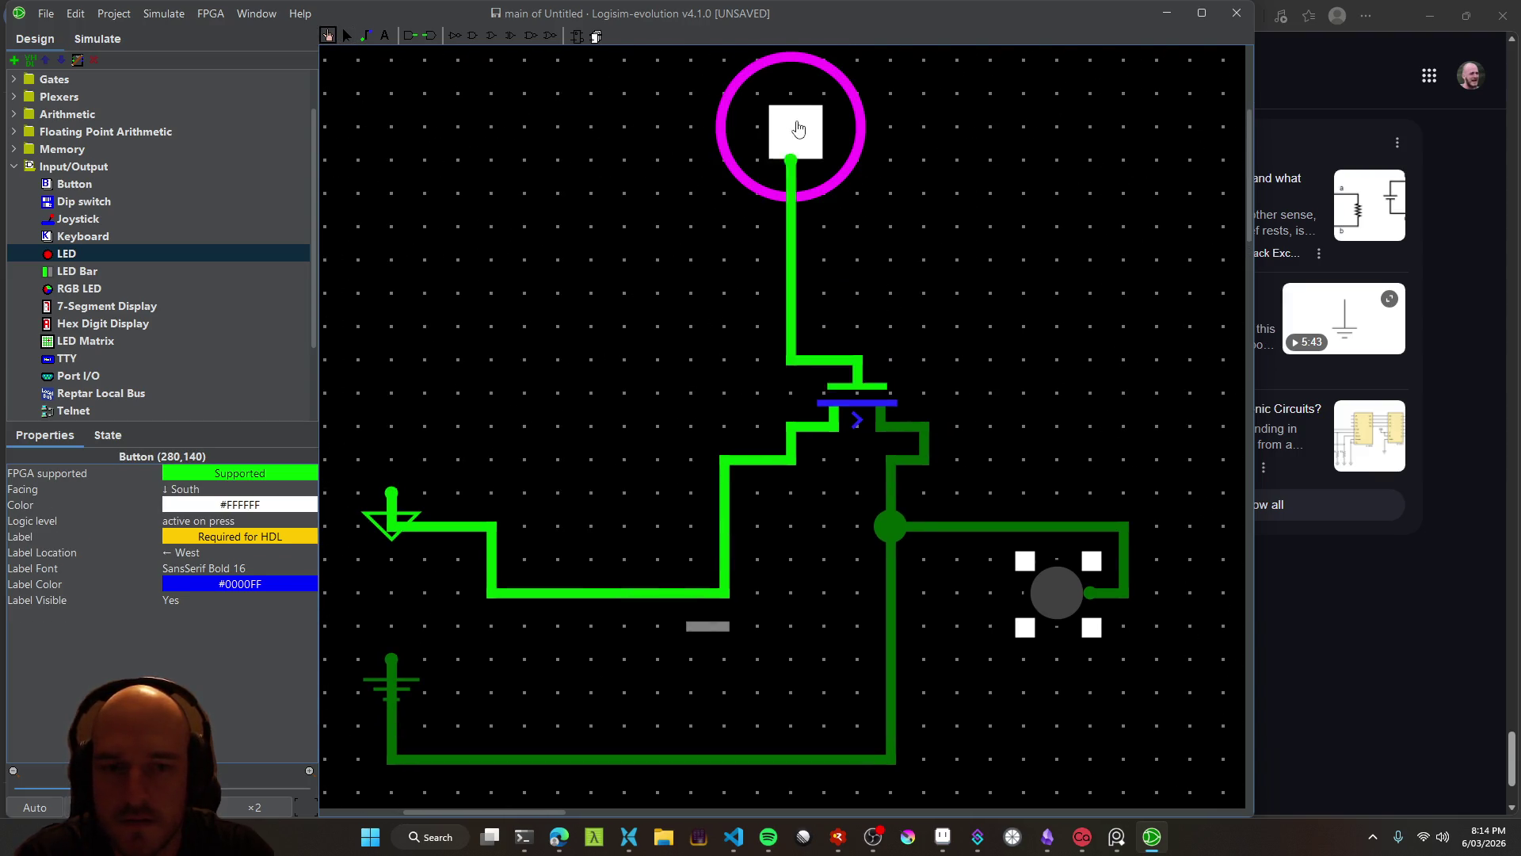
left_click(798, 128)
left_click(798, 128)
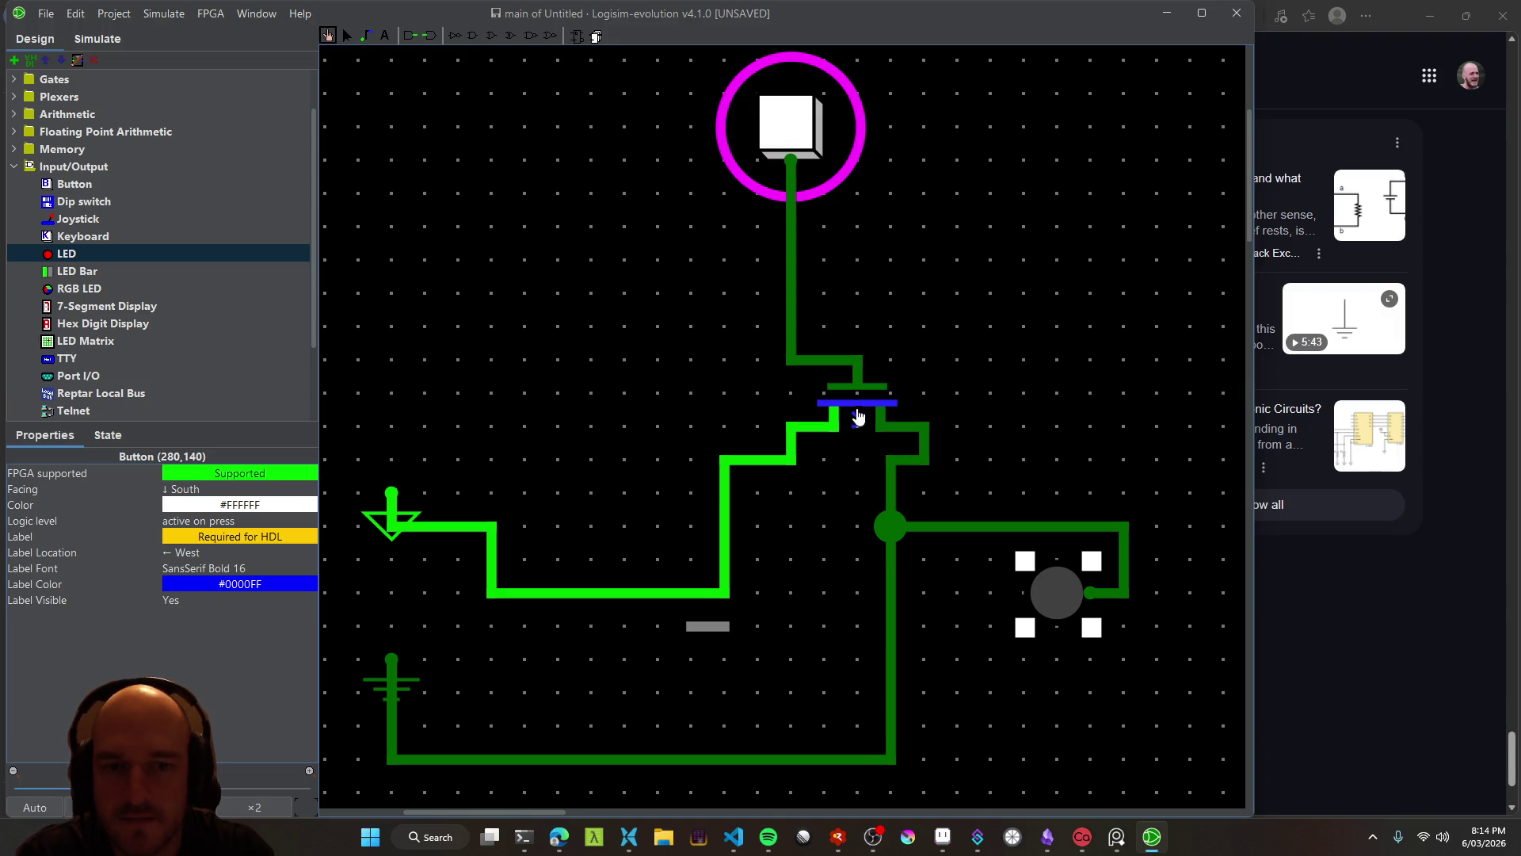
Try setting the transistor's Type to P-Type
left_click(347, 36)
left_click(855, 366)
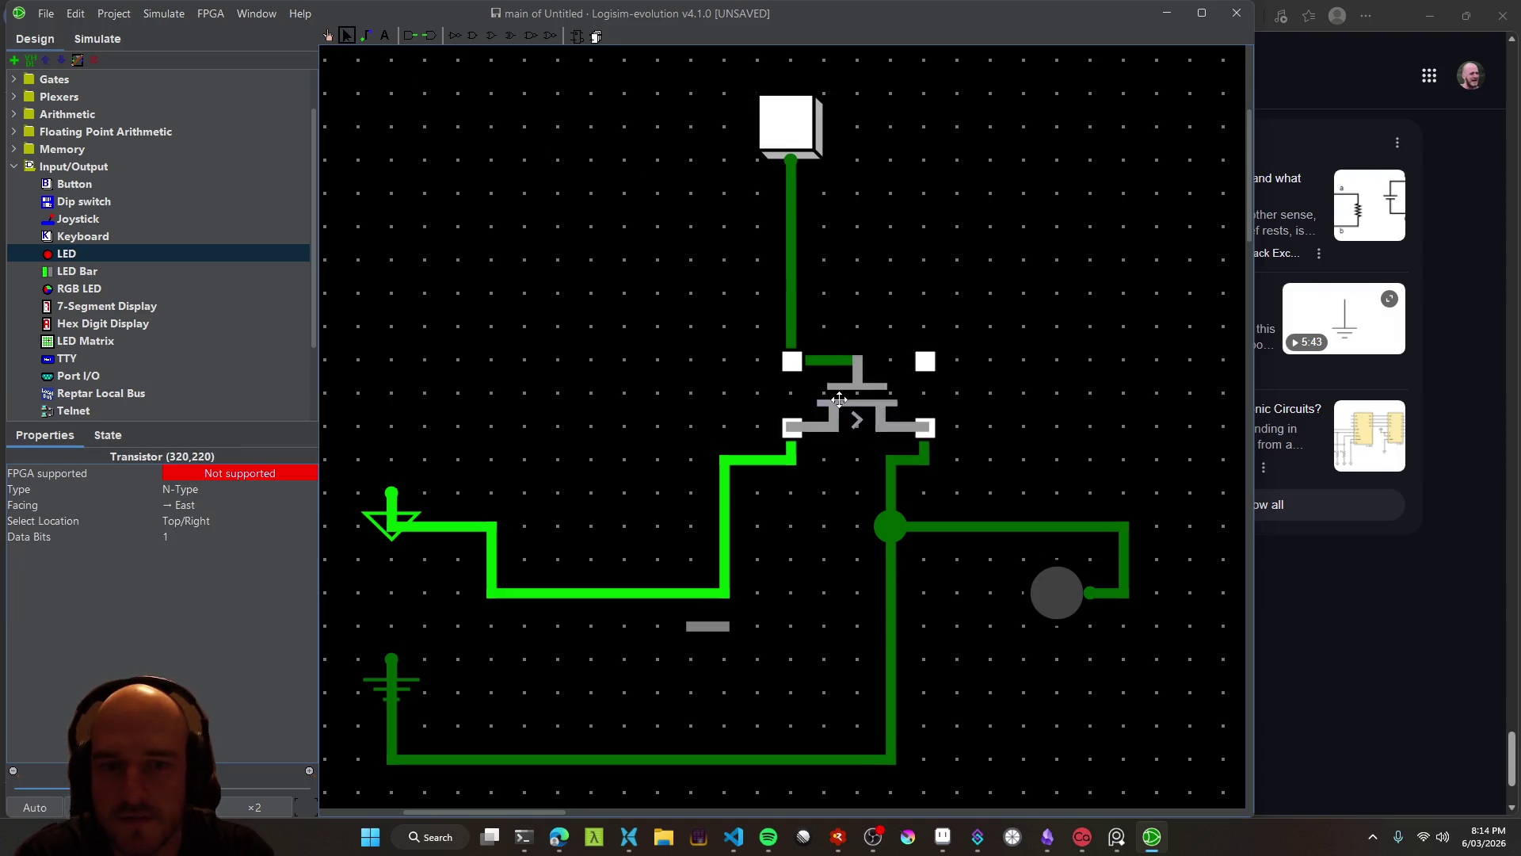
left_click(203, 489)
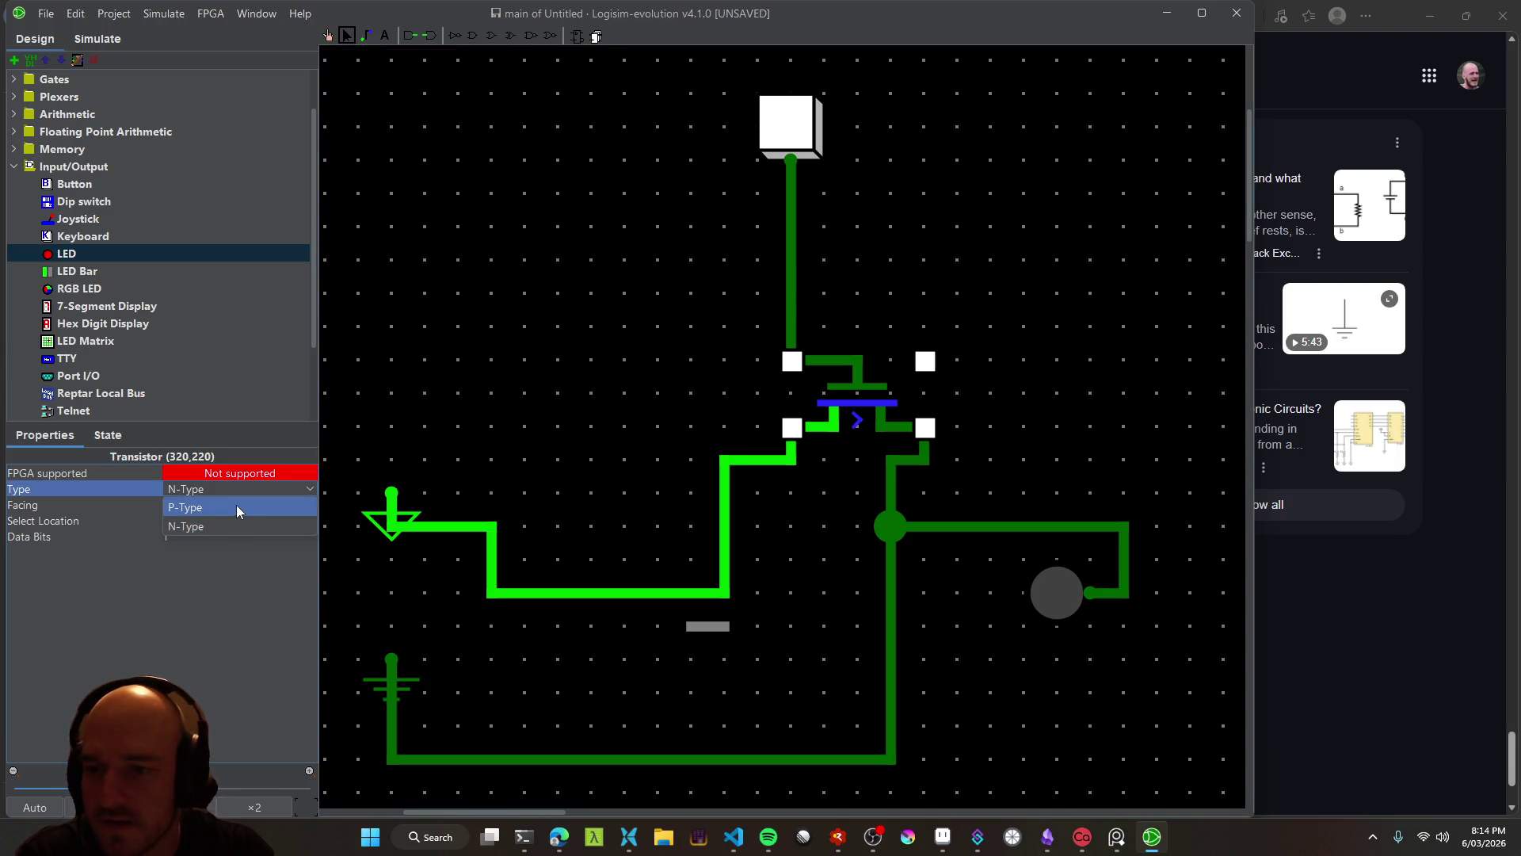
left_click(231, 506)
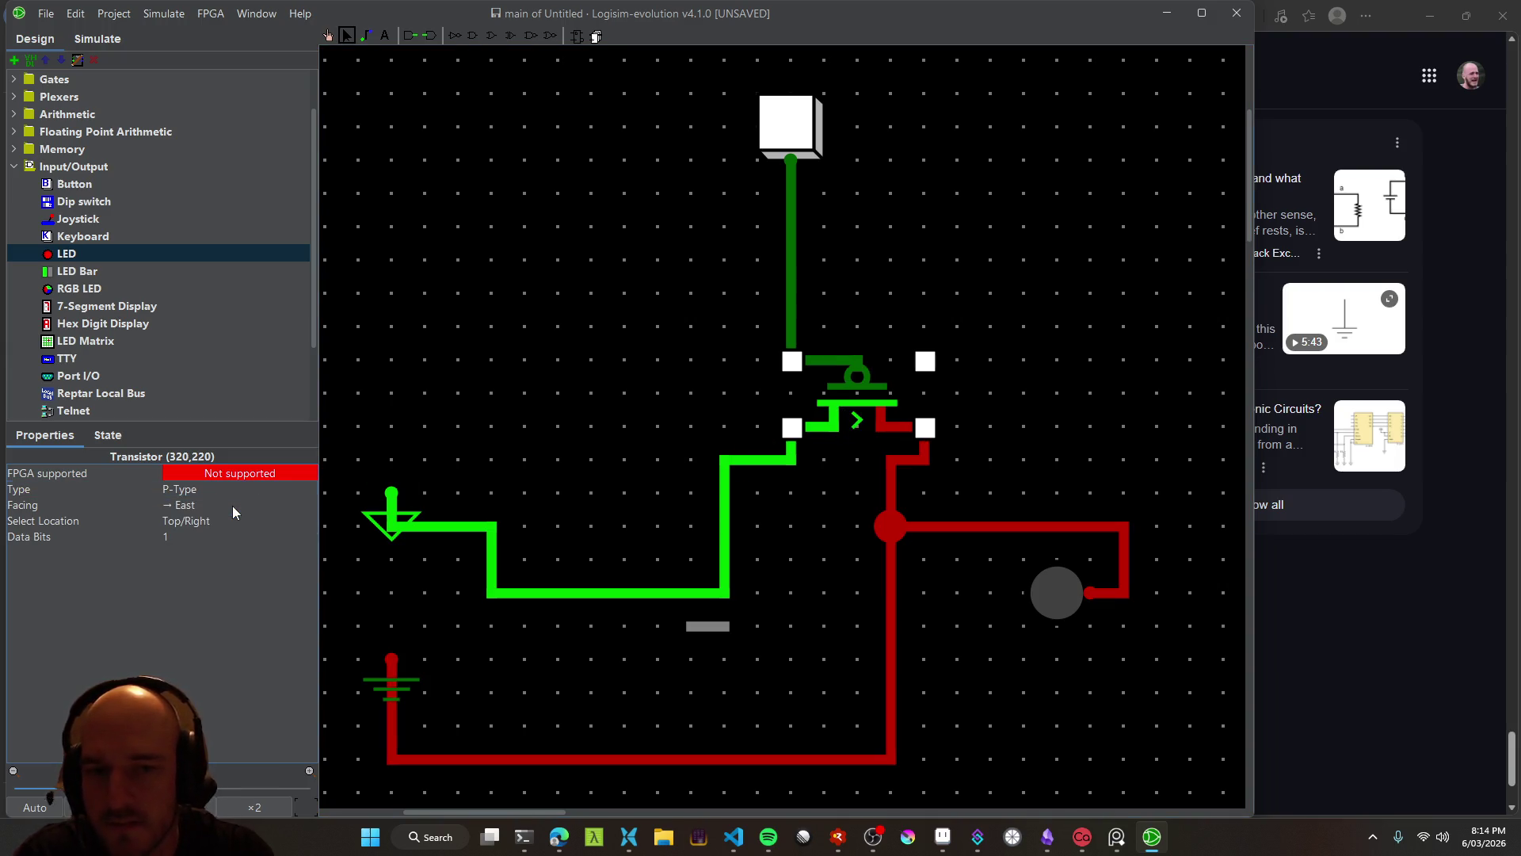
left_click(663, 430)
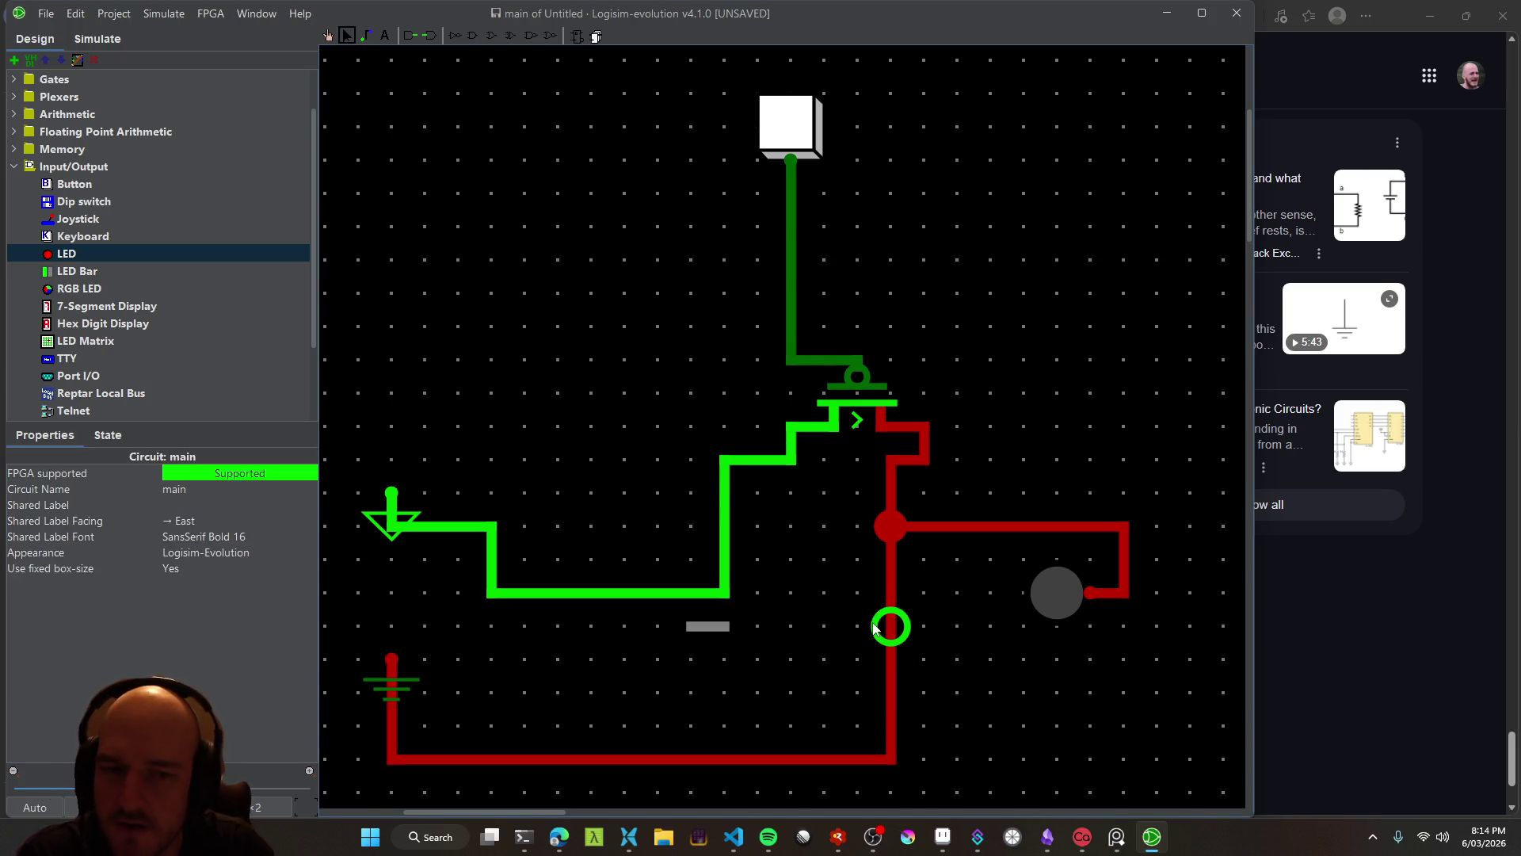
Change the transistor's Type to N-Type
left_click(856, 402)
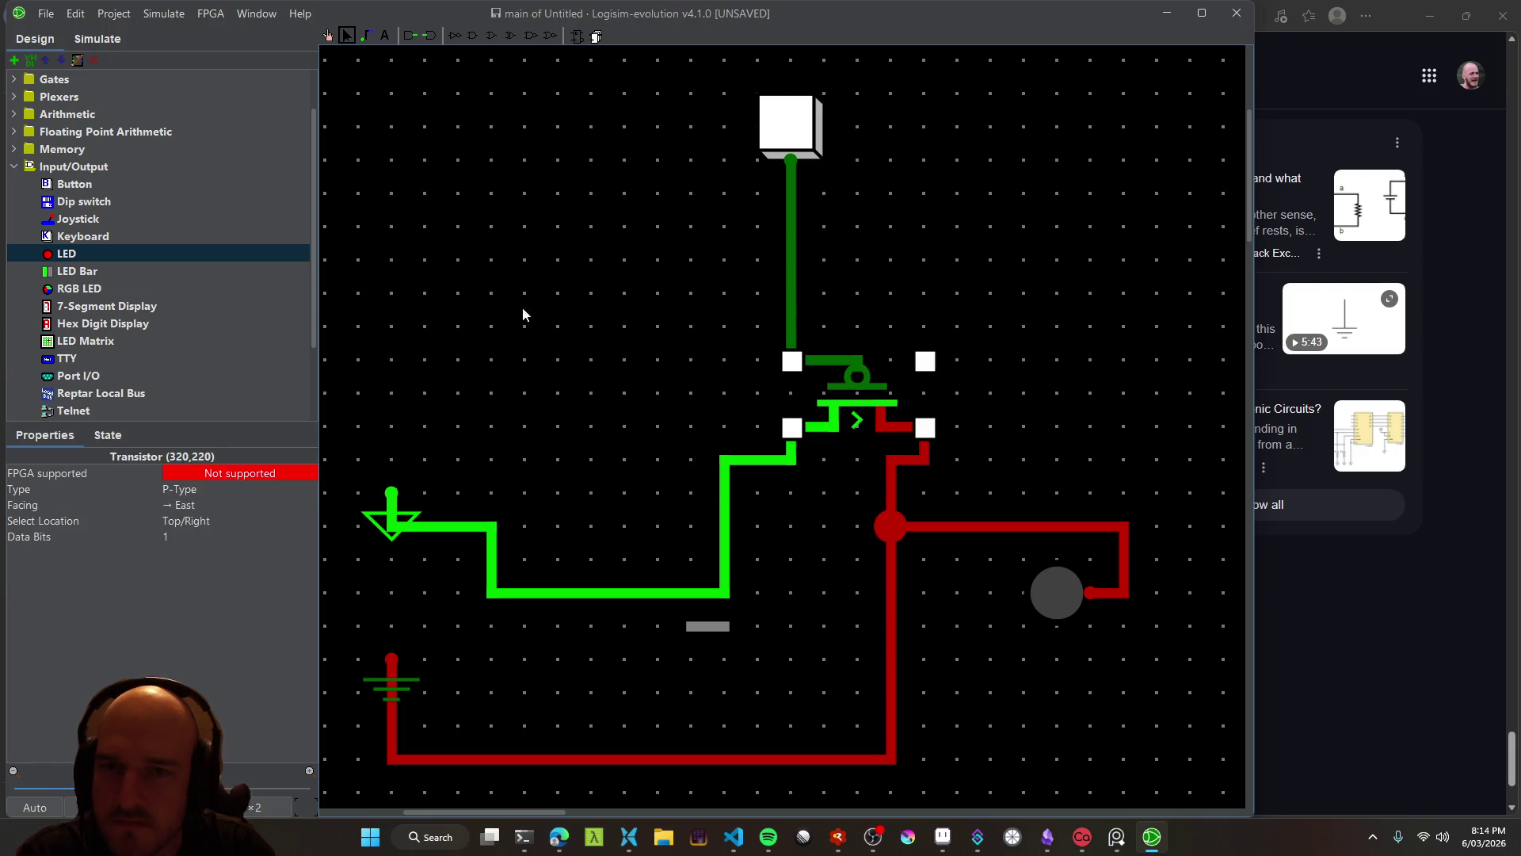
left_click(200, 491)
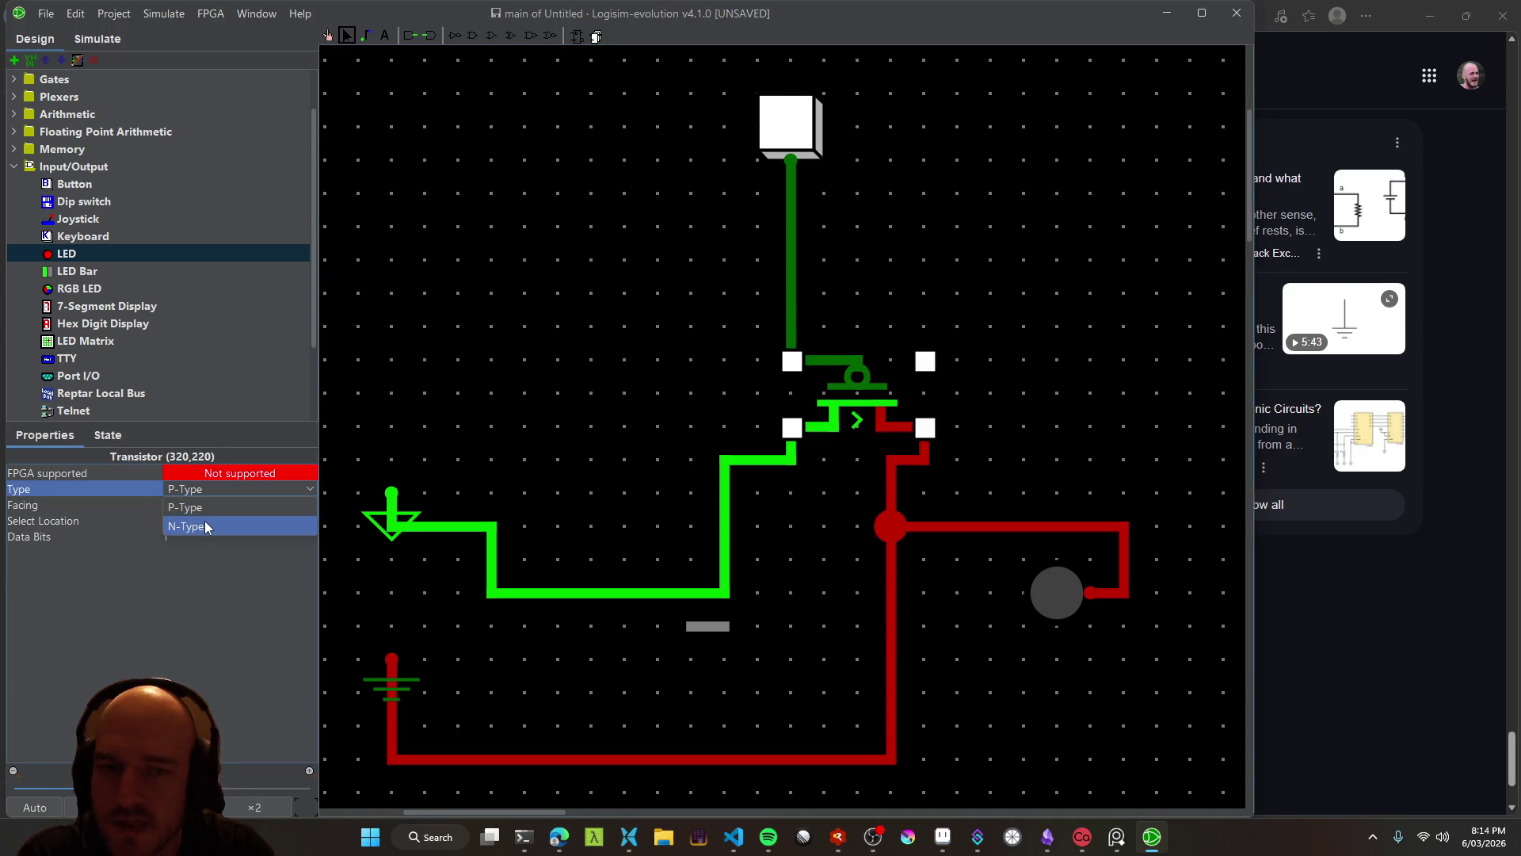
left_click(204, 526)
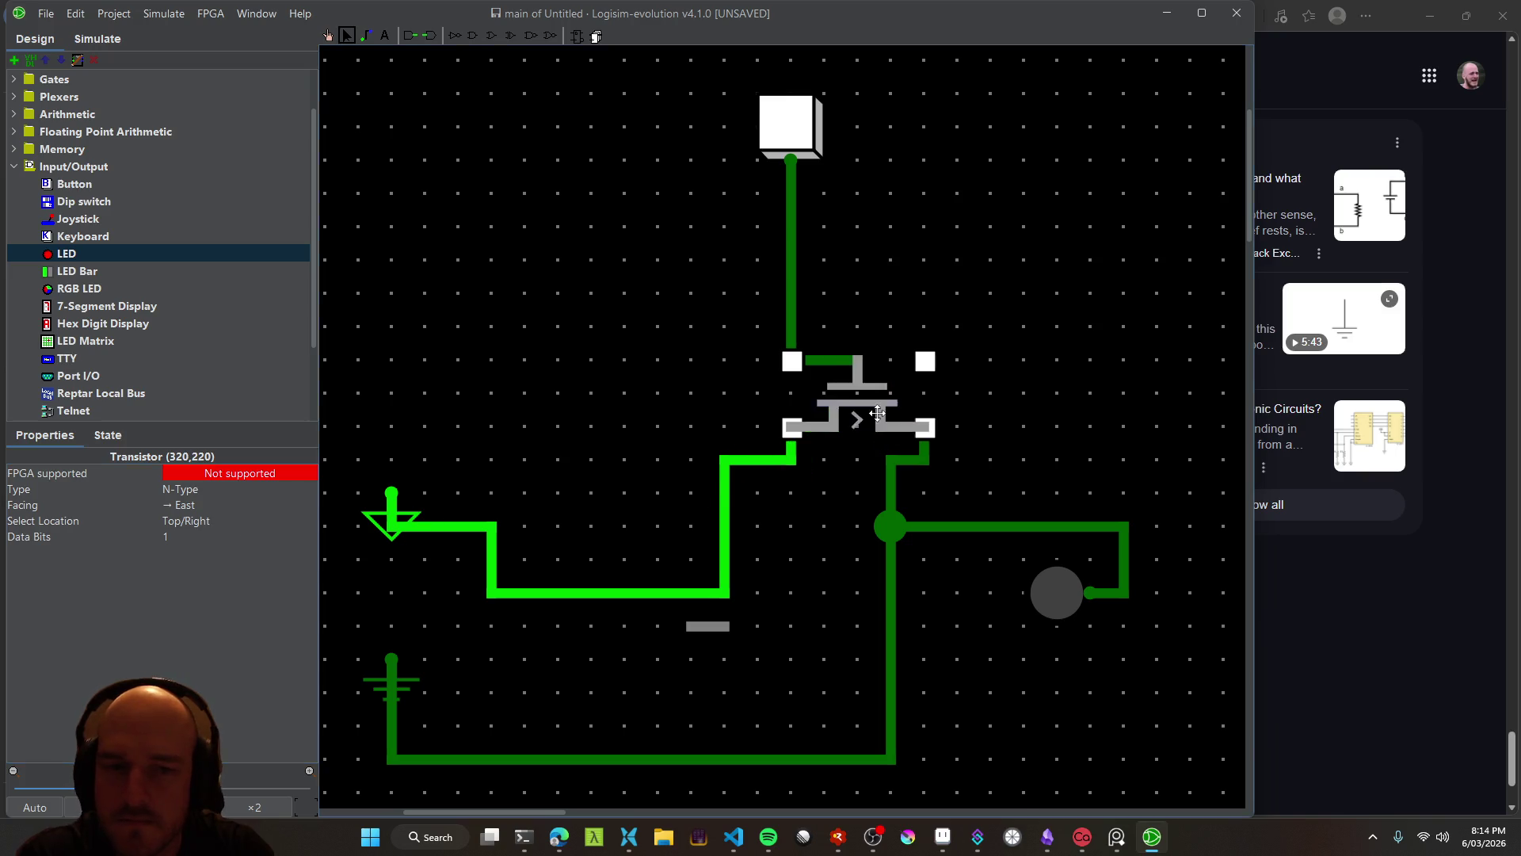
left_click(824, 582)
left_click_drag(830, 567, 910, 540)
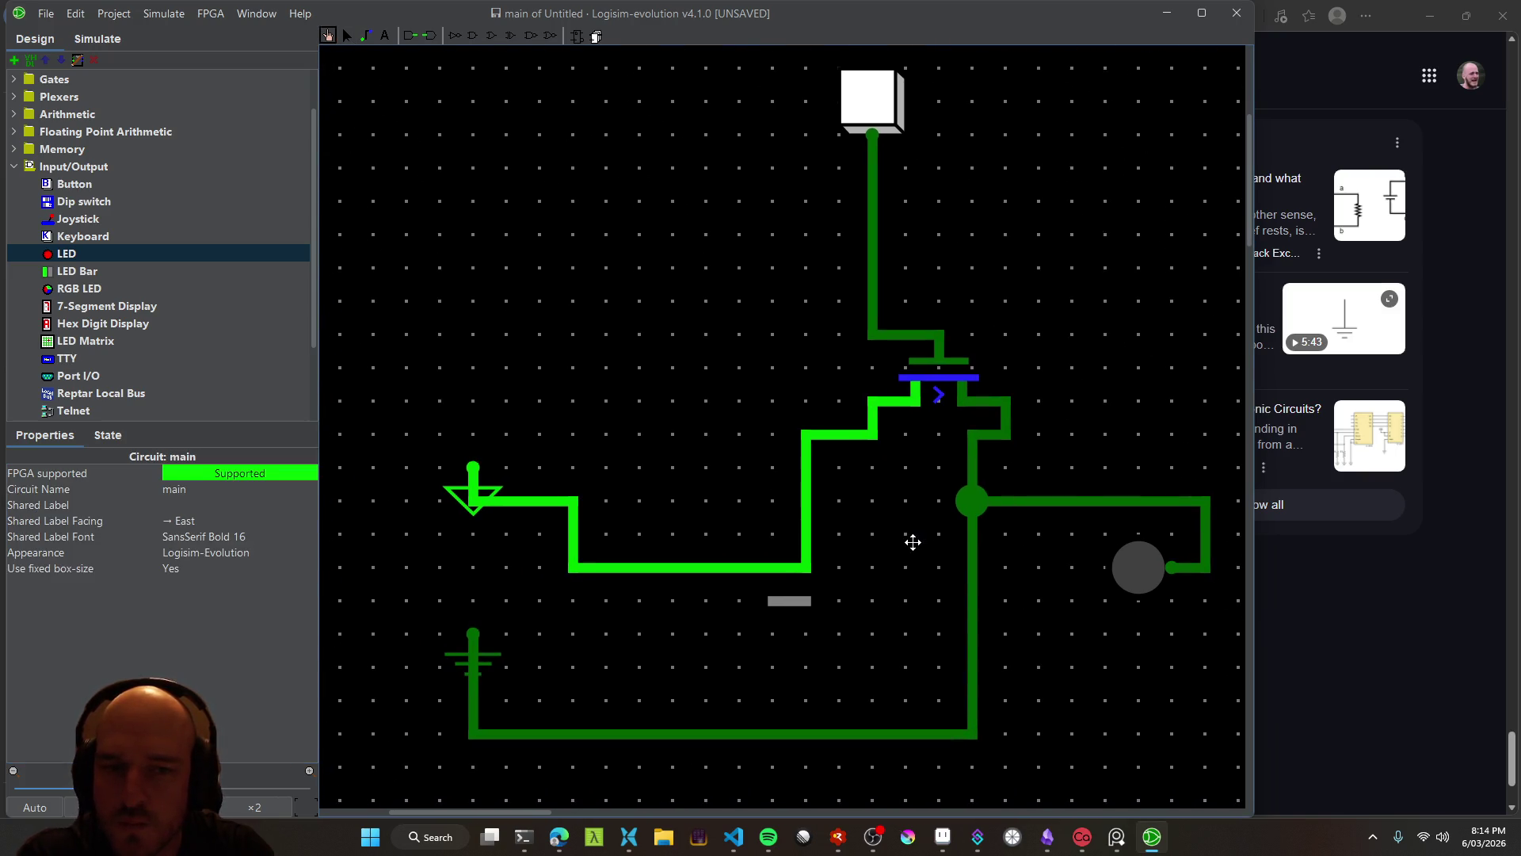
left_click(924, 374)
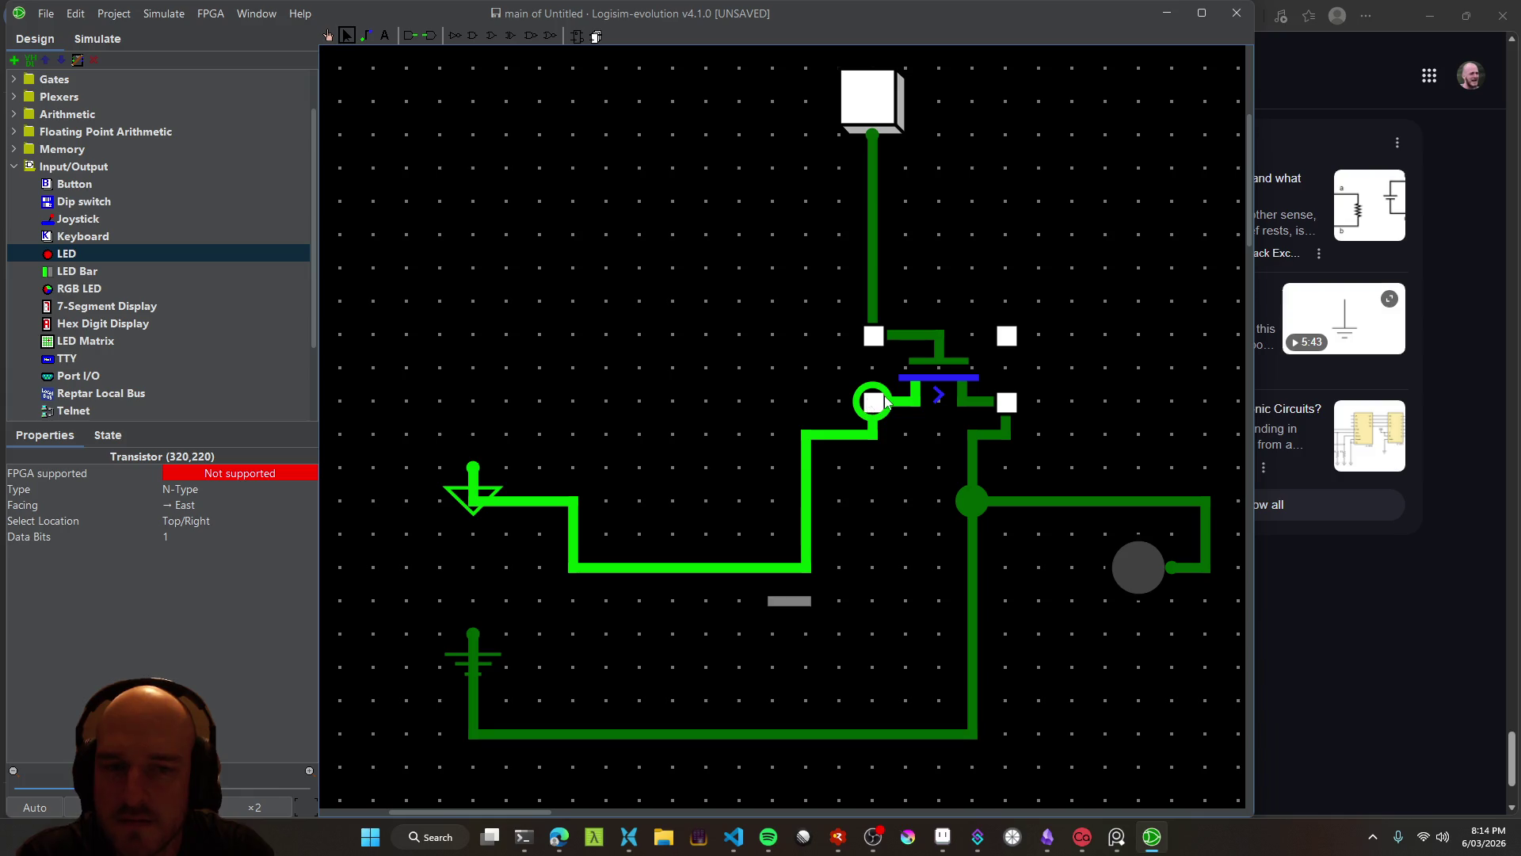
Poke the push button again to test, then minimize Logisim to reach the browser
left_click(244, 497)
left_click_drag(679, 432, 533, 422)
key("ctrl+2")
left_click(327, 35)
left_click(718, 92)
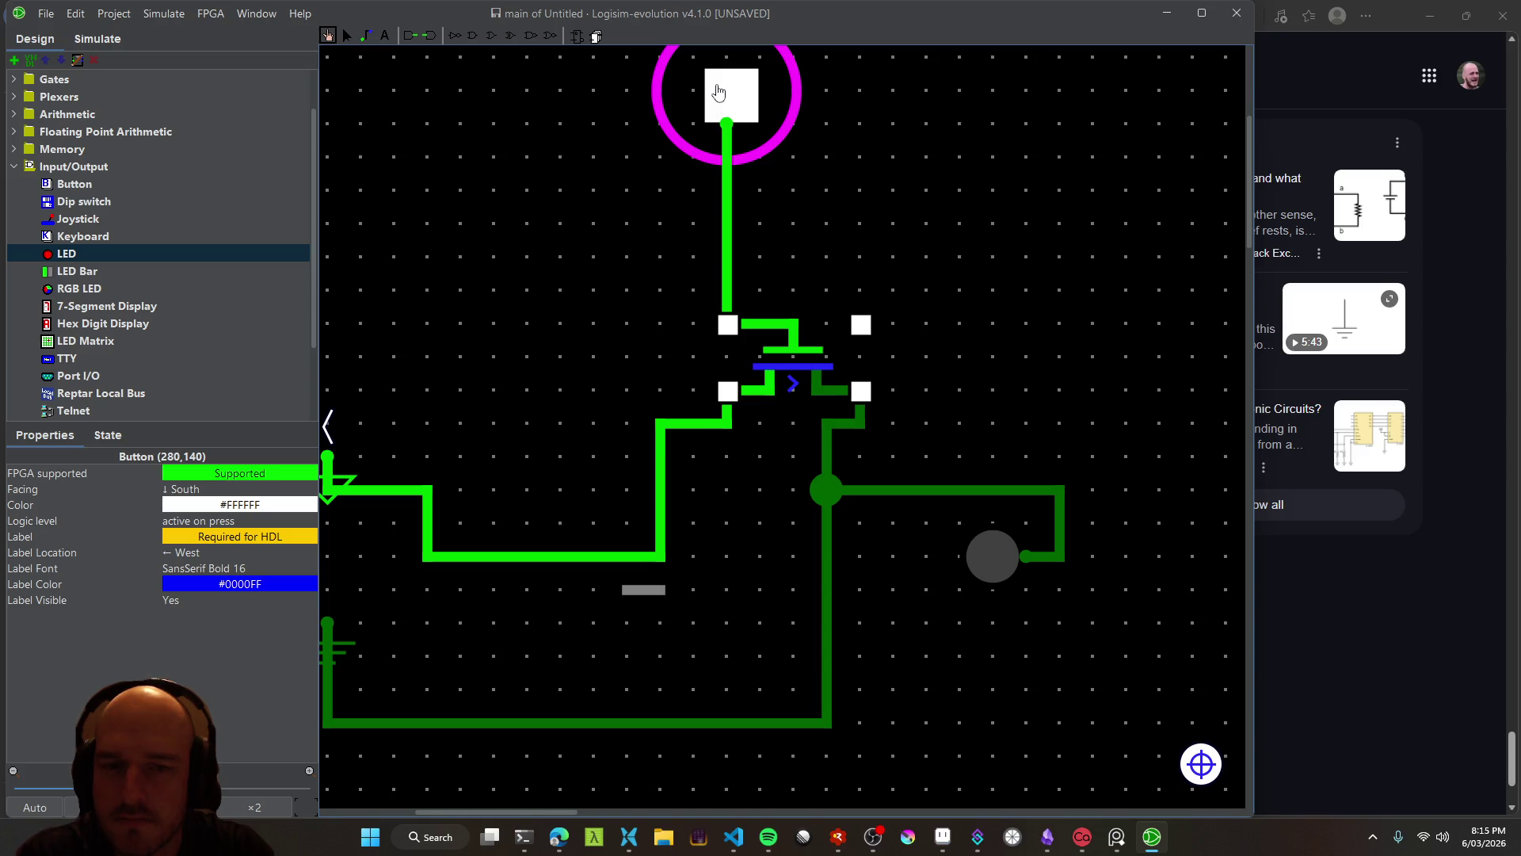
scroll(530, 380, "left", 2)
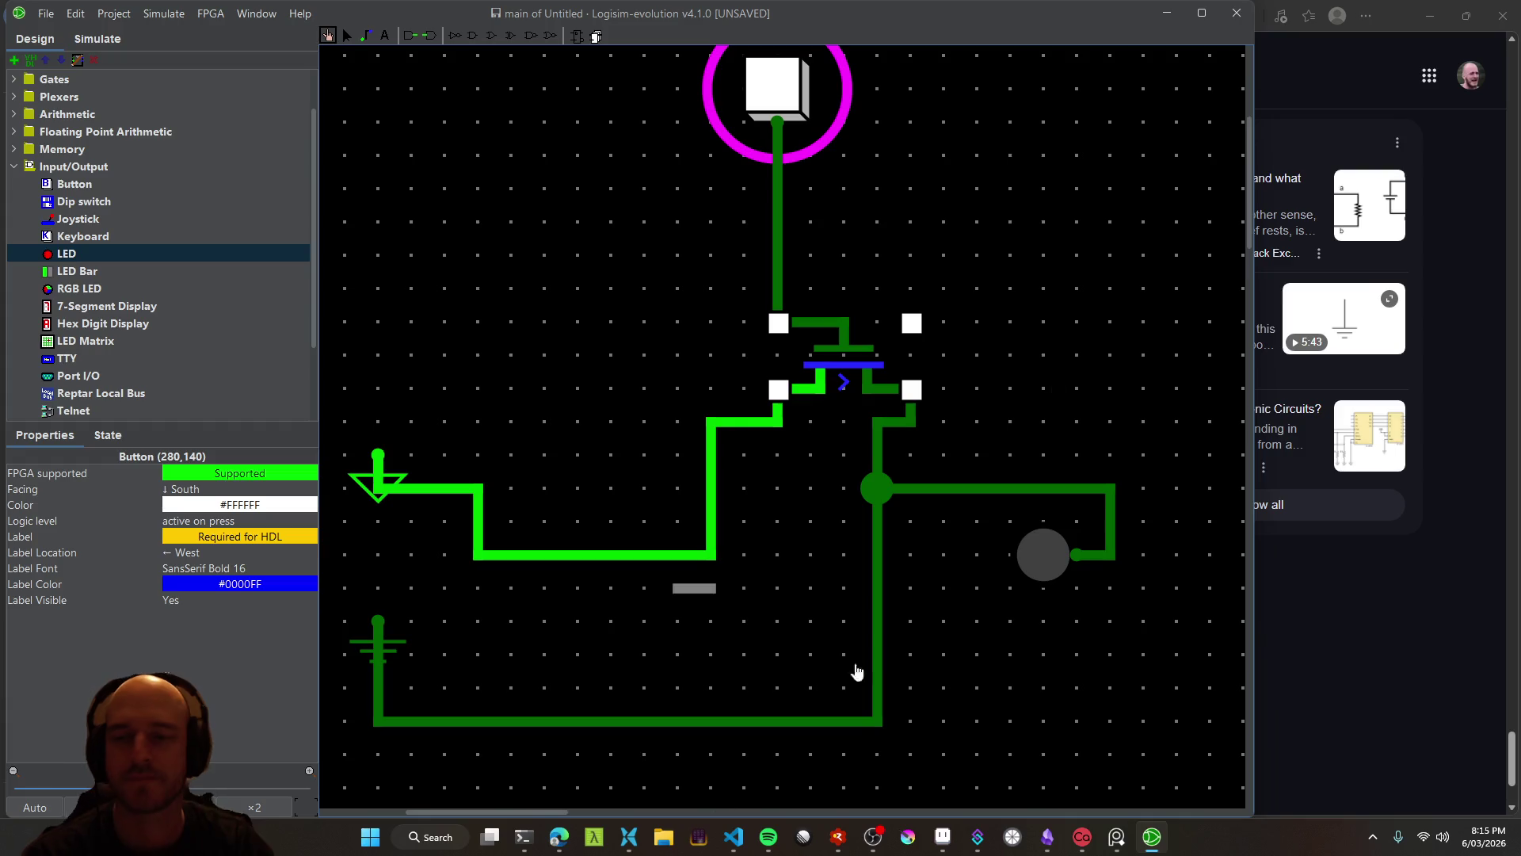
left_click(1164, 14)
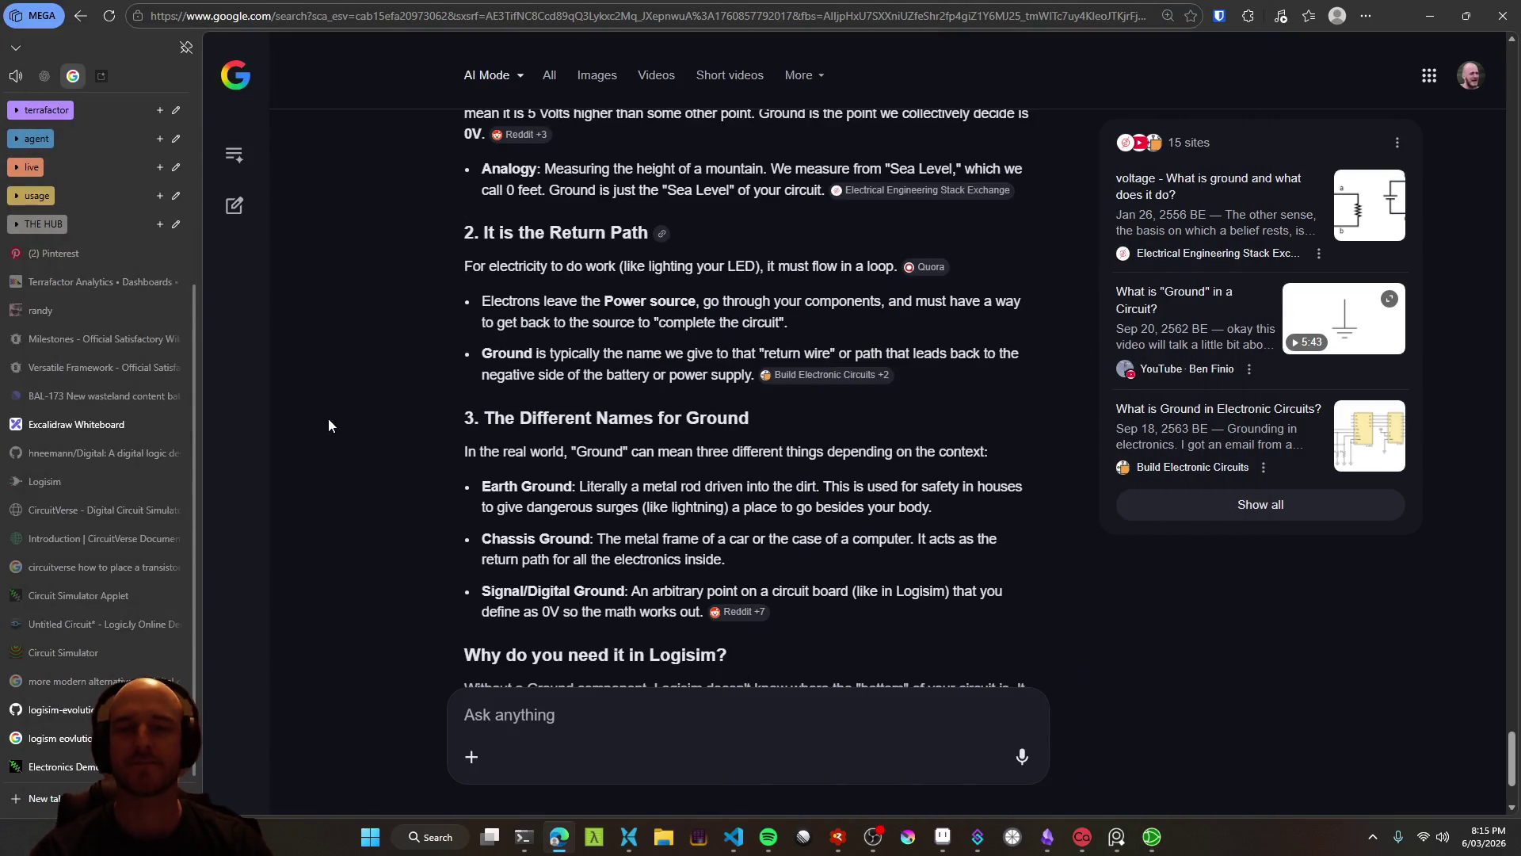
scroll(349, 475, "up", 1)
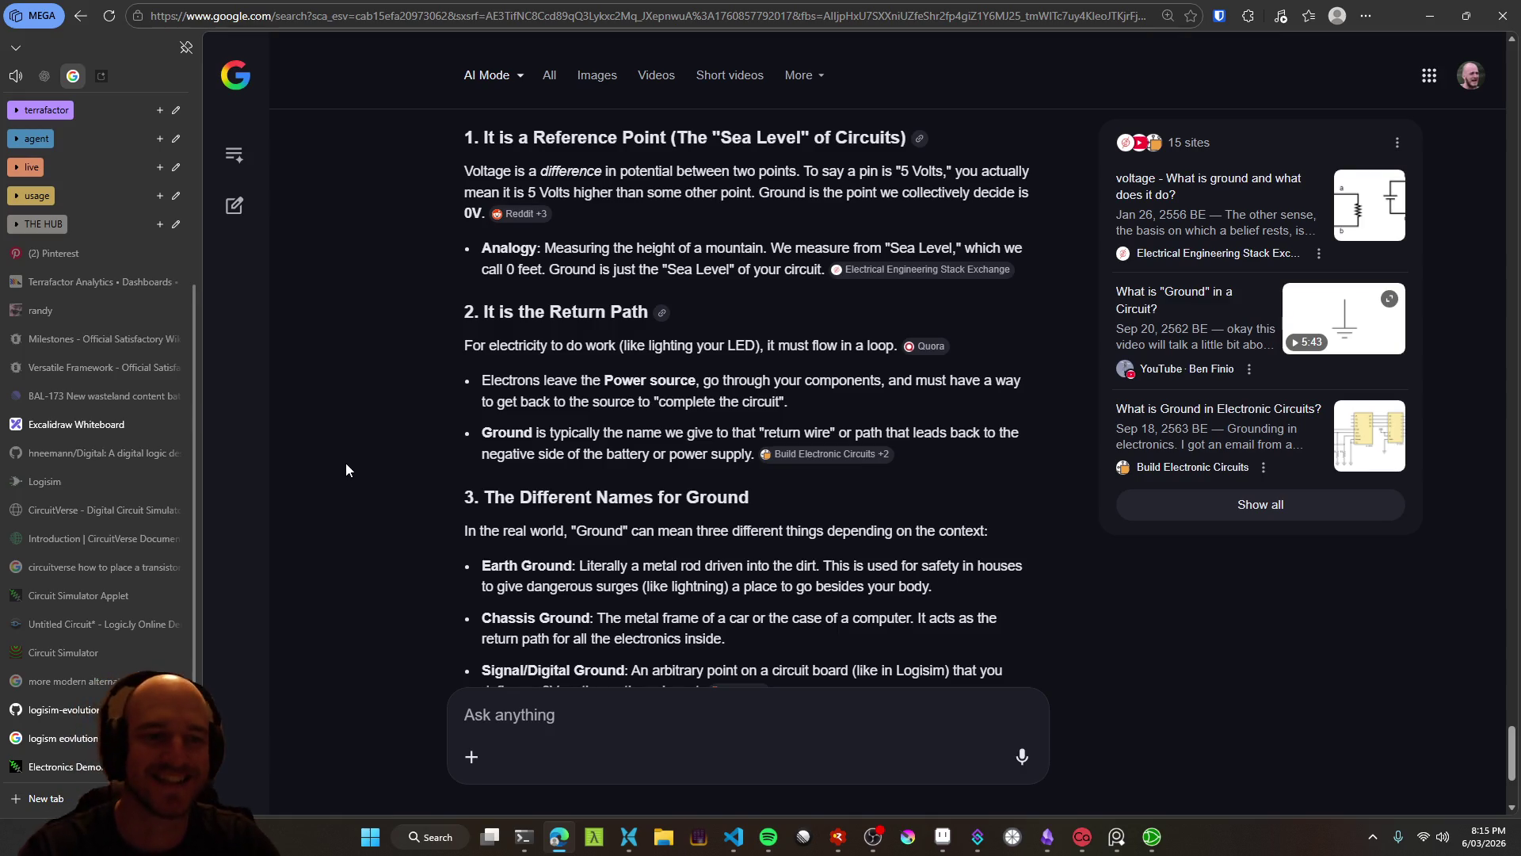
scroll(373, 396, "up", 1)
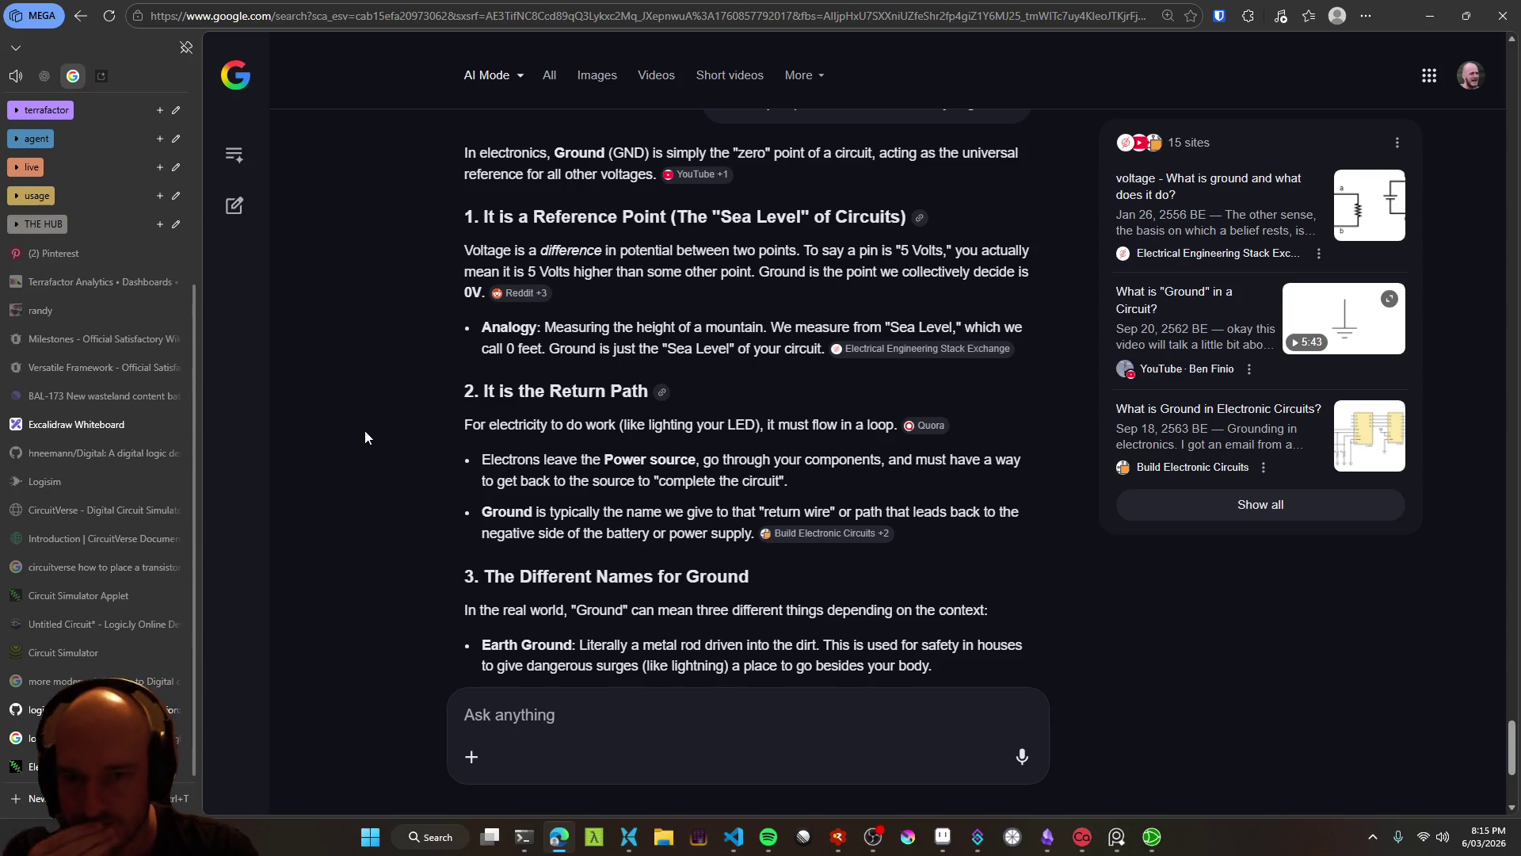
scroll(391, 463, "down", 1)
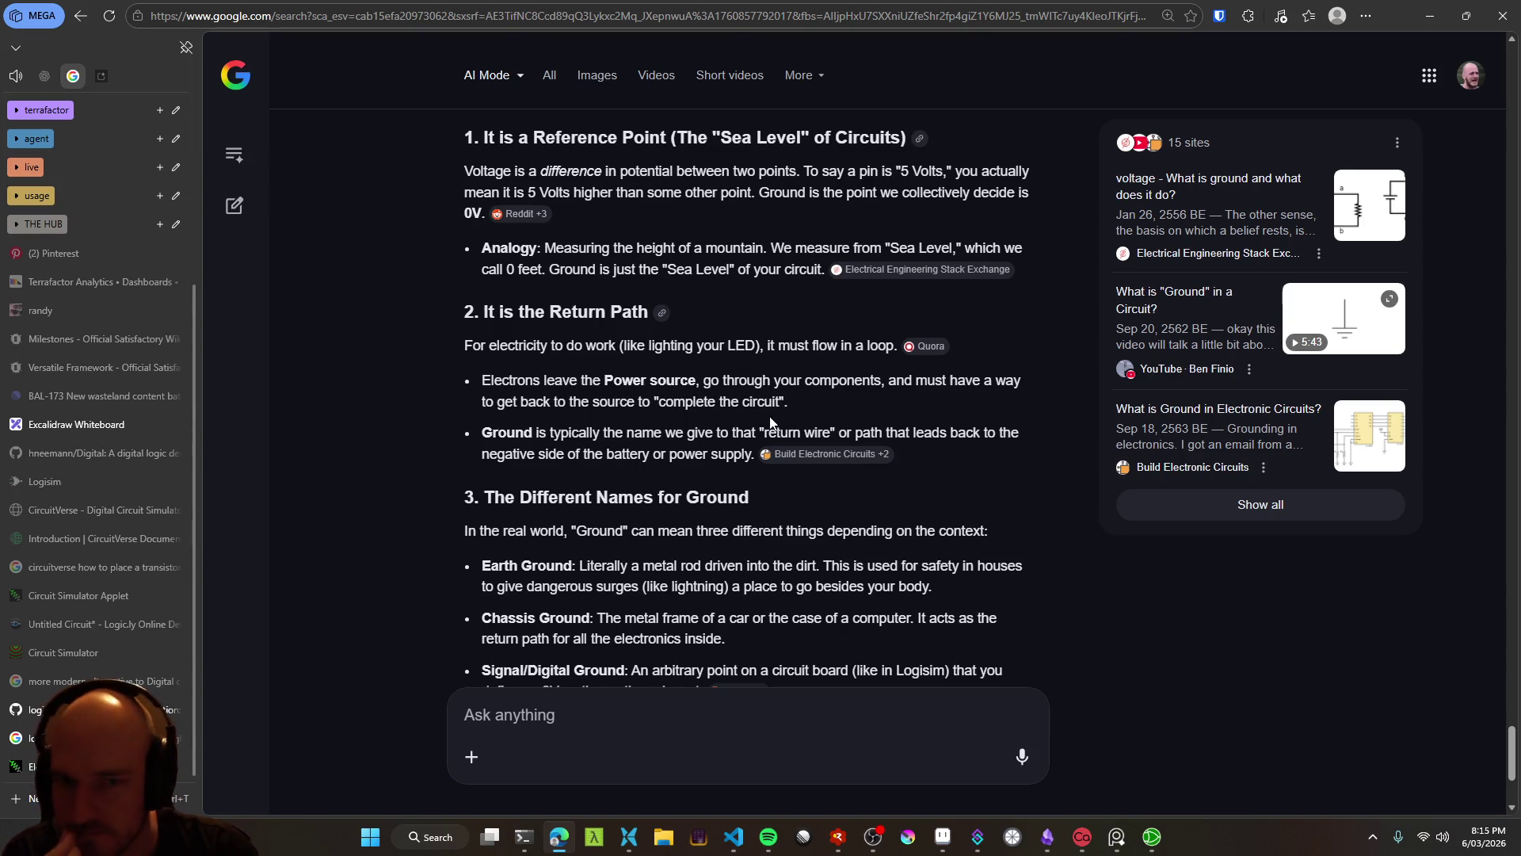
mouse_move(481, 381)
left_mouse_down()
mouse_move(1027, 380)
mouse_move(845, 398)
left_mouse_up()
mouse_move(482, 433)
left_mouse_down()
mouse_move(974, 434)
mouse_move(661, 433)
mouse_move(649, 454)
left_mouse_up()
left_click(649, 454)
triple_click(662, 452)
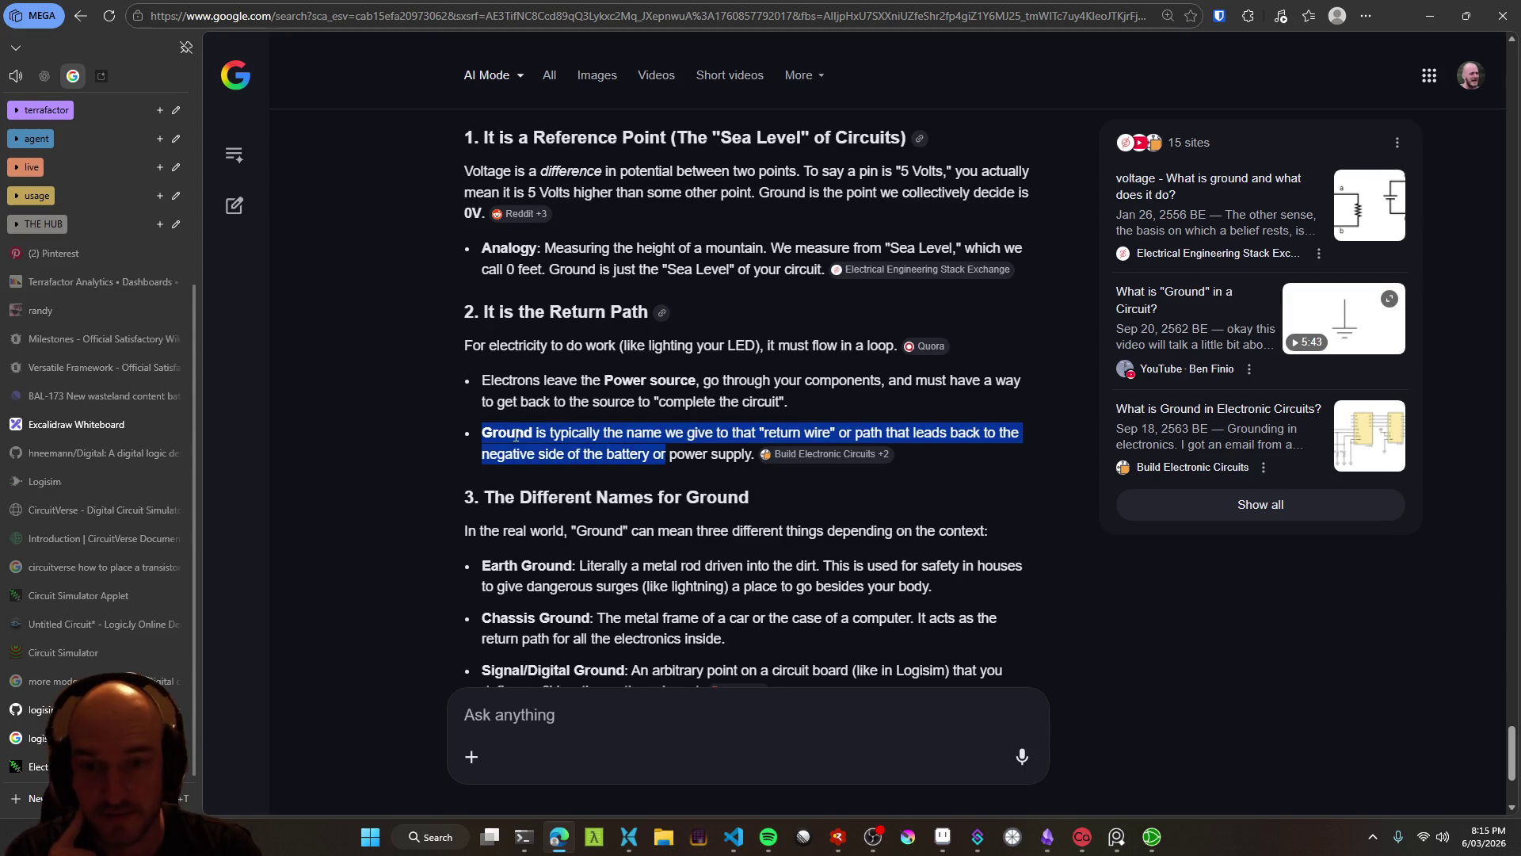
left_click(662, 452)
scroll(275, 482, "down", 1)
scroll(276, 481, "down", 2)
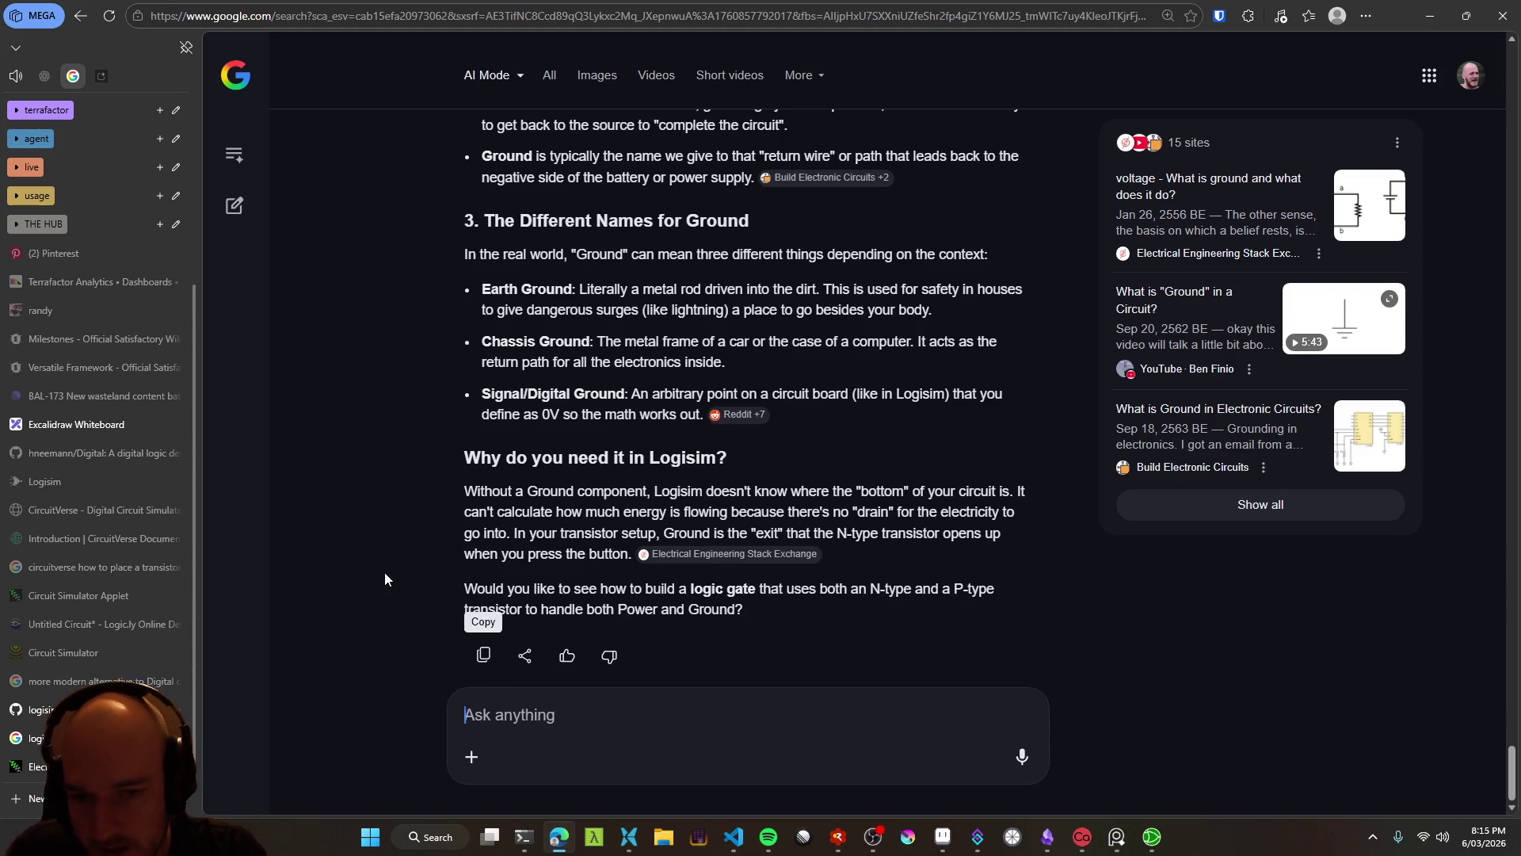
Dictate and submit the LED-switching and P- vs N-type question, dropping its last sentence, then return to Logisim
key("ctrl+super")
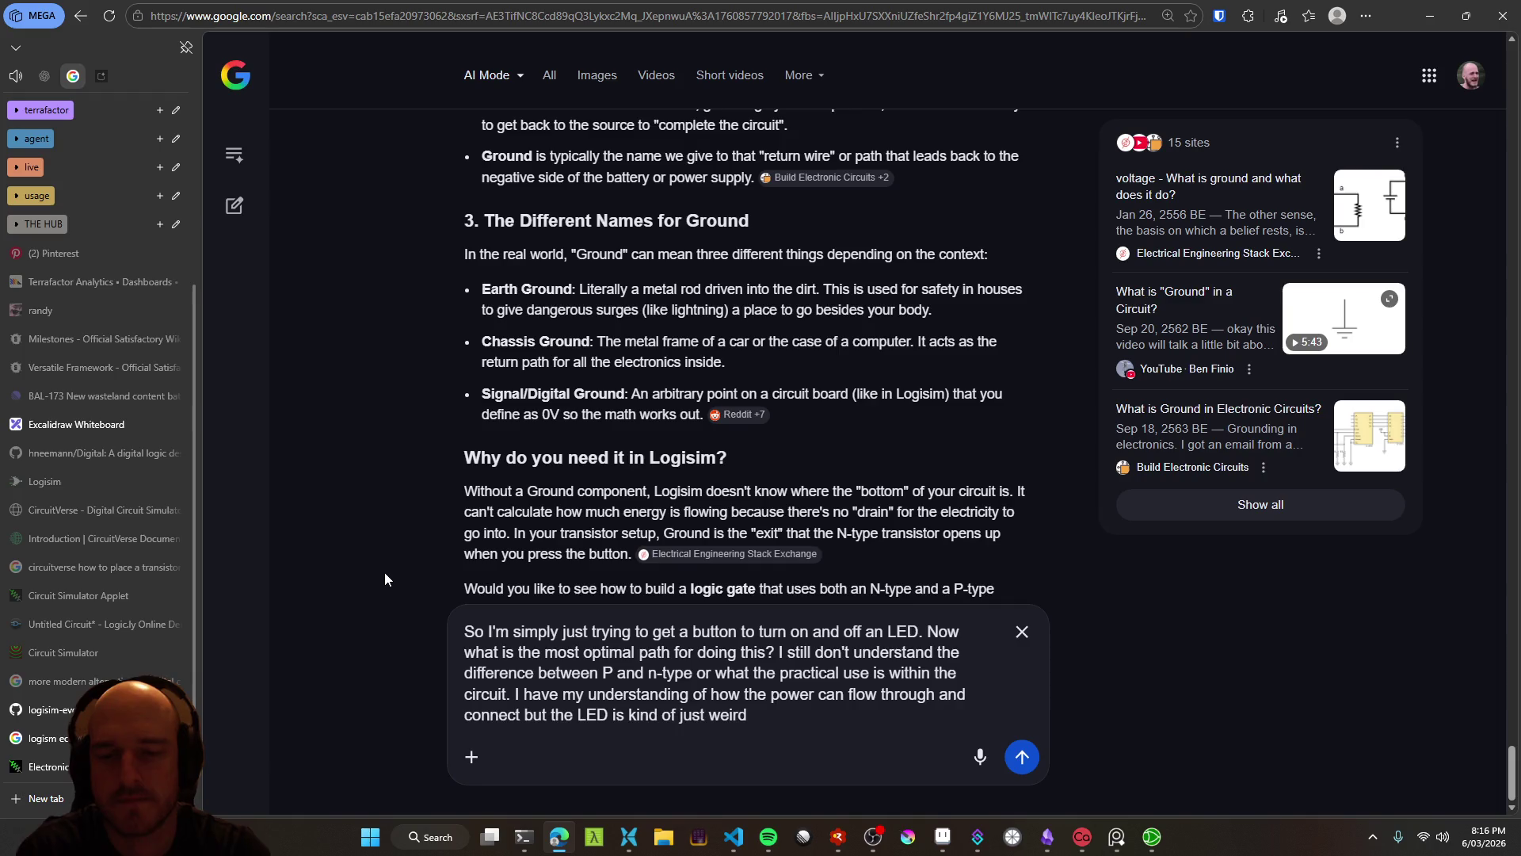
key("ctrl+shift+Left")
key("ctrl+shift+Left")
key("ctrl+shift+Left")
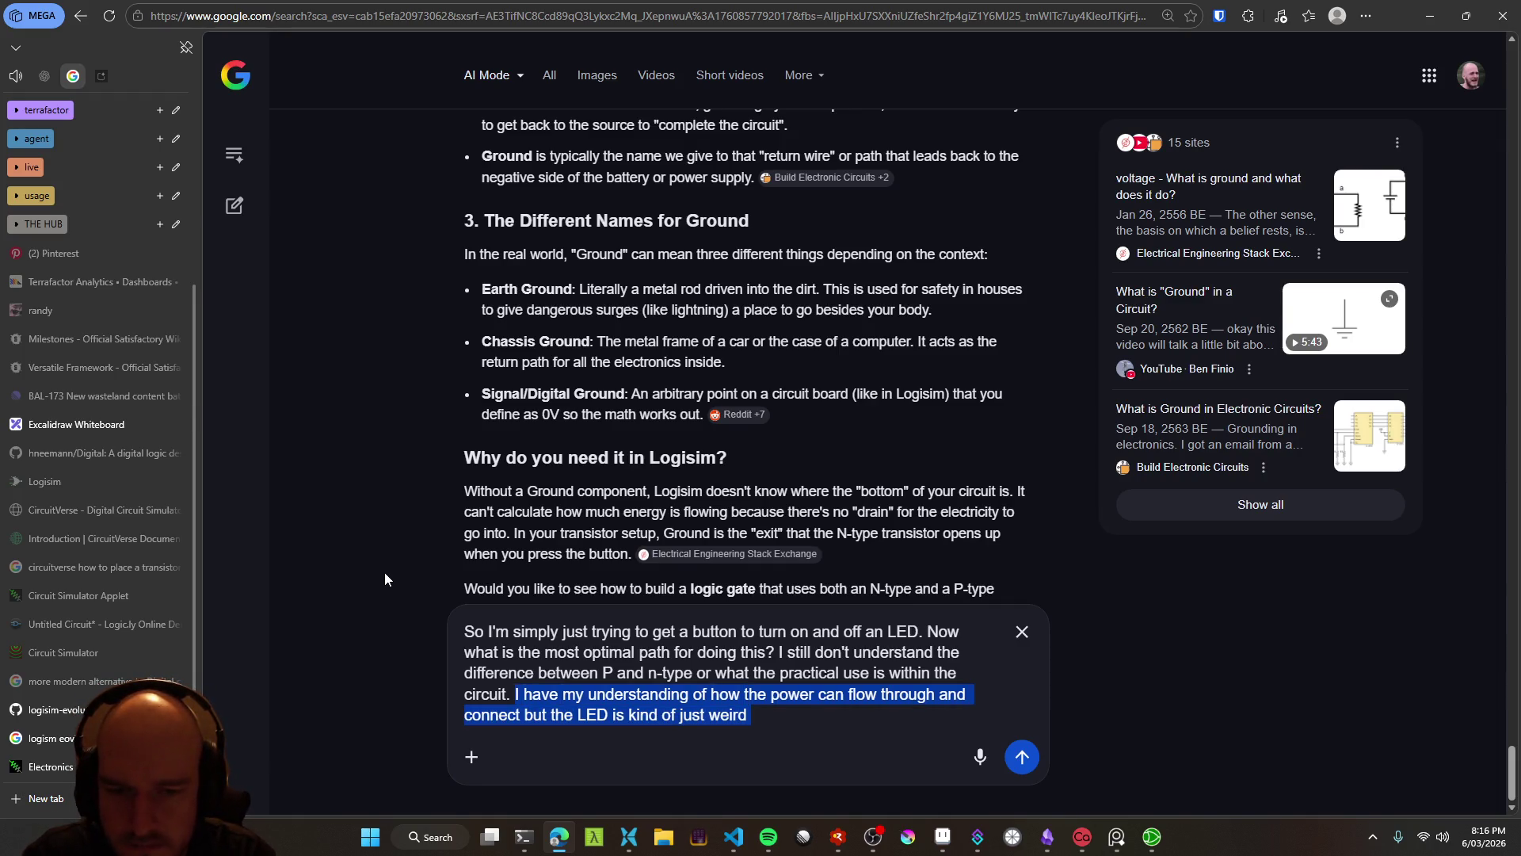
key("BackSpace")
key("Return")
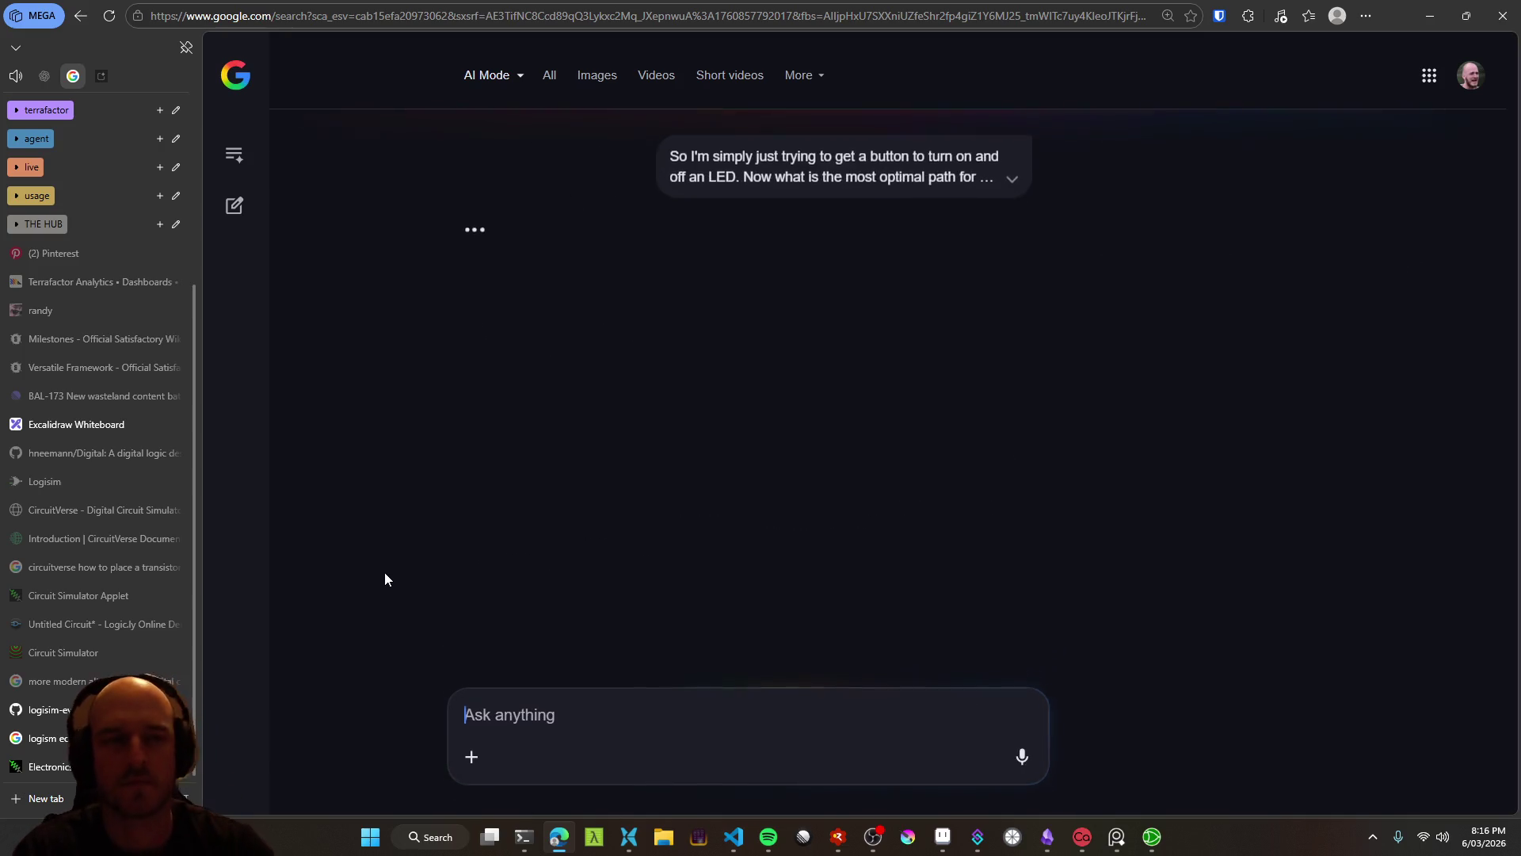
key("ctrl+super+Left")
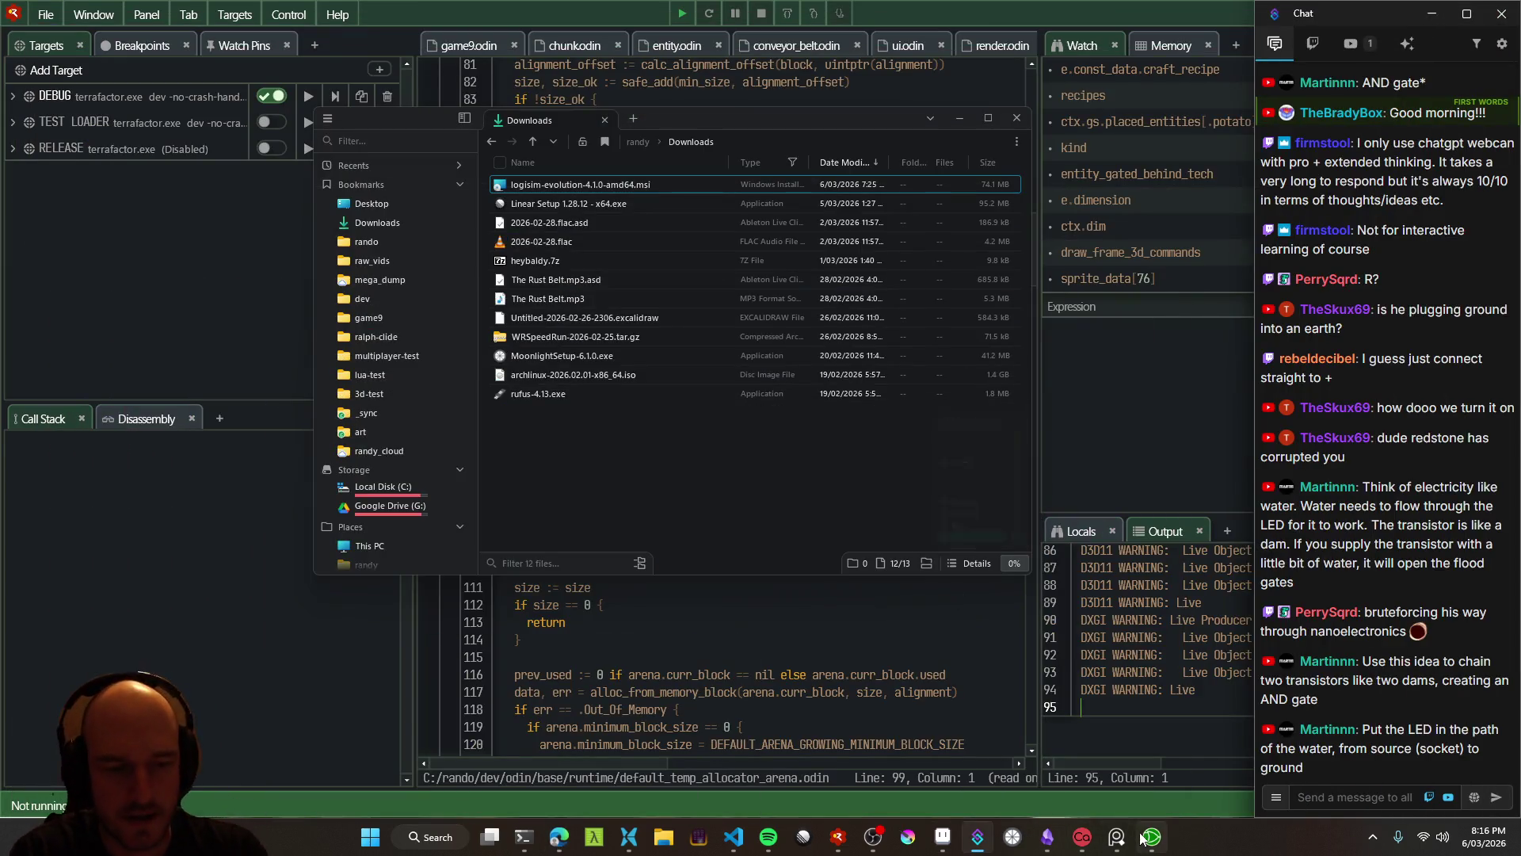
left_click(1149, 837)
Check a wire's value and move the LED up beside the transistor
mouse_move(786, 373)
left_mouse_down()
mouse_move(859, 350)
mouse_move(893, 391)
mouse_move(809, 459)
mouse_move(934, 495)
mouse_move(859, 495)
mouse_move(843, 486)
mouse_move(1019, 478)
left_mouse_up()
left_click(876, 467)
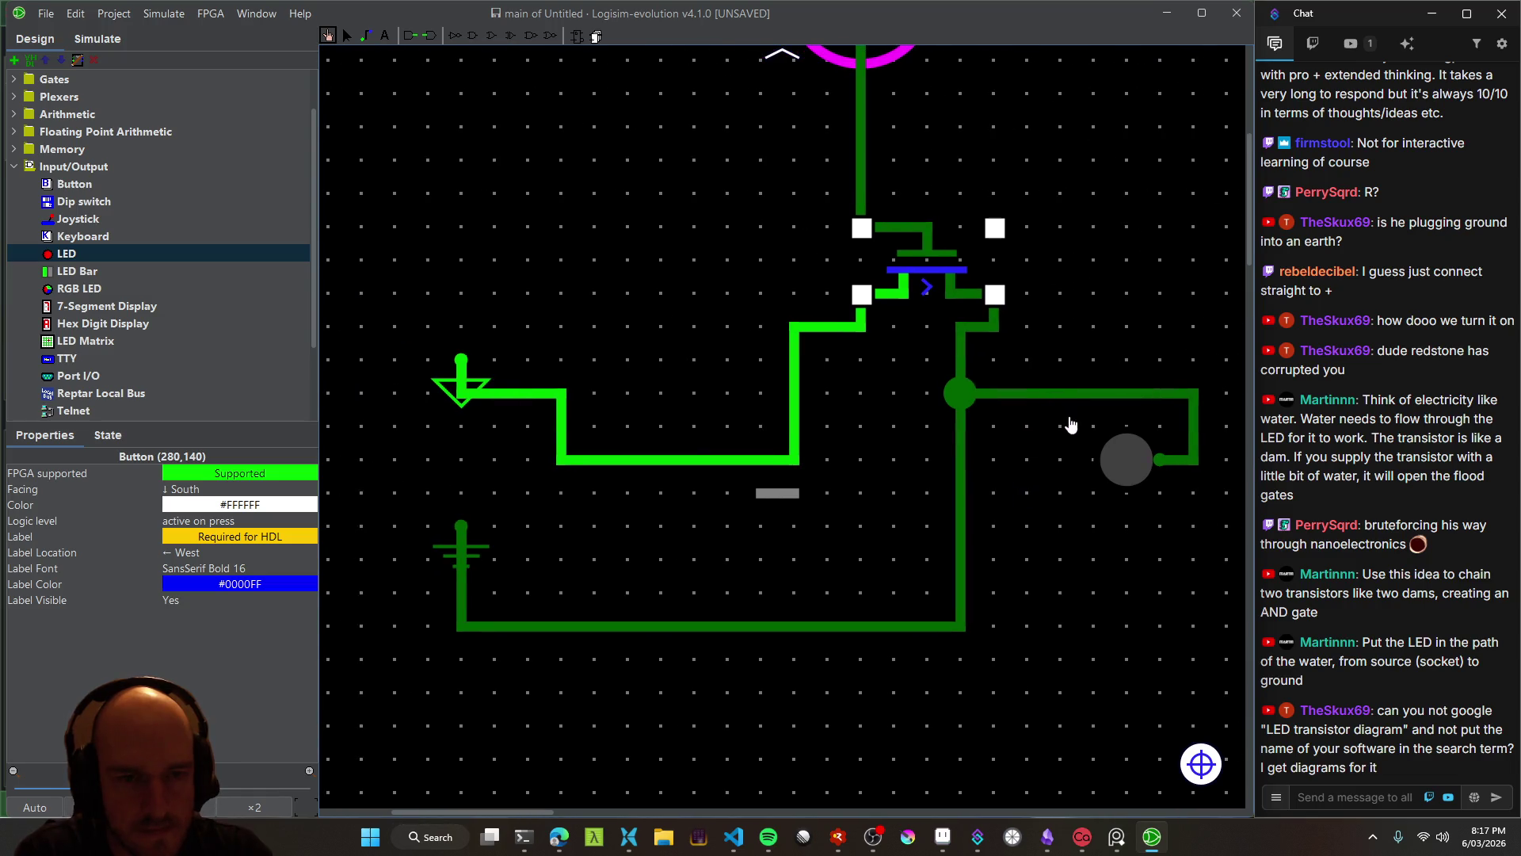
left_click_drag(1071, 424, 976, 448)
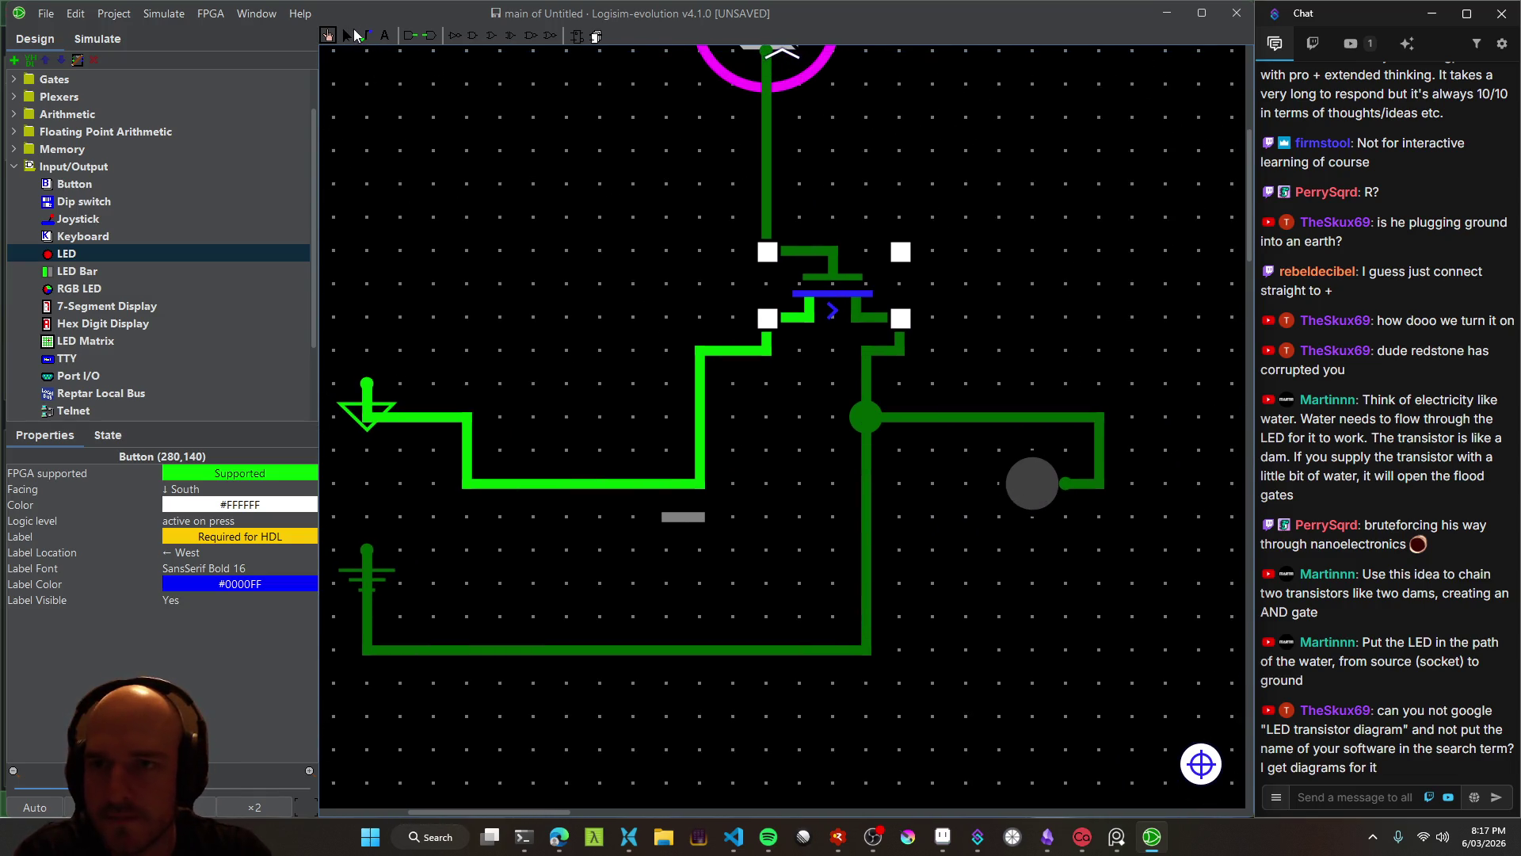
left_click(349, 35)
left_click(1033, 502)
mouse_move(1033, 502)
left_mouse_down()
mouse_move(1029, 267)
mouse_move(966, 269)
mouse_move(820, 523)
mouse_move(880, 432)
mouse_move(1023, 416)
left_mouse_up()
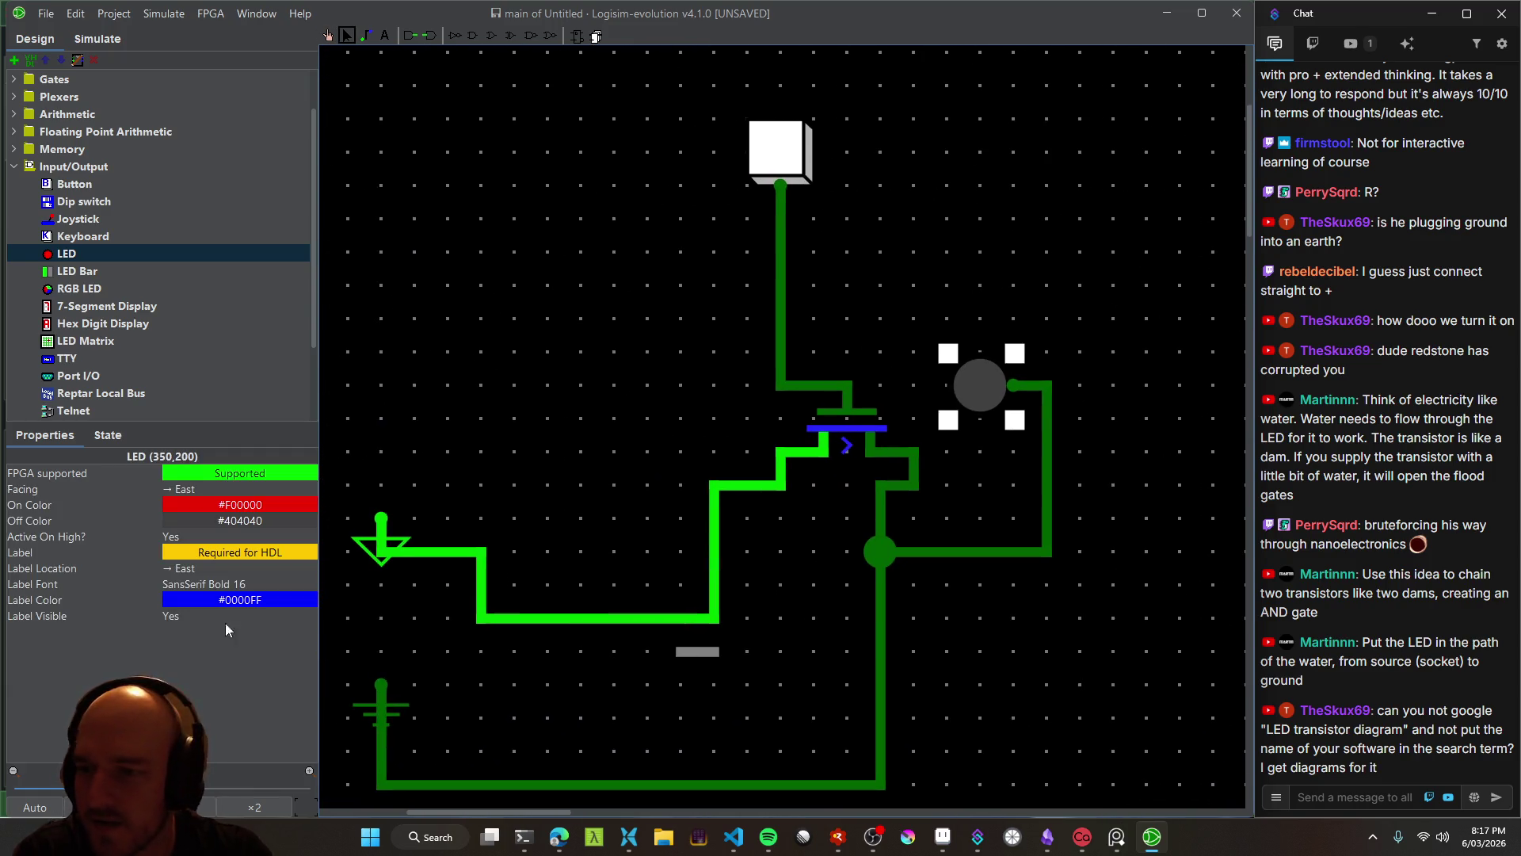
Set the LED's Active On High? option to No
left_click(193, 538)
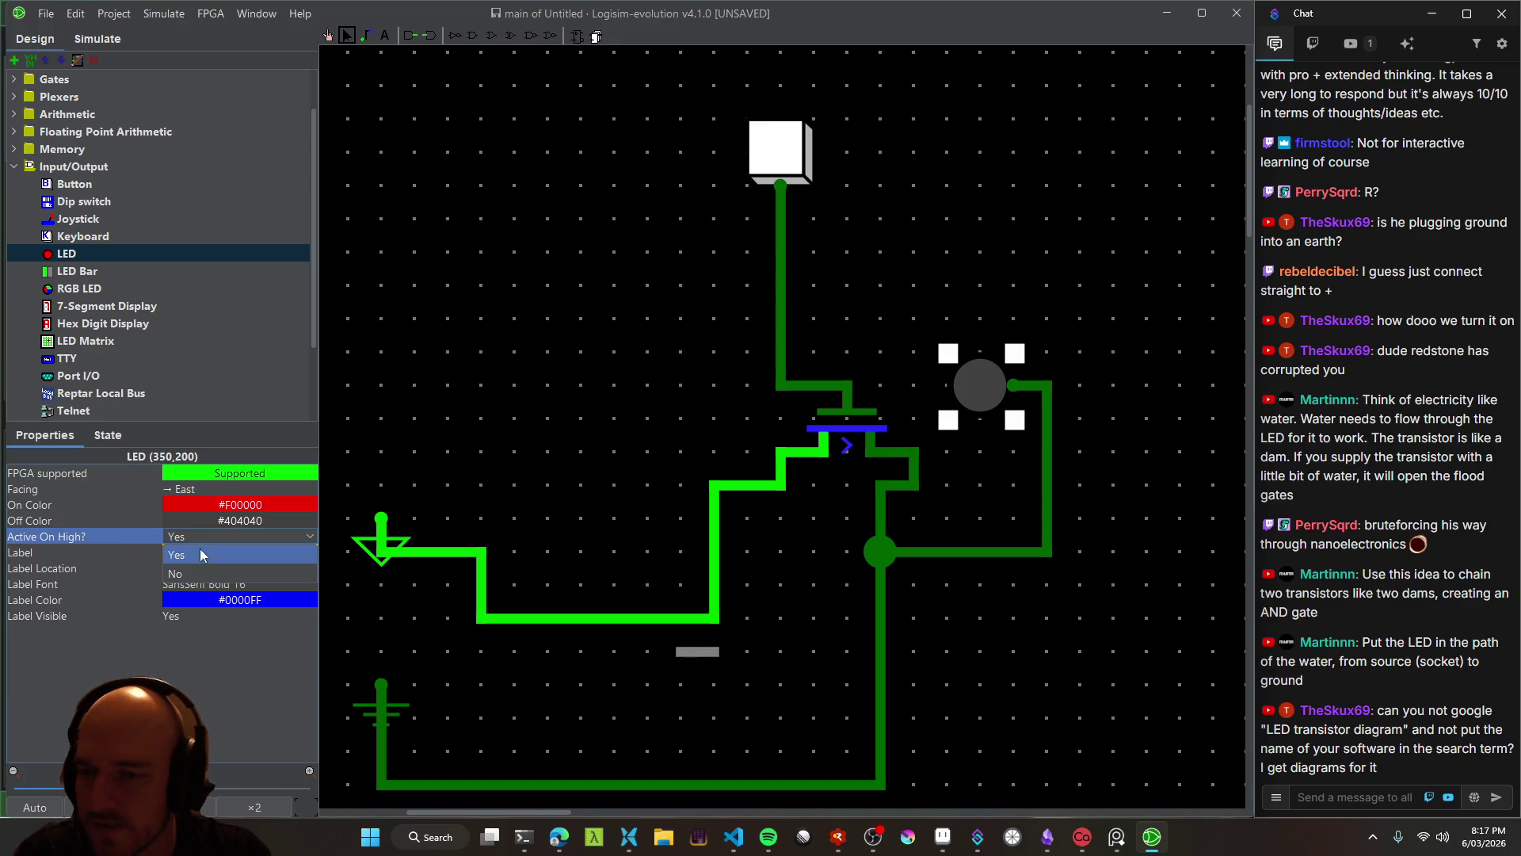
left_click(199, 572)
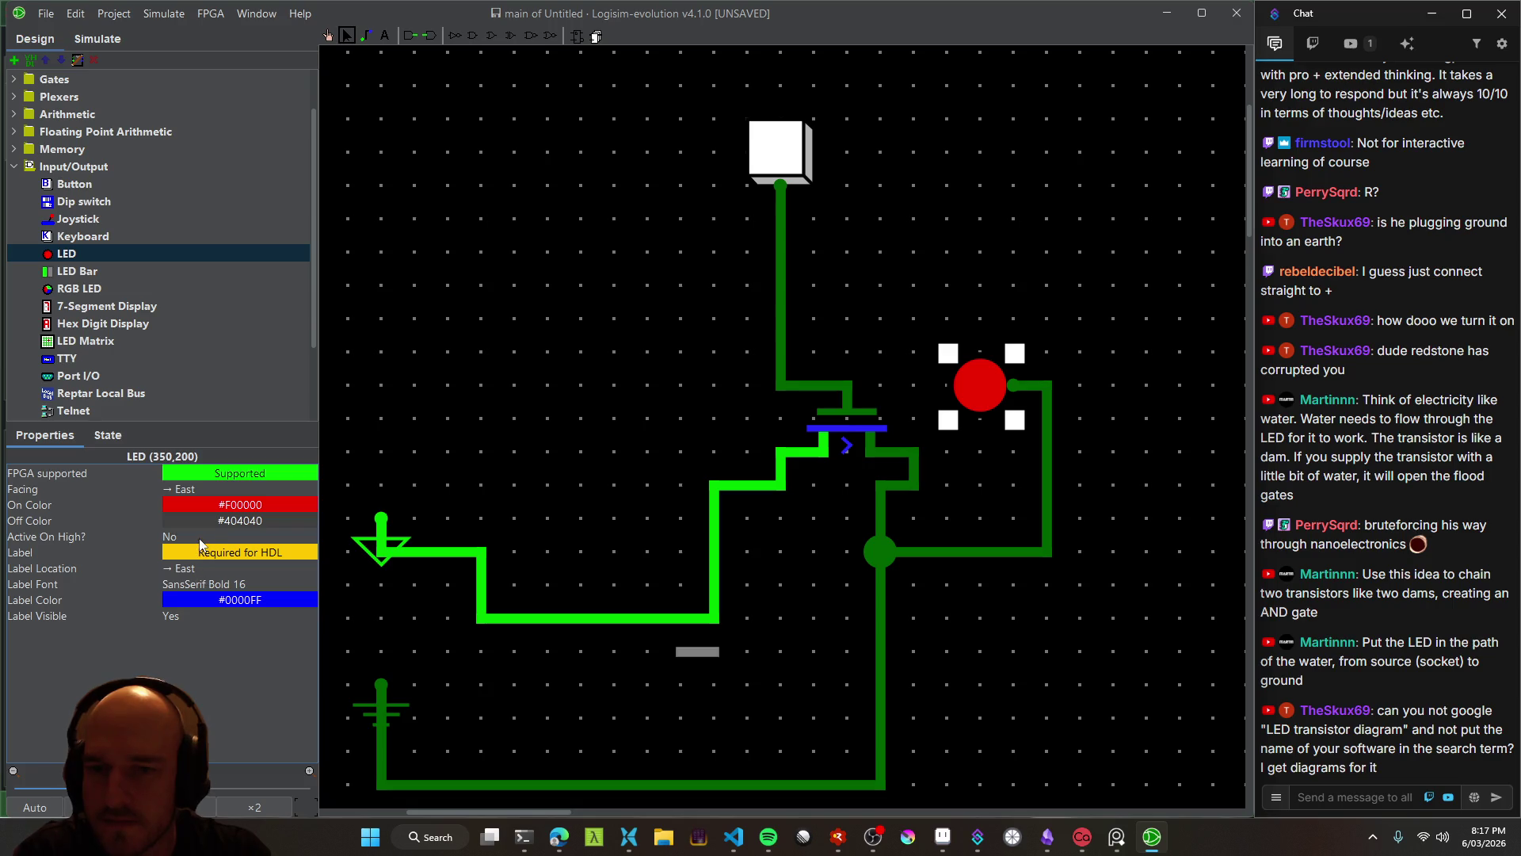
scroll(736, 348, "down", 2)
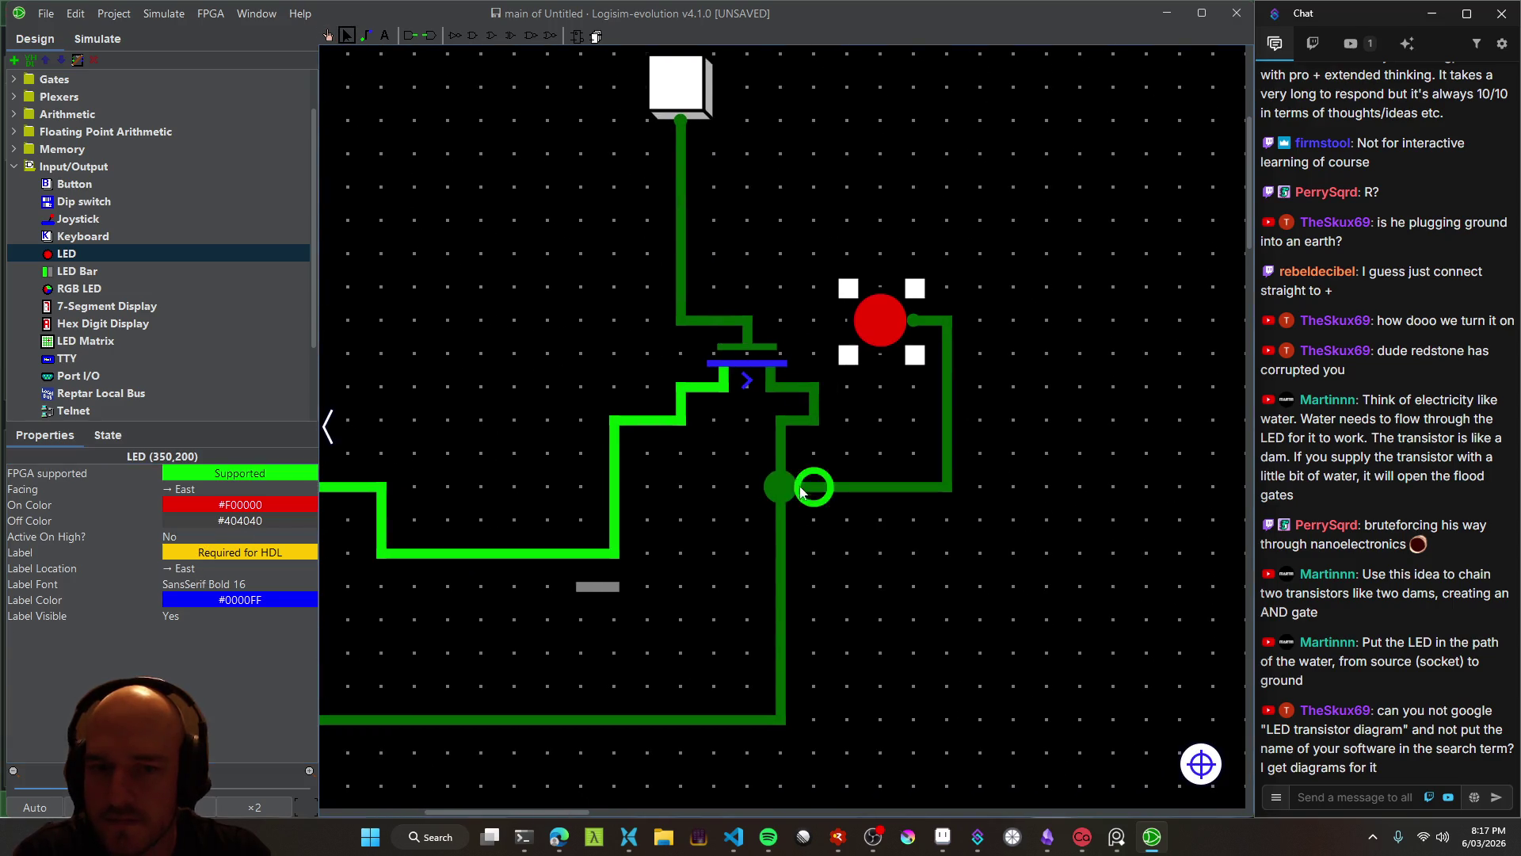
Delete the vertical wire below the transistor's output junction and return to the browser
left_click(772, 531)
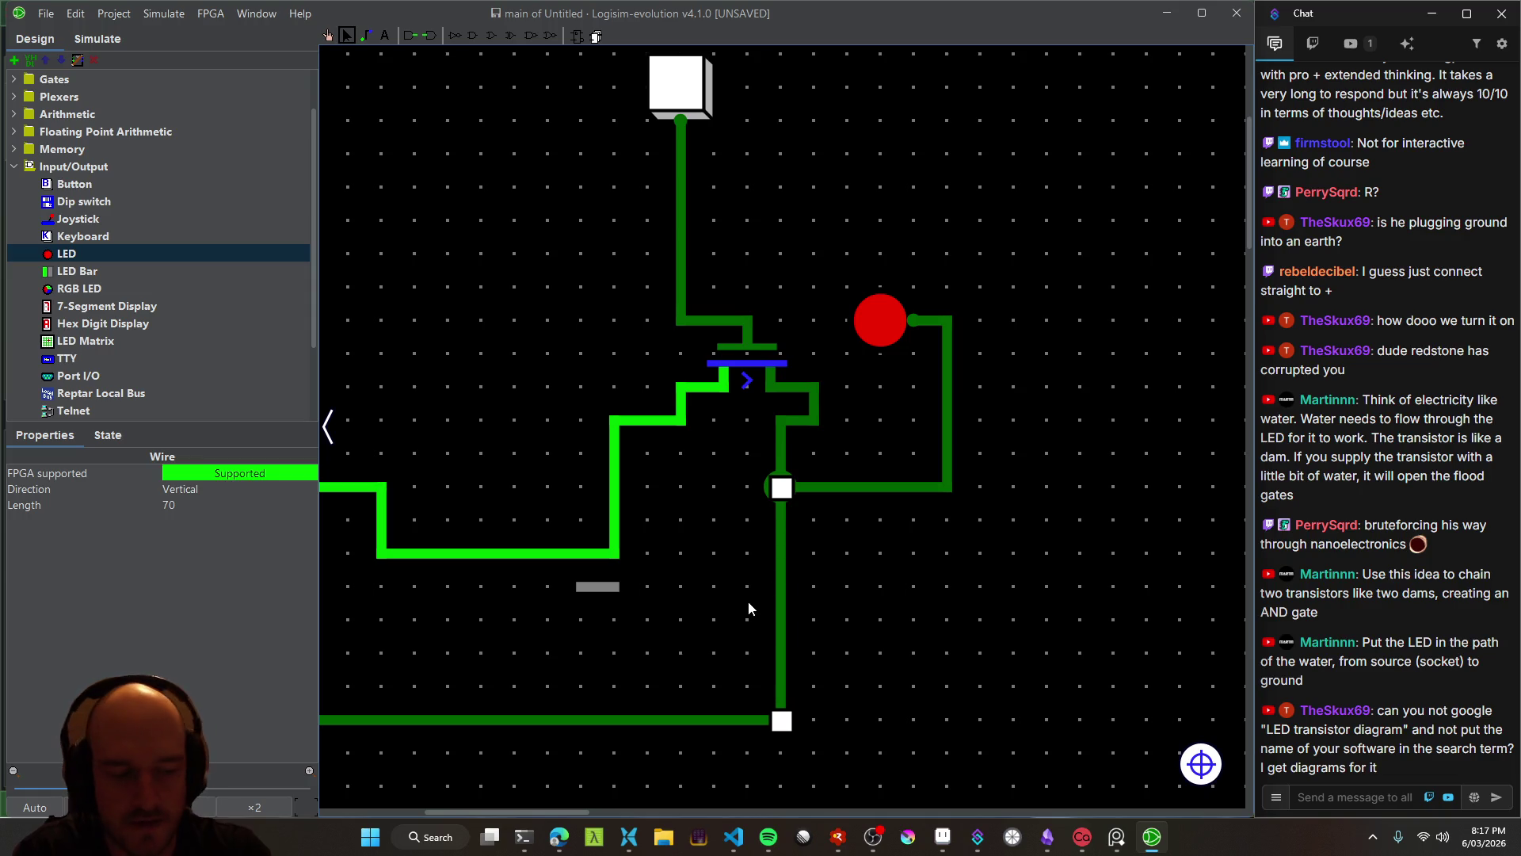
key("Delete")
key("ctrl+z")
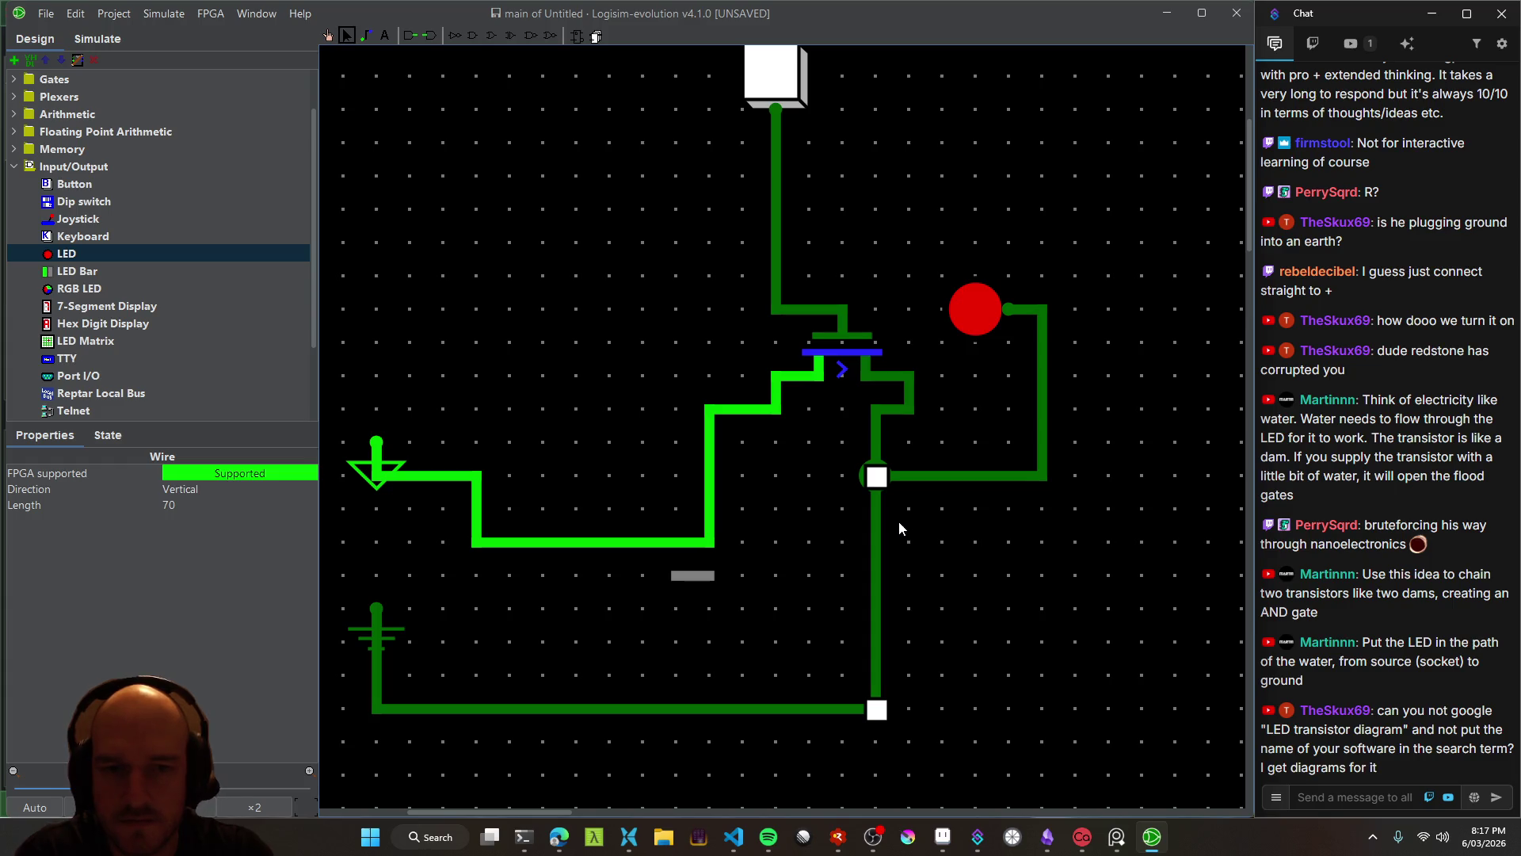
key("Delete")
left_click(983, 322)
mouse_move(983, 410)
left_mouse_down()
mouse_move(850, 400)
mouse_move(1022, 418)
mouse_move(937, 357)
mouse_move(1091, 325)
mouse_move(991, 357)
mouse_move(1056, 414)
mouse_move(1019, 520)
mouse_move(978, 547)
mouse_move(950, 285)
mouse_move(967, 302)
left_mouse_up()
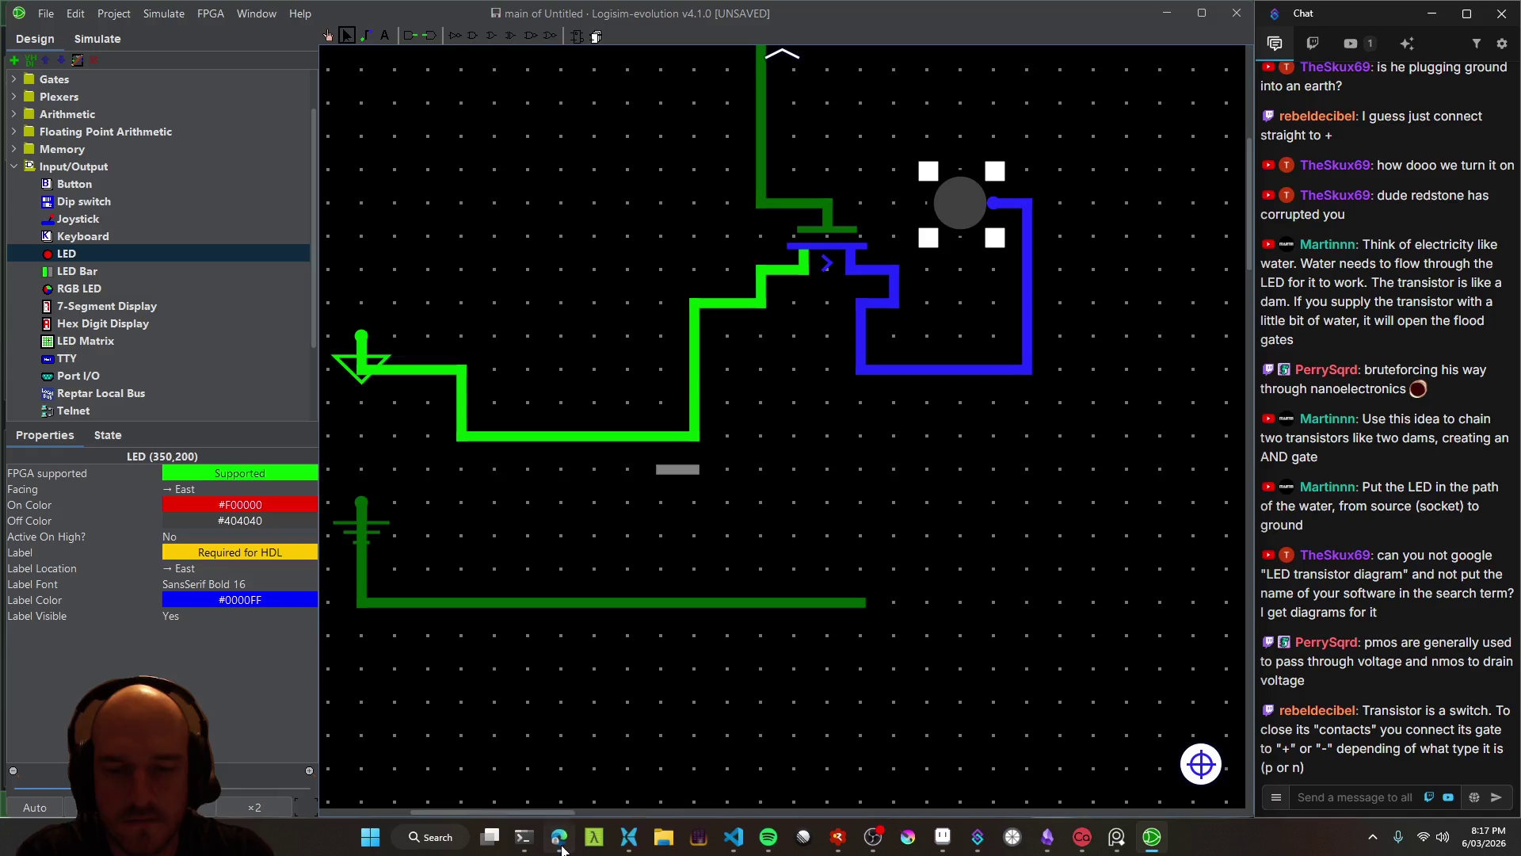
left_click(558, 837)
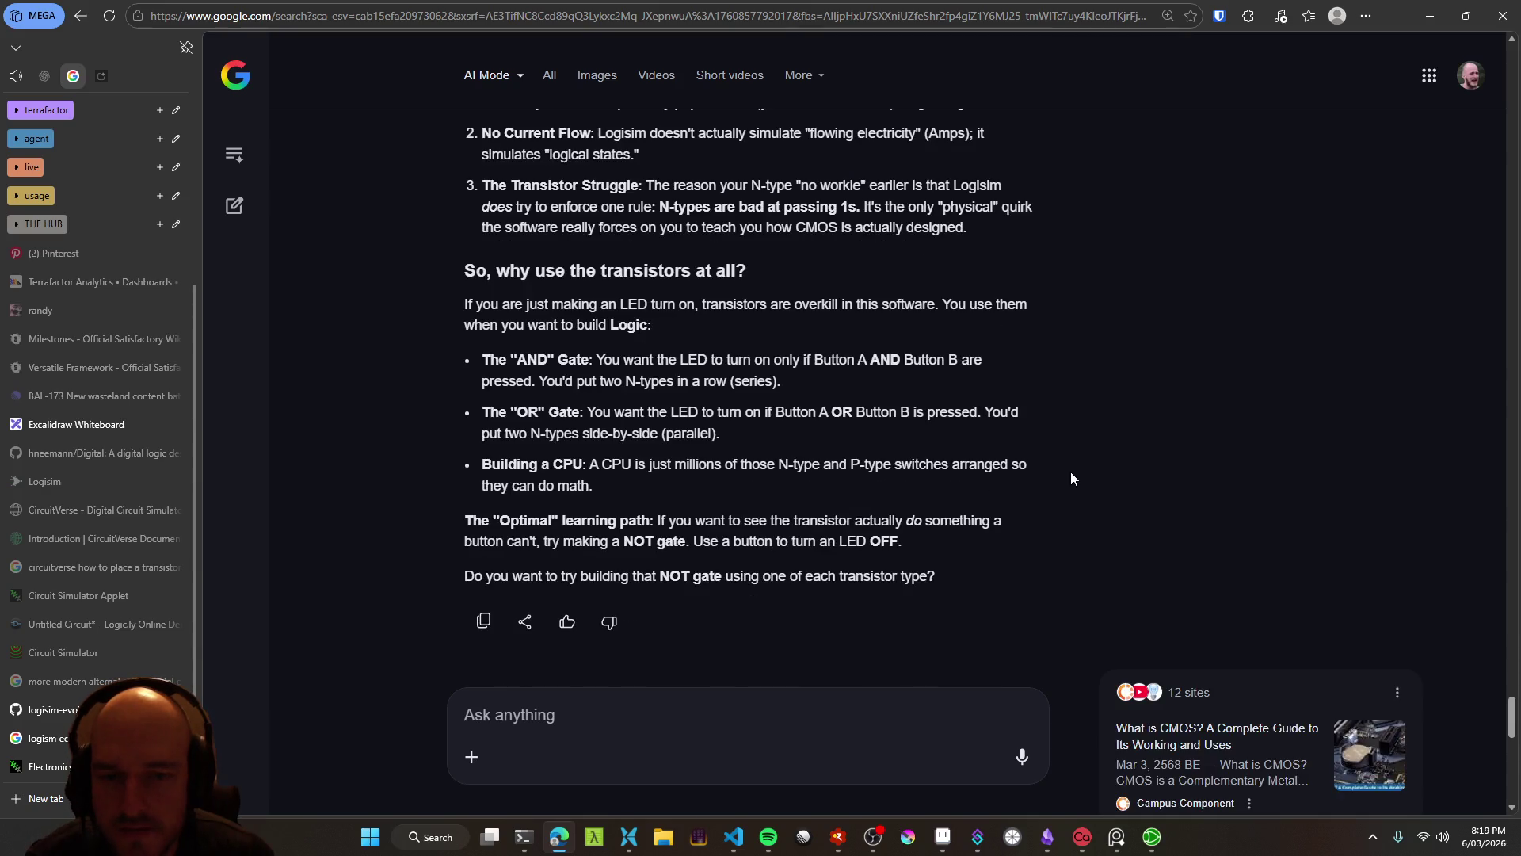
Review the LED-switching advice and scroll down to the 'what is CMOS?' answer
left_click_drag(900, 541, 725, 537)
triple_click(725, 537)
left_click_drag(467, 521, 910, 539)
left_click(923, 543)
scroll(1123, 539, "down", 1)
scroll(1119, 527, "down", 3)
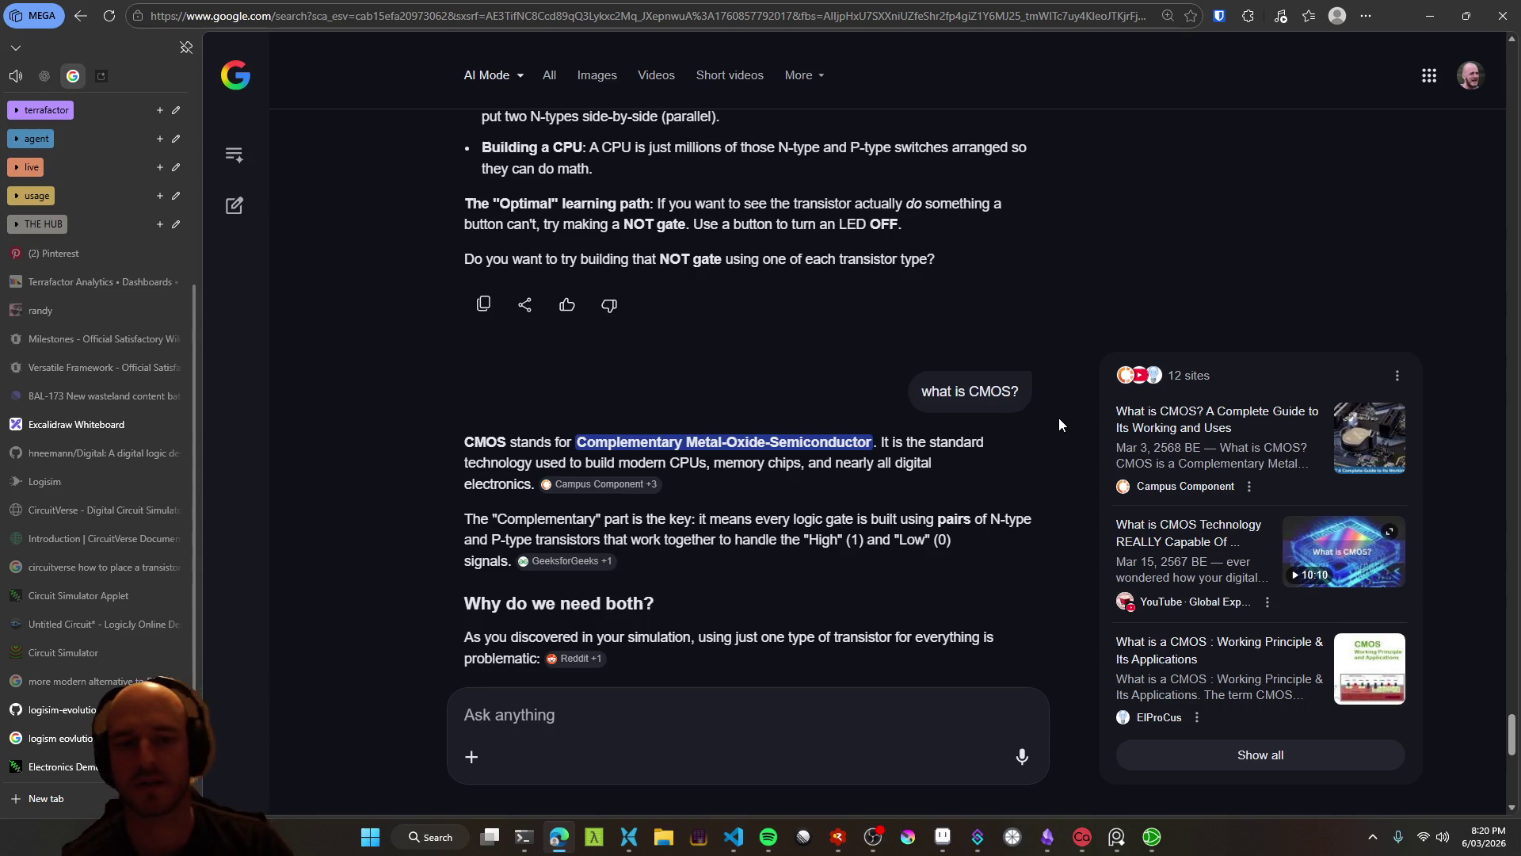
scroll(1040, 472, "down", 2)
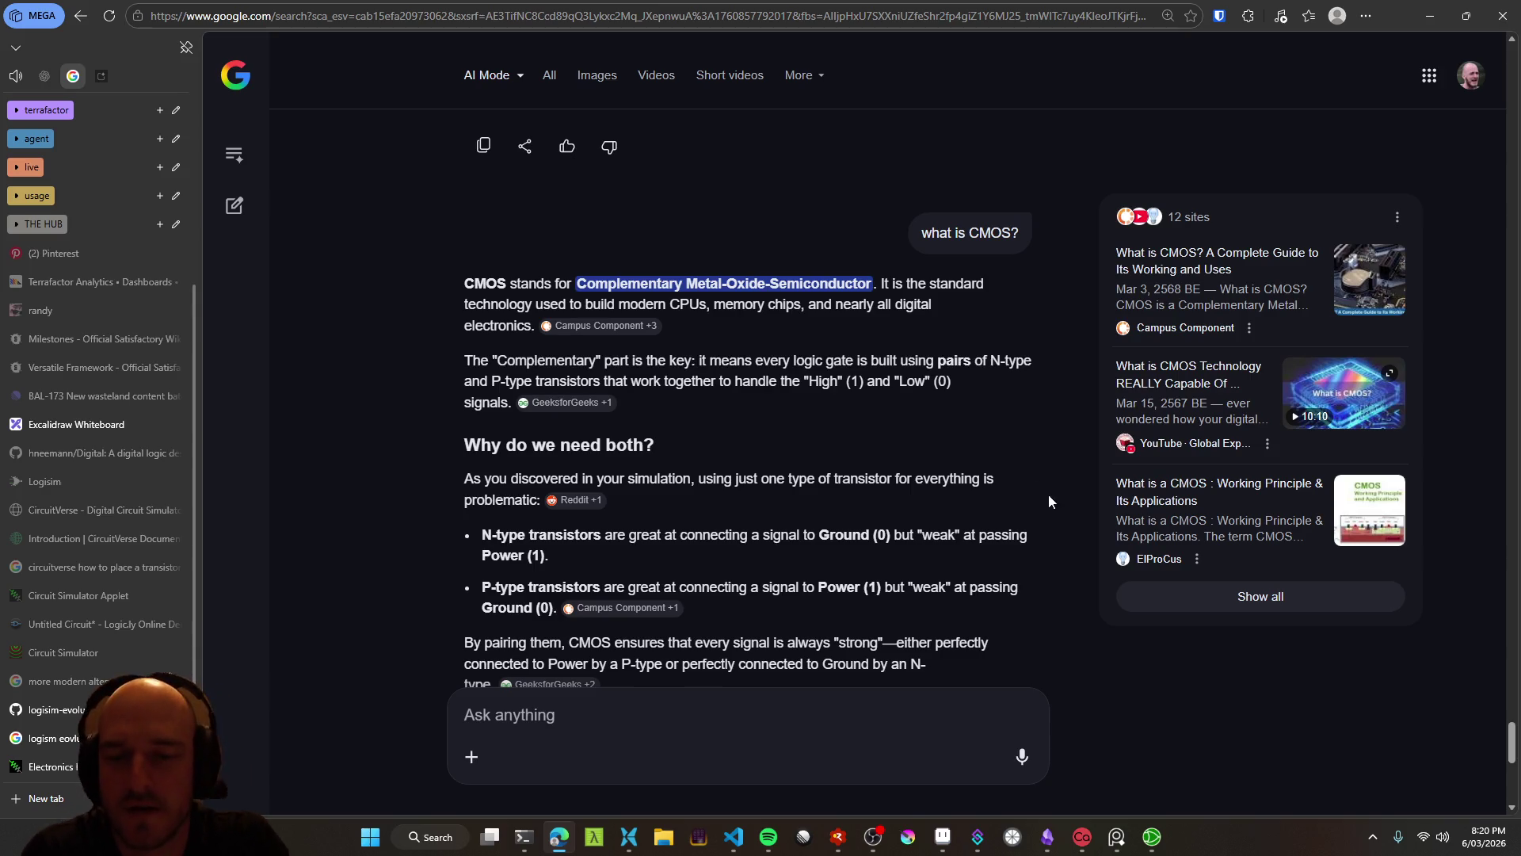
Scroll through the CMOS NOT gate explanation and dictate a reply about P- vs N-type confusion
scroll(1049, 495, "down", 2)
scroll(888, 508, "down", 1)
mouse_move(615, 405)
left_mouse_down()
mouse_move(989, 406)
mouse_move(529, 427)
mouse_move(664, 426)
left_mouse_up()
left_click(775, 431)
scroll(775, 432, "down", 2)
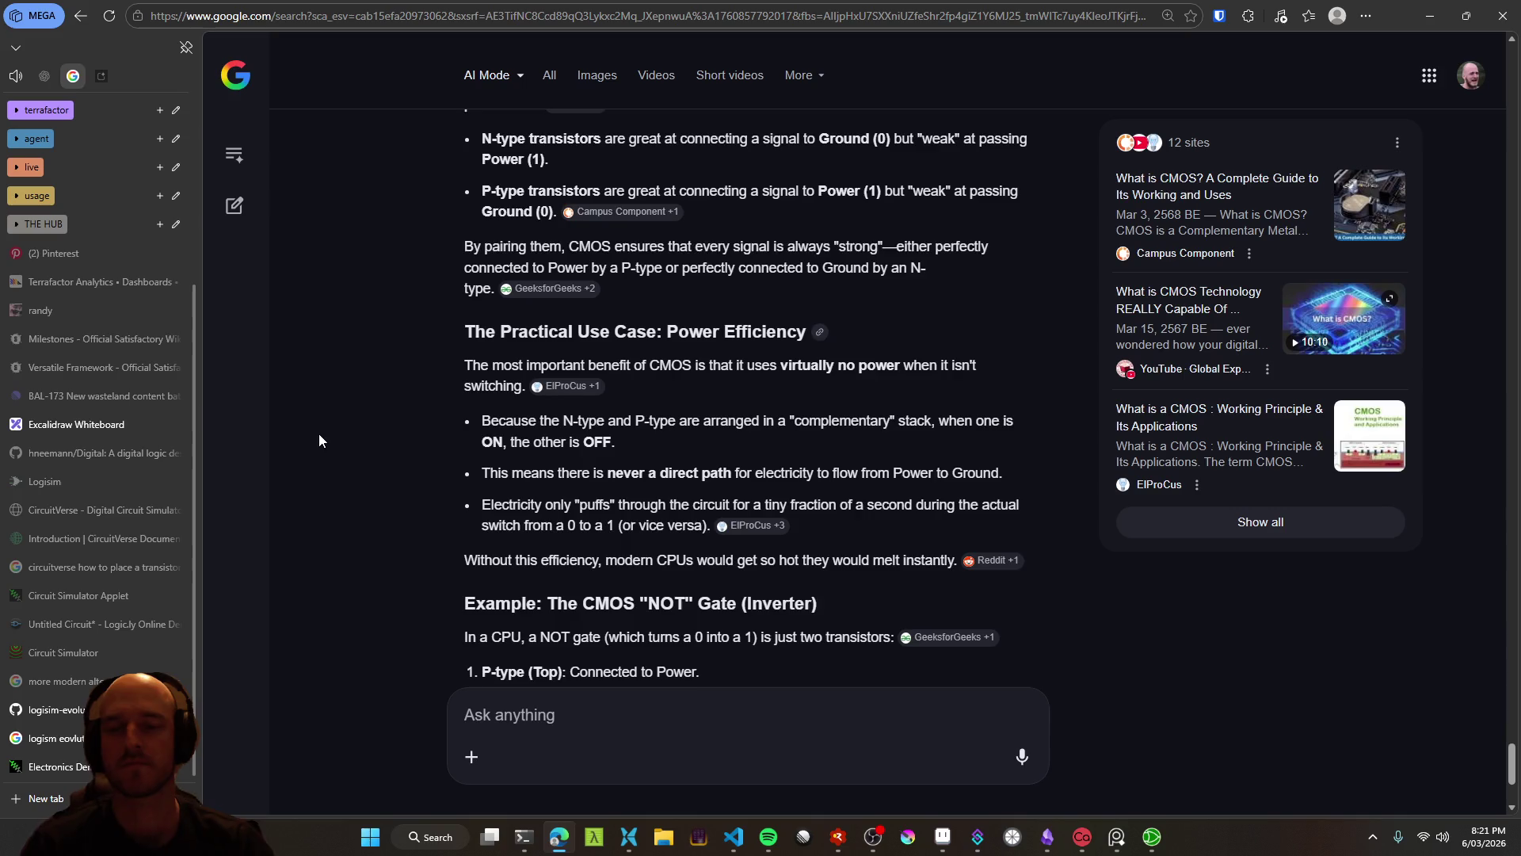
scroll(297, 474, "down", 2)
scroll(285, 443, "down", 1)
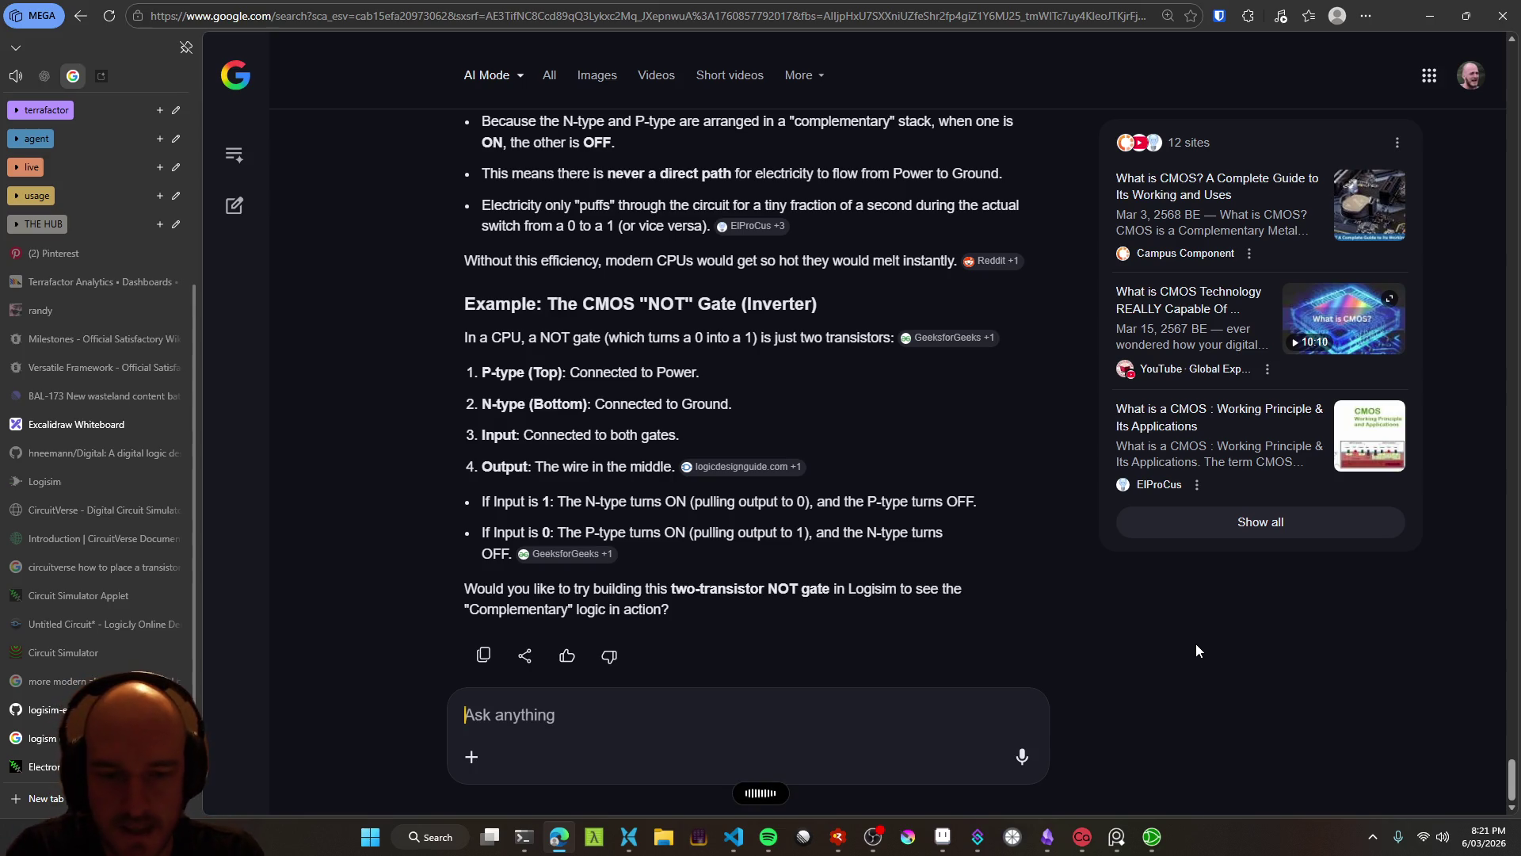
key("ctrl+super")
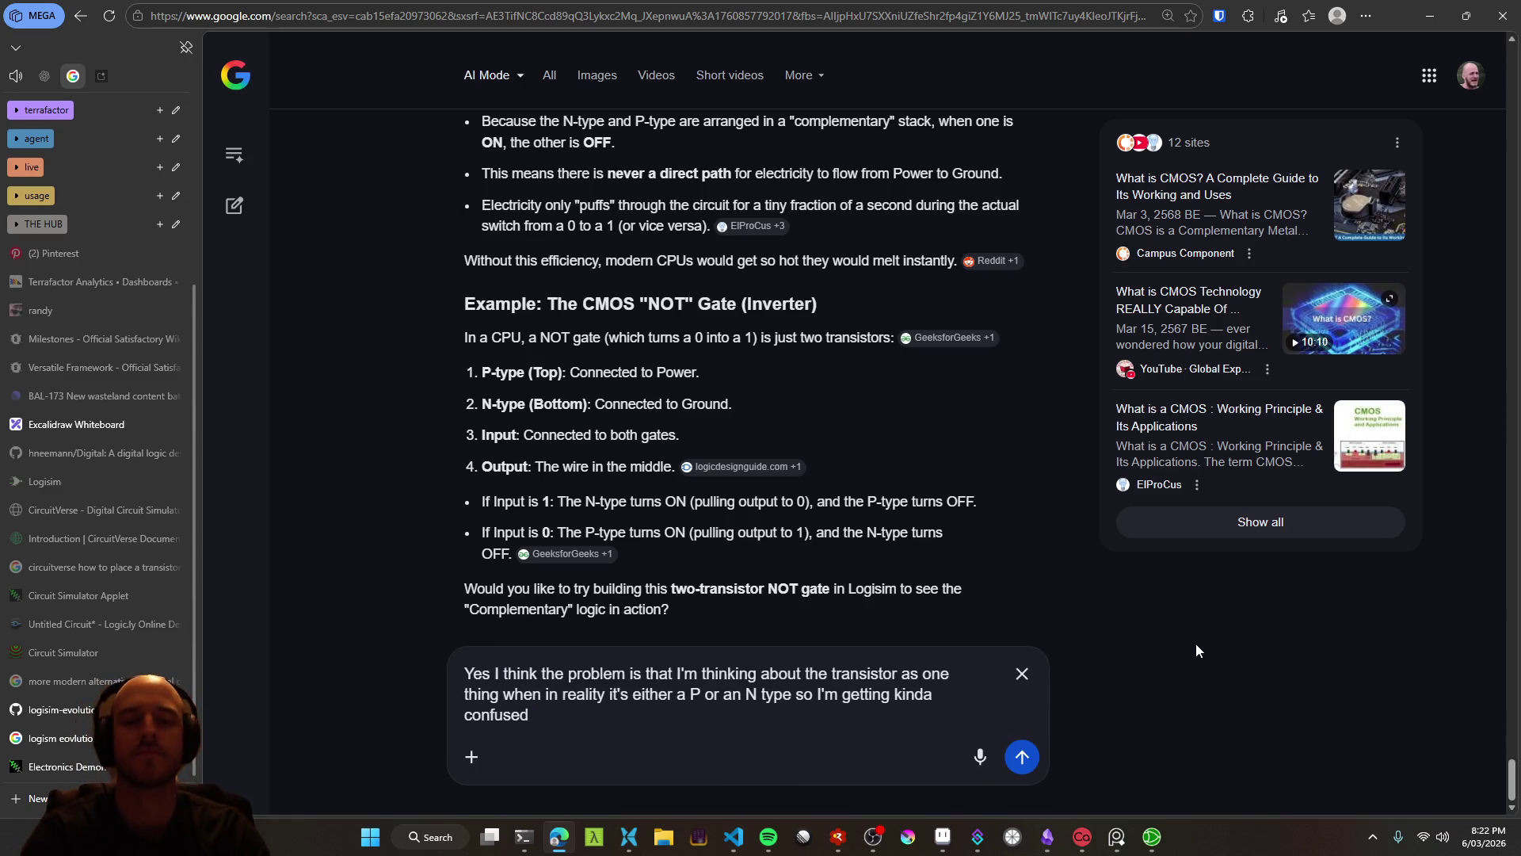
Extend the prompt asking whether Logisim is still good for learning the difference between them
type(". Also is")
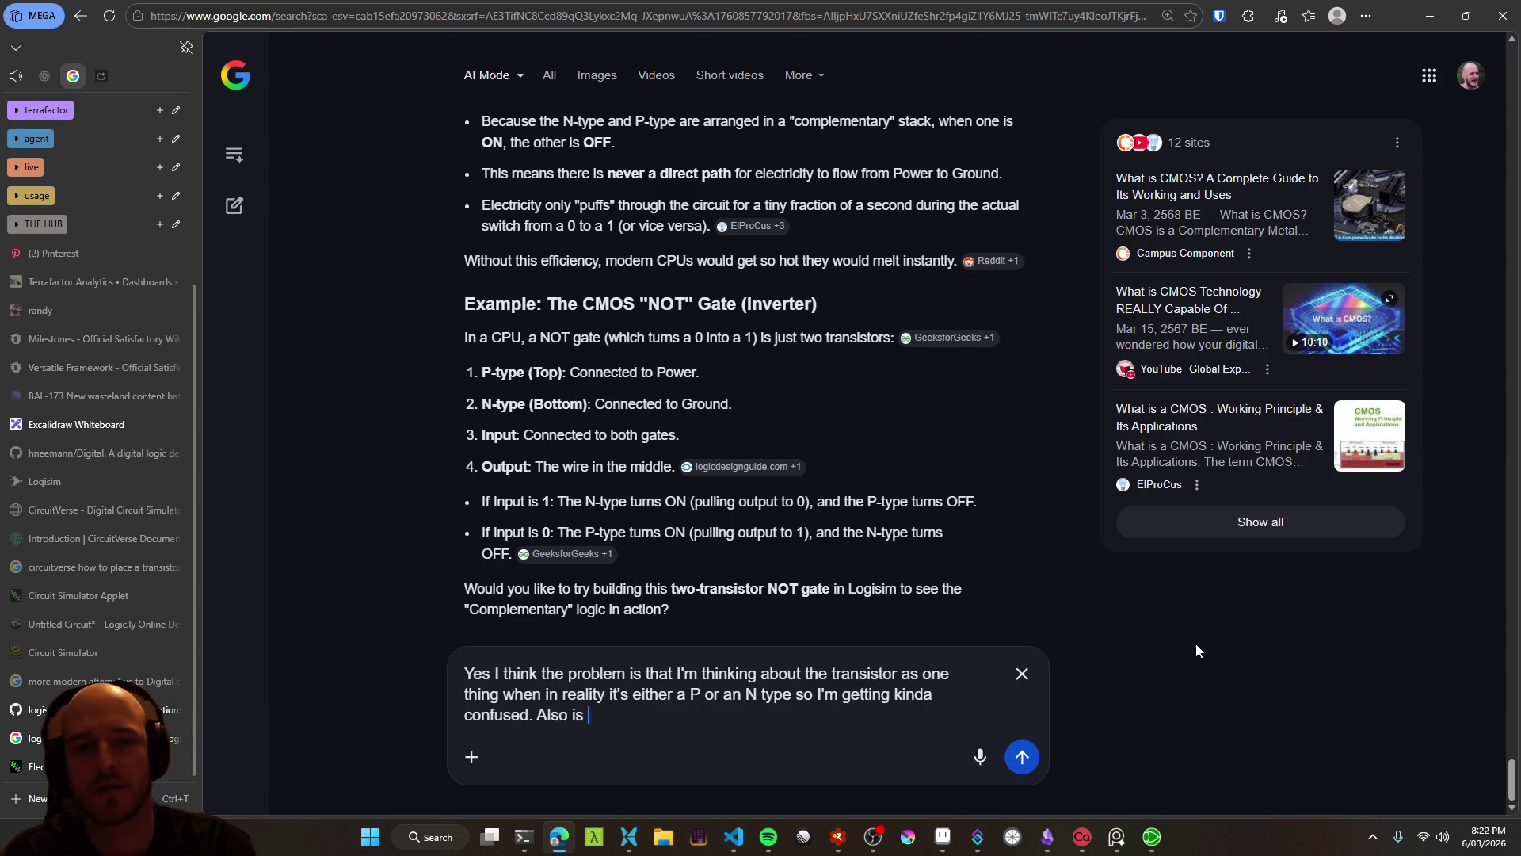
key("alt+Tab")
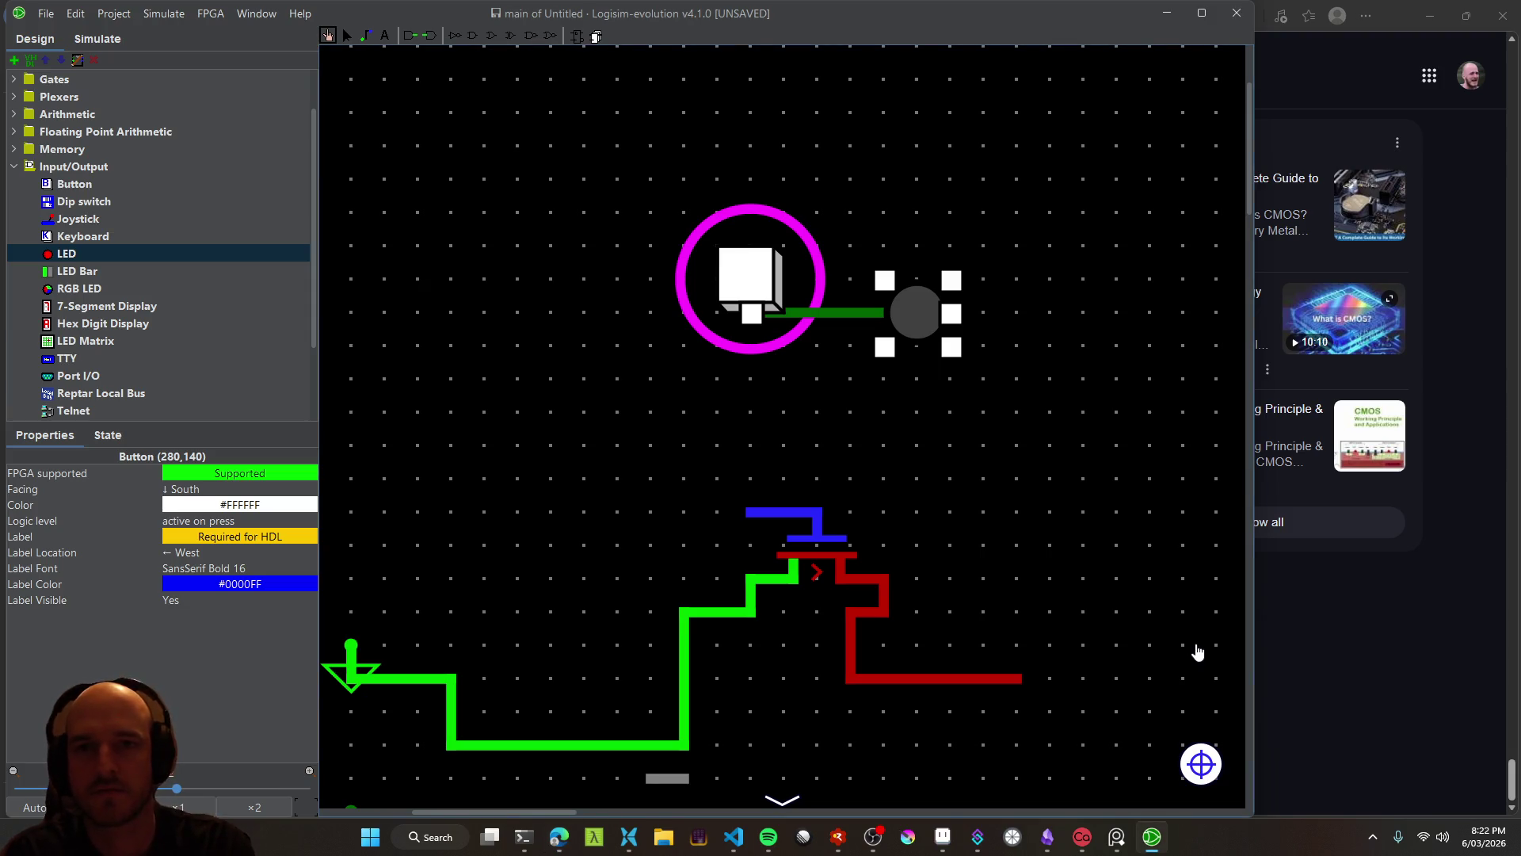
key("alt+Tab")
type("isim")
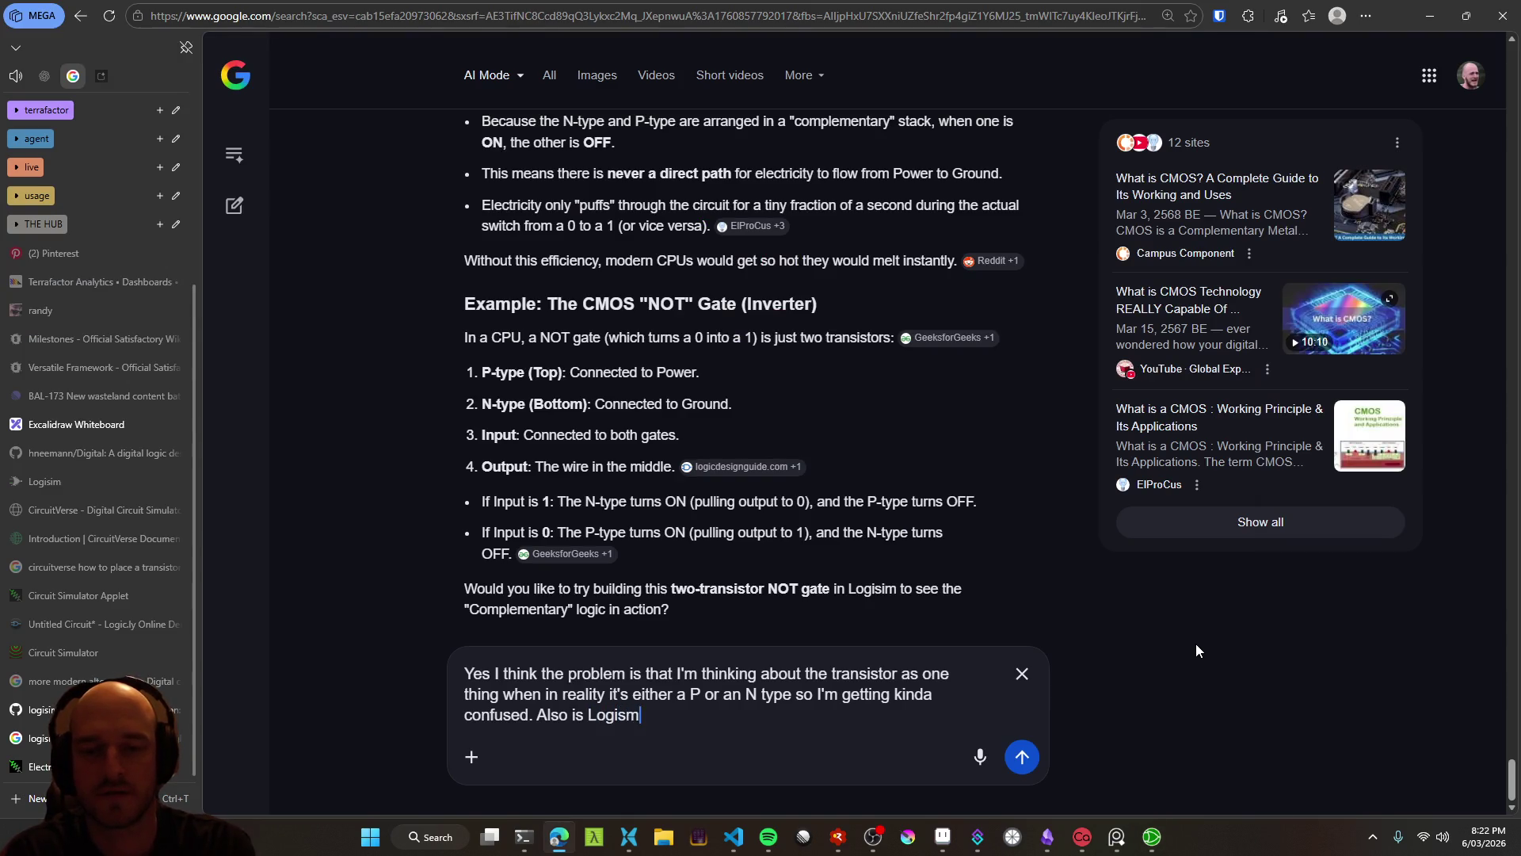
key("alt+Tab")
key("alt+Tab")
type("ll good here for trying to f")
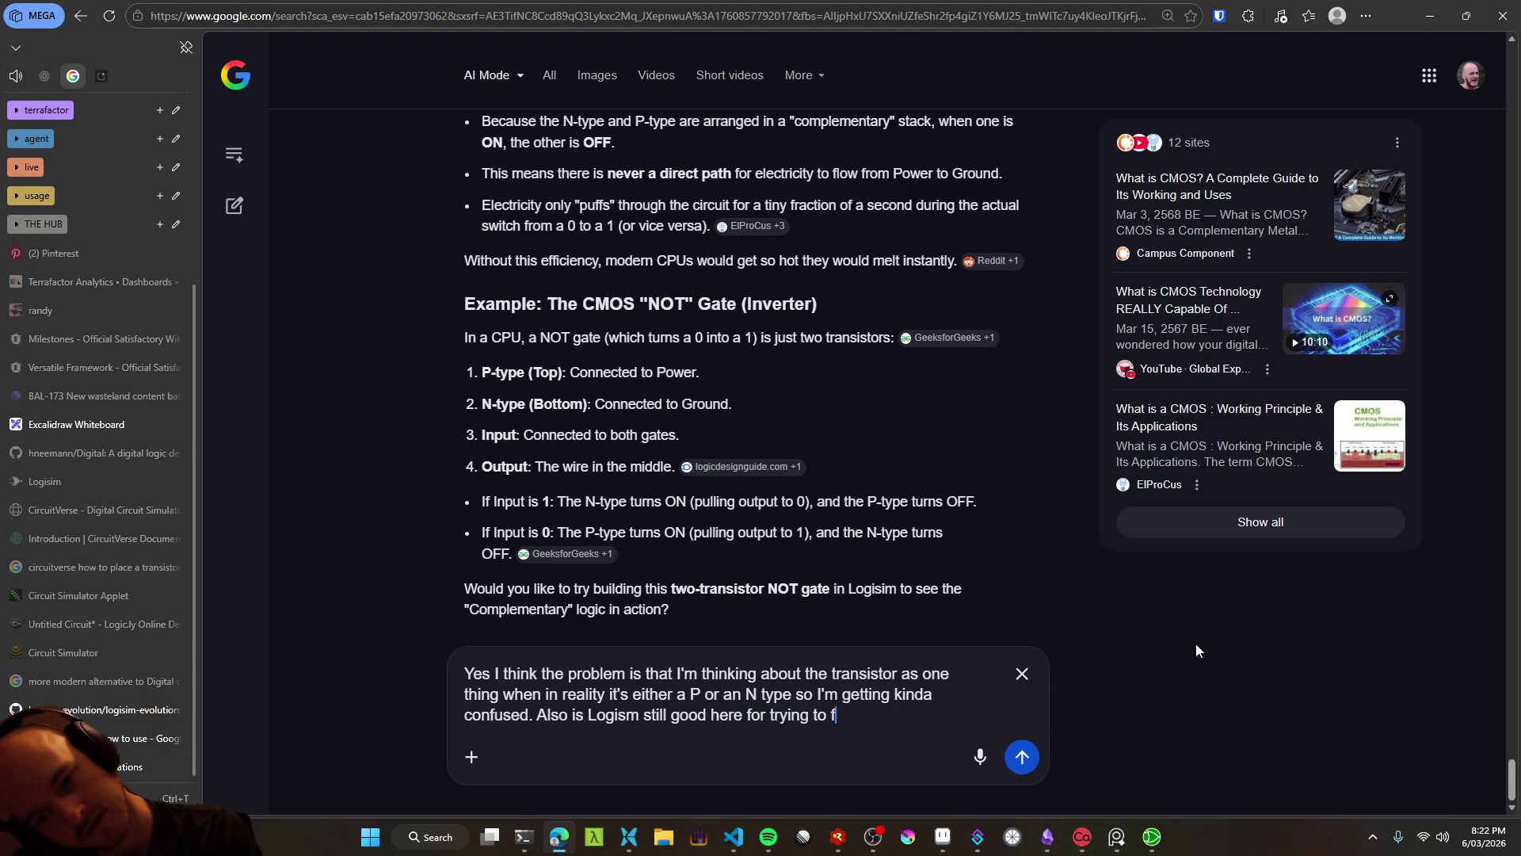
key("BackSpace")
type("learn the different")
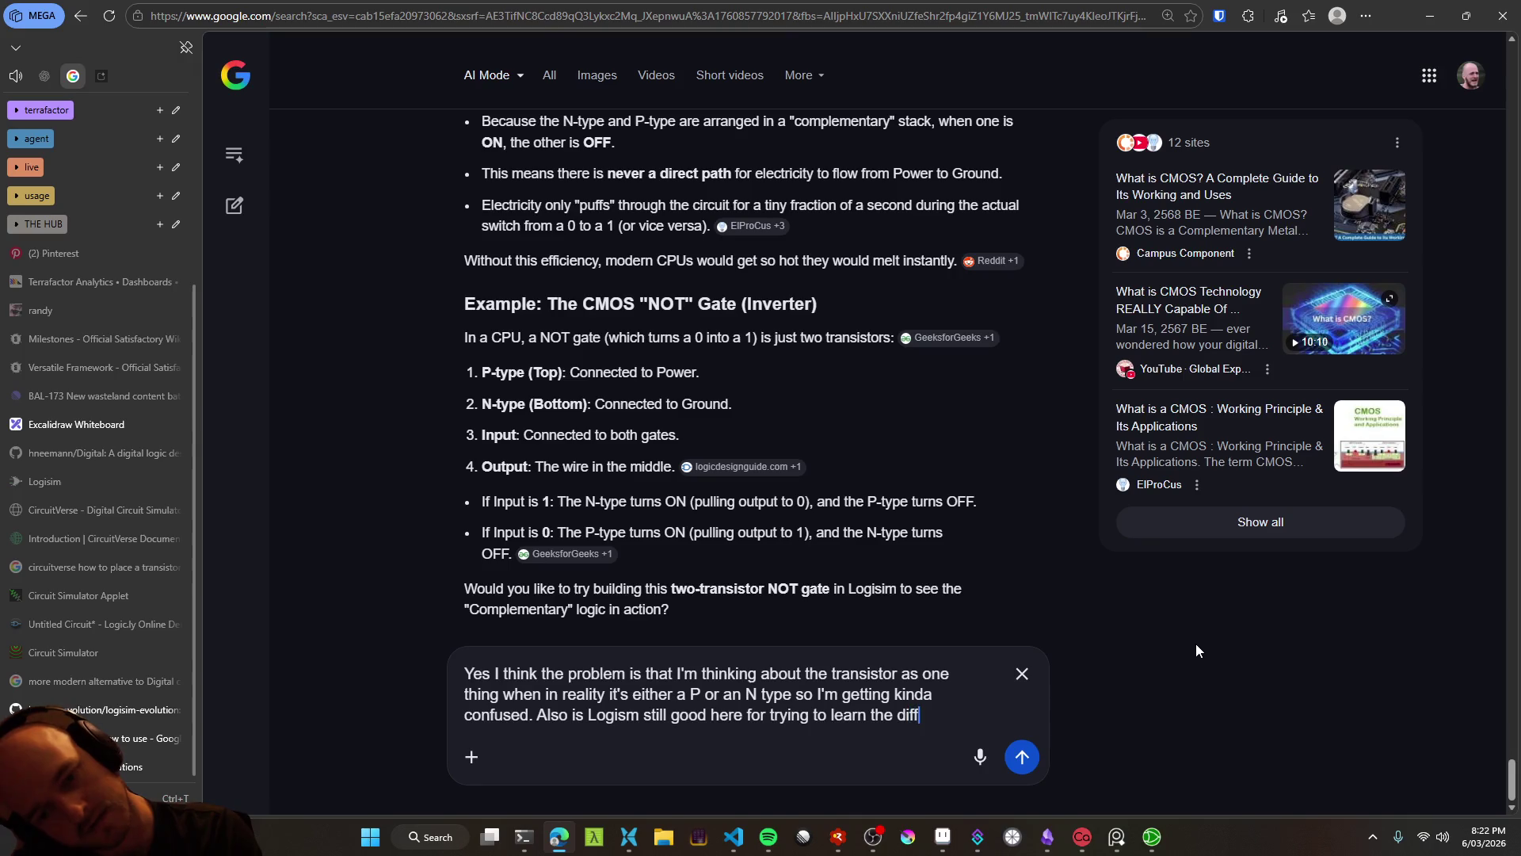
key("BackSpace")
key("BackSpace")
type("ce b")
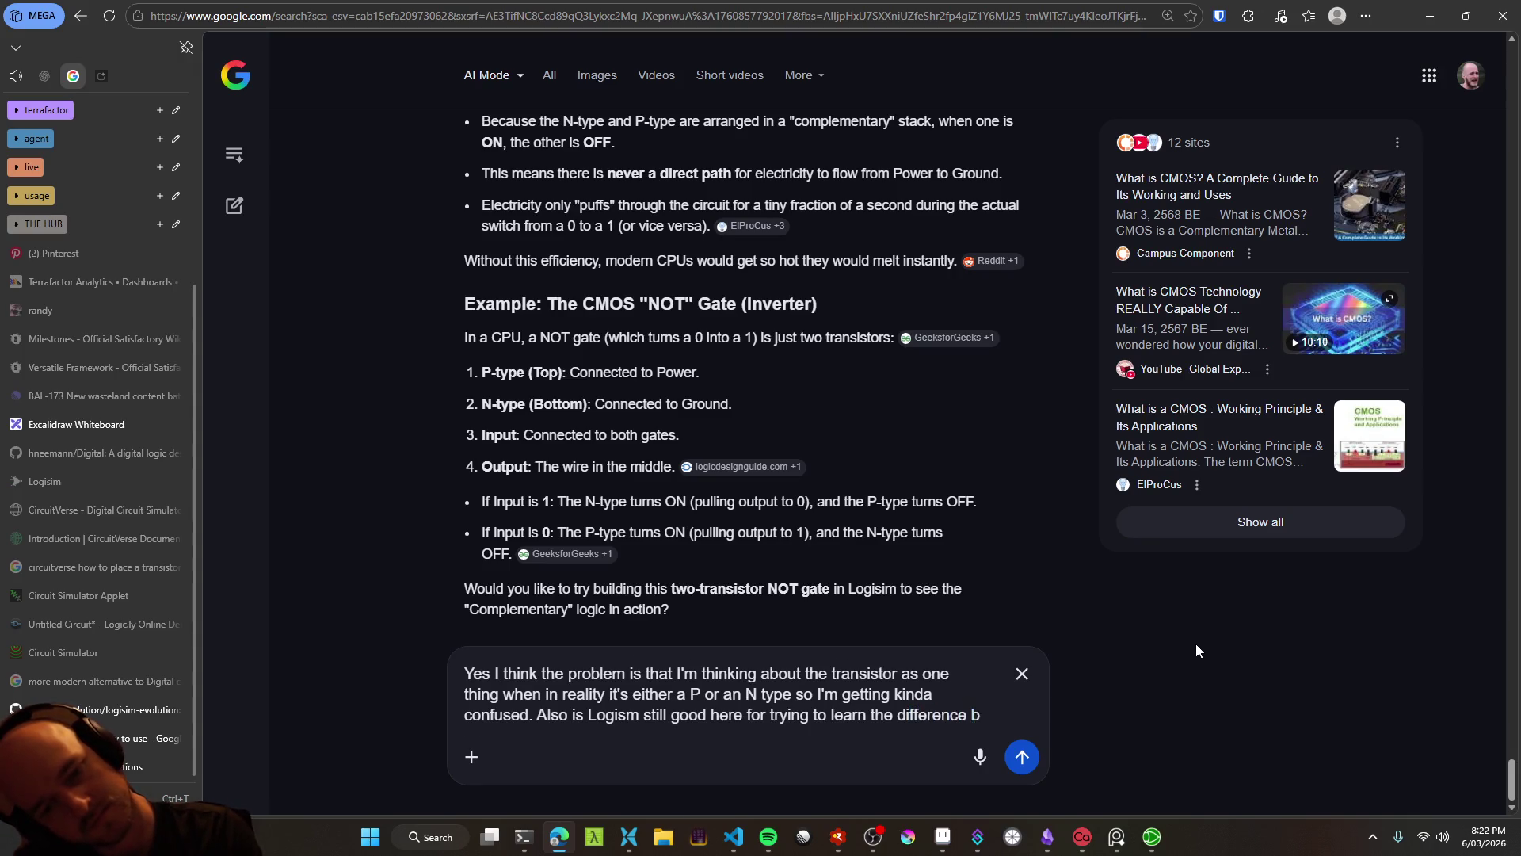
type("etween them? M")
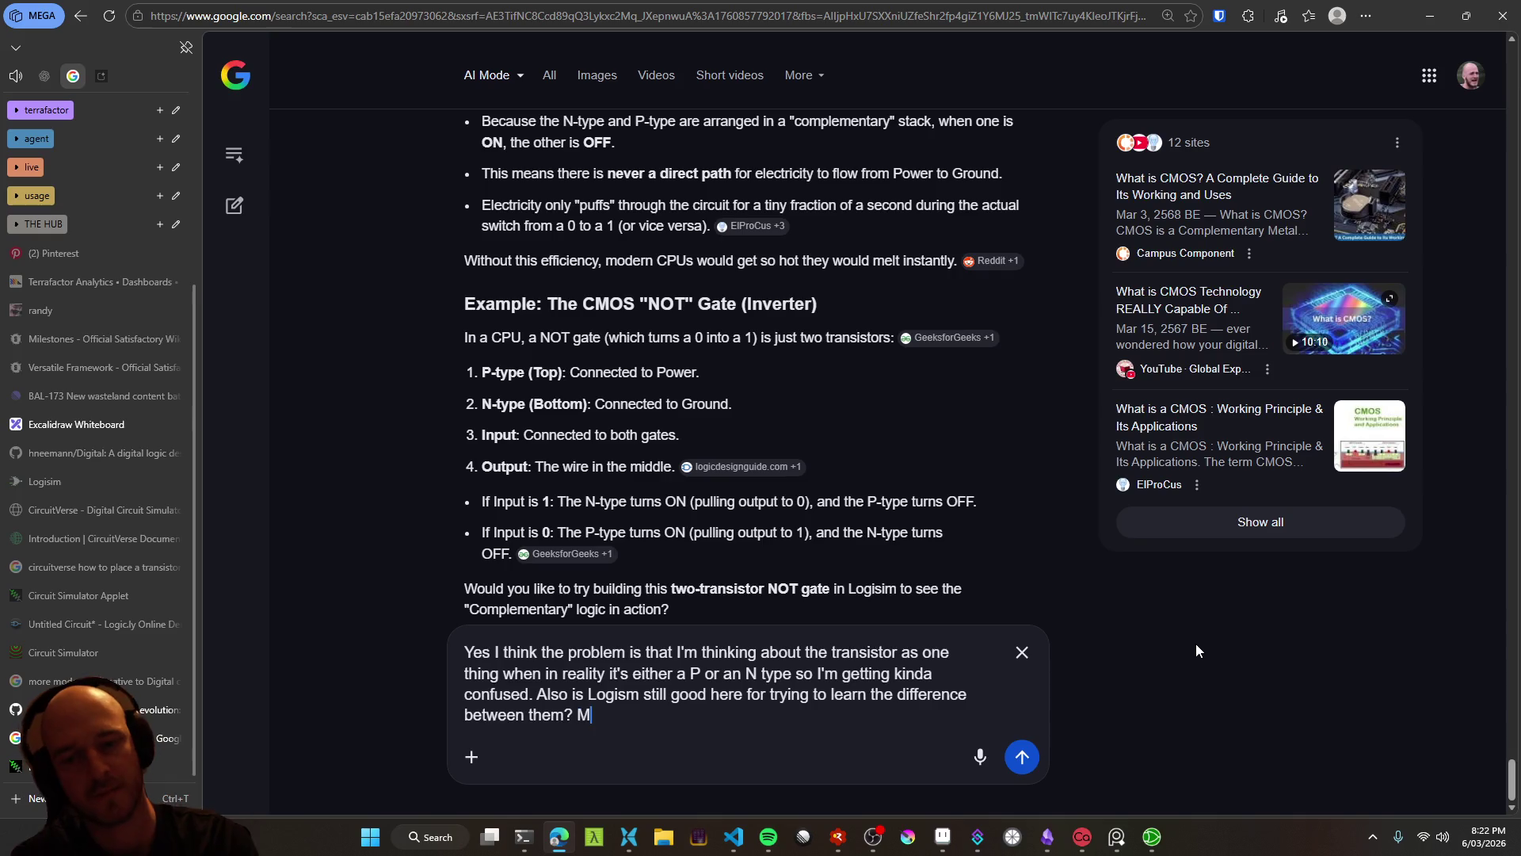
type("aybe I just shoul")
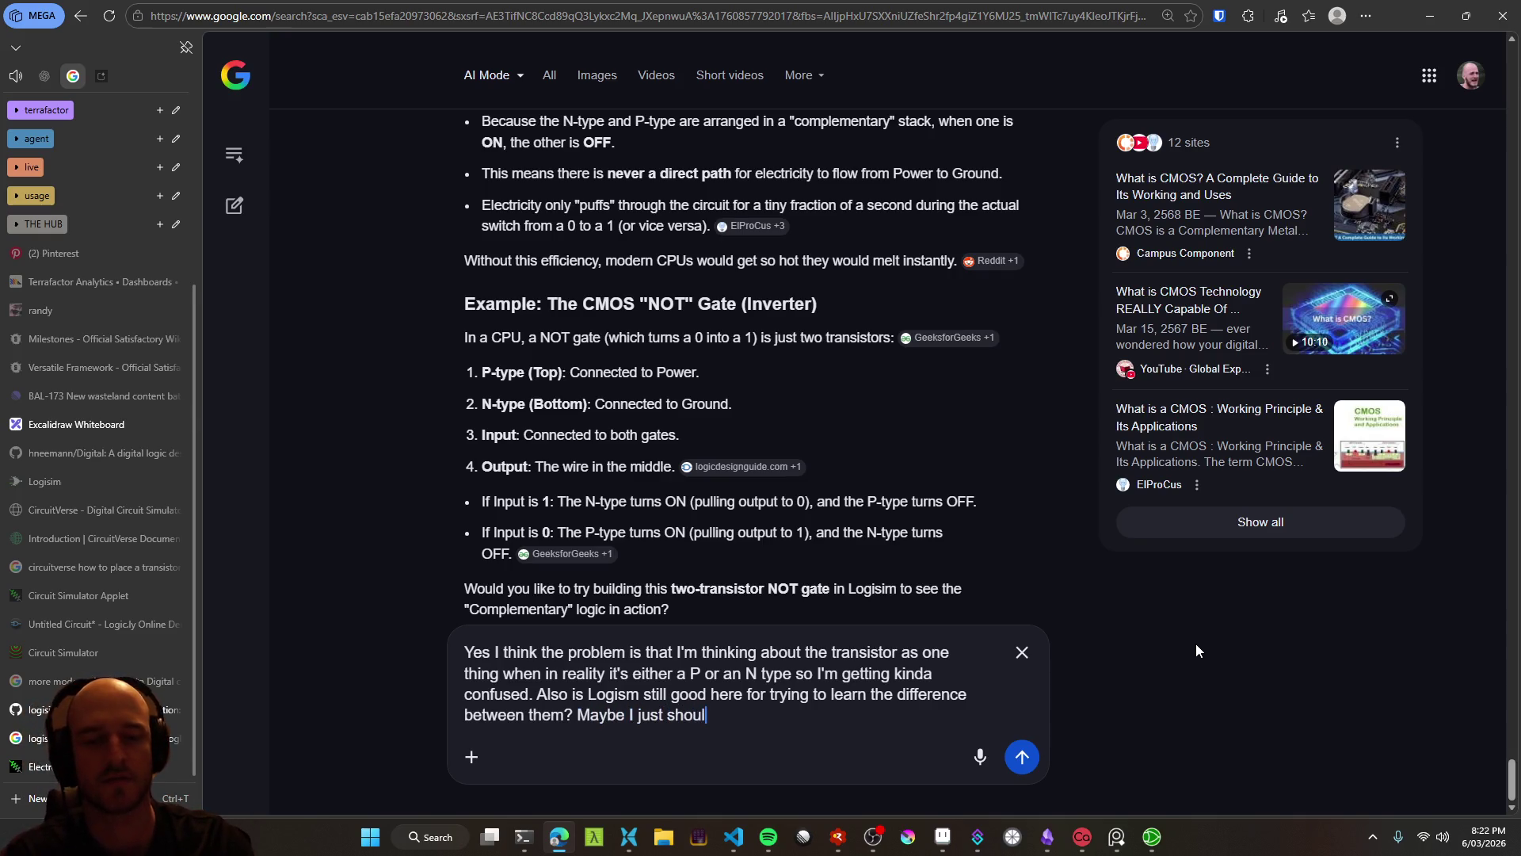
type("dn't be using")
key("alt+Tab")
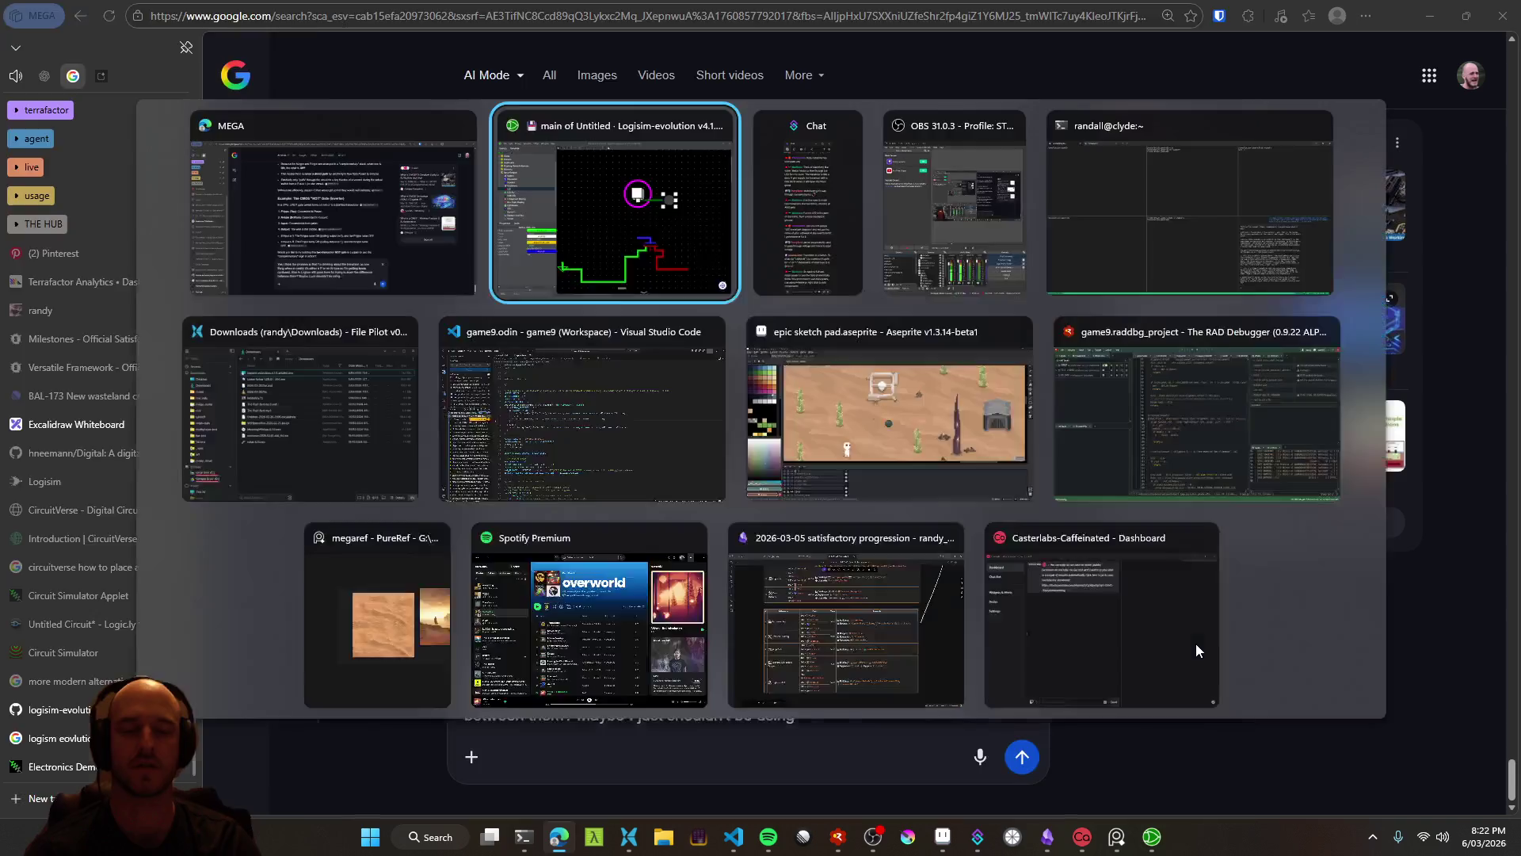
scroll(130, 284, "down", 3)
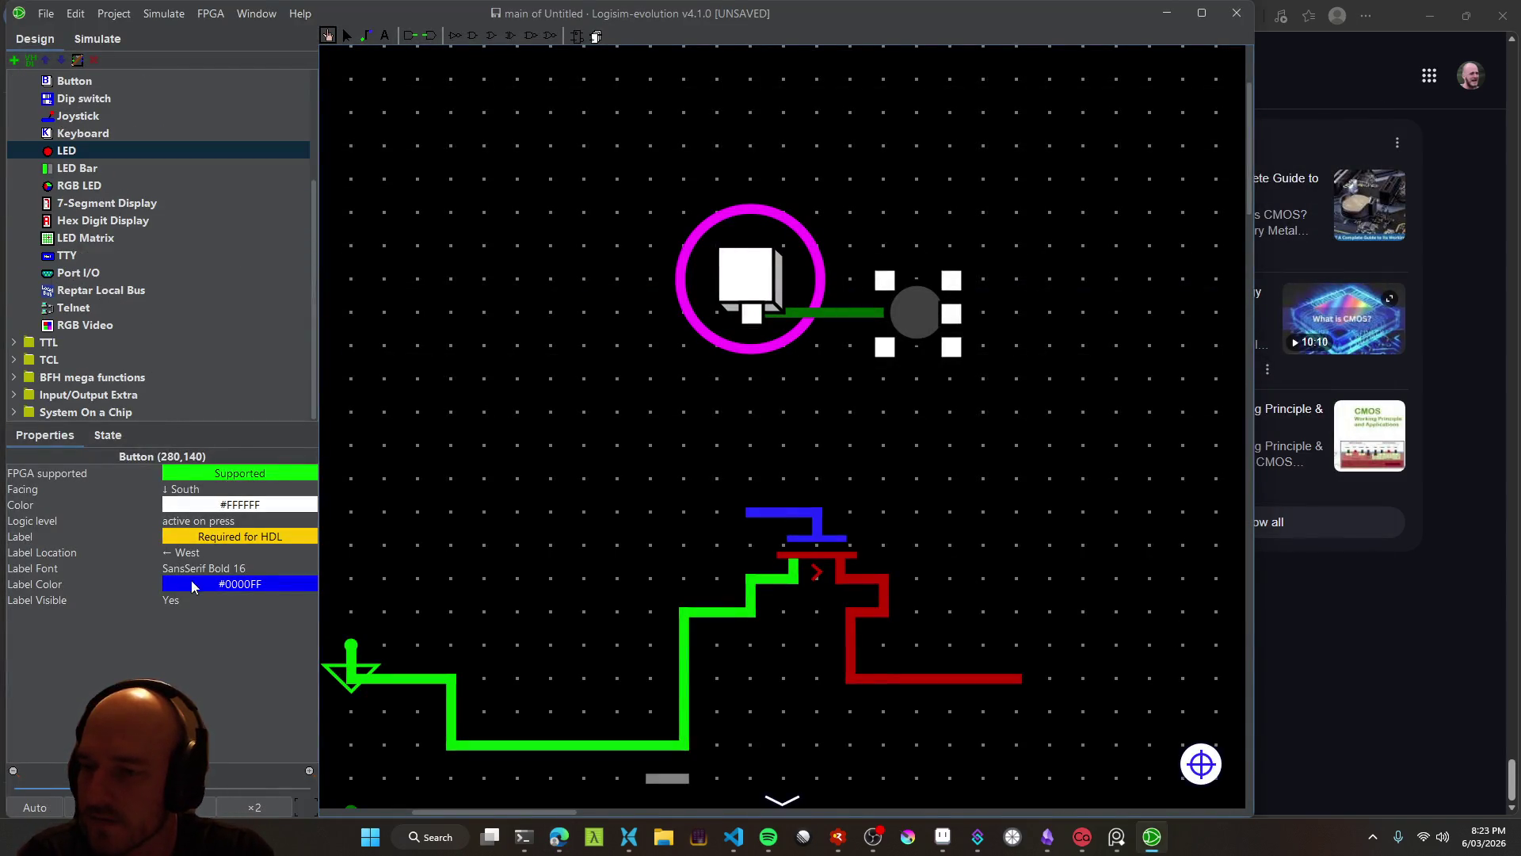
scroll(156, 317, "up", 5)
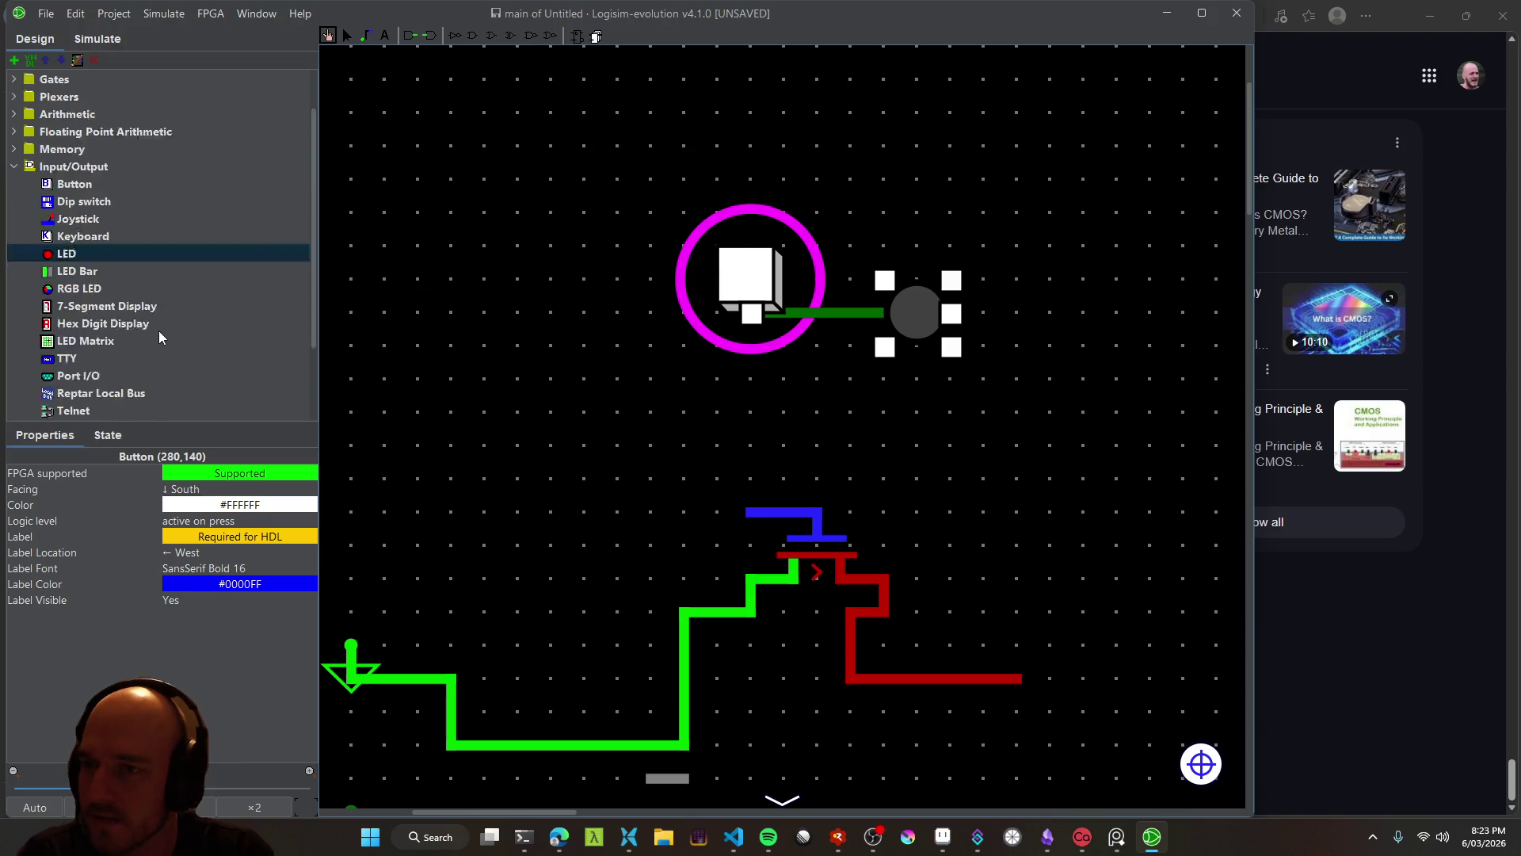
scroll(152, 285, "down", 3)
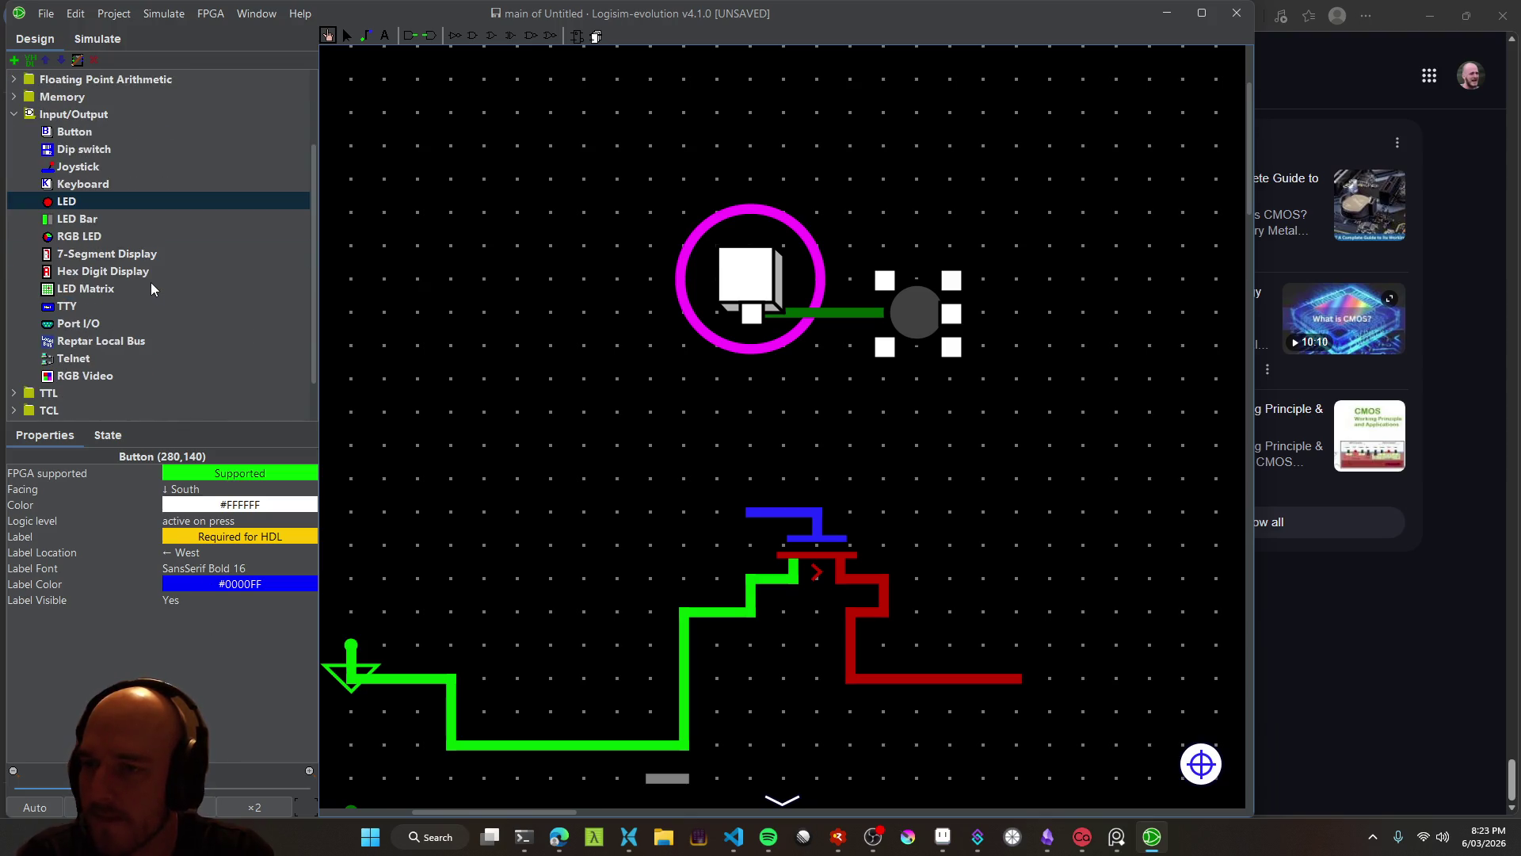
key("alt+Tab")
Delete the unfinished 'Maybe I just shouldn't be using' sentence and send the question
mouse_move(796, 715)
left_mouse_down()
mouse_move(508, 715)
mouse_move(577, 715)
left_mouse_up()
key("BackSpace")
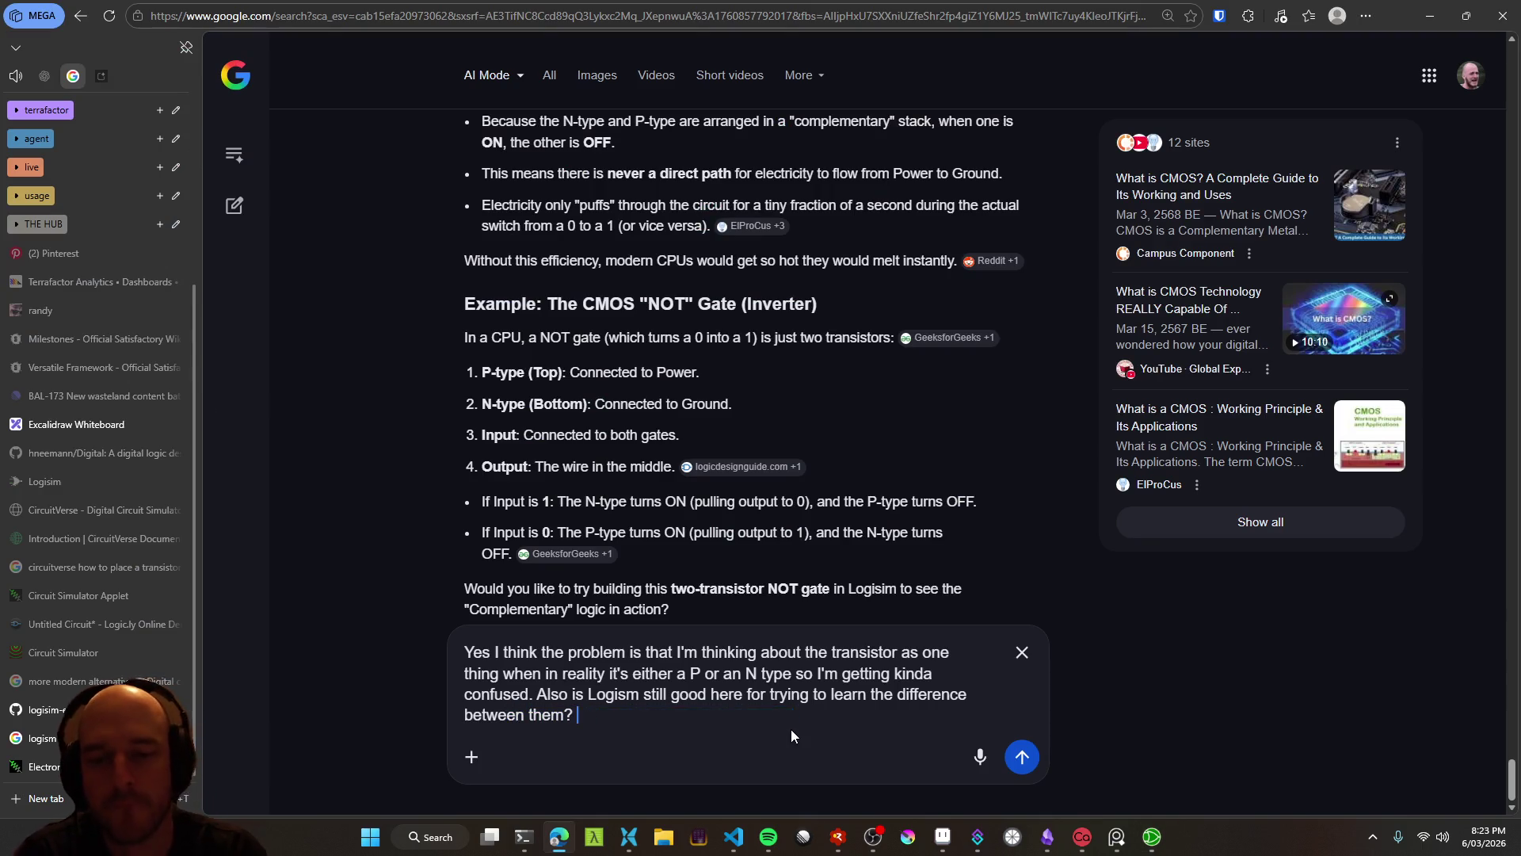
key("Return")
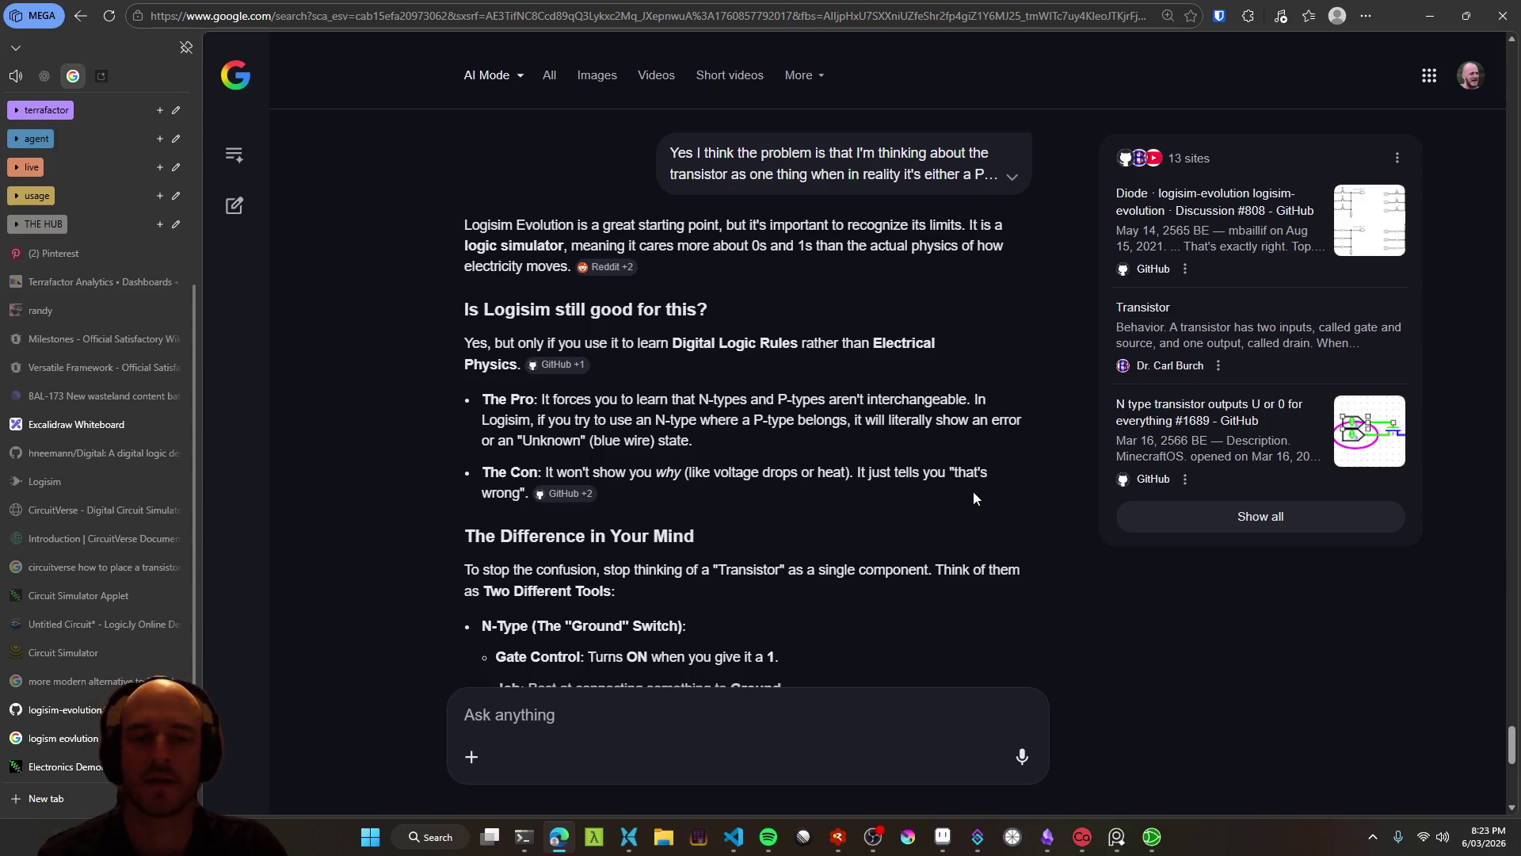
Read the AI answer, dictate and send 'Yes' to the transistor-circuit offer, then minimize Edge
scroll(743, 490, "down", 2)
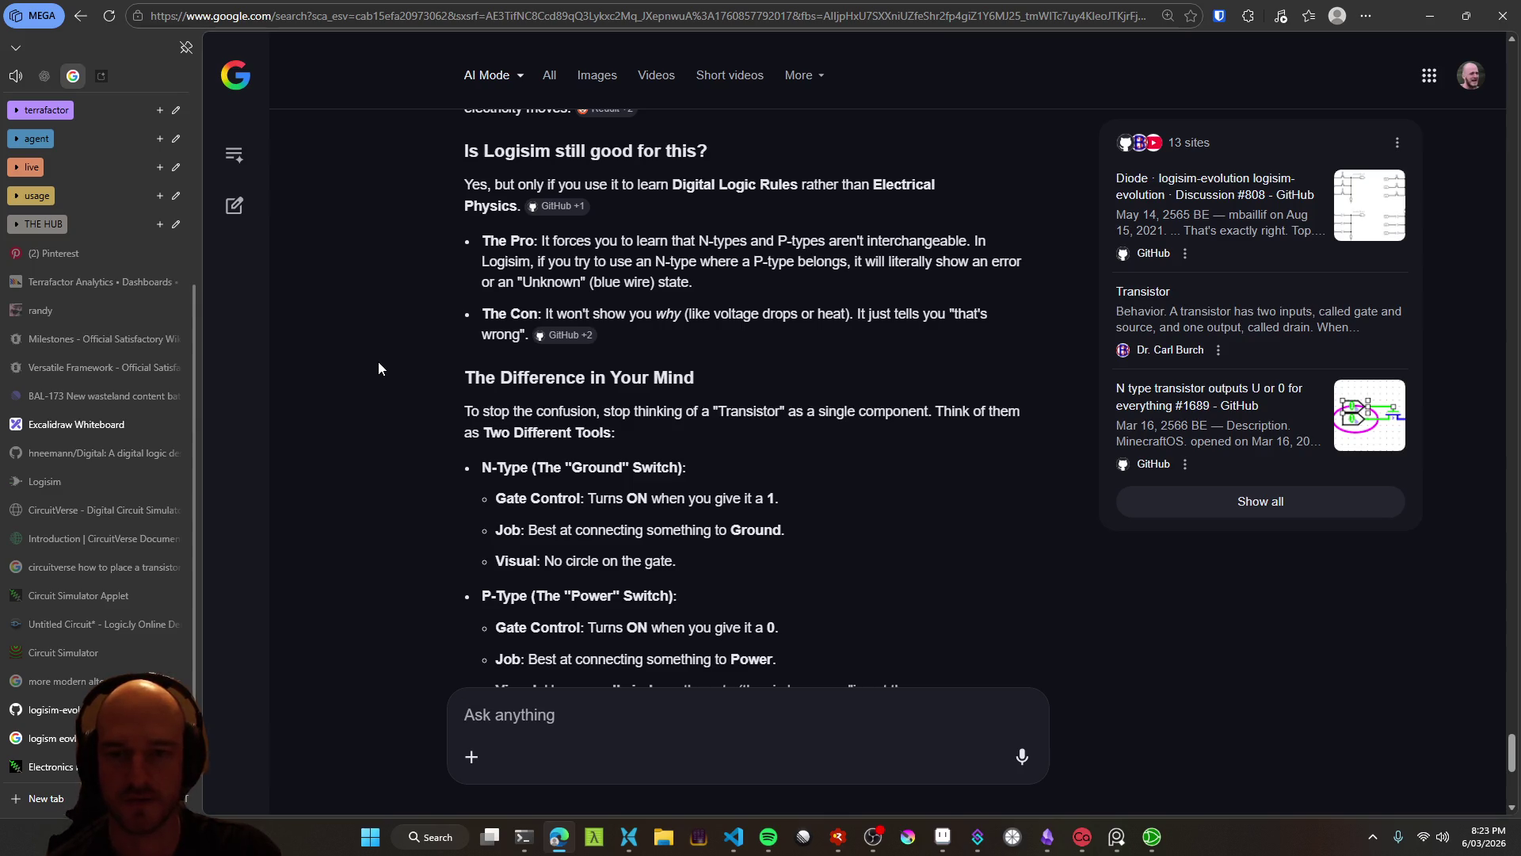
scroll(378, 367, "down", 1)
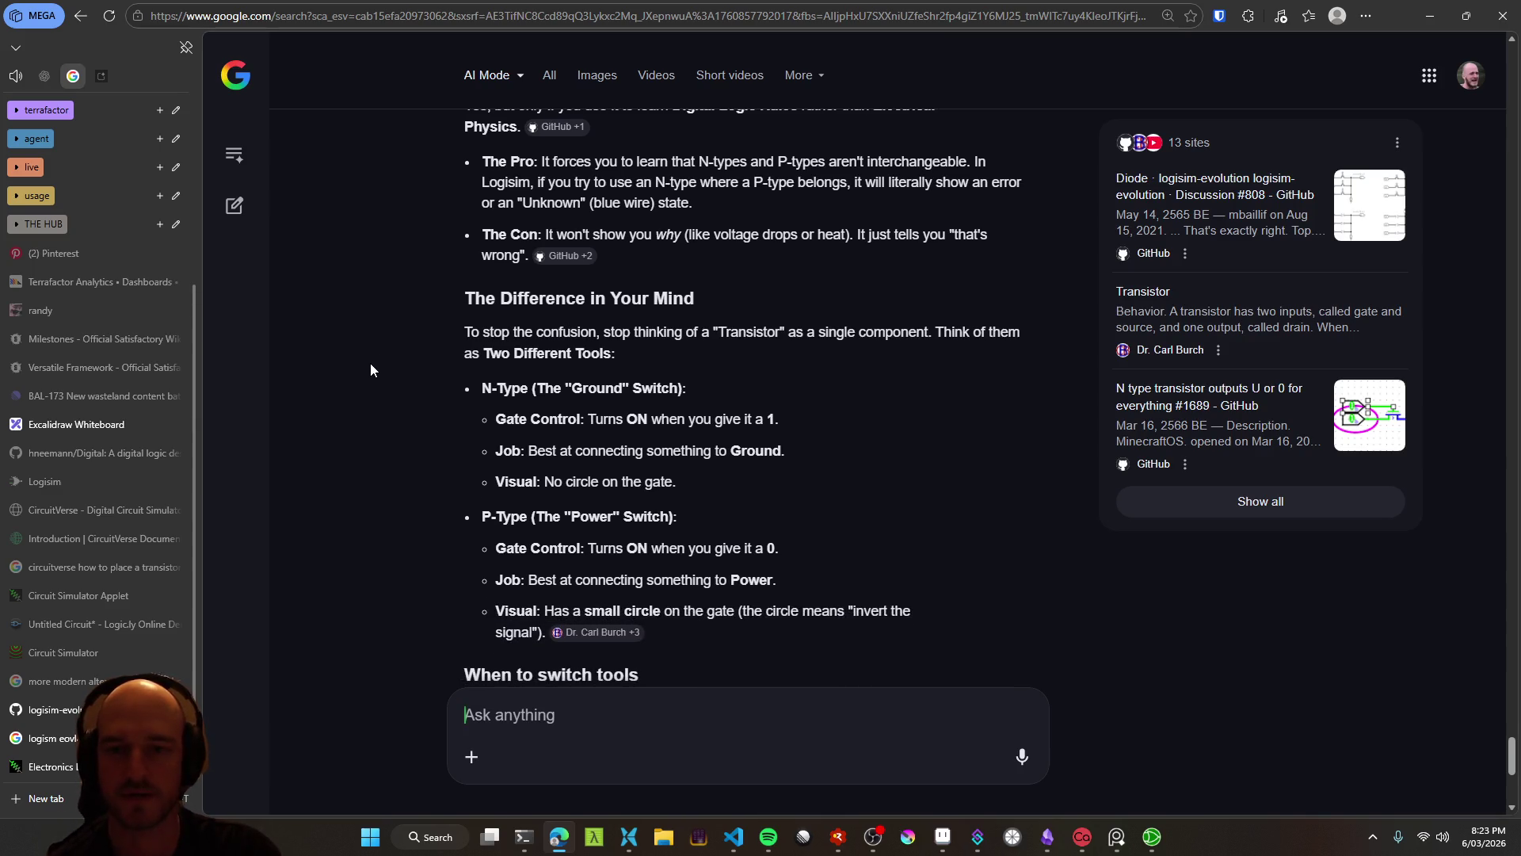
scroll(370, 370, "down", 1)
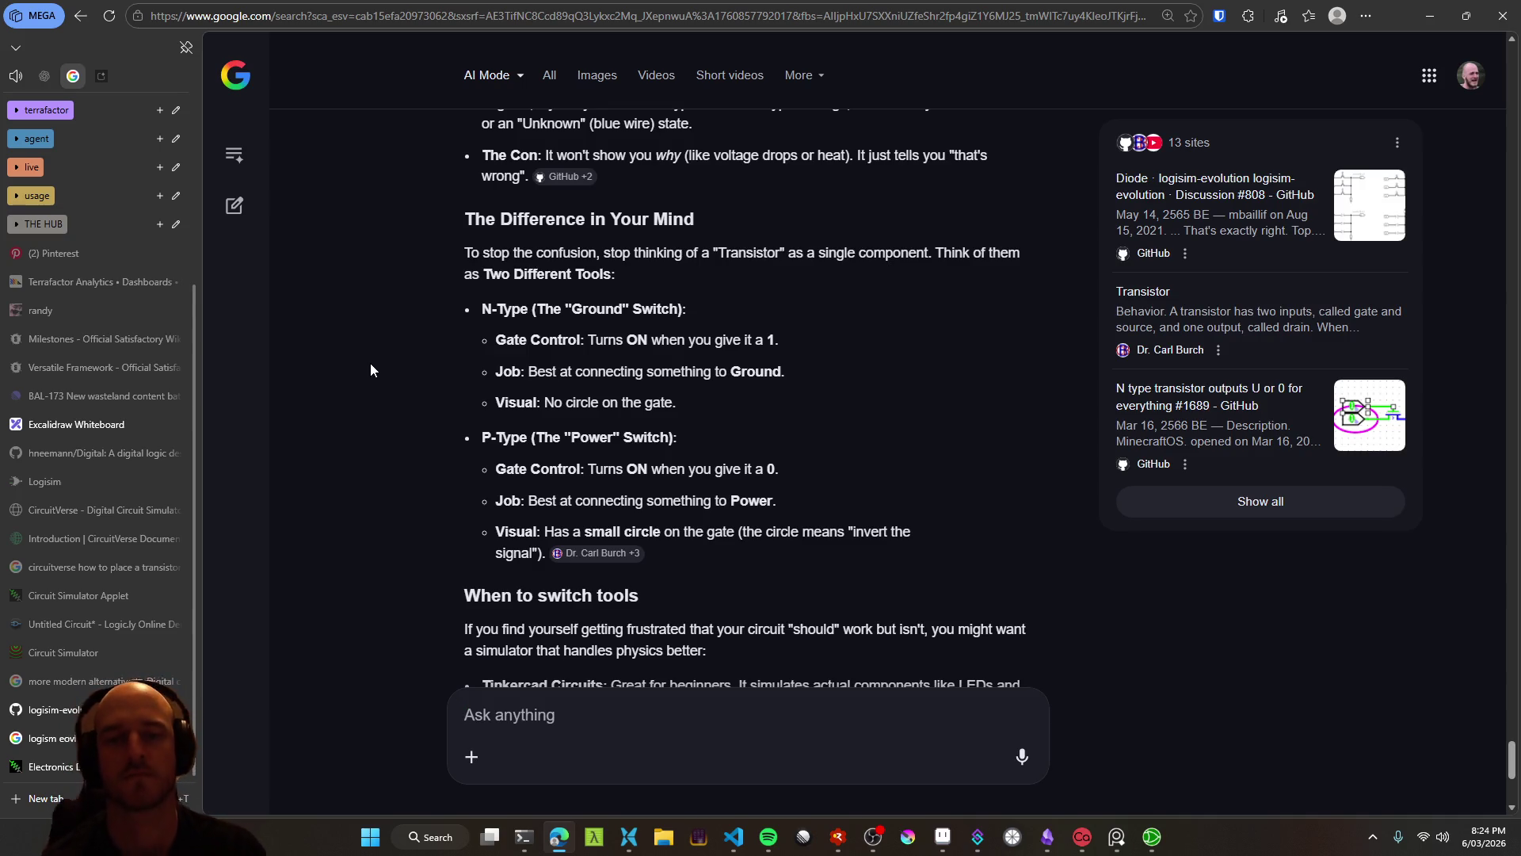
scroll(428, 406, "down", 2)
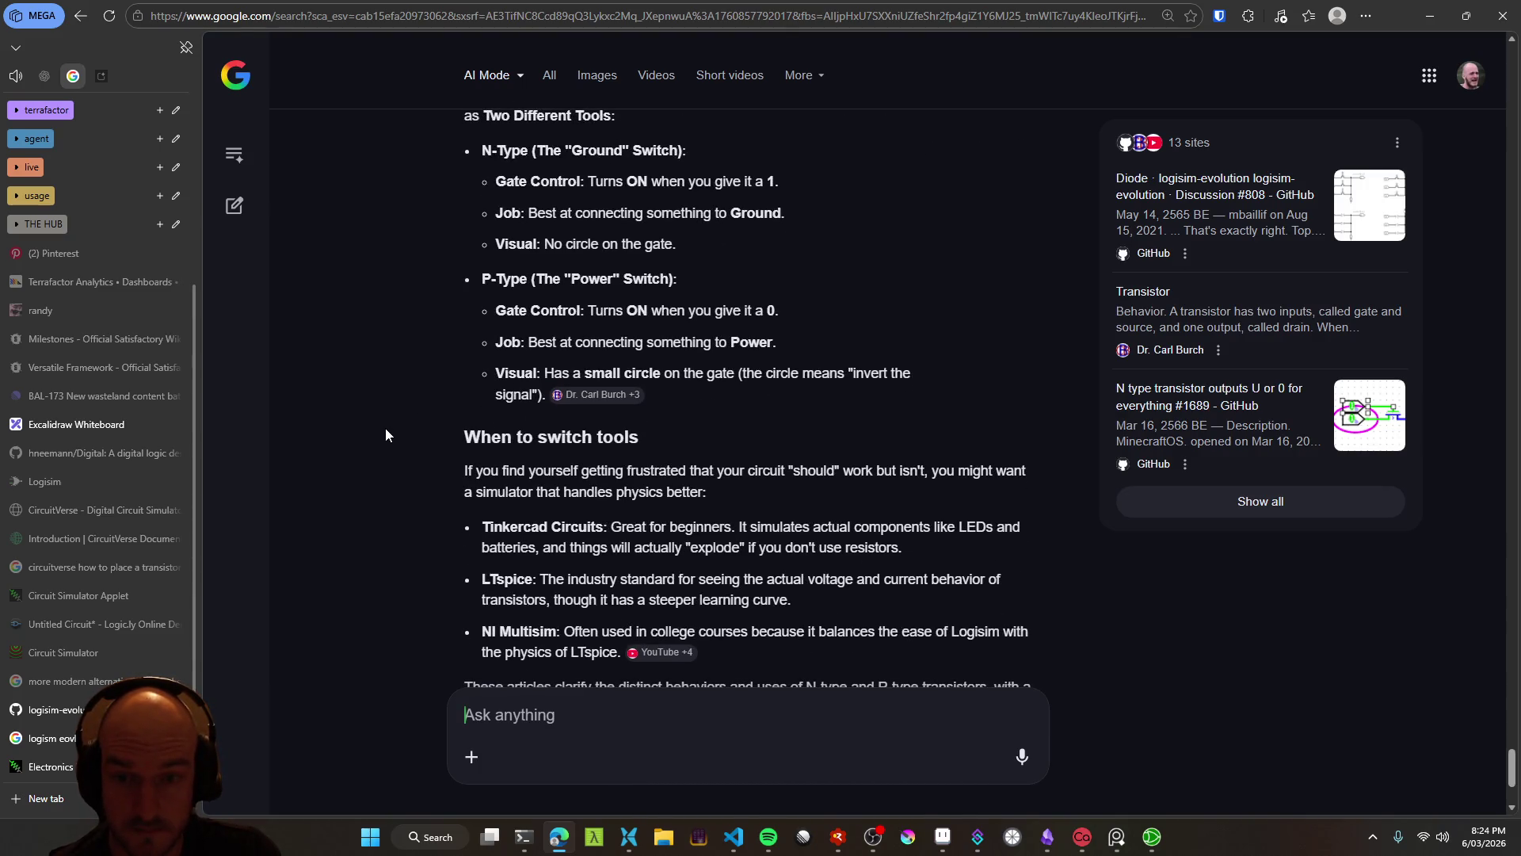
scroll(386, 430, "down", 1)
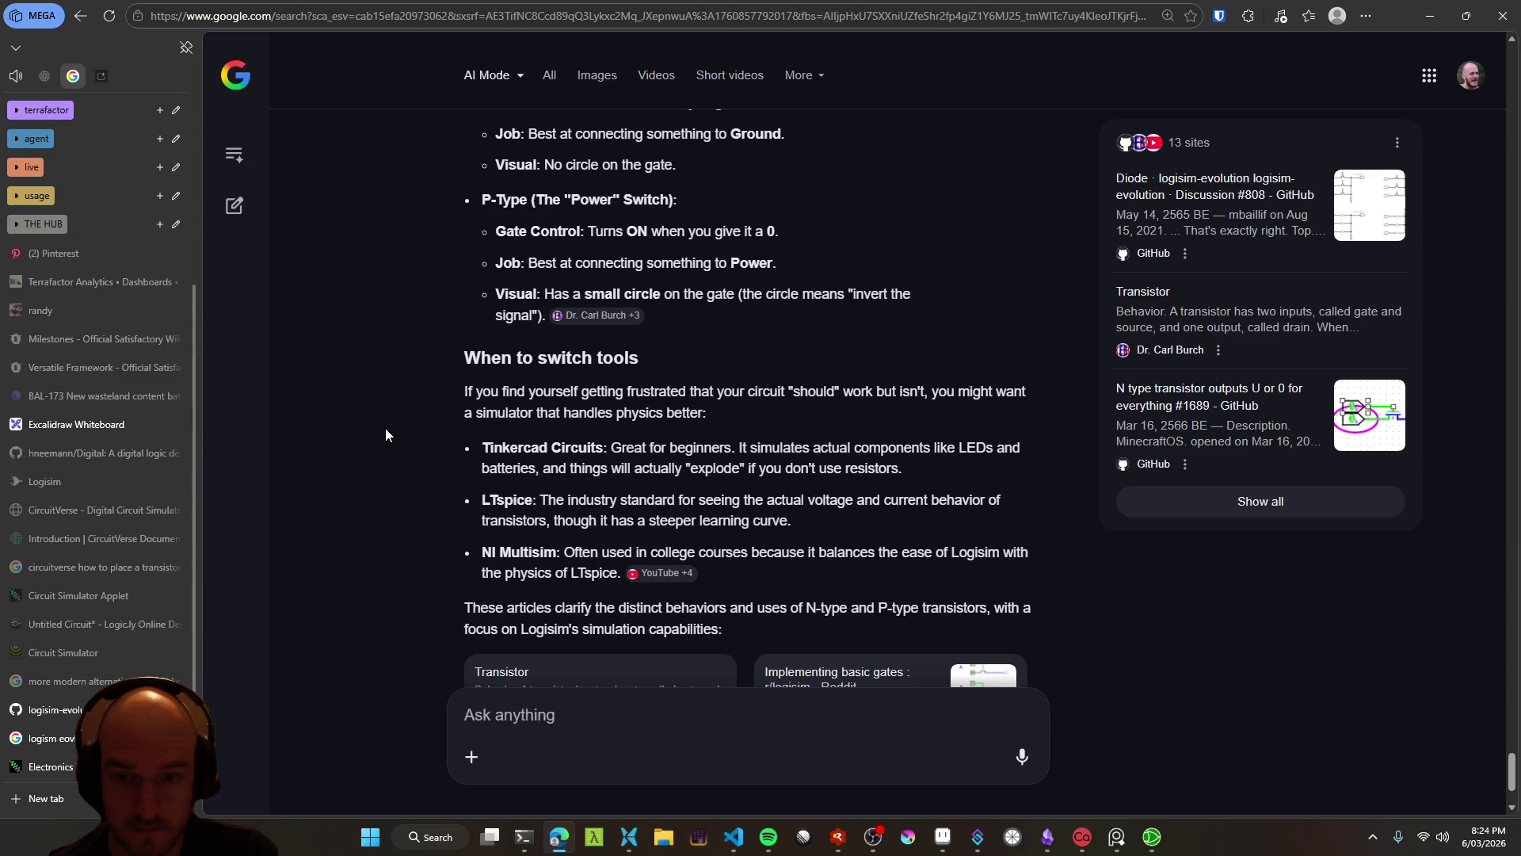
scroll(386, 430, "down", 1)
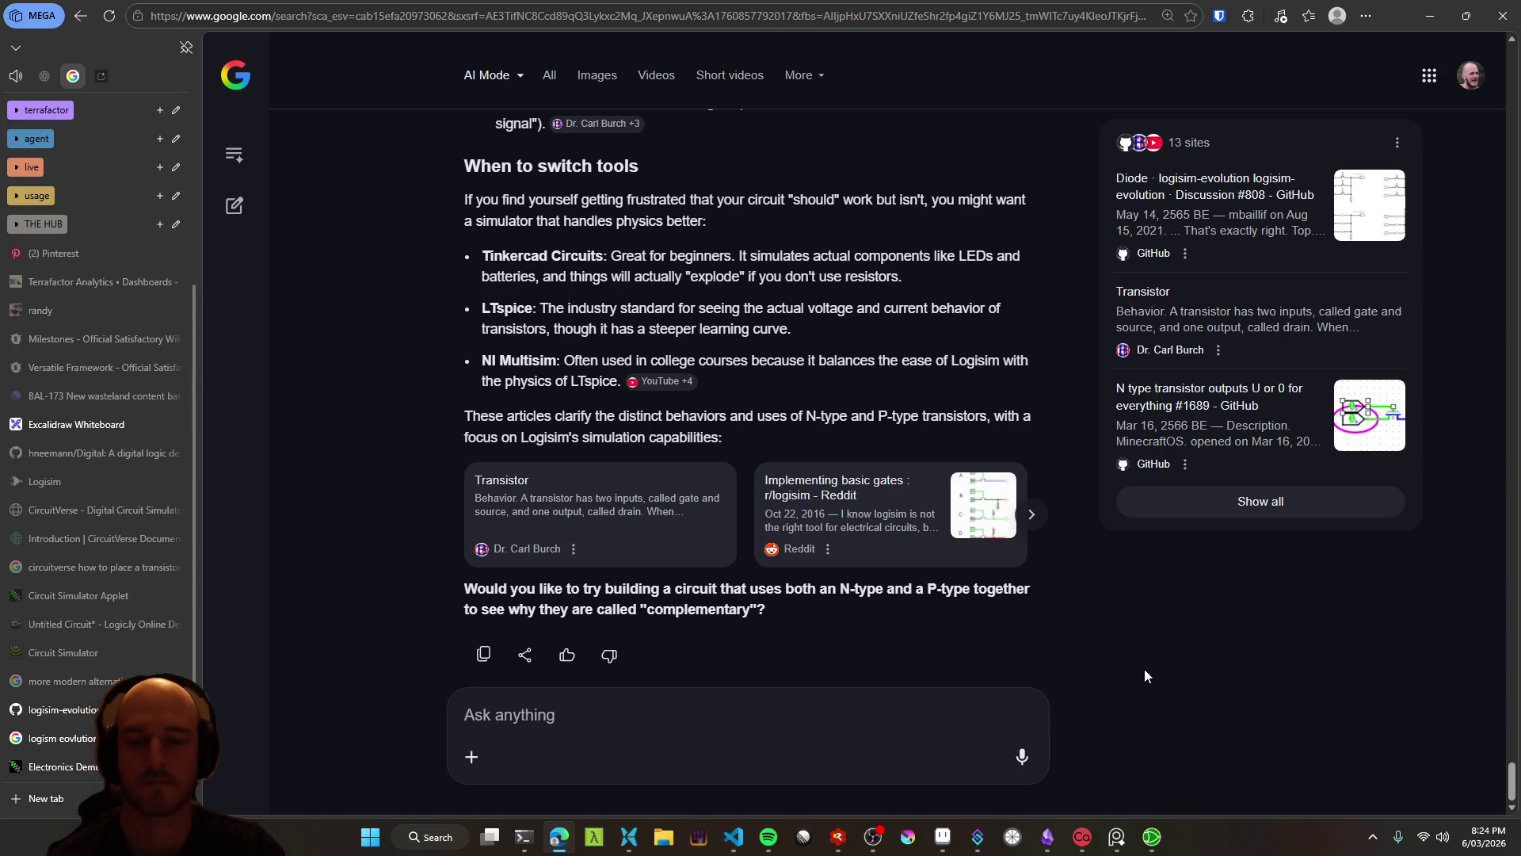
key("ctrl+super")
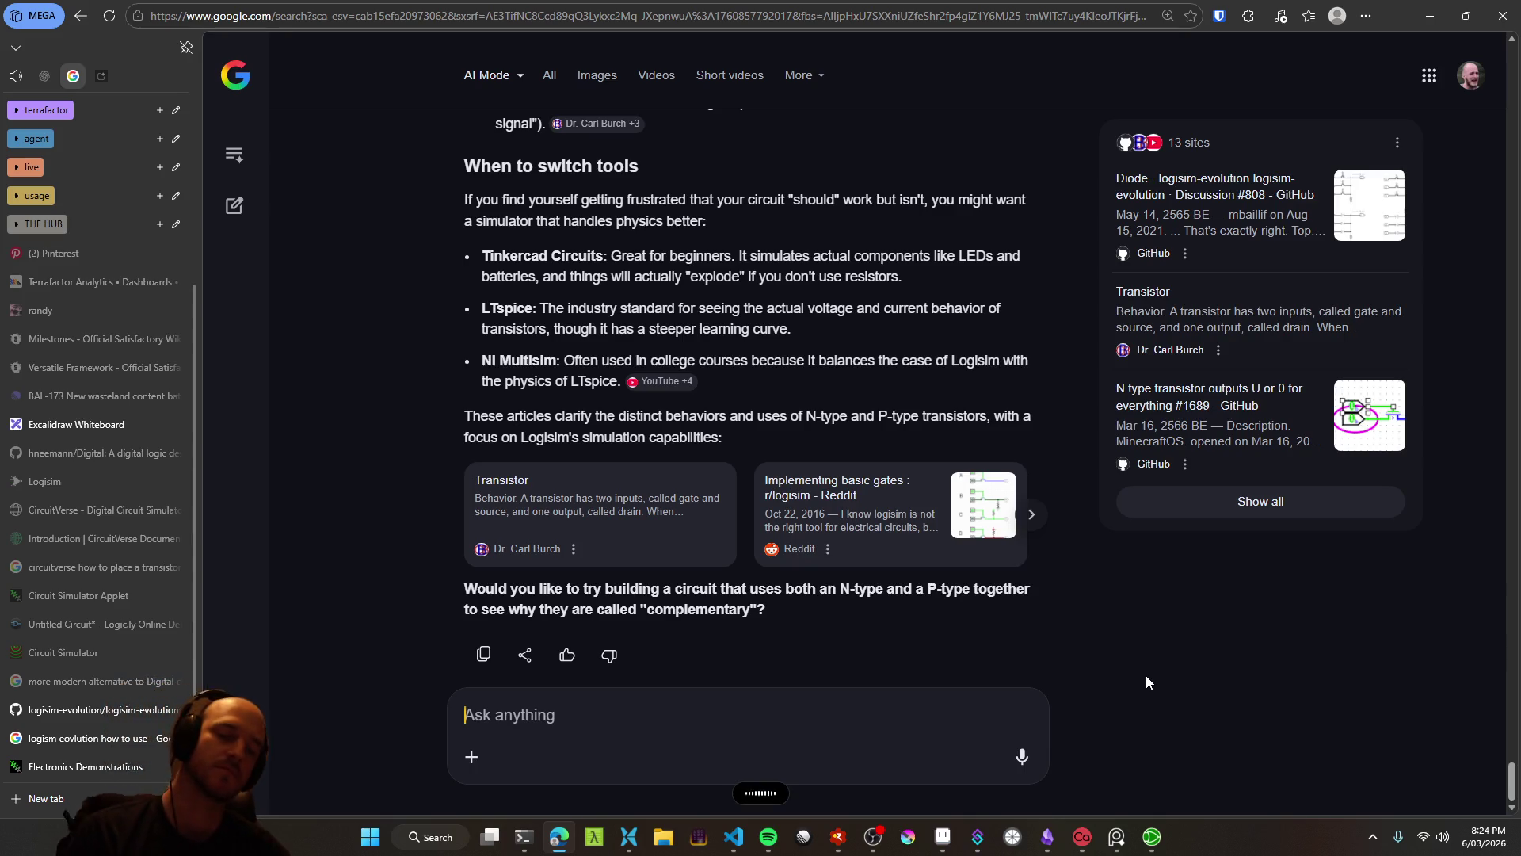
key("Return")
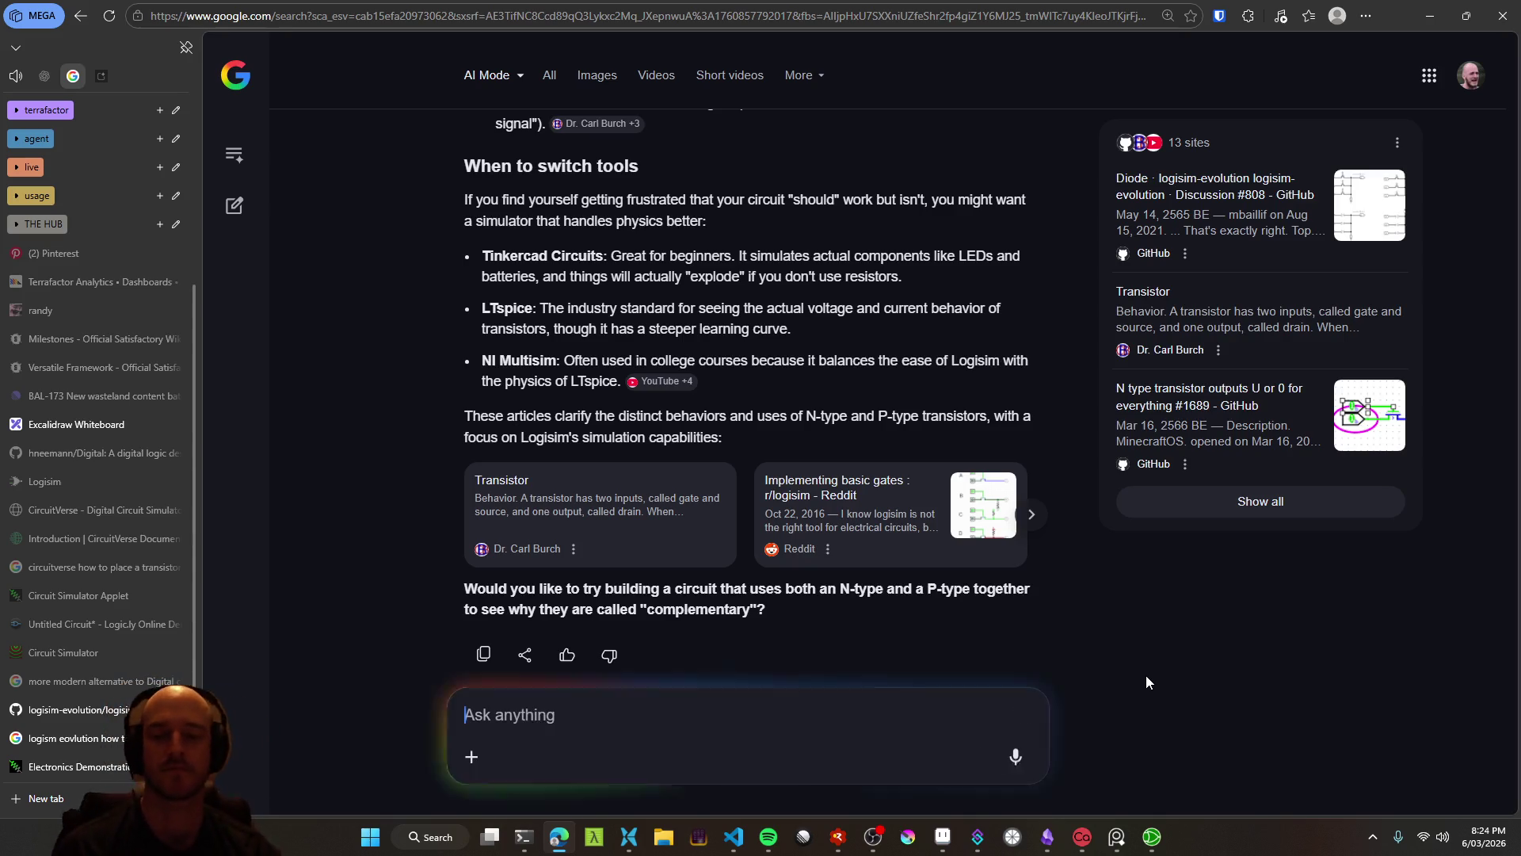
left_click(1430, 14)
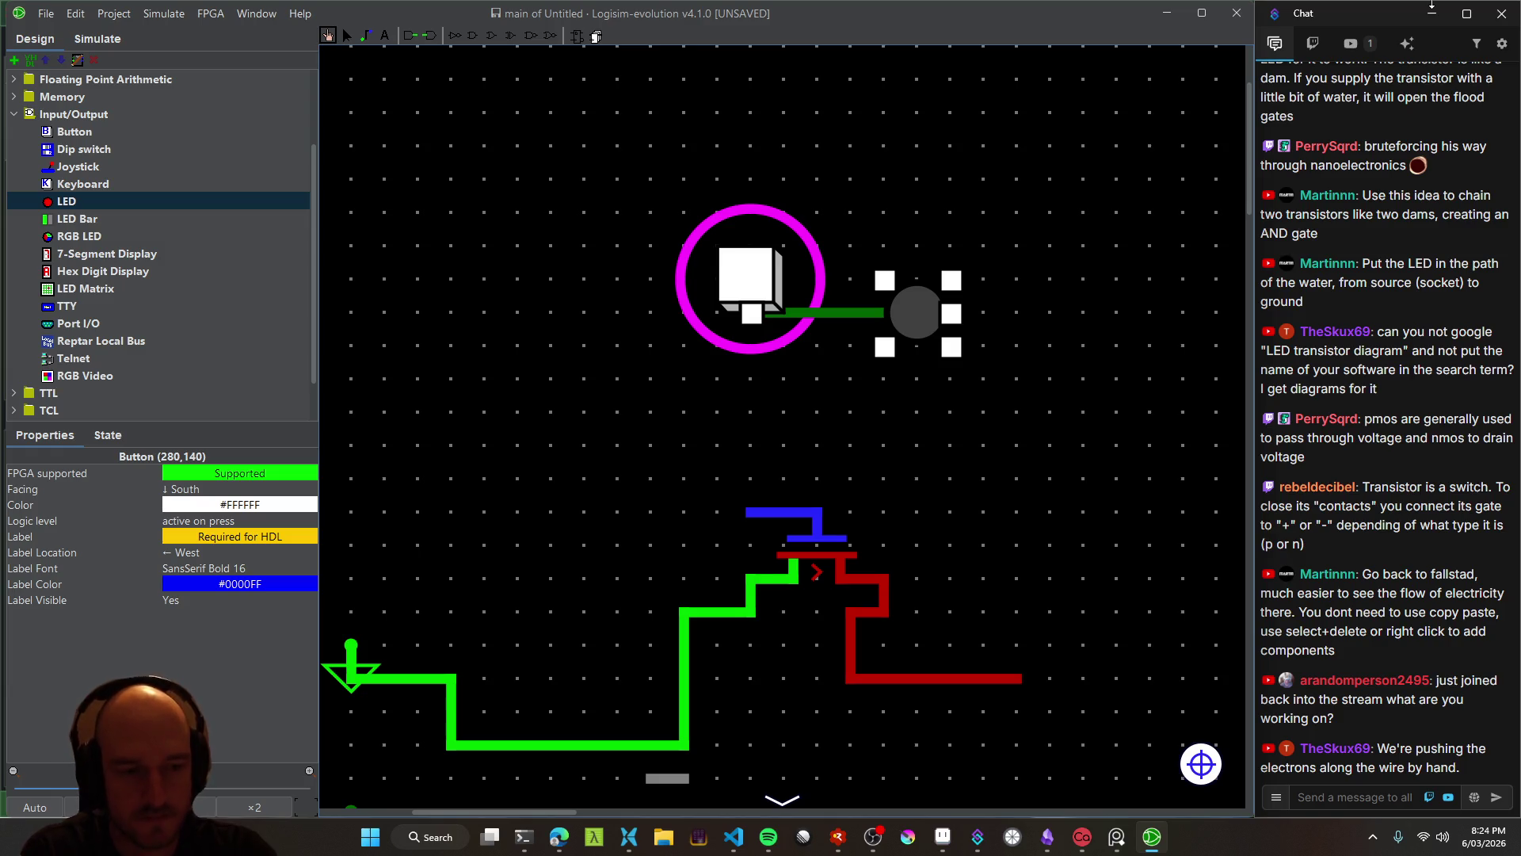
Restore Edge from the taskbar to show the AI's CMOS inverter (NOT gate) build steps
left_click(559, 837)
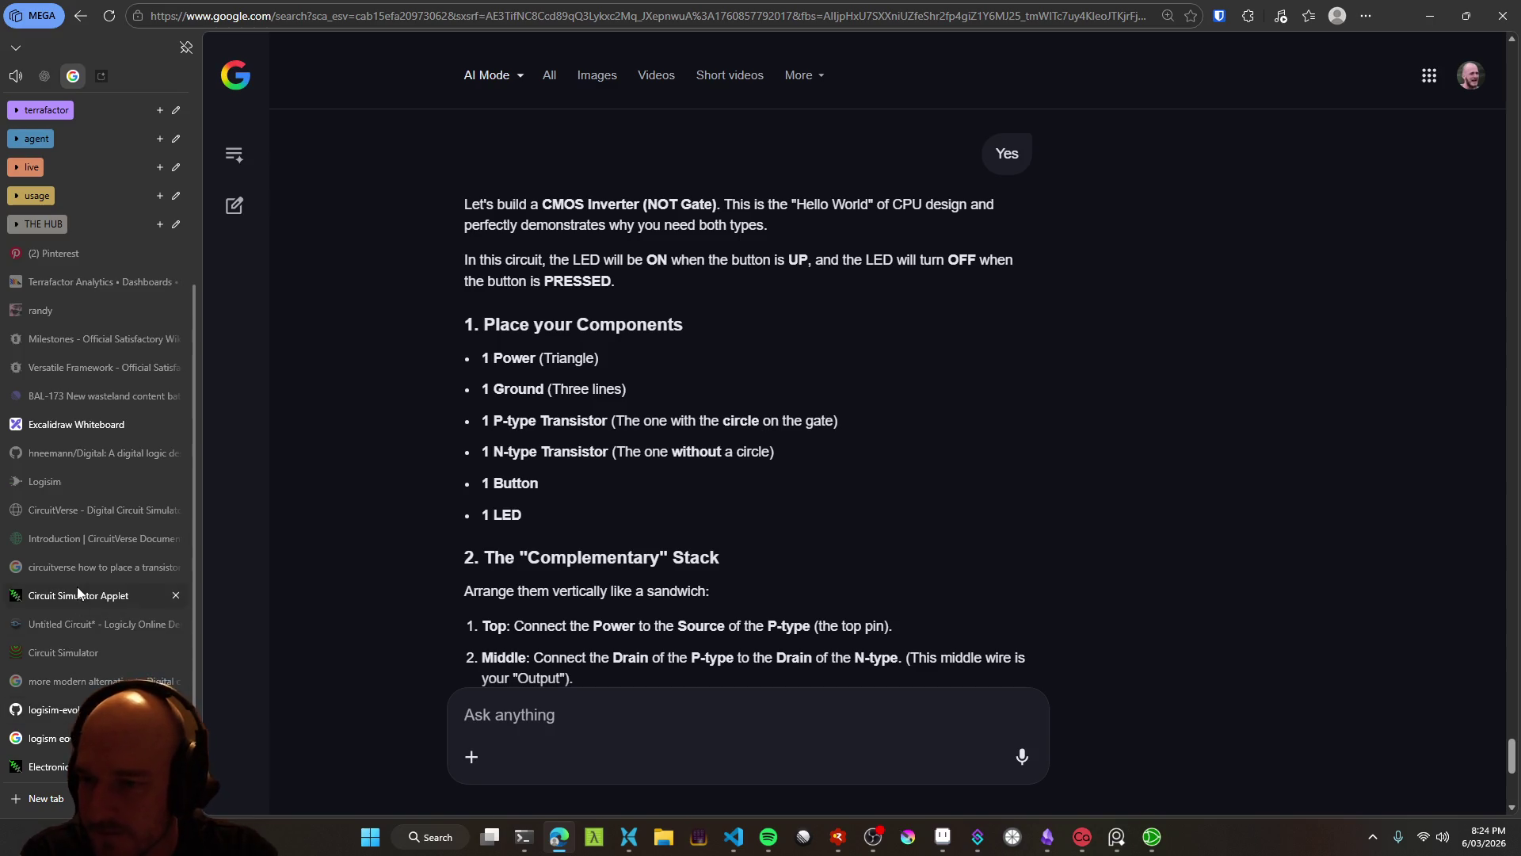
Switch to the CircuitVerse tab, then the CircuitVerse Documentation Introduction page
mouse_move(70, 599)
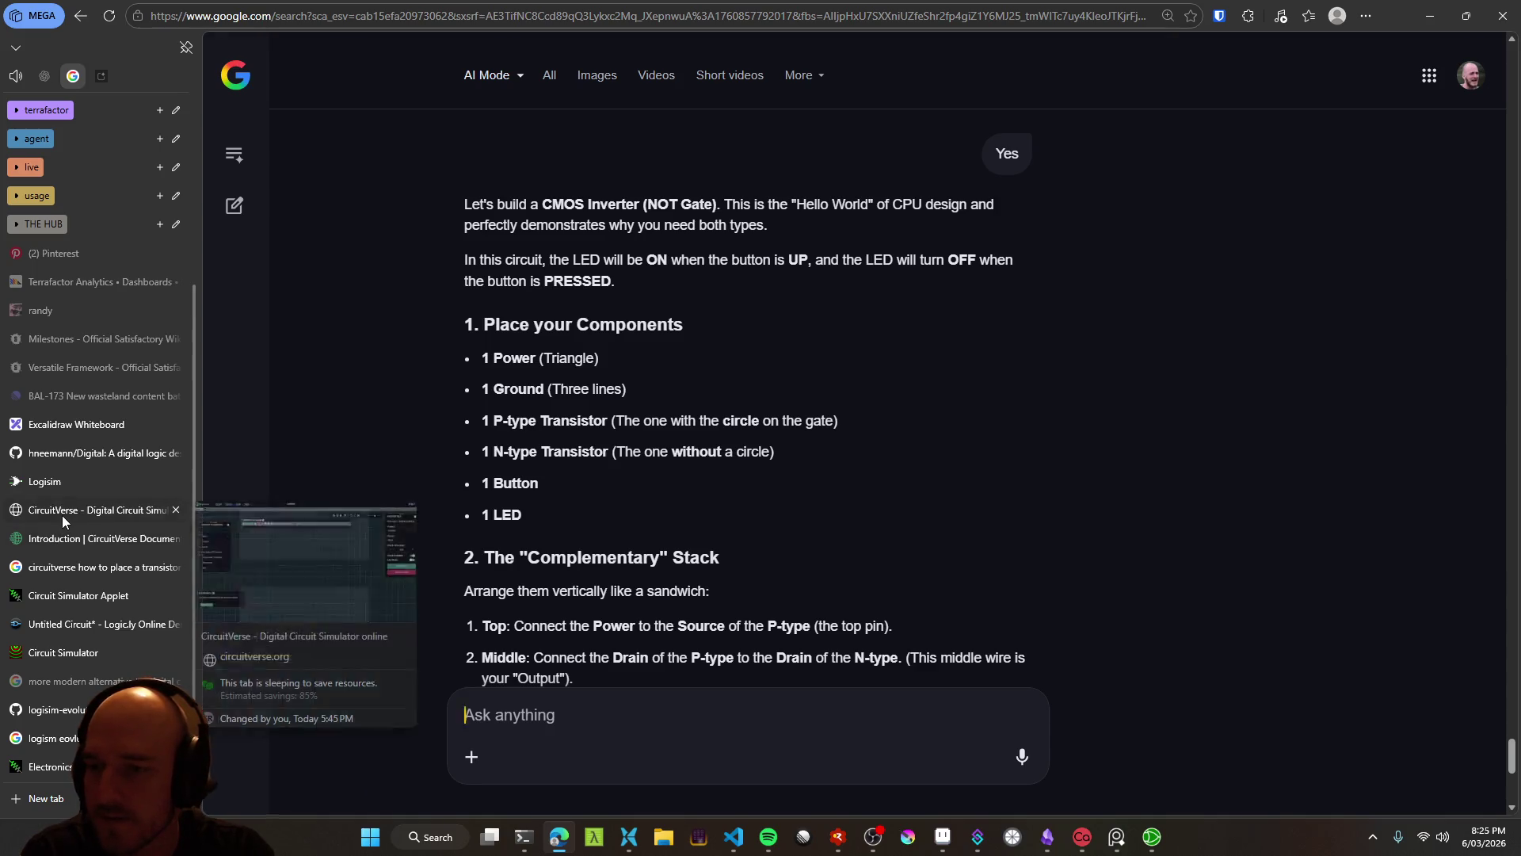
left_click(62, 515)
left_click(80, 538)
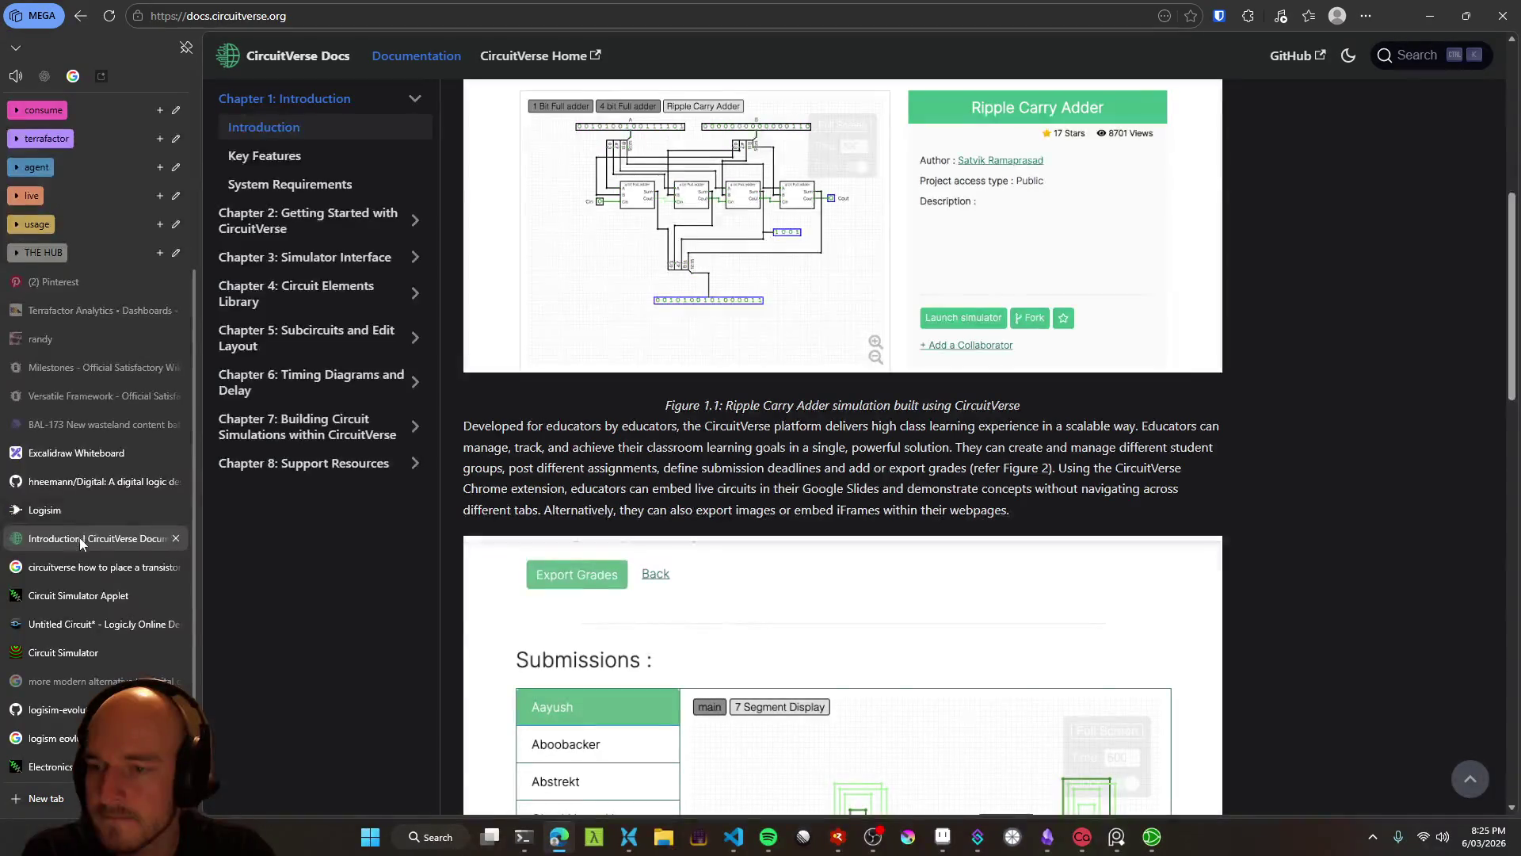
Close the CircuitVerse documentation, transistor-placement search and Logisim tabs
middle_click(69, 536)
middle_click(81, 564)
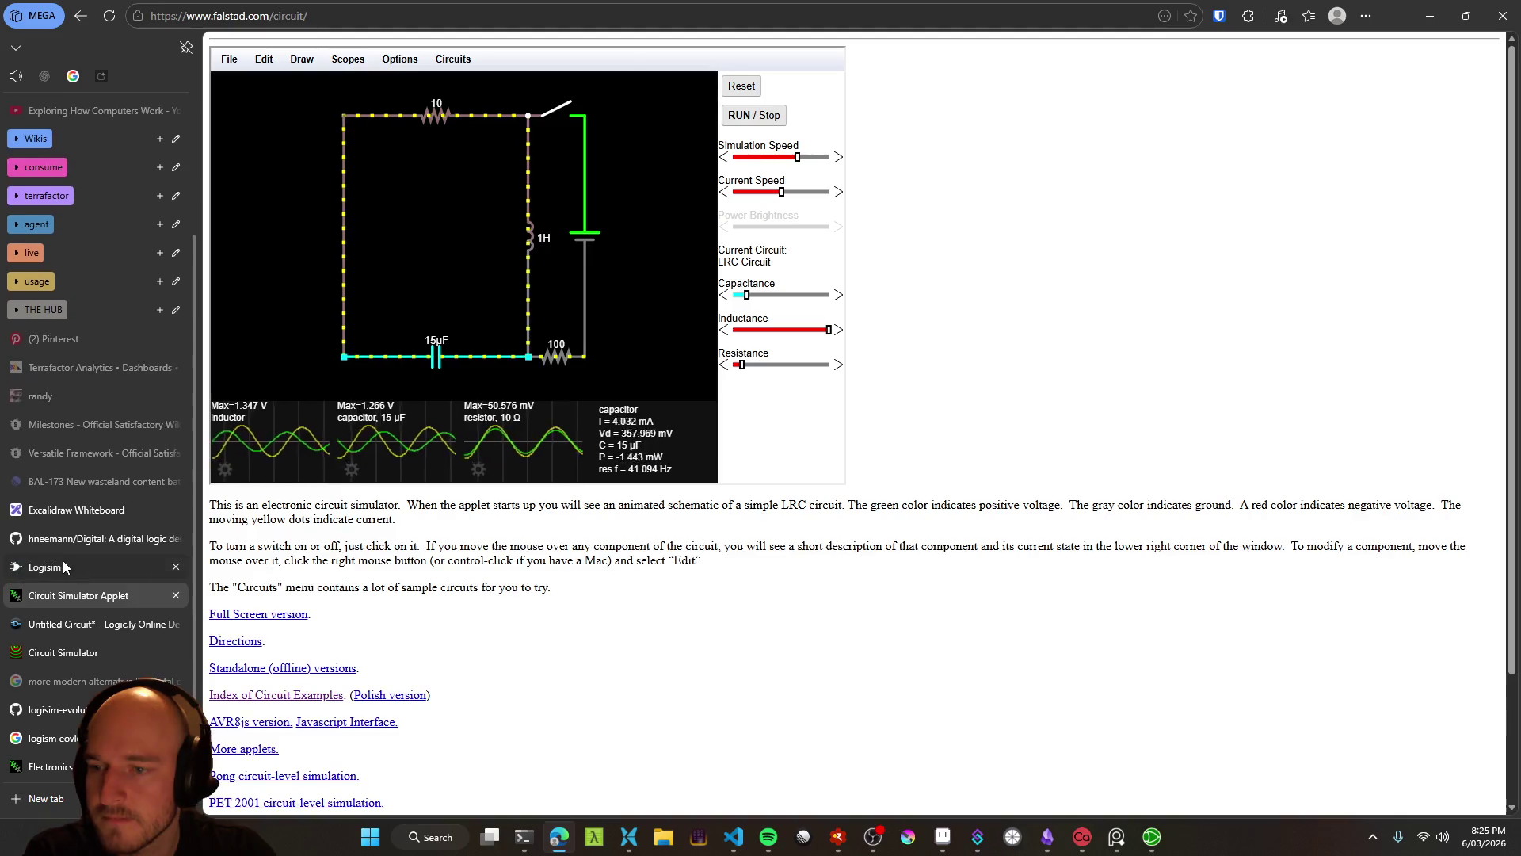
left_click(63, 563)
middle_click(73, 567)
left_click(64, 569)
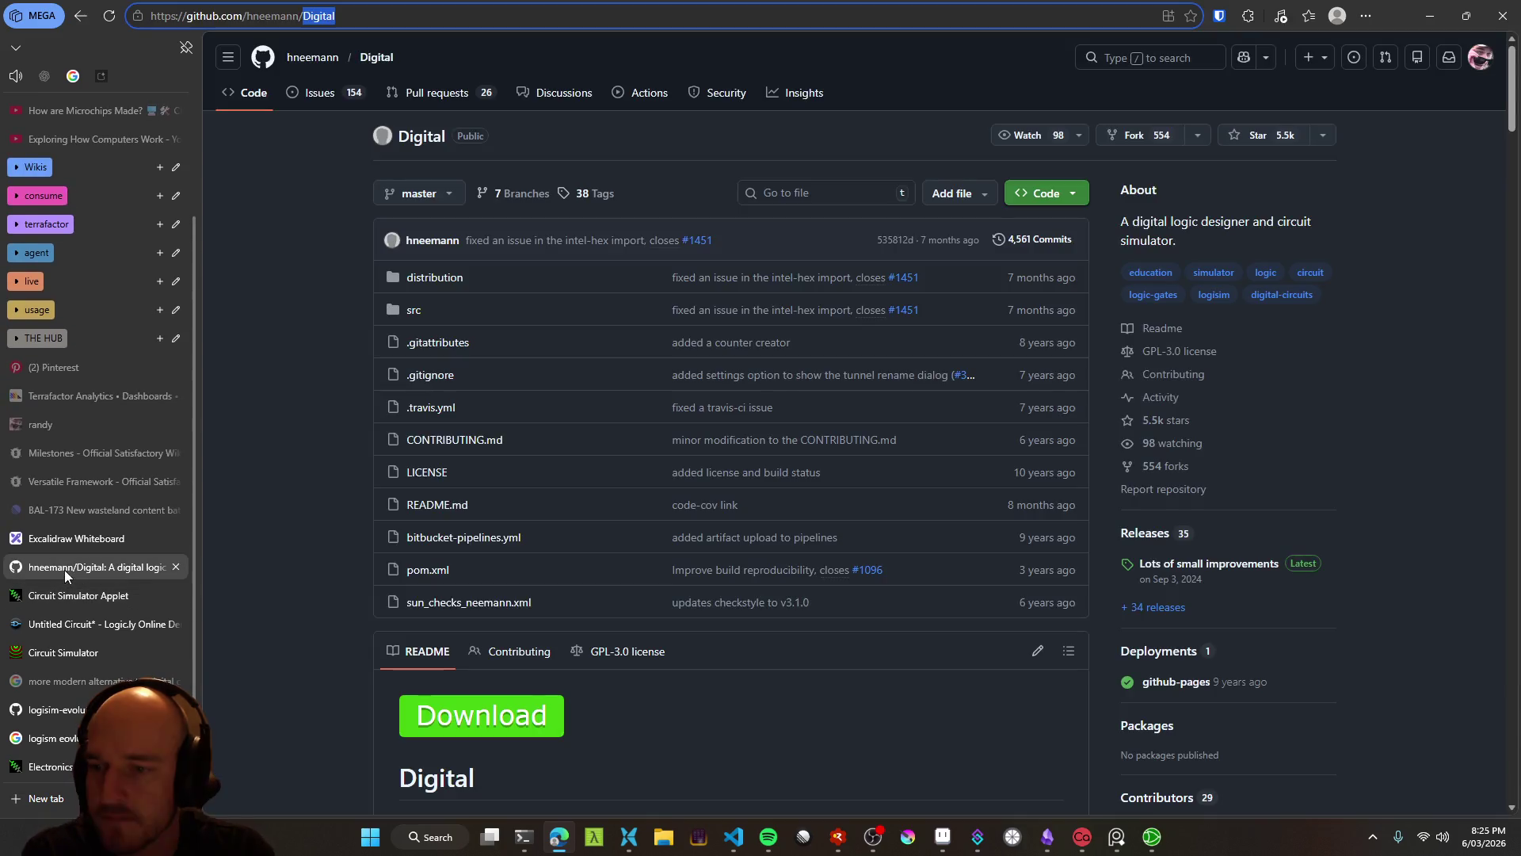
Return to the Falstad simulator tab and start a new blank circuit from File
left_click(77, 596)
left_click(74, 625)
left_click(54, 595)
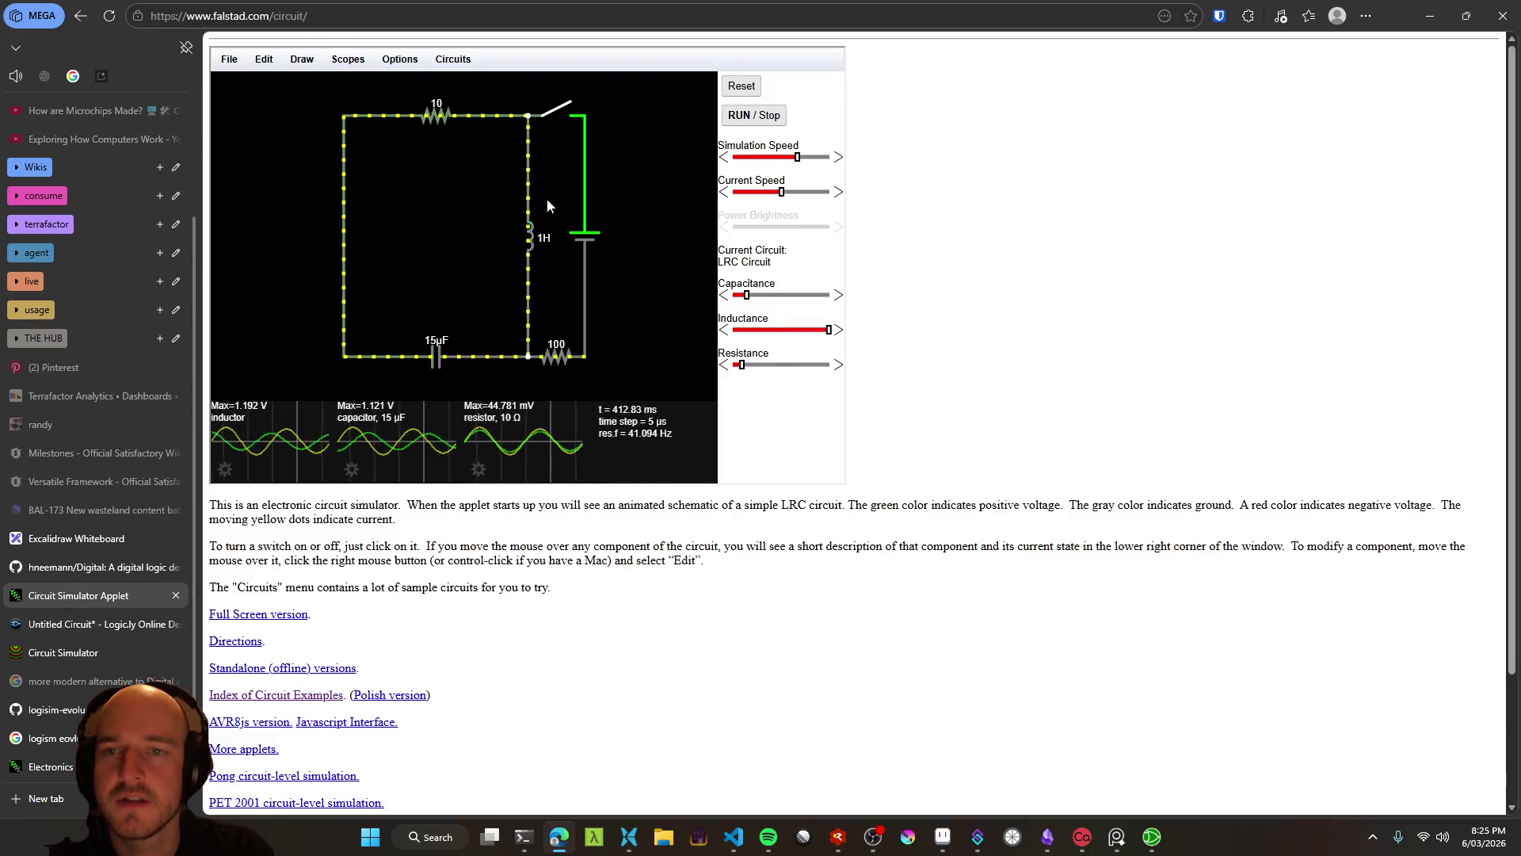
left_click(230, 61)
left_click(248, 82)
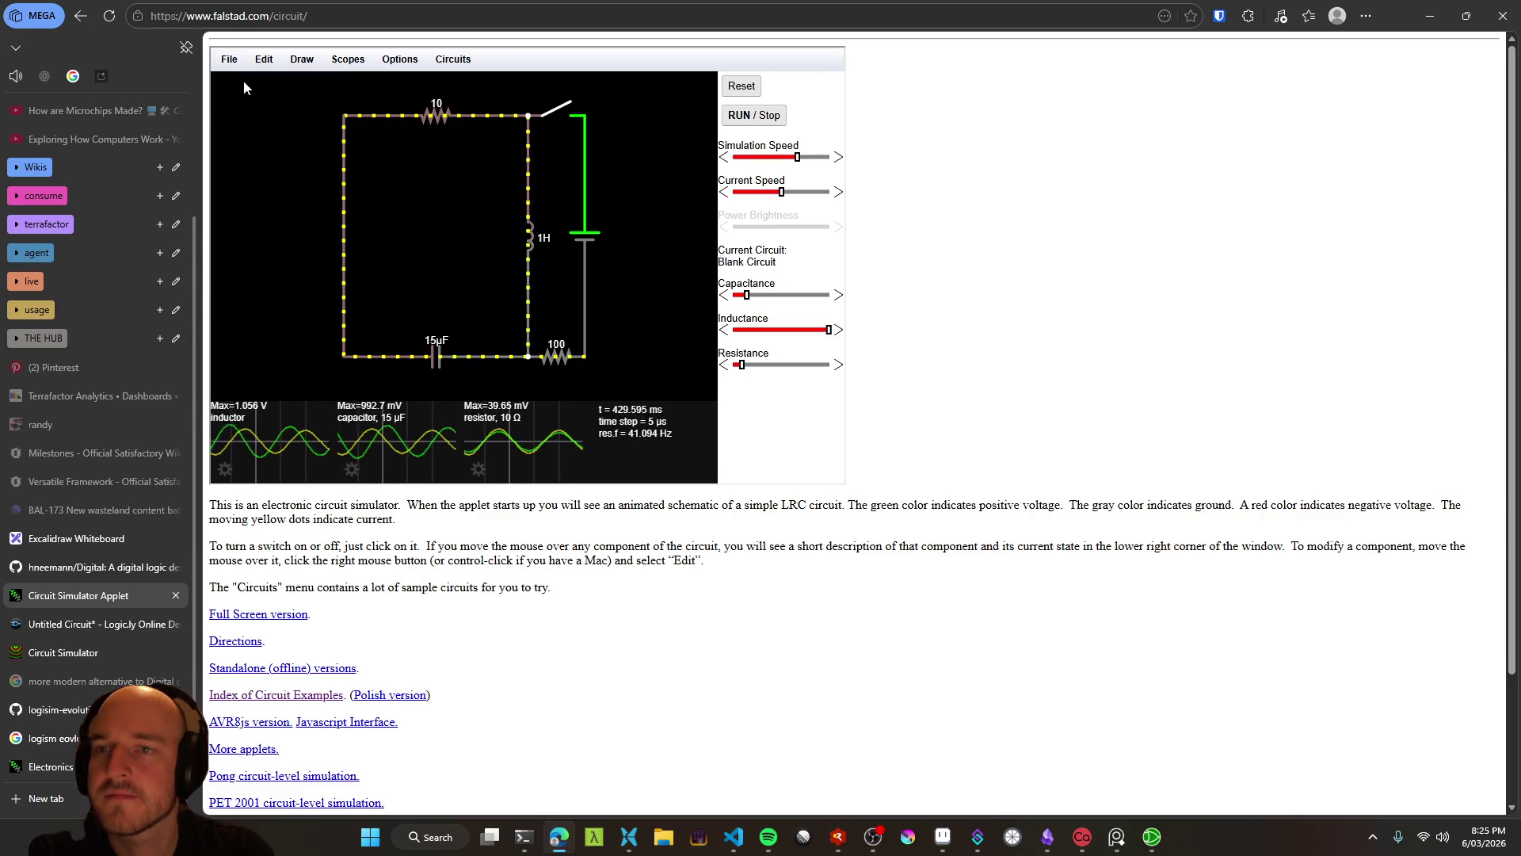
Place a single n-channel MOSFET with a gate wire via Active Components > Add MOSFET
right_click(402, 107)
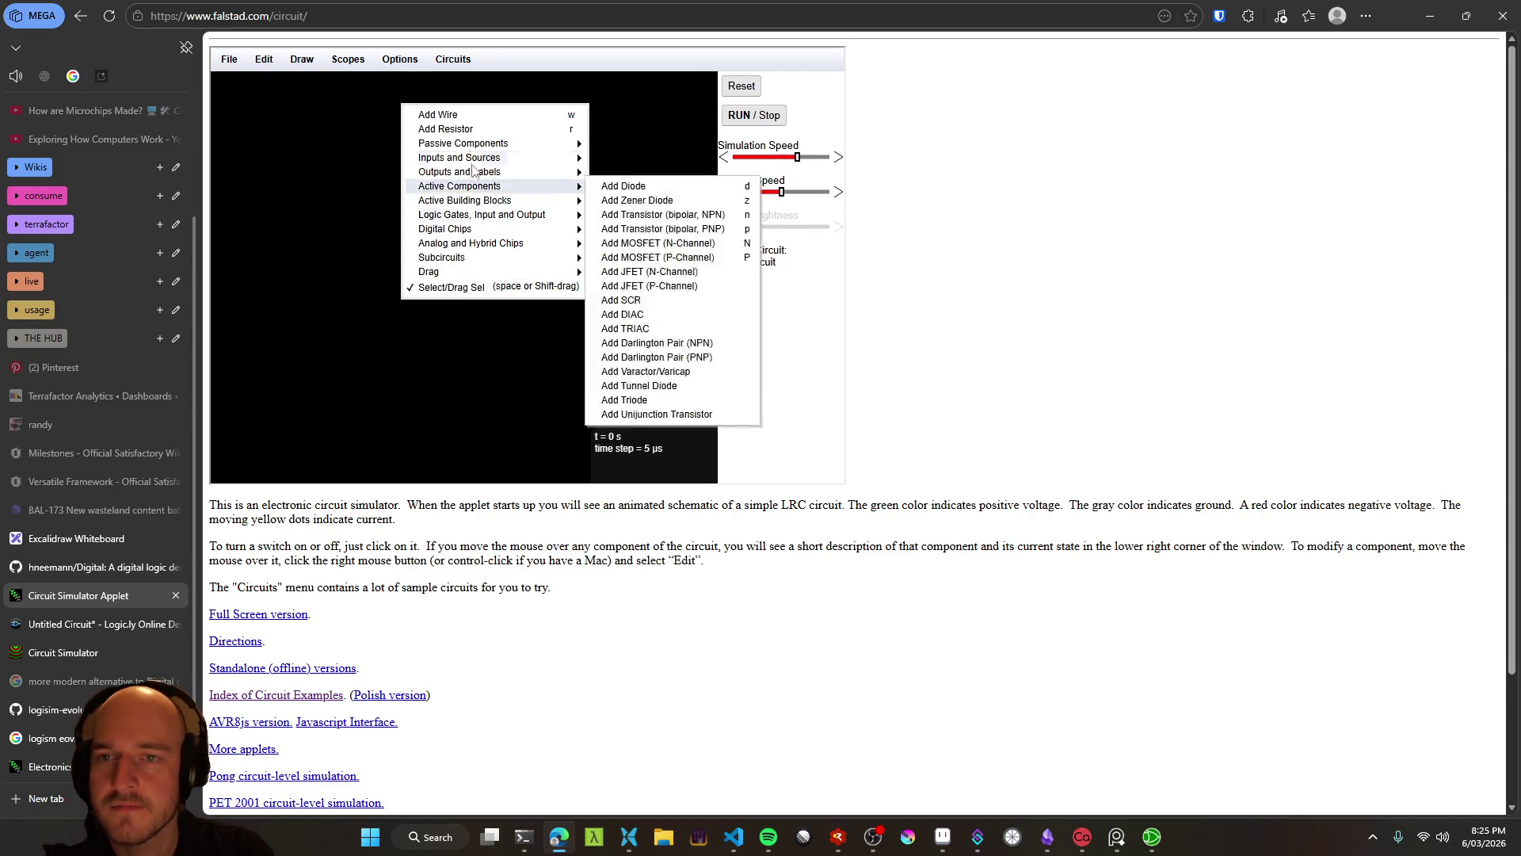
mouse_move(466, 148)
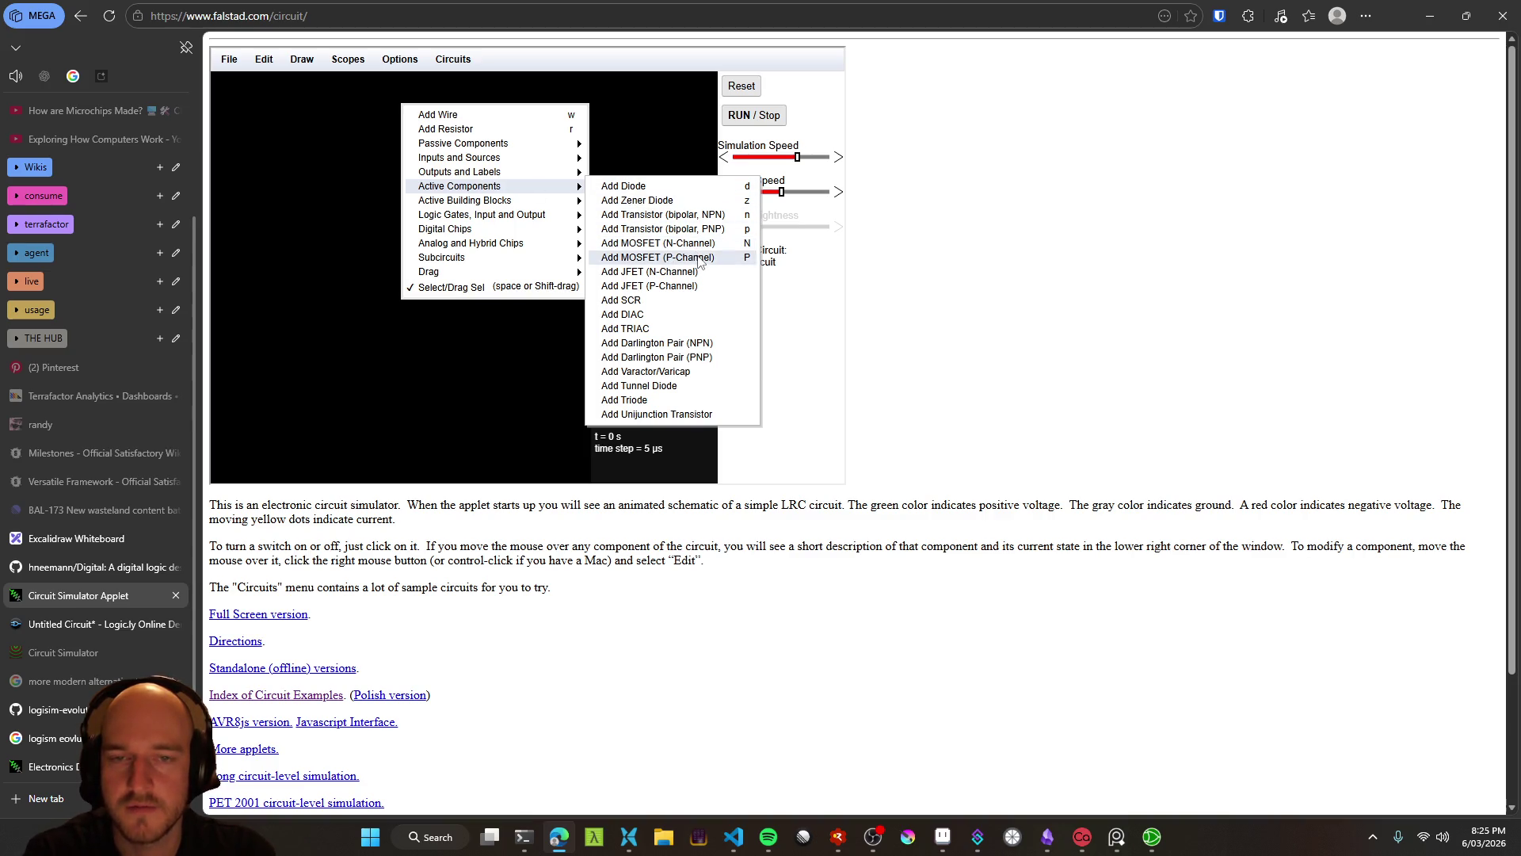
left_click(662, 244)
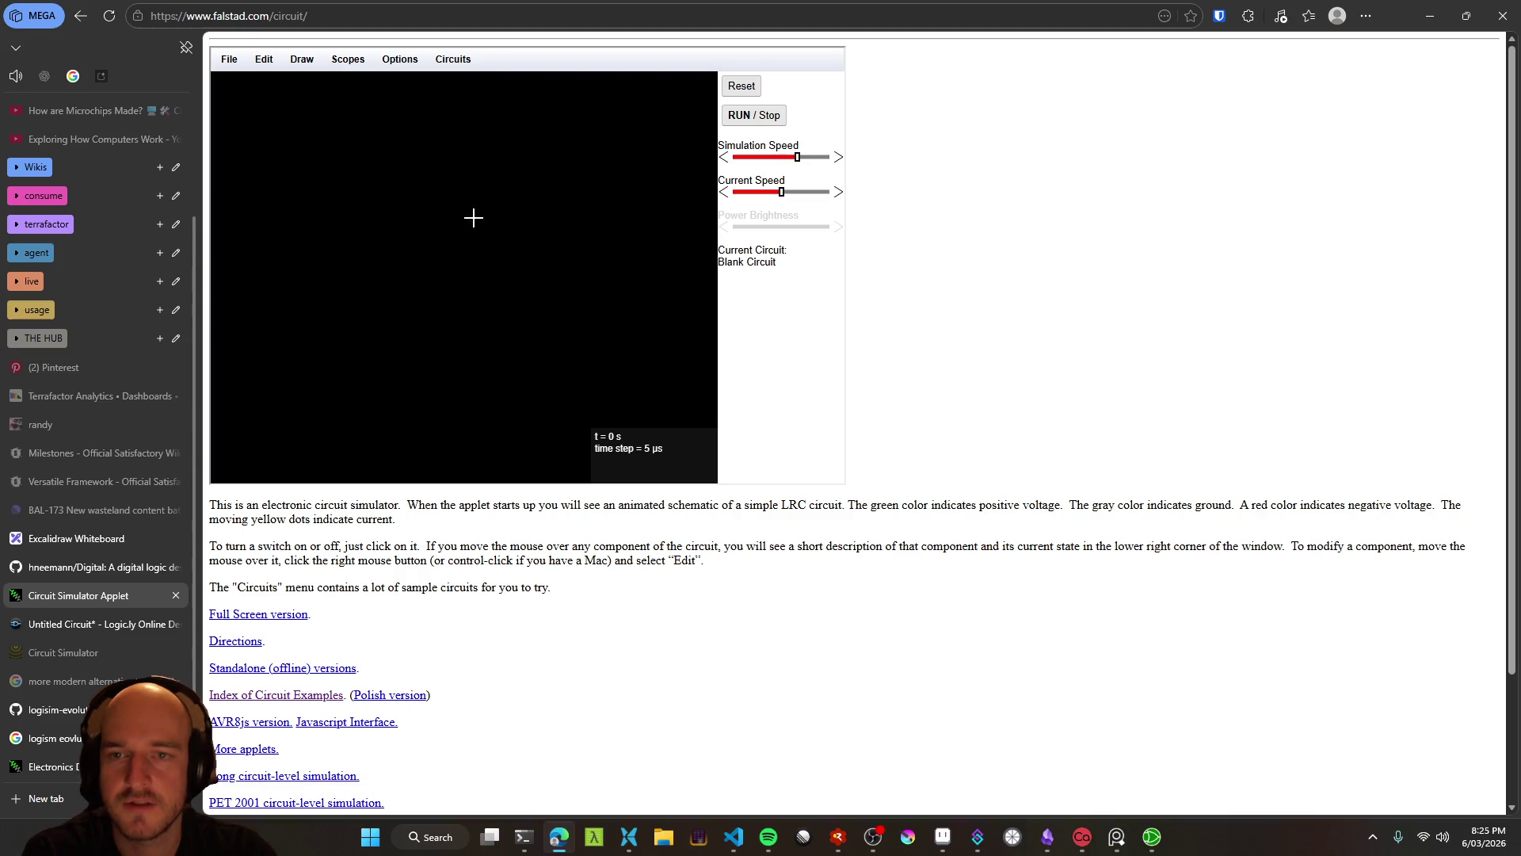
mouse_move(364, 174)
left_mouse_down()
mouse_move(452, 235)
mouse_move(521, 199)
left_mouse_up()
key("ctrl+z")
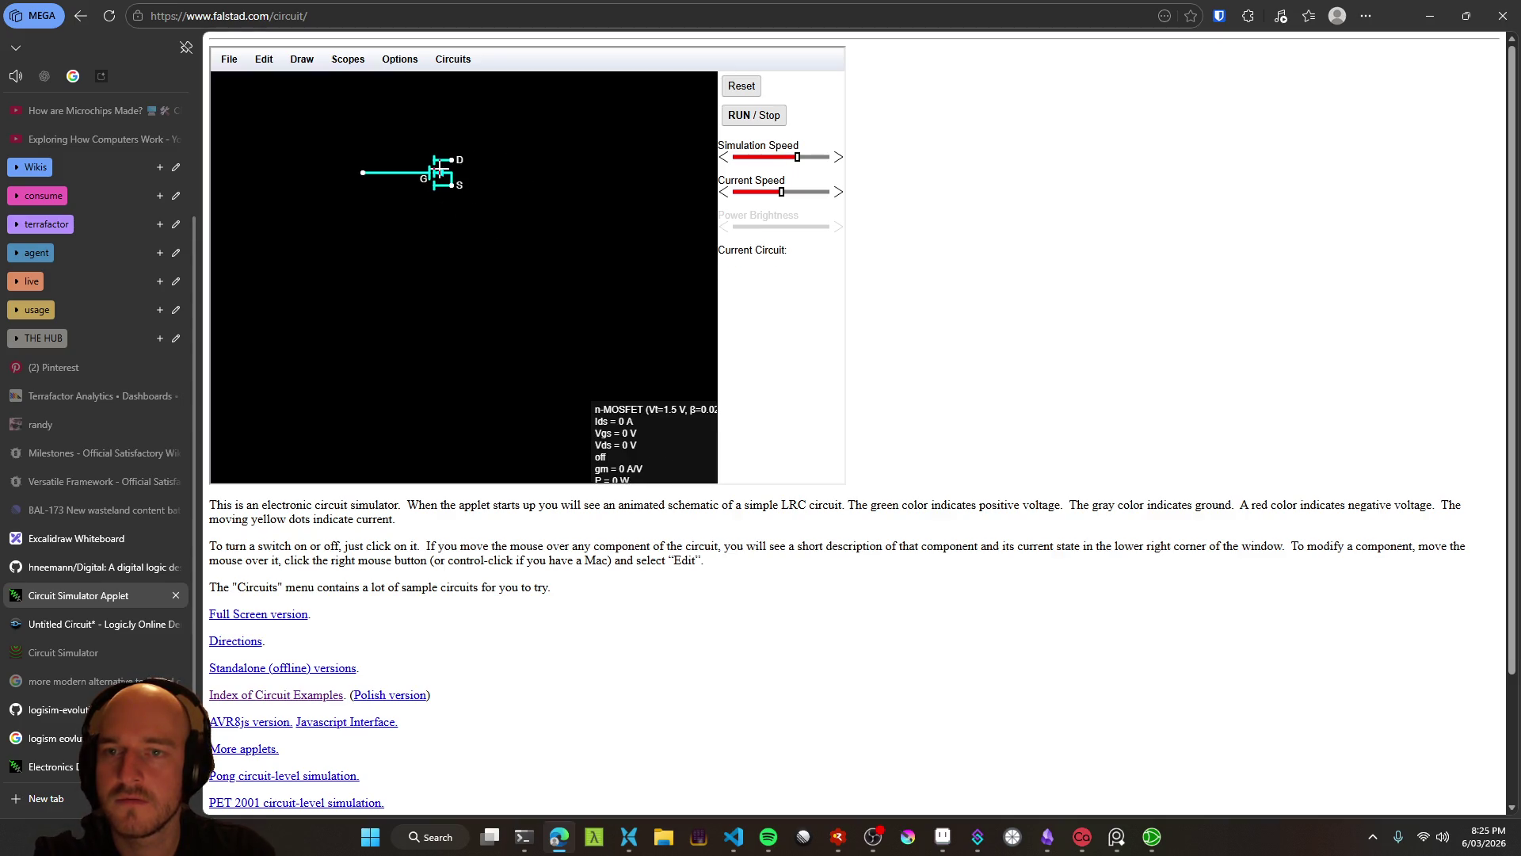
left_click_drag(436, 172, 357, 173)
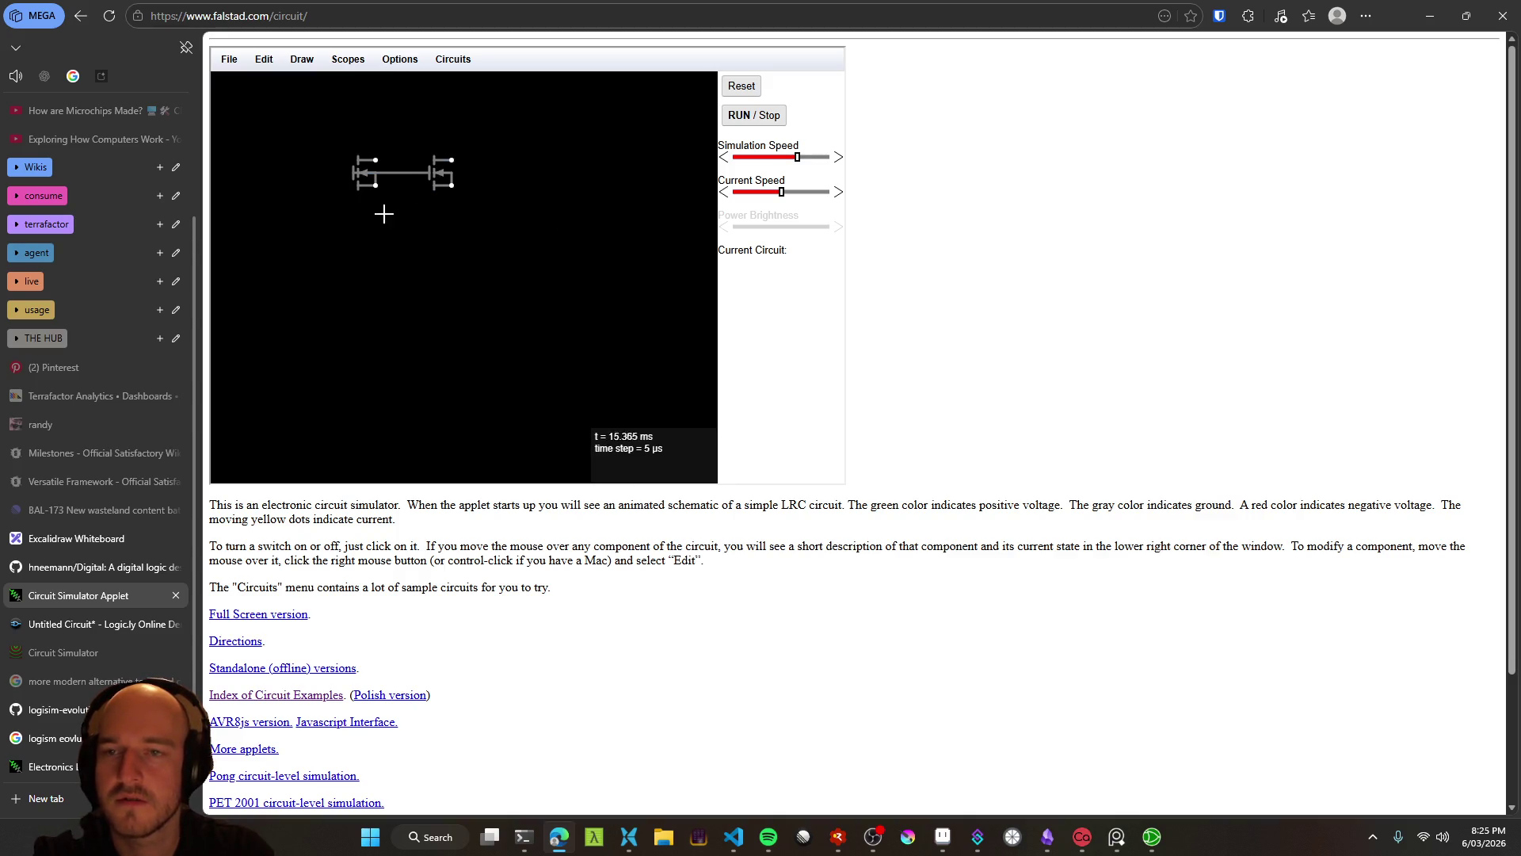
left_click(264, 59)
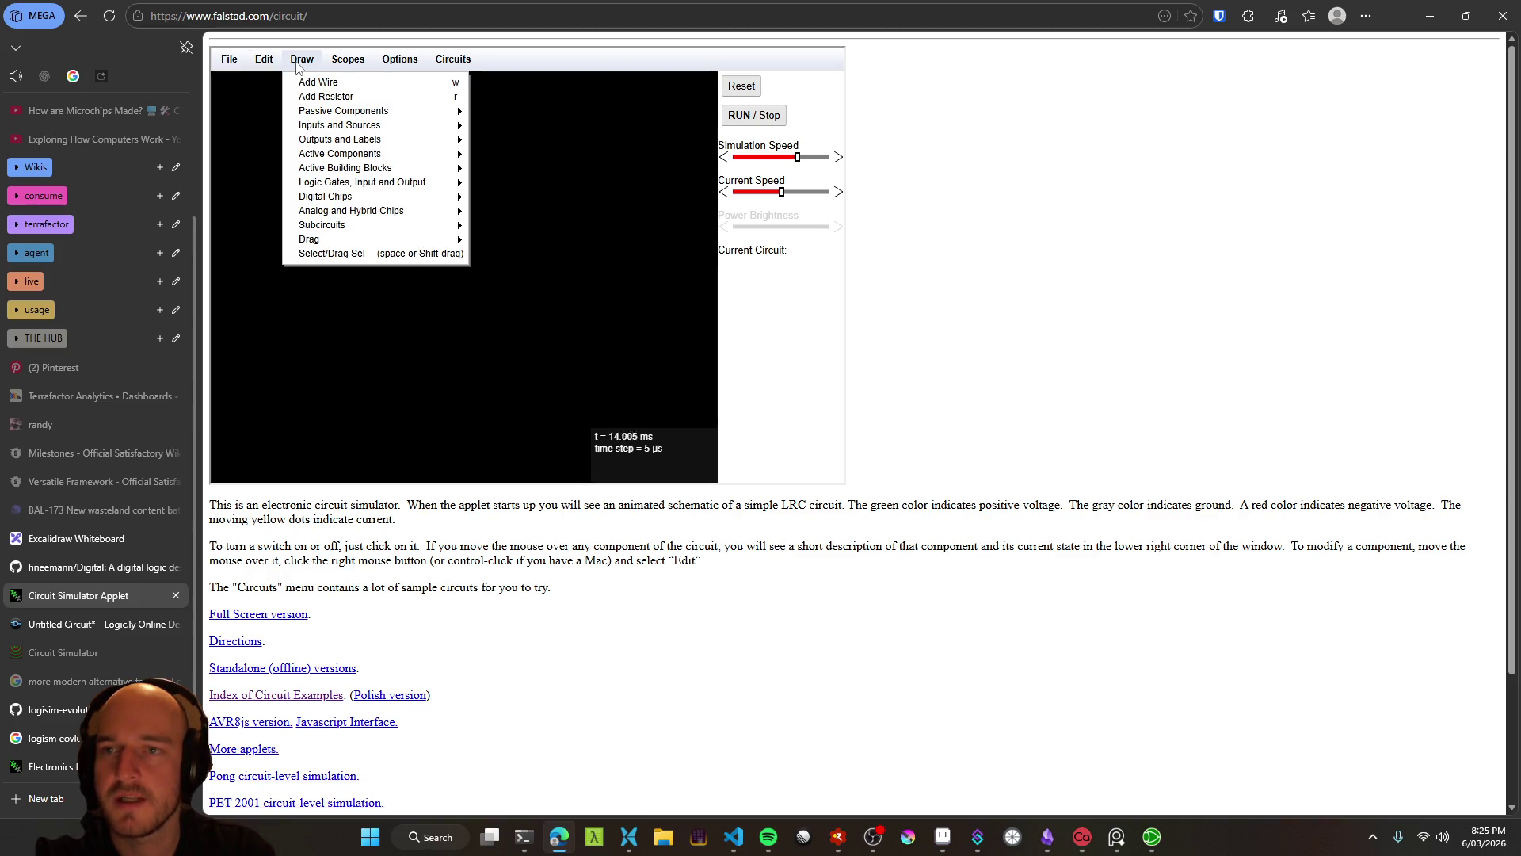
left_click(444, 115)
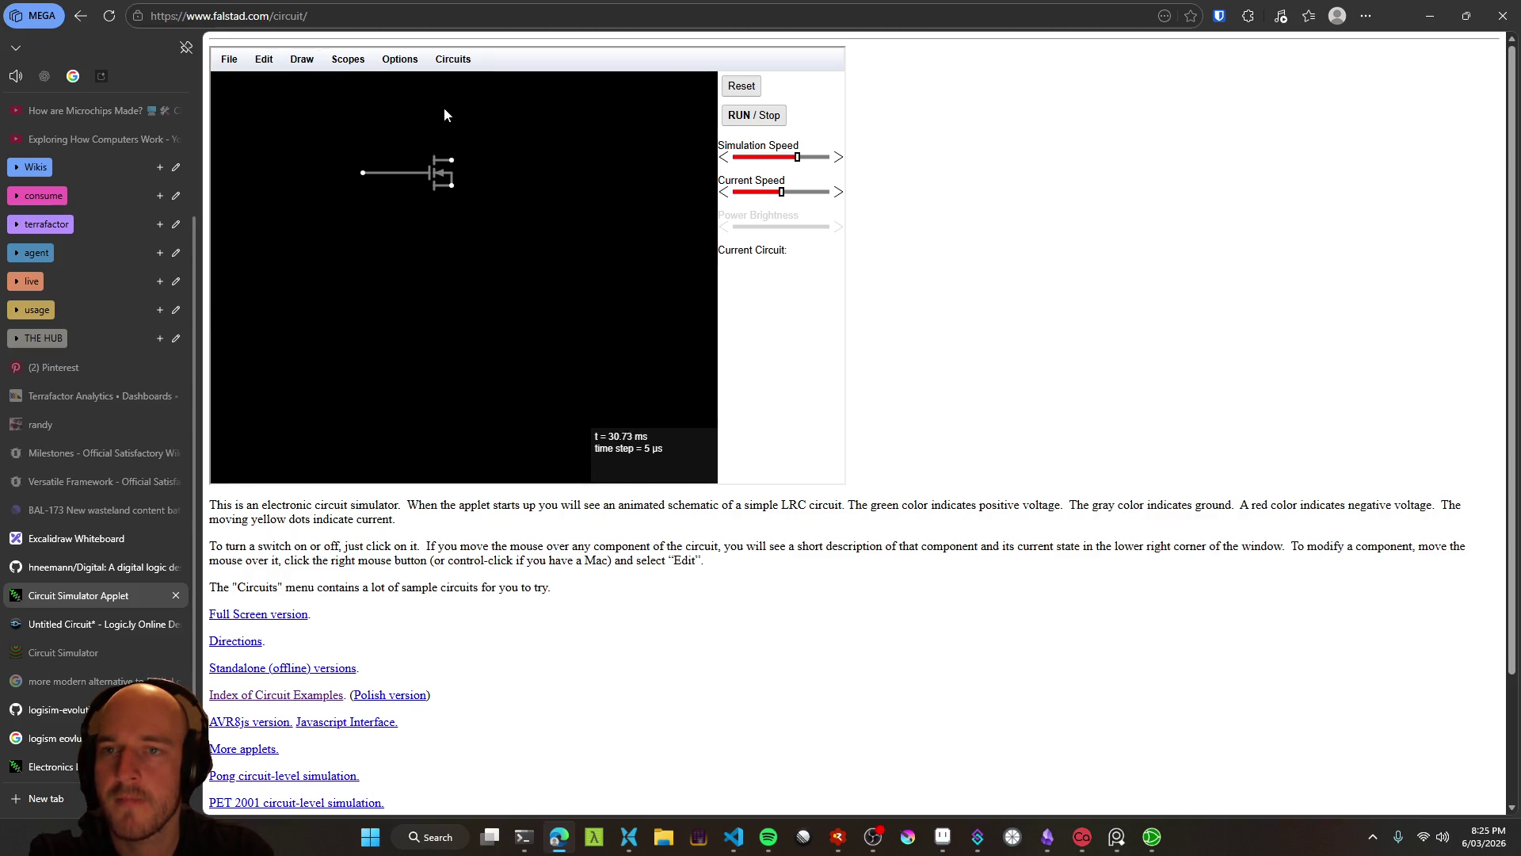
Reposition the n-MOSFET on the canvas, nudging it down and then slightly back up
left_click(226, 63)
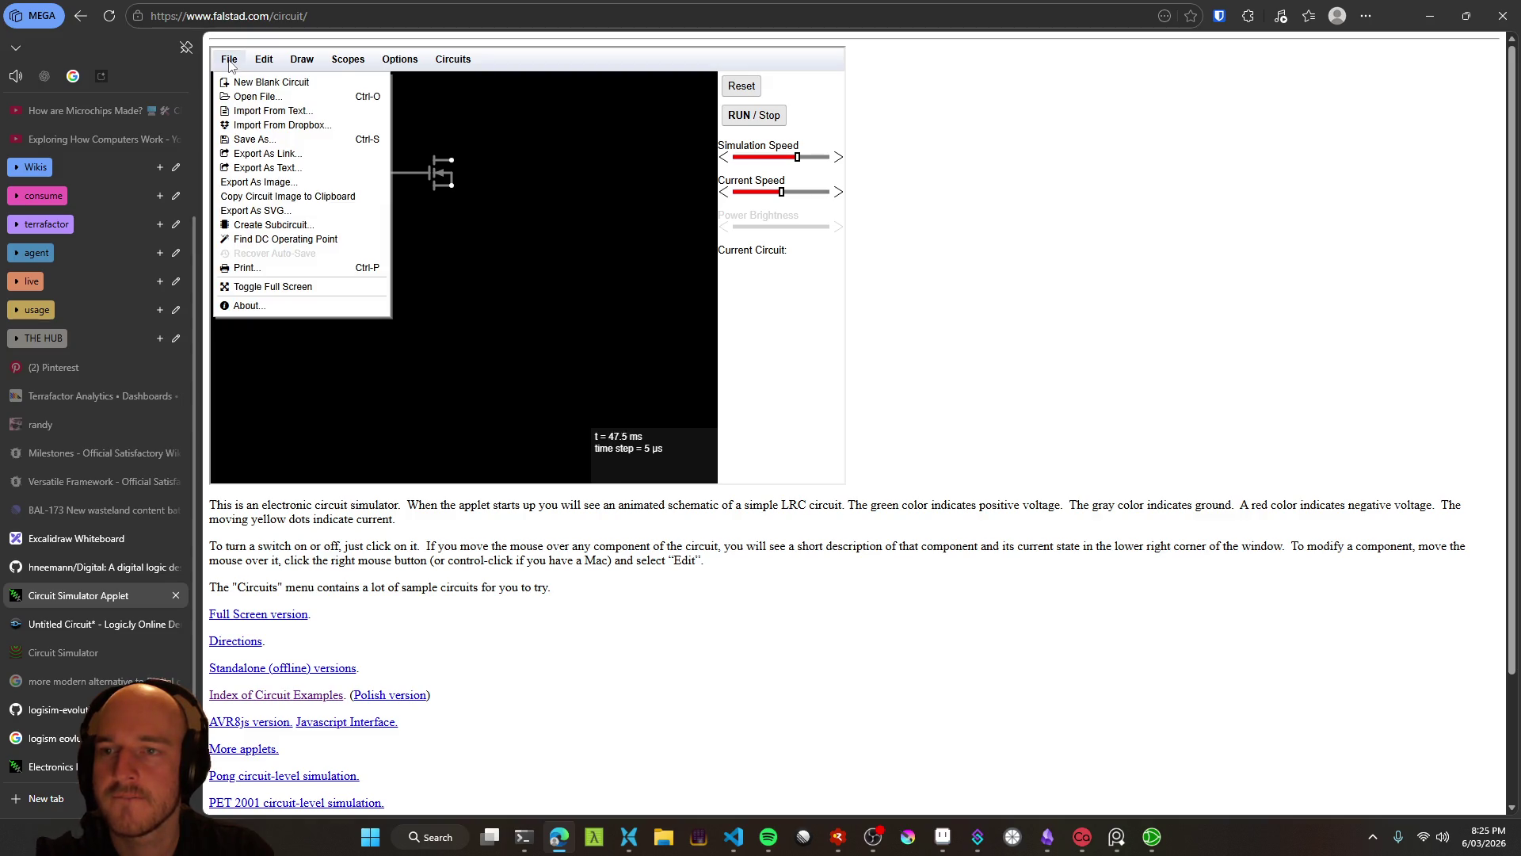
mouse_move(414, 64)
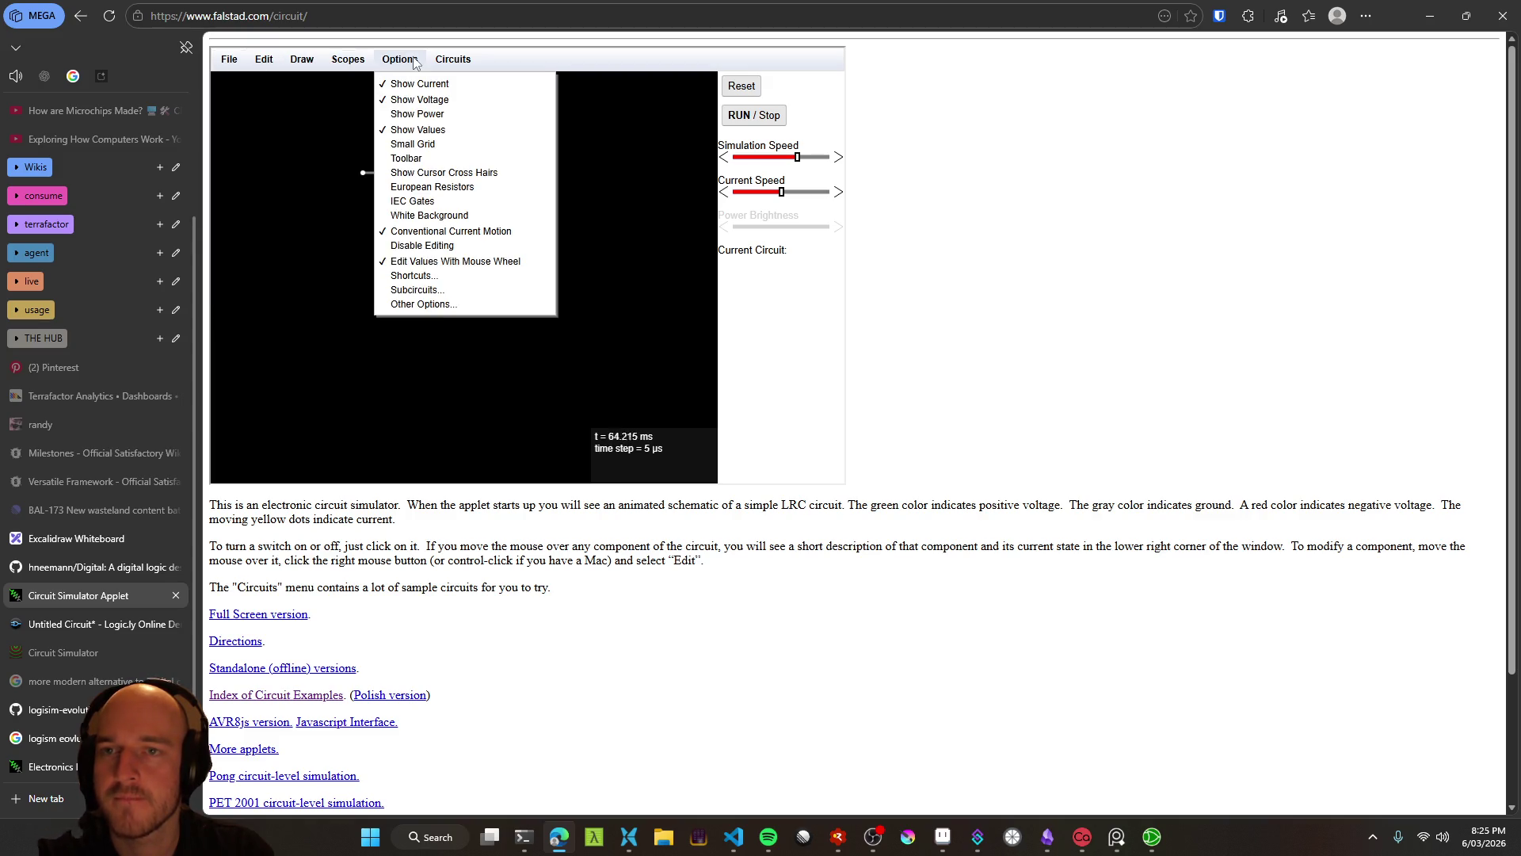
left_click(452, 165)
mouse_move(452, 165)
left_mouse_down()
mouse_move(561, 141)
mouse_move(439, 254)
mouse_move(461, 255)
left_mouse_up()
right_click(438, 256)
left_click(435, 230)
right_click(533, 244)
mouse_move(533, 245)
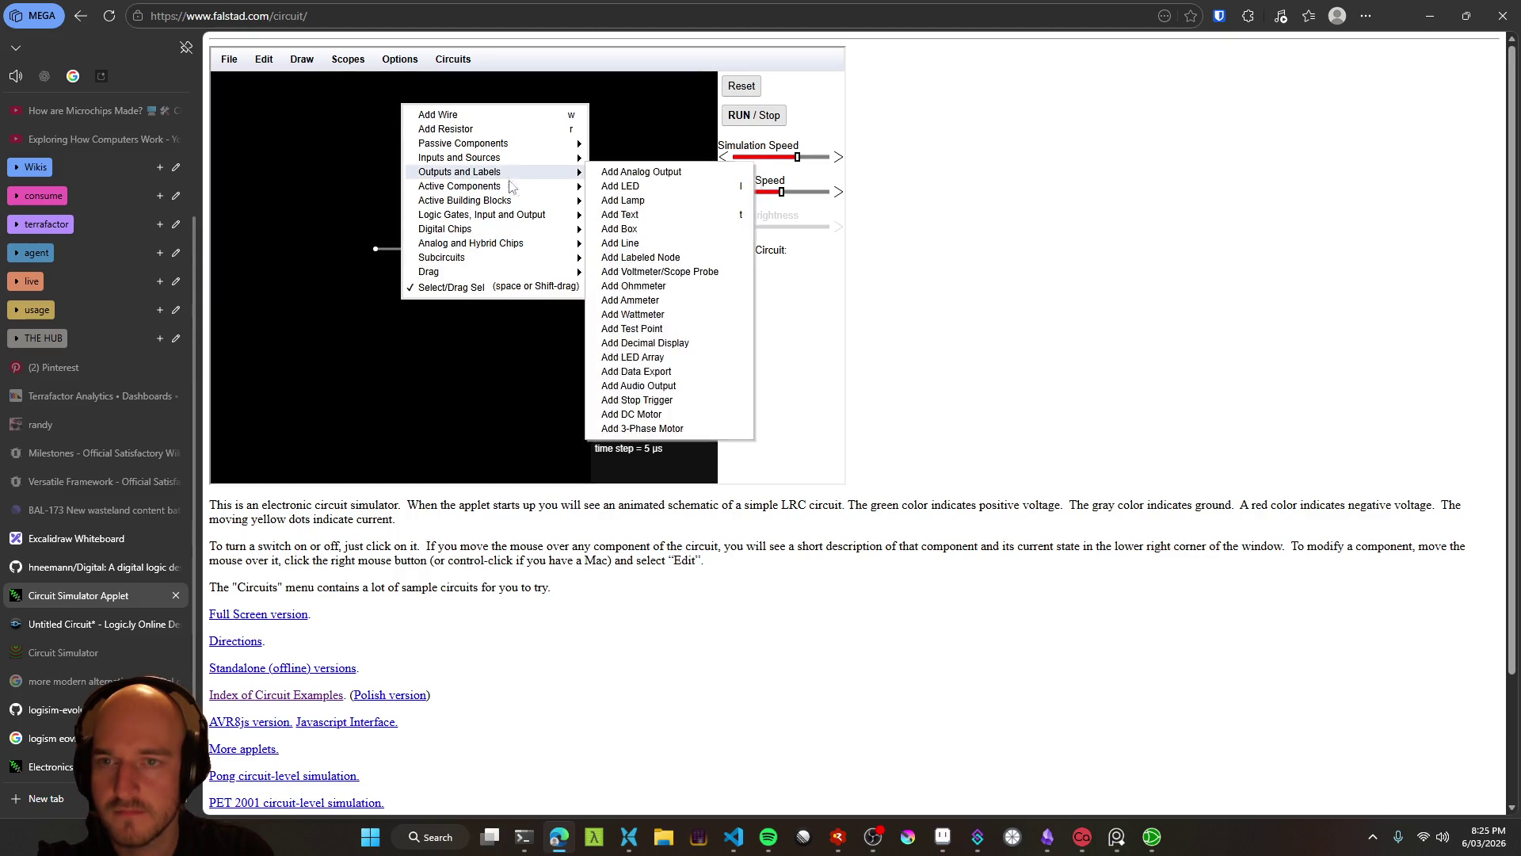
left_click(481, 263)
left_click_drag(446, 267, 446, 241)
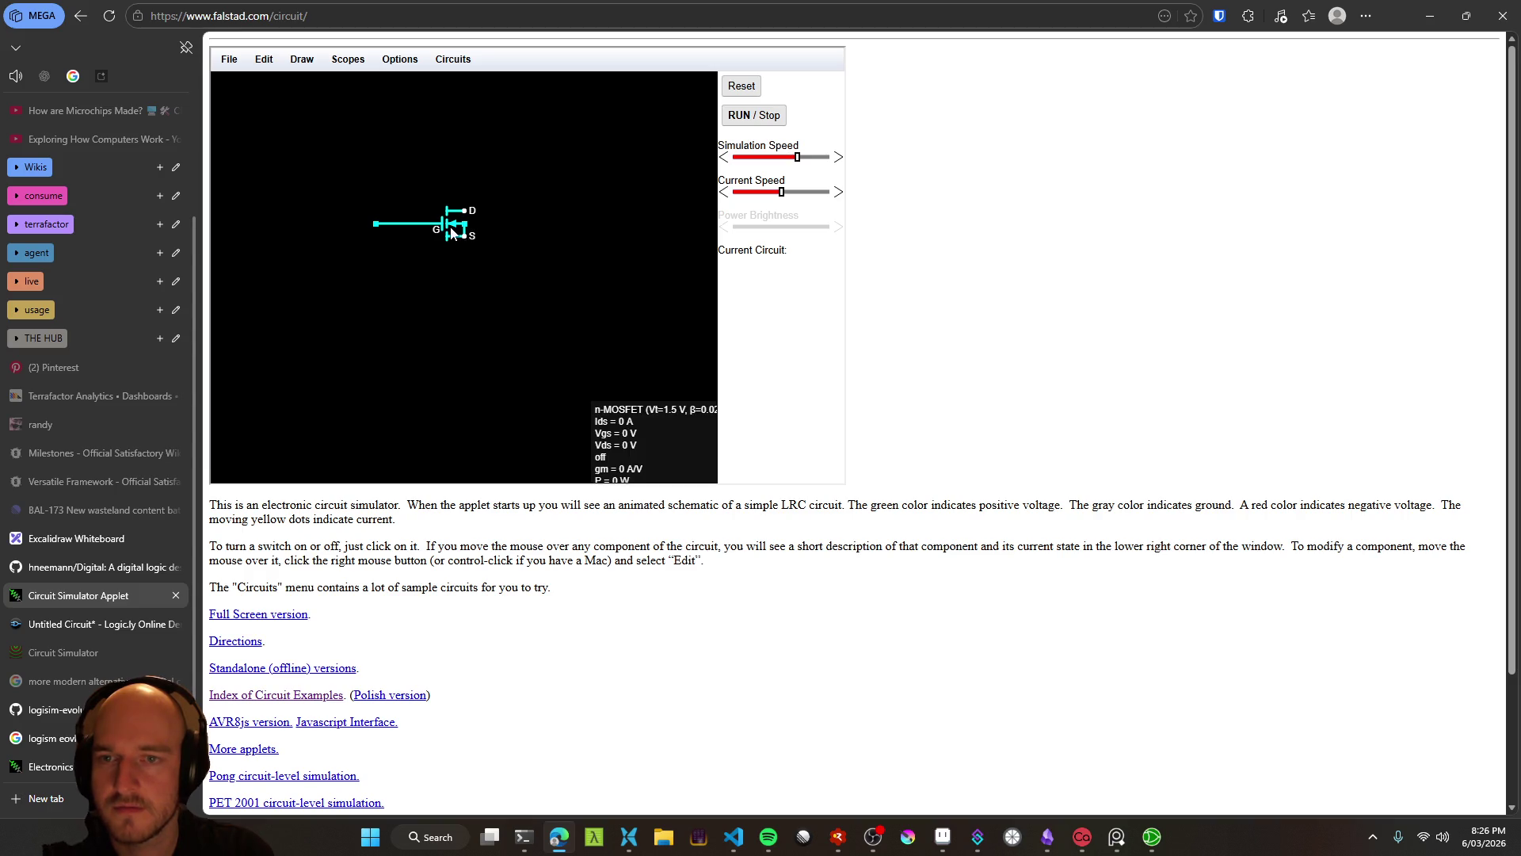
Add a p-channel MOSFET to the right of the n-MOSFET
right_click(521, 219)
mouse_move(570, 243)
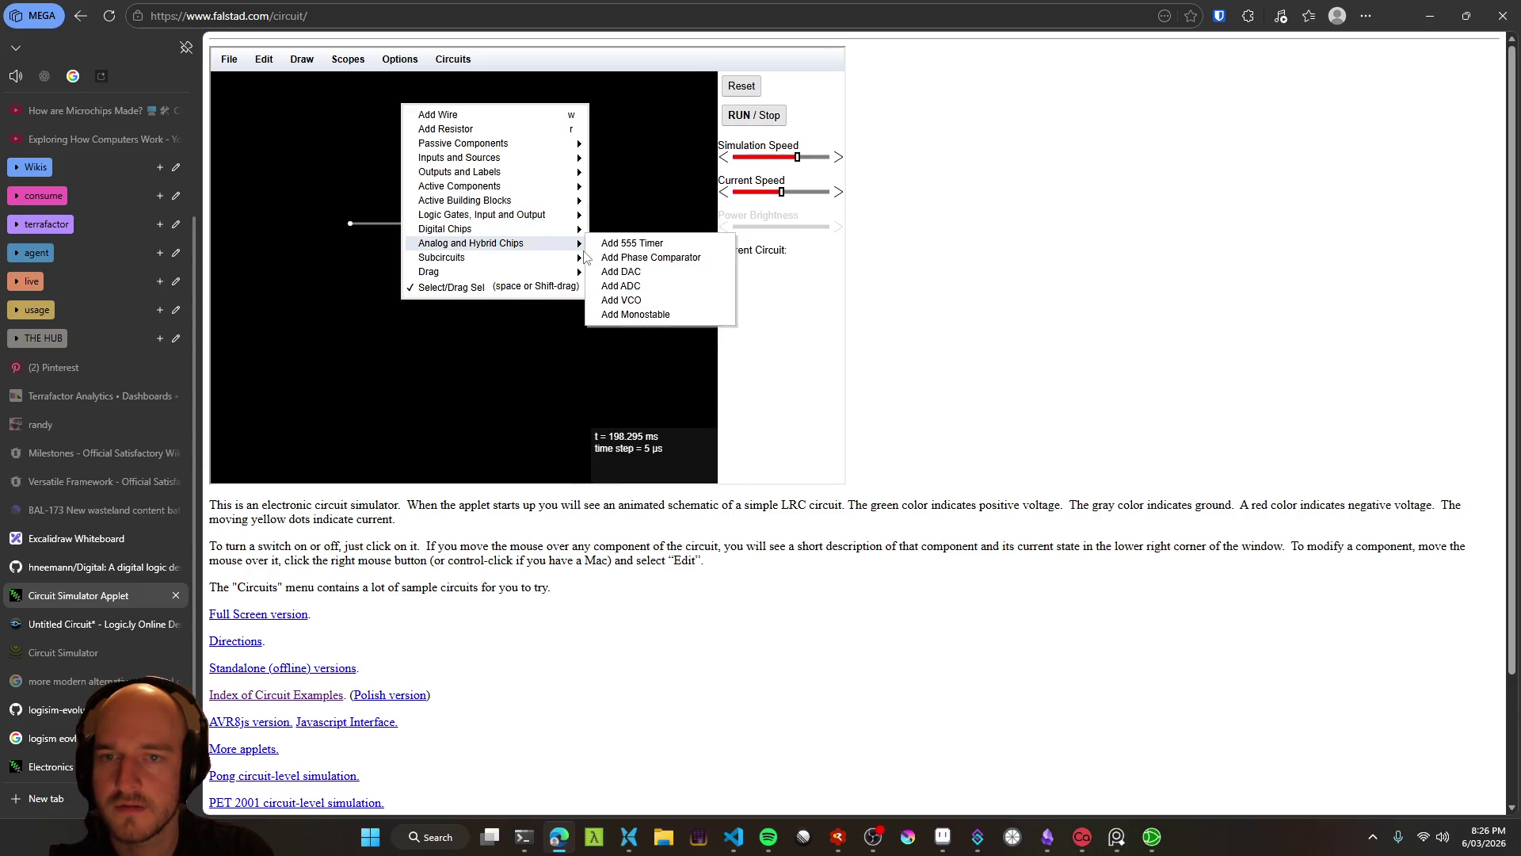
mouse_move(498, 219)
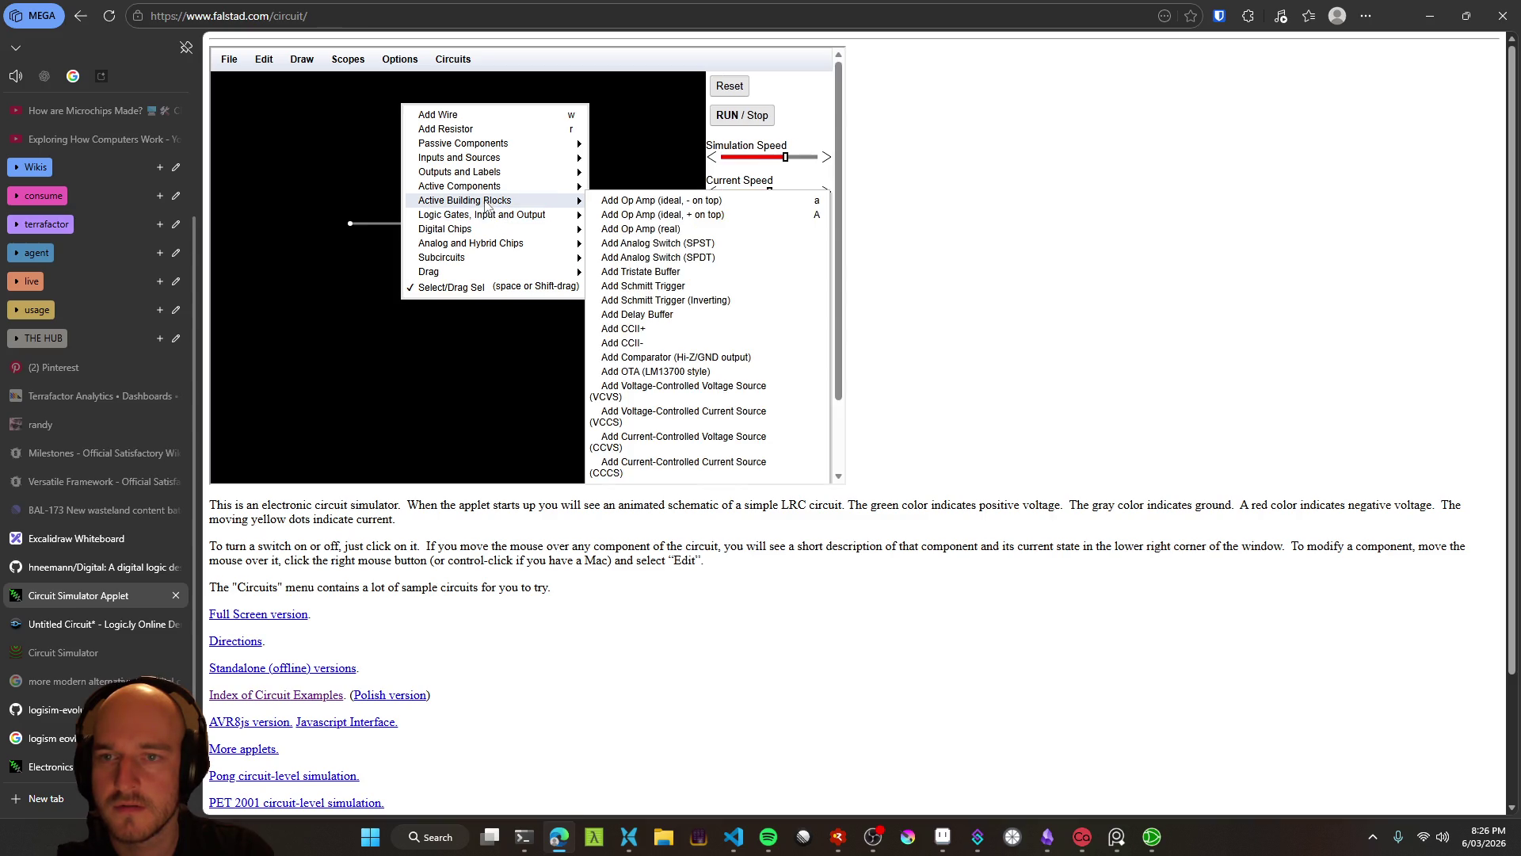
mouse_move(477, 160)
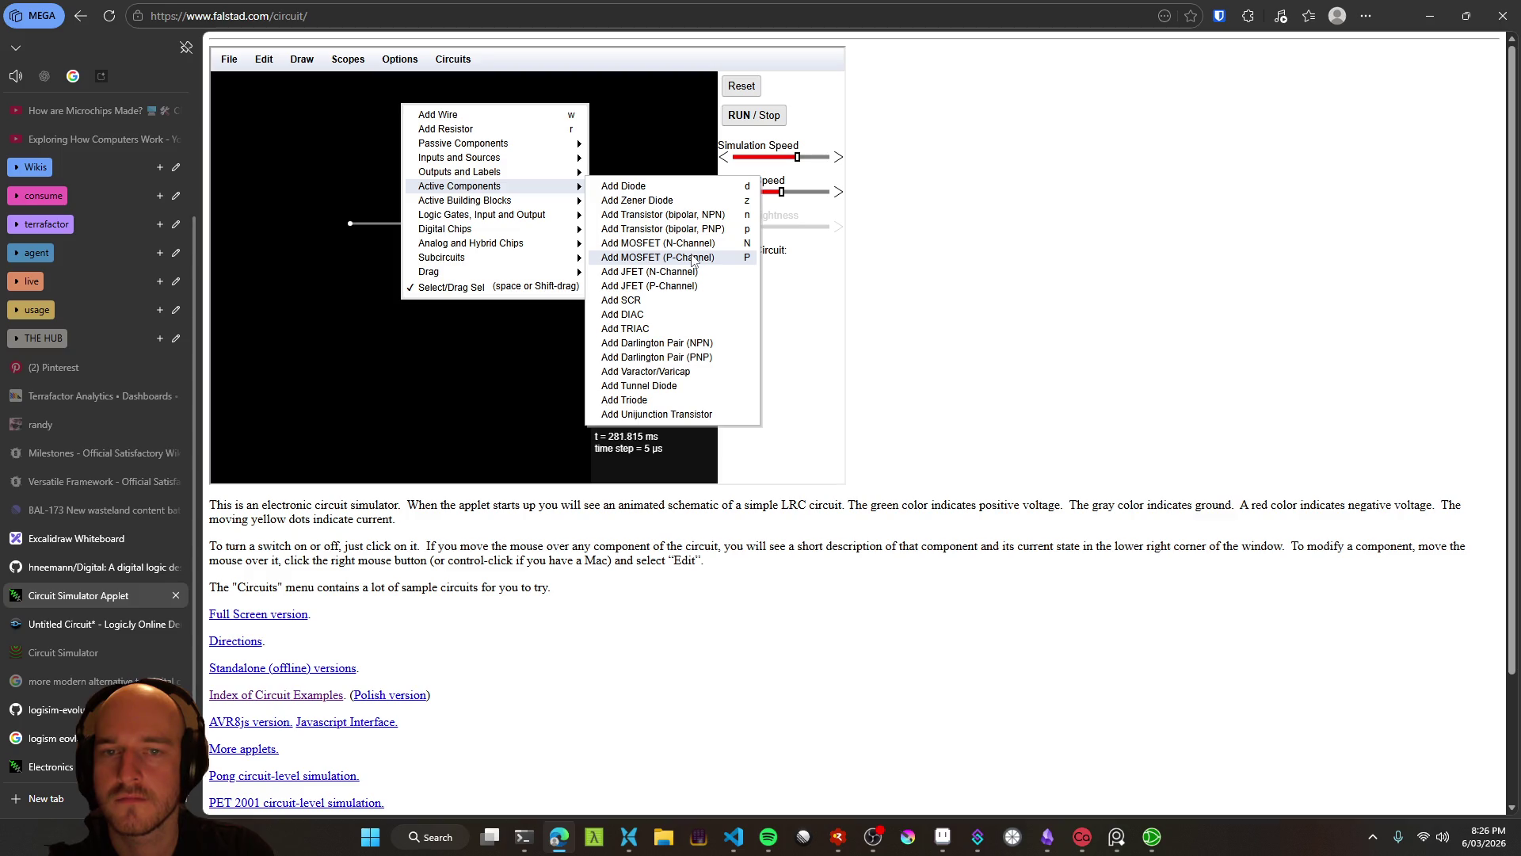
left_click(692, 258)
left_click(561, 210)
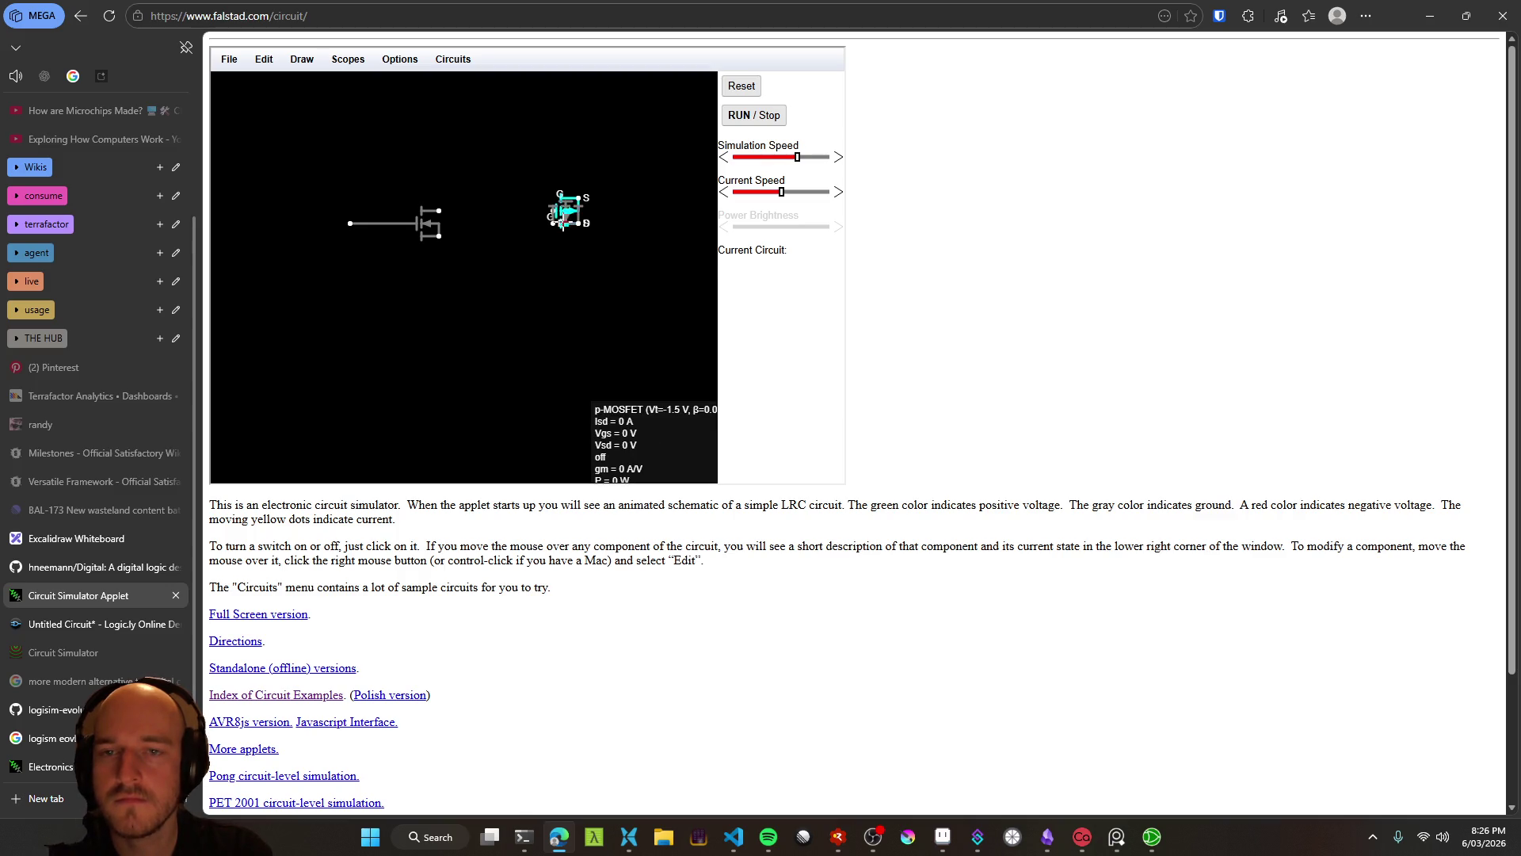
key("ctrl+z")
Draw a wire down-left from the p-MOSFET, then undo the stray wire
right_click(554, 253)
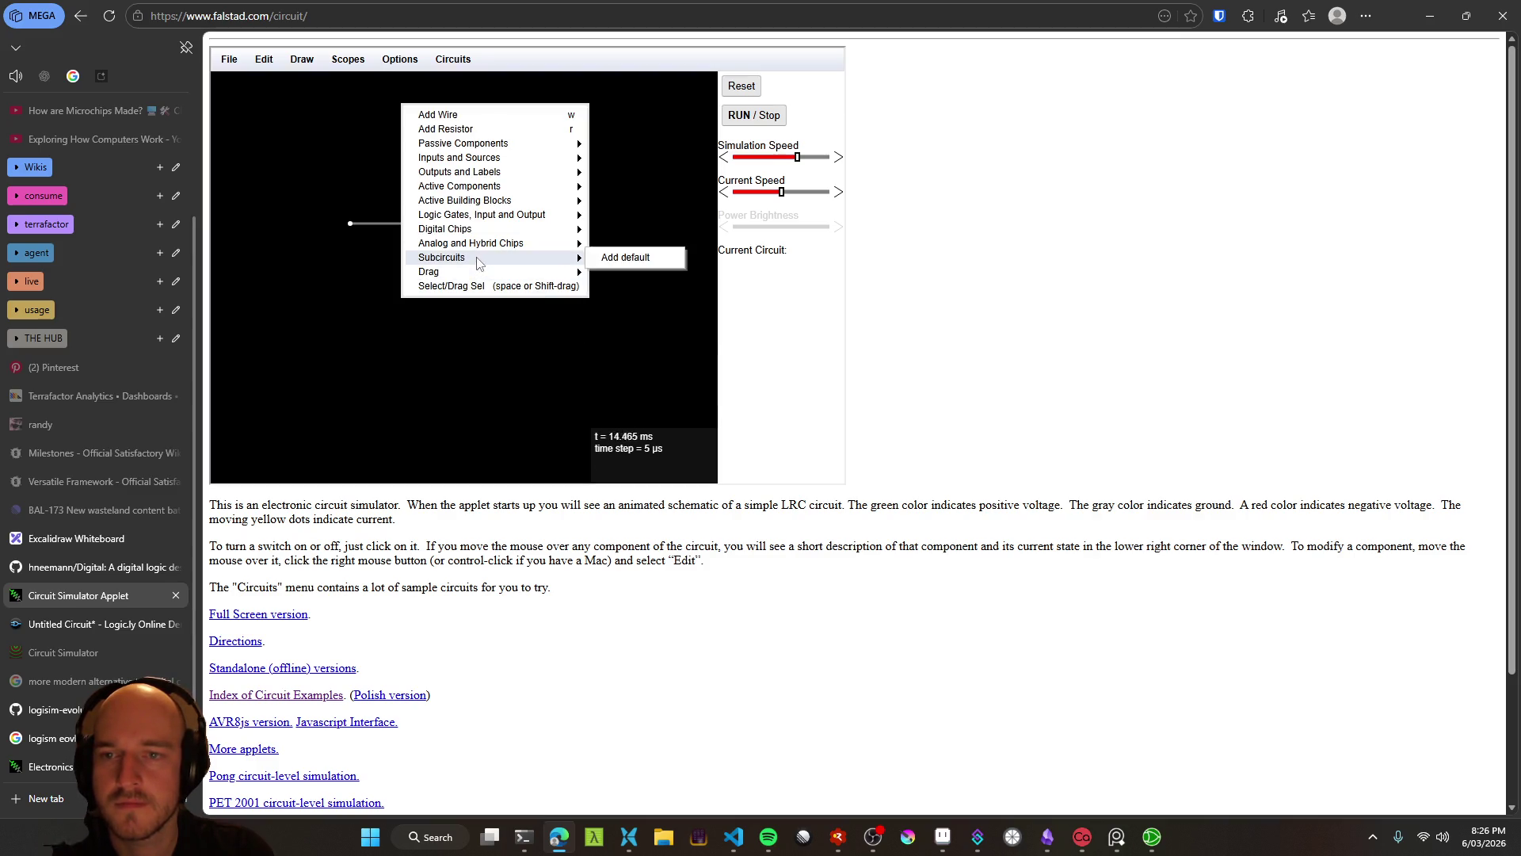
left_click(460, 119)
left_click_drag(528, 238, 486, 284)
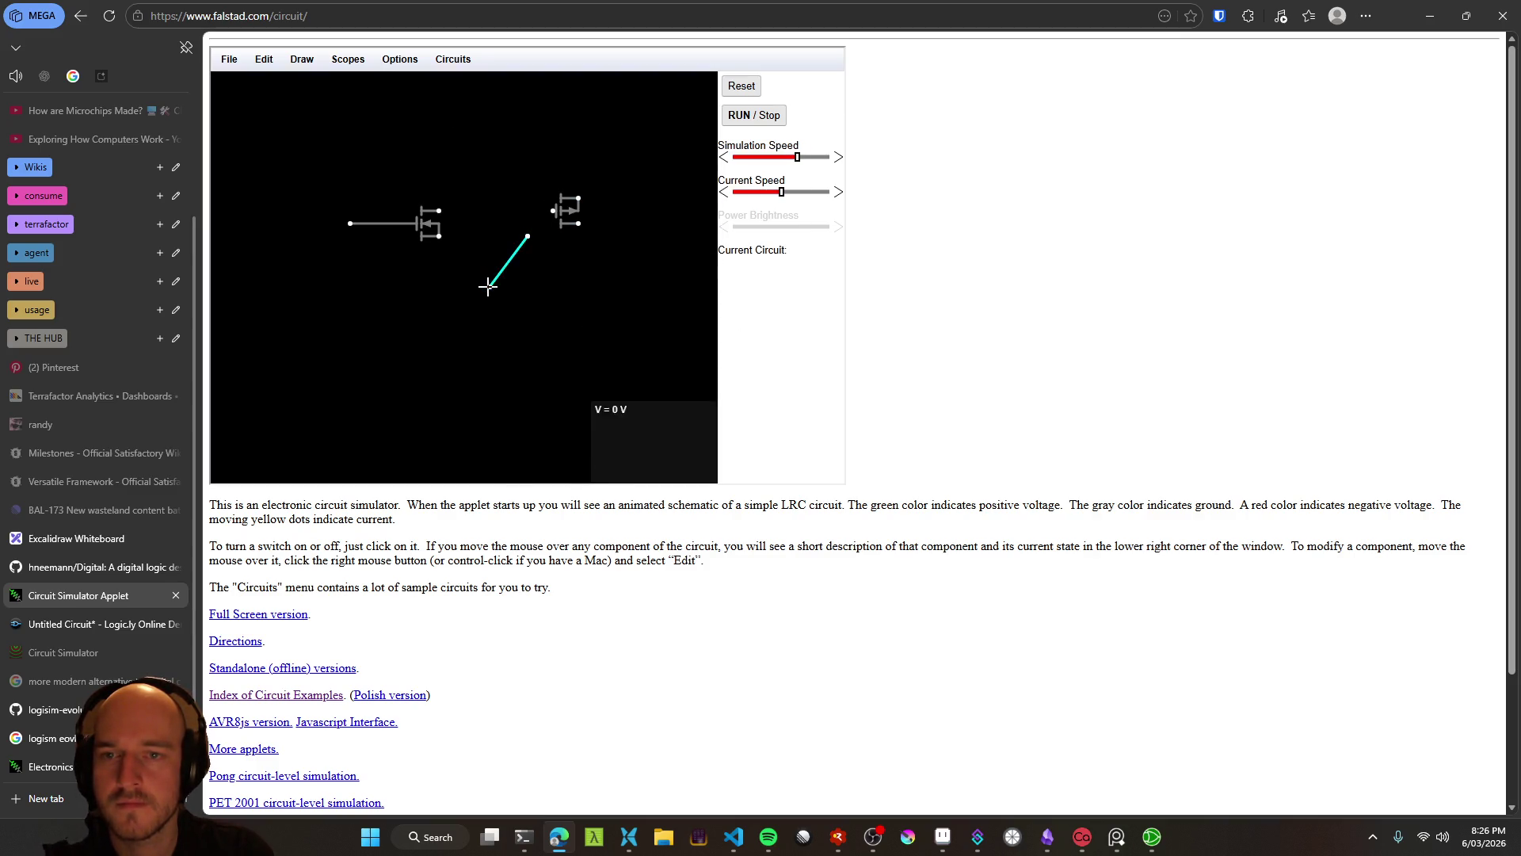
key("ctrl+z")
right_click(547, 248)
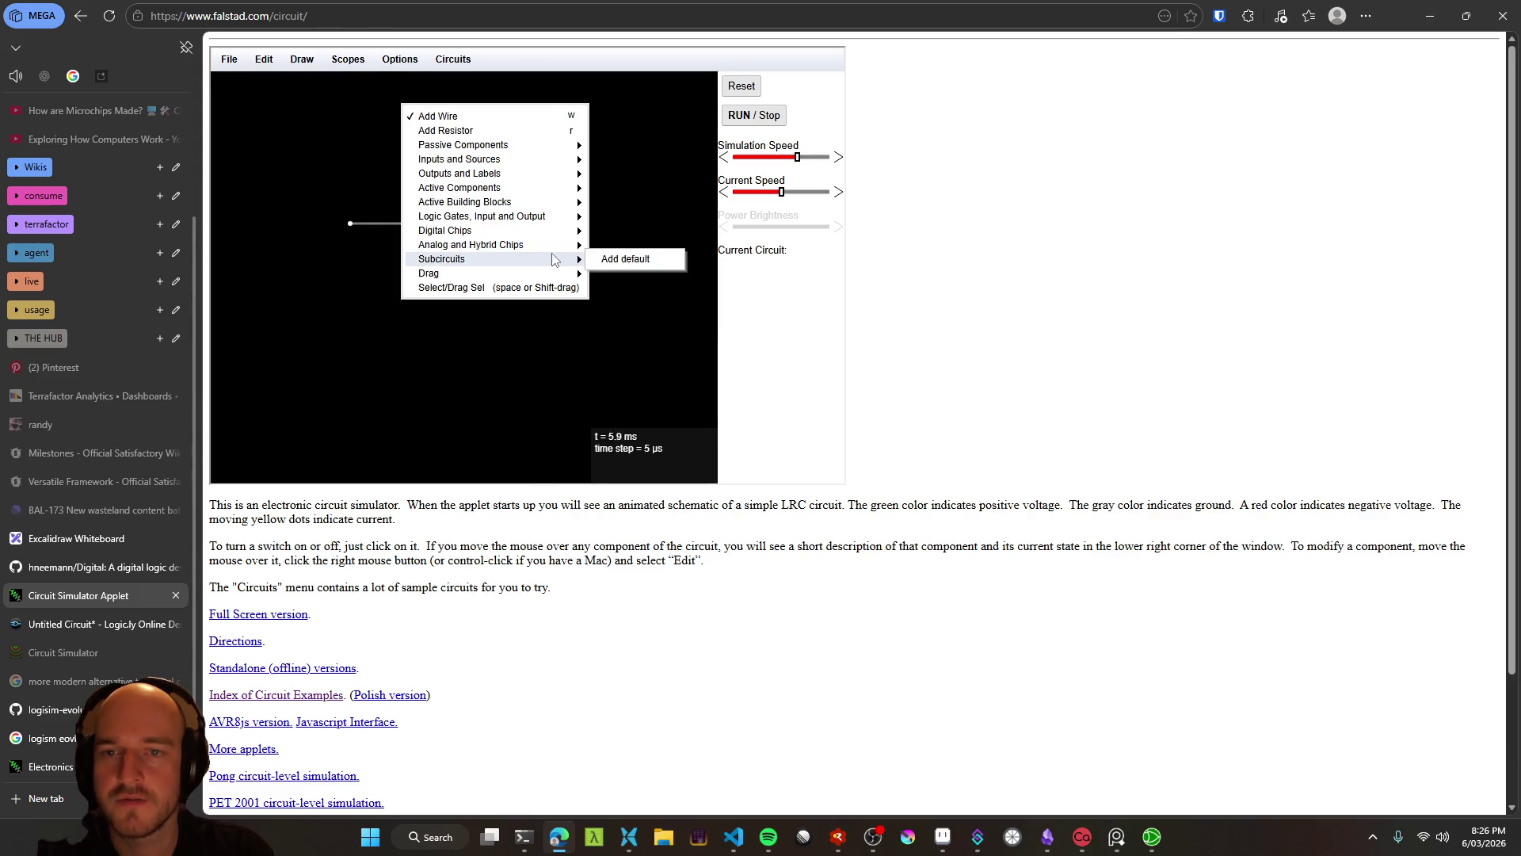
left_click(462, 116)
right_click(522, 260)
Place a ground below the MOSFETs via Inputs and Sources > Add Ground
left_click(531, 316)
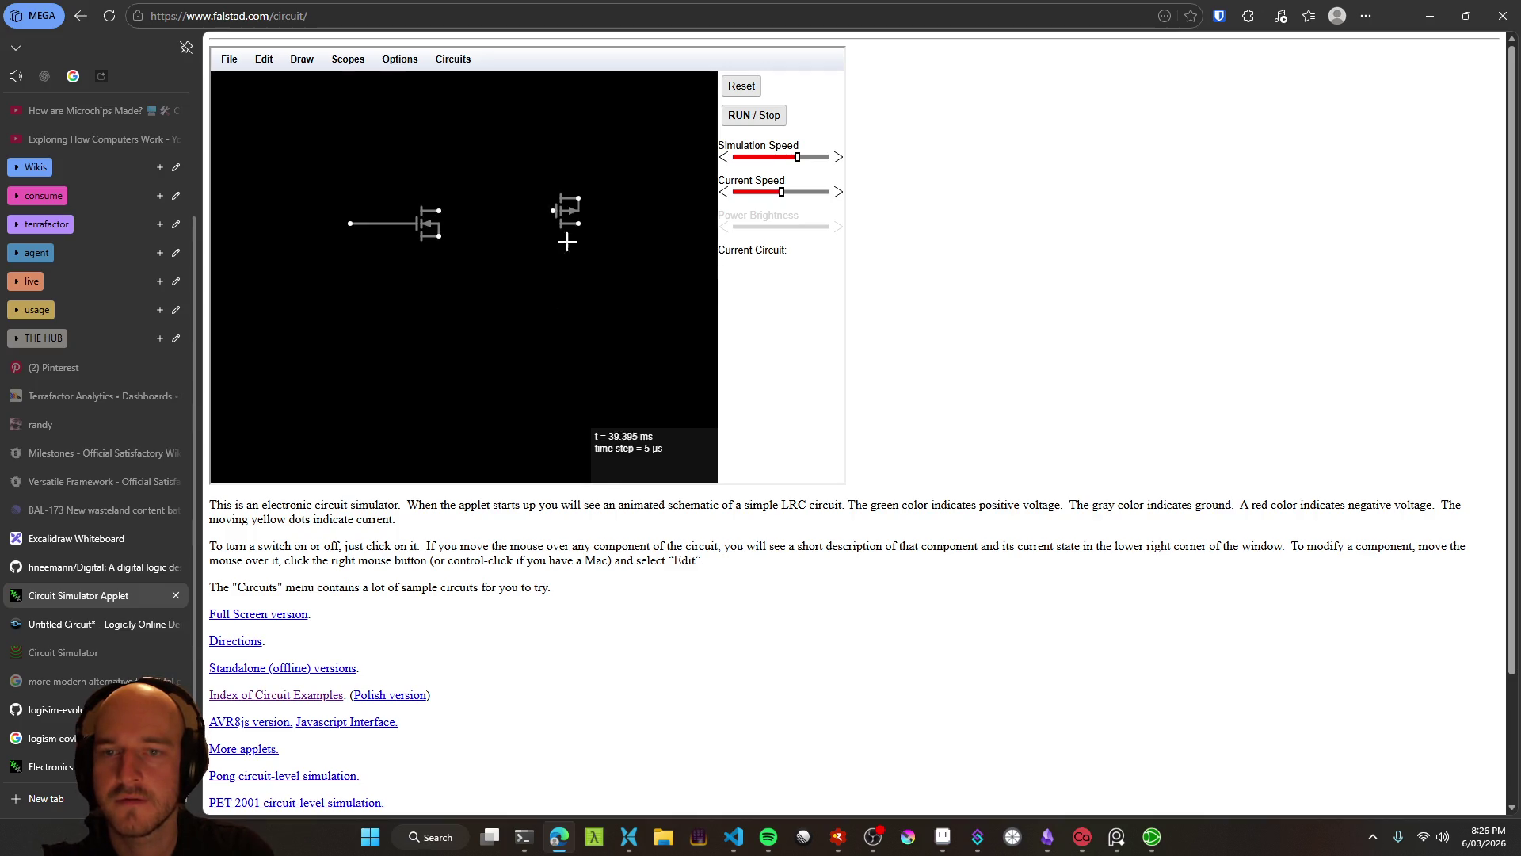
right_click(383, 278)
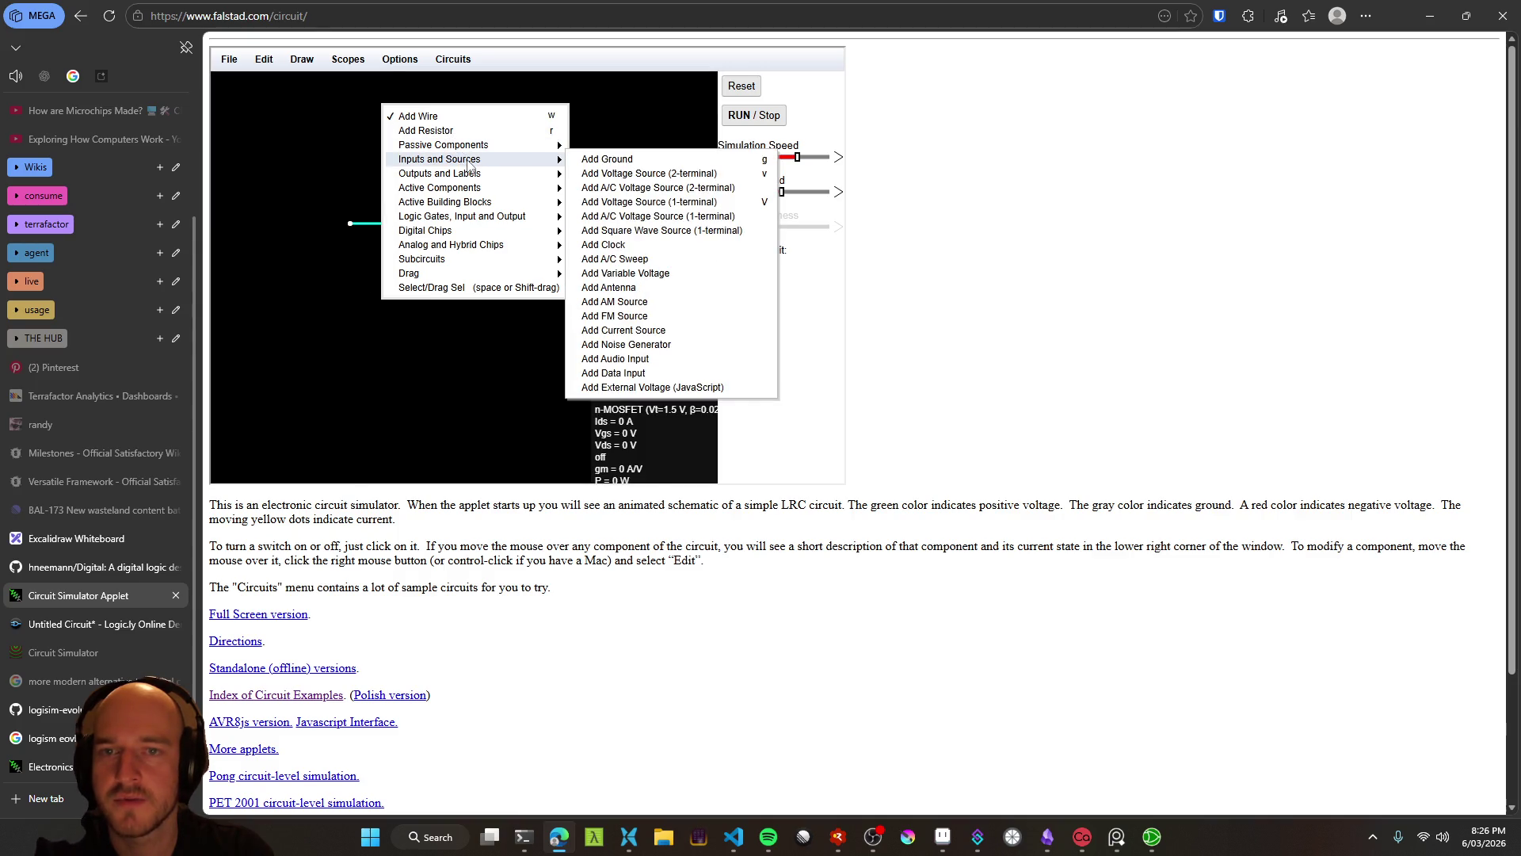
left_click(618, 161)
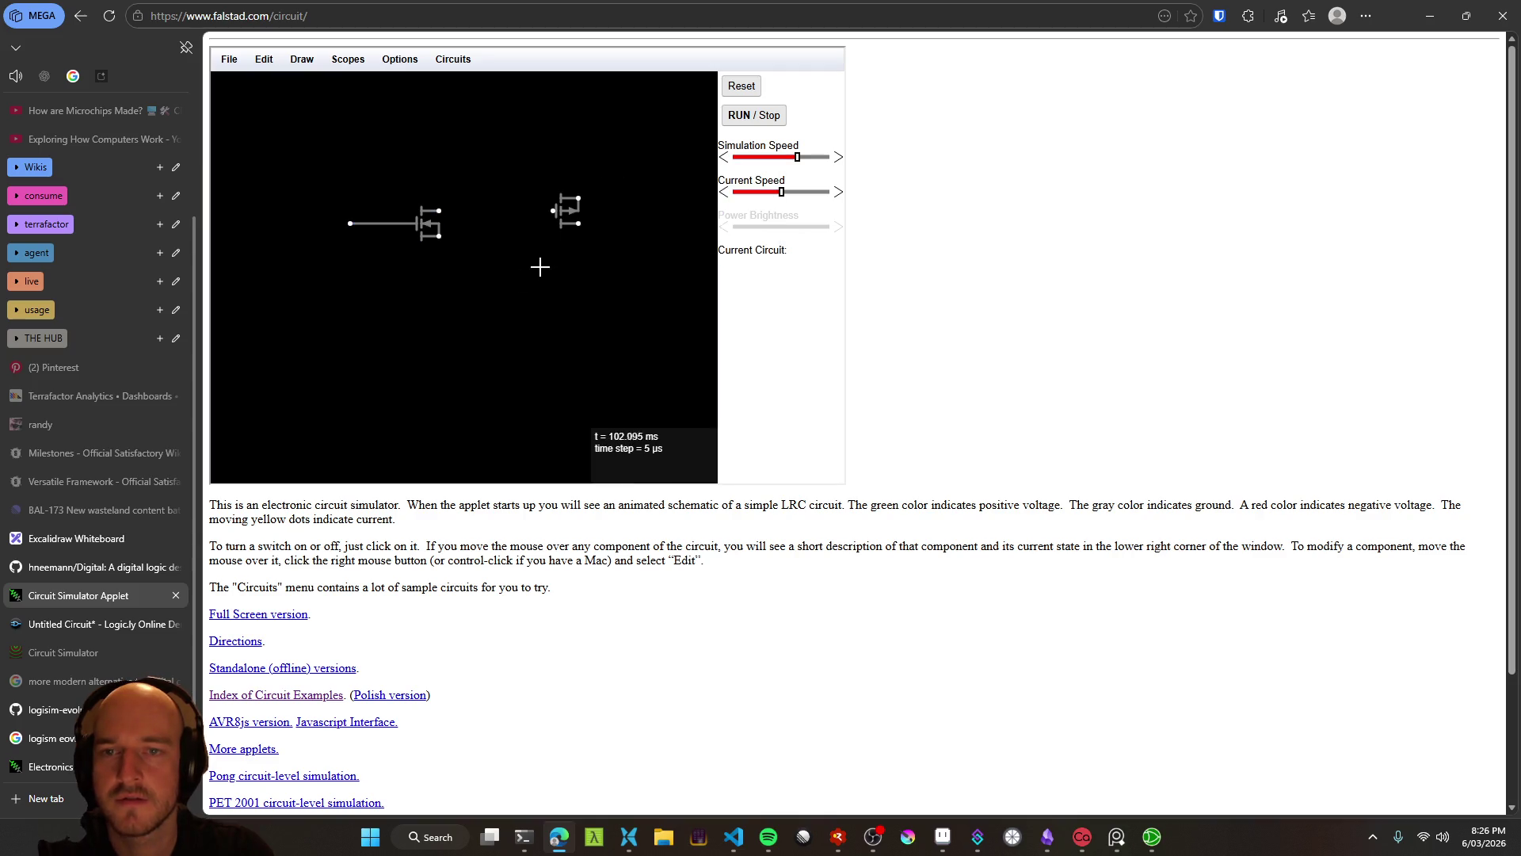
mouse_move(413, 325)
left_mouse_down()
mouse_move(455, 339)
mouse_move(365, 310)
mouse_move(387, 352)
left_mouse_up()
key("ctrl+z")
Place a +5V one-terminal voltage source below the n-MOSFET, keeping its short length
right_click(499, 300)
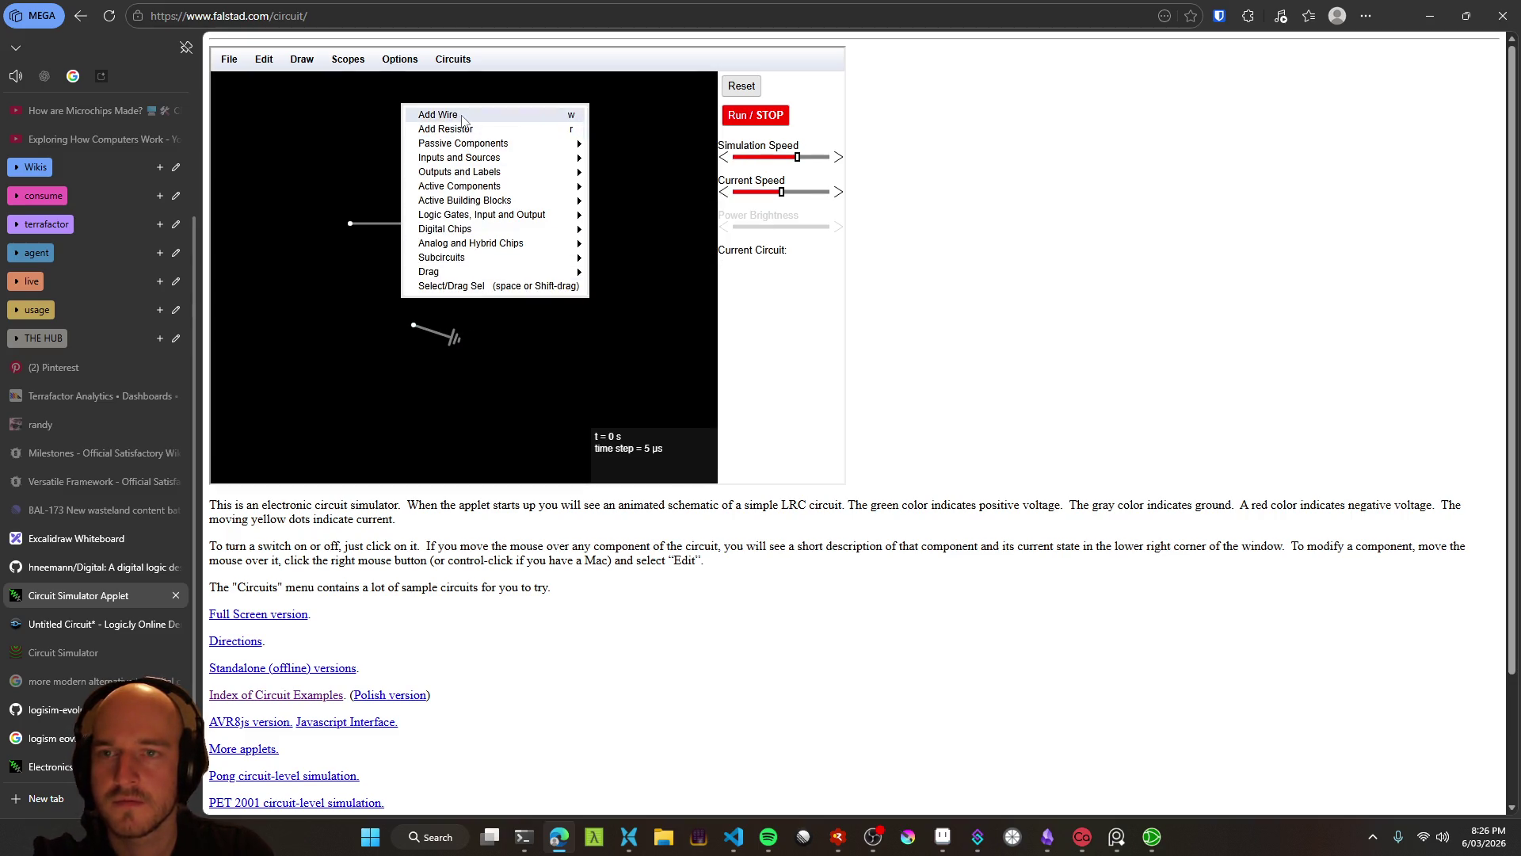
mouse_move(486, 143)
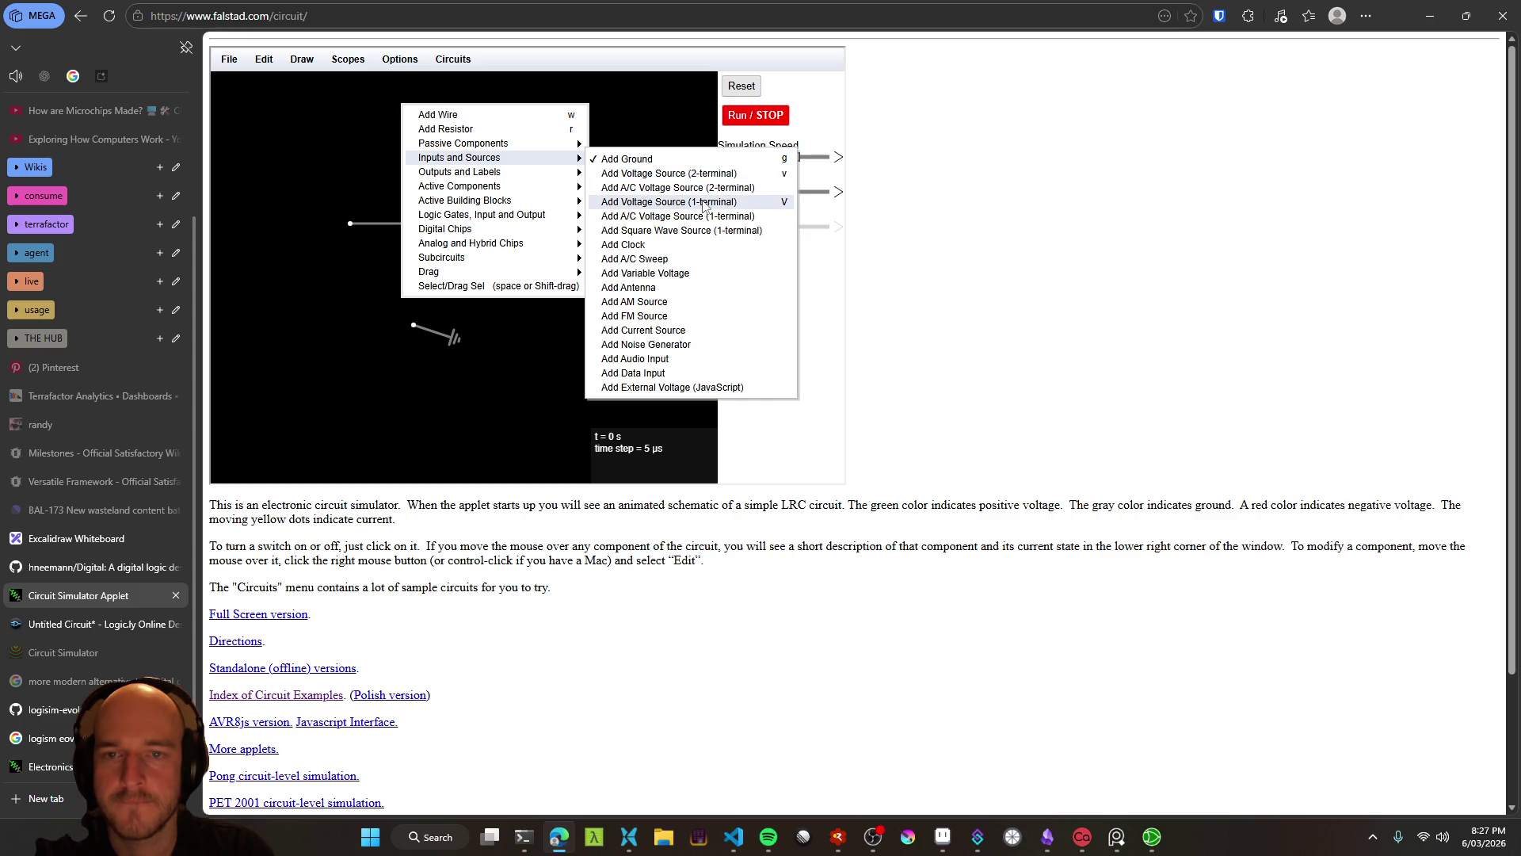
left_click(704, 205)
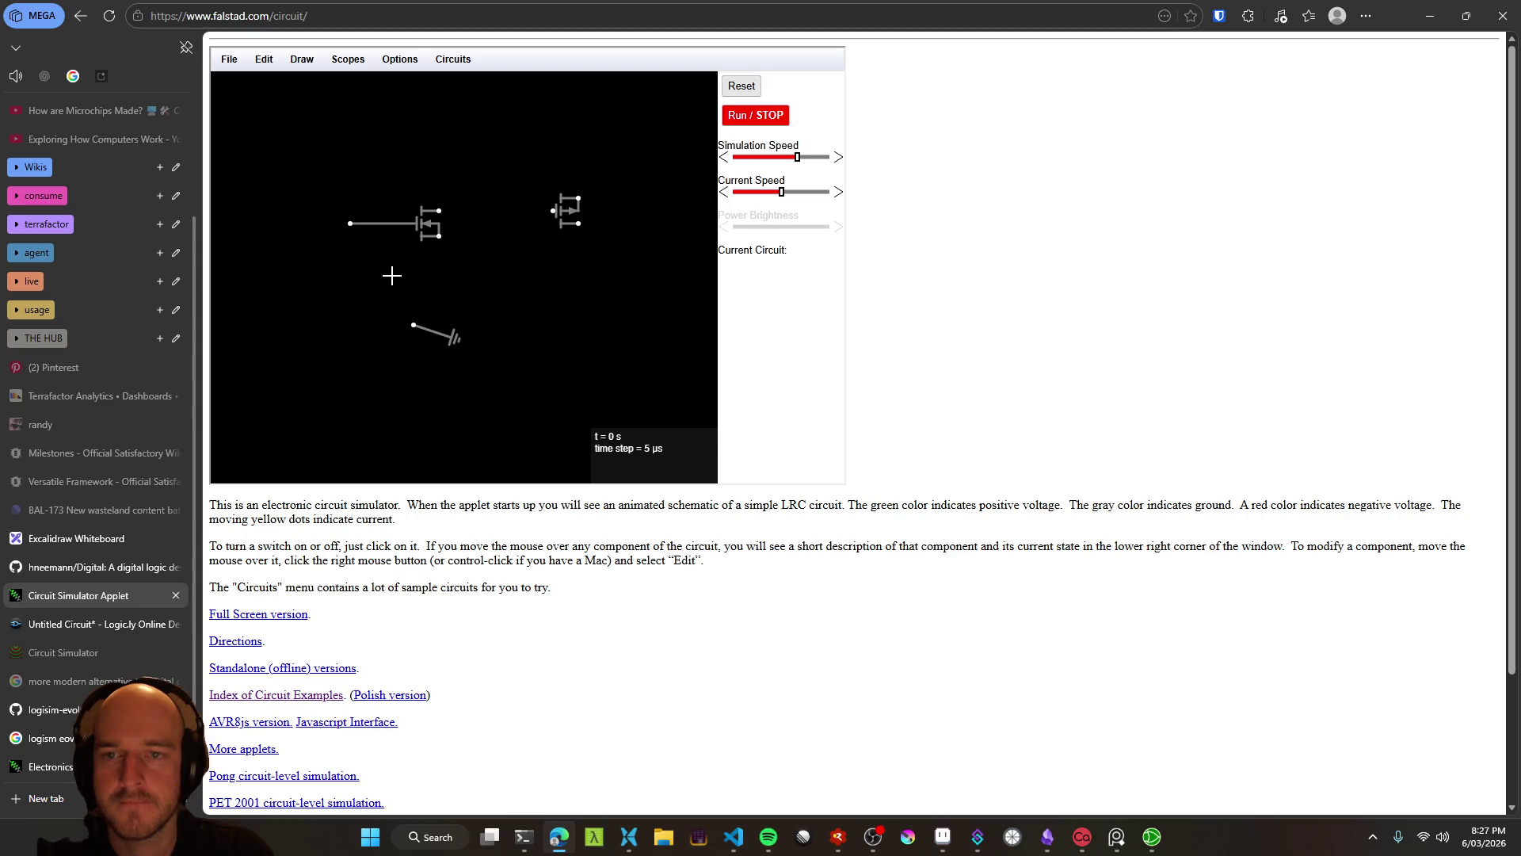
mouse_move(400, 261)
left_mouse_down()
mouse_move(416, 270)
mouse_move(350, 262)
left_mouse_up()
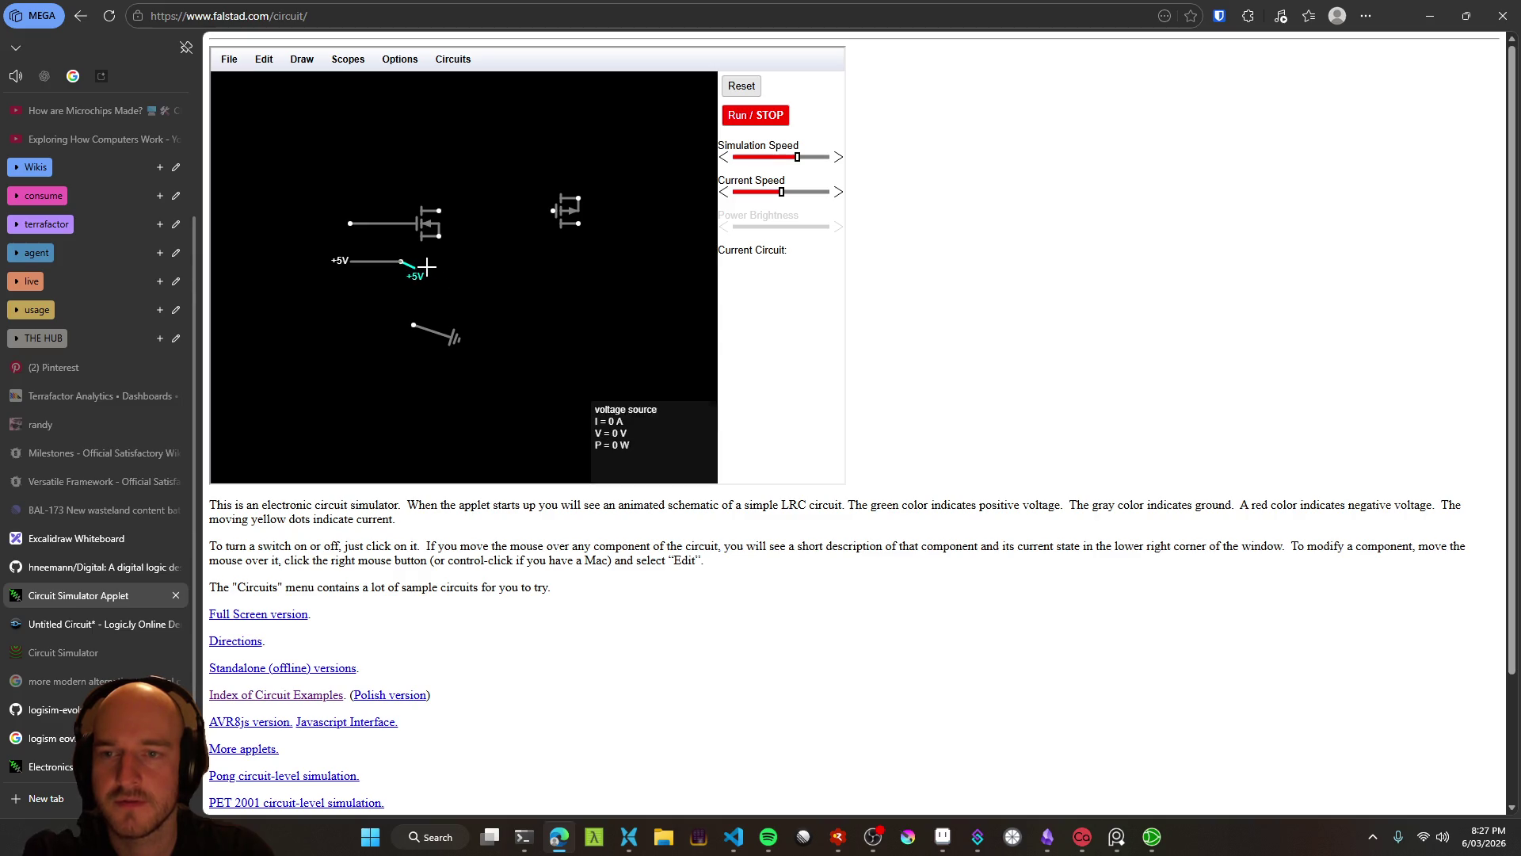
key("ctrl+z")
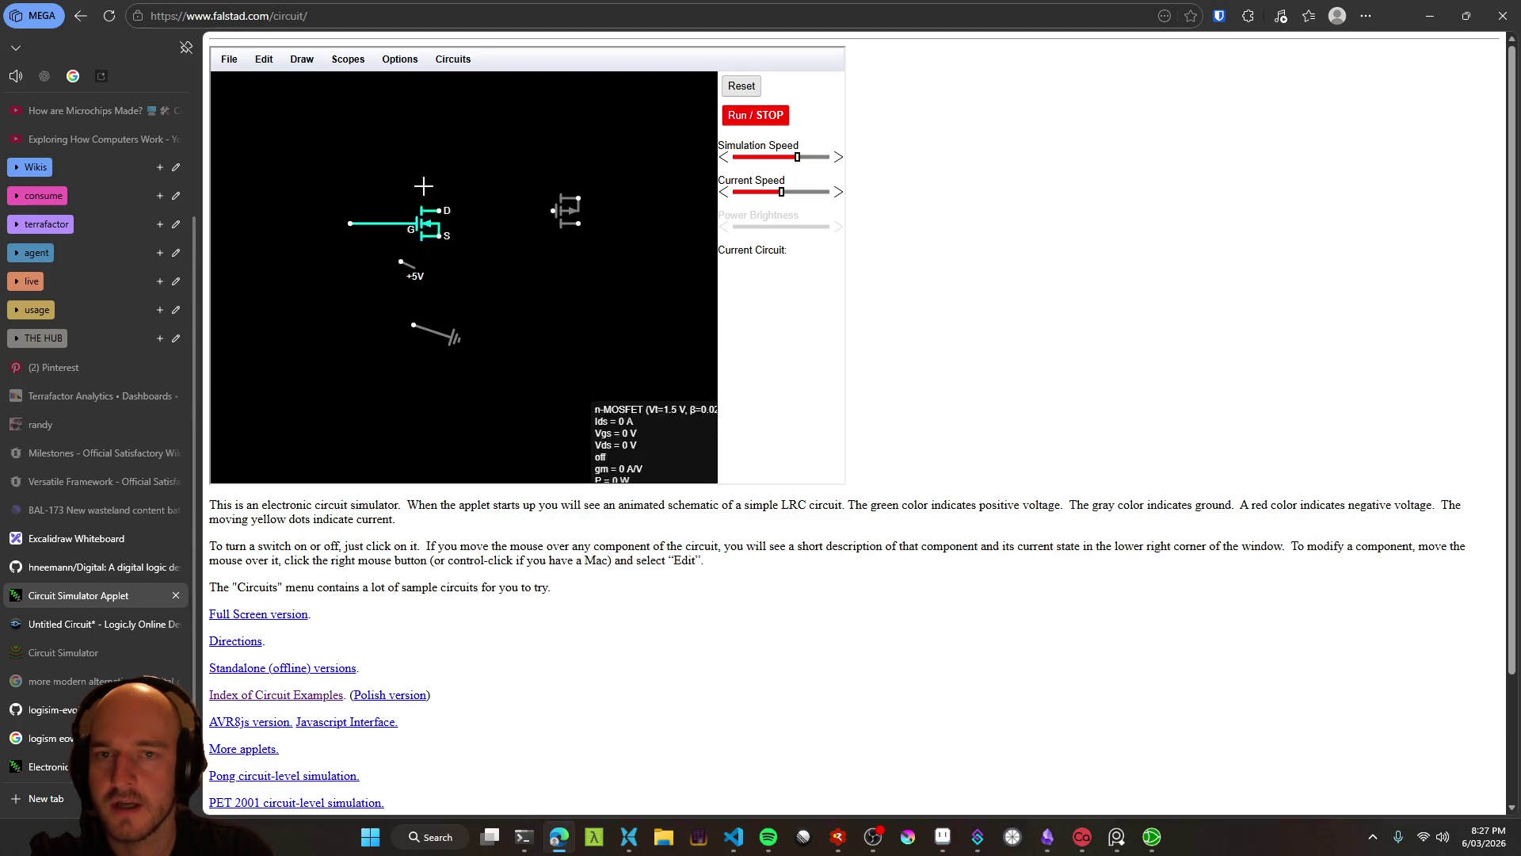
left_click(230, 60)
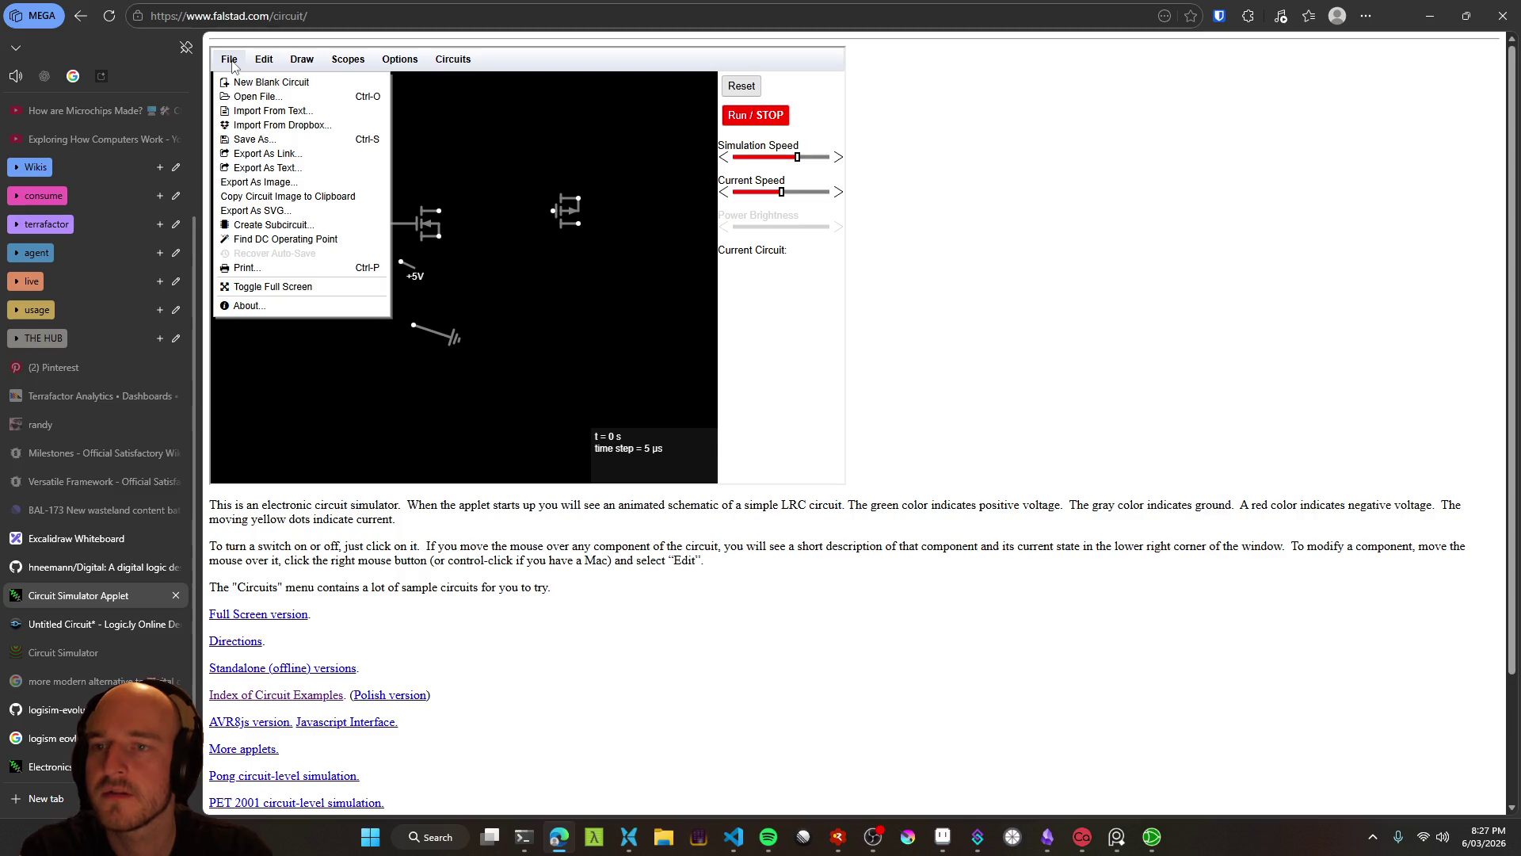
Browse the File, Edit, Draw, Options and Circuits menus, then try the canvas add-component menu
mouse_move(275, 66)
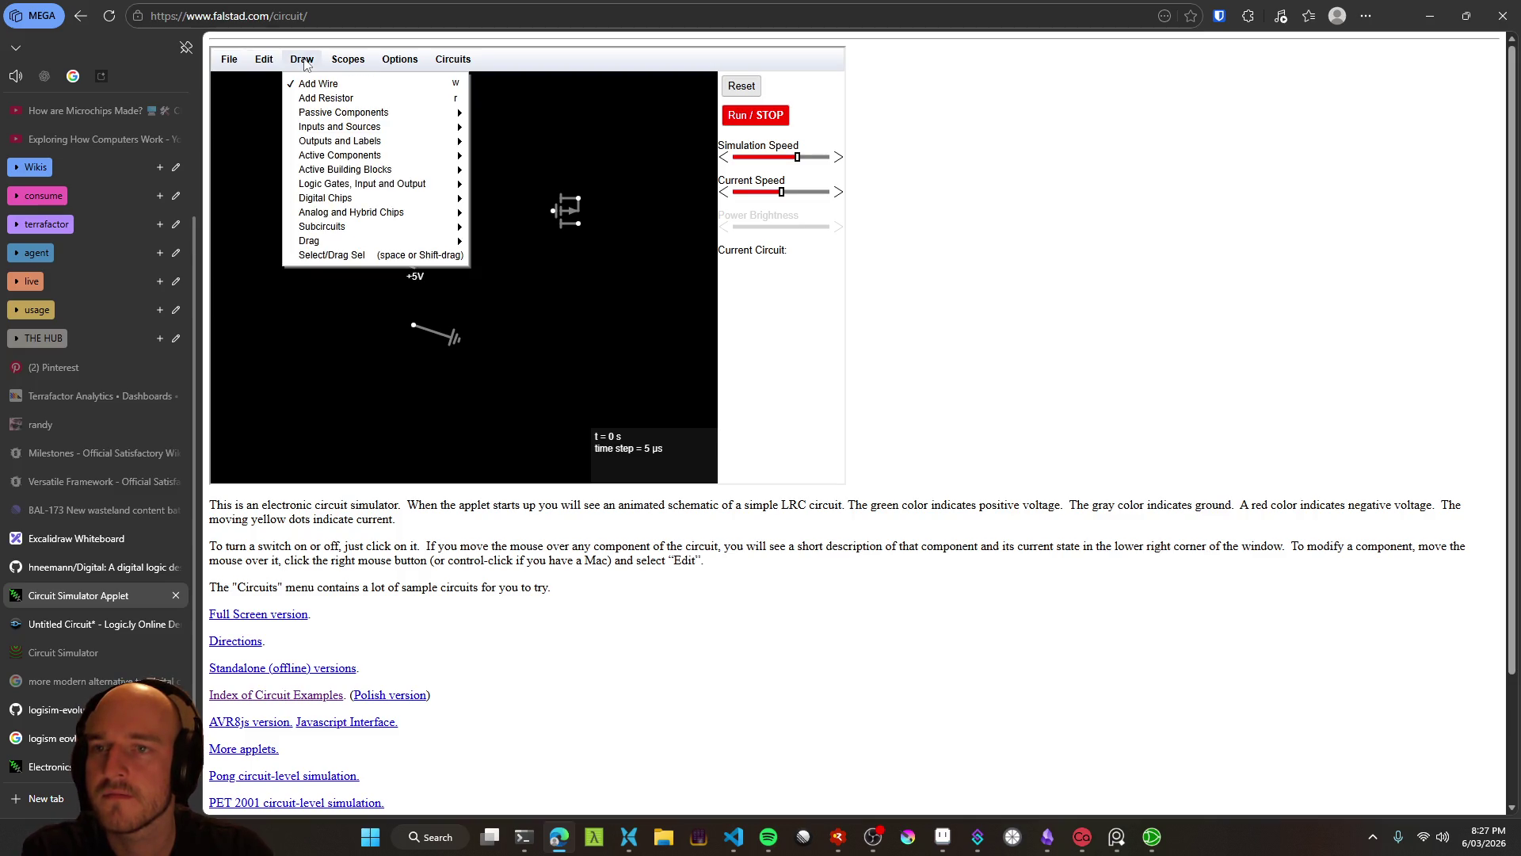
mouse_move(335, 65)
mouse_move(398, 67)
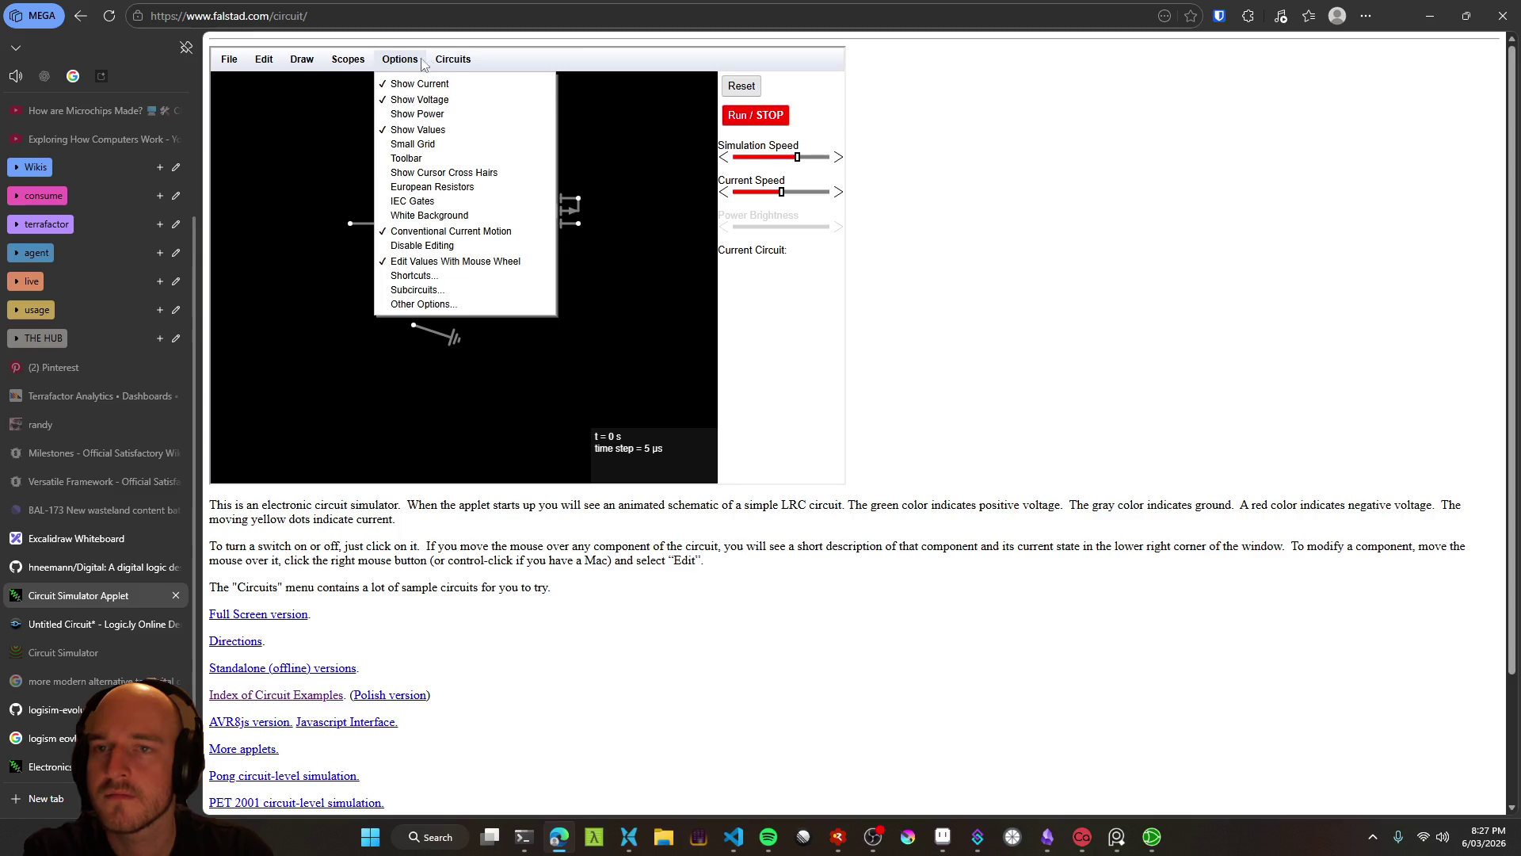
mouse_move(456, 67)
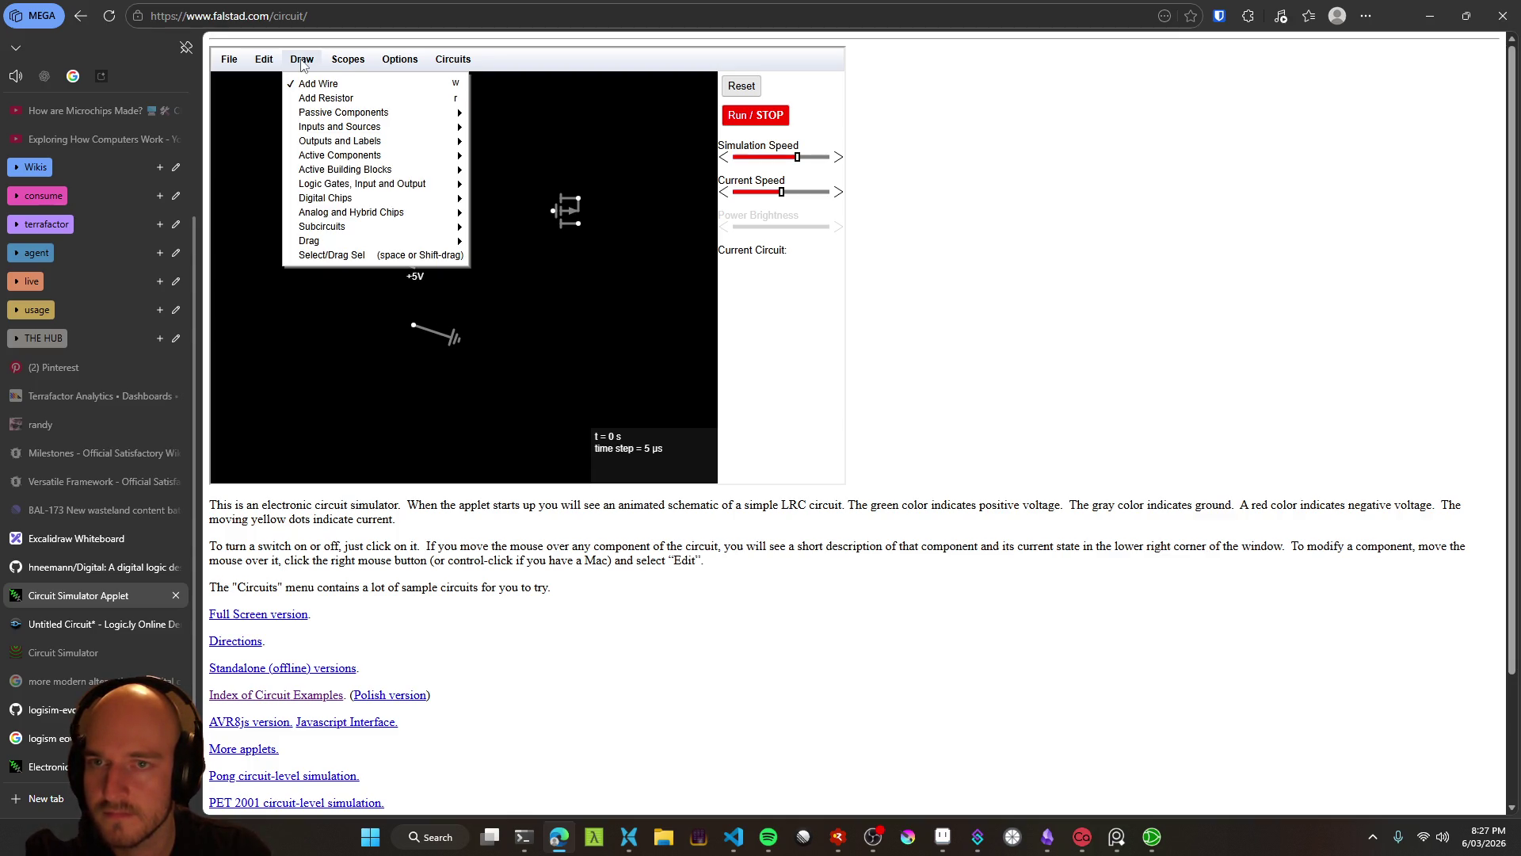
left_click(329, 350)
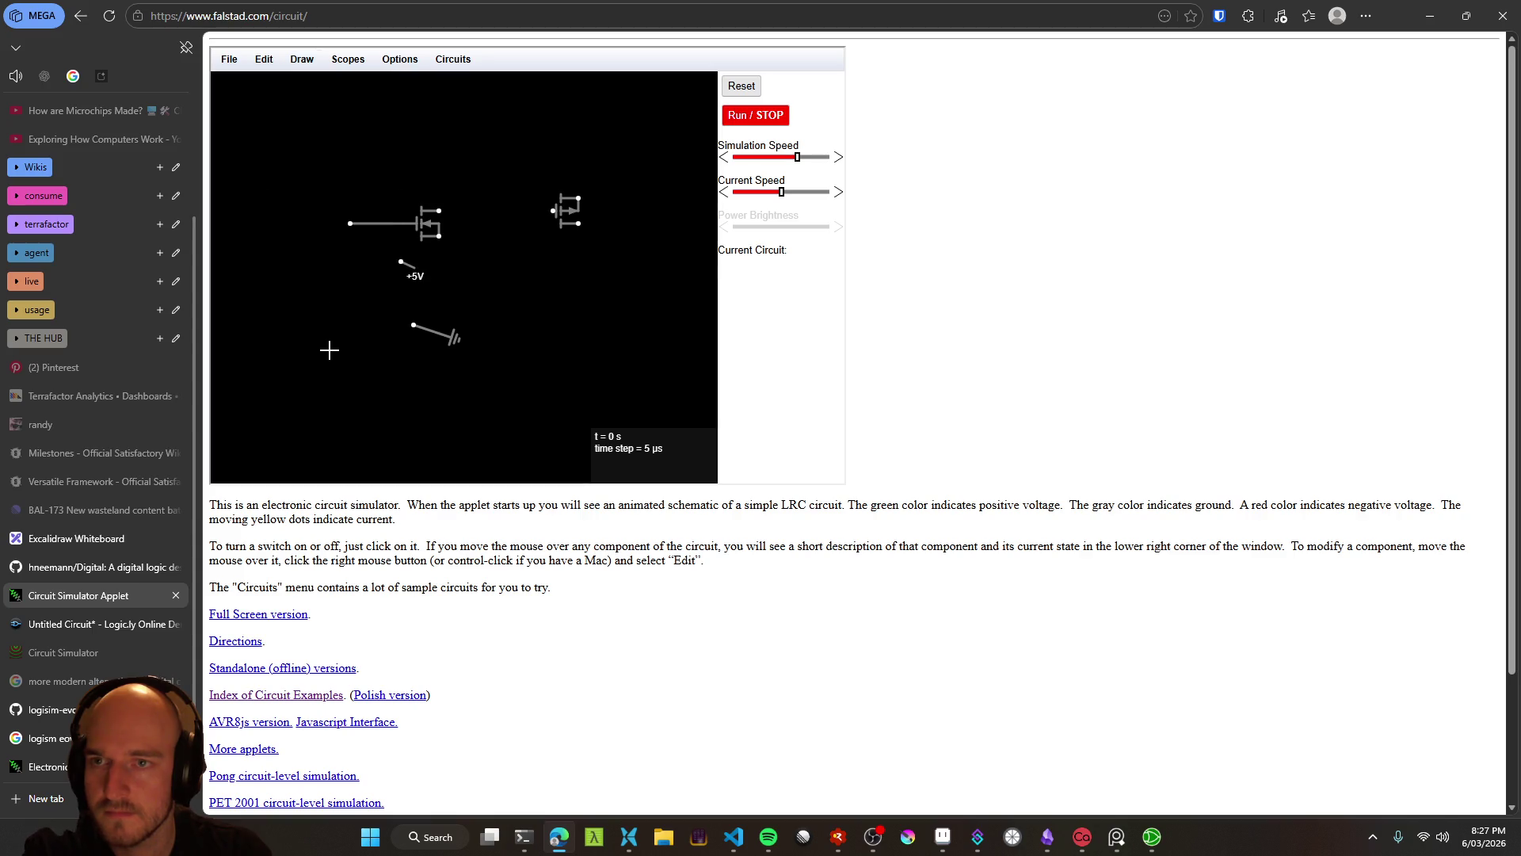
right_click(338, 303)
mouse_move(395, 140)
left_click(567, 211)
right_click(312, 299)
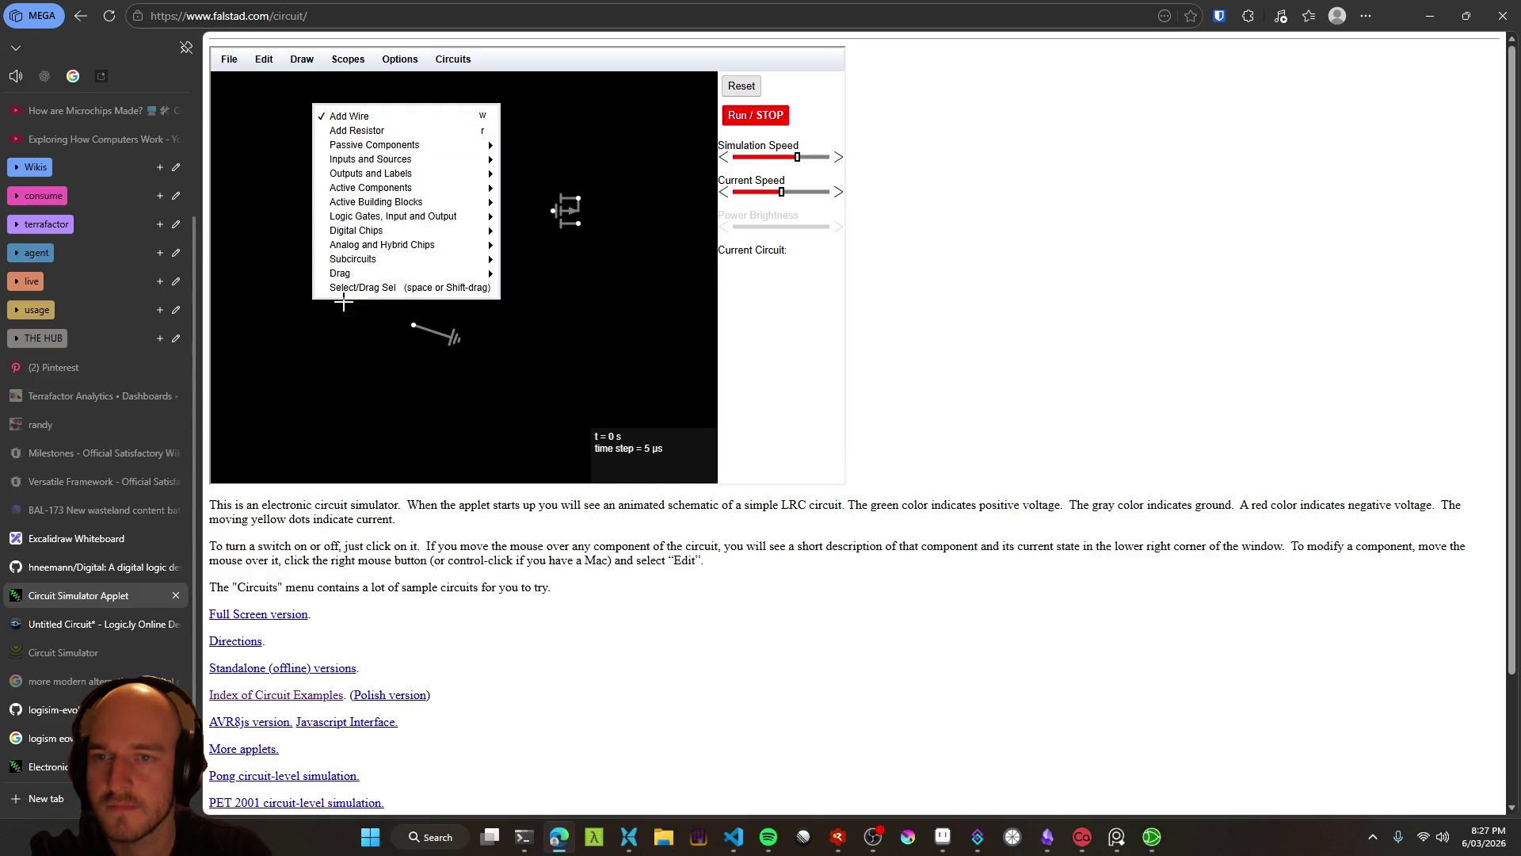
left_click(330, 340)
Move the ground and n-MOSFET, and stretch the +5V source into a horizontal rail
mouse_move(342, 307)
left_mouse_down()
mouse_move(537, 375)
mouse_move(516, 367)
left_mouse_up()
left_click_drag(441, 336, 378, 323)
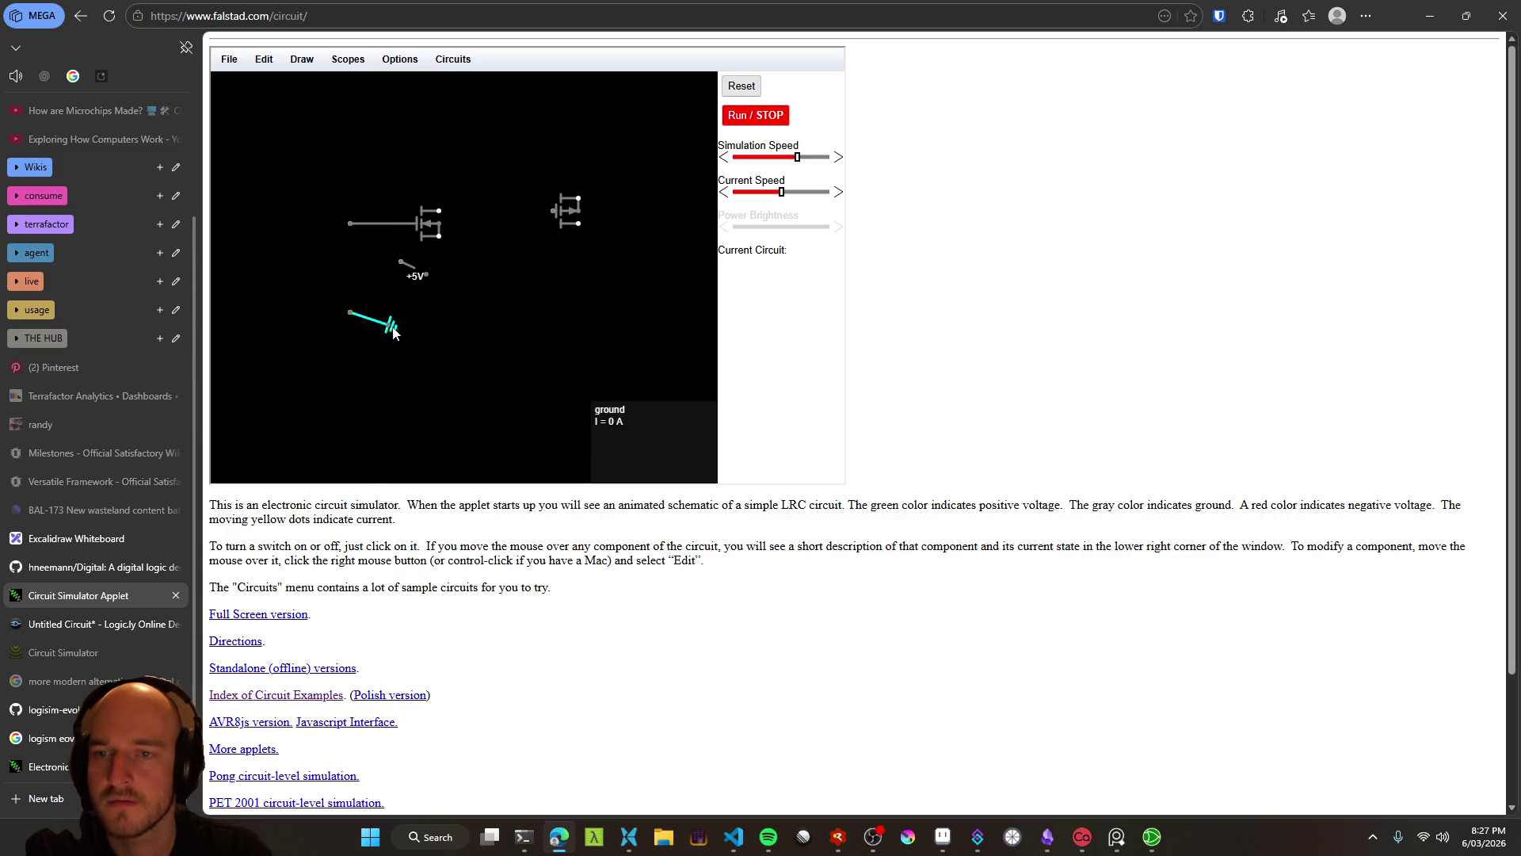
mouse_move(431, 232)
left_mouse_down()
mouse_move(513, 278)
mouse_move(507, 334)
left_mouse_up()
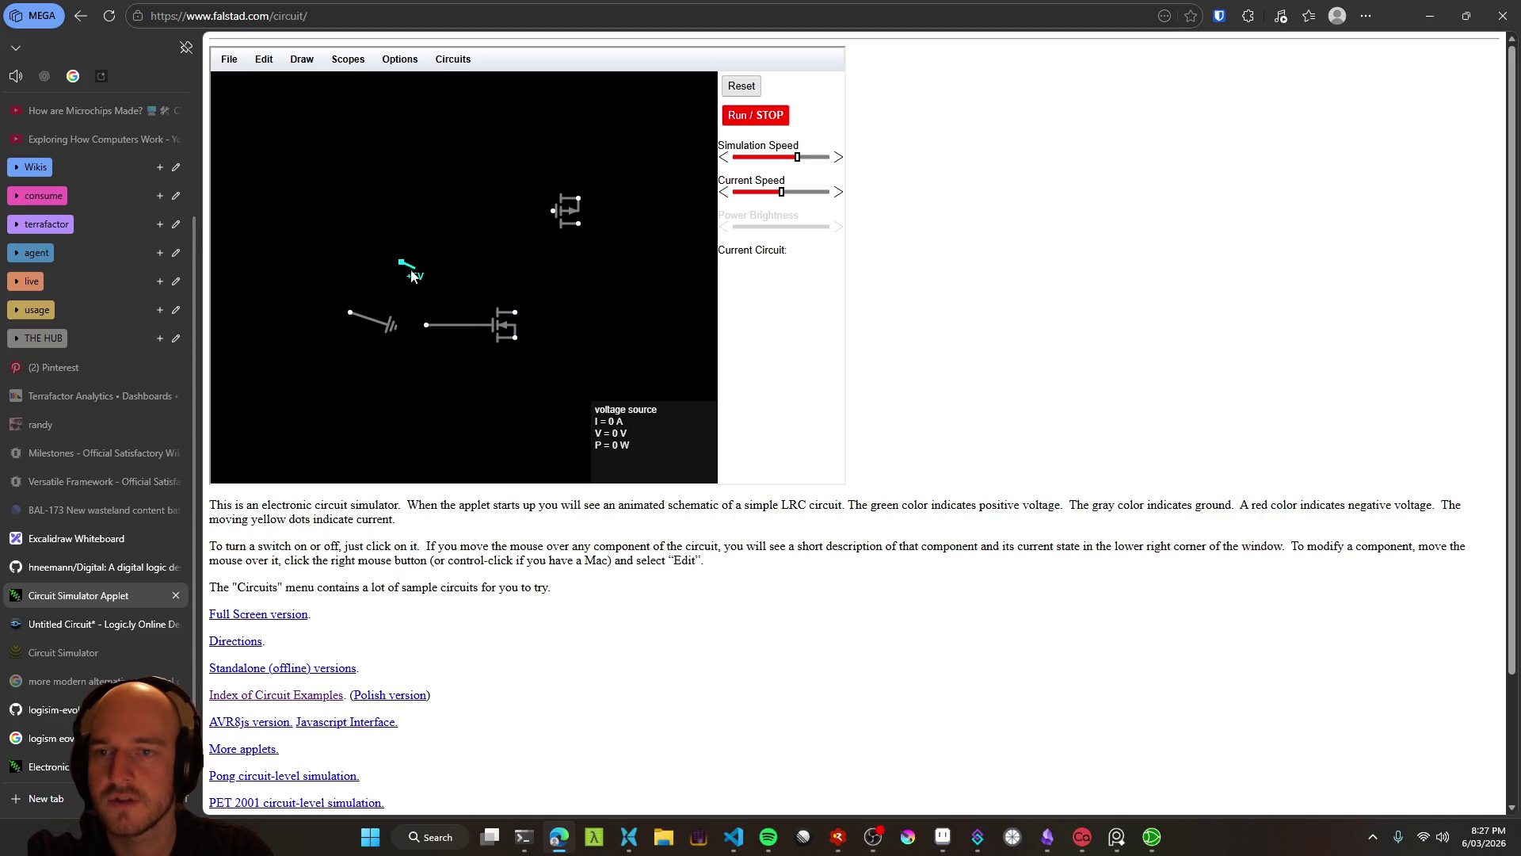
mouse_move(413, 268)
left_mouse_down()
mouse_move(426, 262)
mouse_move(363, 261)
mouse_move(529, 253)
mouse_move(424, 256)
left_mouse_up()
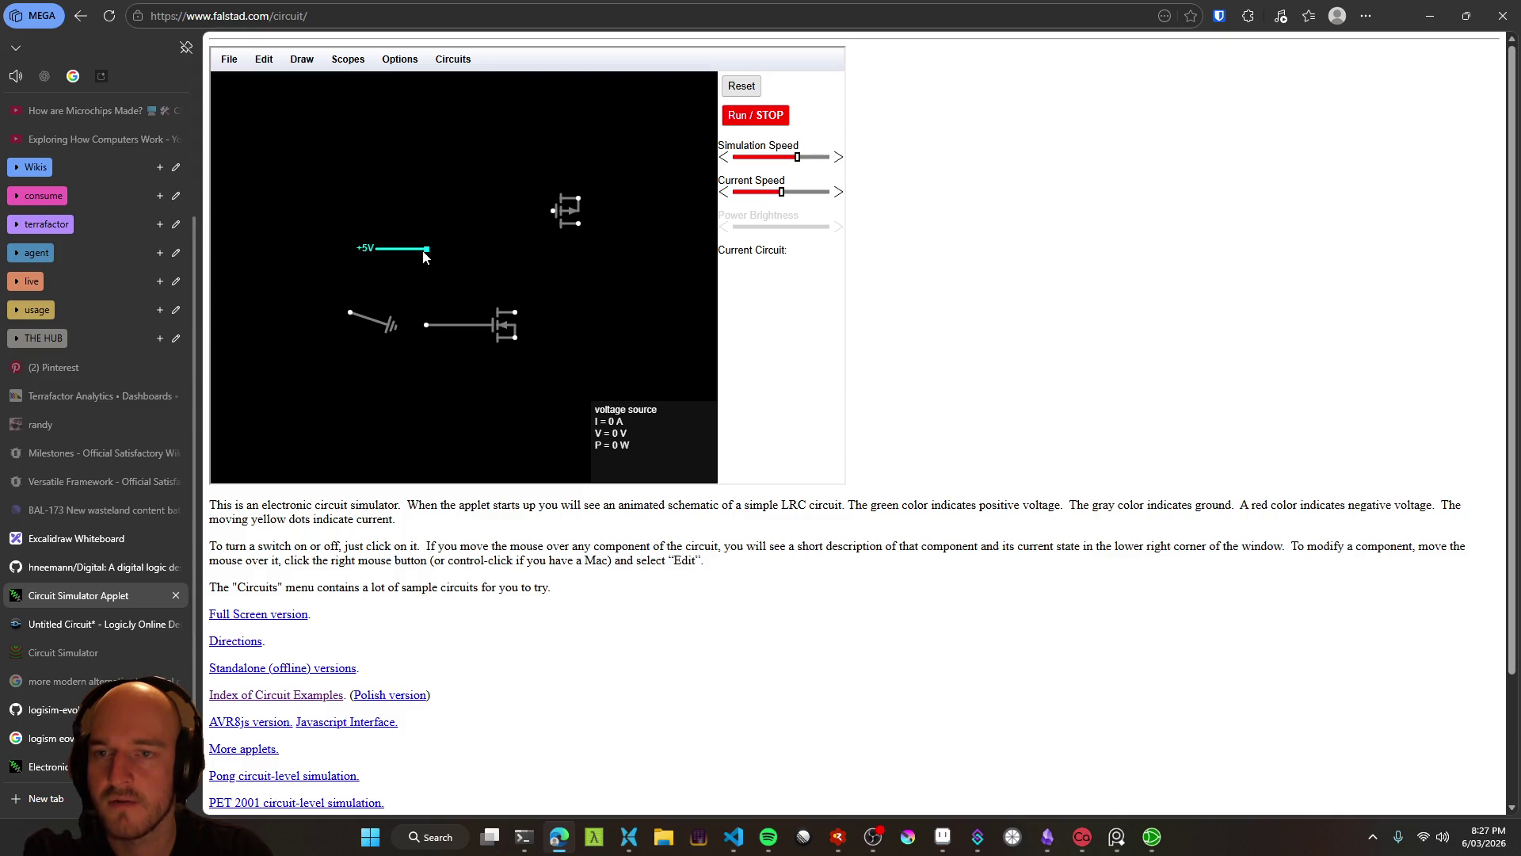
mouse_move(393, 329)
left_mouse_down()
mouse_move(382, 372)
mouse_move(323, 373)
mouse_move(442, 366)
mouse_move(374, 341)
left_mouse_up()
left_click_drag(531, 323, 643, 270)
Bring up the add-component list on the canvas near the MOSFETs
right_click(496, 315)
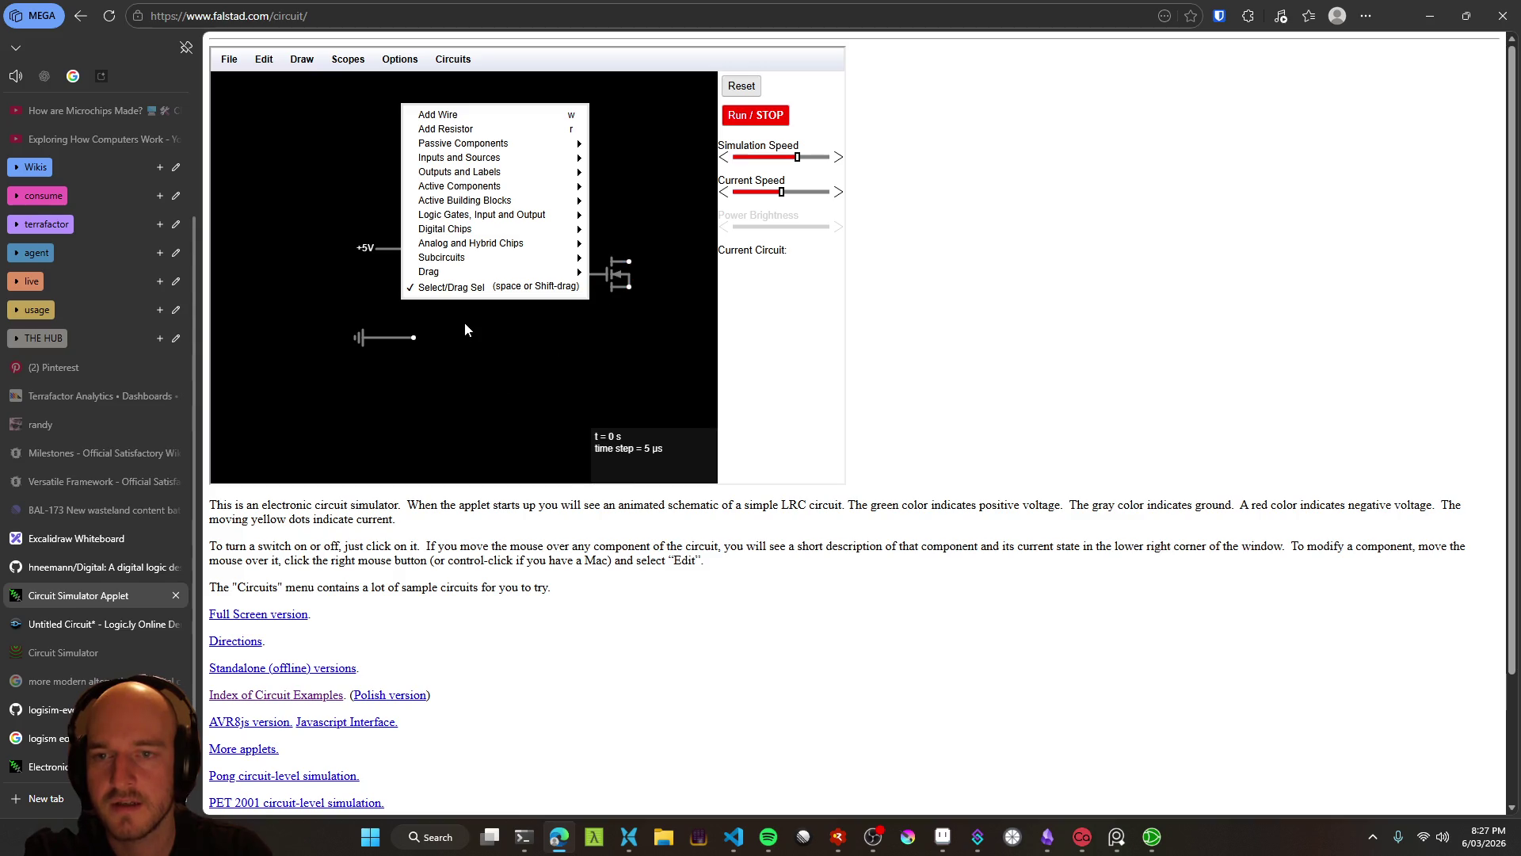
left_click(545, 332)
right_click(545, 331)
left_click(543, 359)
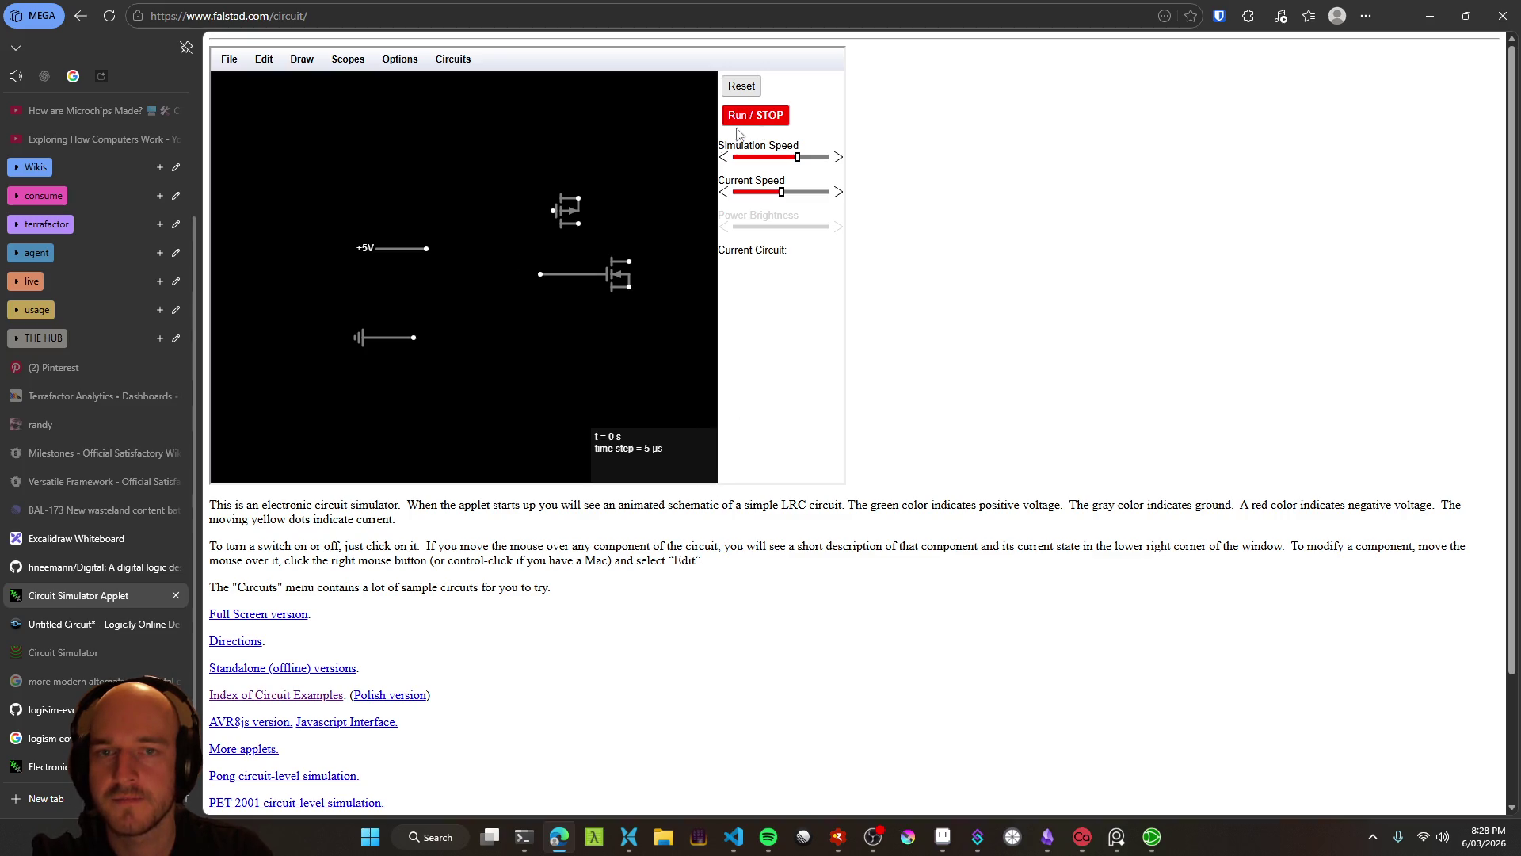
right_click(501, 252)
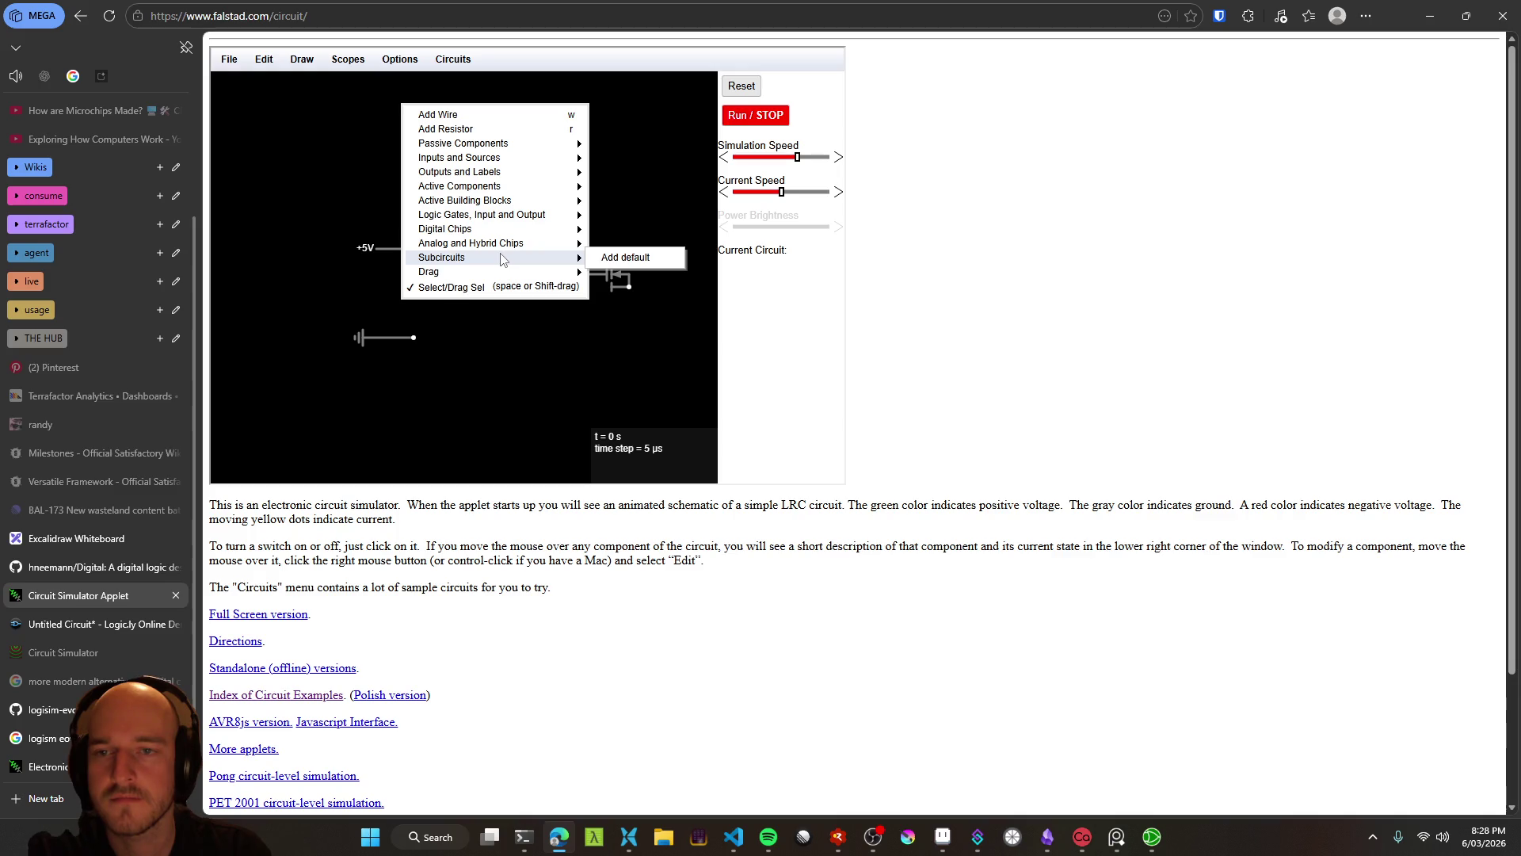
Place an LED from Outputs and Labels to the right of the ground, below the MOSFETs
mouse_move(487, 213)
mouse_move(483, 178)
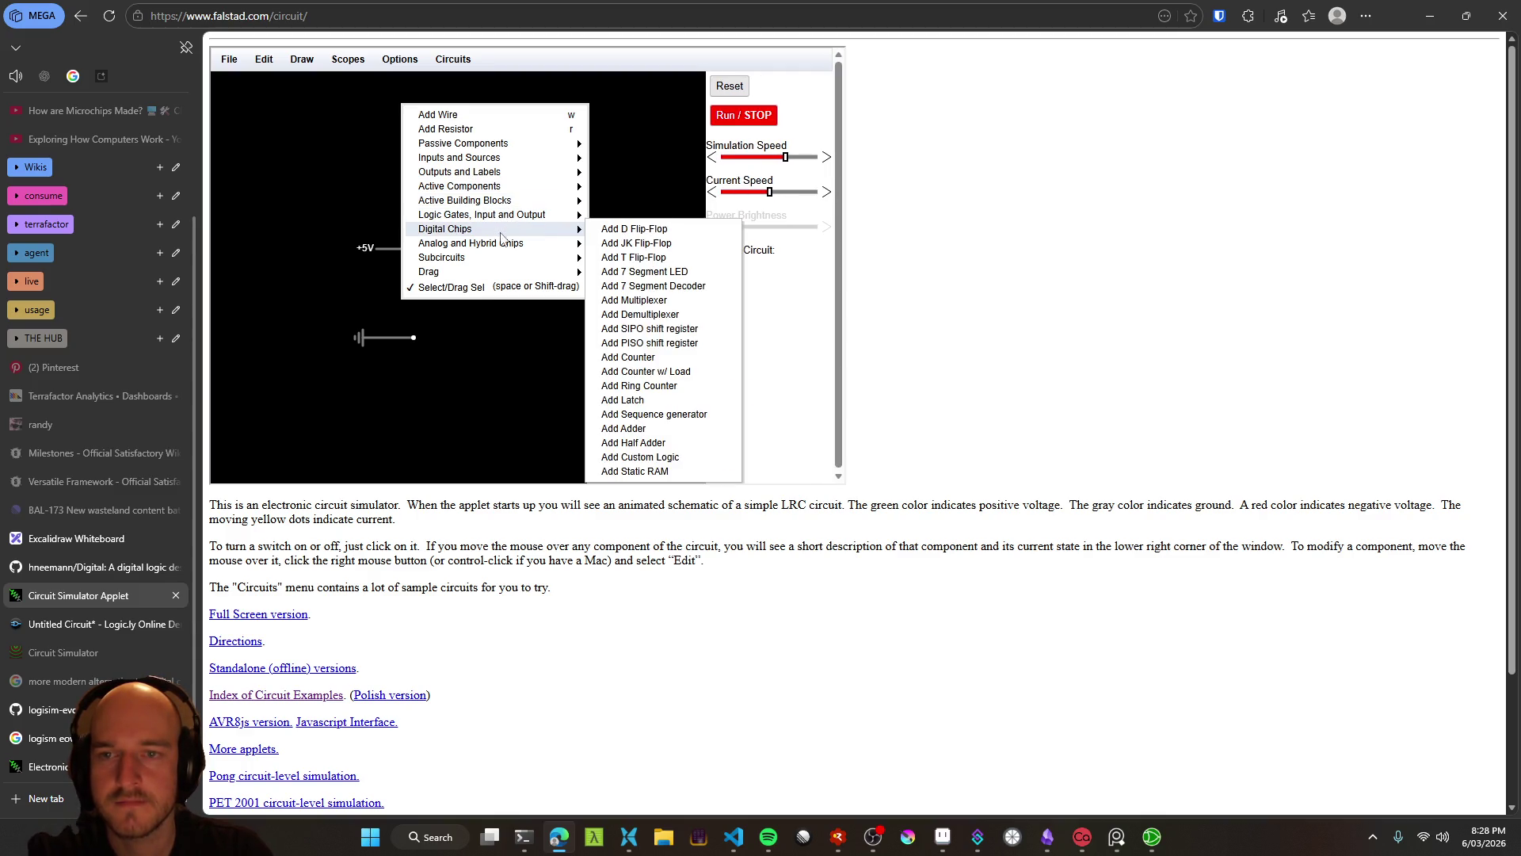
mouse_move(504, 248)
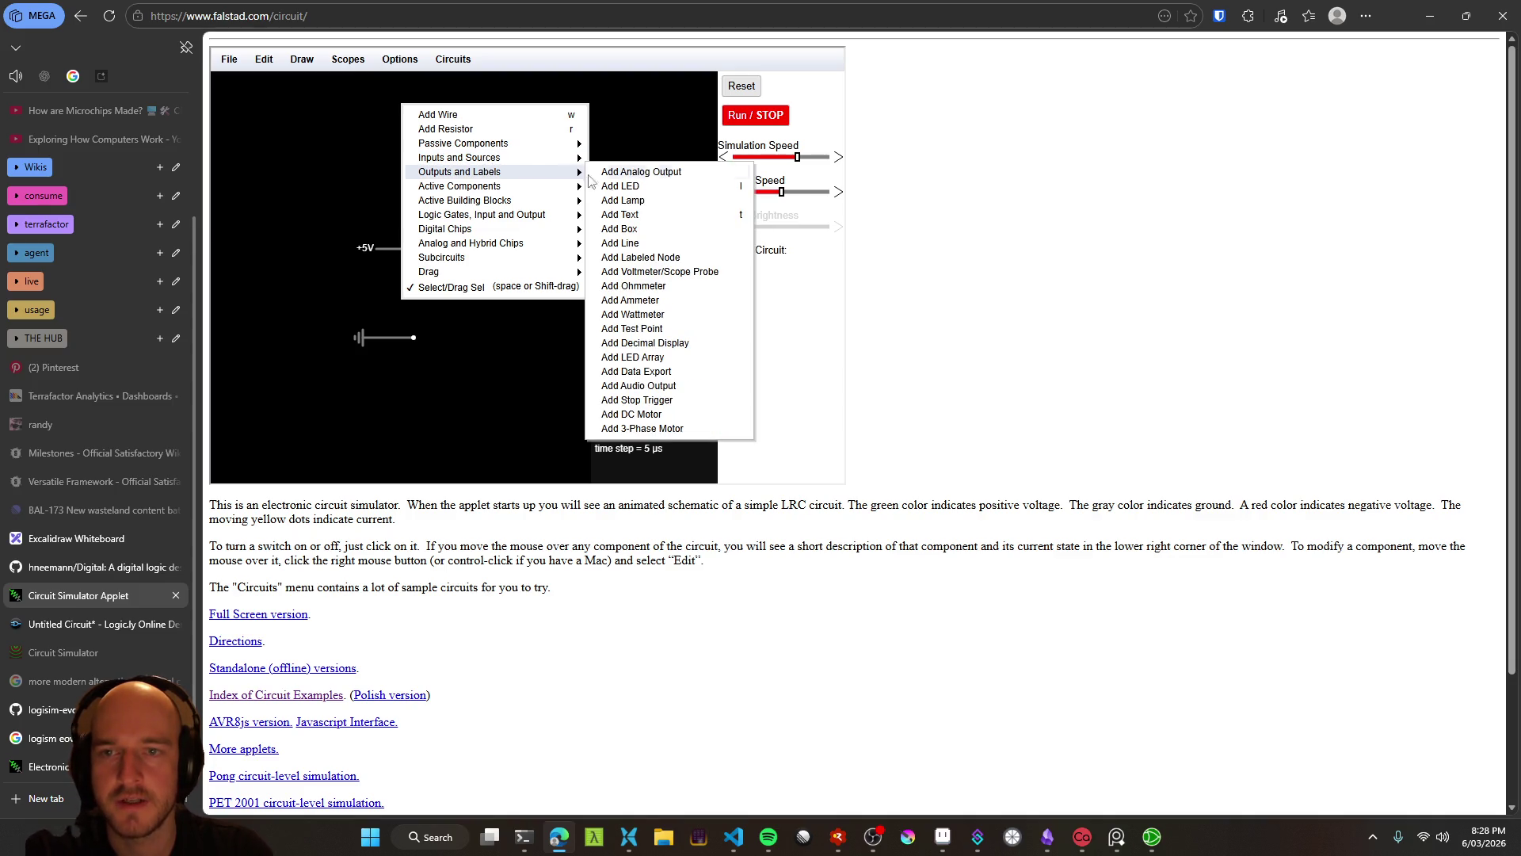
left_click(626, 187)
mouse_move(563, 326)
left_mouse_down()
mouse_move(604, 337)
mouse_move(547, 311)
mouse_move(561, 319)
left_mouse_up()
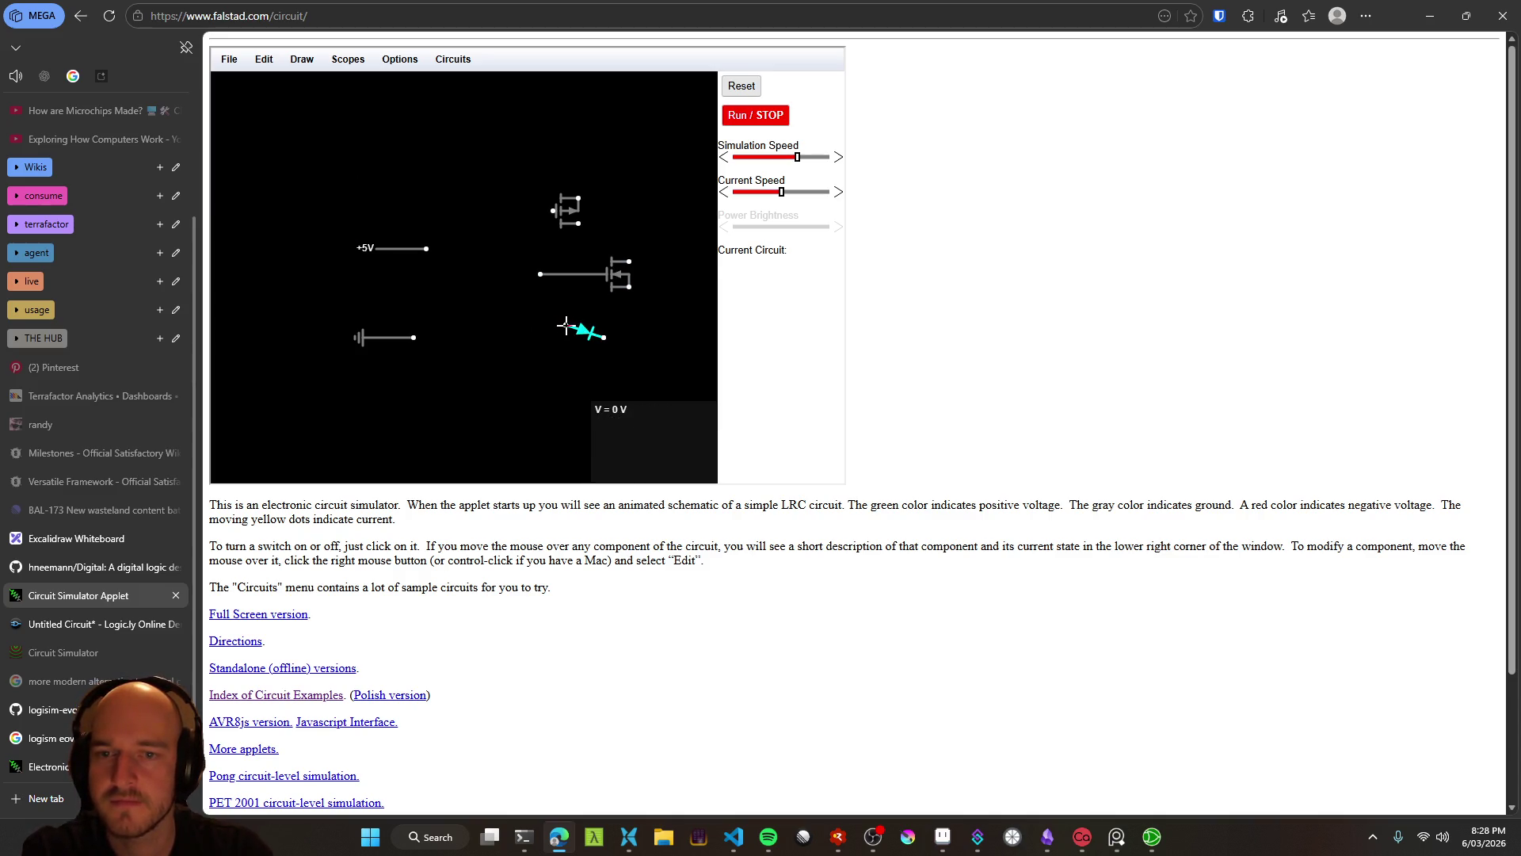
right_click(539, 319)
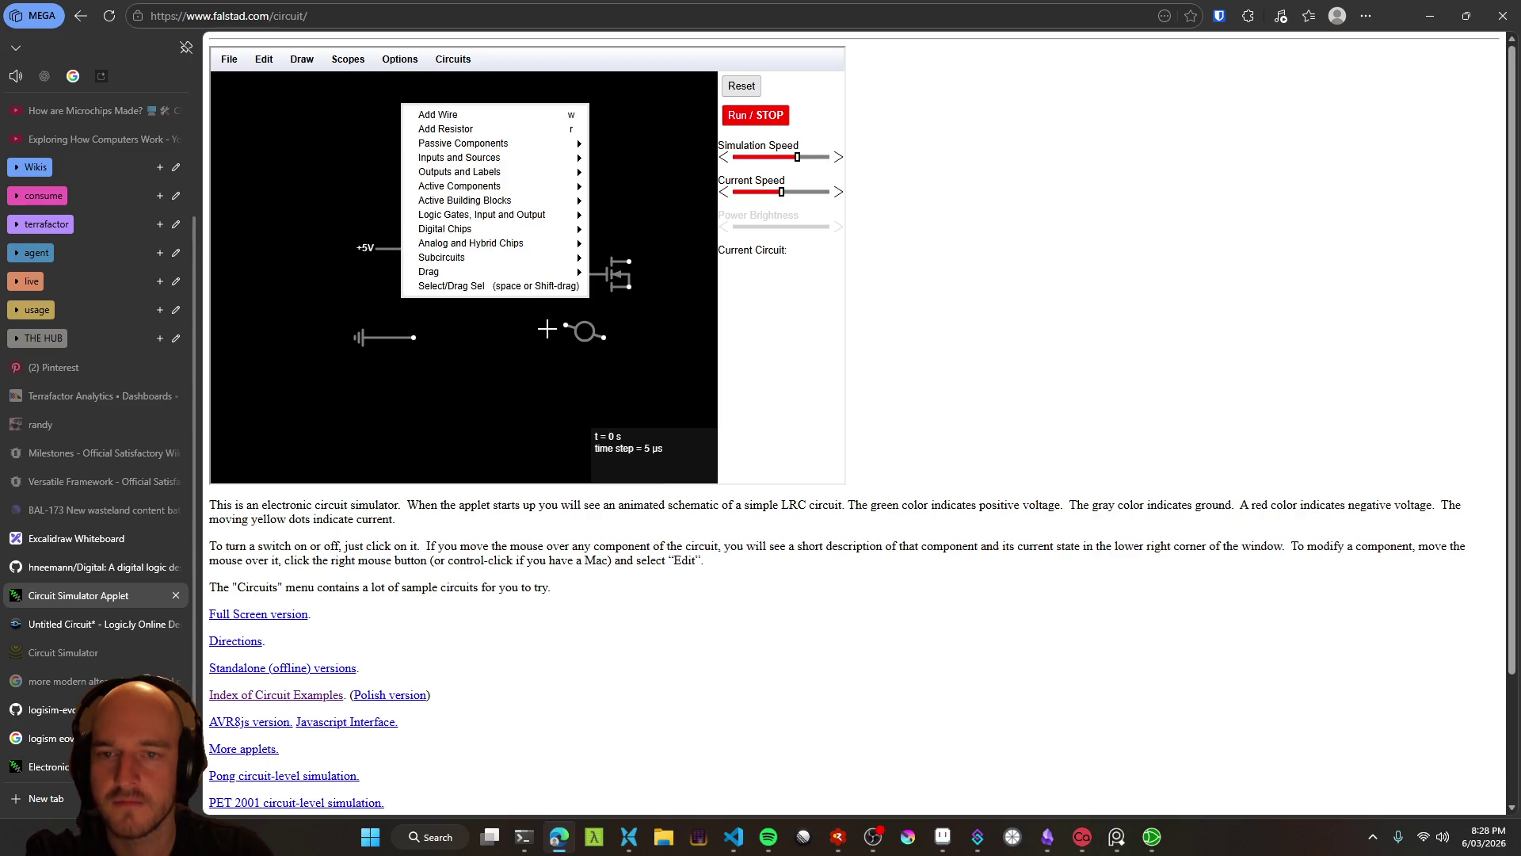
Wire the +5V rail to the LED and move the LED between the rail and ground wire
left_click(583, 317)
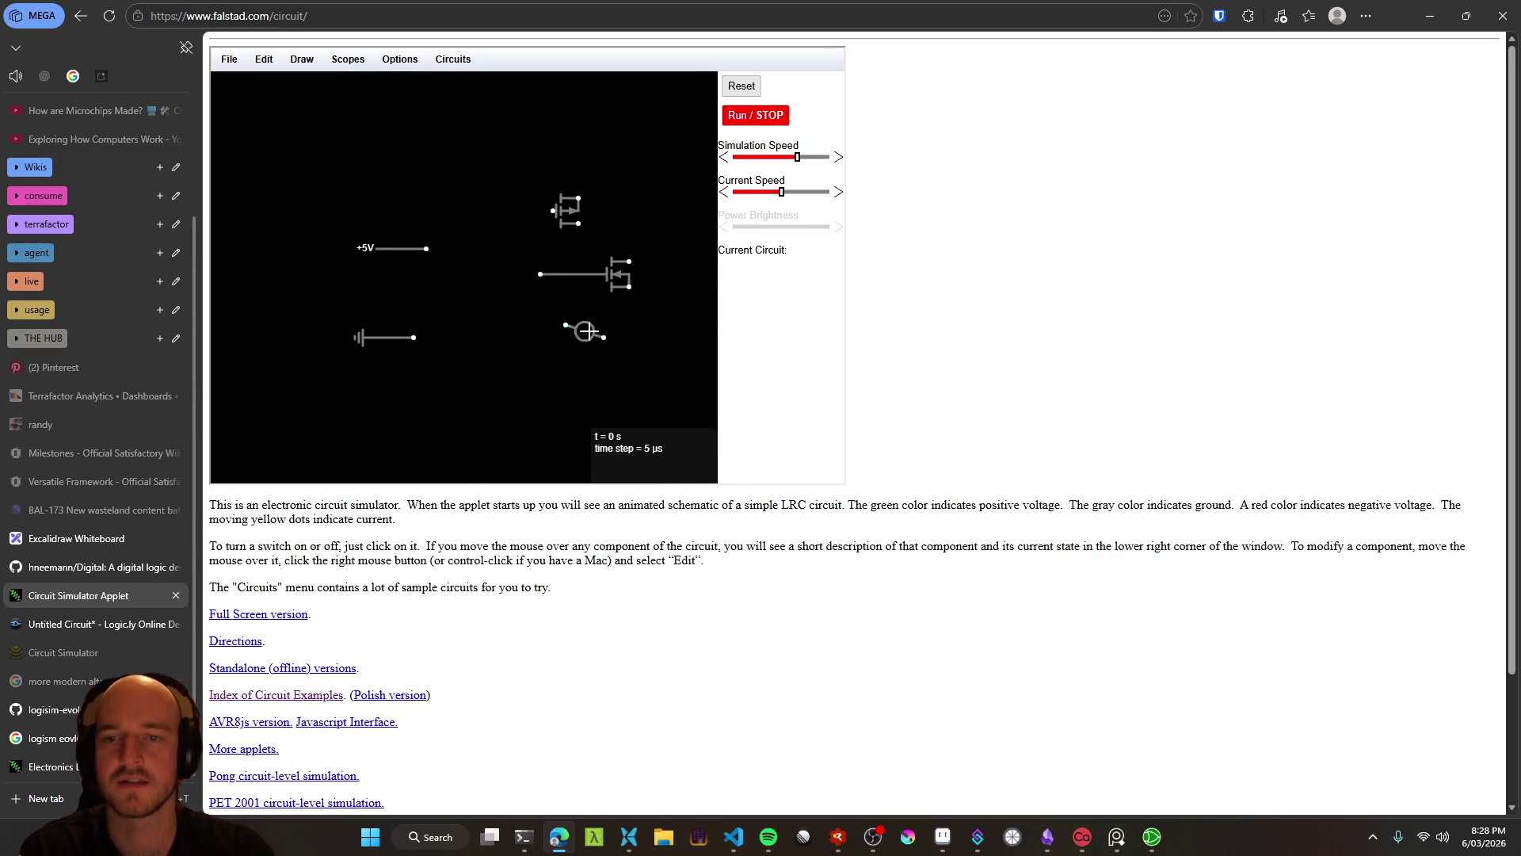
mouse_move(426, 248)
left_mouse_down()
mouse_move(577, 329)
mouse_move(414, 337)
left_mouse_up()
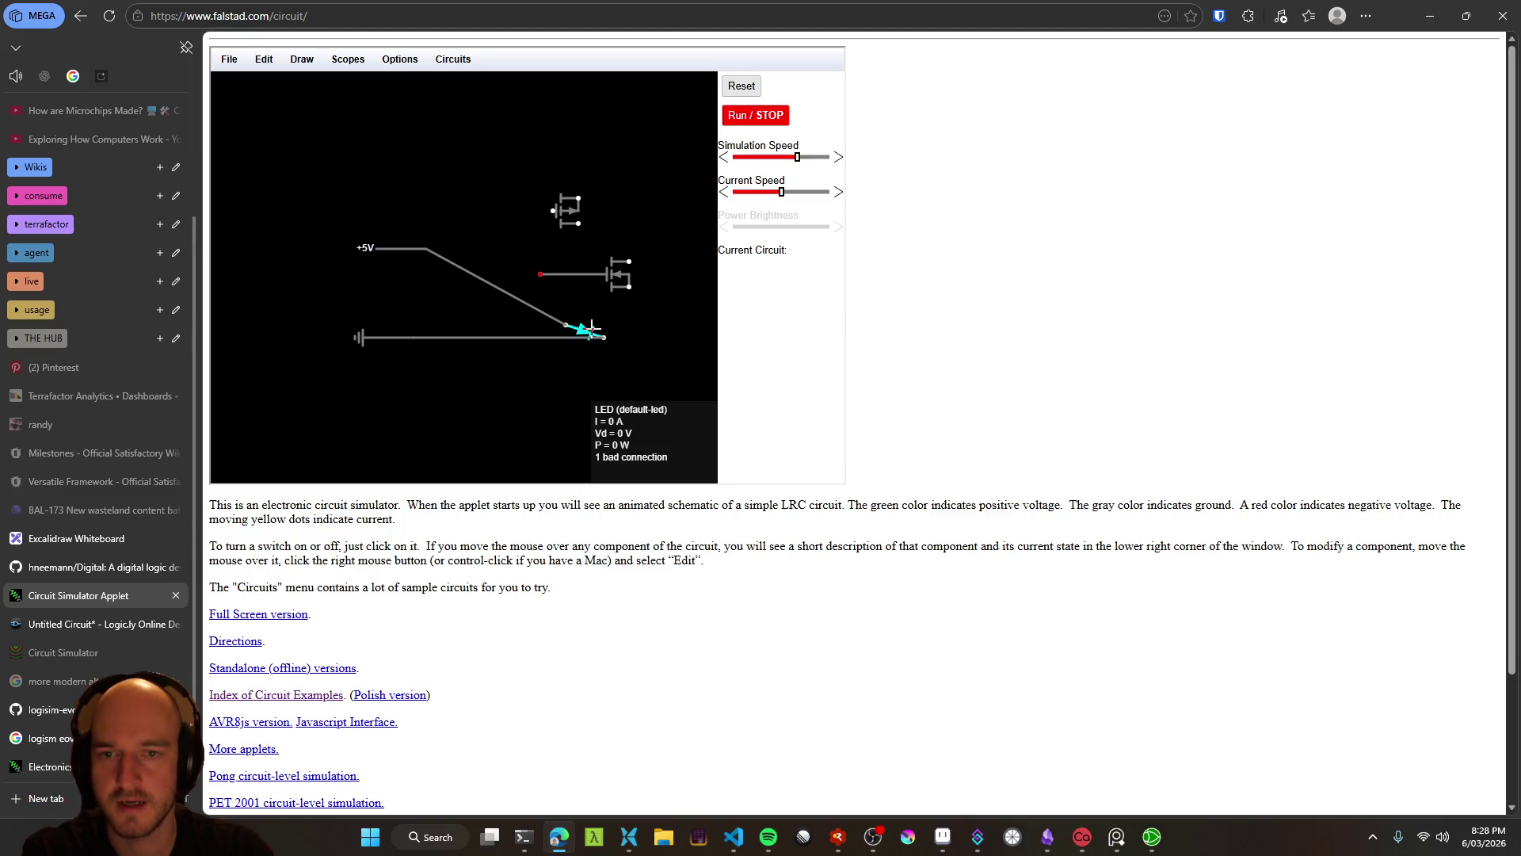
left_click_drag(584, 330, 616, 312)
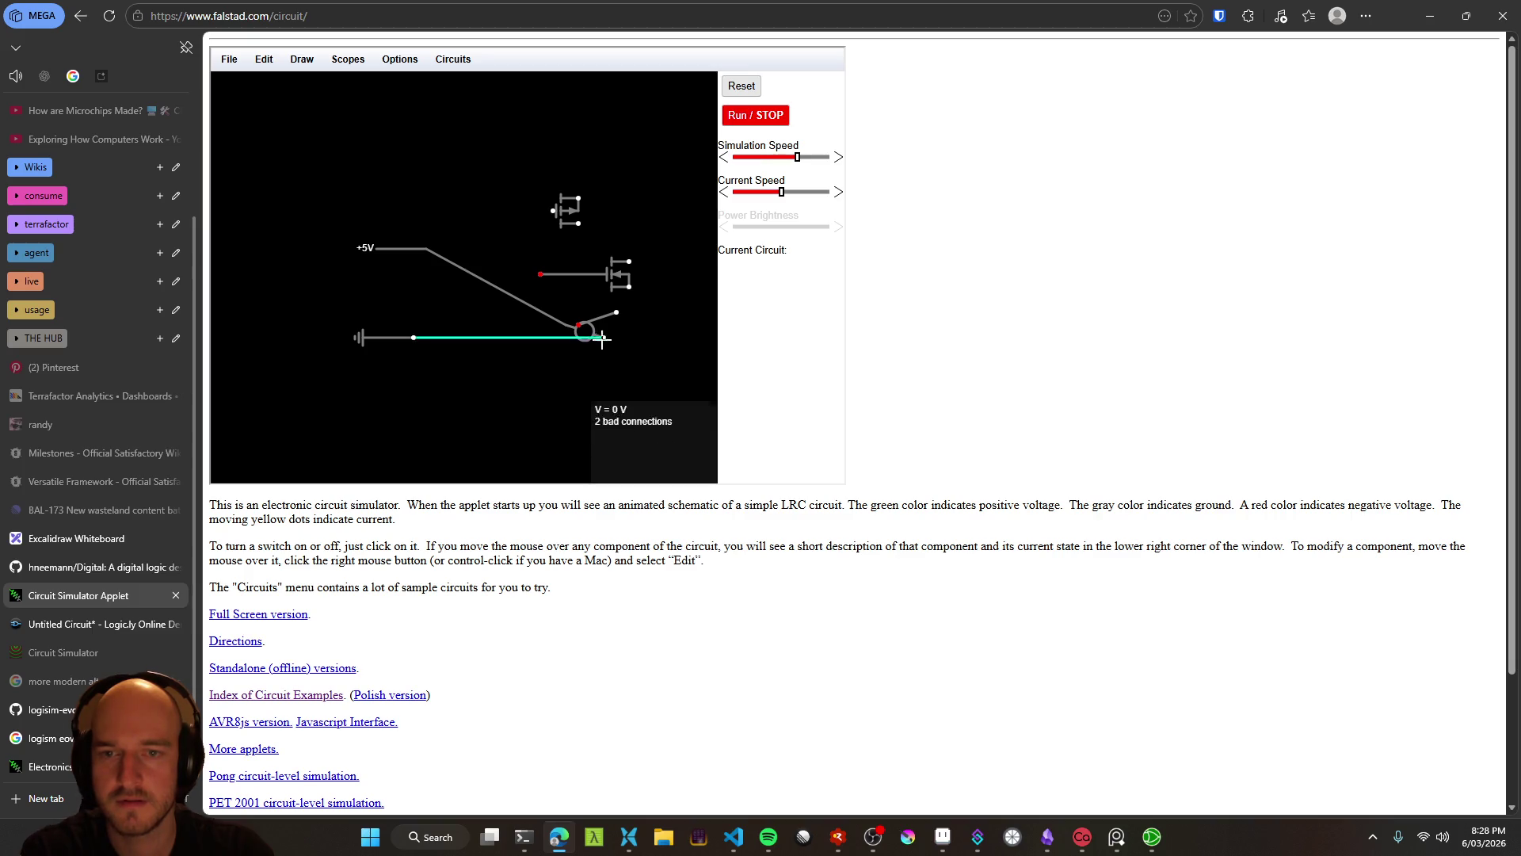
key("ctrl+z")
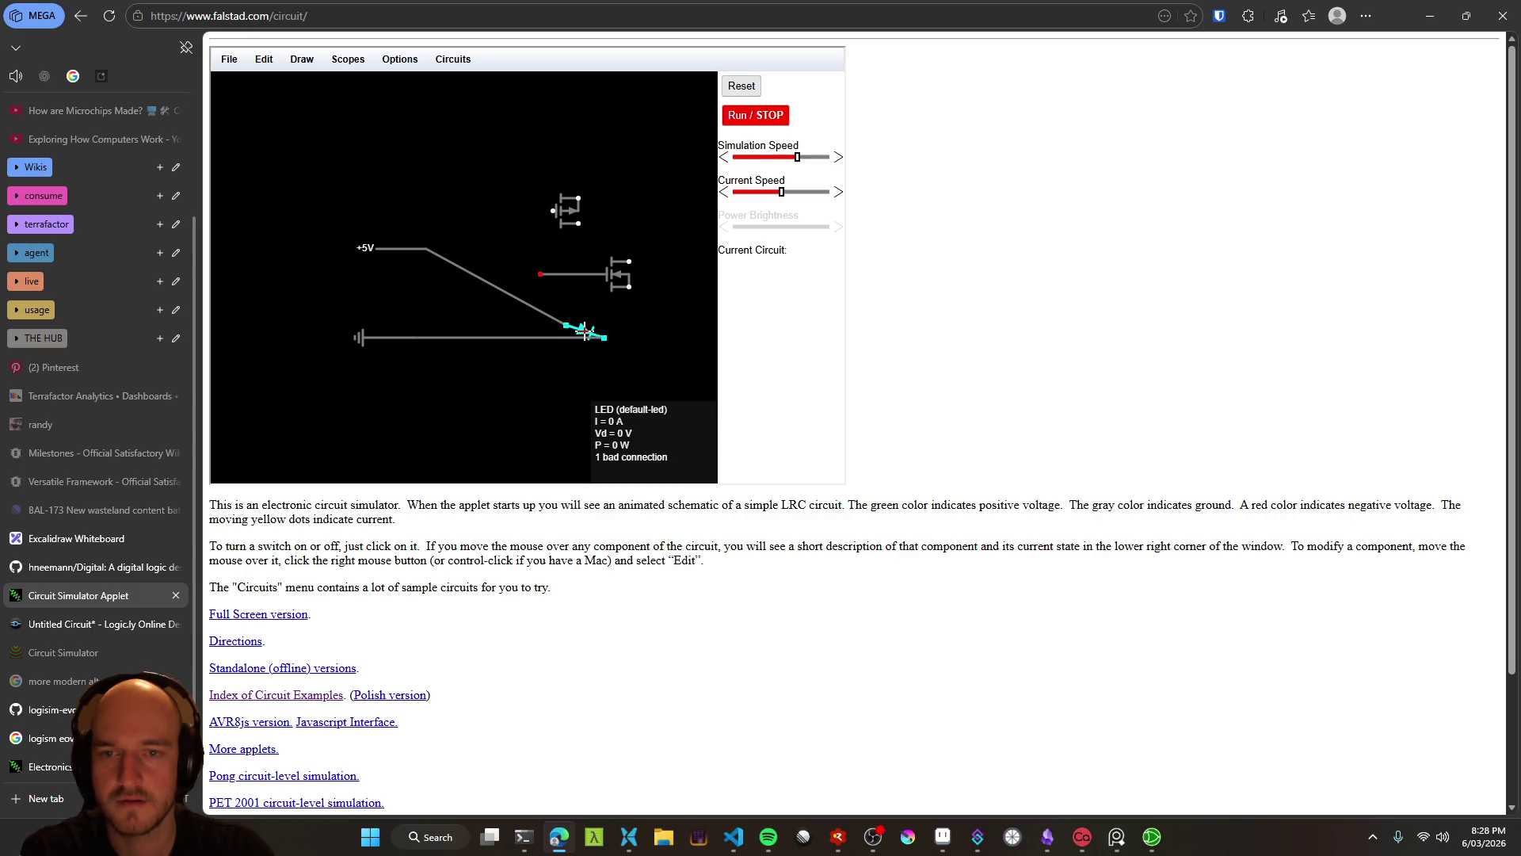
mouse_move(584, 335)
left_mouse_down()
mouse_move(452, 295)
mouse_move(427, 251)
mouse_move(428, 297)
mouse_move(449, 279)
mouse_move(439, 318)
mouse_move(414, 338)
left_mouse_up()
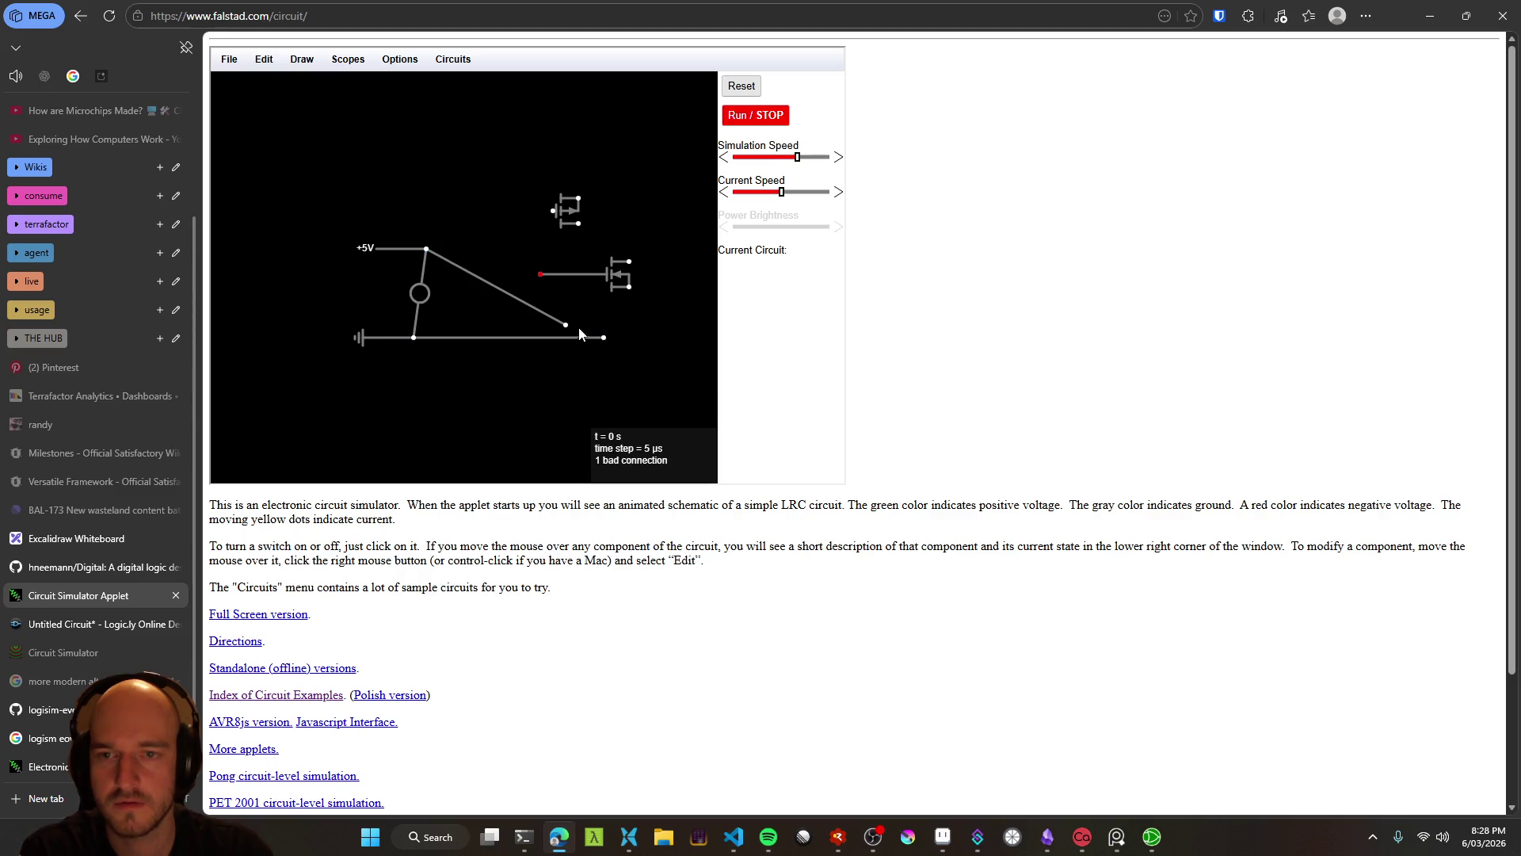
left_click_drag(579, 332, 574, 337)
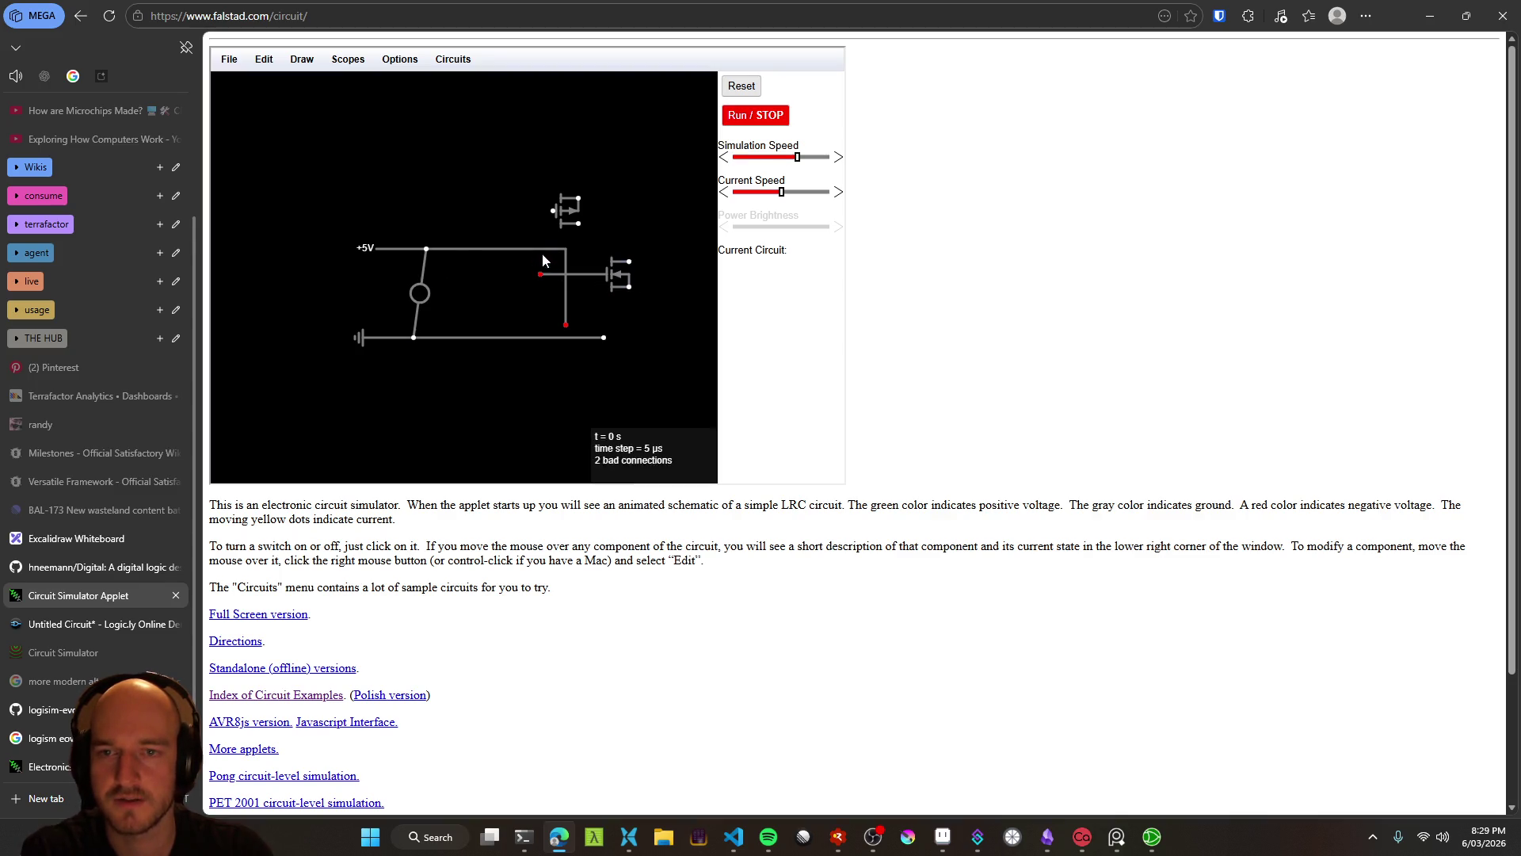
Delete the stray top, vertical and bottom wire segments, restoring the accidentally deleted MOSFET
key("Delete")
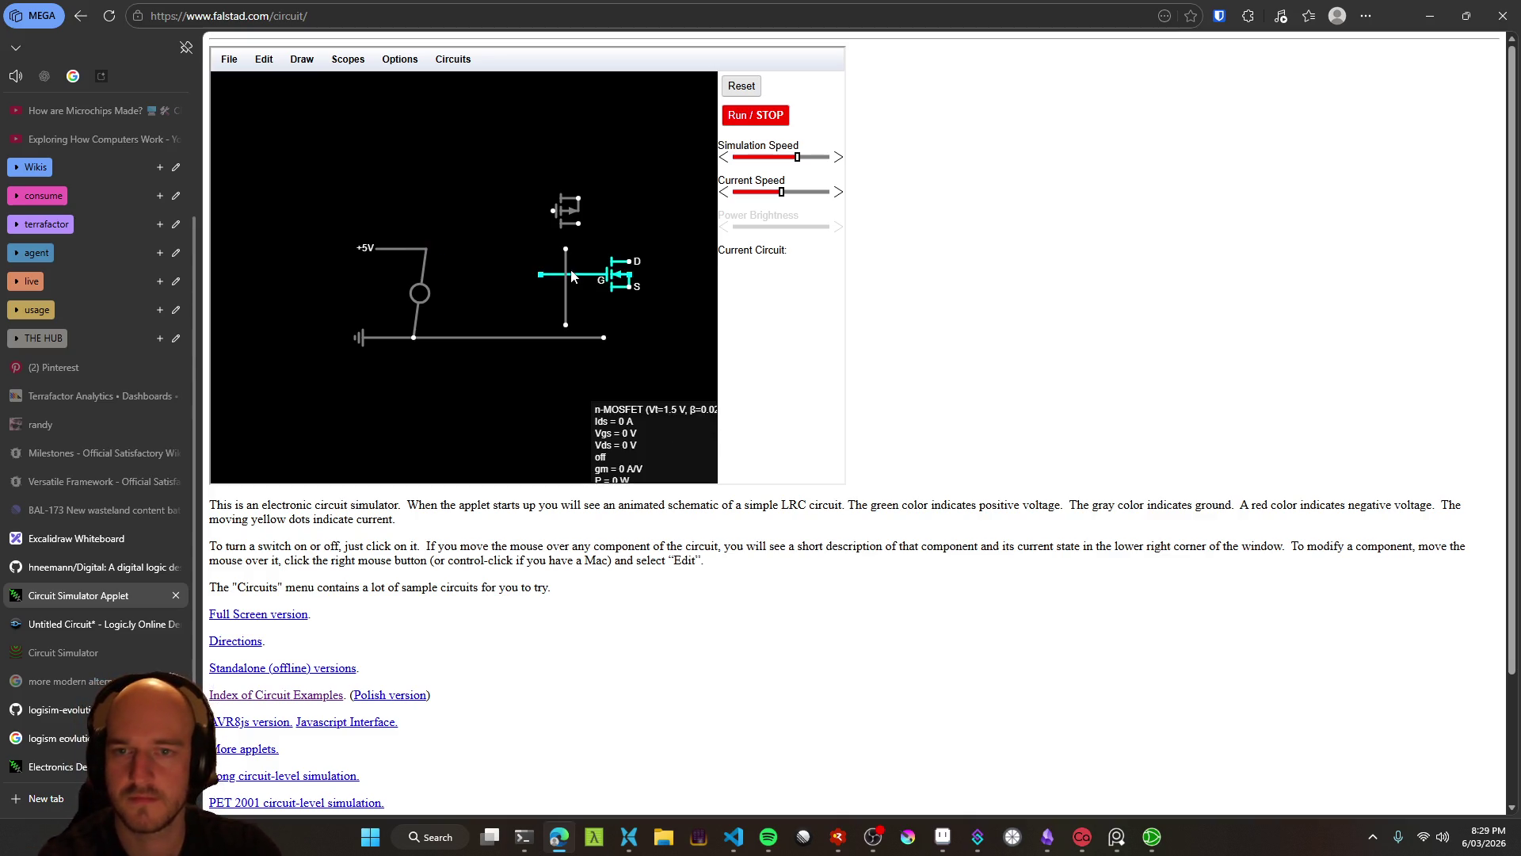
key("Delete")
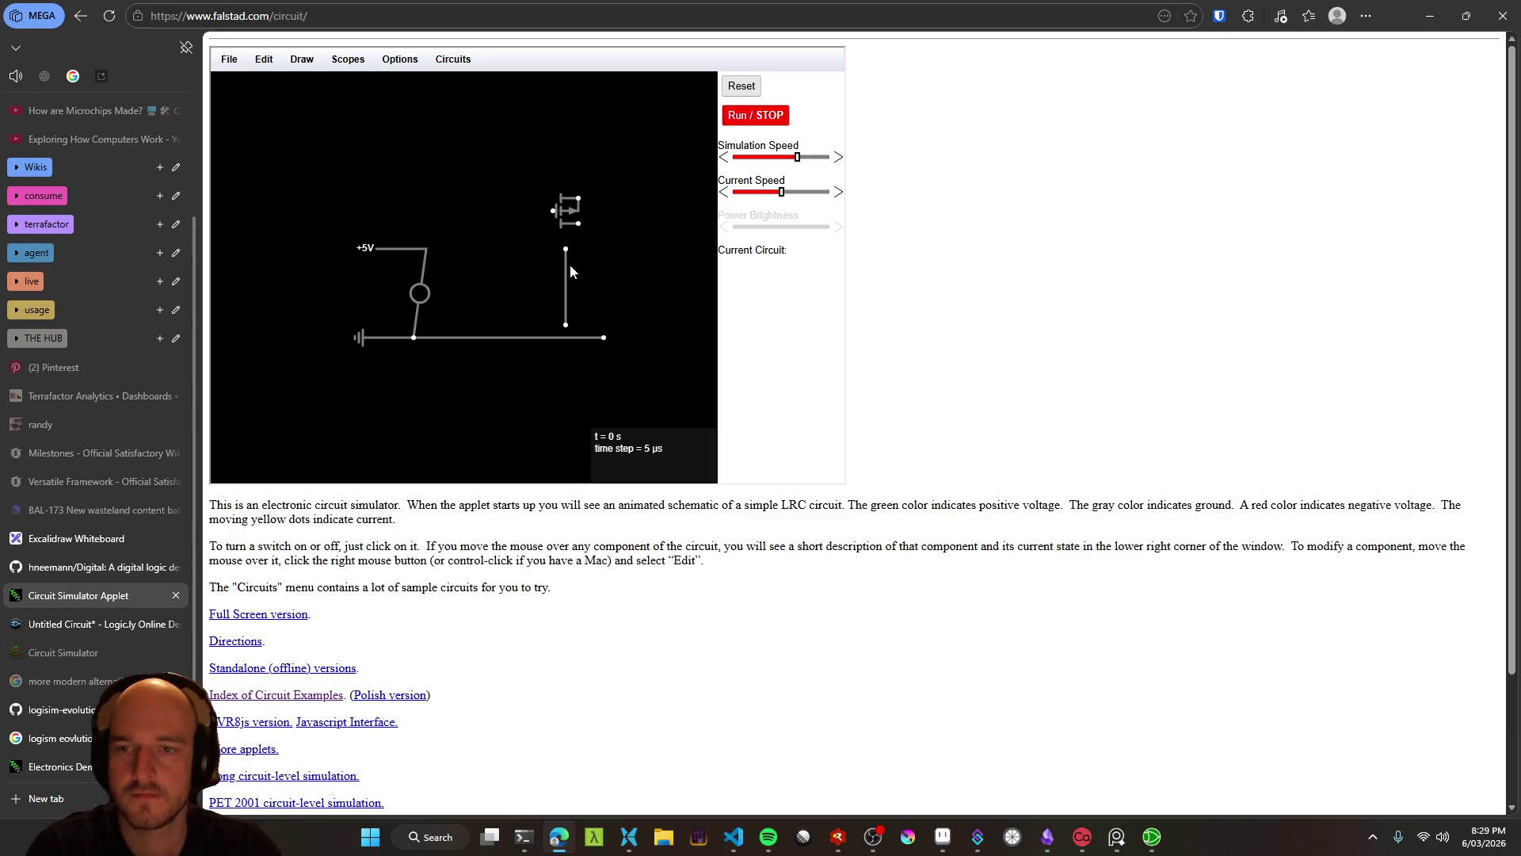
key("ctrl+z")
key("Delete")
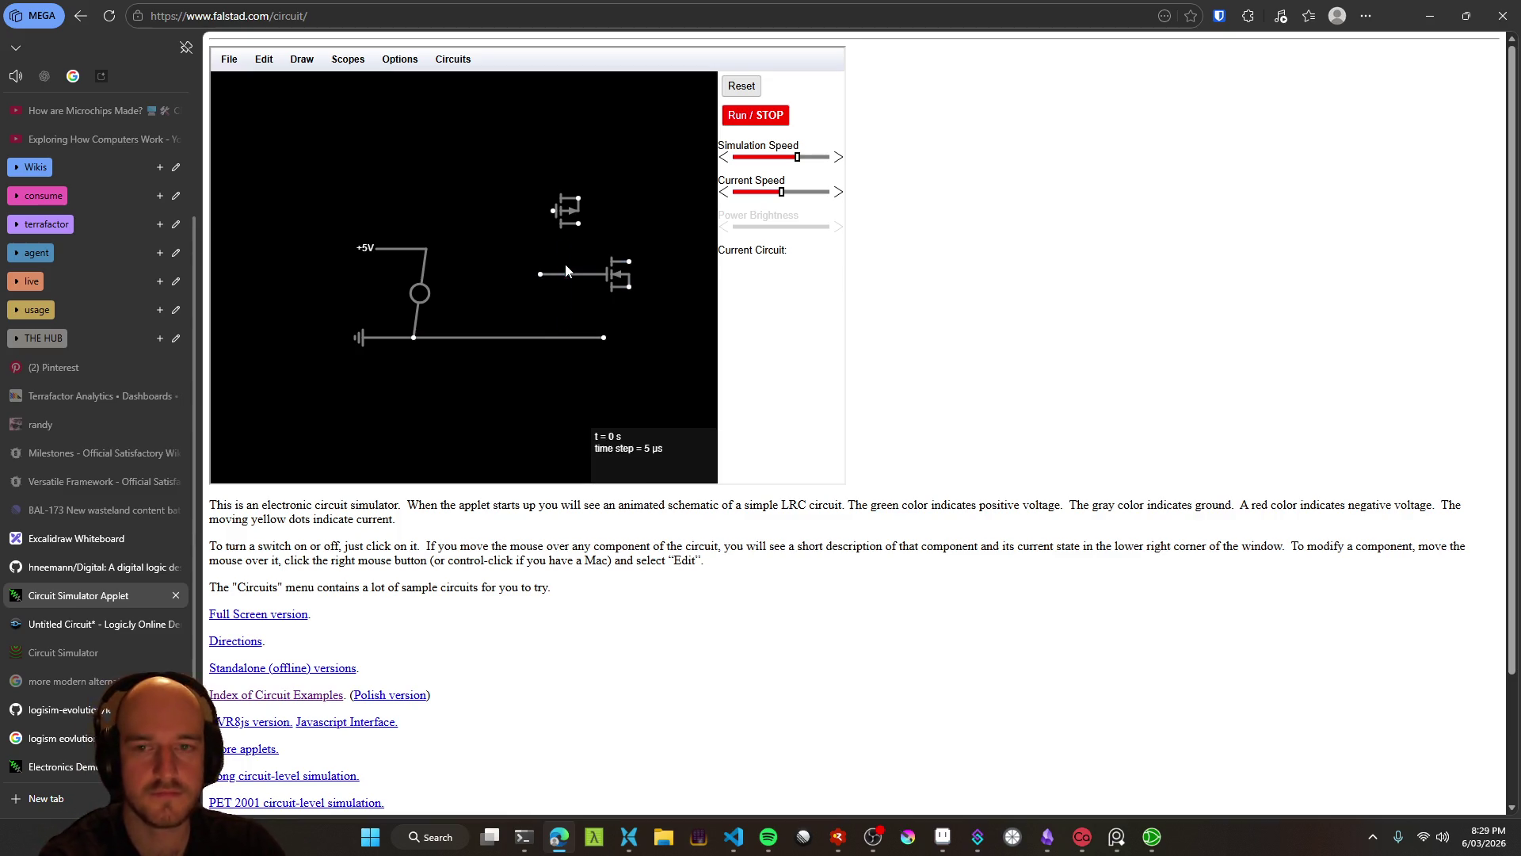
key("Delete")
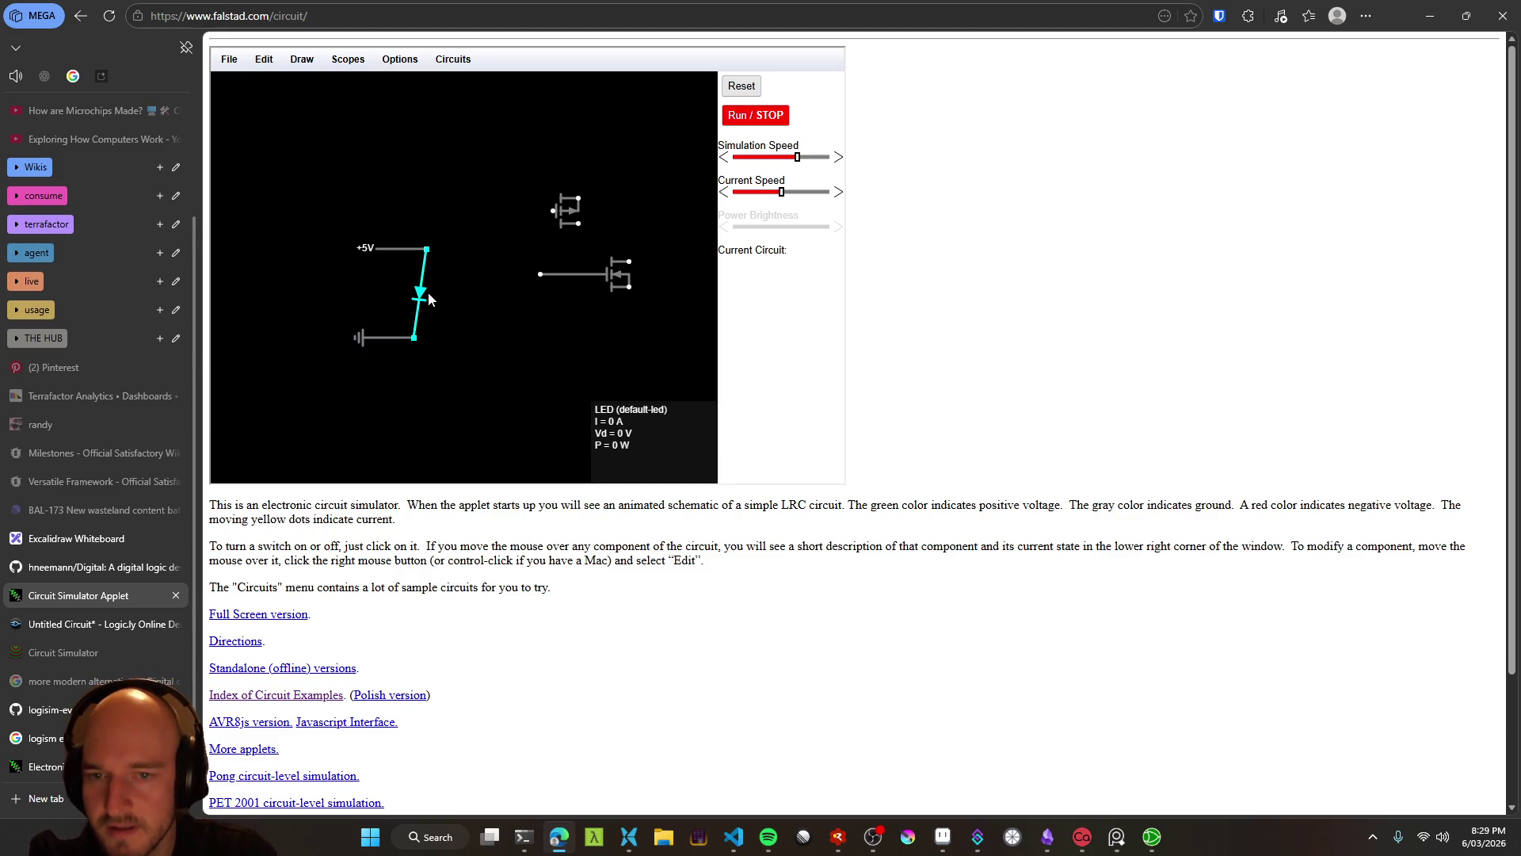
Connect the LED's lower end to ground and wire ground's left end up to +5V, closing the loop
mouse_move(489, 297)
left_mouse_down()
mouse_move(462, 317)
mouse_move(483, 365)
mouse_move(454, 339)
mouse_move(426, 249)
left_mouse_up()
left_click_drag(492, 372, 414, 338)
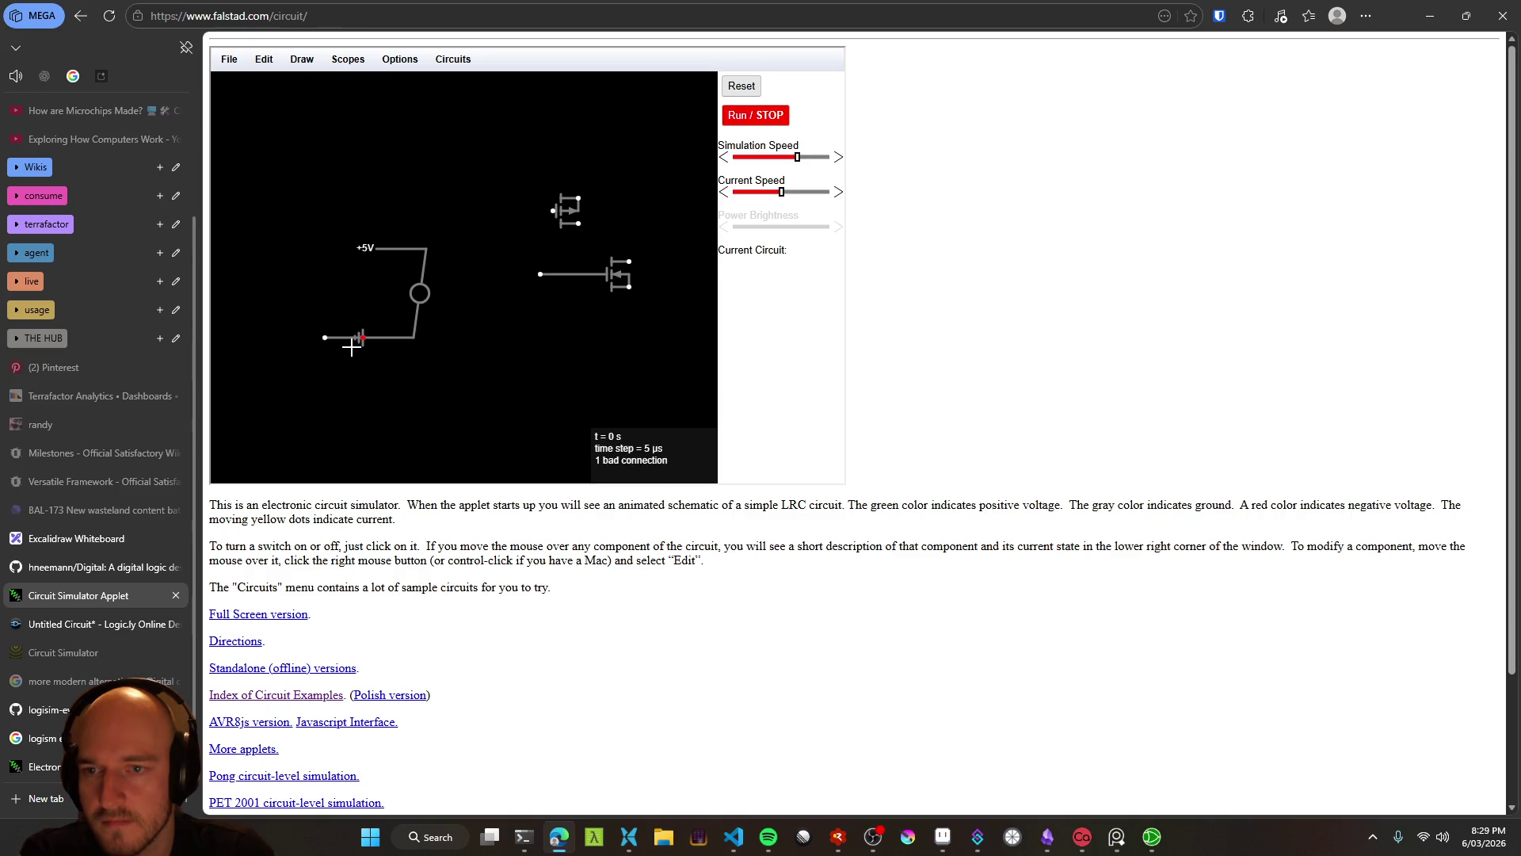
left_click_drag(325, 338, 337, 248)
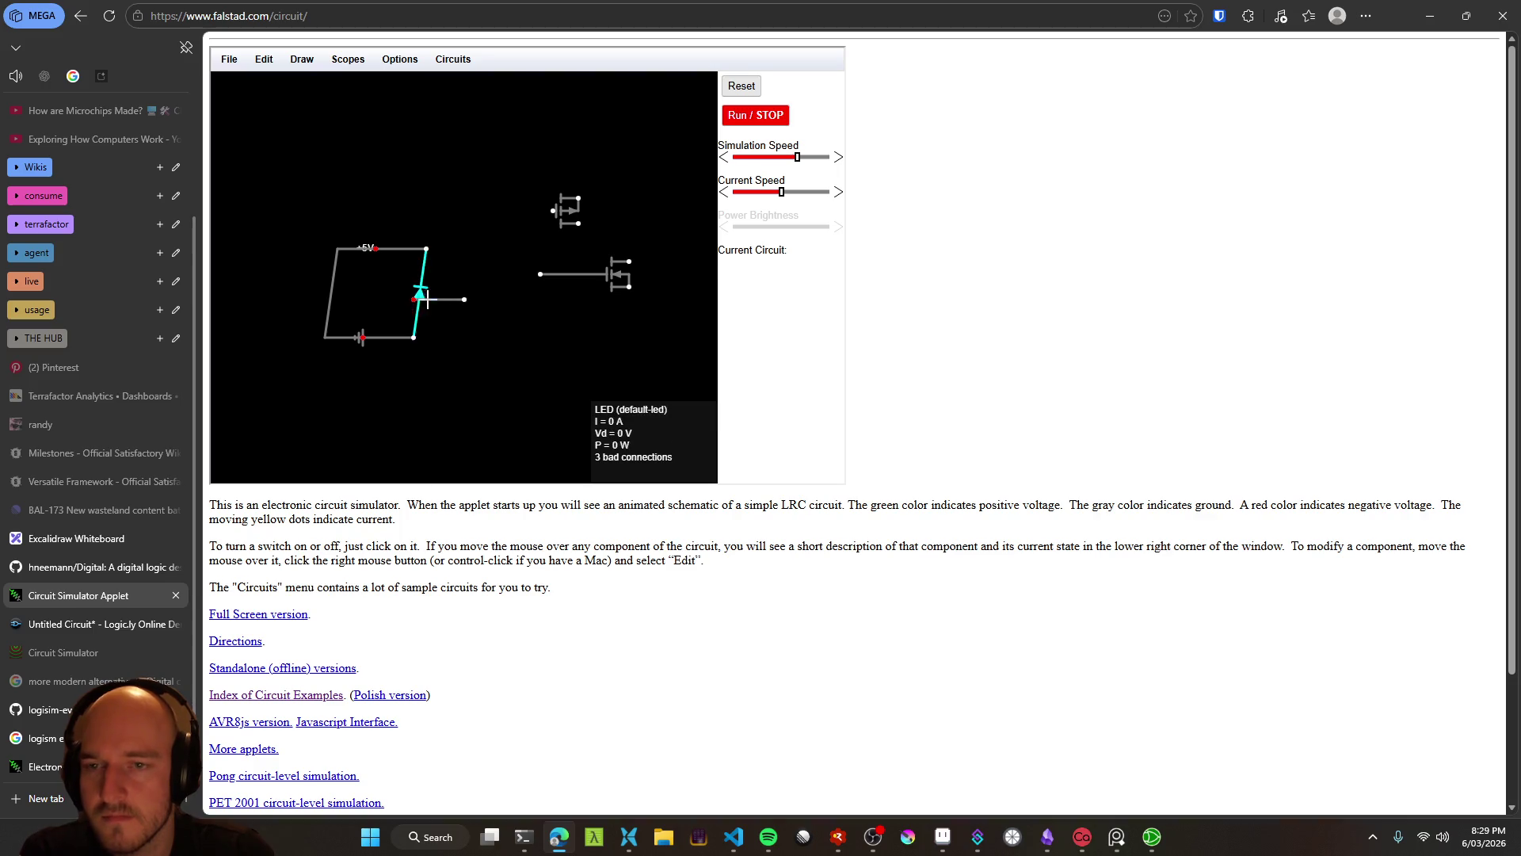
Undo the LED edits and clear the canvas to a new blank circuit
mouse_move(426, 301)
left_mouse_down()
mouse_move(454, 293)
mouse_move(459, 265)
mouse_move(435, 350)
mouse_move(428, 275)
left_mouse_up()
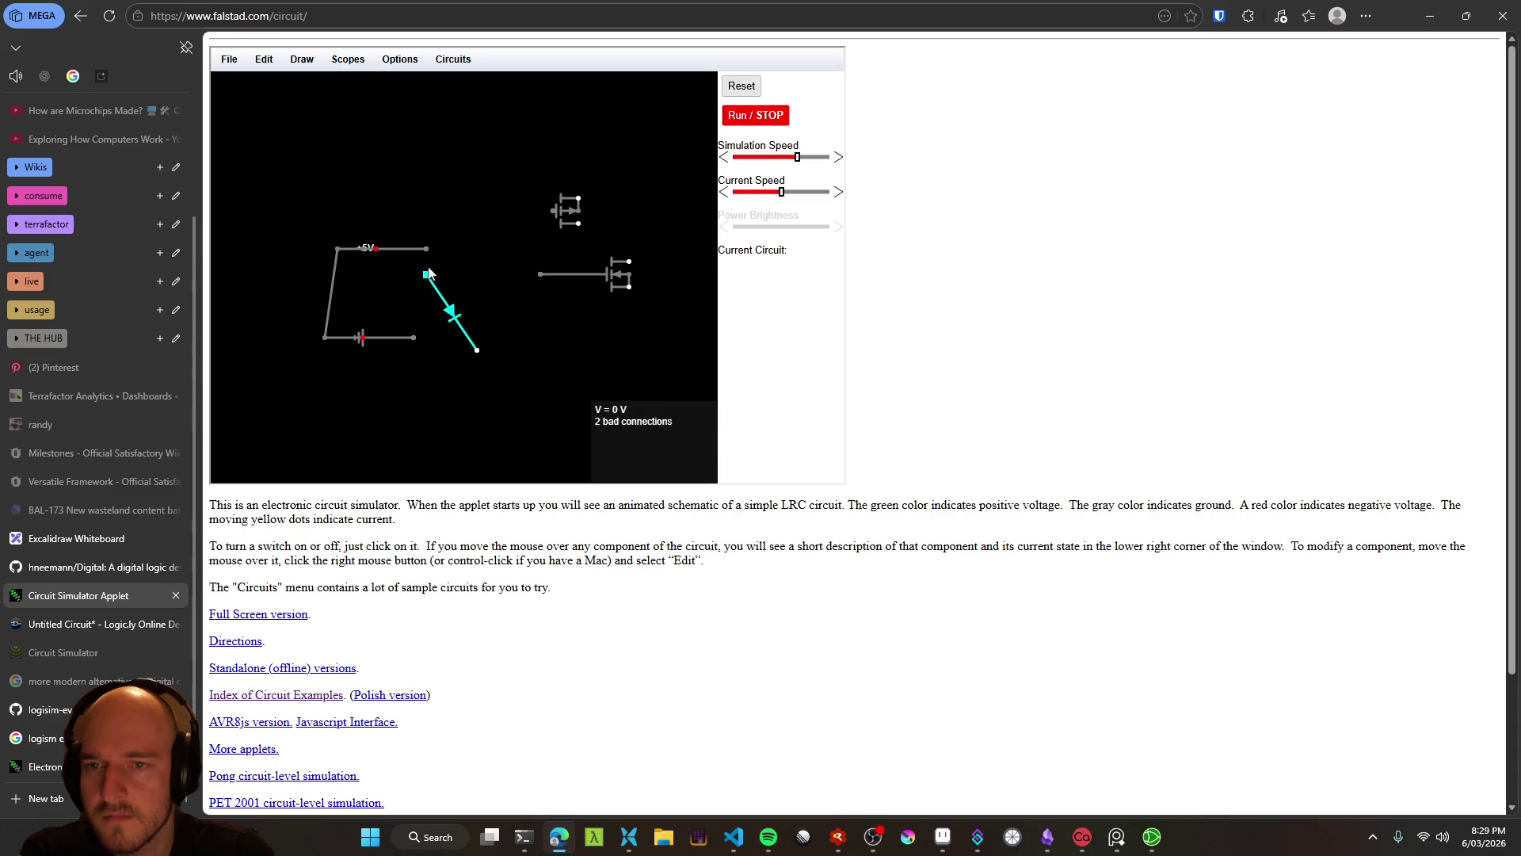
key("ctrl+z")
key("ctrl+z")
key("ctrl+z")
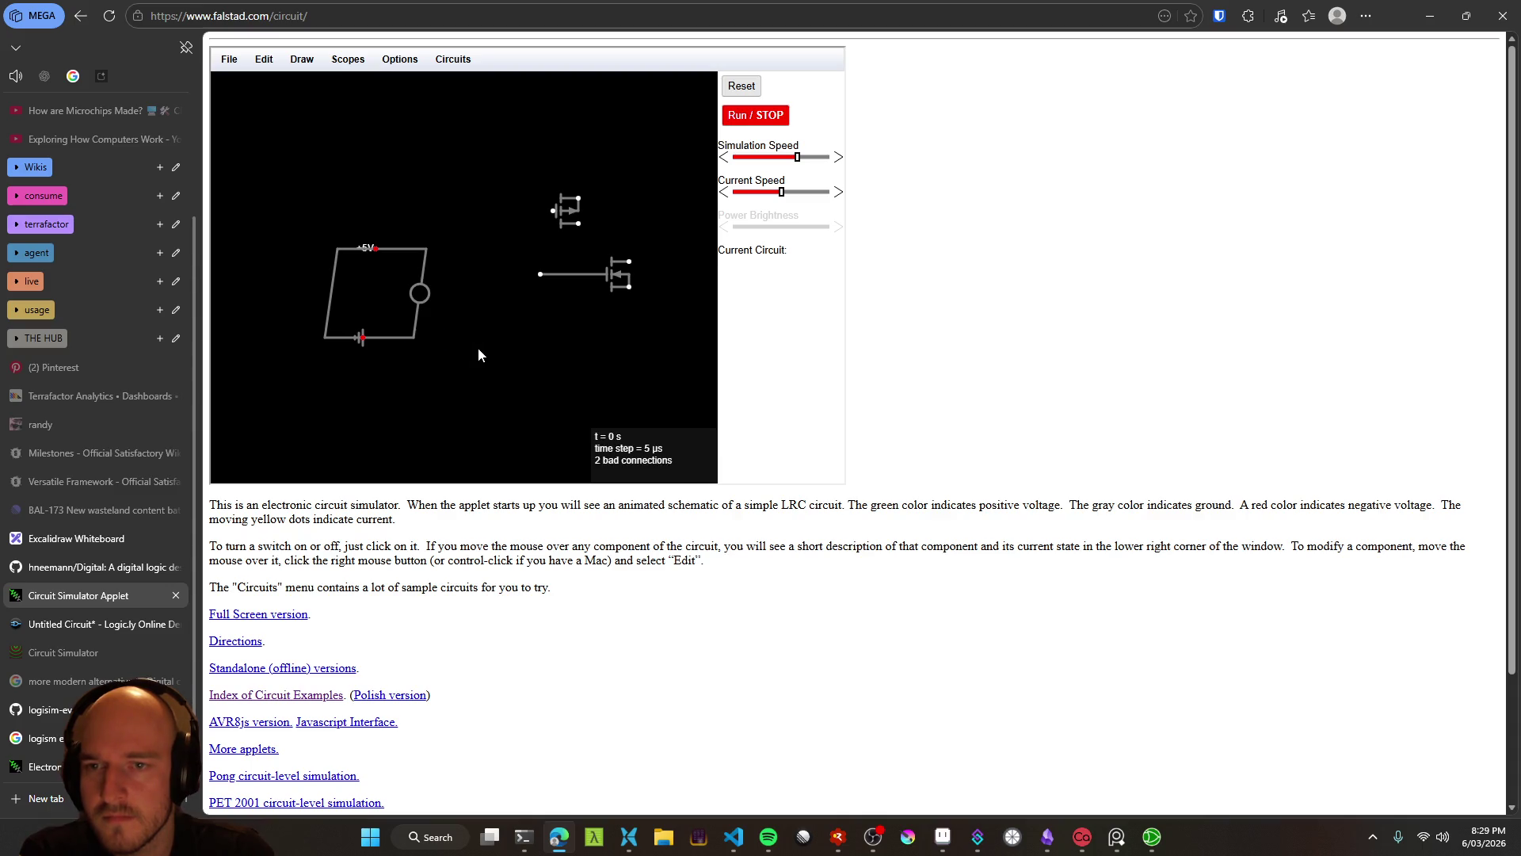
key("ctrl+z")
key("ctrl+z")
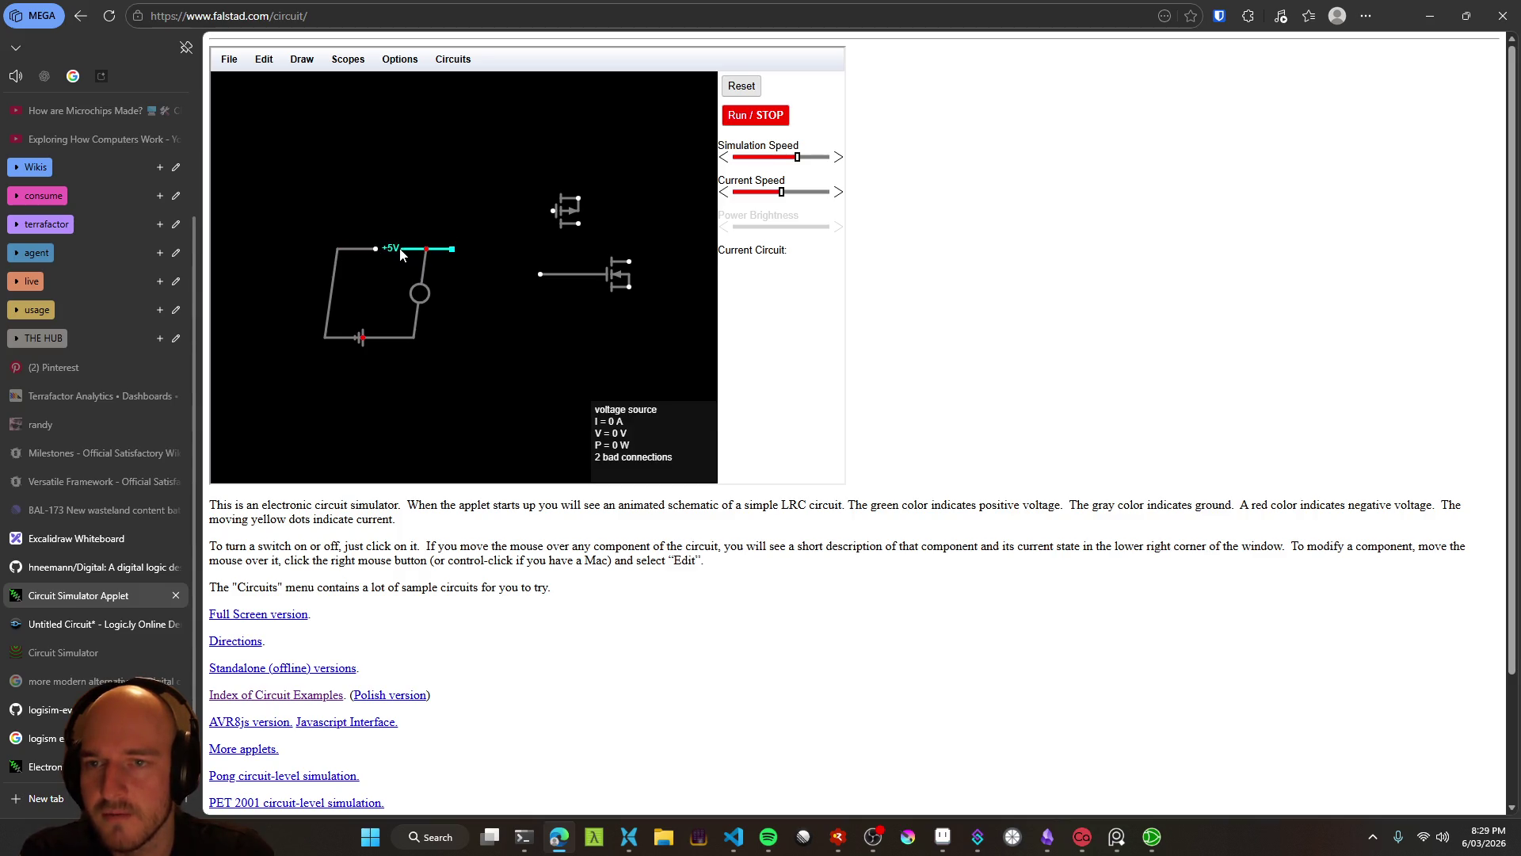
left_click(399, 59)
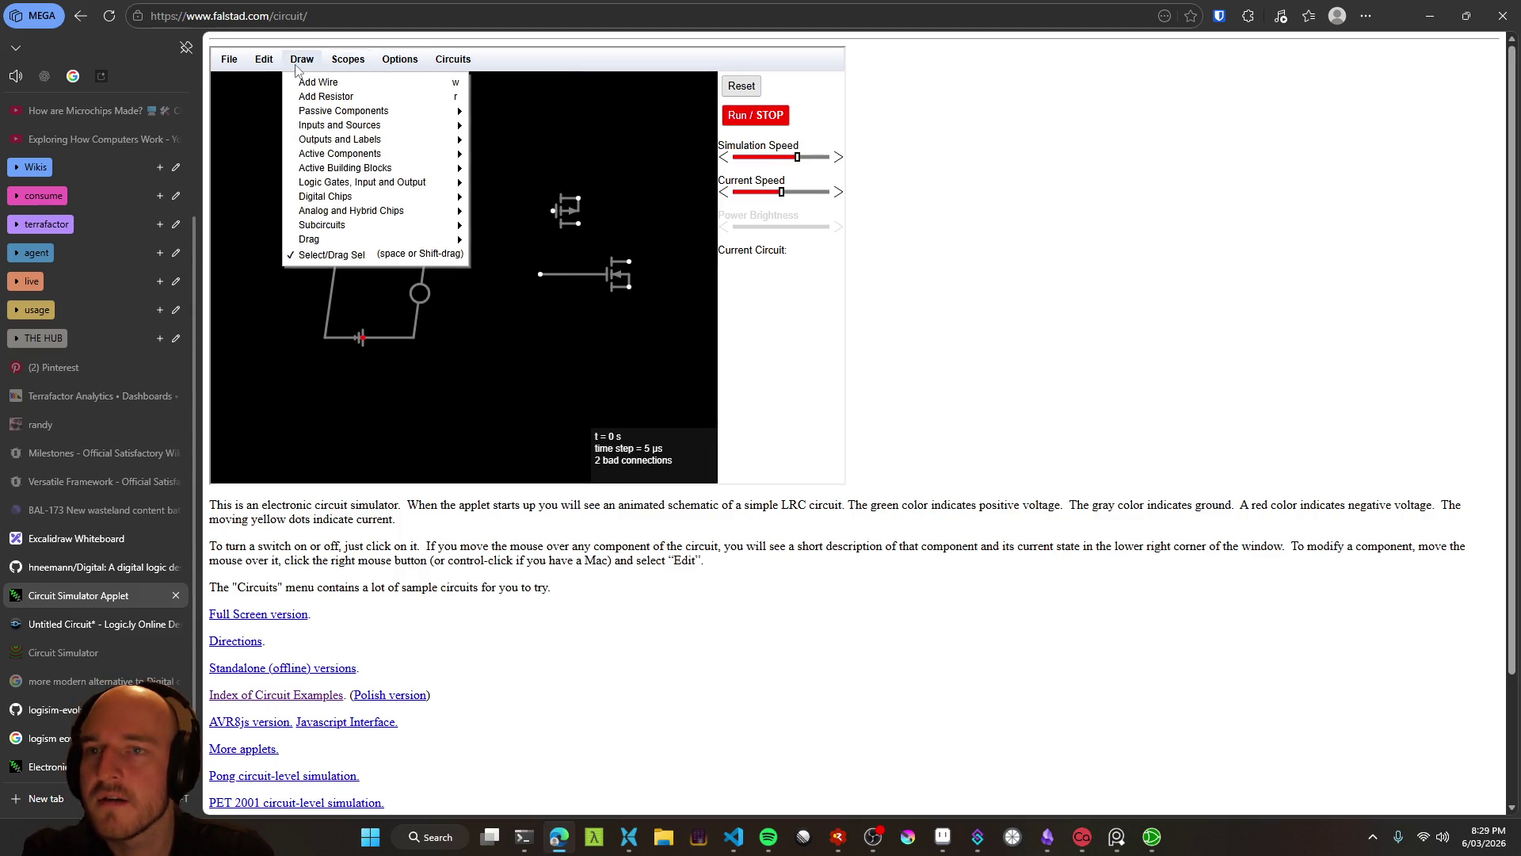
mouse_move(255, 65)
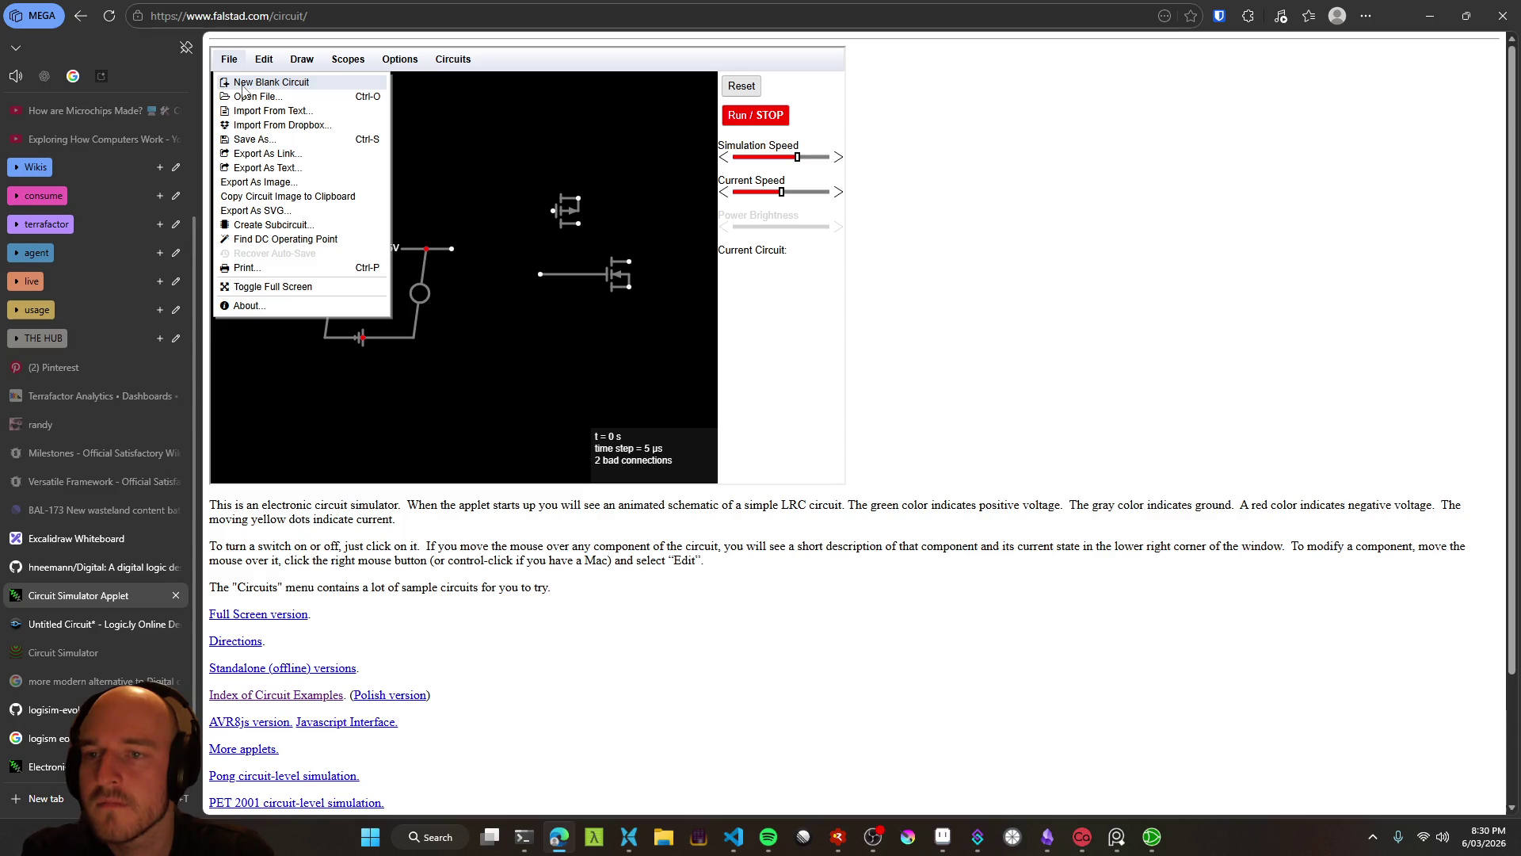
left_click(243, 84)
left_click(264, 60)
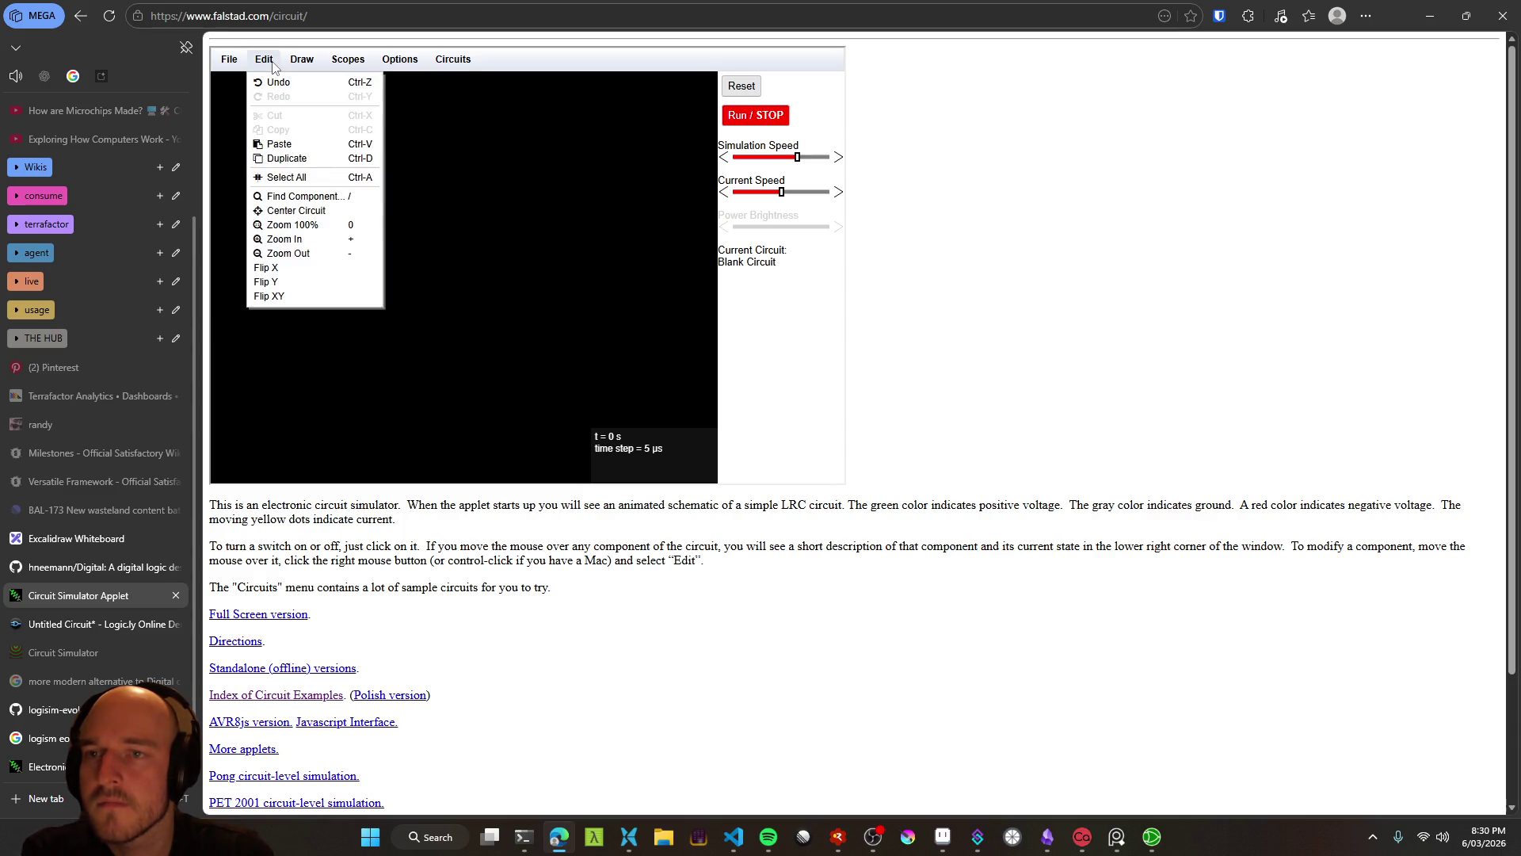
Load the built-in n-MOSFET example circuit from the Circuits menu
mouse_move(351, 65)
mouse_move(454, 60)
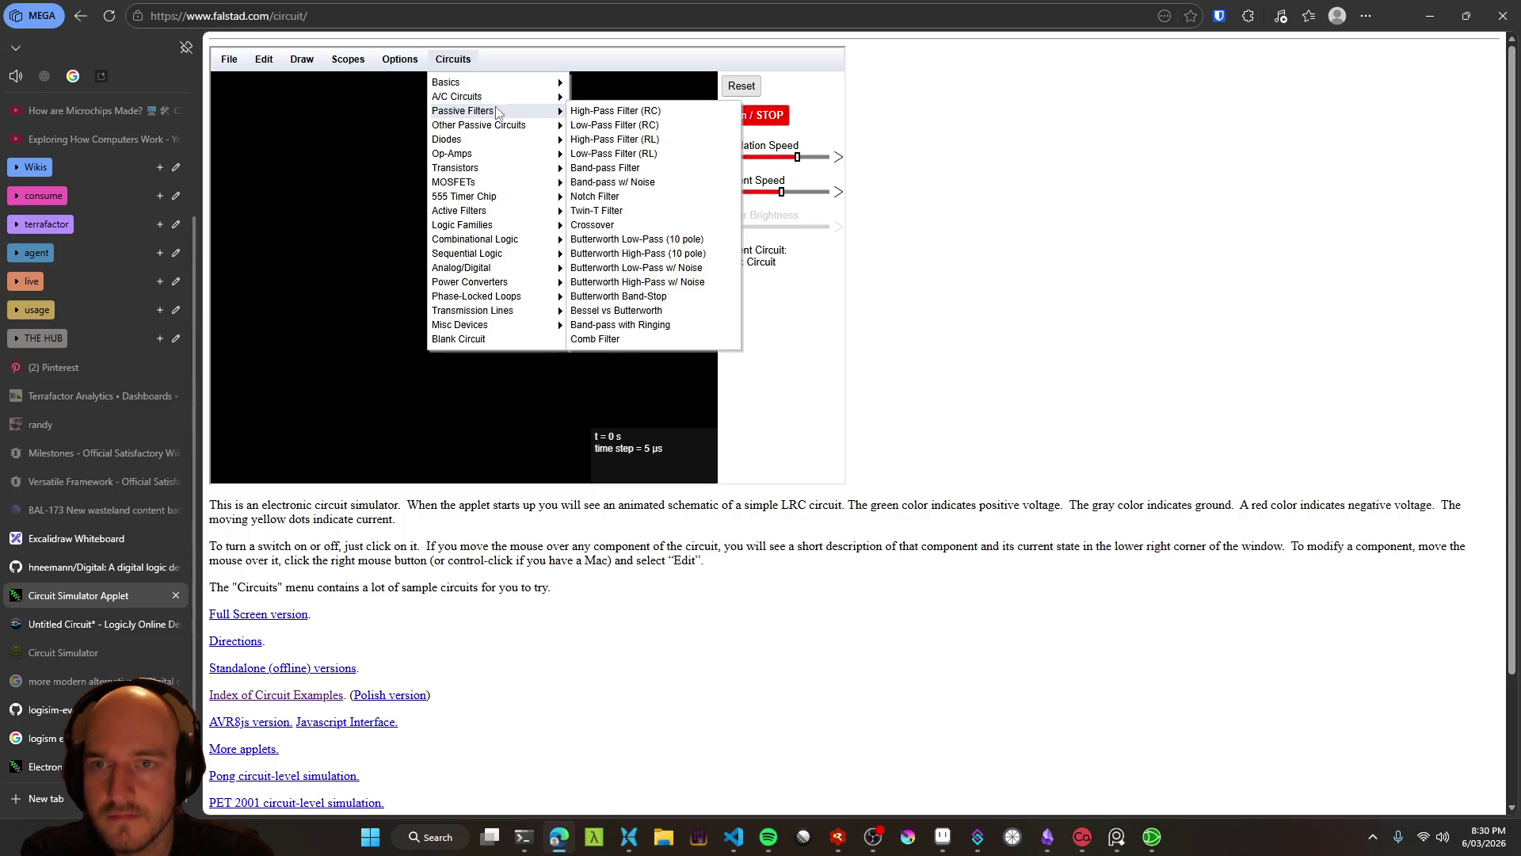
mouse_move(501, 142)
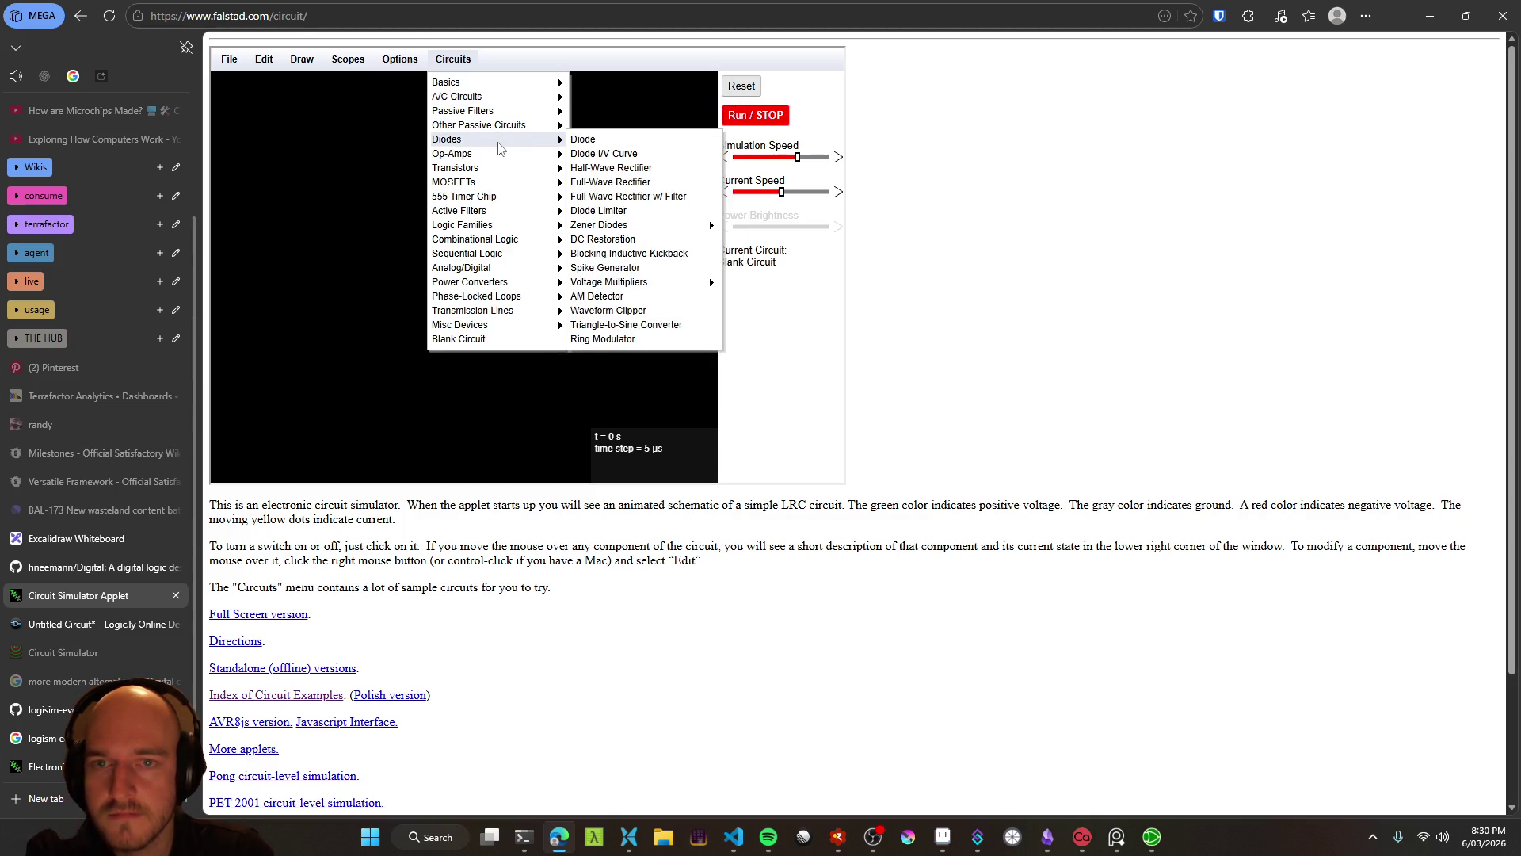
mouse_move(494, 185)
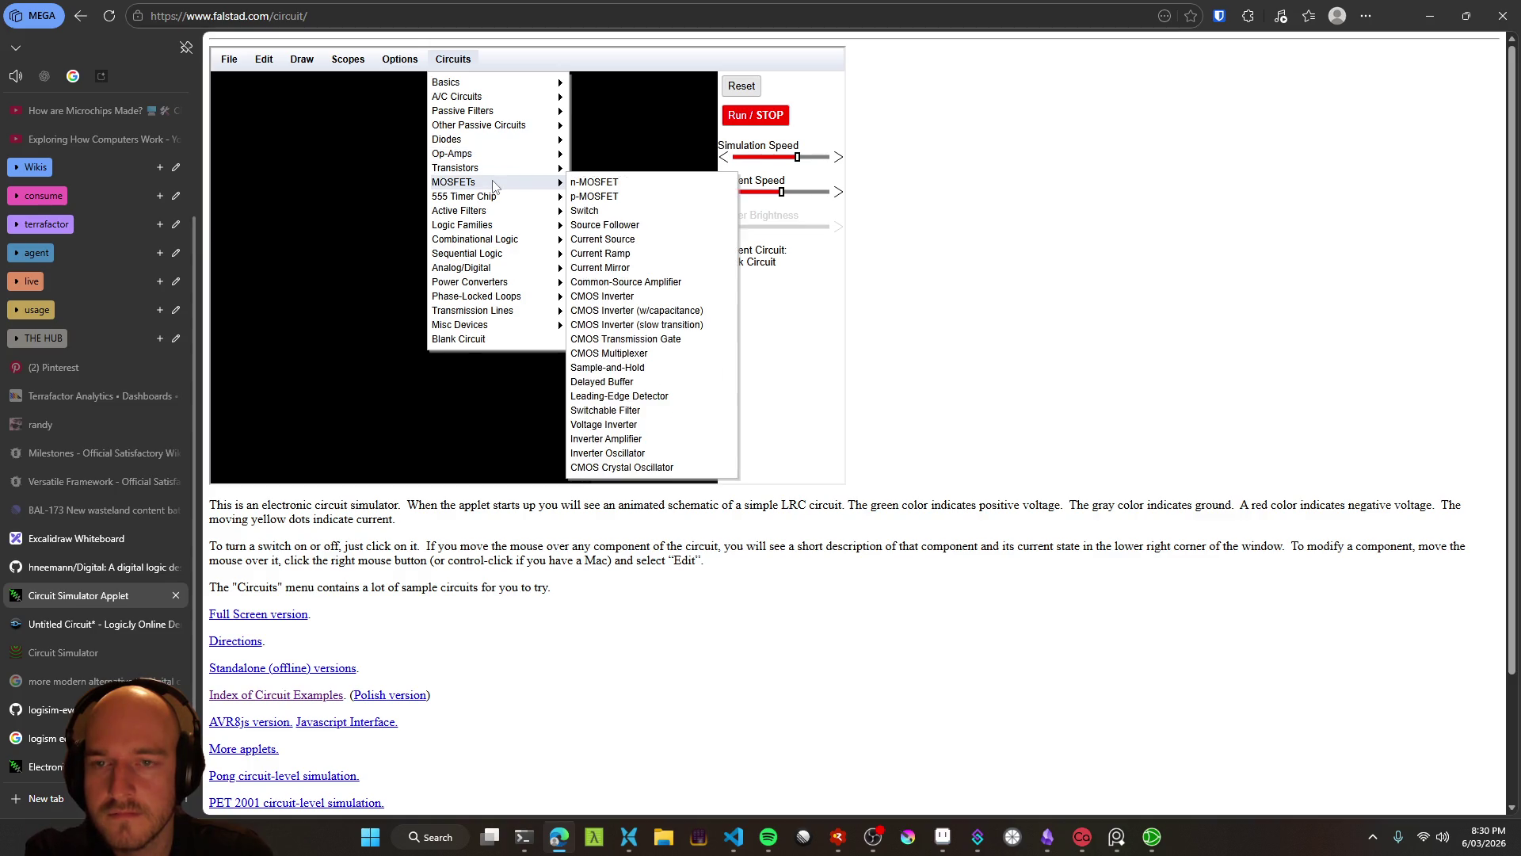
left_click(605, 187)
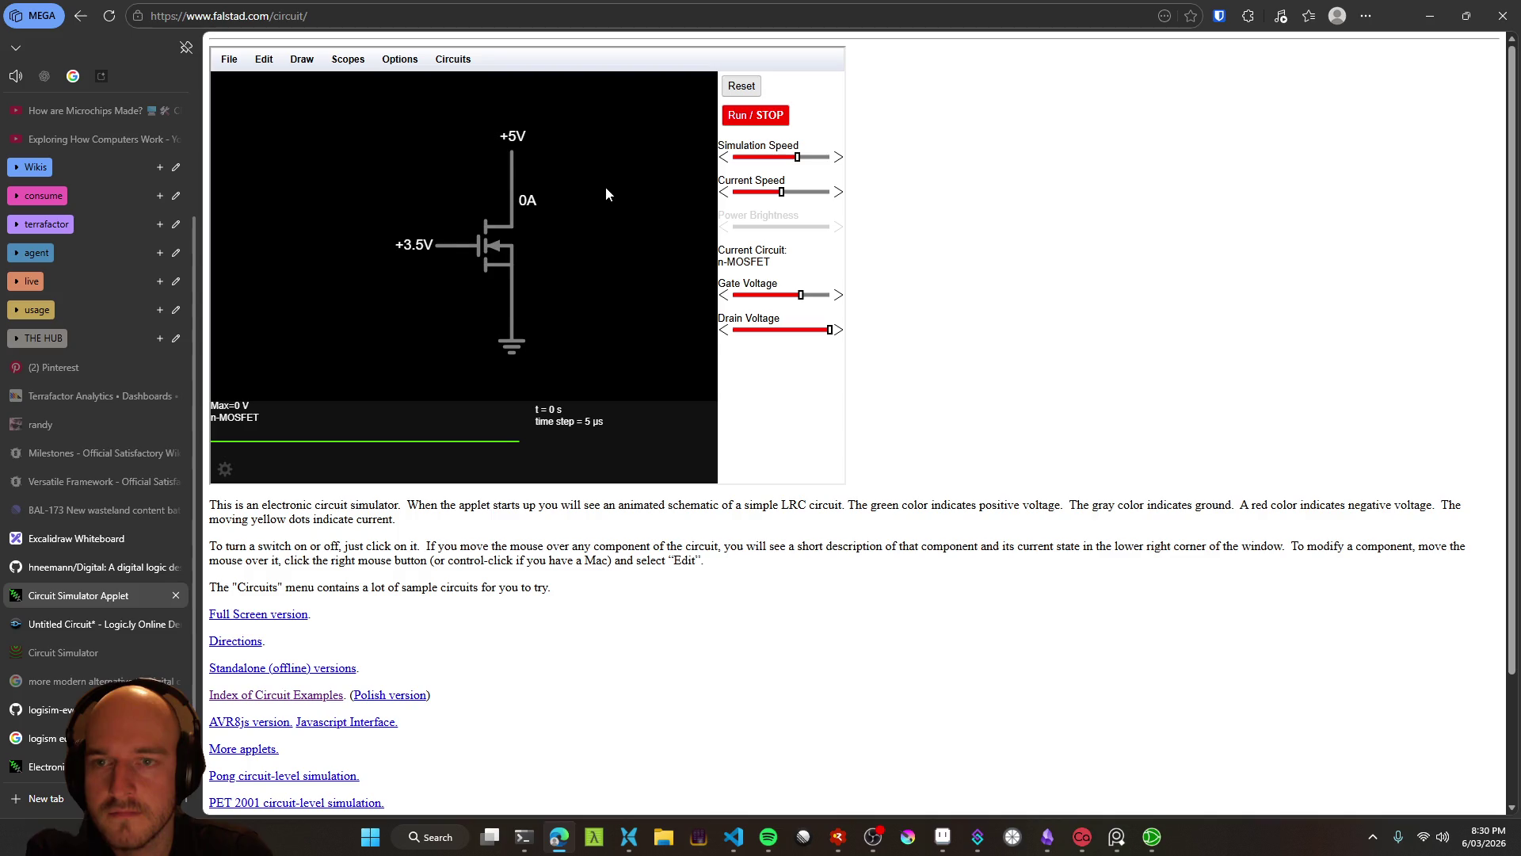
Browse the Basics, Combinational Logic and Phase-Locked Loops example submenus
left_click(388, 64)
left_click(453, 59)
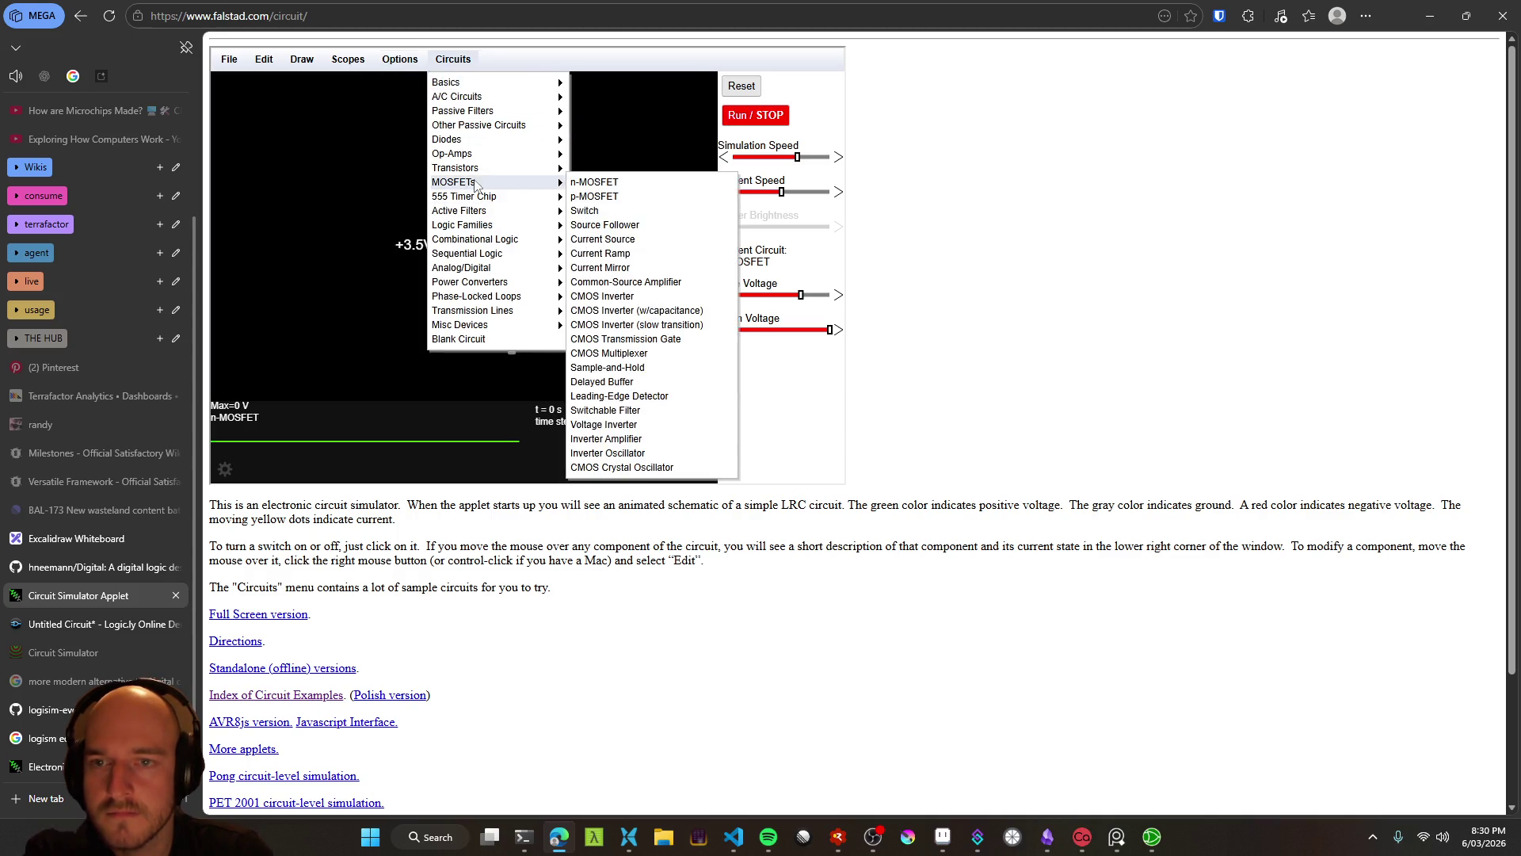
mouse_move(485, 202)
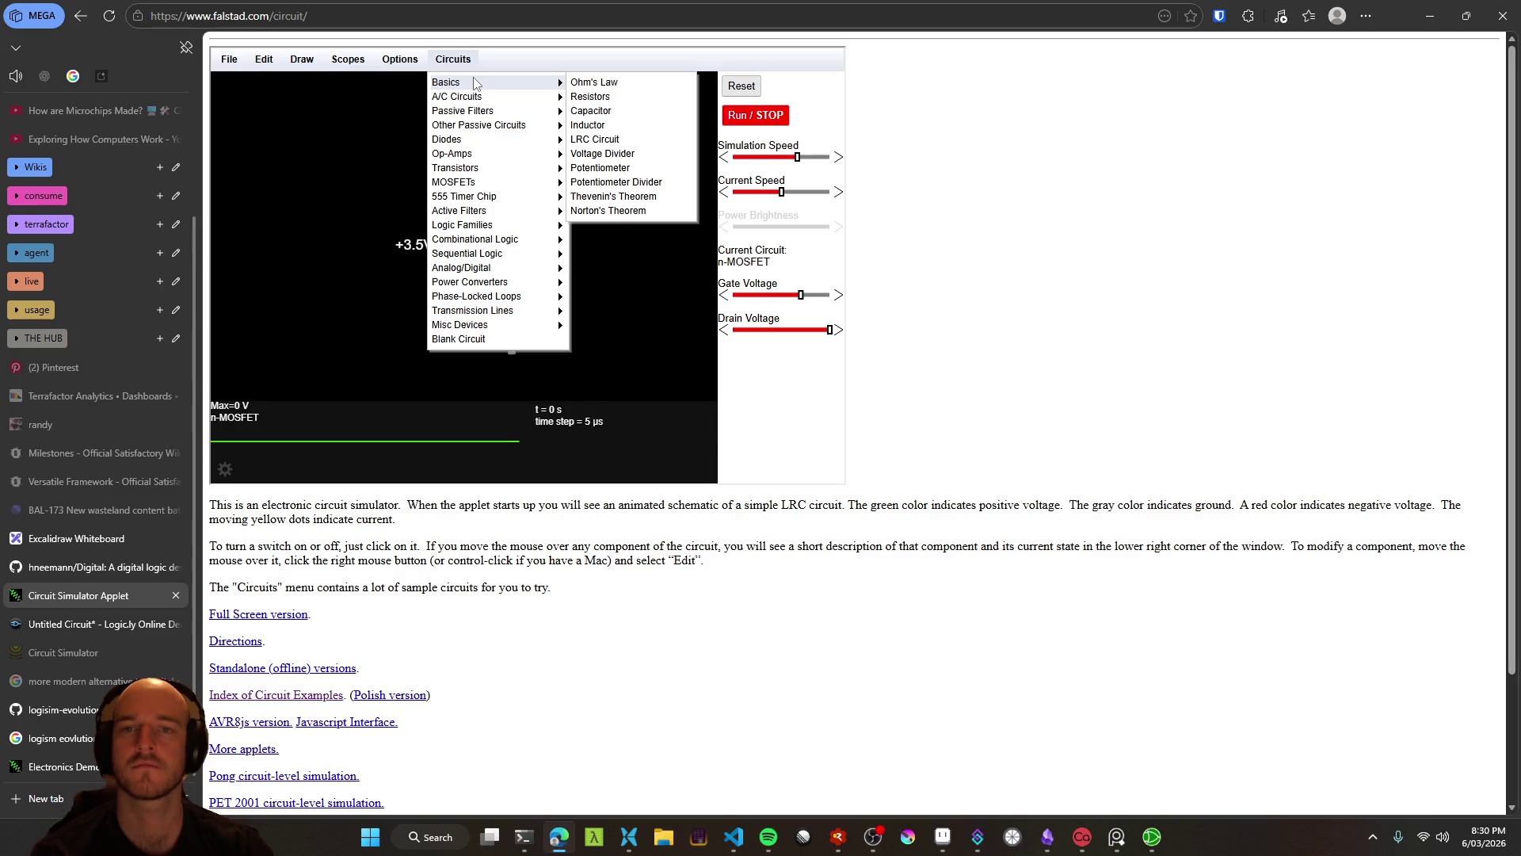
mouse_move(480, 248)
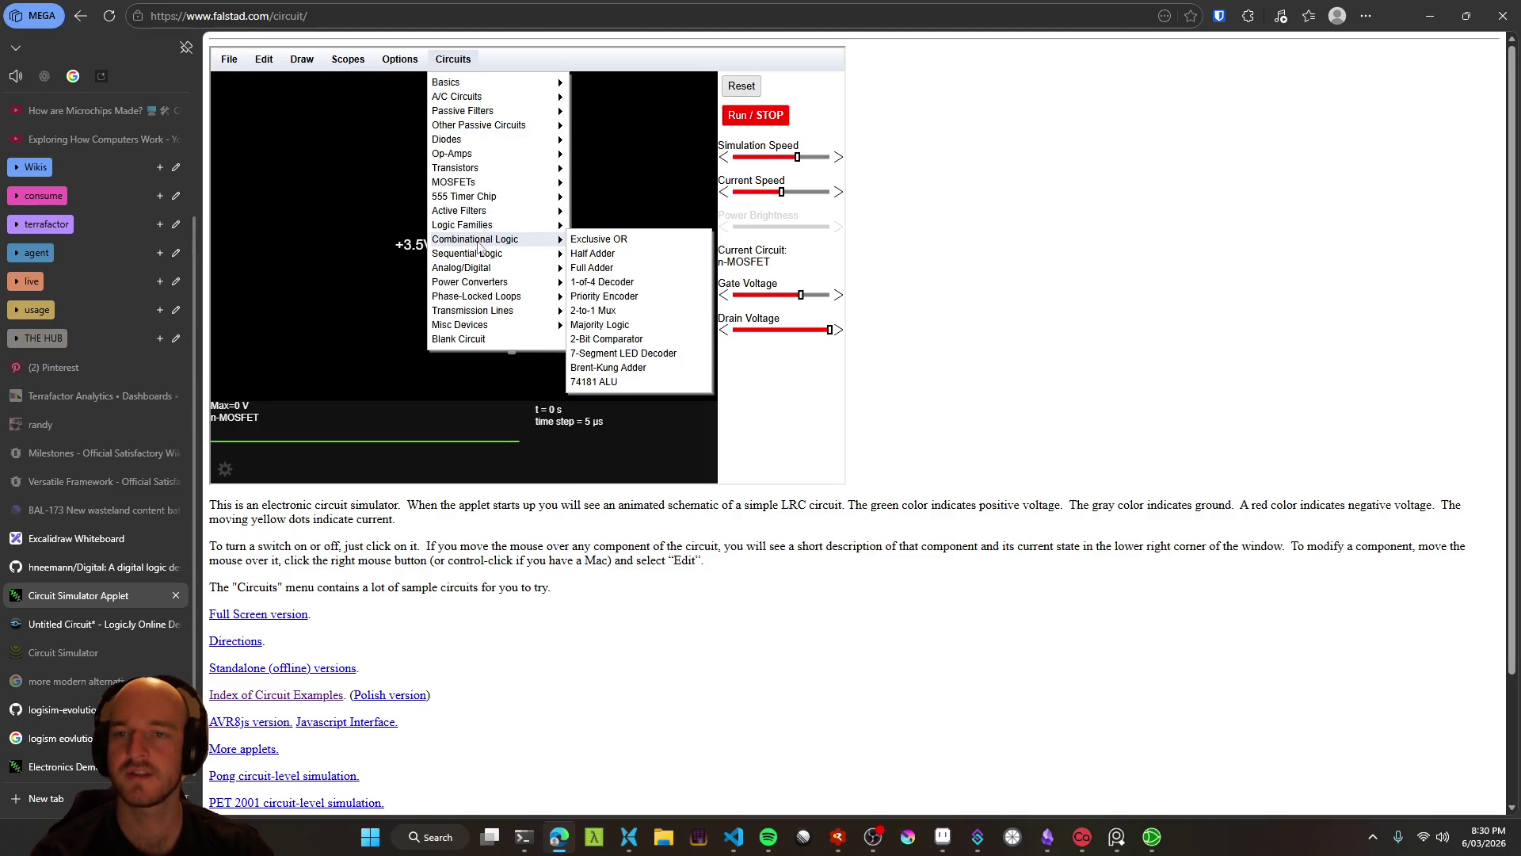
mouse_move(466, 298)
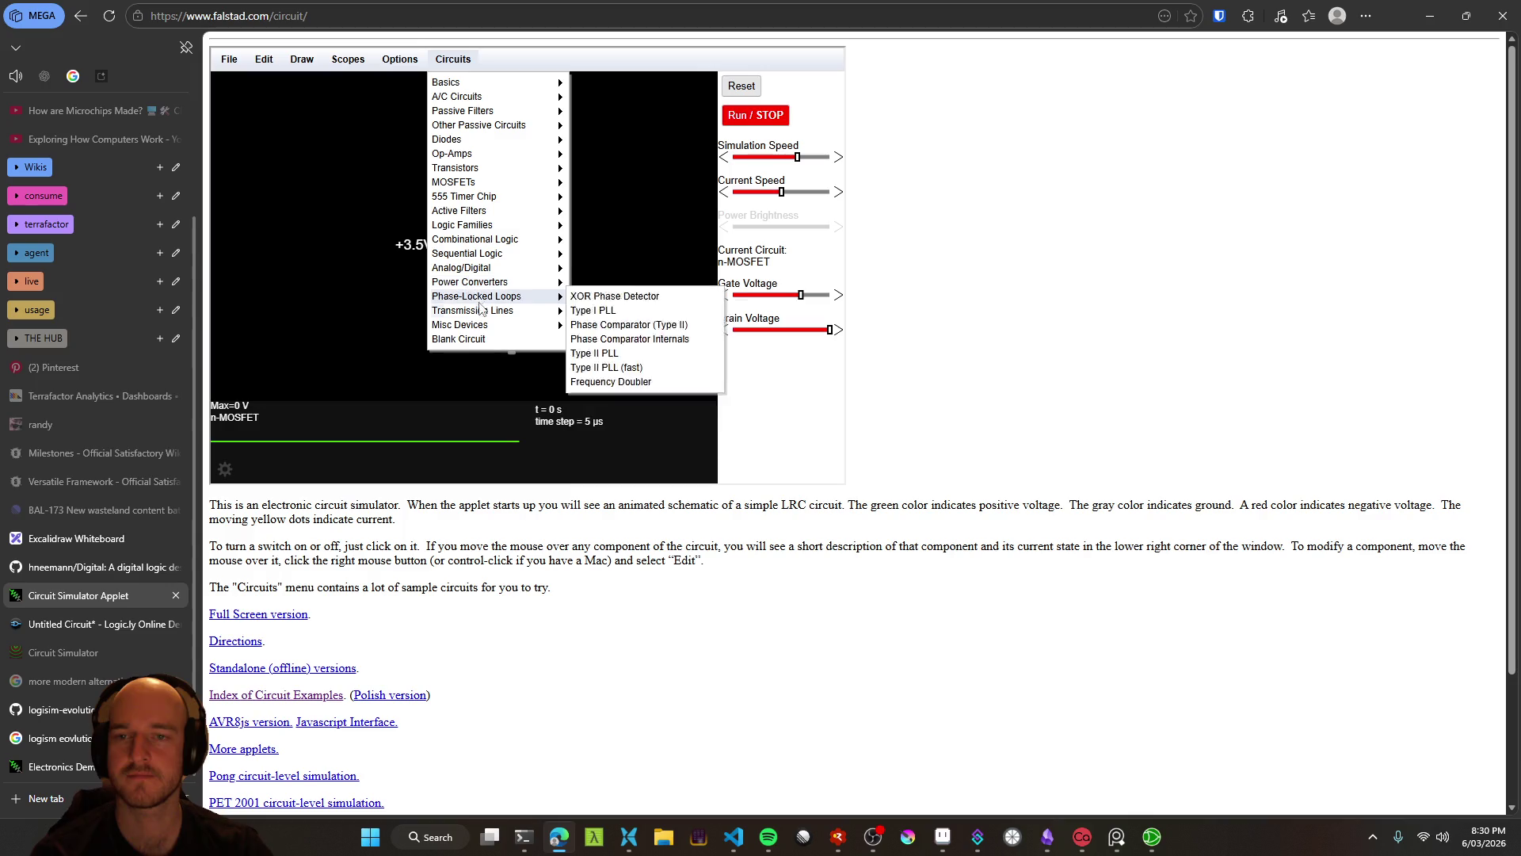
mouse_move(460, 325)
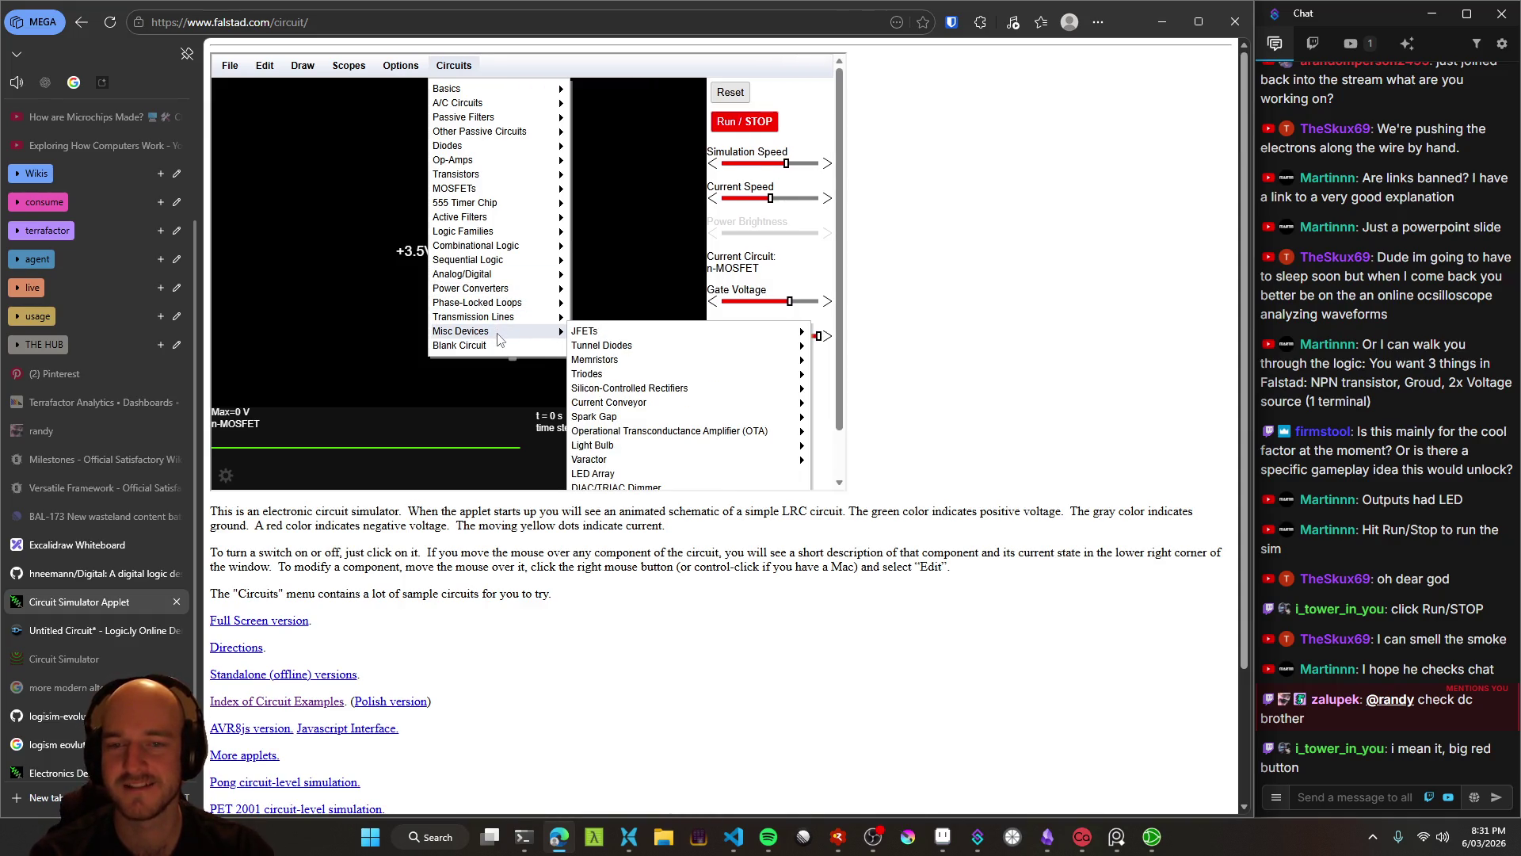
Load the Light Bulb example from Circuits > Misc Devices, past Silicon-Controlled Rectifiers and JFETs
scroll(616, 340, "down", 1)
mouse_move(616, 340)
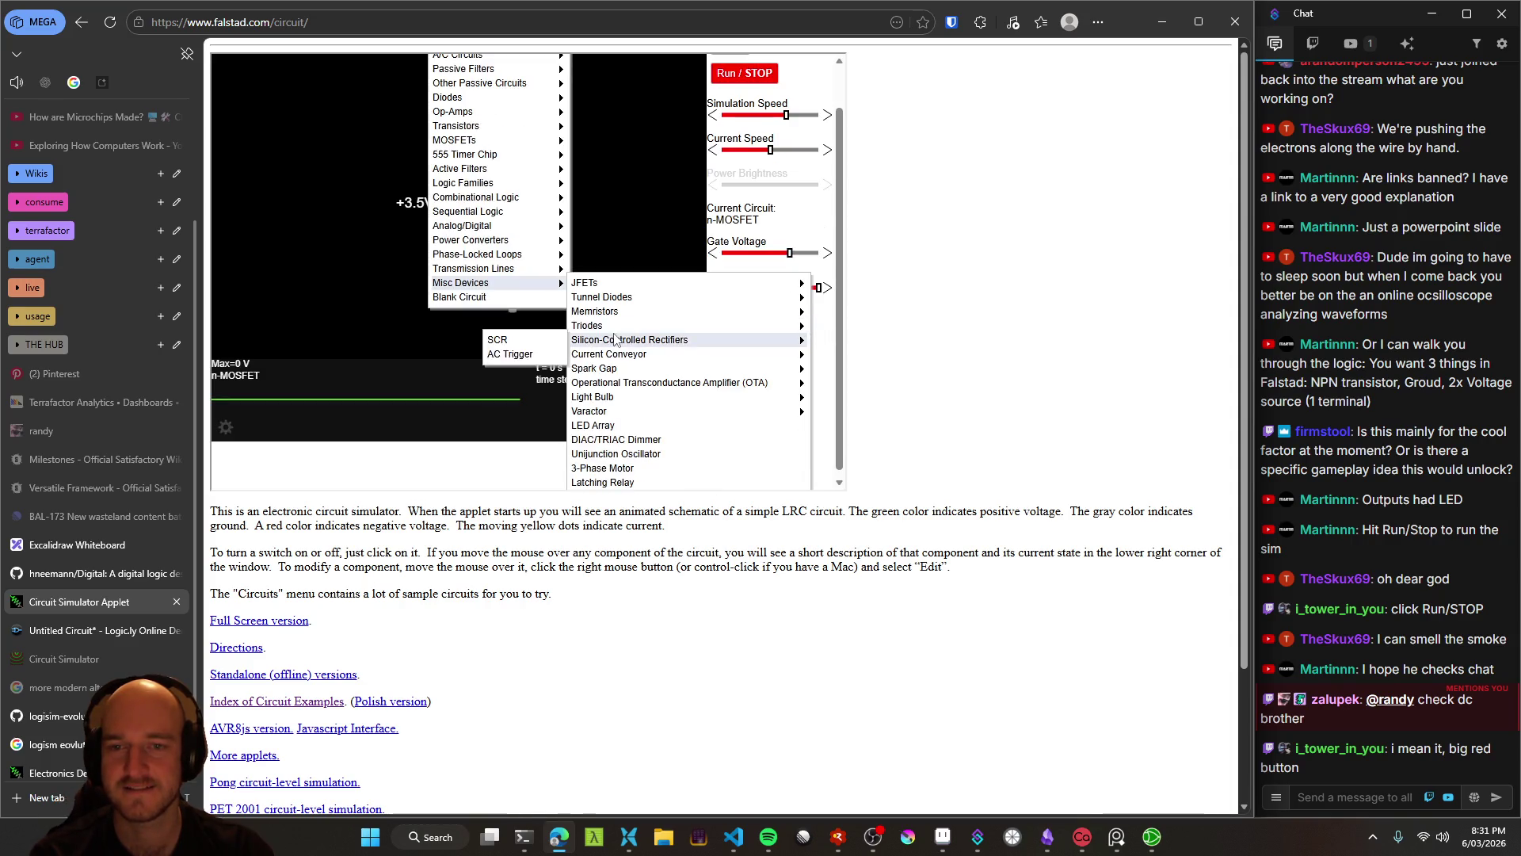
mouse_move(628, 287)
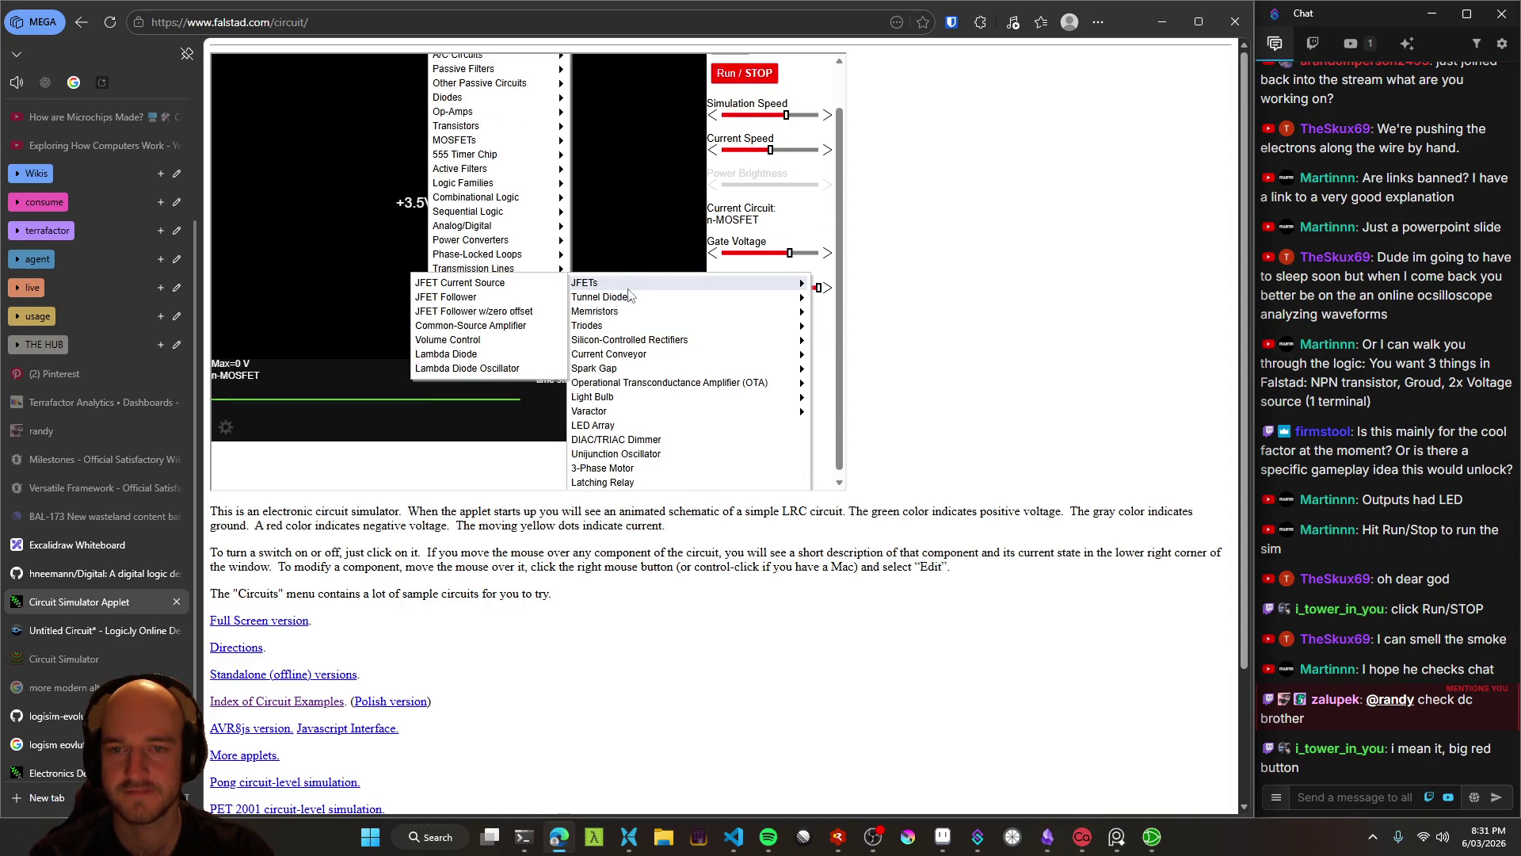
mouse_move(618, 398)
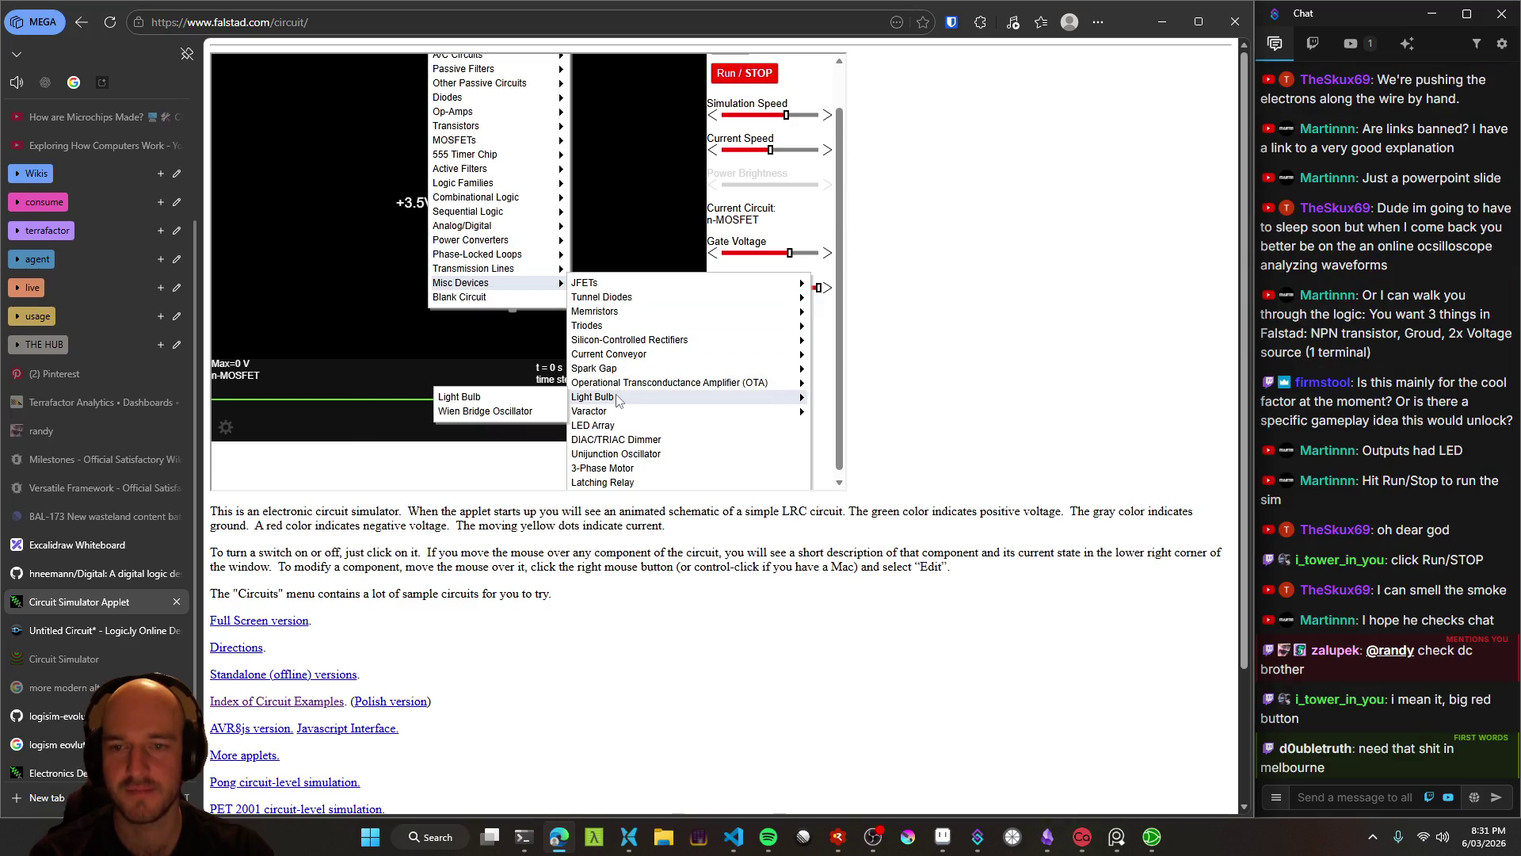
left_click(495, 396)
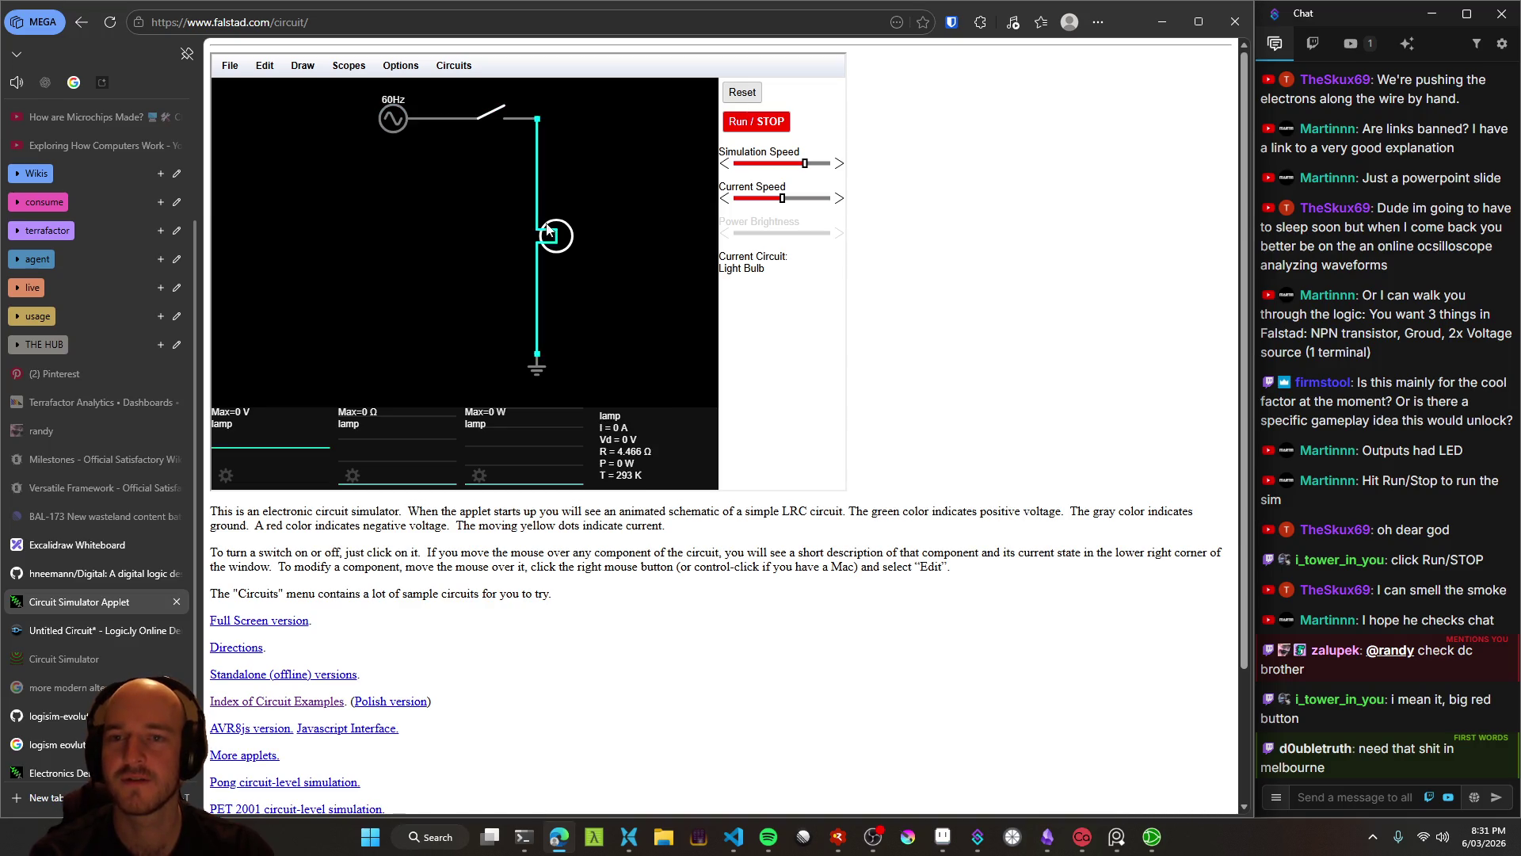
Run the Light Bulb simulation and toggle the switch on and off twice, leaving the lamp dark
left_click(757, 123)
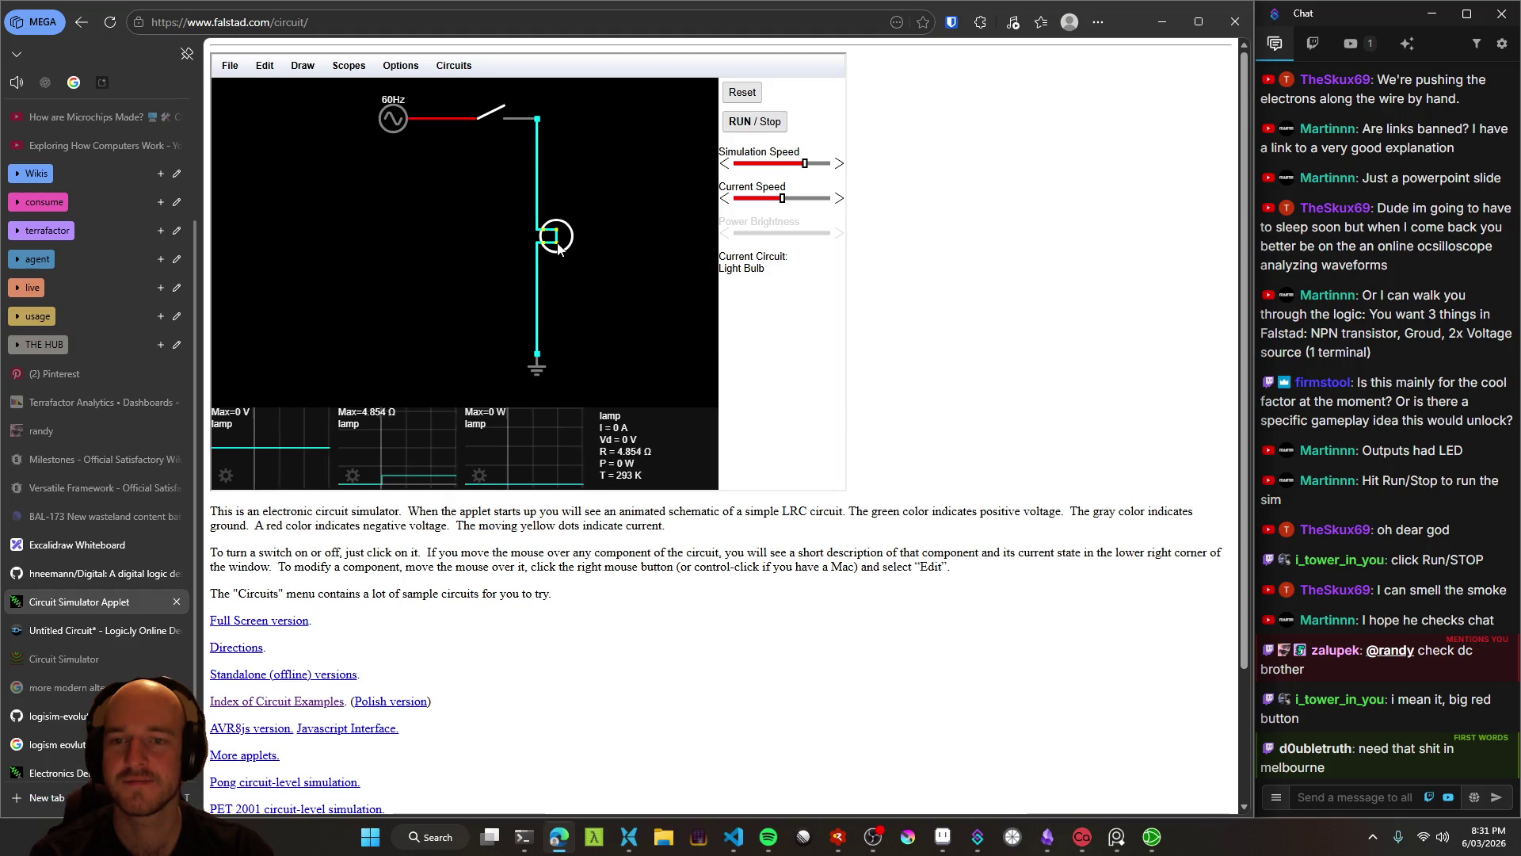
left_click(507, 120)
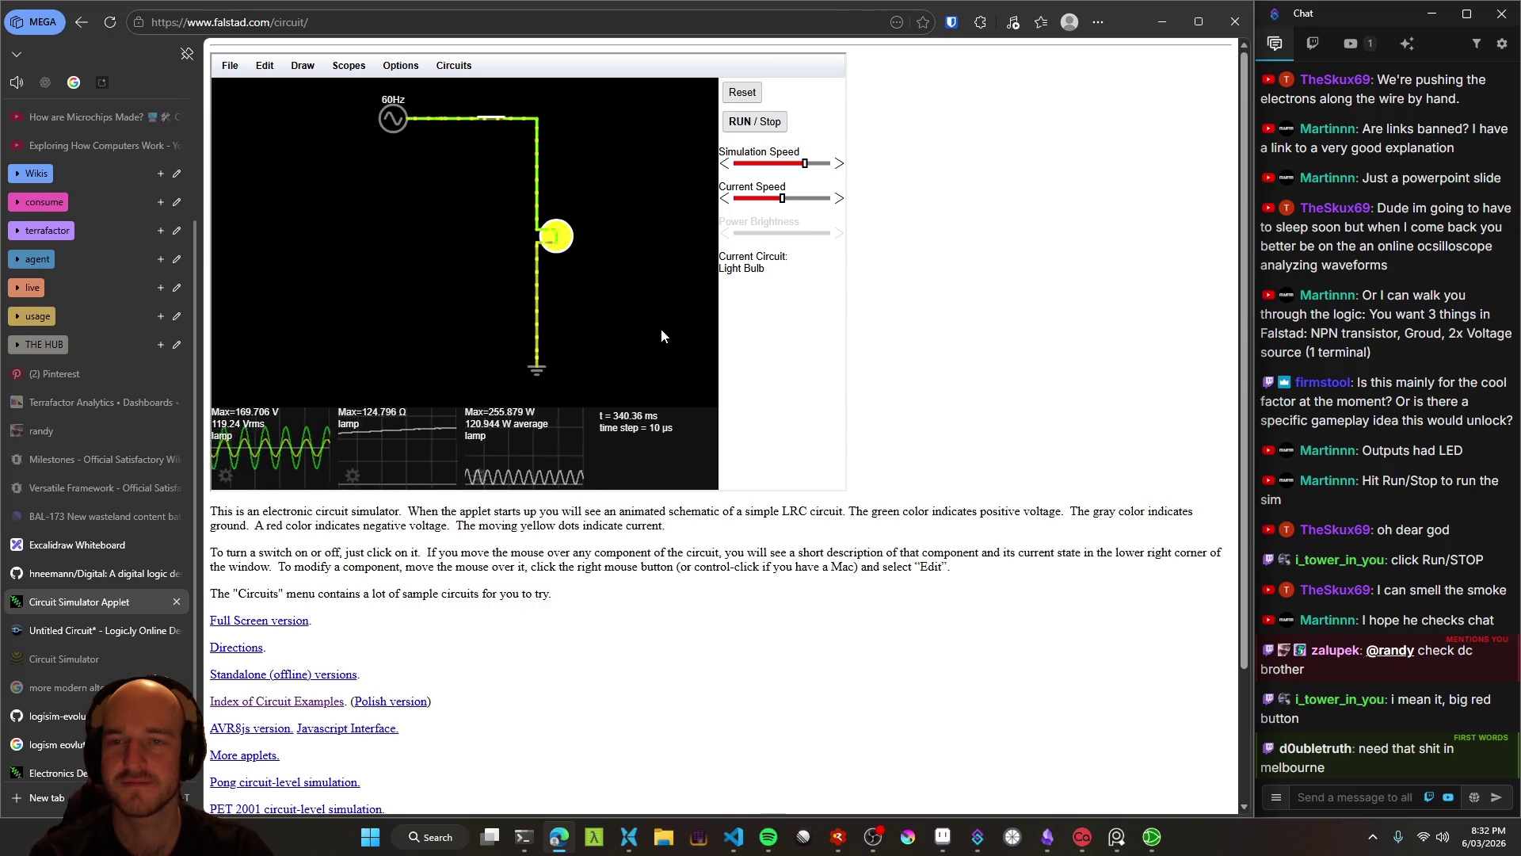
left_click(491, 115)
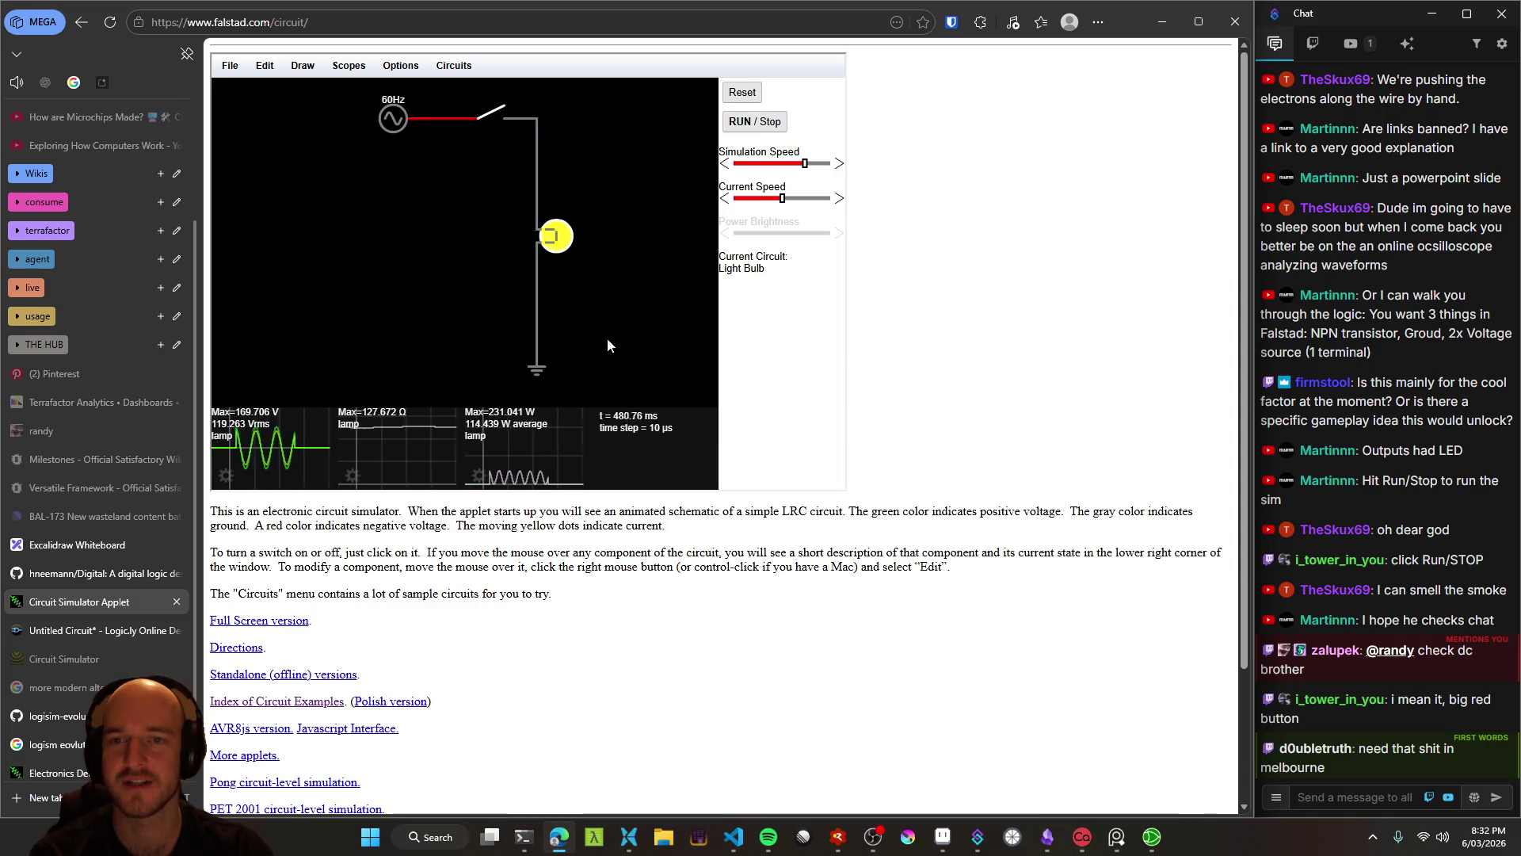
left_click(489, 119)
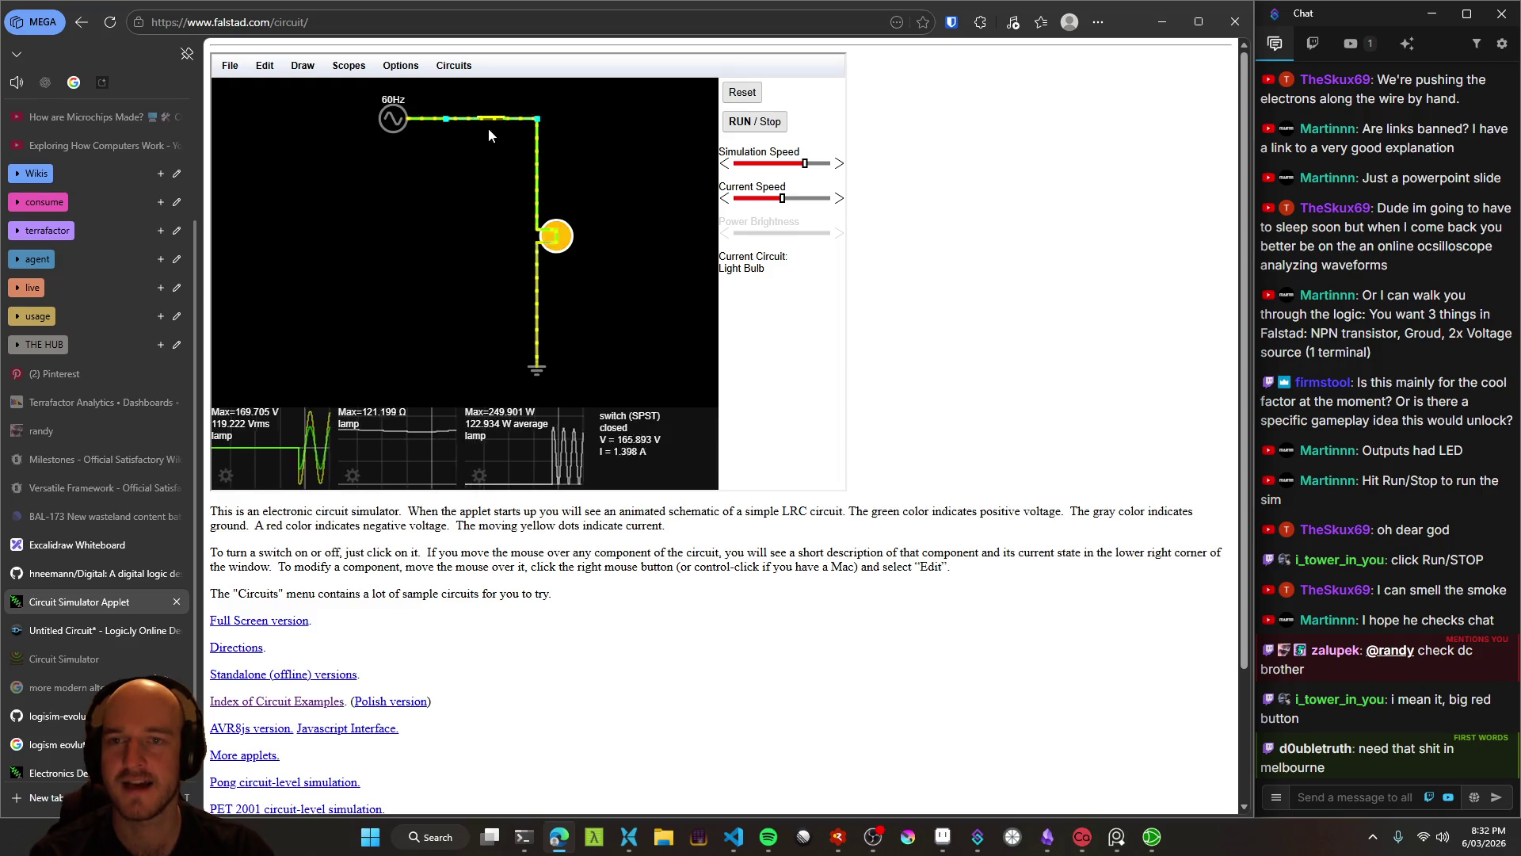
left_click(489, 119)
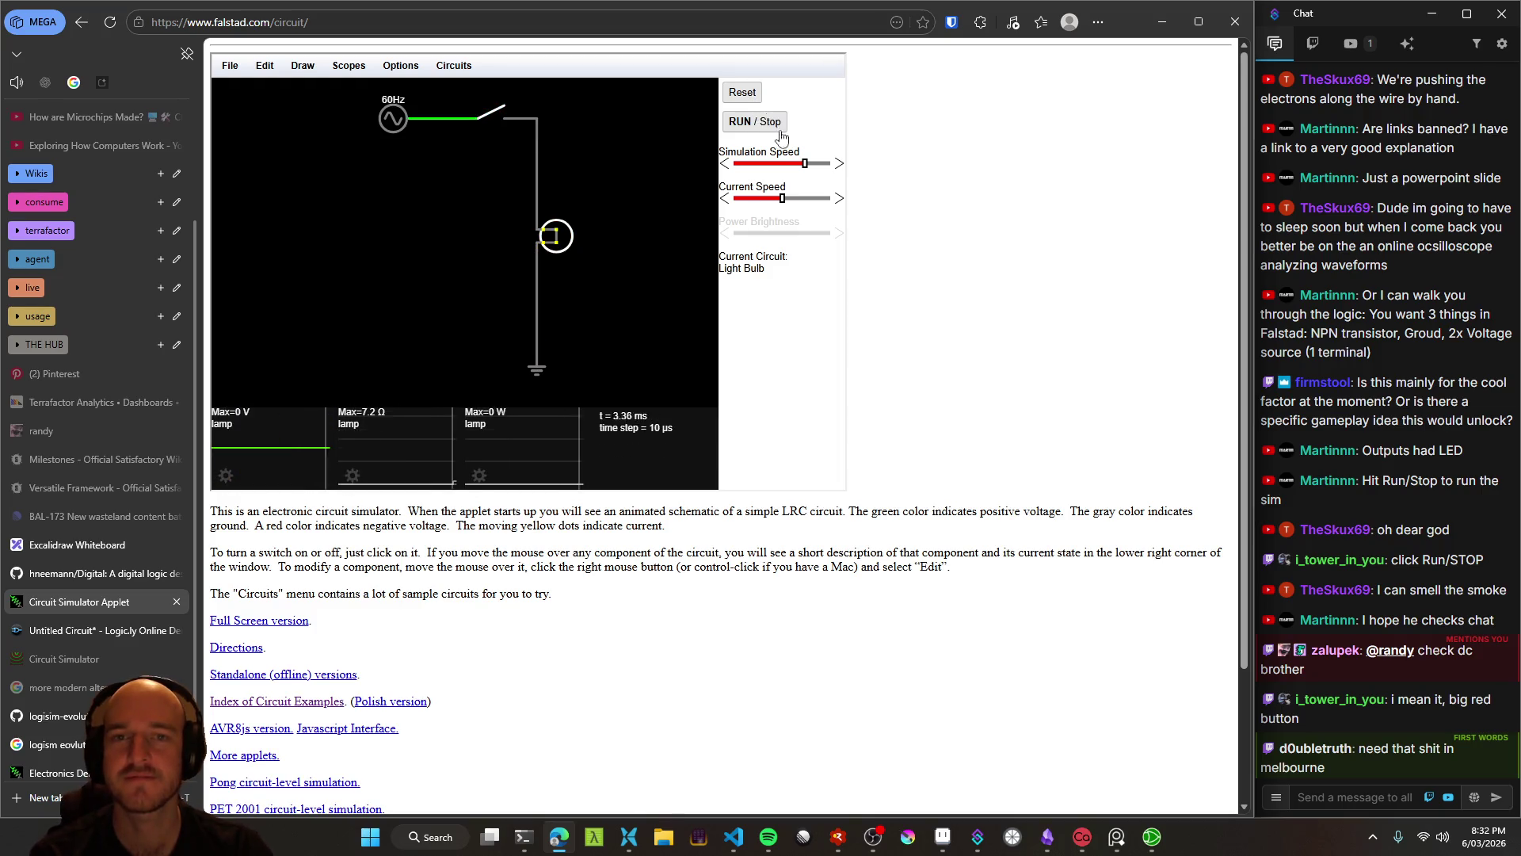
left_click(349, 66)
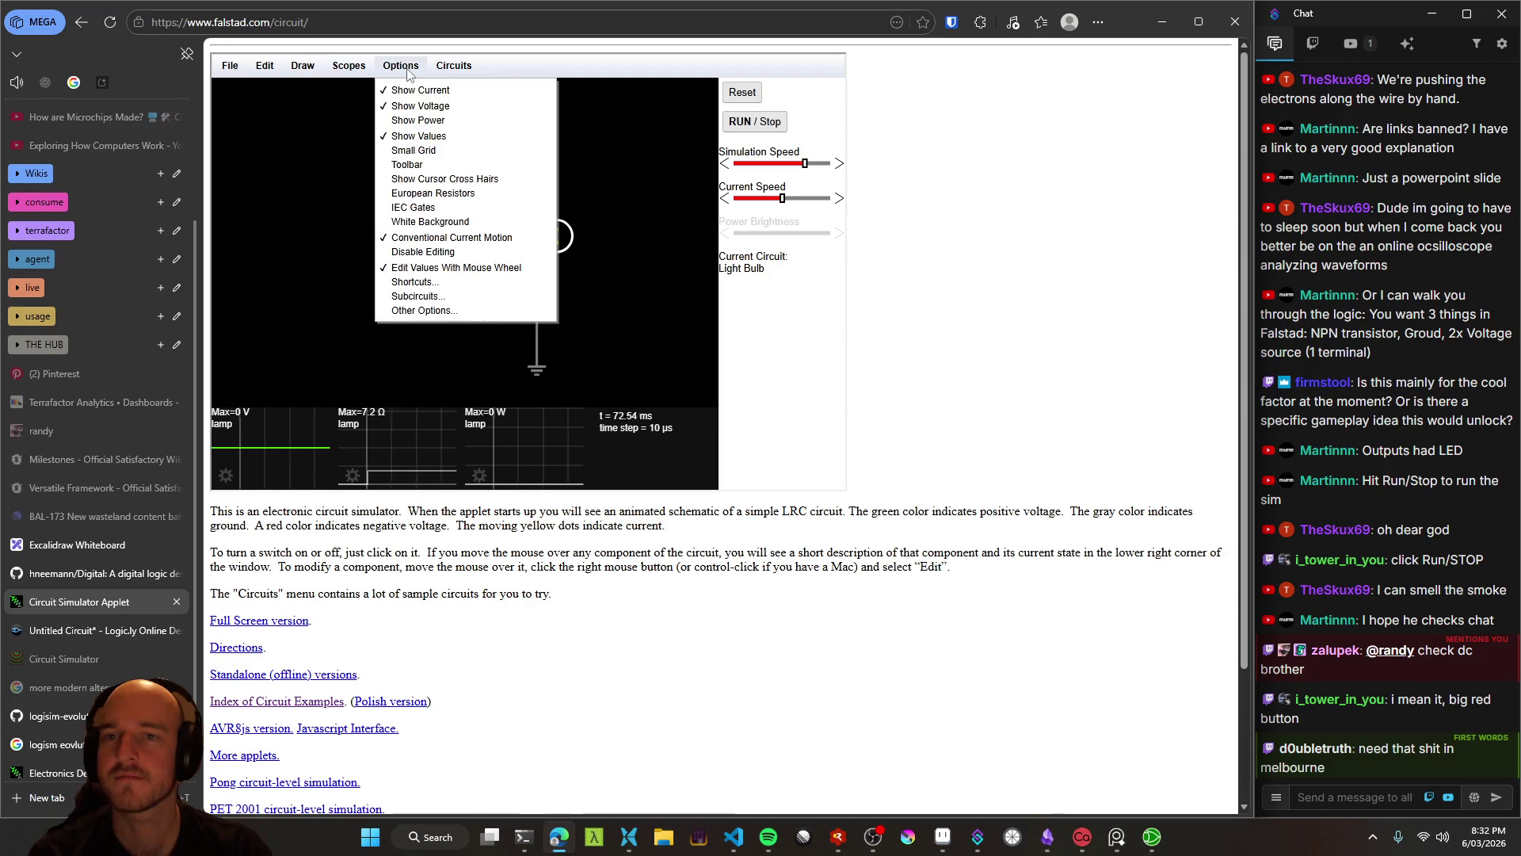
Start a new blank circuit and add a ground symbol from Inputs and Sources
left_click(271, 88)
right_click(402, 111)
left_click(403, 210)
right_click(402, 111)
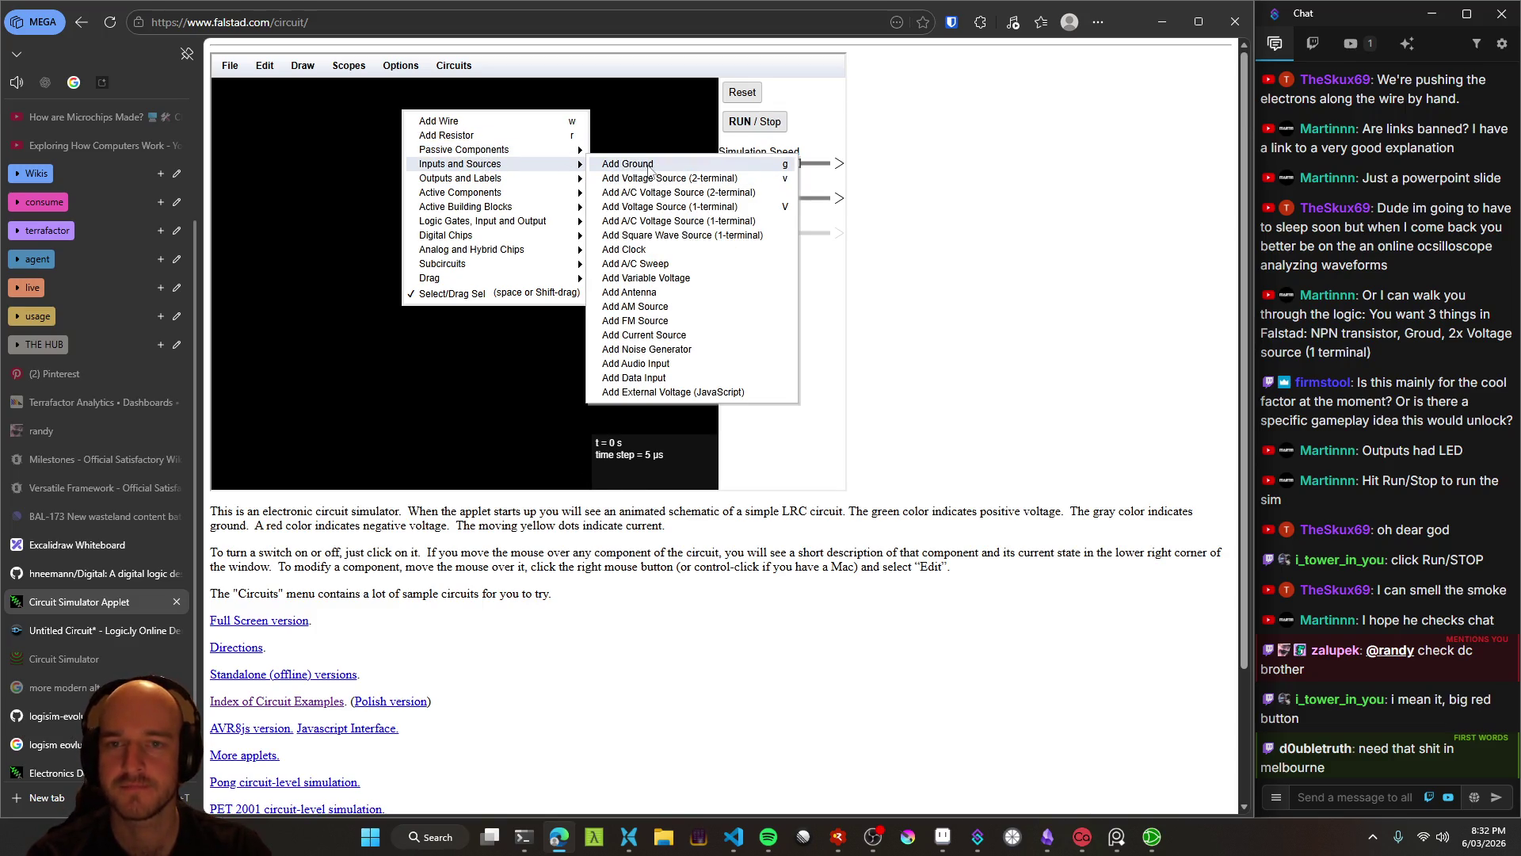
left_click(648, 169)
mouse_move(392, 301)
left_mouse_down()
mouse_move(428, 318)
mouse_move(462, 306)
mouse_move(442, 306)
left_mouse_up()
key("ctrl+z")
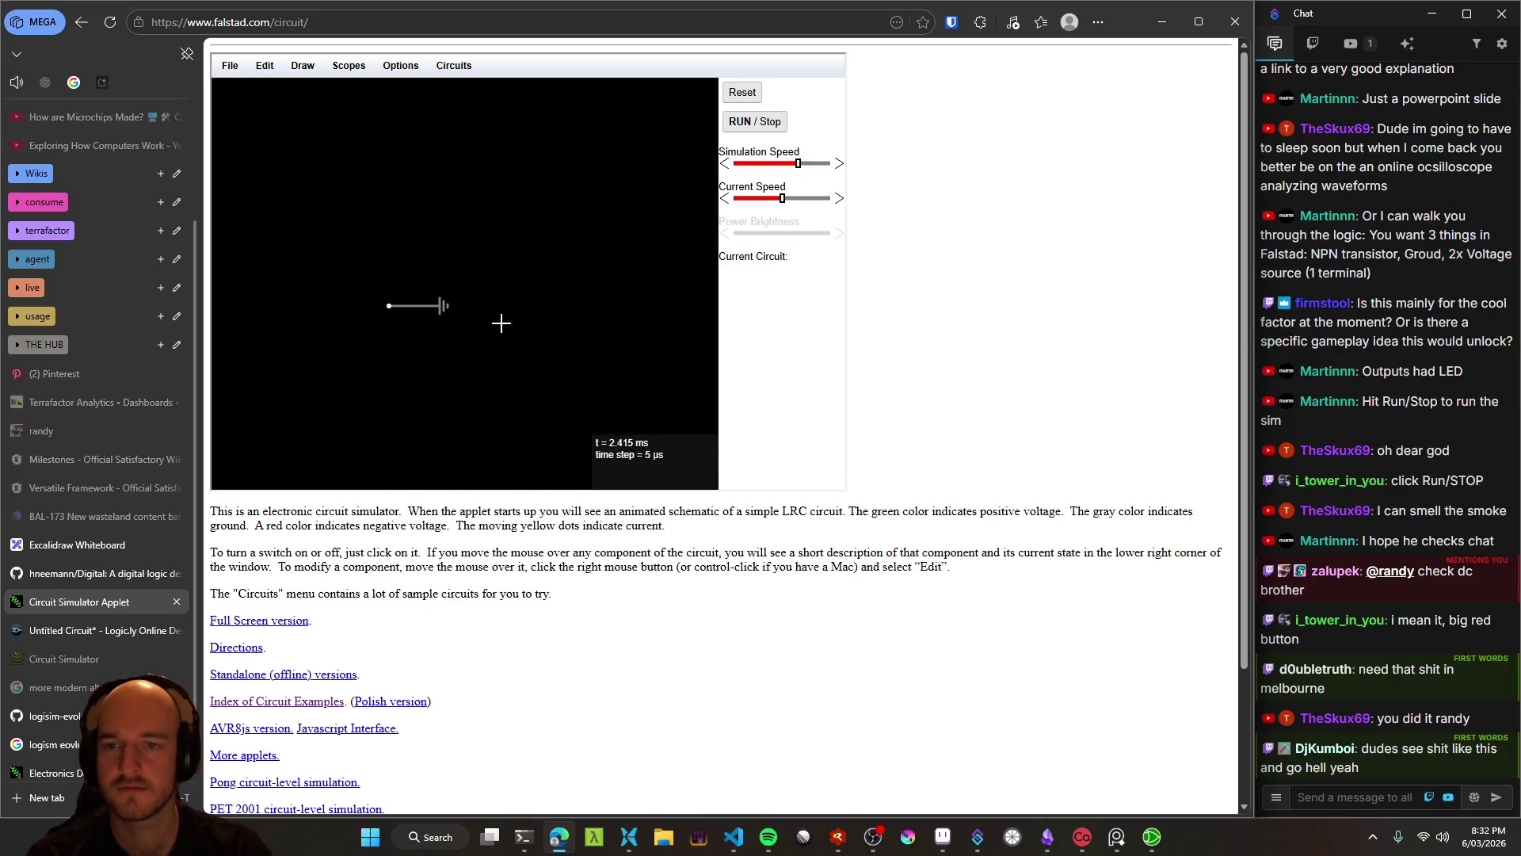
Reopen the add-component menu and dismiss it without adding anything
right_click(404, 237)
mouse_move(428, 221)
mouse_move(481, 155)
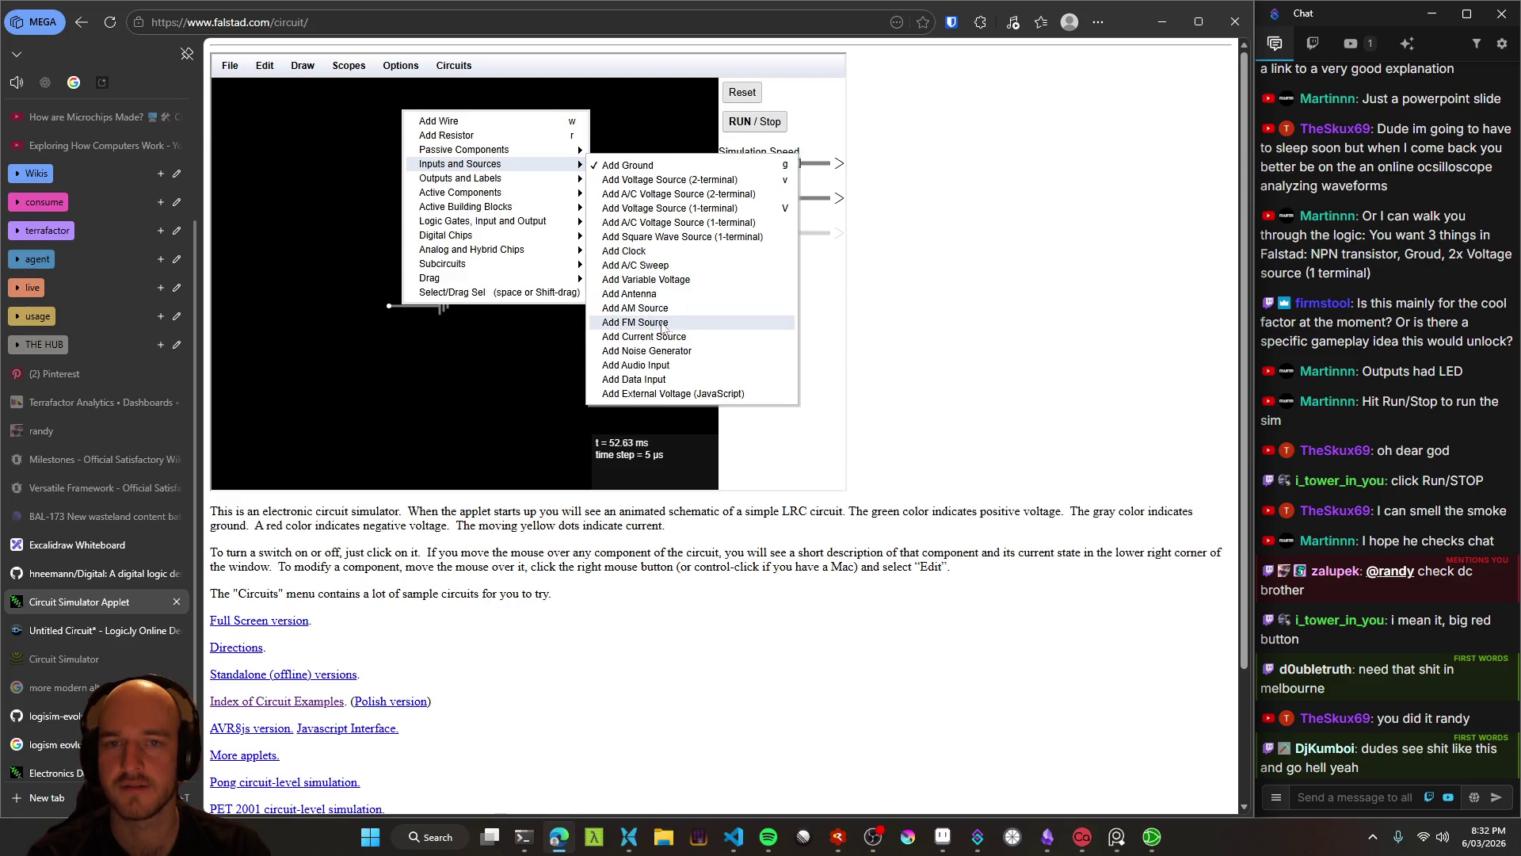
left_click(755, 127)
left_click(755, 126)
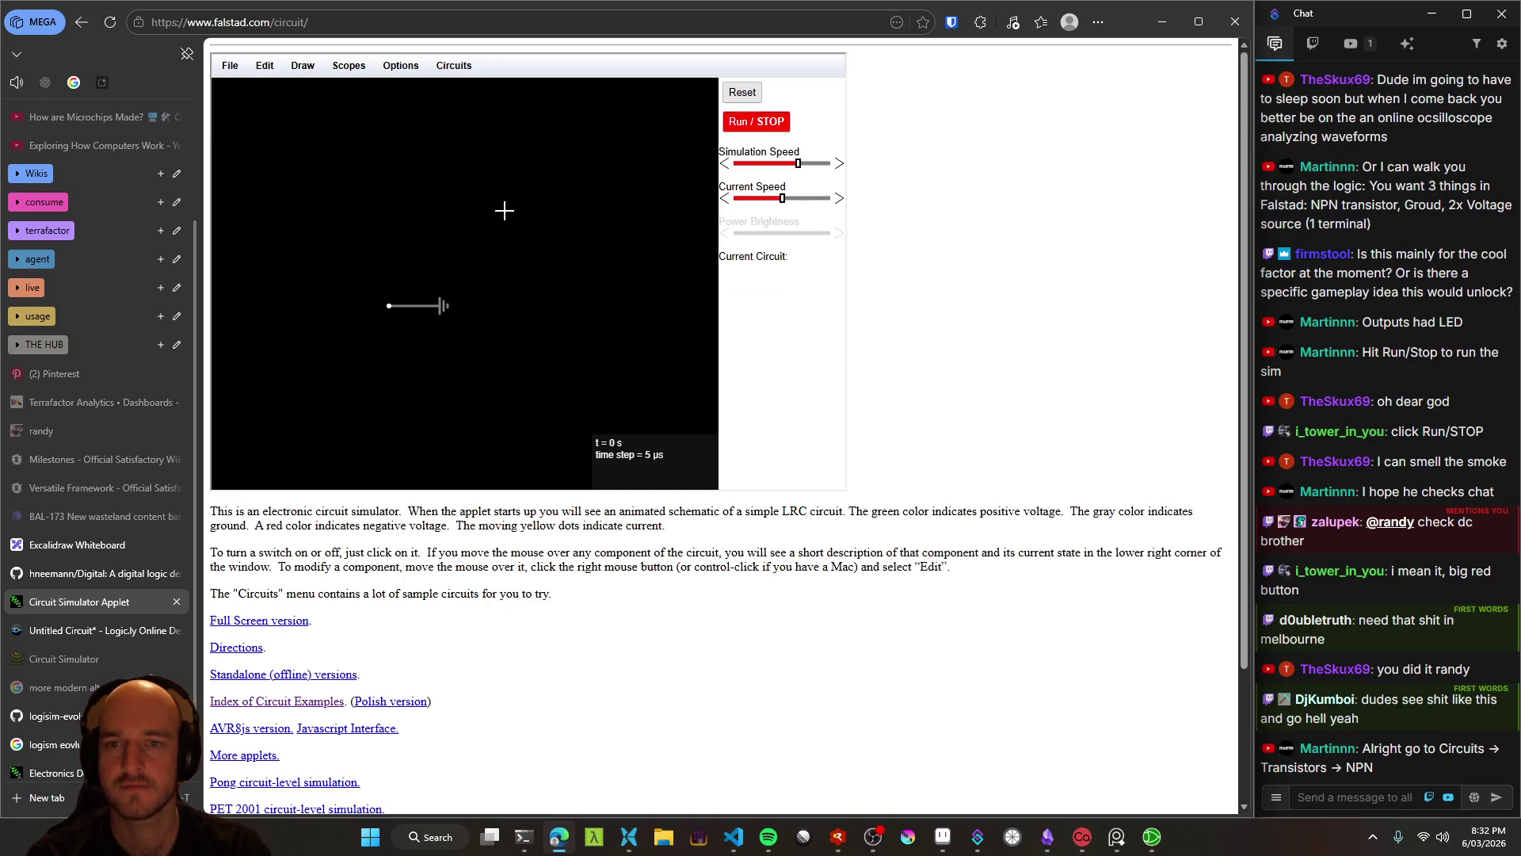
Add an LED from Outputs and Labels and place it above the ground
right_click(403, 111)
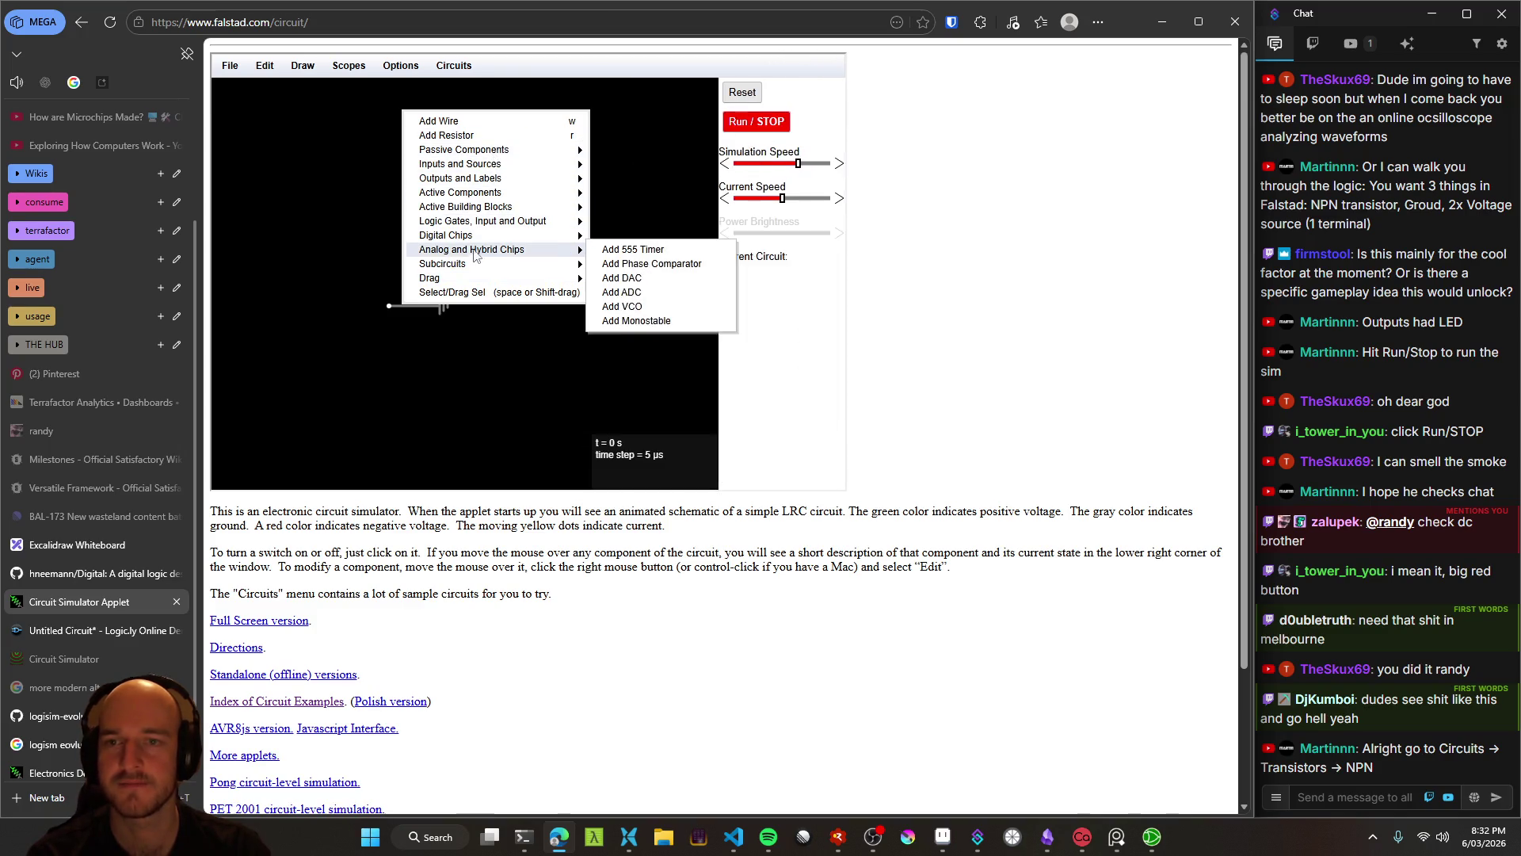
mouse_move(478, 268)
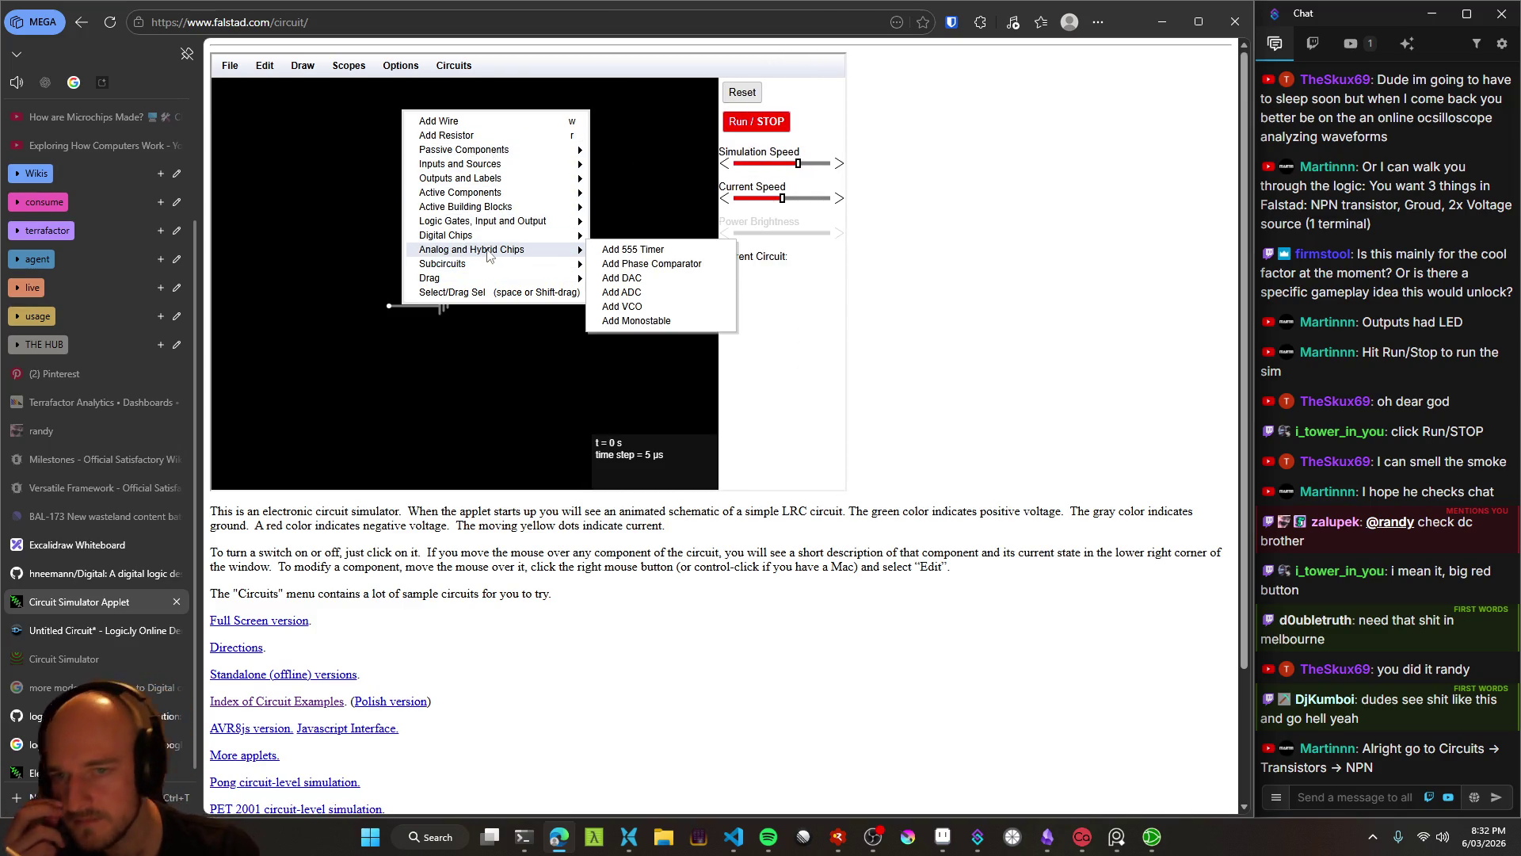
mouse_move(495, 169)
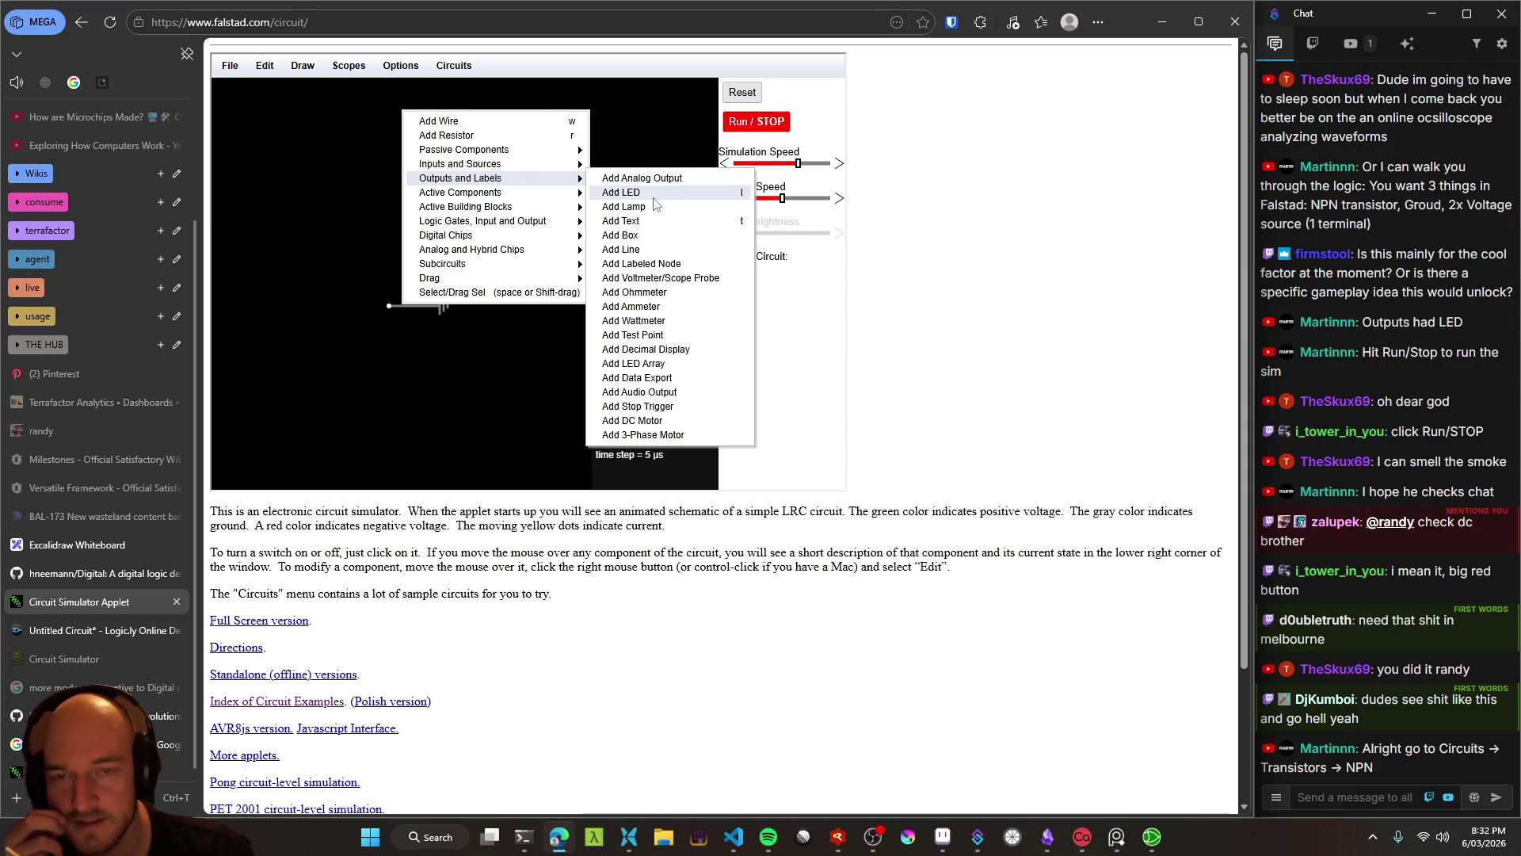
left_click(655, 198)
mouse_move(491, 229)
left_mouse_down()
mouse_move(503, 293)
mouse_move(491, 230)
left_mouse_up()
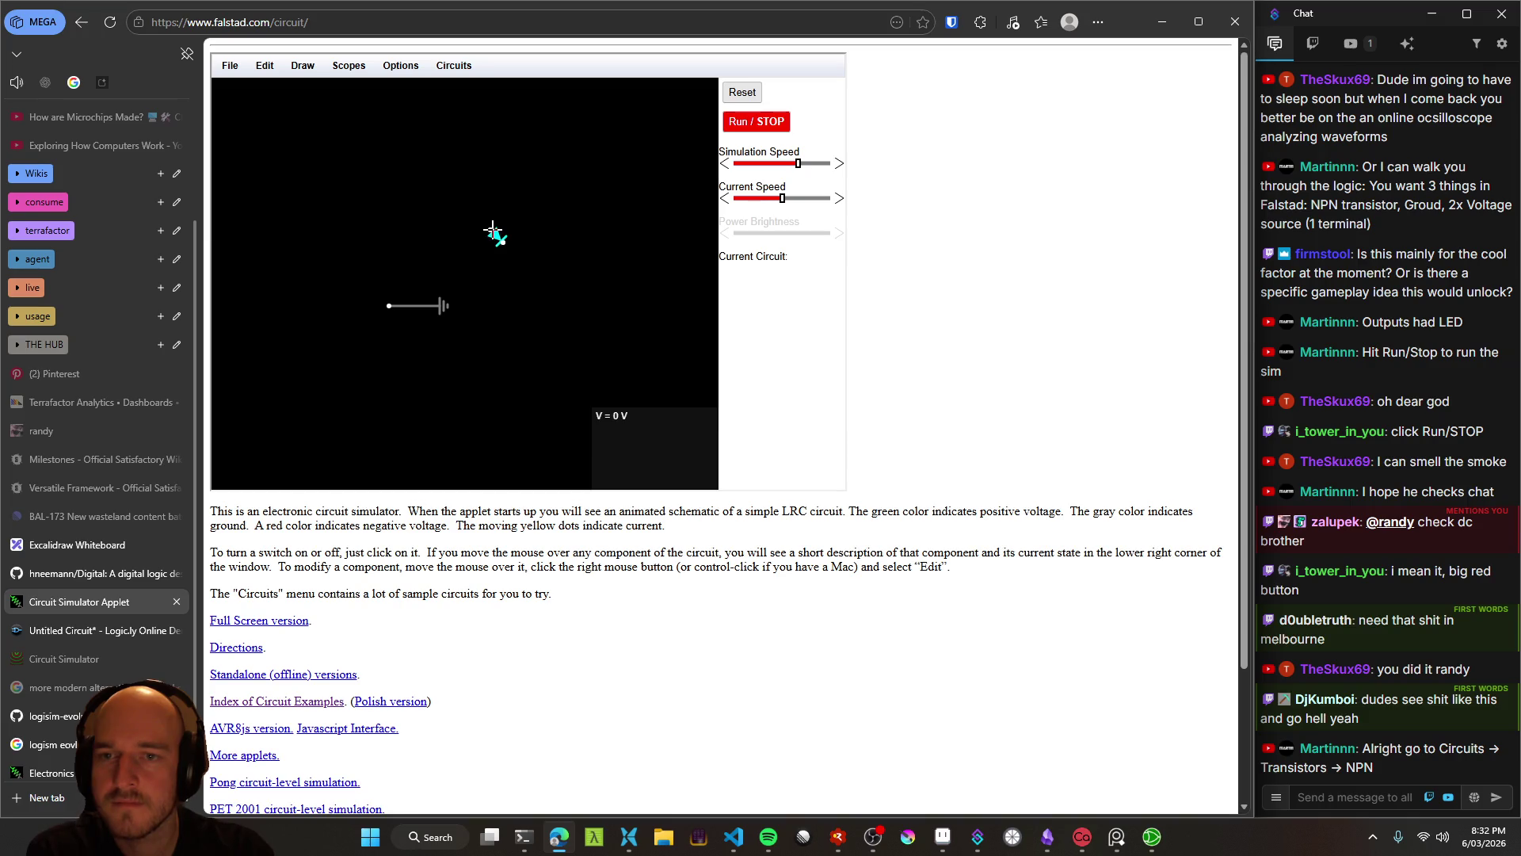
Pick Add Voltage Source (1-terminal) from the Inputs and Sources components
right_click(469, 255)
mouse_move(476, 153)
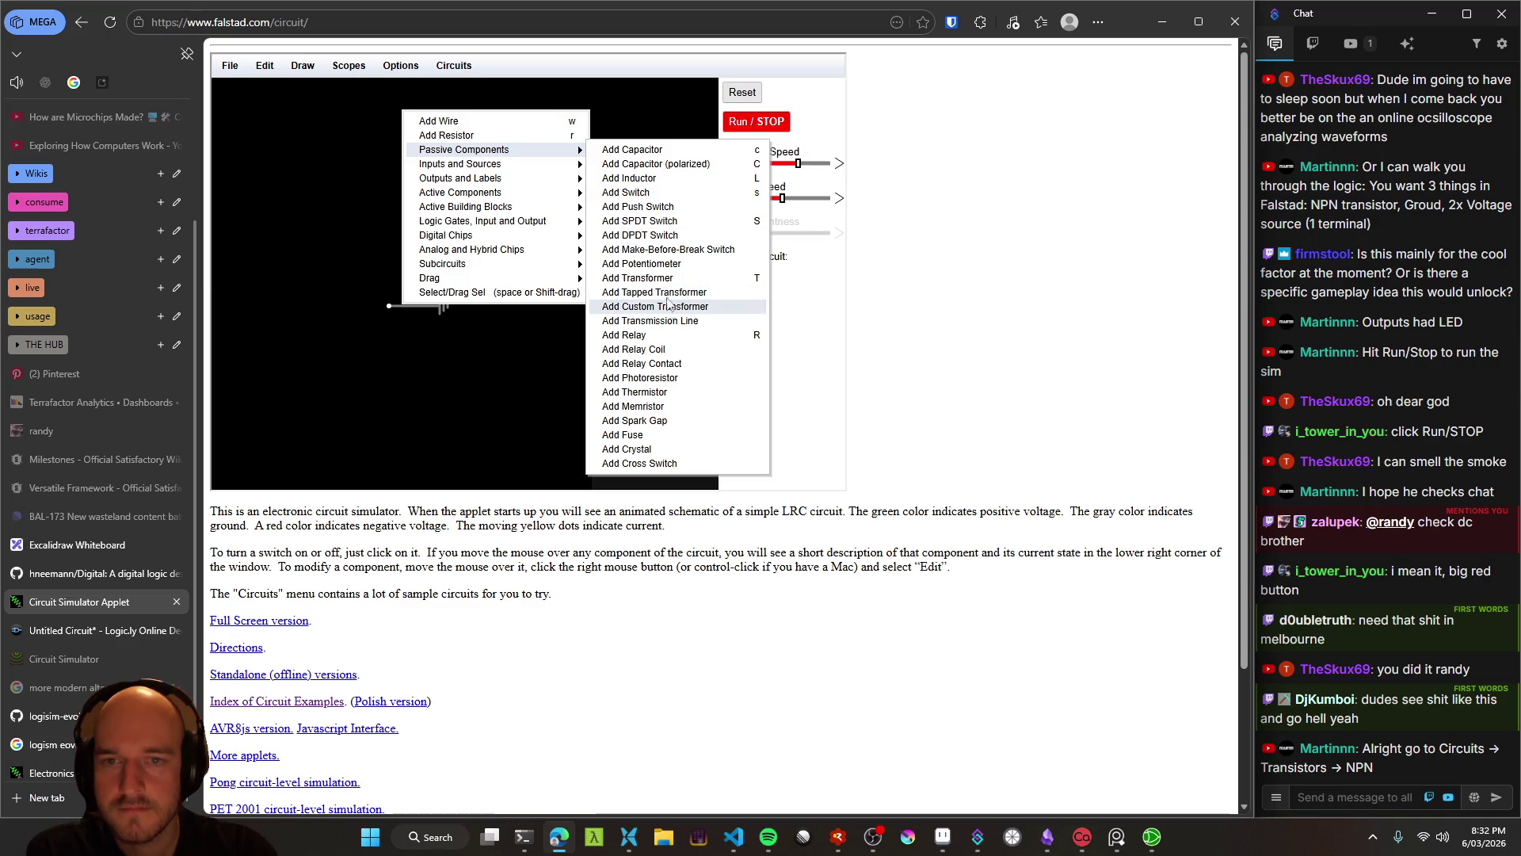
mouse_move(514, 171)
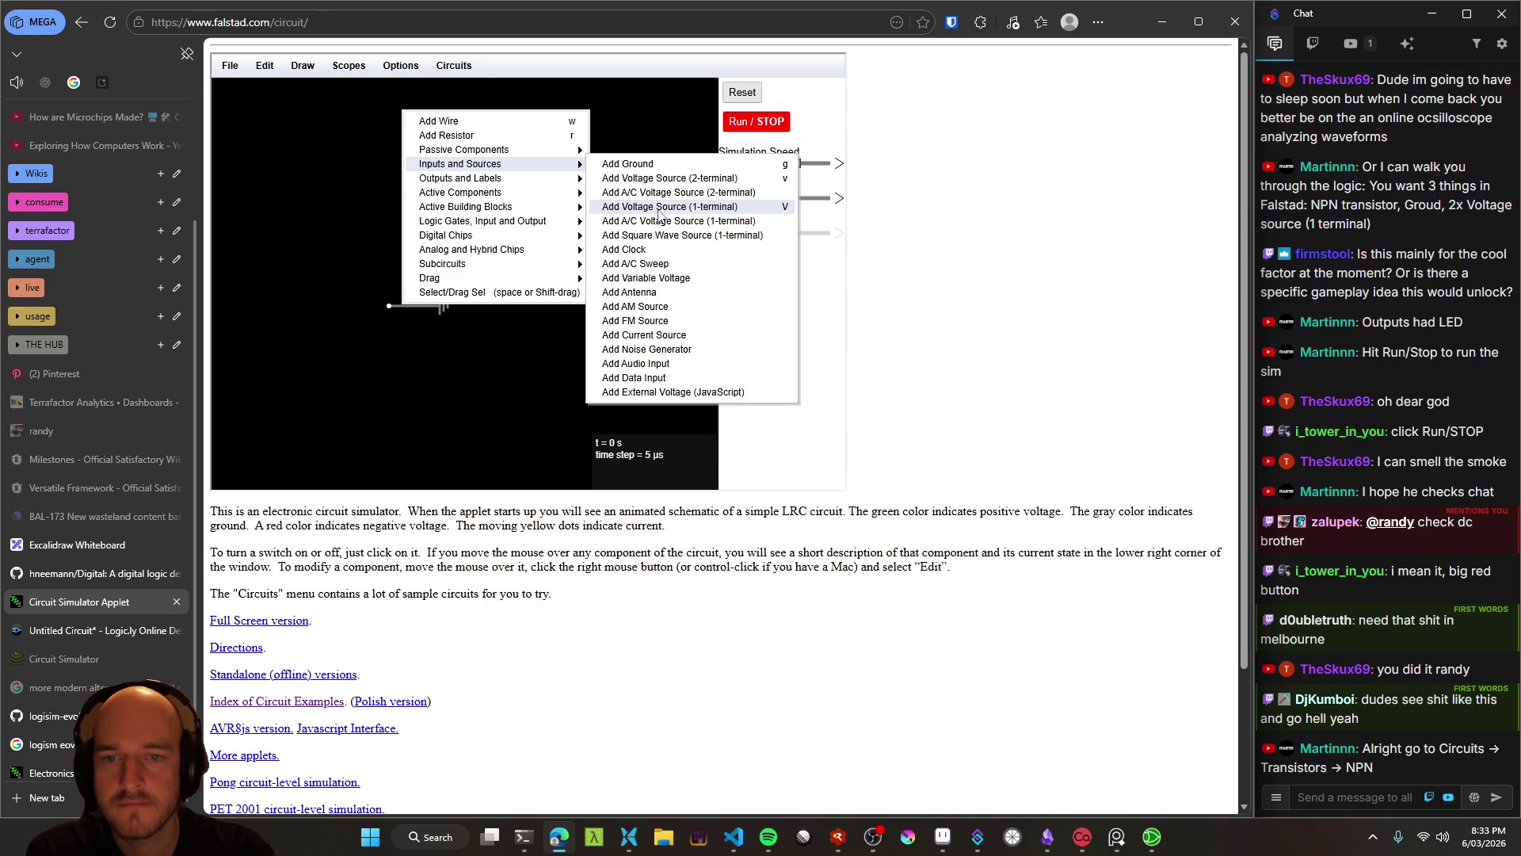
left_click(658, 213)
Place the +5V source at upper left, wire the LED to it and to ground, then shift the LED right
left_click_drag(364, 191, 407, 194)
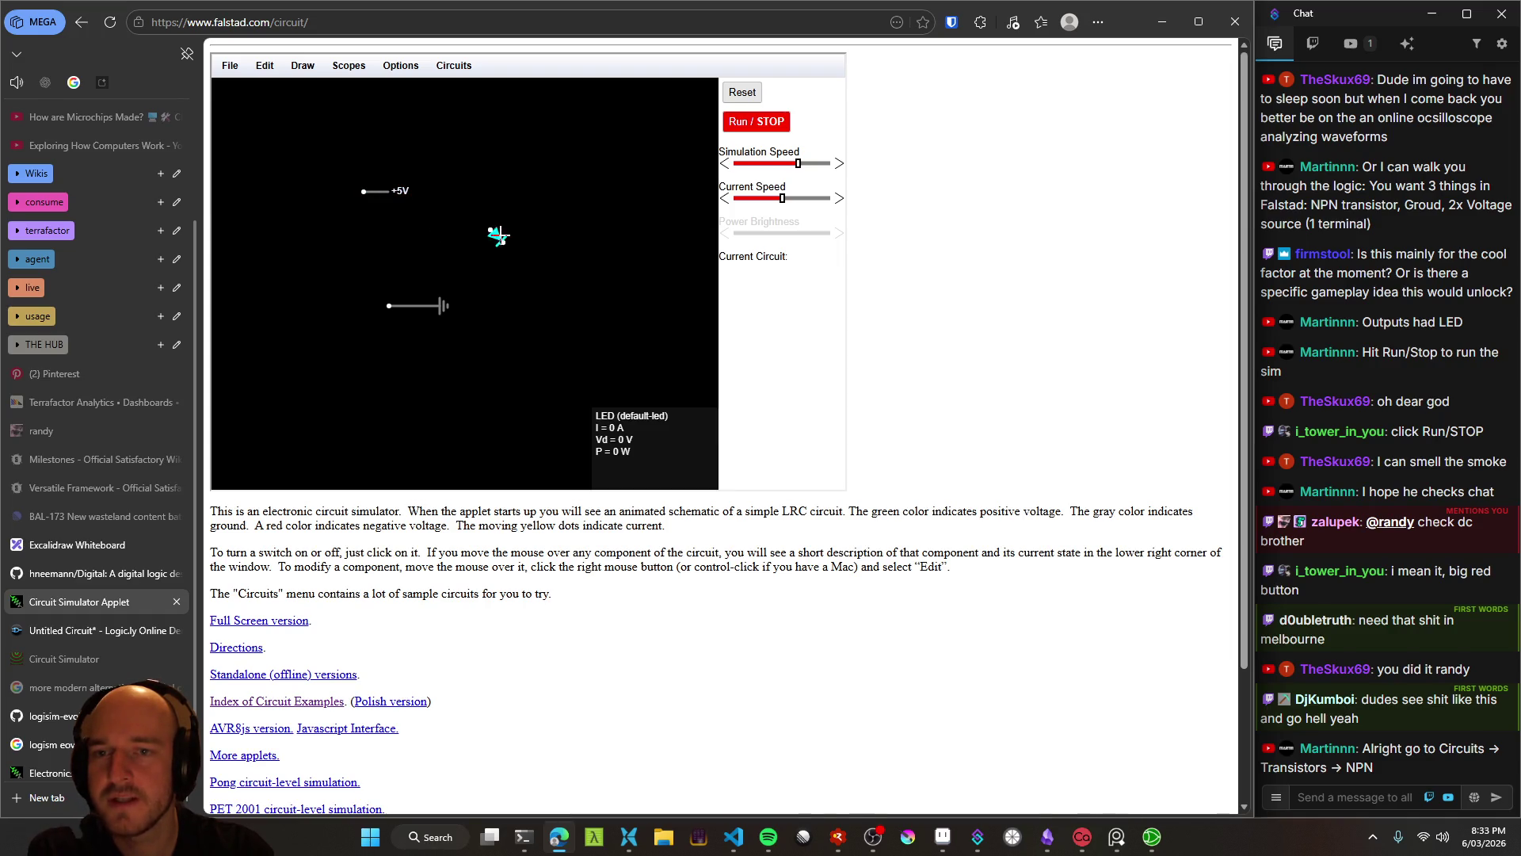
left_click_drag(489, 231, 392, 193)
left_click_drag(505, 245, 389, 306)
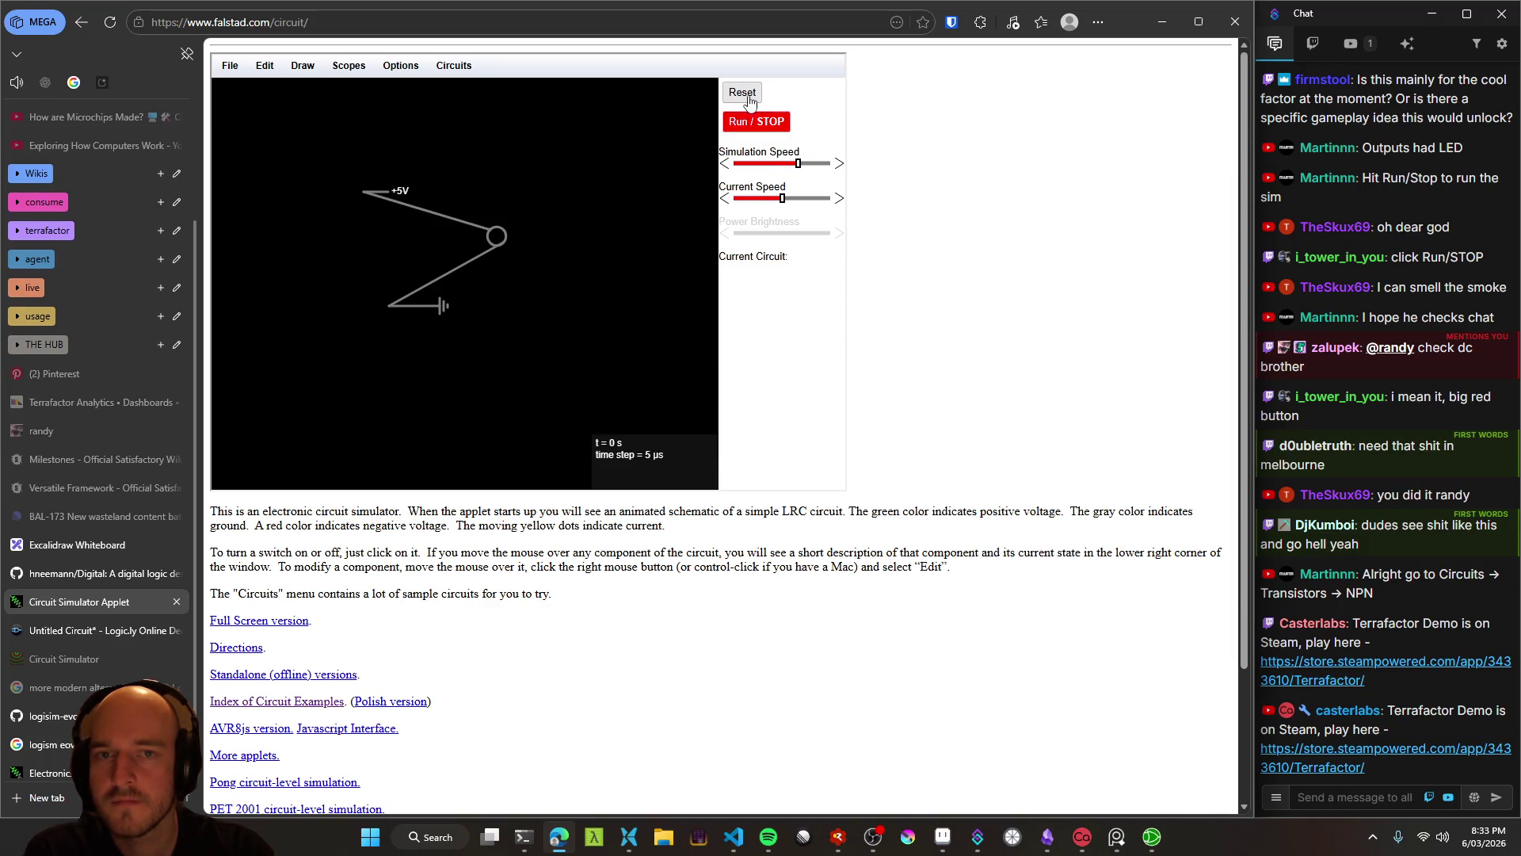
left_click(762, 125)
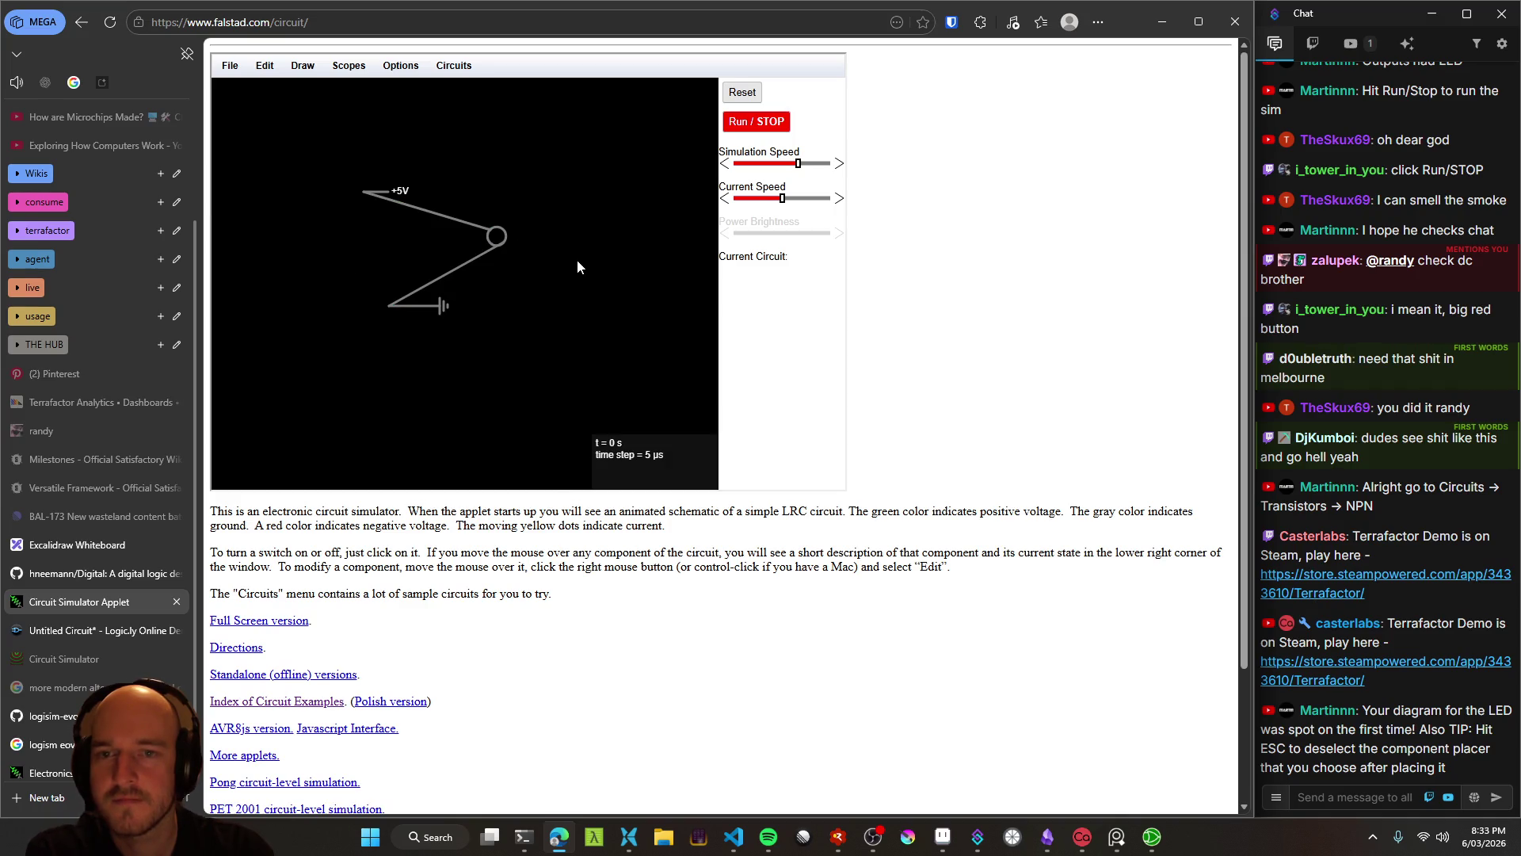
right_click(544, 260)
key("Escape")
left_click_drag(538, 286, 428, 301)
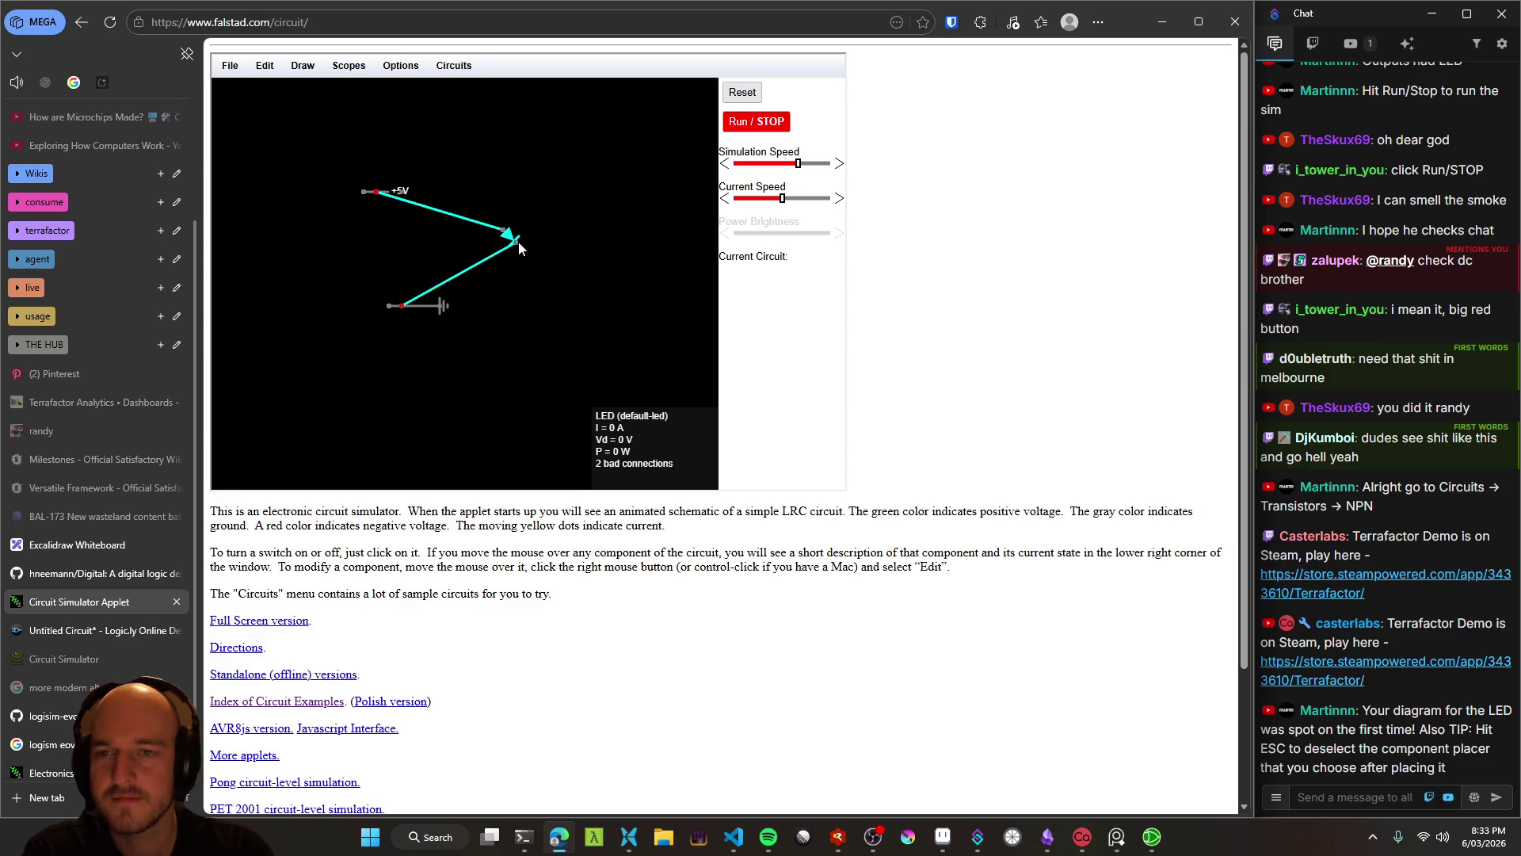